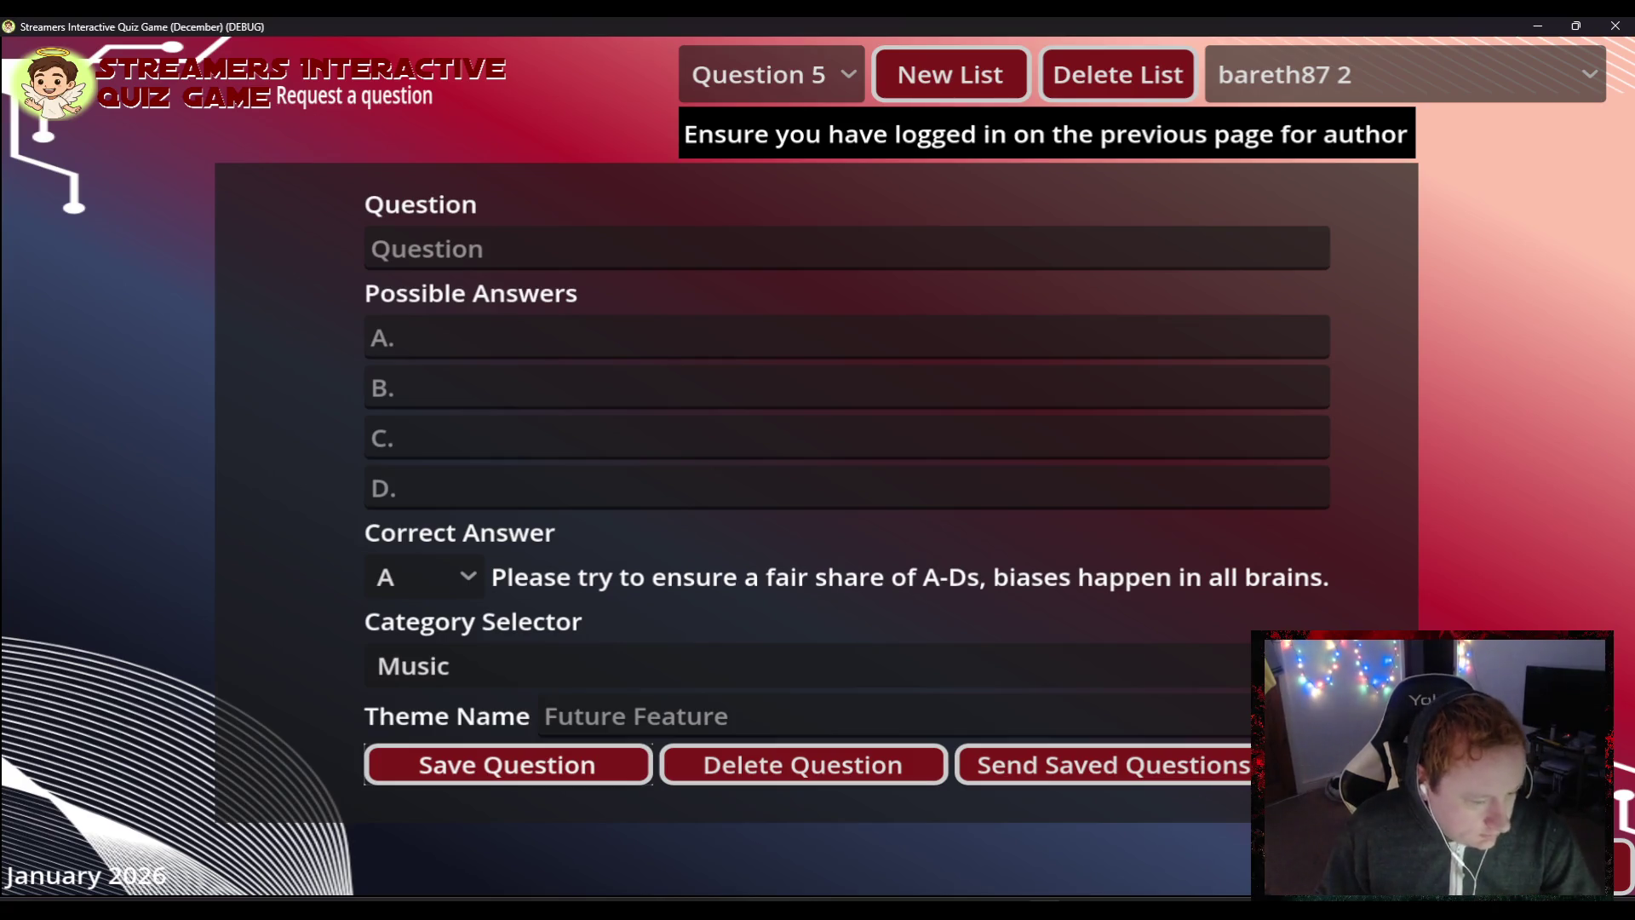
- Start the question text as "'Cruel Summer' appeared on what"
{"action": "left_click", "coordinate": [552, 246]}
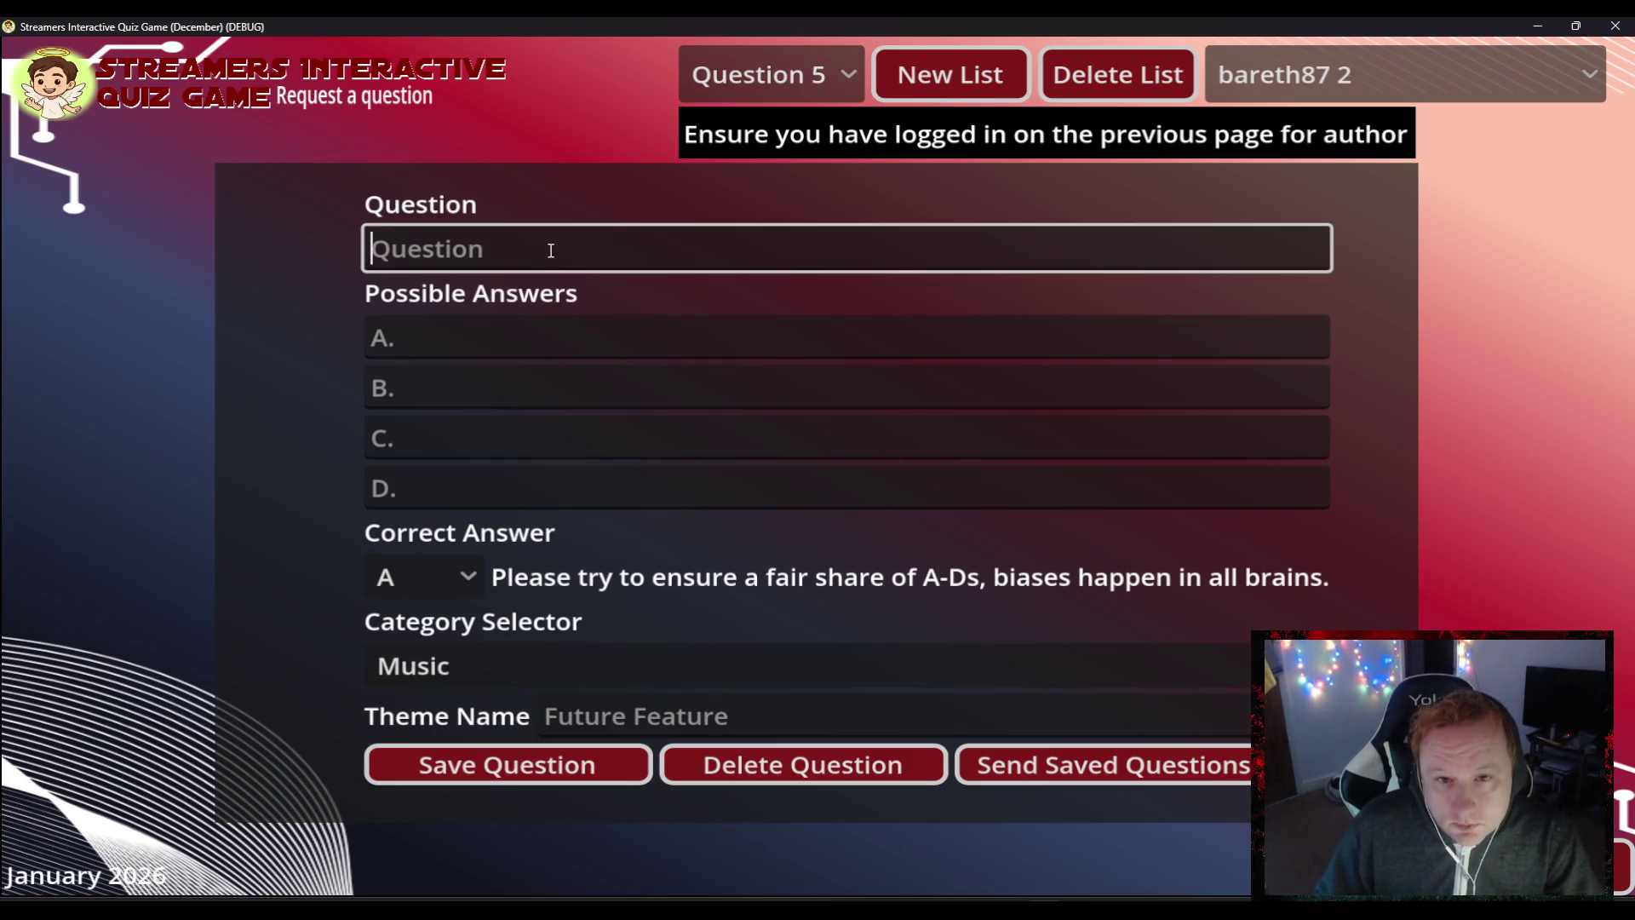
{"action": "type", "text": "Tay"}
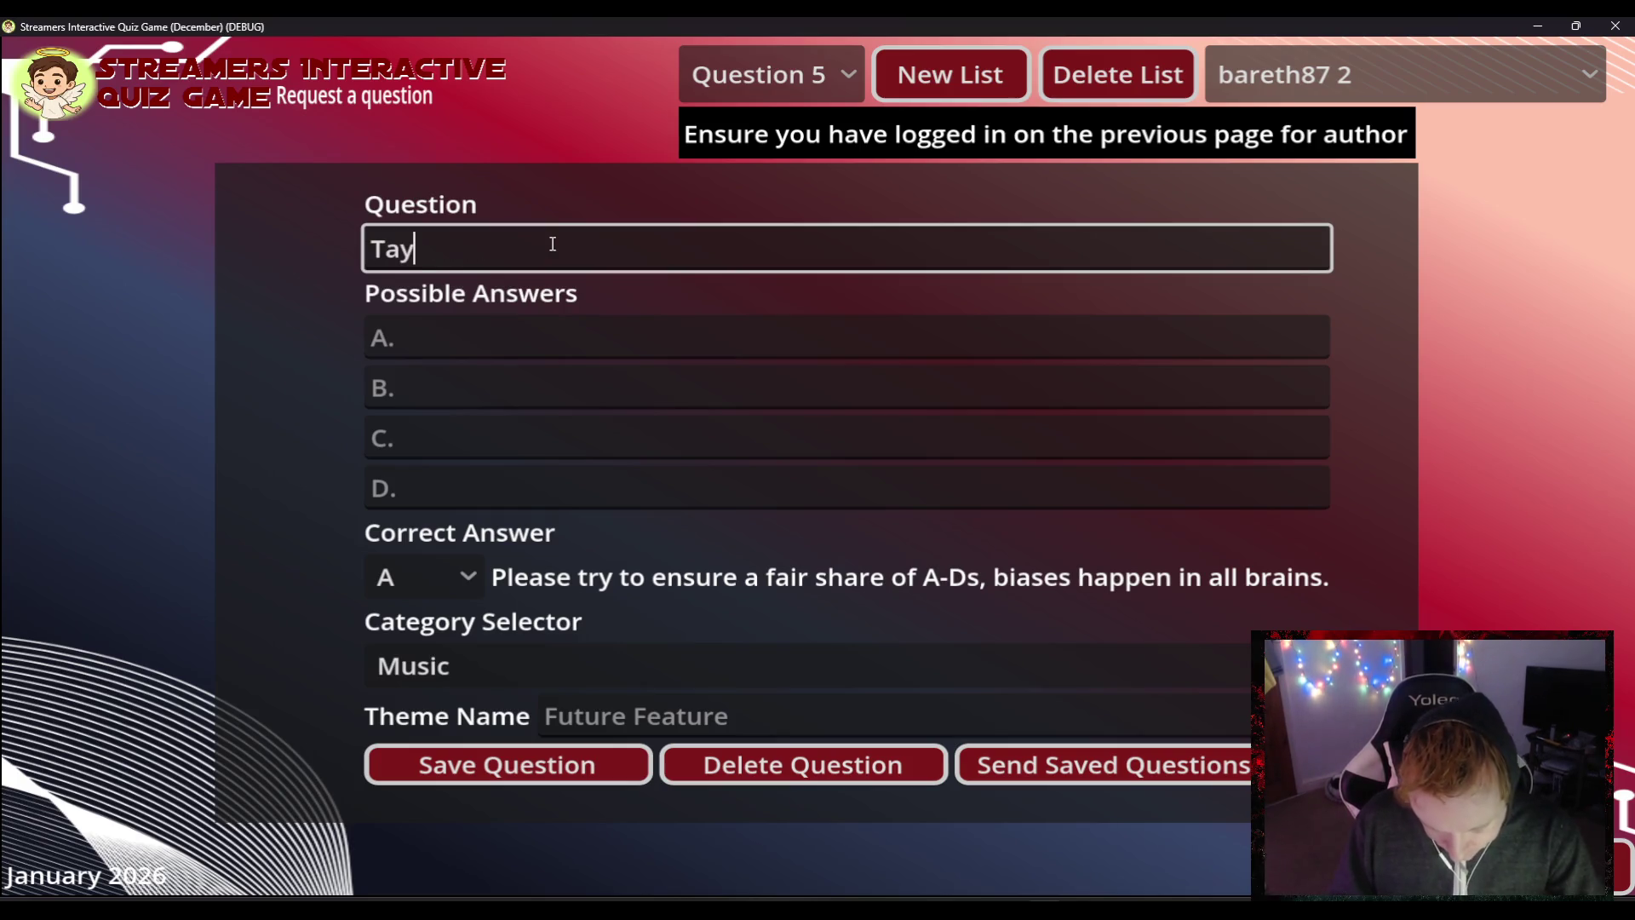
{"action": "type", "text": "lor Swif"}
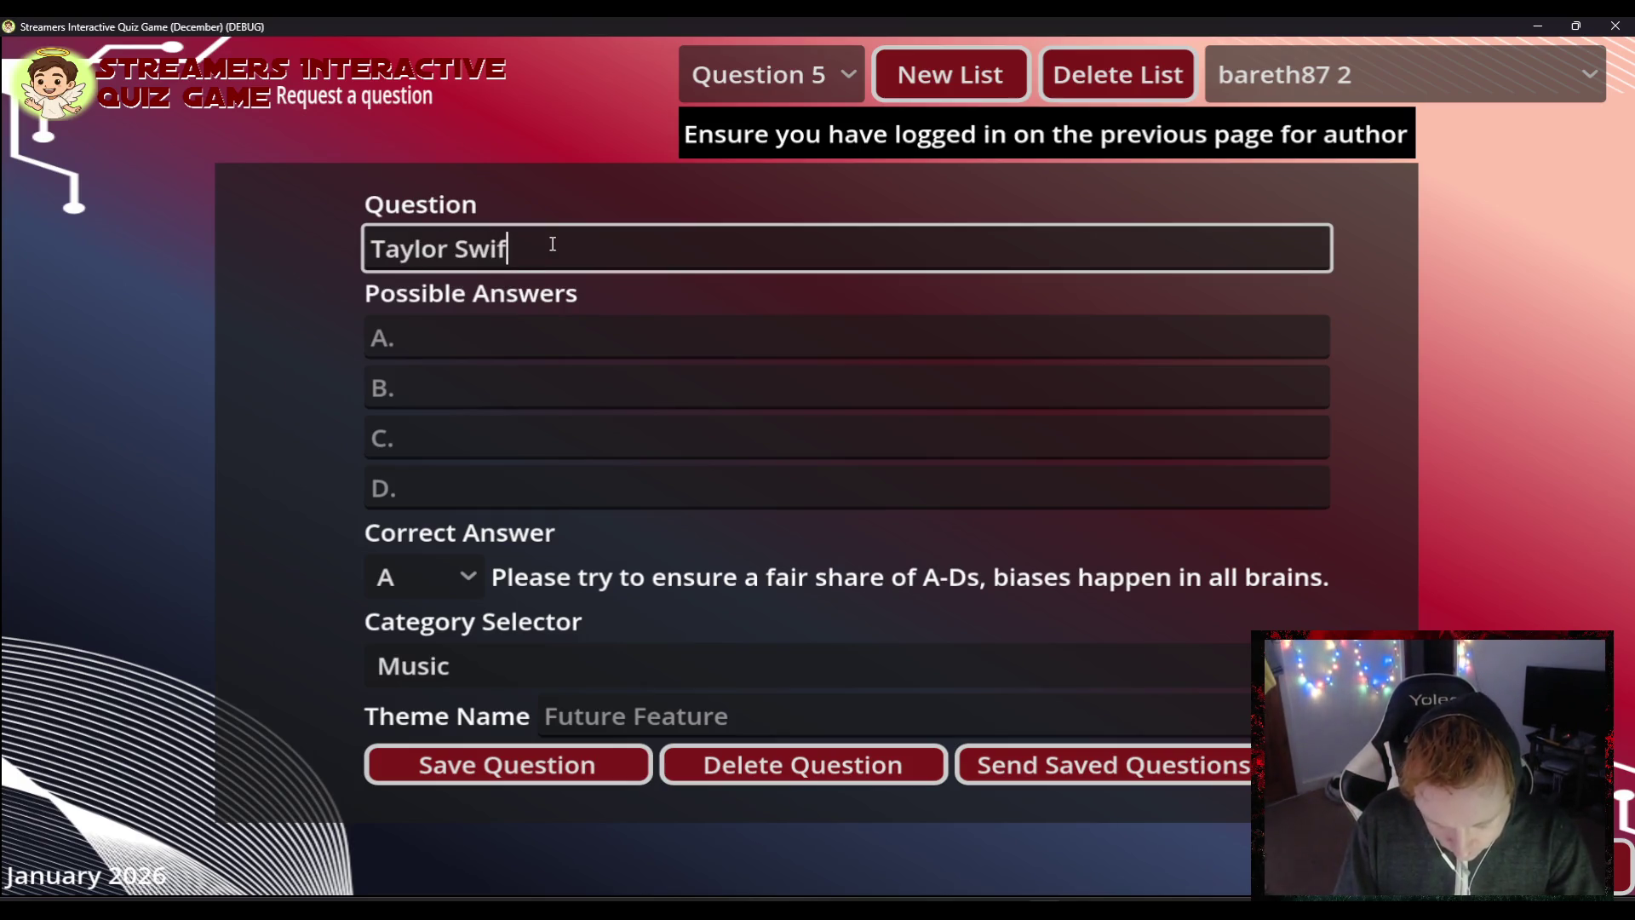
{"action": "type", "text": "ts Cruel Su"}
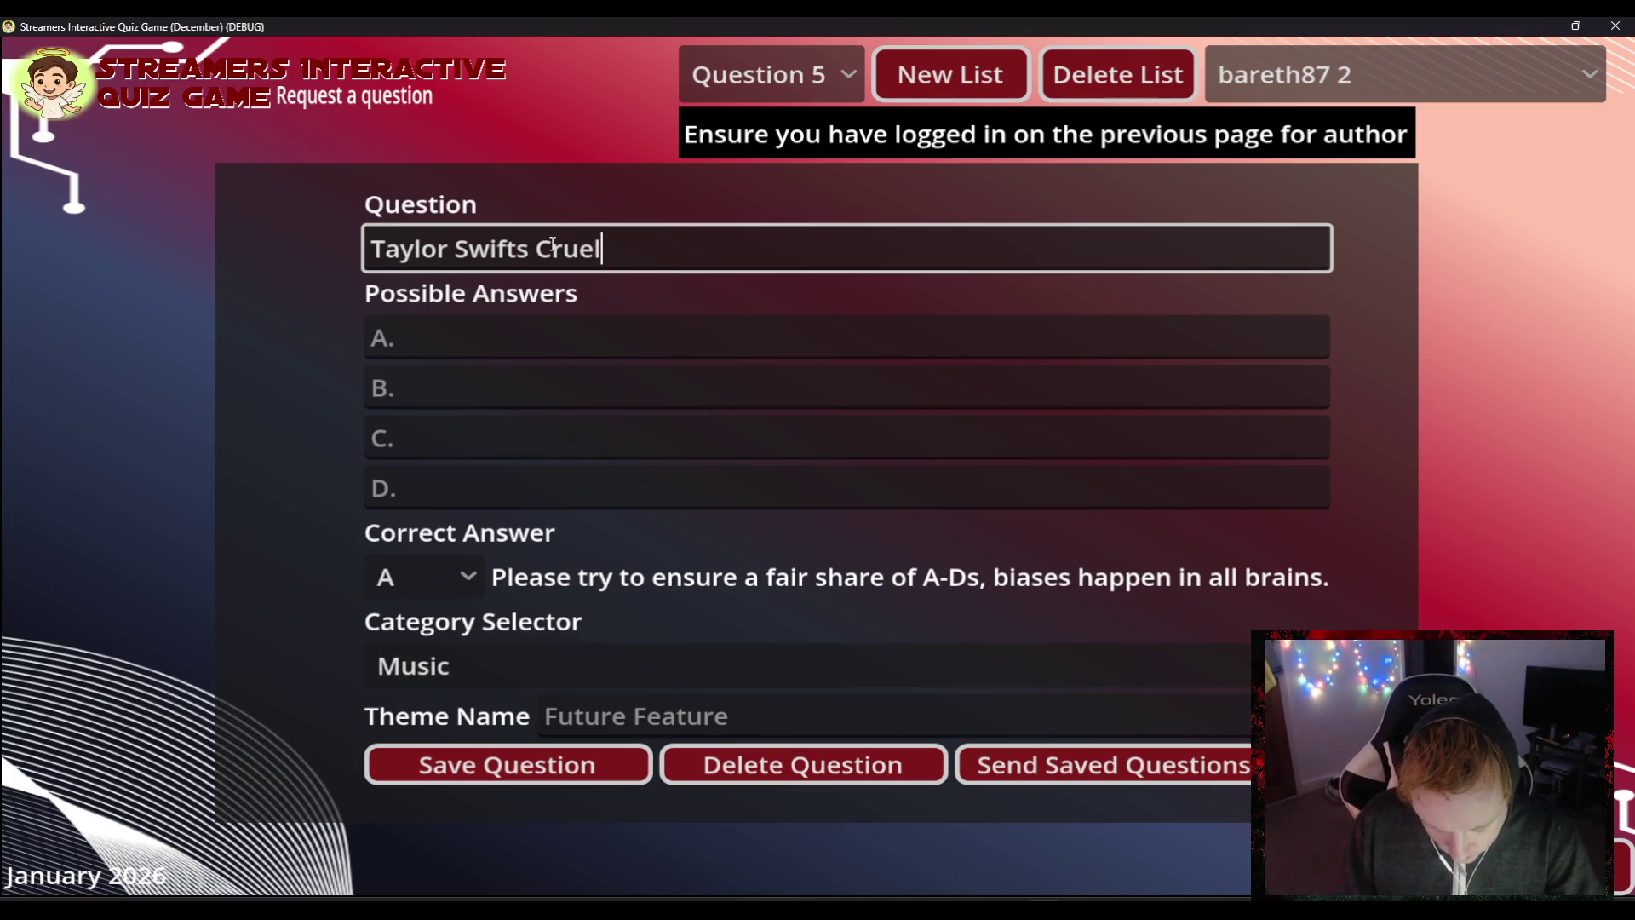
{"action": "key", "text": "BackSpace"}
{"action": "key", "text": "BackSpace"}
{"action": "key", "text": "BackSpace"}
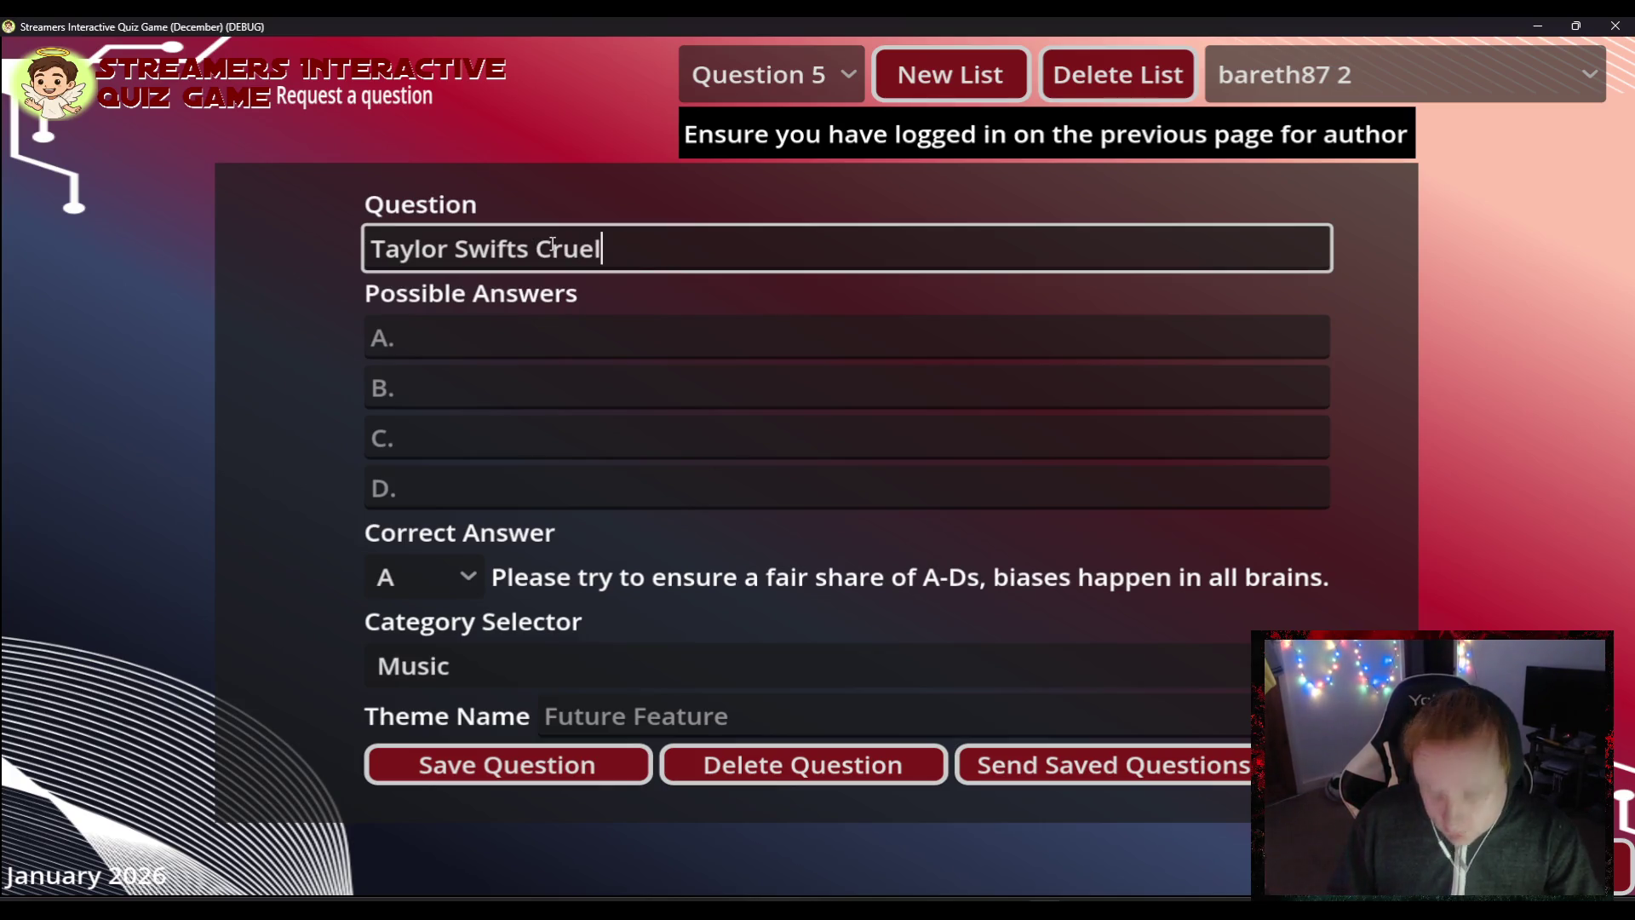
{"action": "key", "text": "BackSpace"}
{"action": "key", "text": "BackSpace"}
{"action": "key", "text": "BackSpace"}
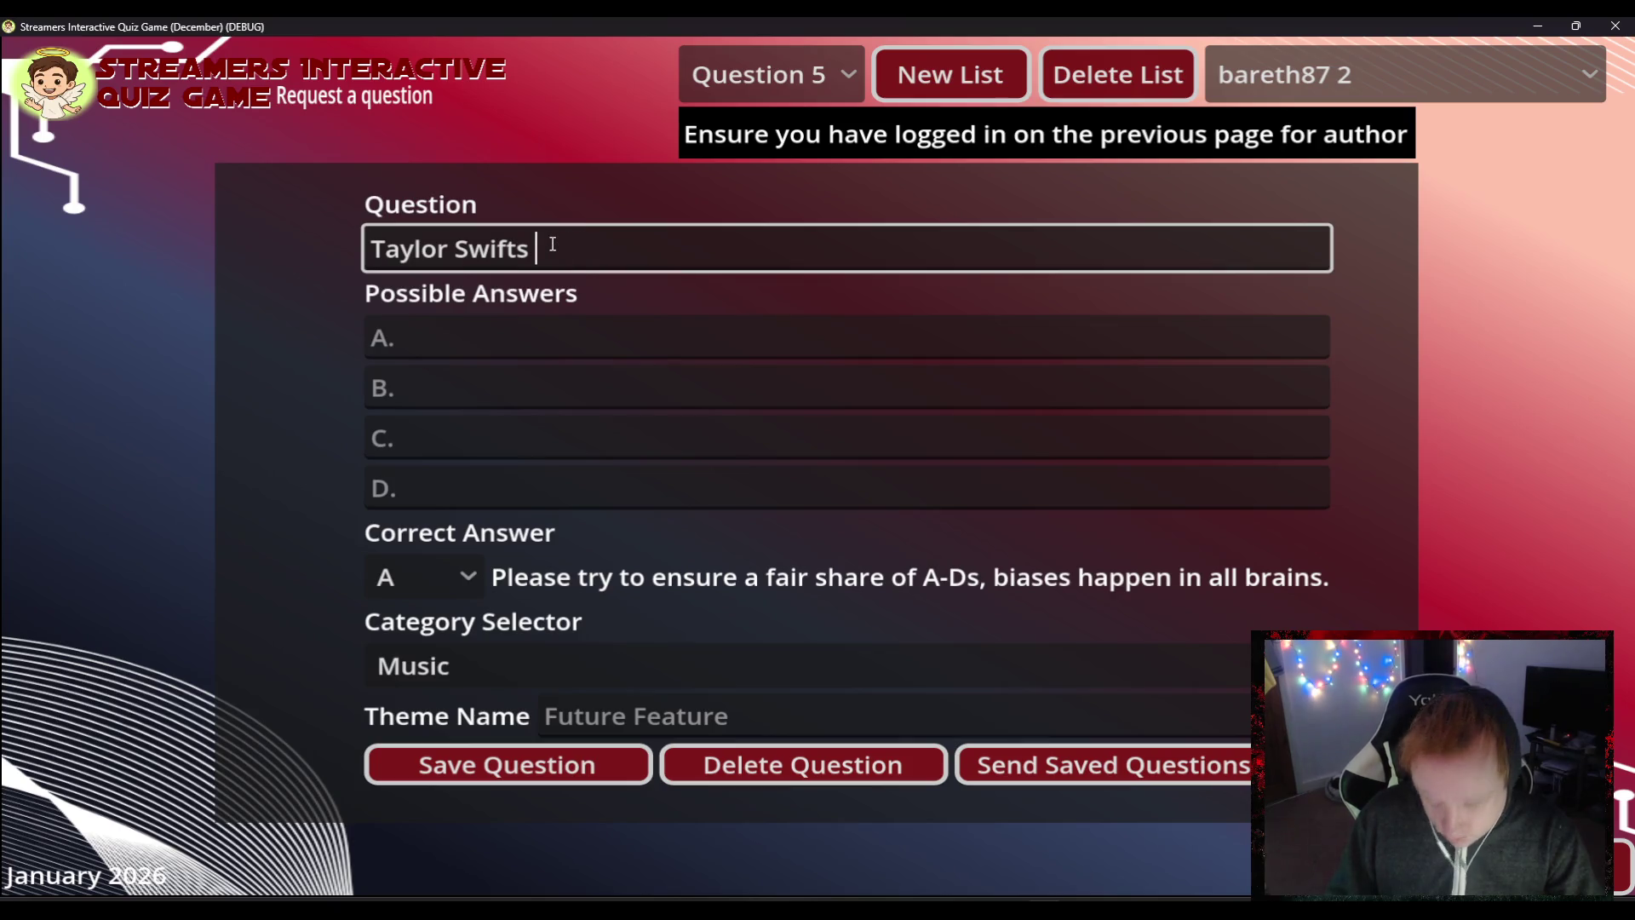
{"action": "type", "text": "'Crue"}
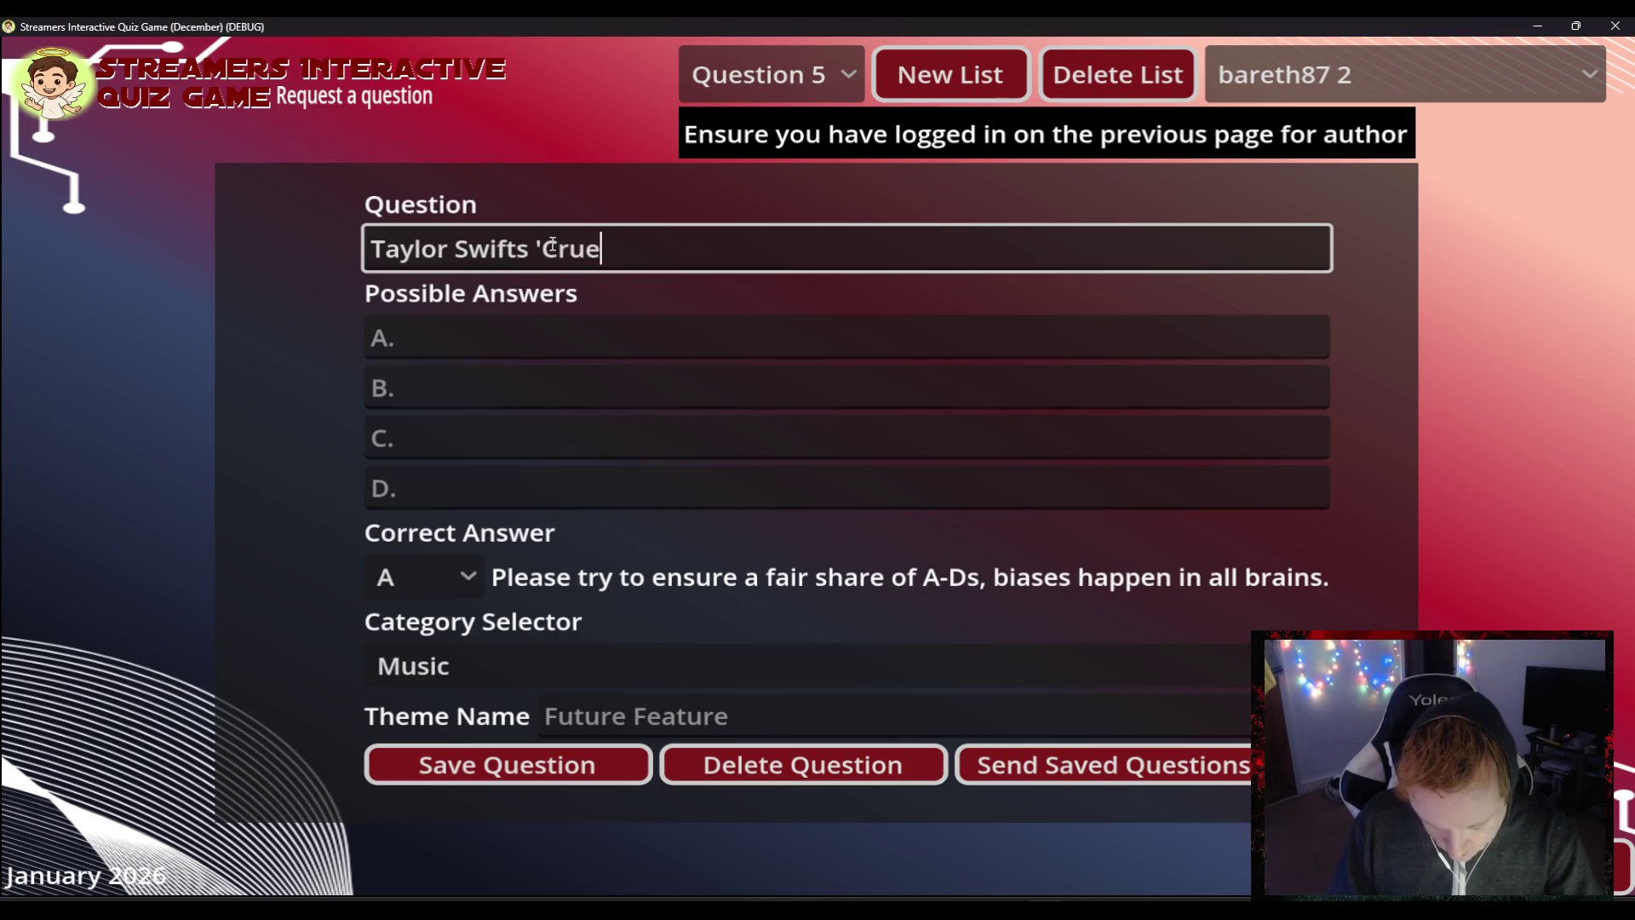
{"action": "type", "text": "l Summer"}
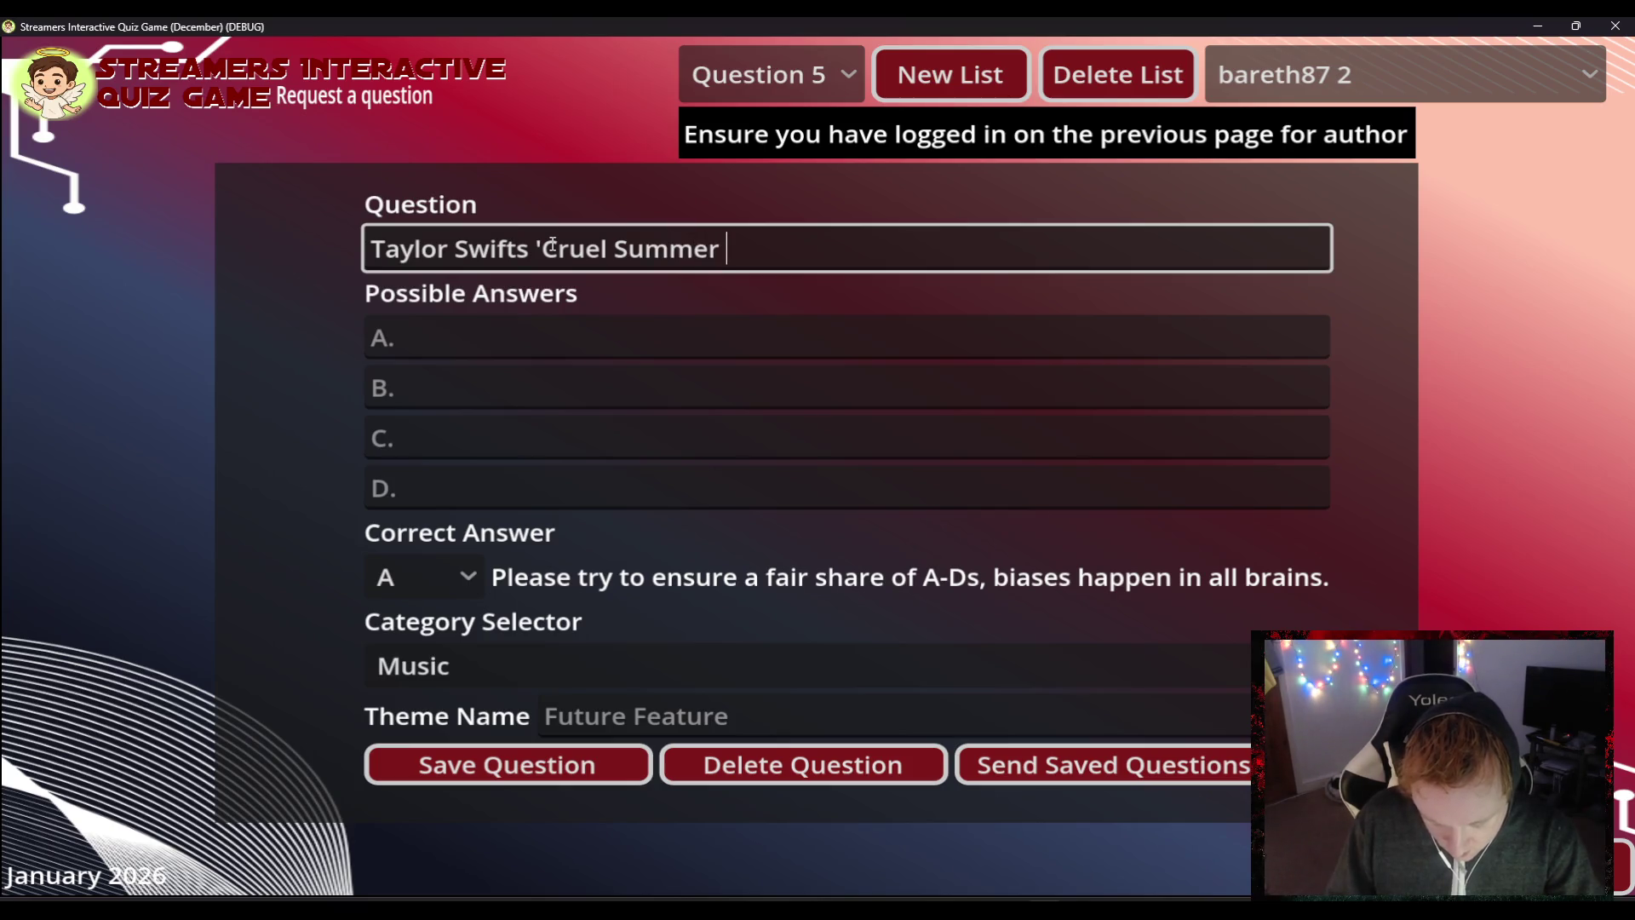
{"action": "type", "text": "' appear"}
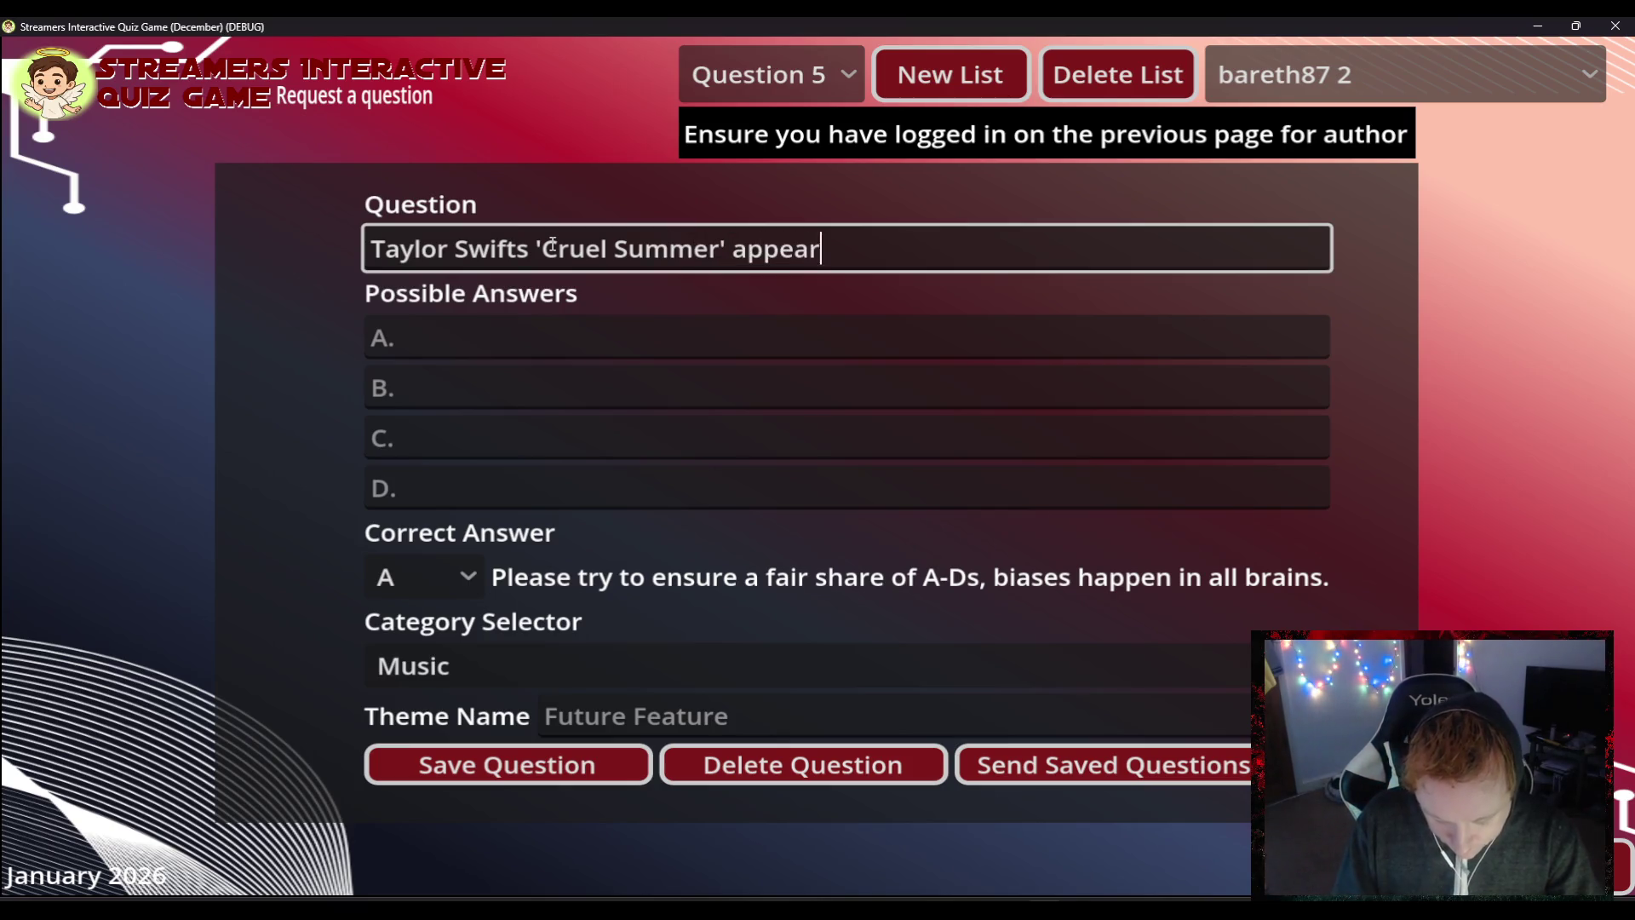
{"action": "type", "text": "ed on what"}
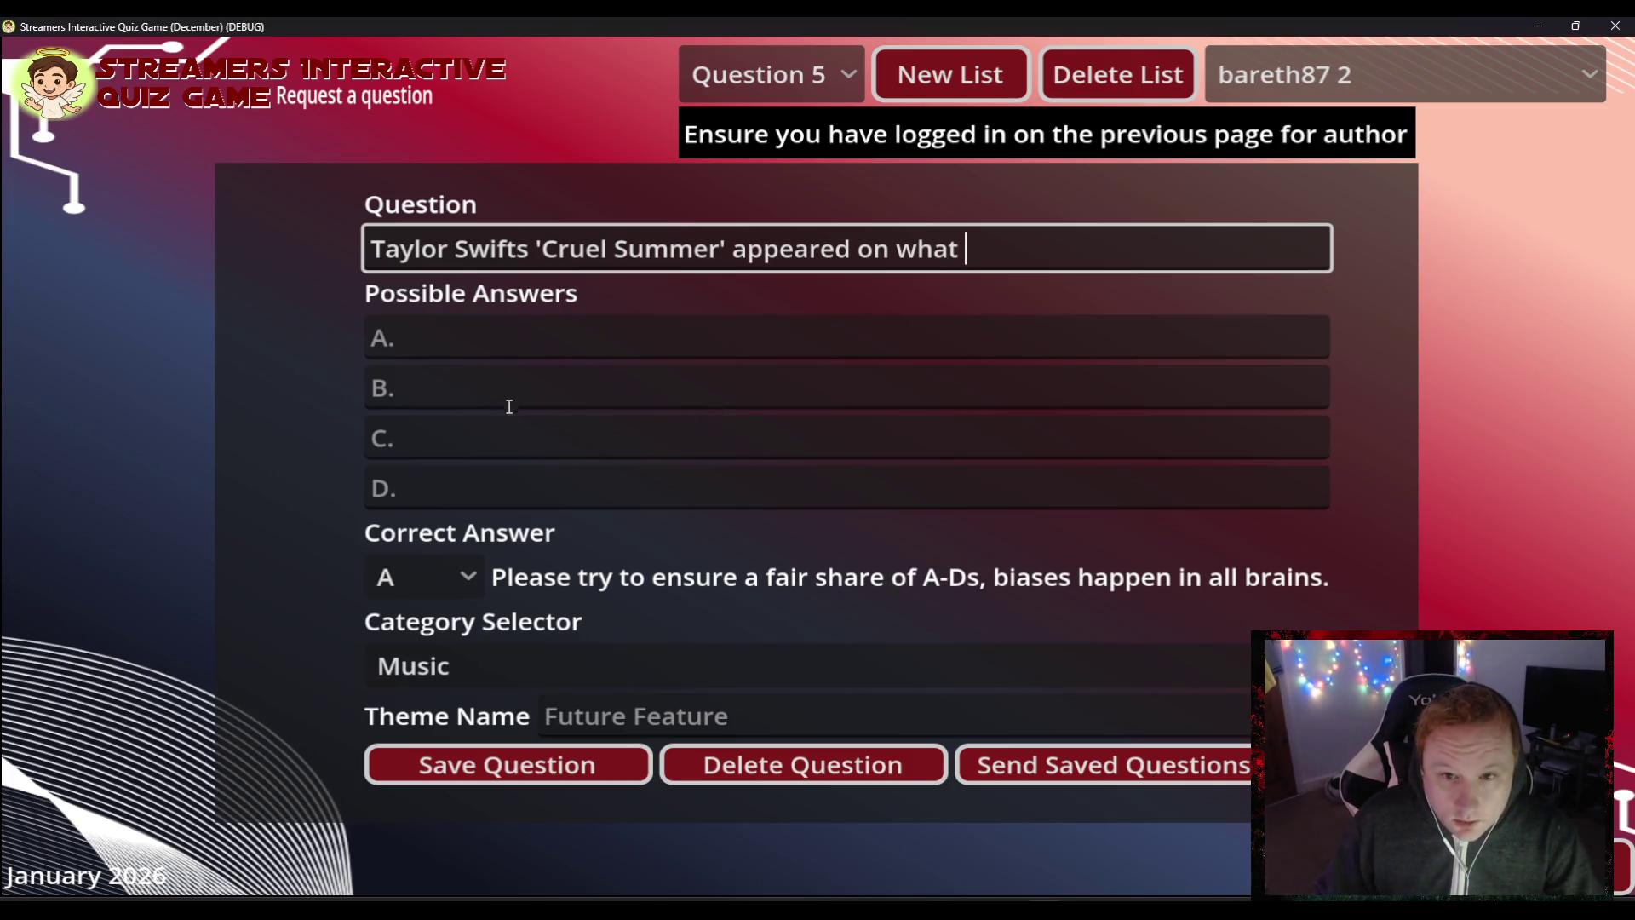
- Enter Lover as answer B and mark B as the correct answer
{"action": "left_click", "coordinate": [482, 430]}
{"action": "left_click", "coordinate": [467, 377]}
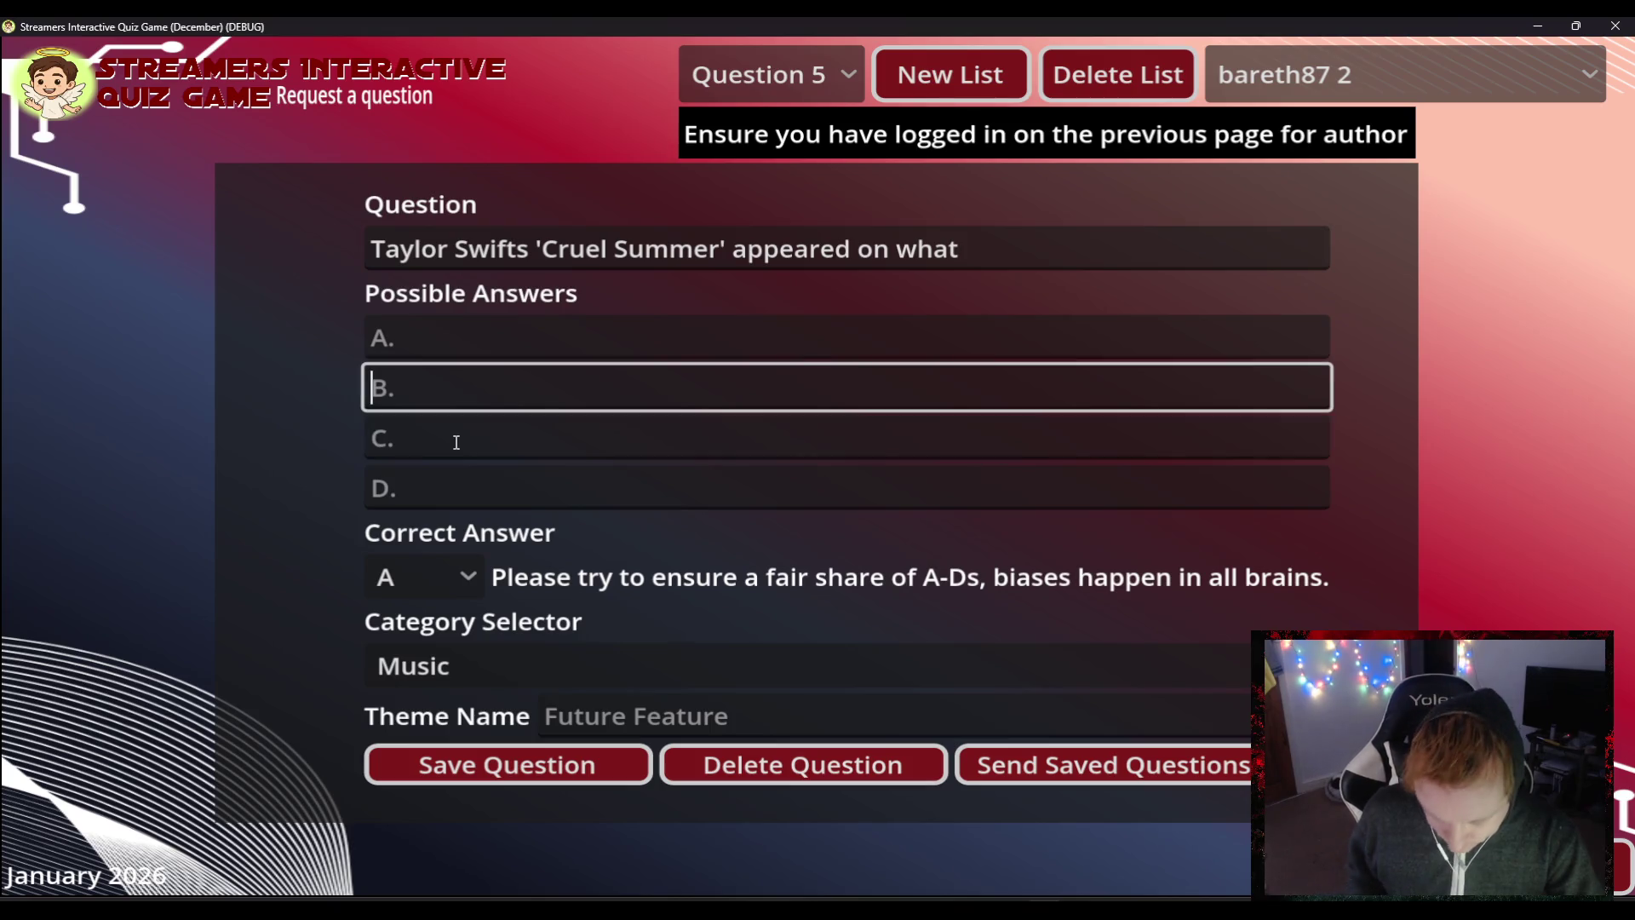
{"action": "type", "text": "Lover"}
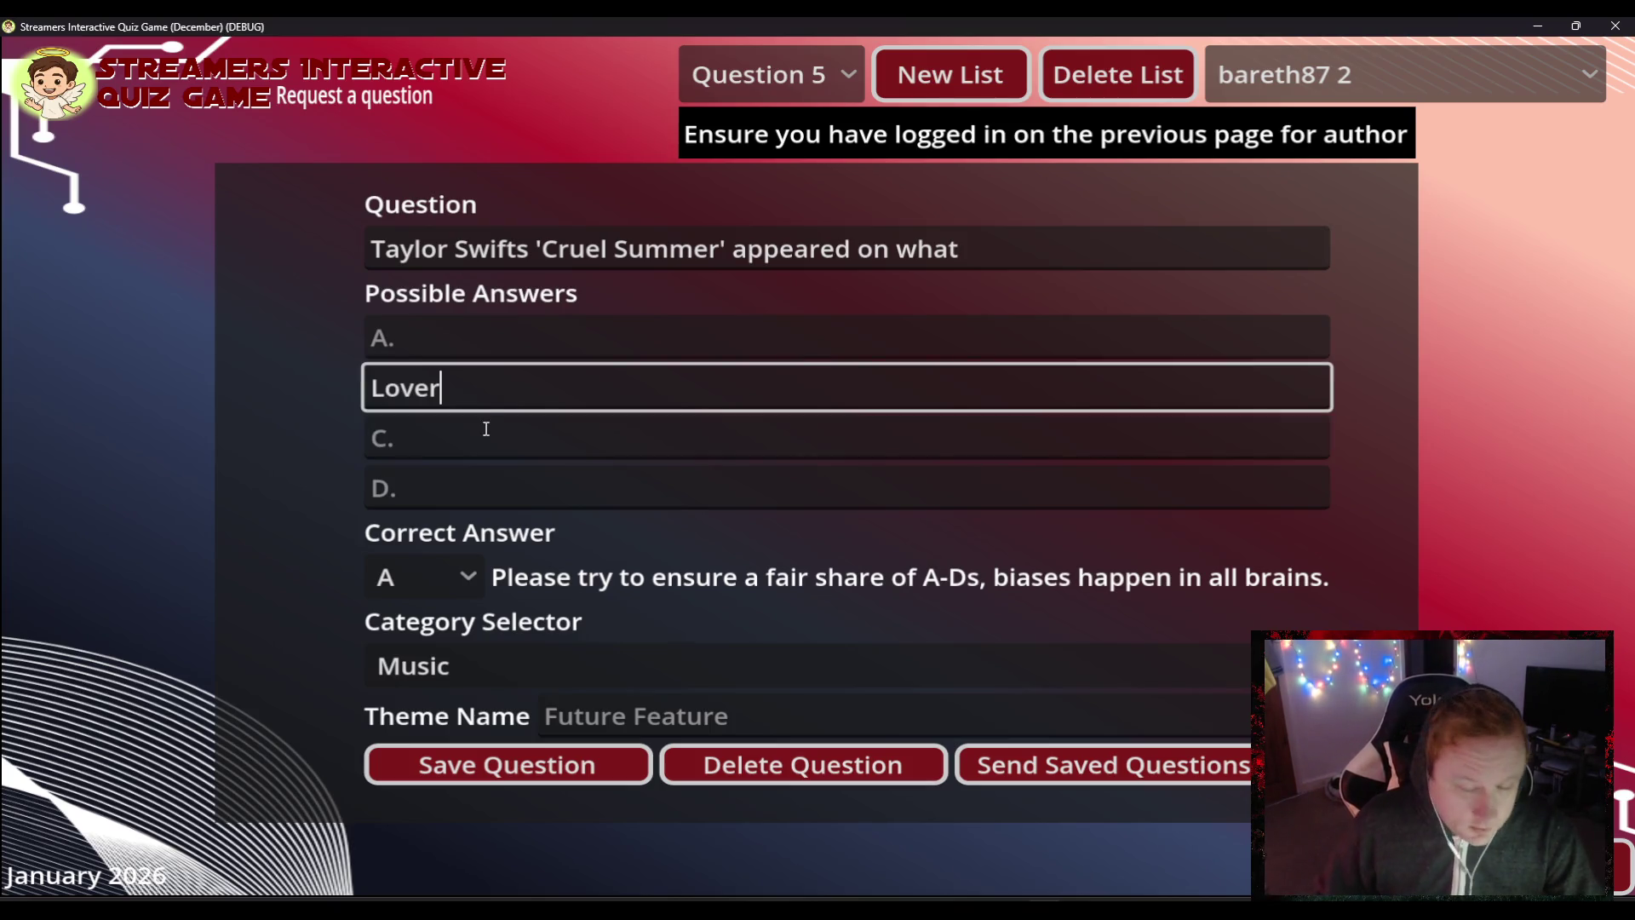
{"action": "left_click", "coordinate": [477, 584]}
{"action": "left_click", "coordinate": [415, 666]}
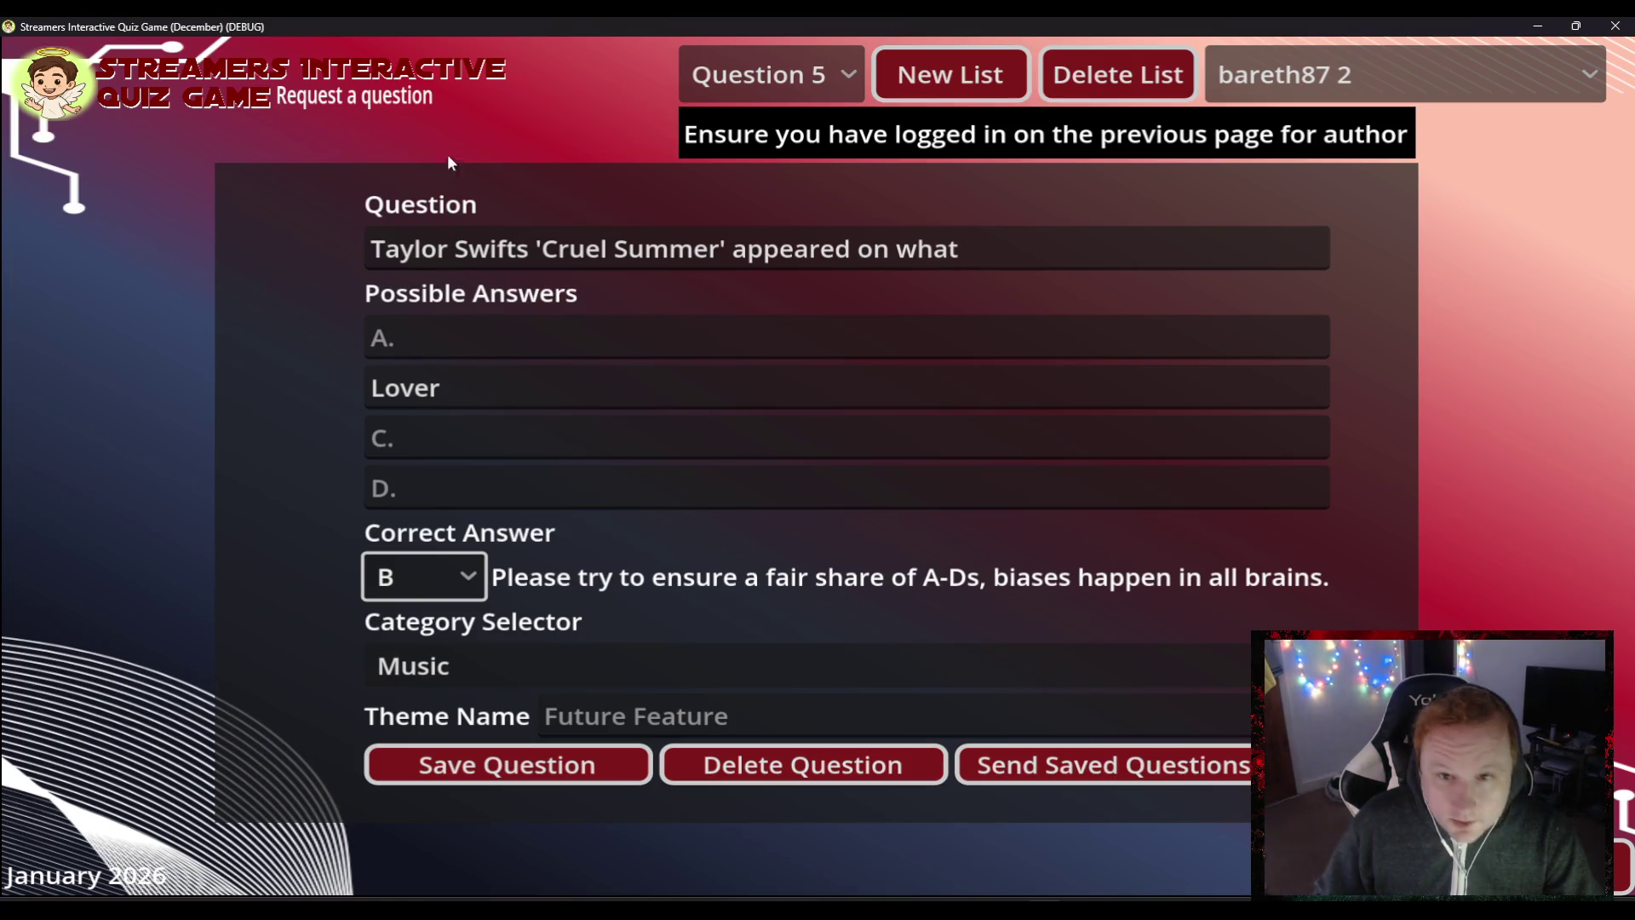
- End the question with "Album?", add Fearless (A), Red (C), Speak Now (D), and save
{"action": "left_click", "coordinate": [997, 242]}
{"action": "type", "text": "A"}
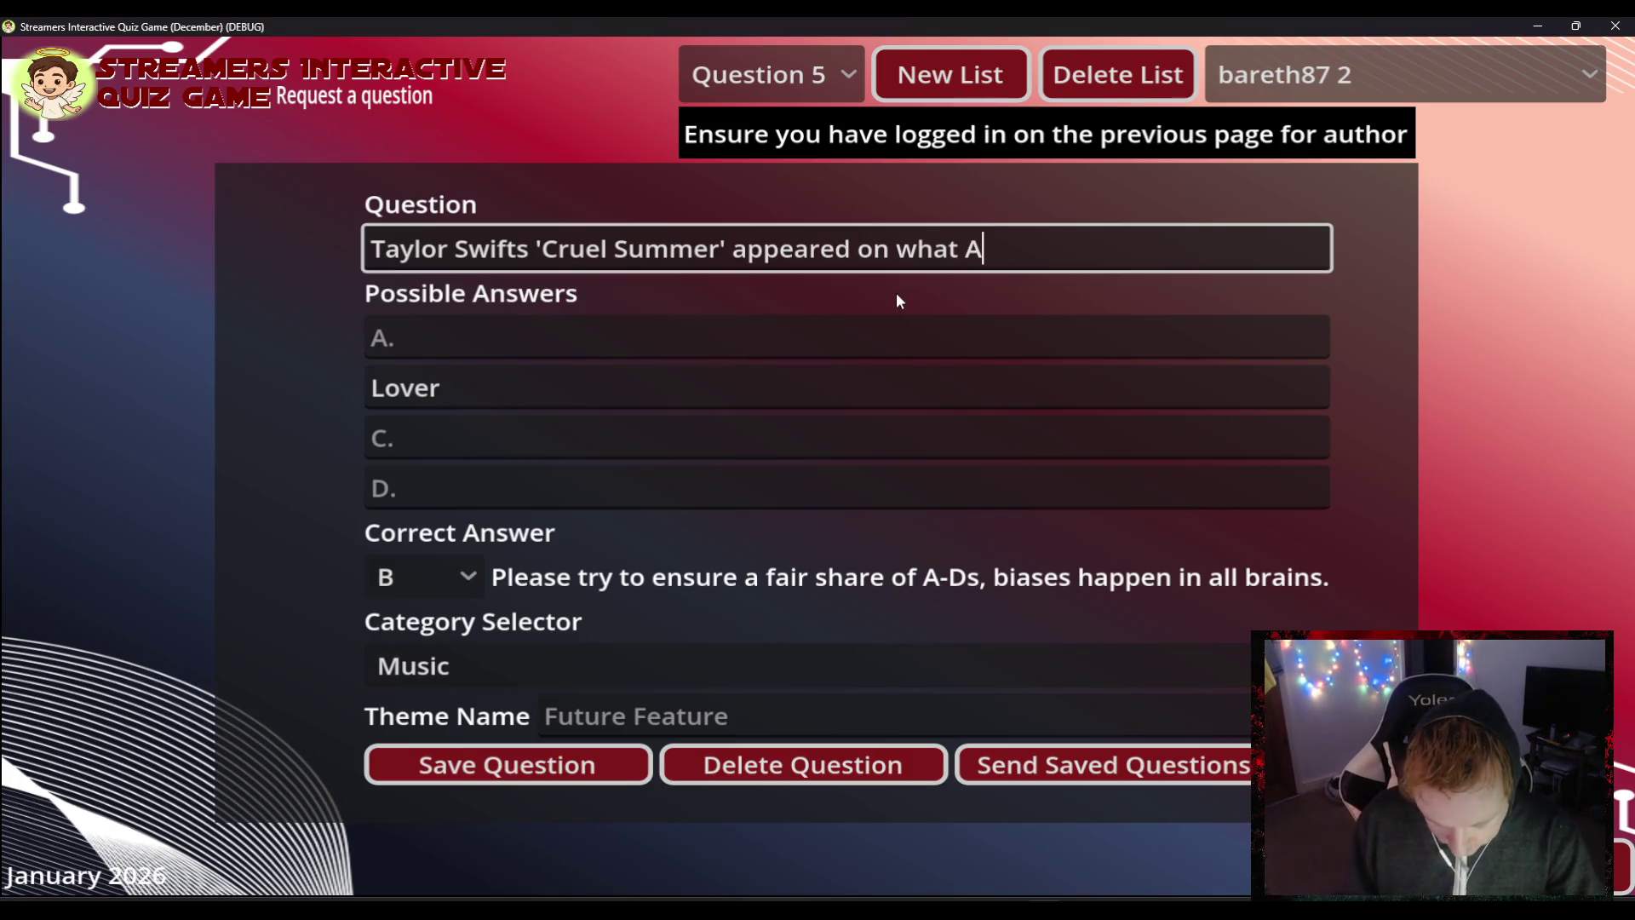
{"action": "type", "text": "lbum"}
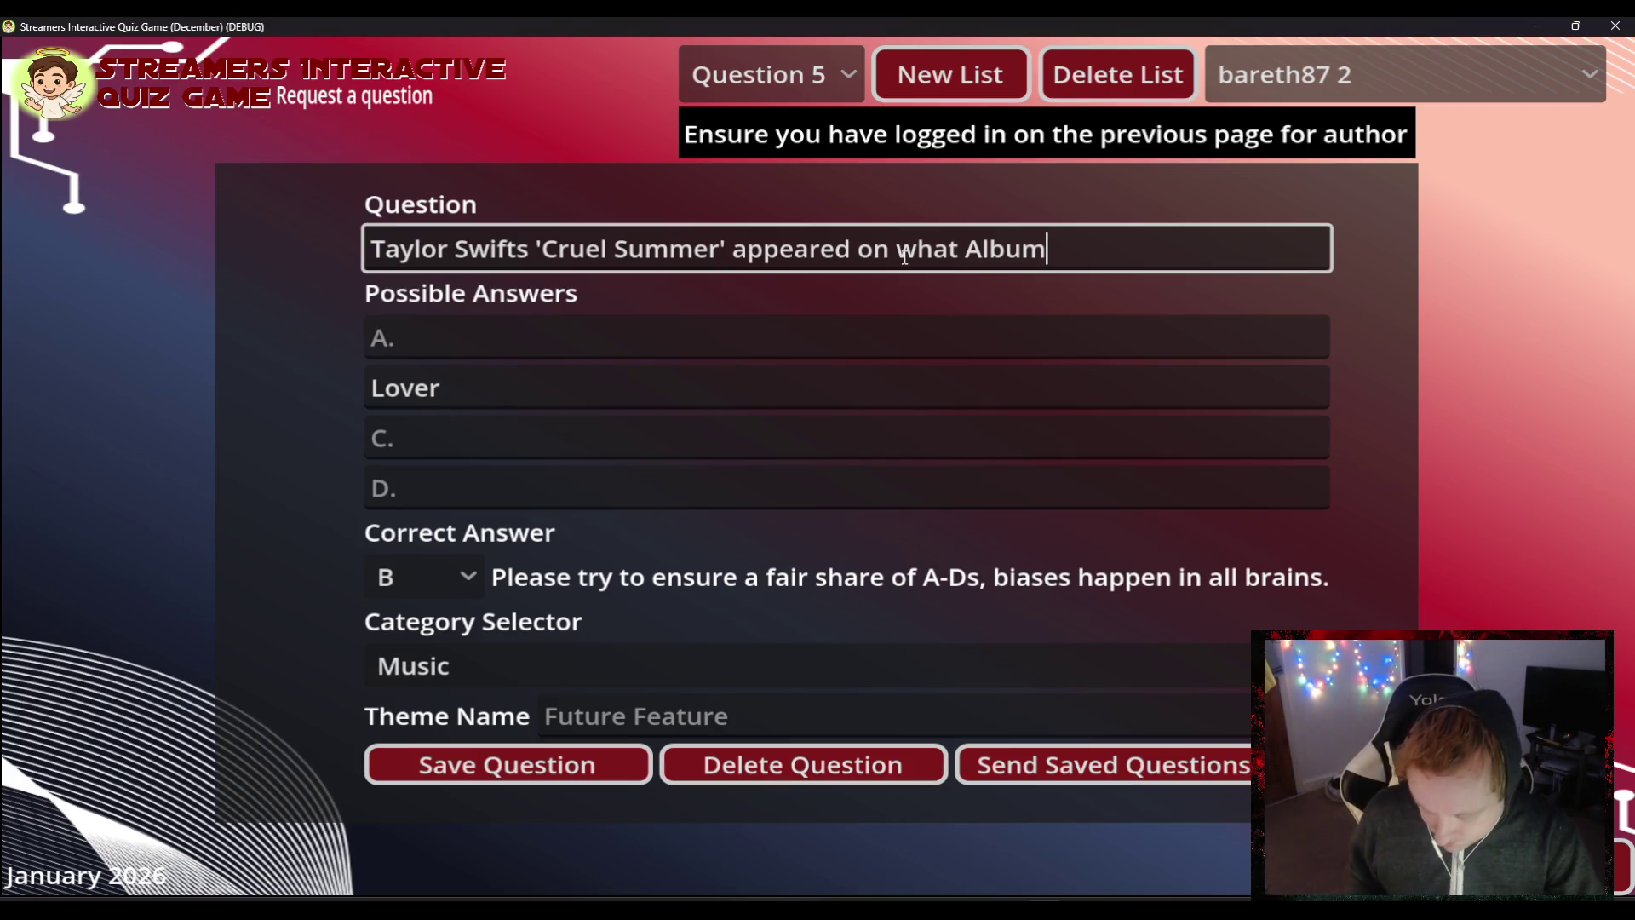
{"action": "type", "text": "?"}
{"action": "key", "text": "Tab"}
{"action": "type", "text": "Fearless"}
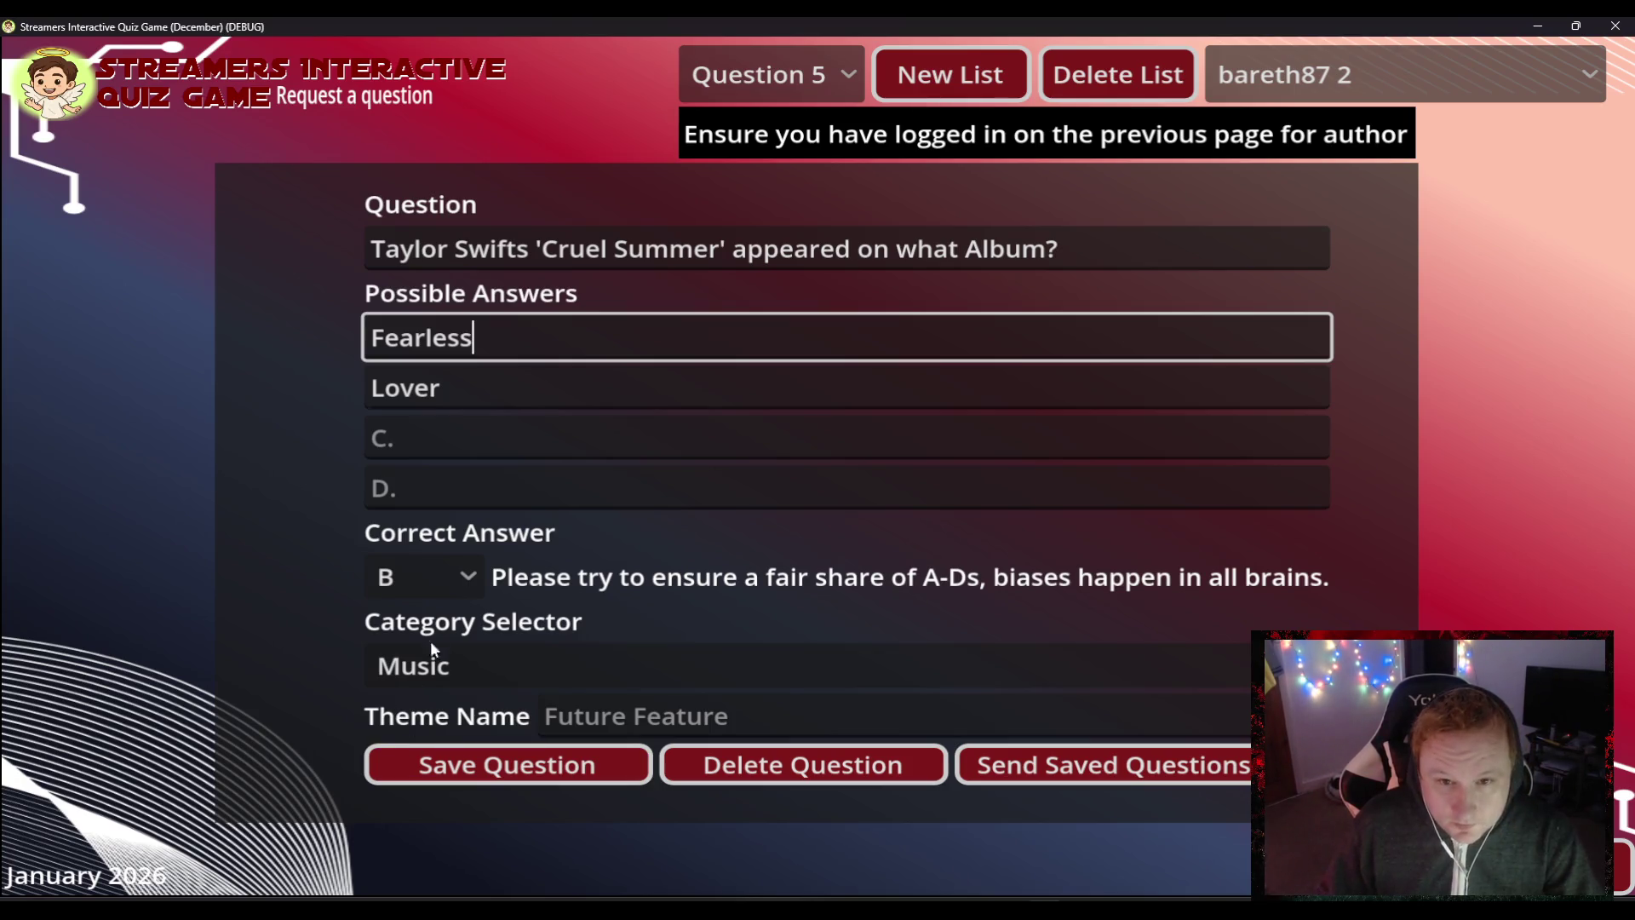
{"action": "left_click", "coordinate": [439, 446]}
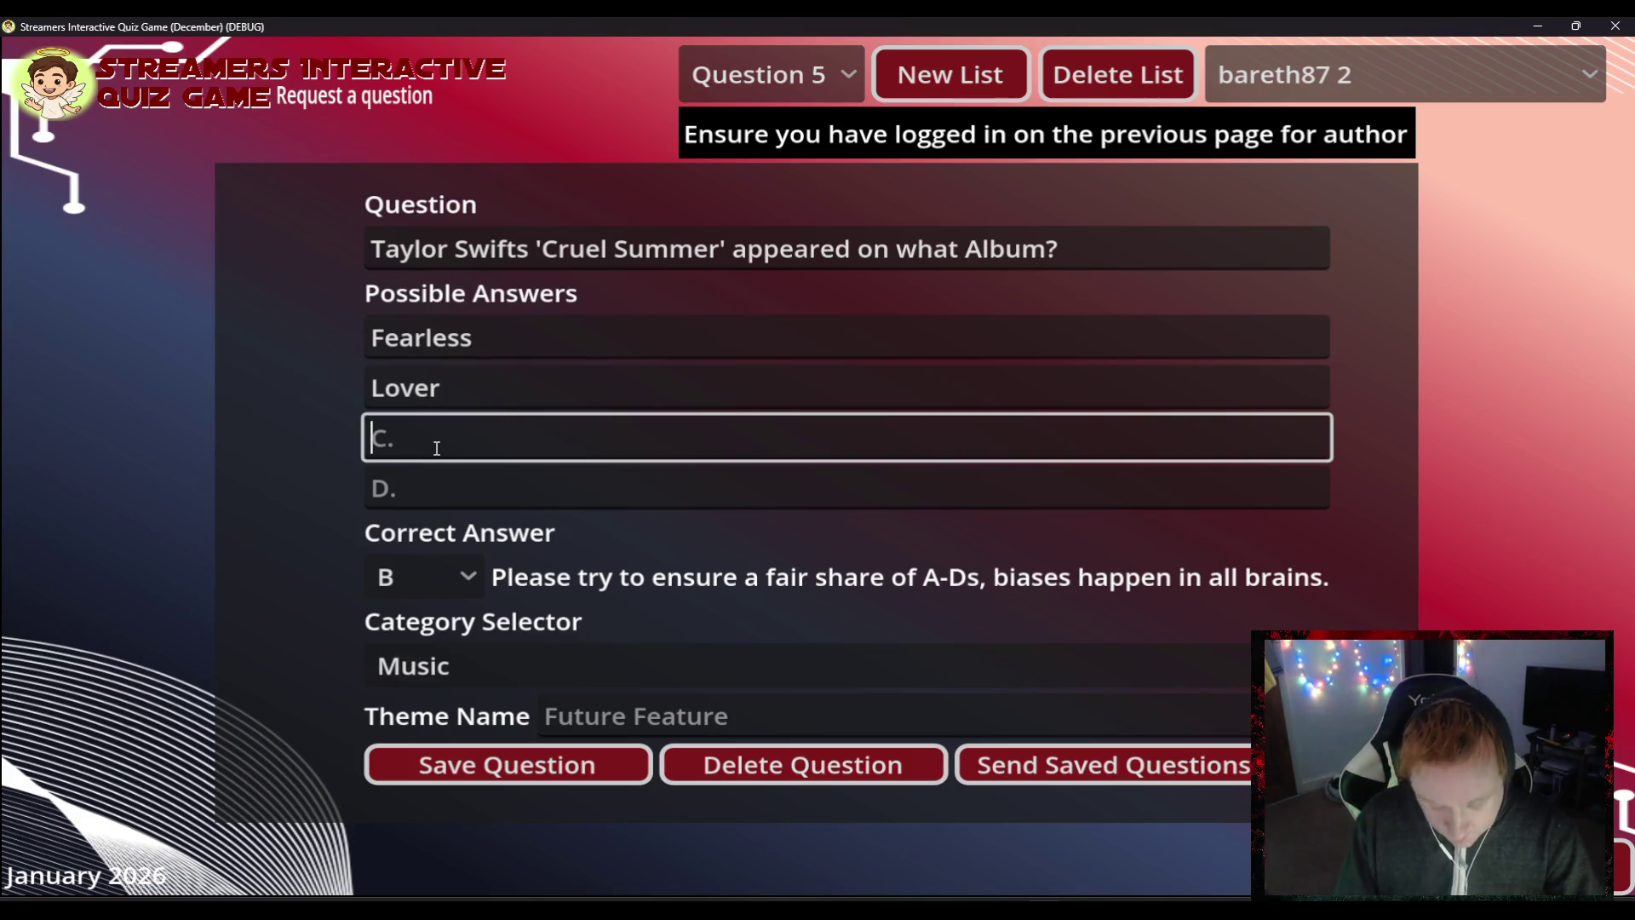
{"action": "type", "text": "Red"}
{"action": "key", "text": "Tab"}
{"action": "type", "text": "Speak Now"}
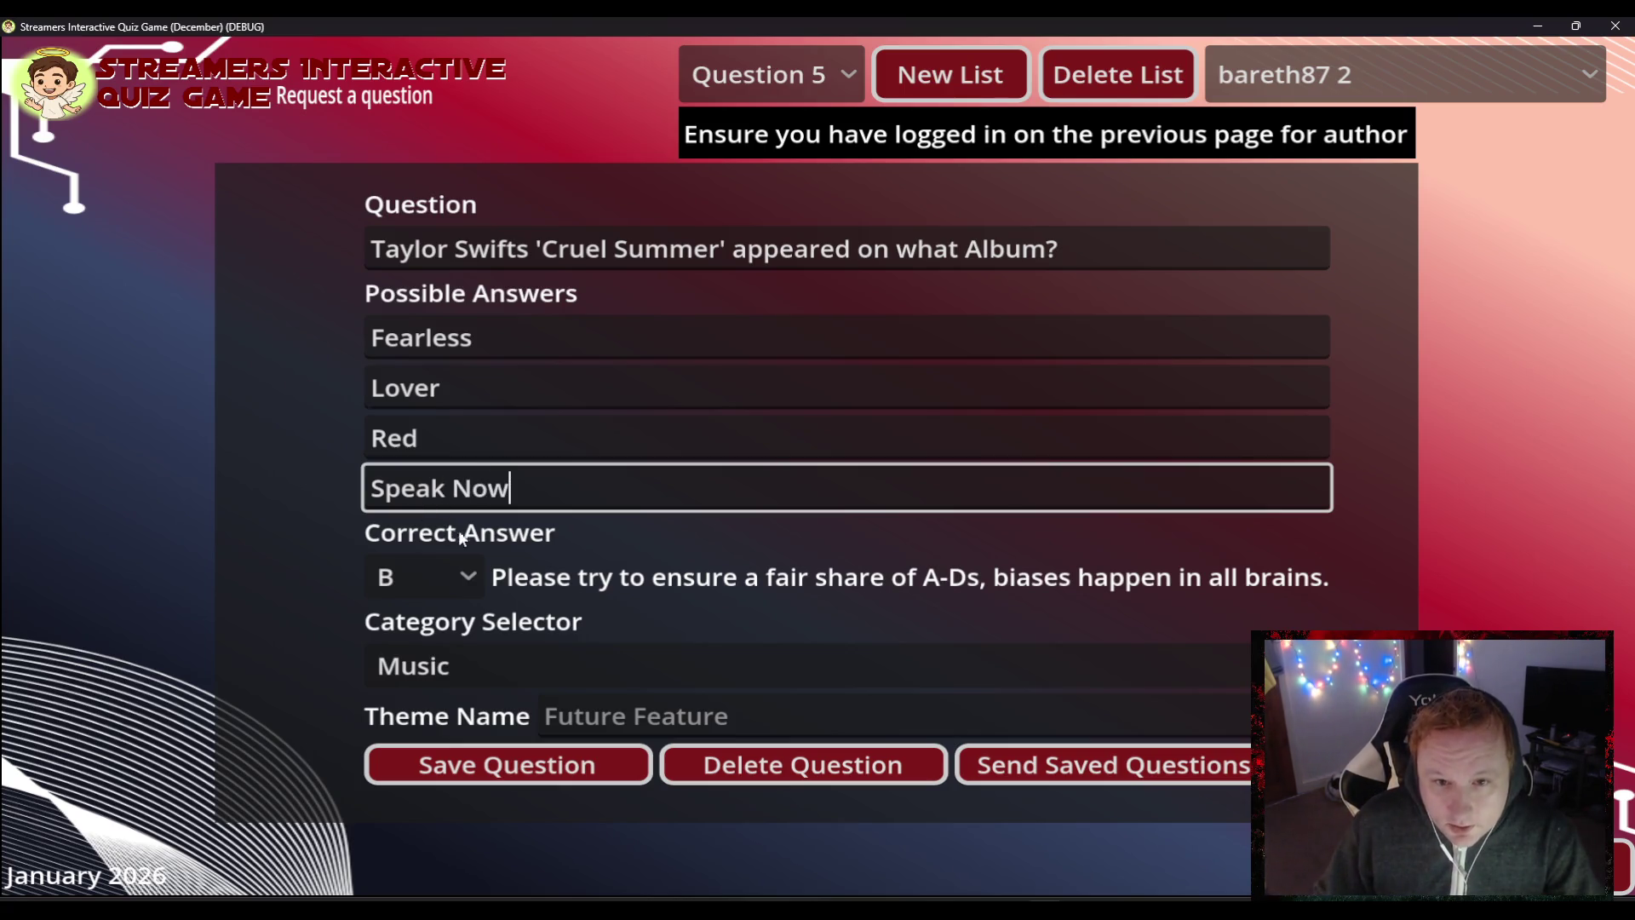
{"action": "left_click", "coordinate": [482, 765]}
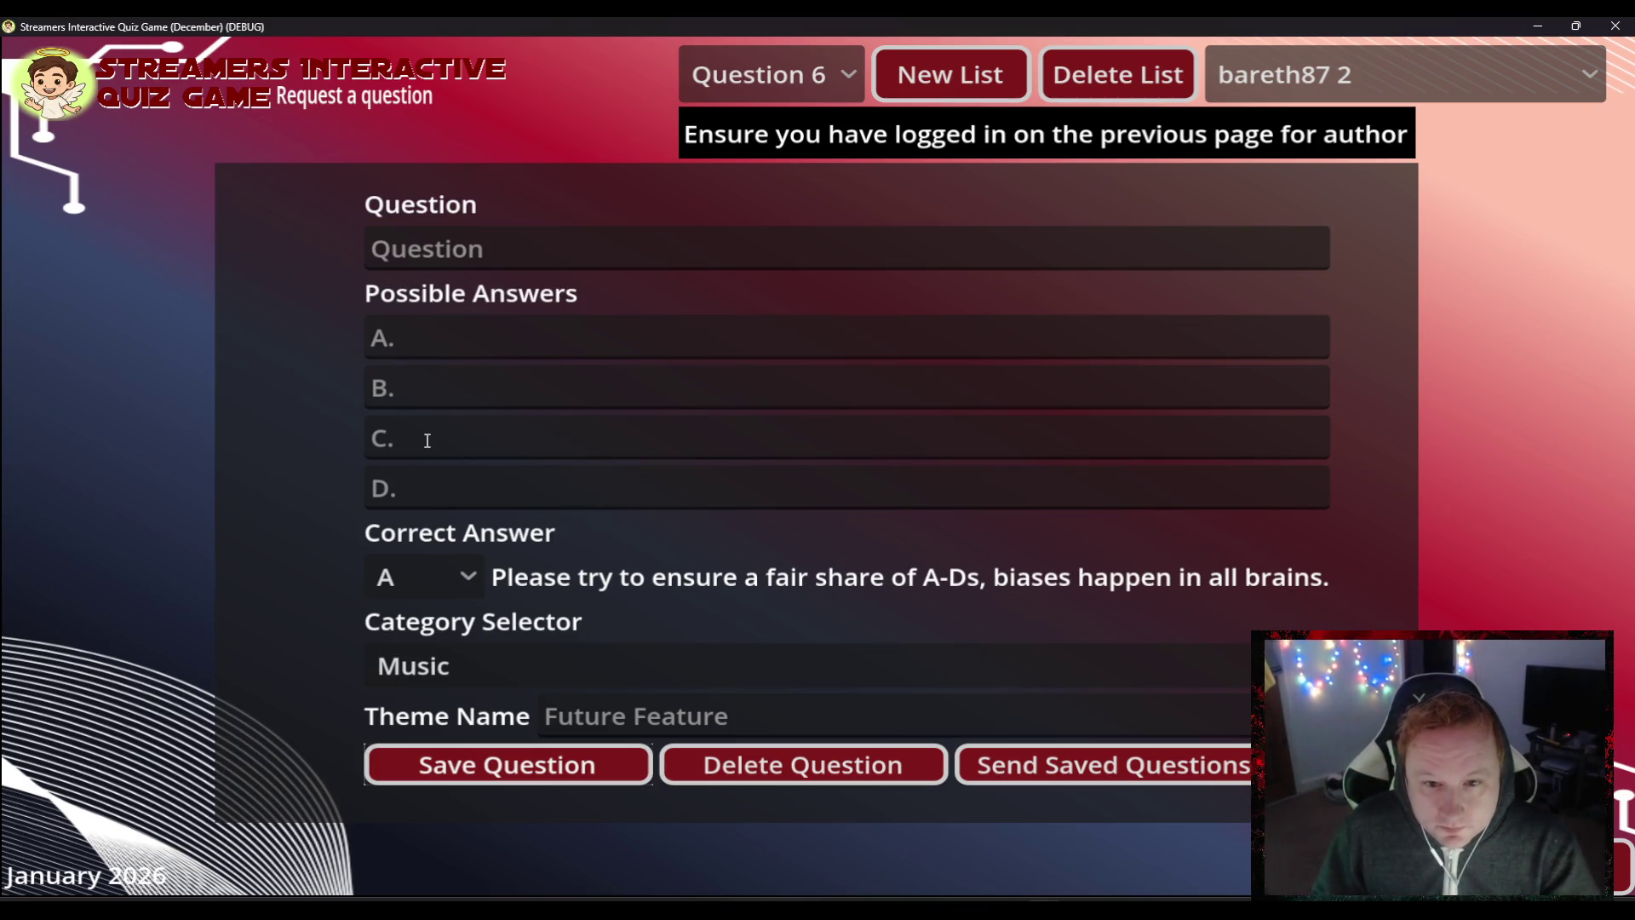
- Choose C from the Correct Answer dropdown for blank Question 6
{"action": "left_click", "coordinate": [429, 575]}
{"action": "left_click", "coordinate": [427, 694]}
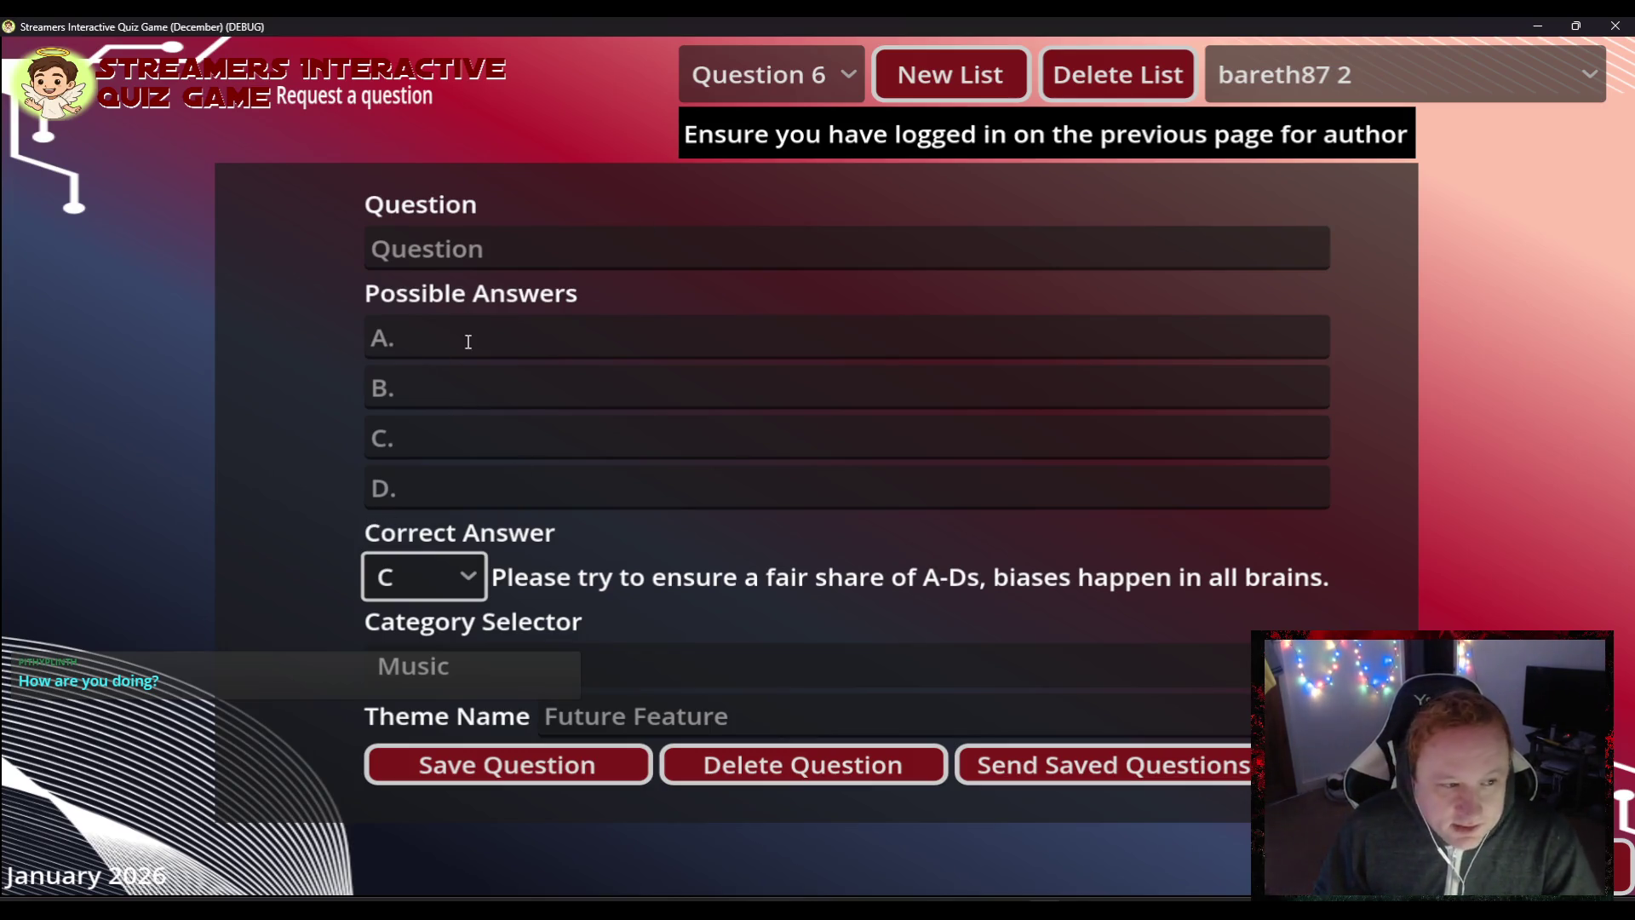
- Enter Closure as answer C and type "Which of these appears on Taylor Swifts Album 'Evermore'?"
{"action": "left_click", "coordinate": [424, 445]}
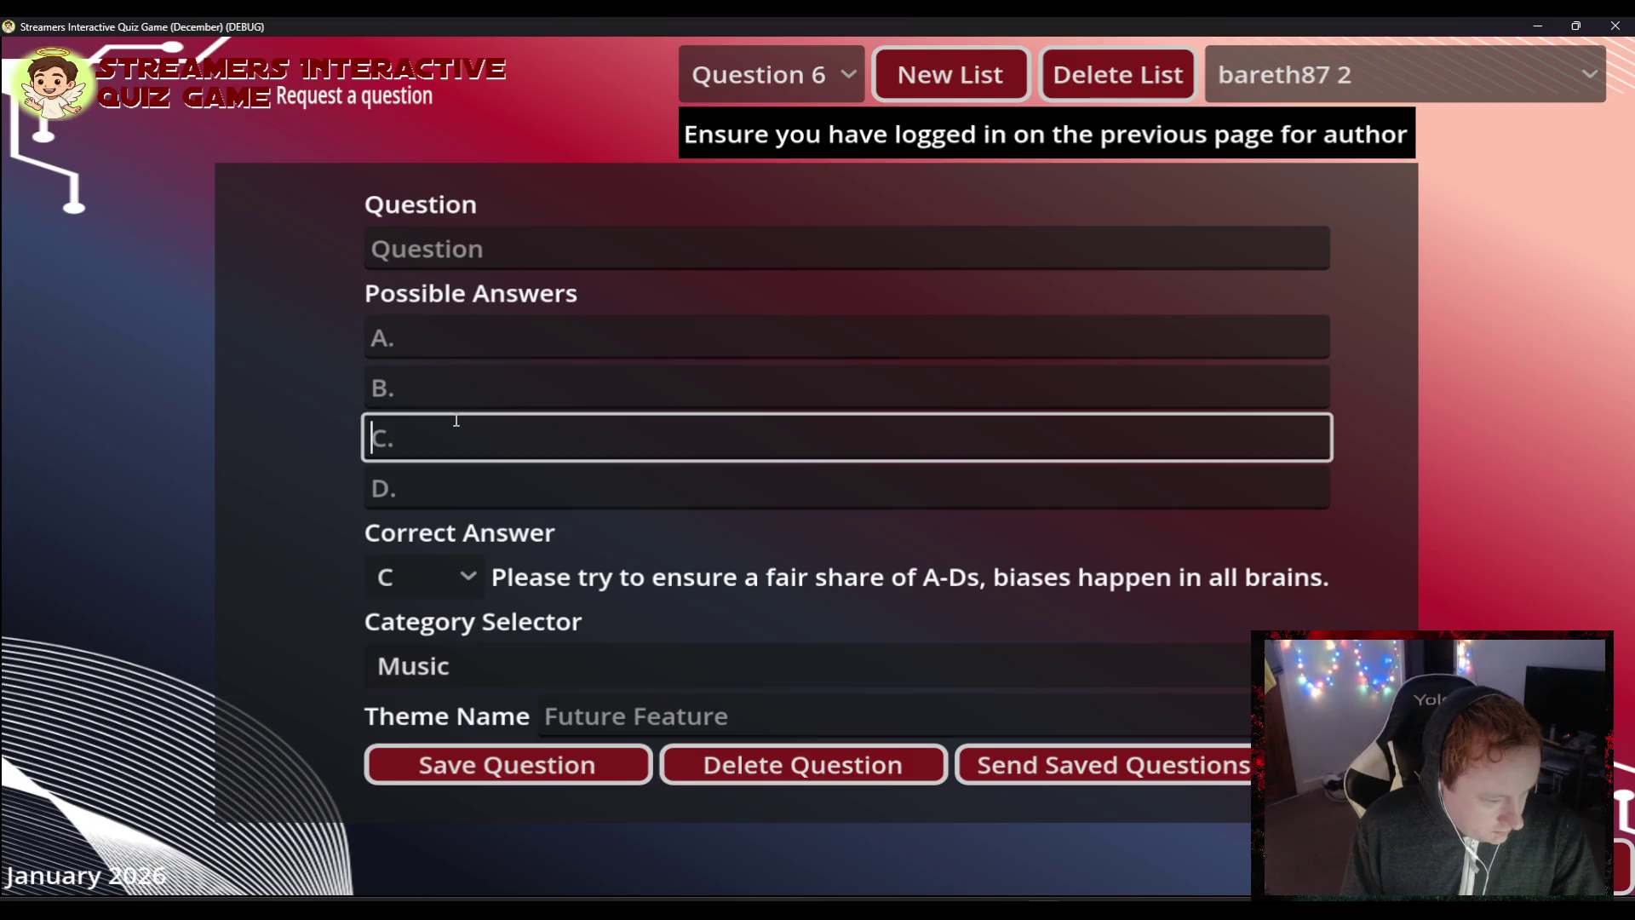
{"action": "type", "text": "Clo"}
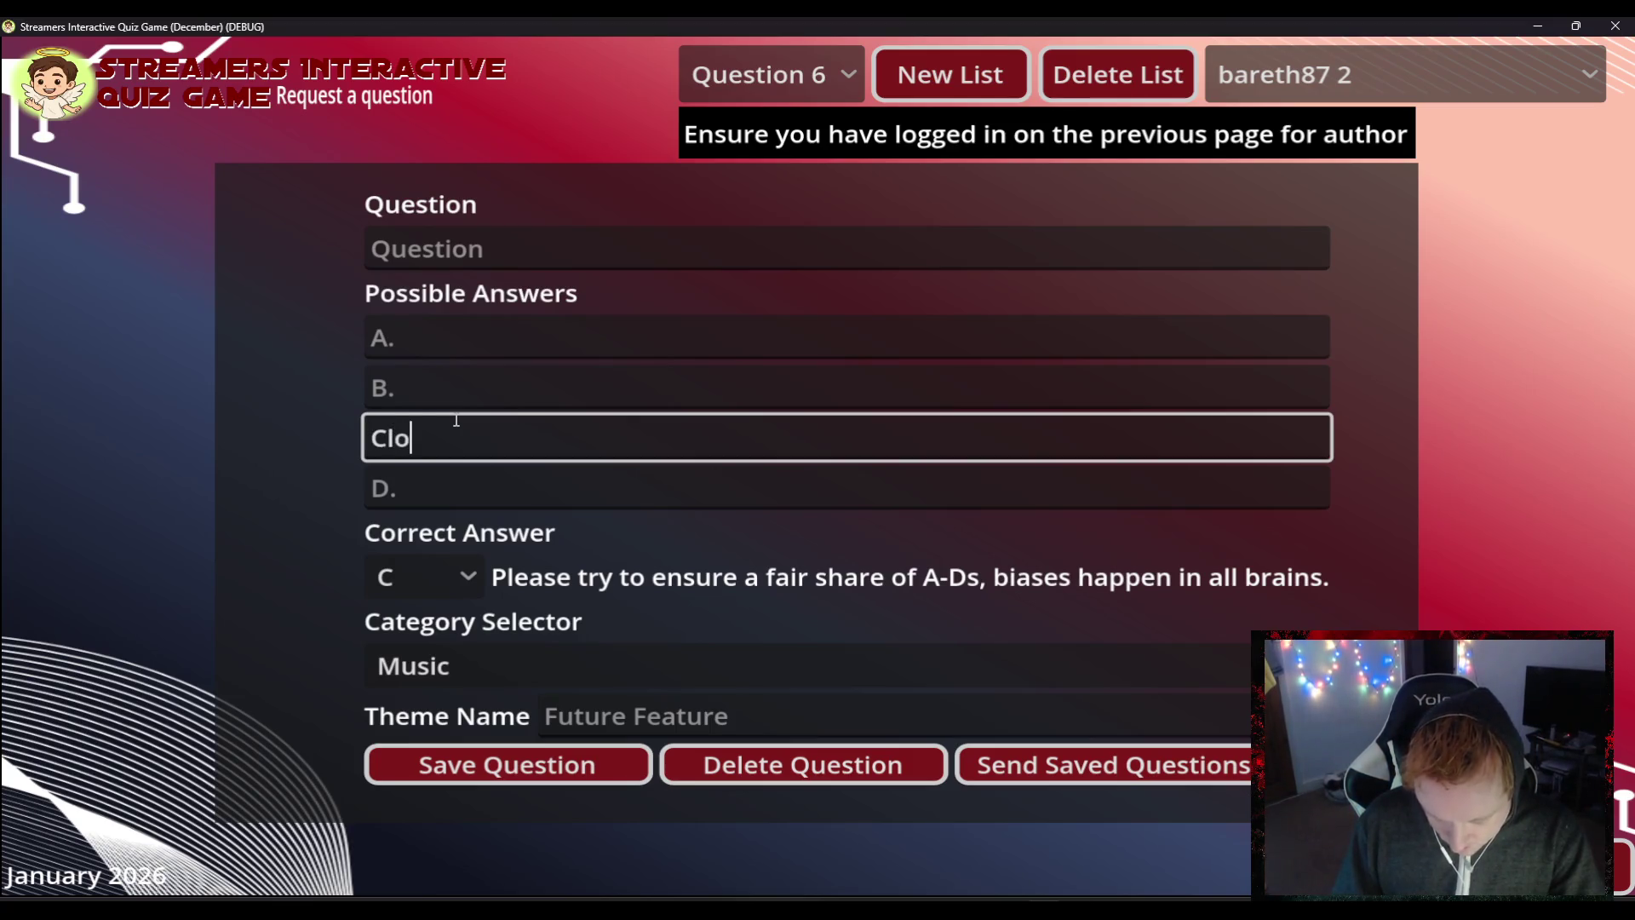
{"action": "type", "text": "sure"}
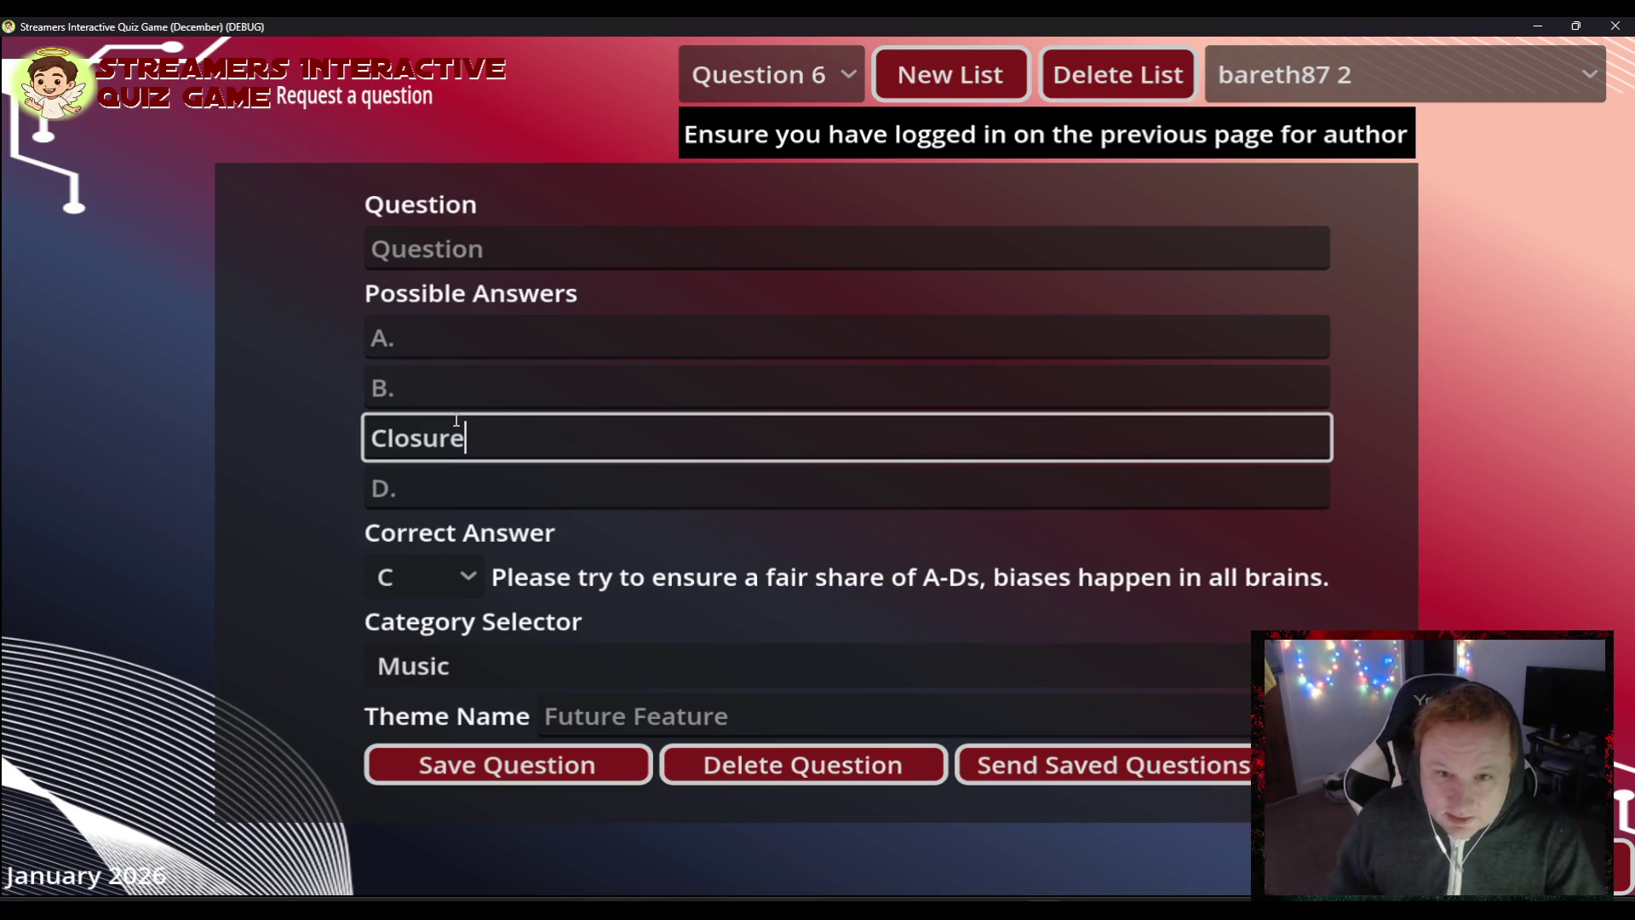
{"action": "left_click", "coordinate": [493, 247]}
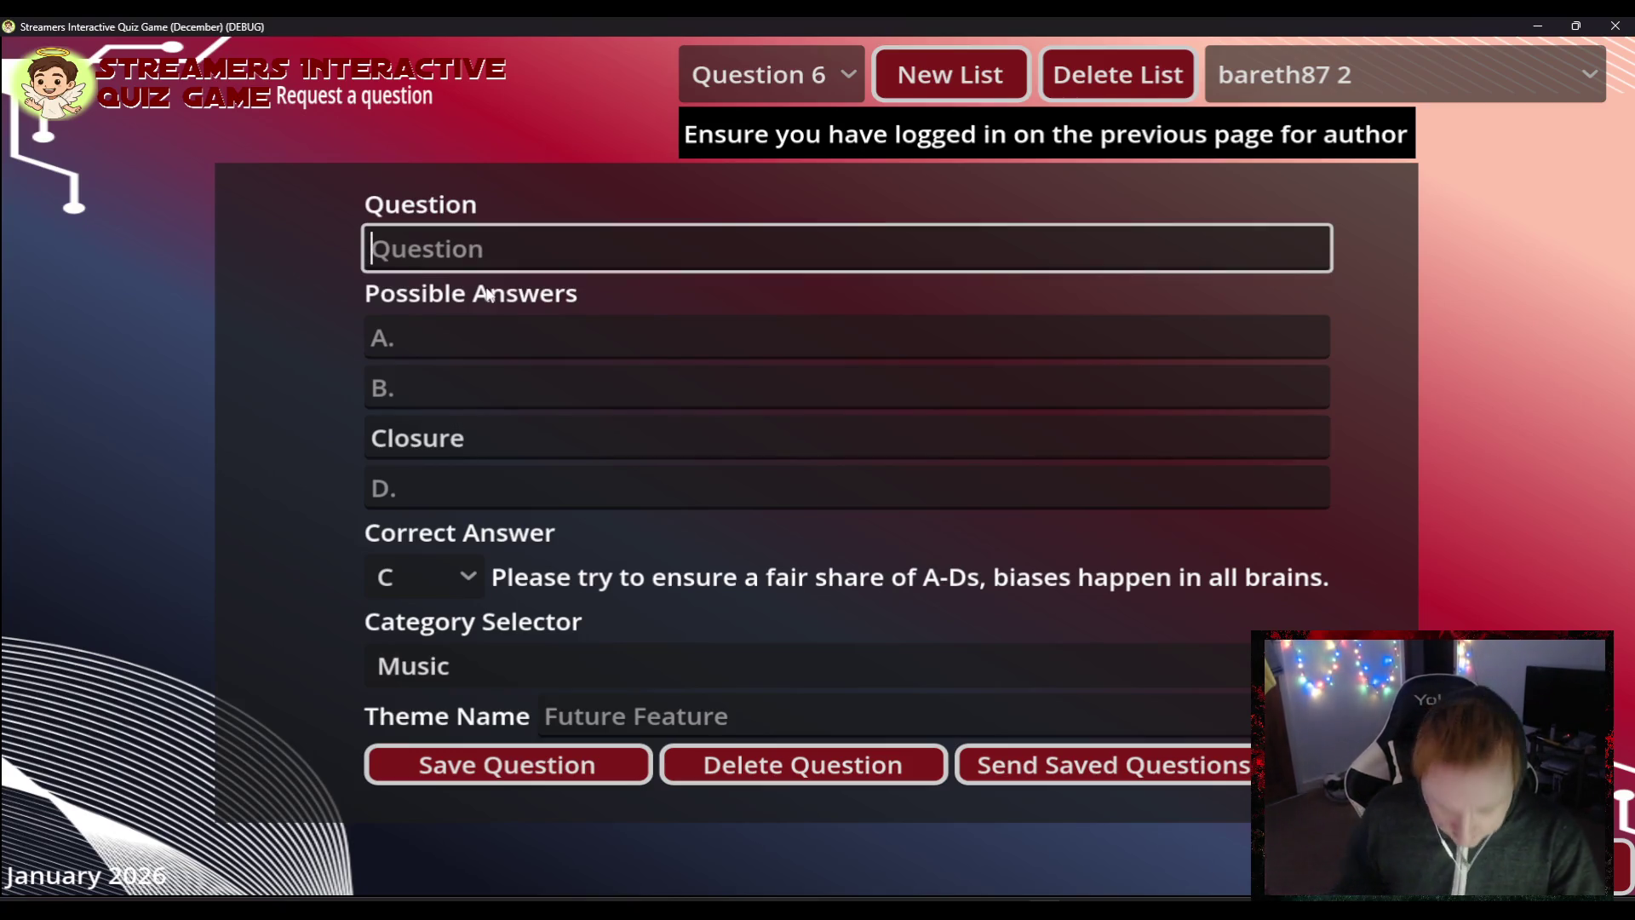
{"action": "type", "text": "Which of these "}
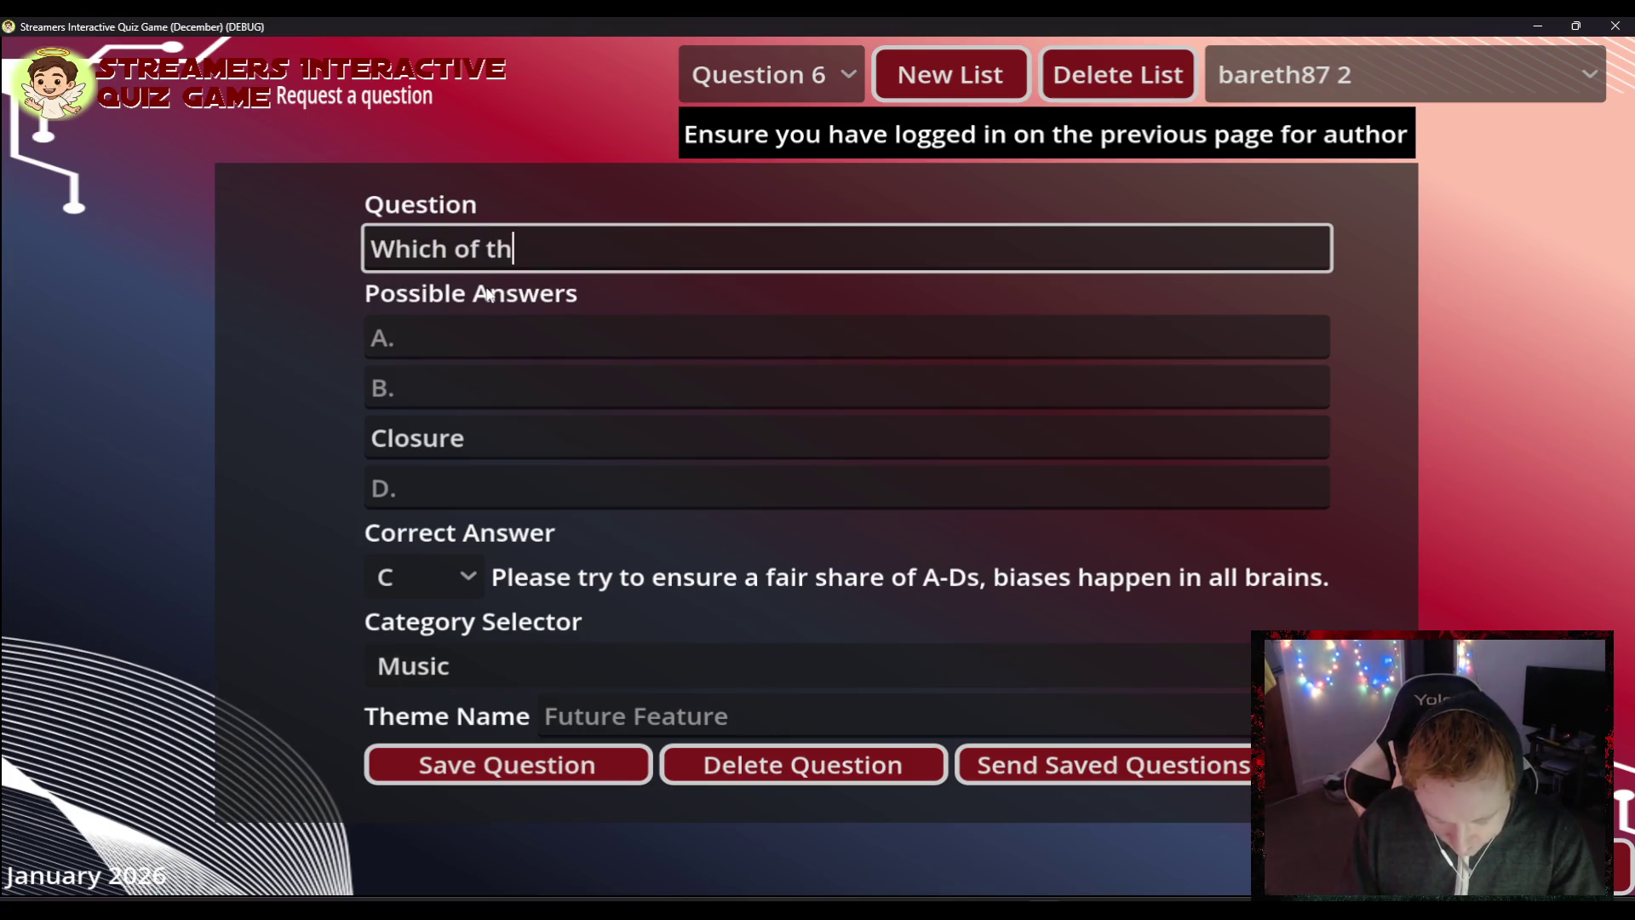
{"action": "type", "text": "appe"}
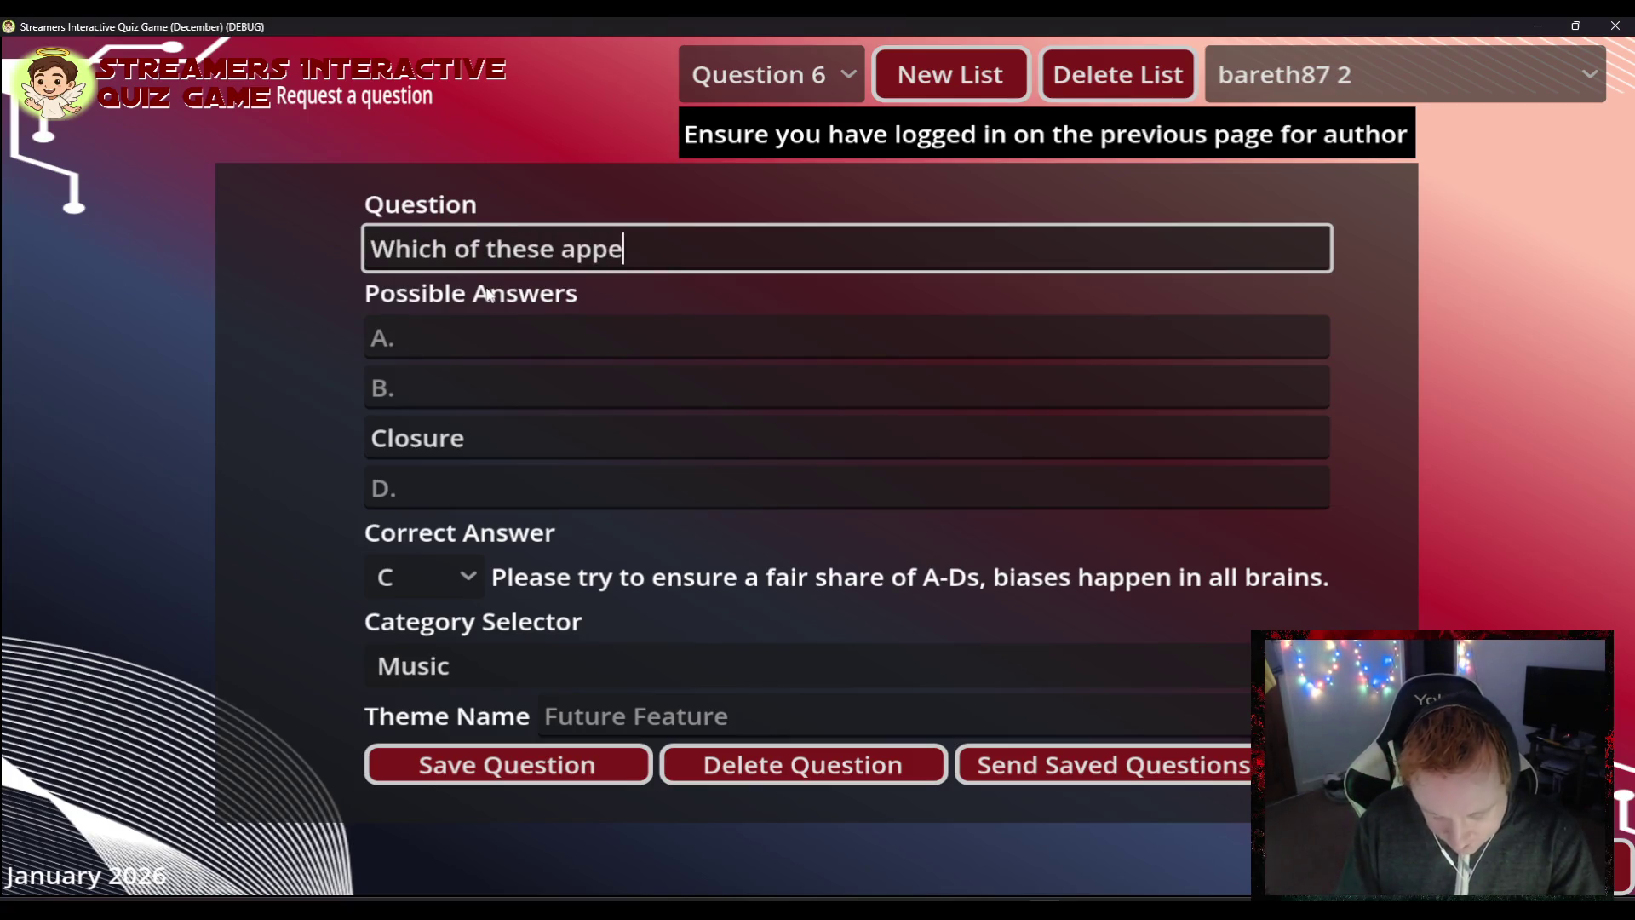
{"action": "type", "text": "ars on Tay"}
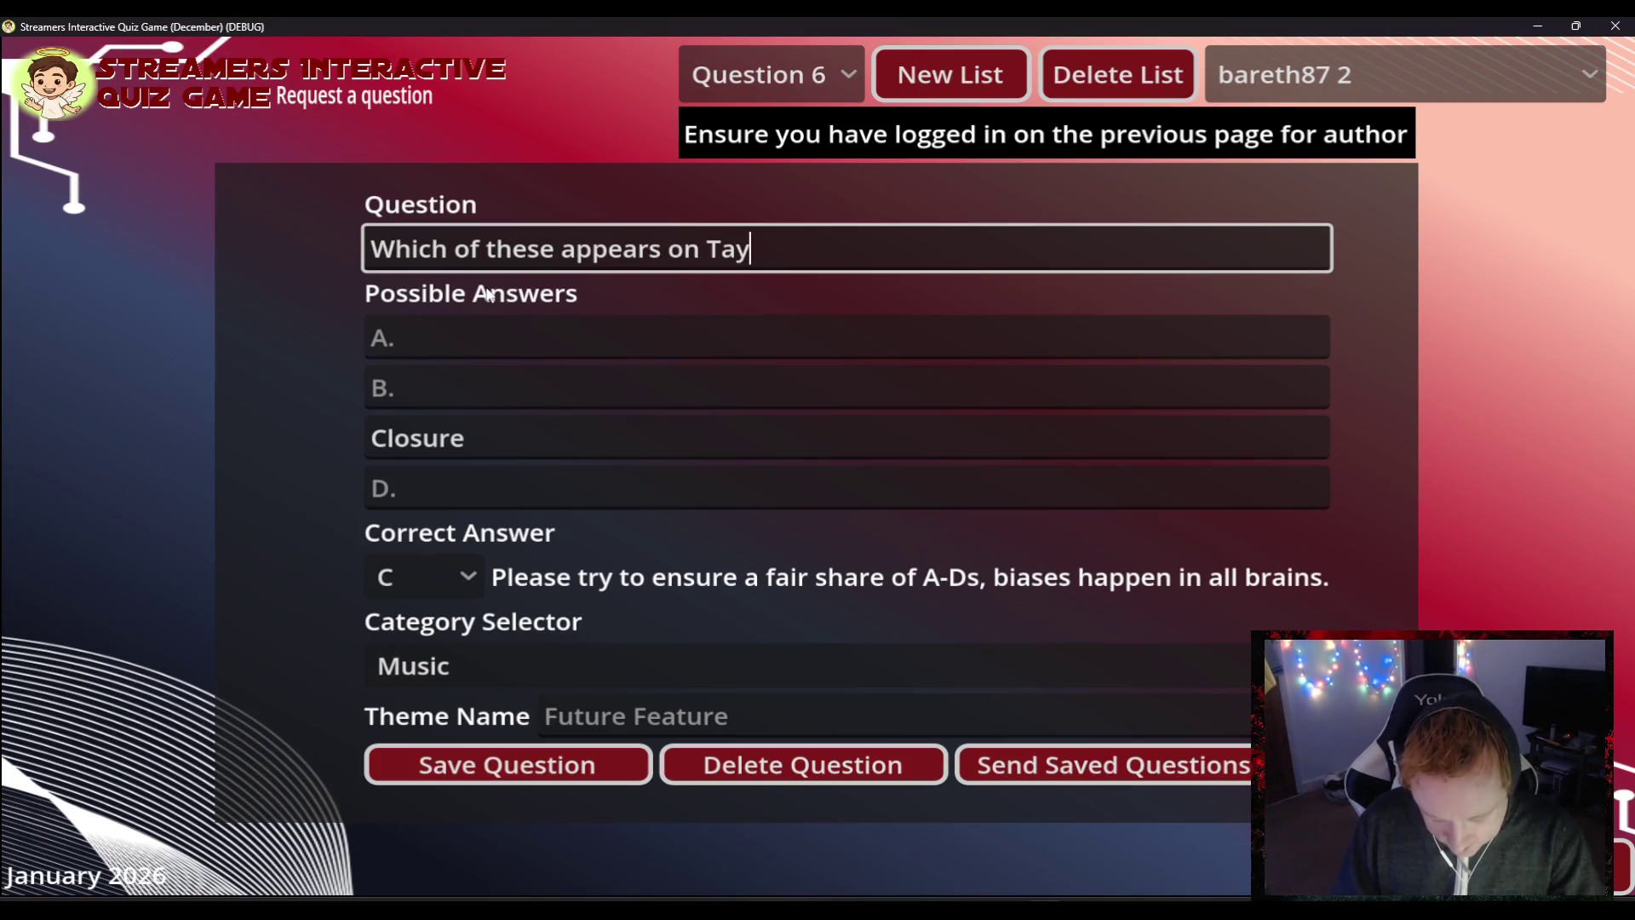
{"action": "type", "text": "lor Swif"}
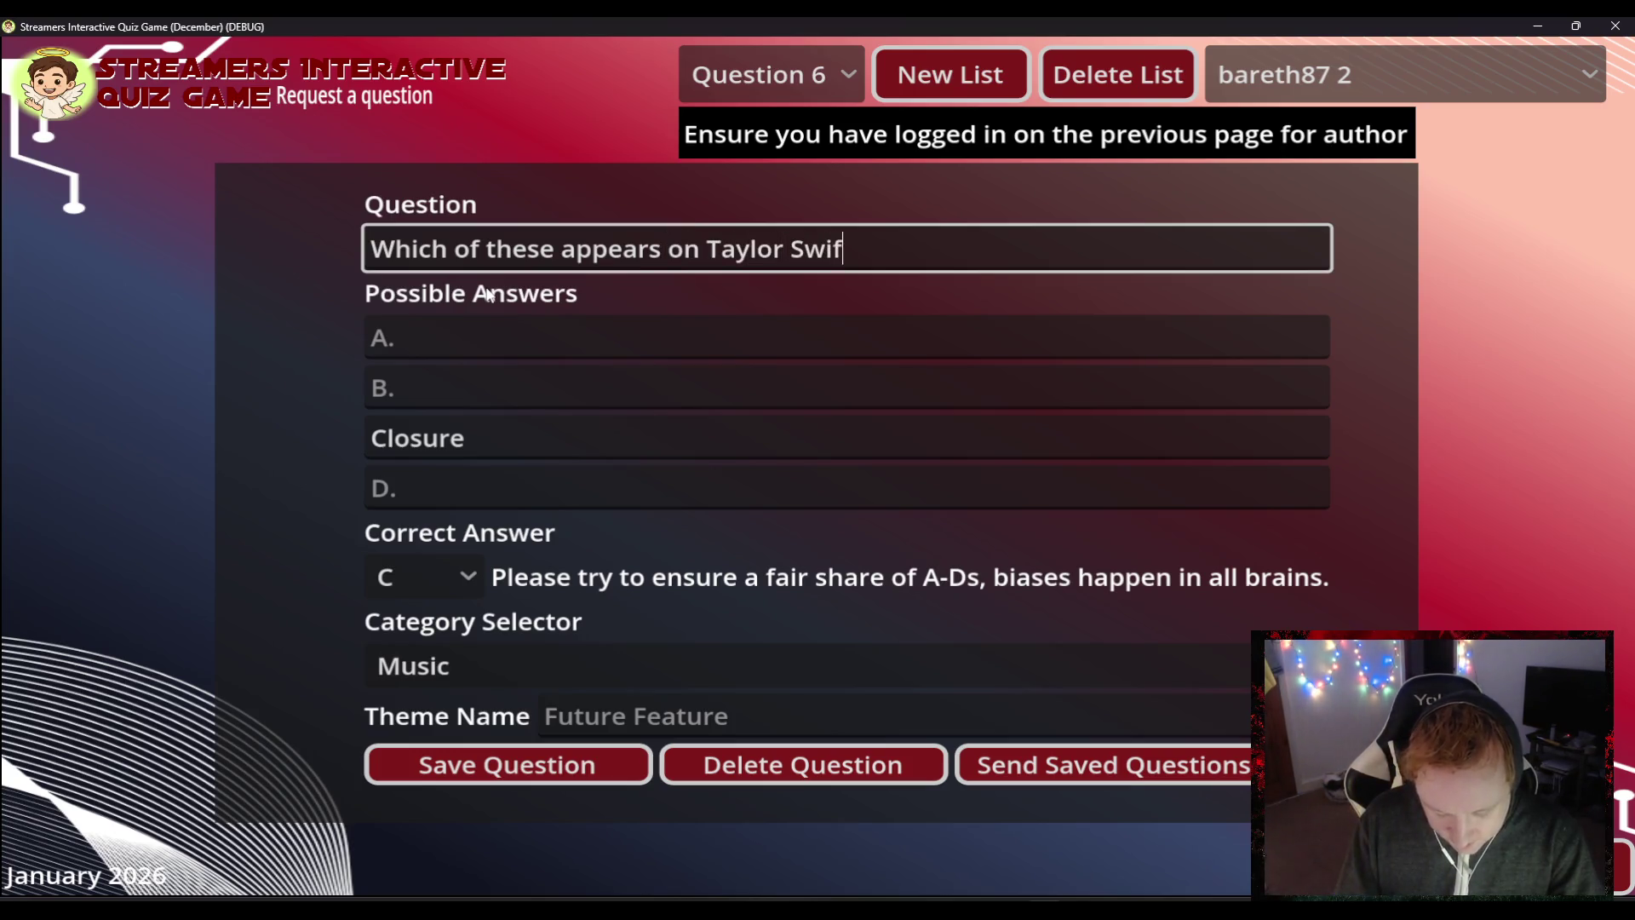
{"action": "type", "text": "ts Album"}
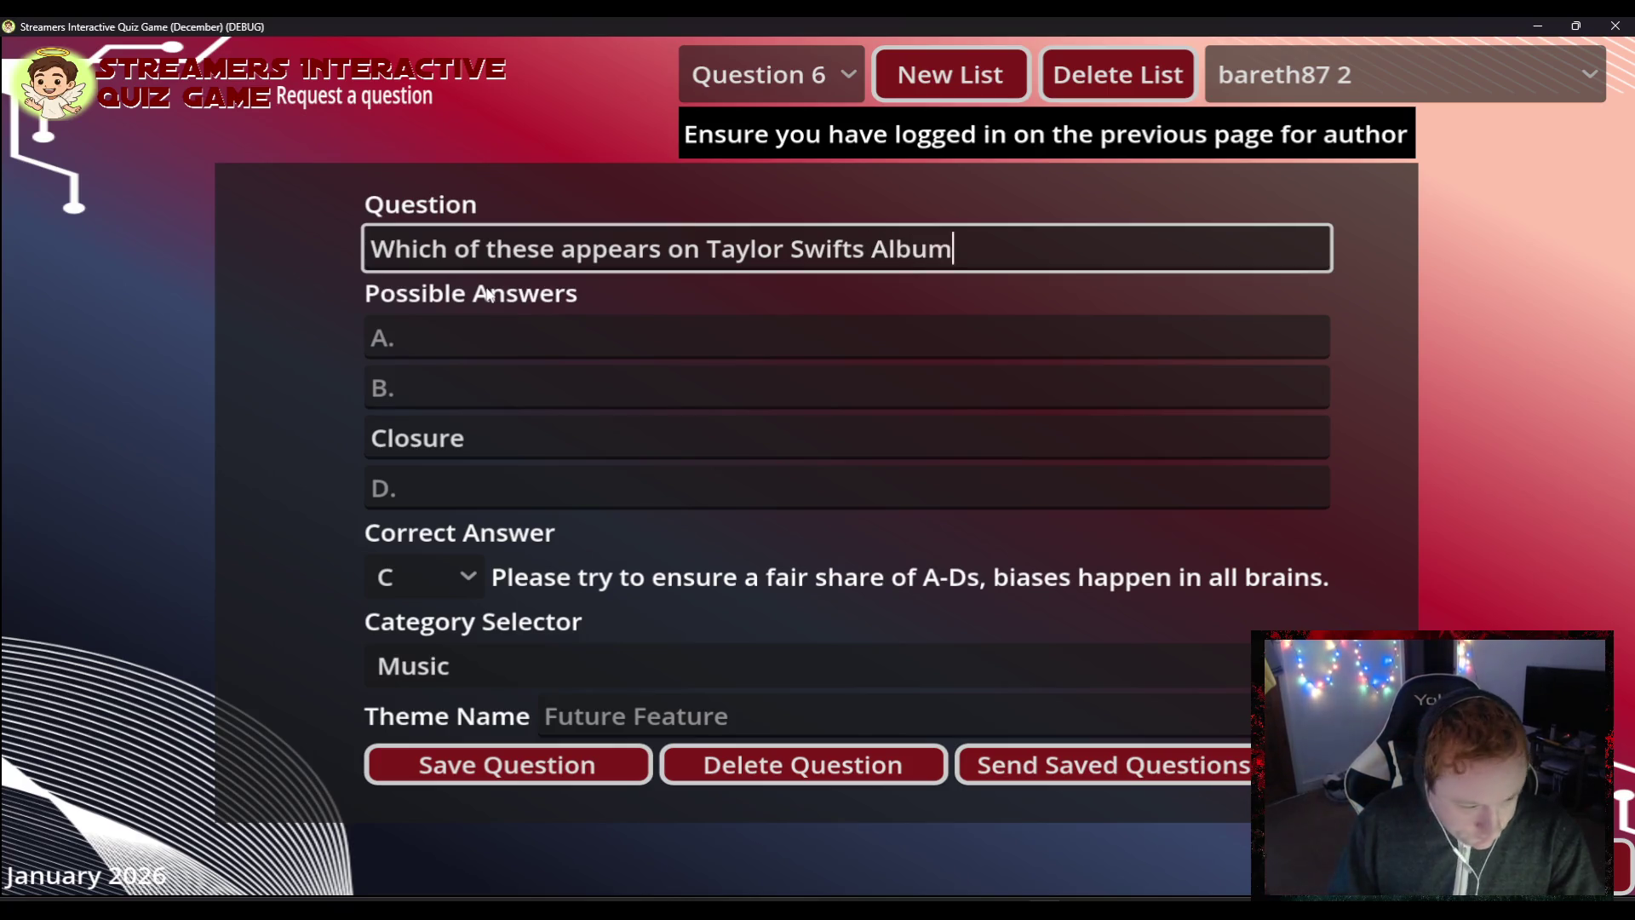
{"action": "type", "text": " 'E"}
{"action": "key", "text": "BackSpace"}
{"action": "type", "text": "'Evermore"}
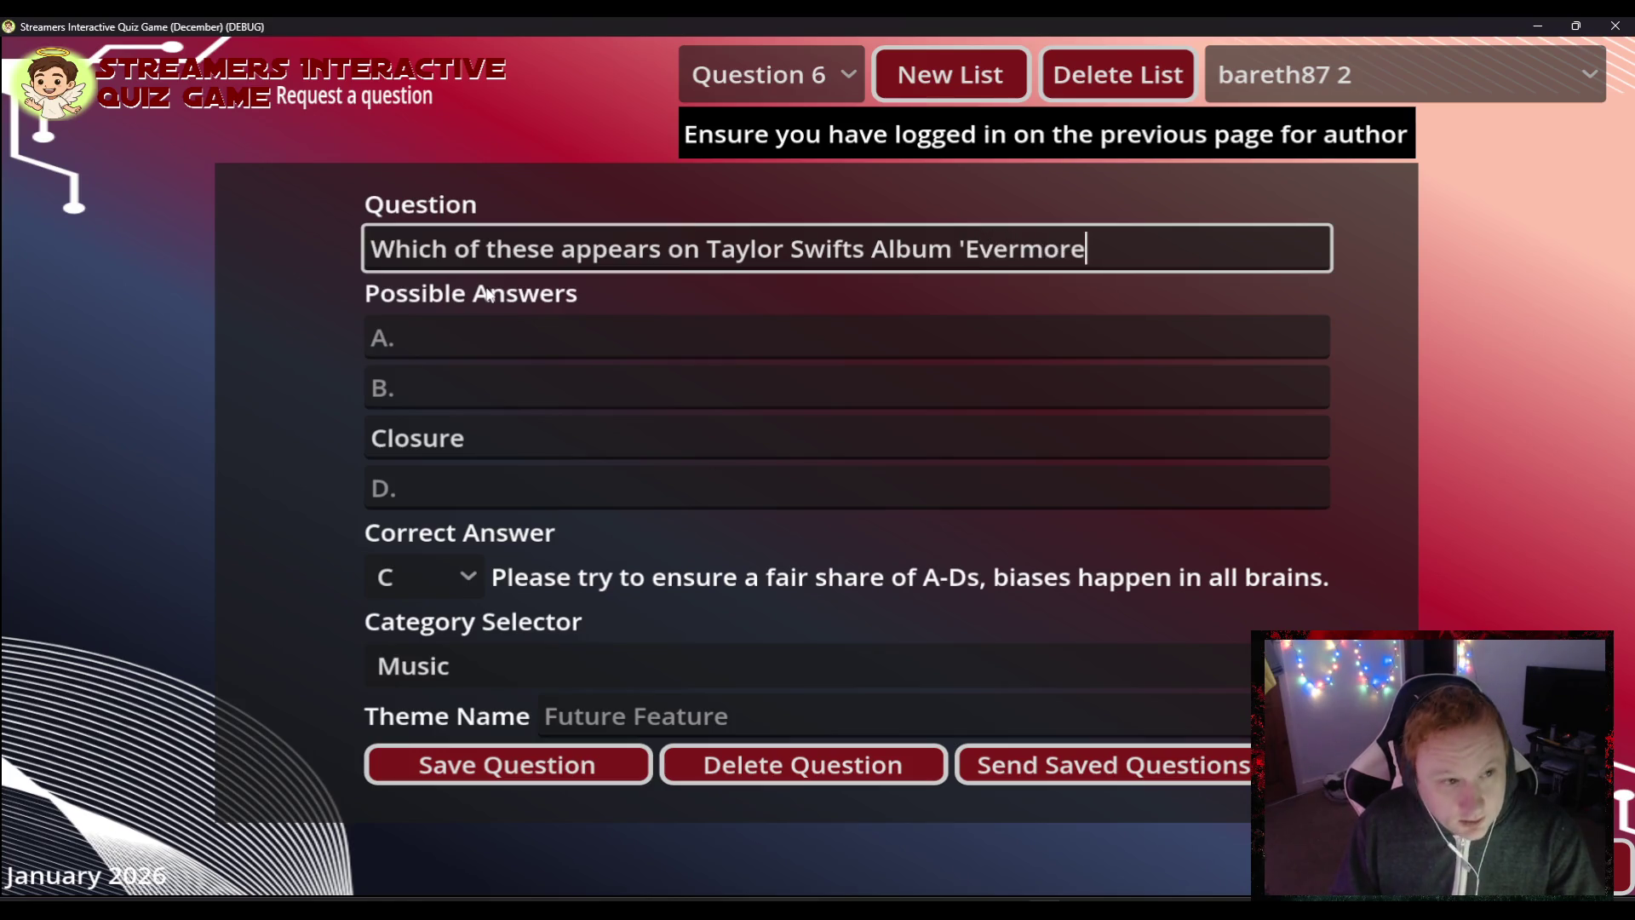
{"action": "type", "text": "'"}
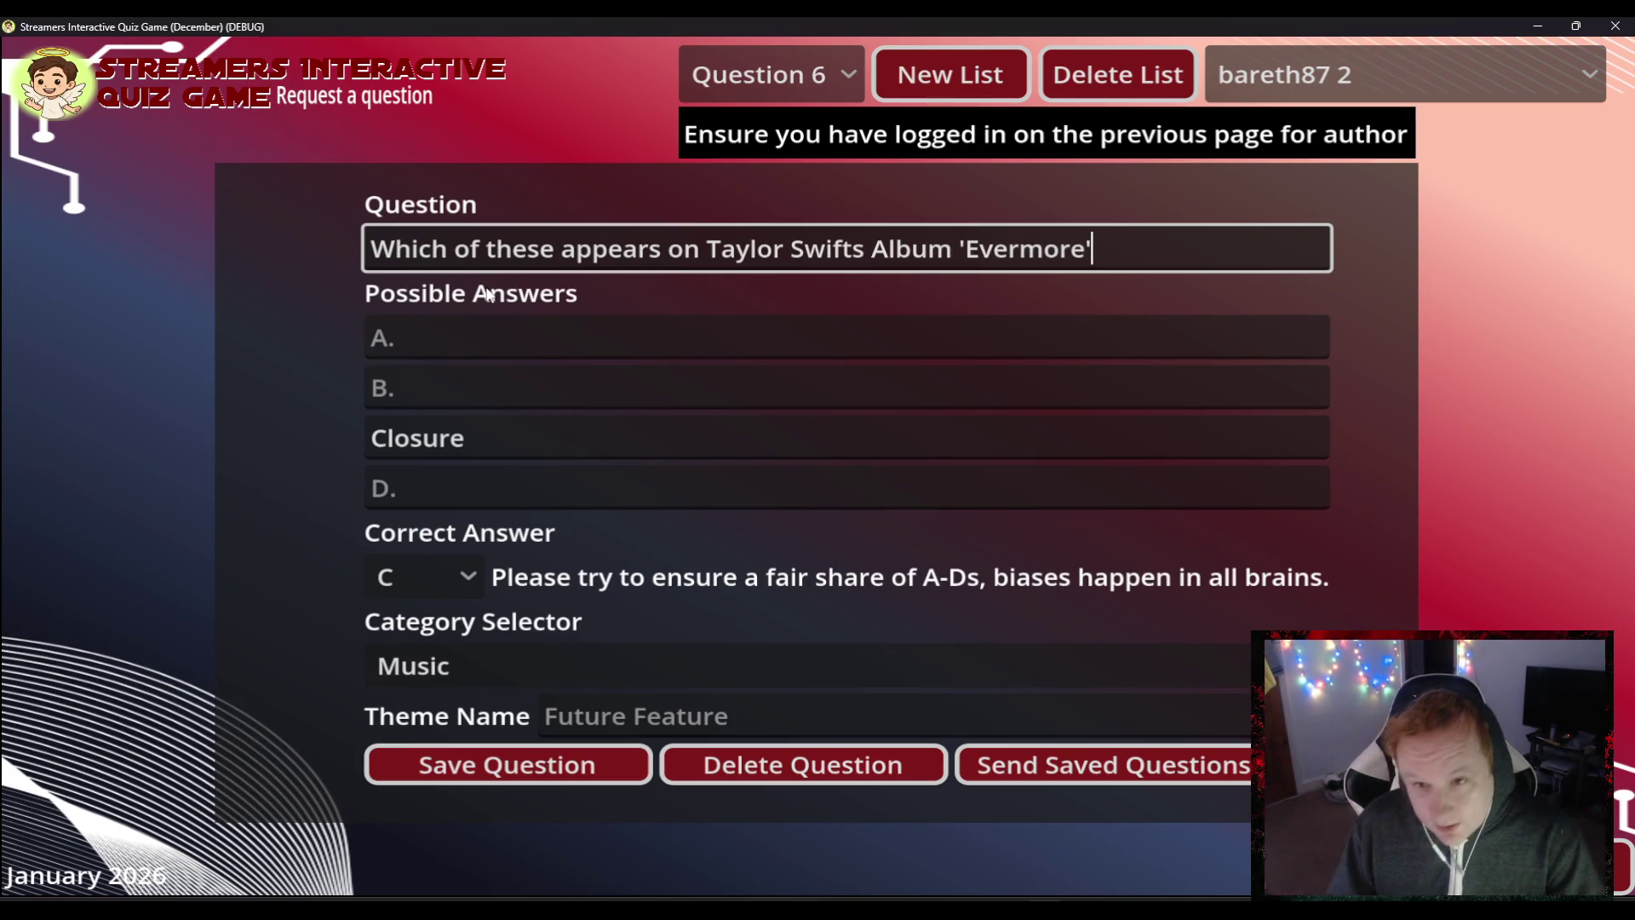
{"action": "type", "text": "?"}
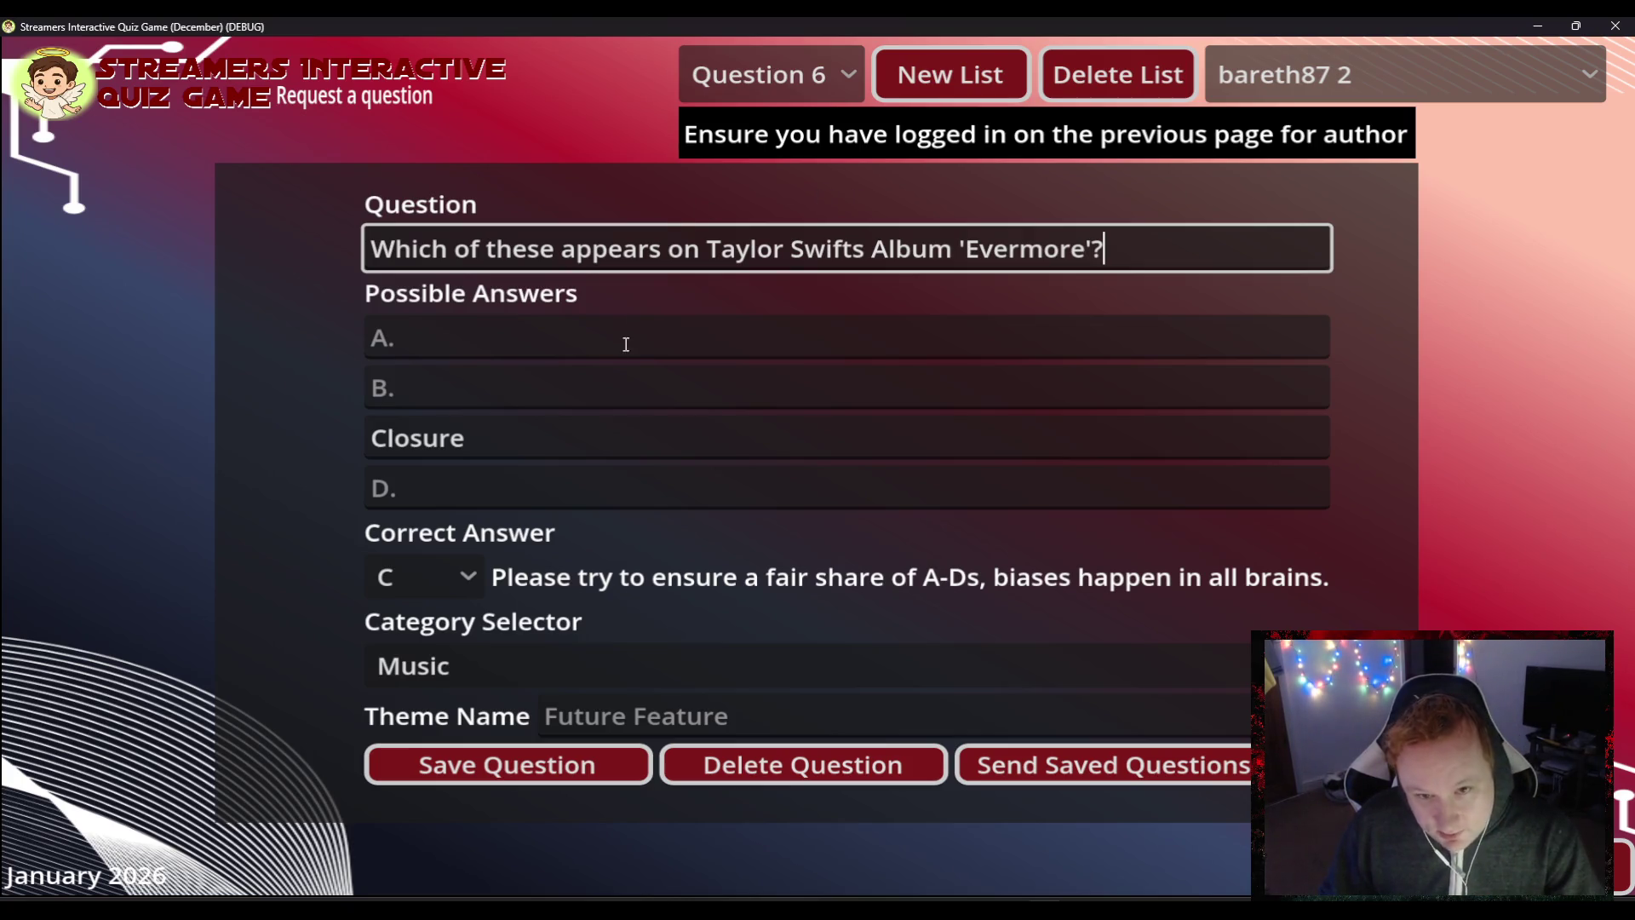
{"action": "left_click", "coordinate": [490, 348]}
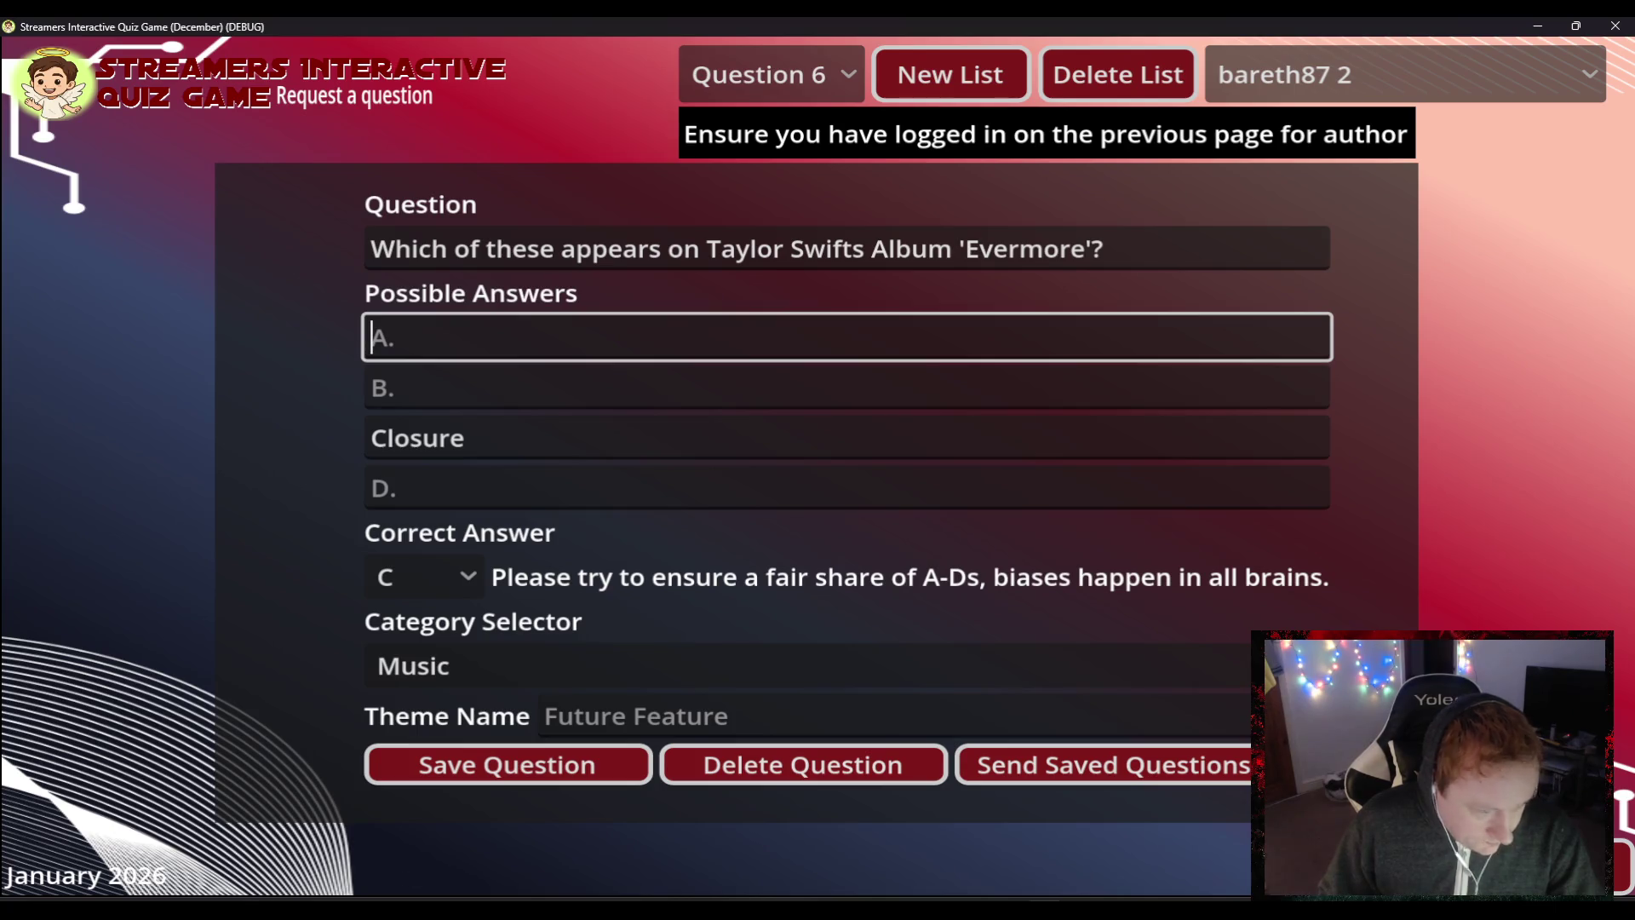
- Enter Folklore (A), Lover (B) and Fearless (D), then save Question 6
{"action": "type", "text": "Fol"}
{"action": "type", "text": "kla"}
{"action": "type", "text": "o"}
{"action": "key", "text": "BackSpace"}
{"action": "key", "text": "BackSpace"}
{"action": "type", "text": "ore"}
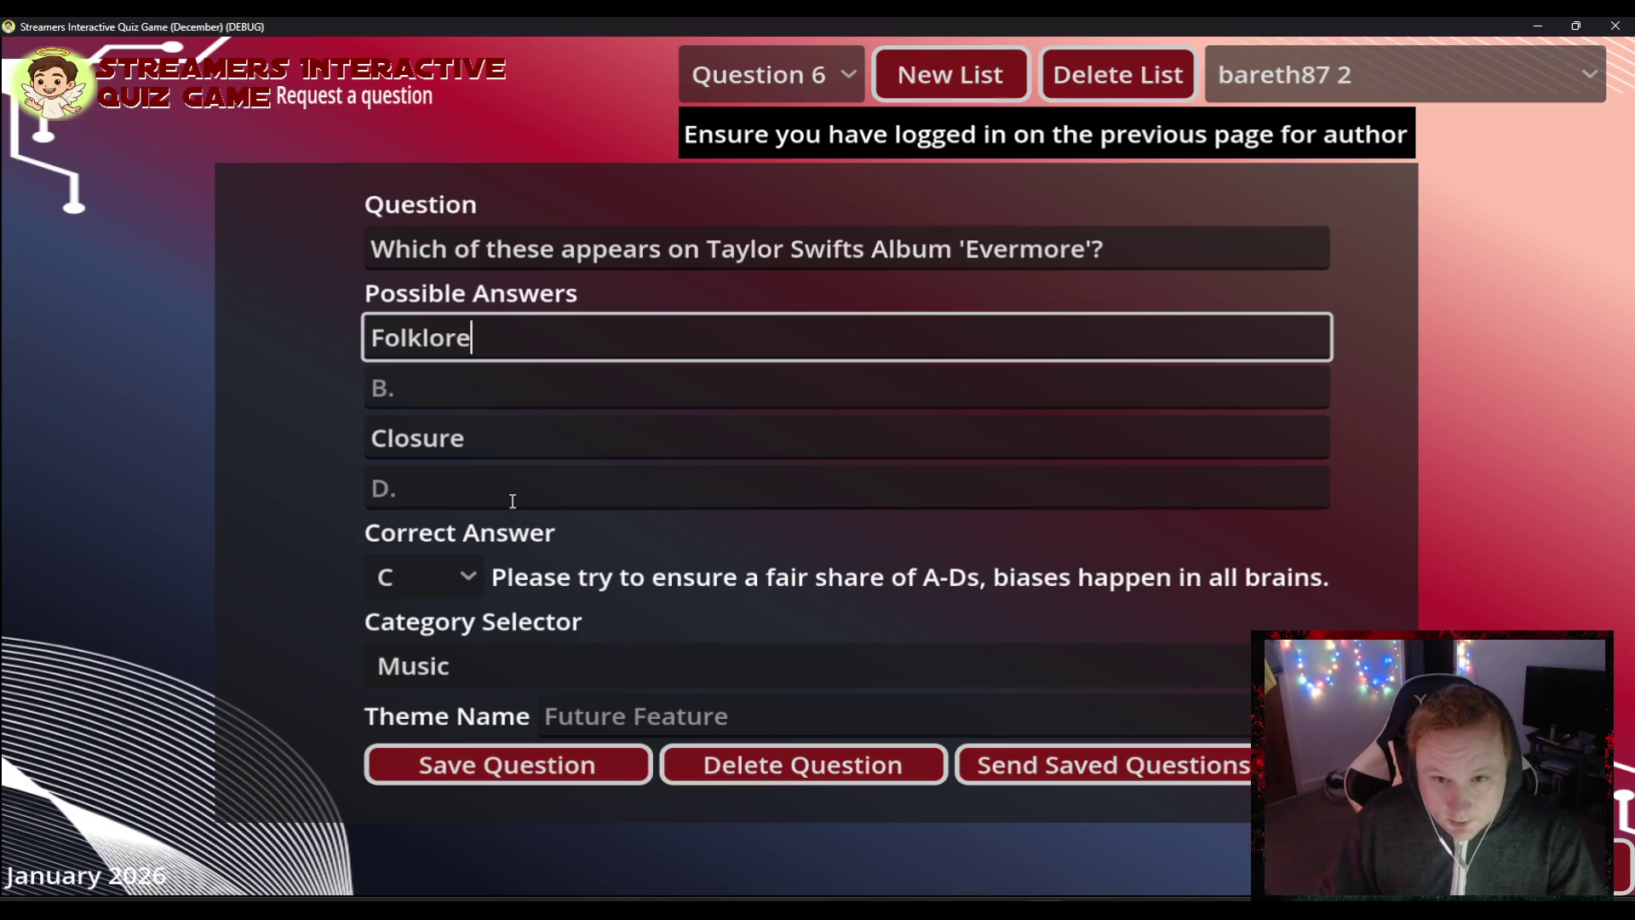
{"action": "left_click", "coordinate": [458, 398]}
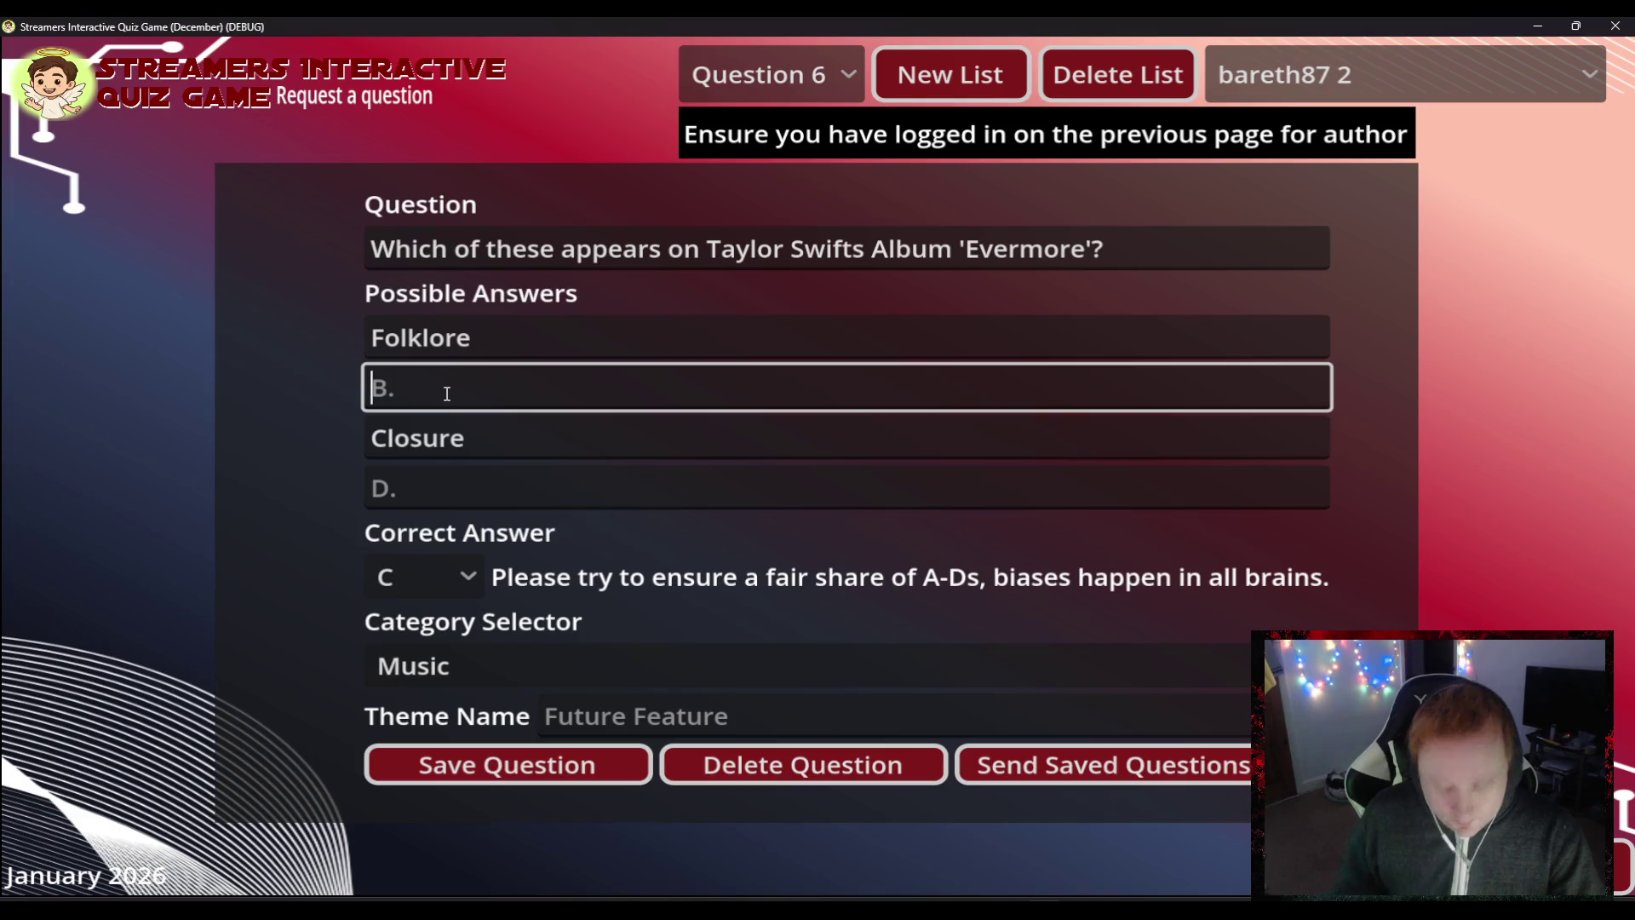
{"action": "type", "text": "Lover"}
{"action": "key", "text": "Tab"}
{"action": "key", "text": "Tab"}
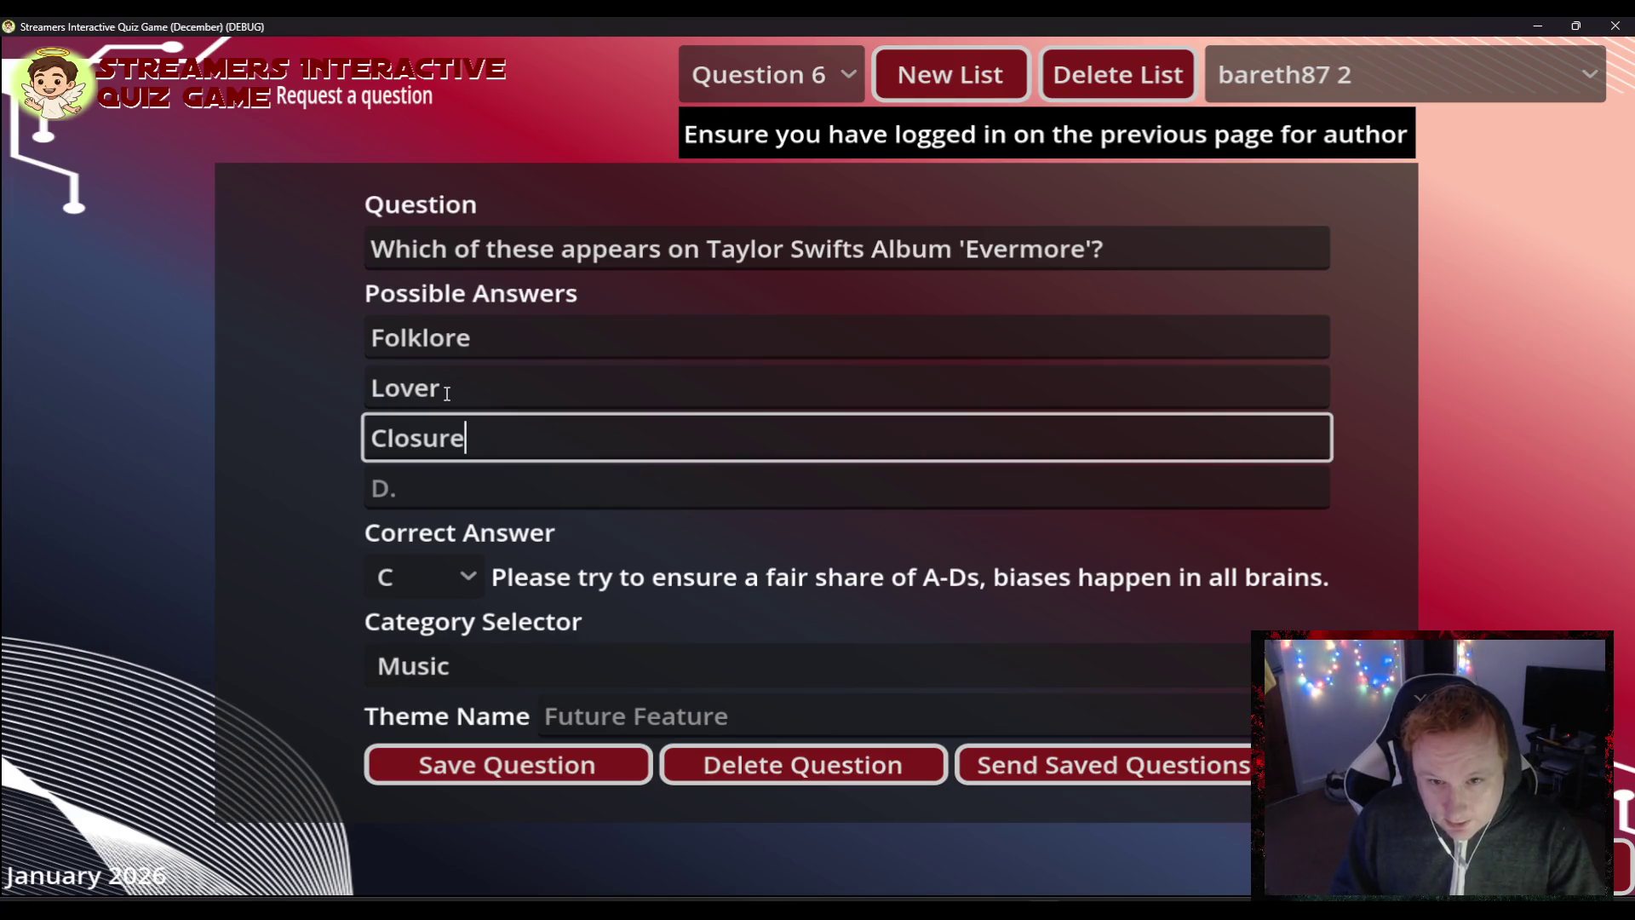
{"action": "type", "text": "Gi"}
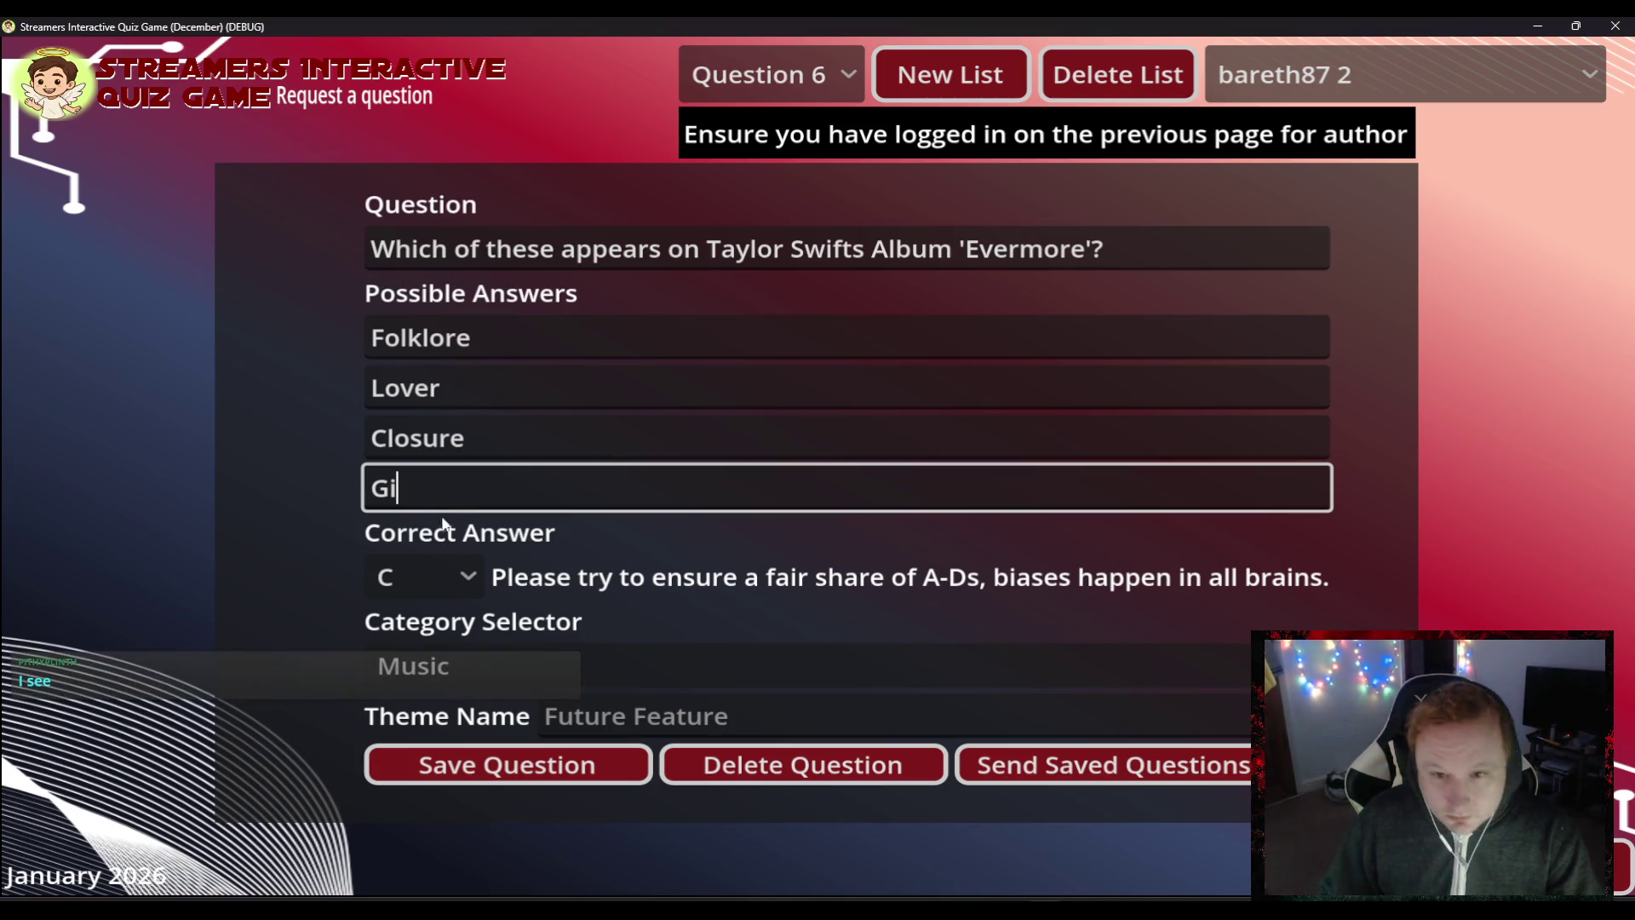
{"action": "key", "text": "BackSpace"}
{"action": "key", "text": "BackSpace"}
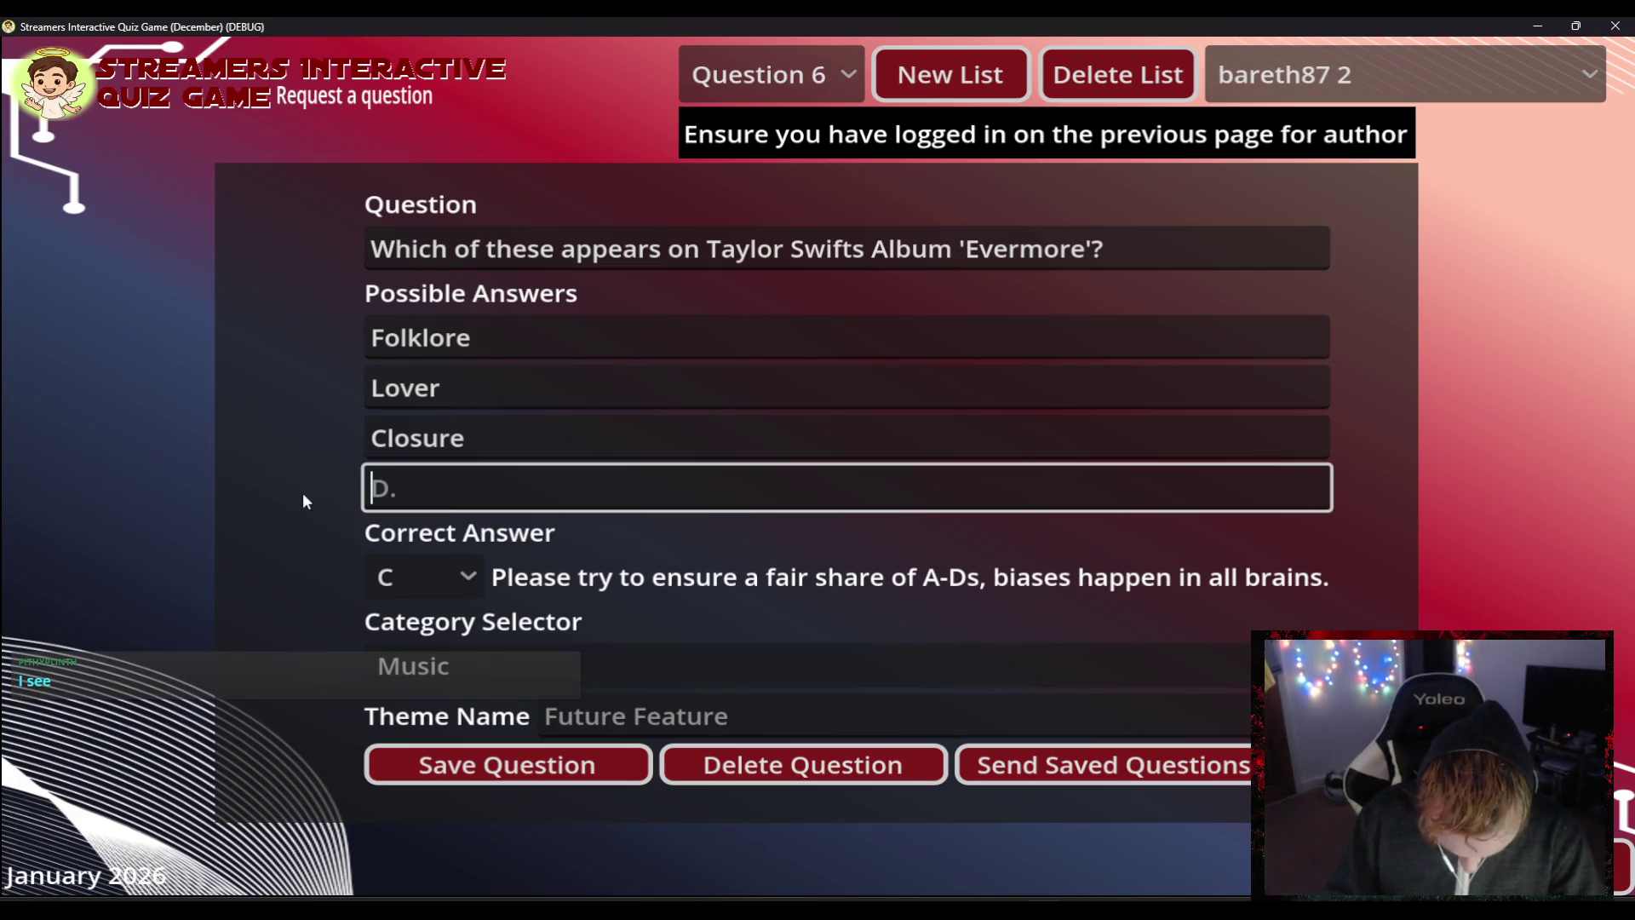
{"action": "type", "text": "Fearl"}
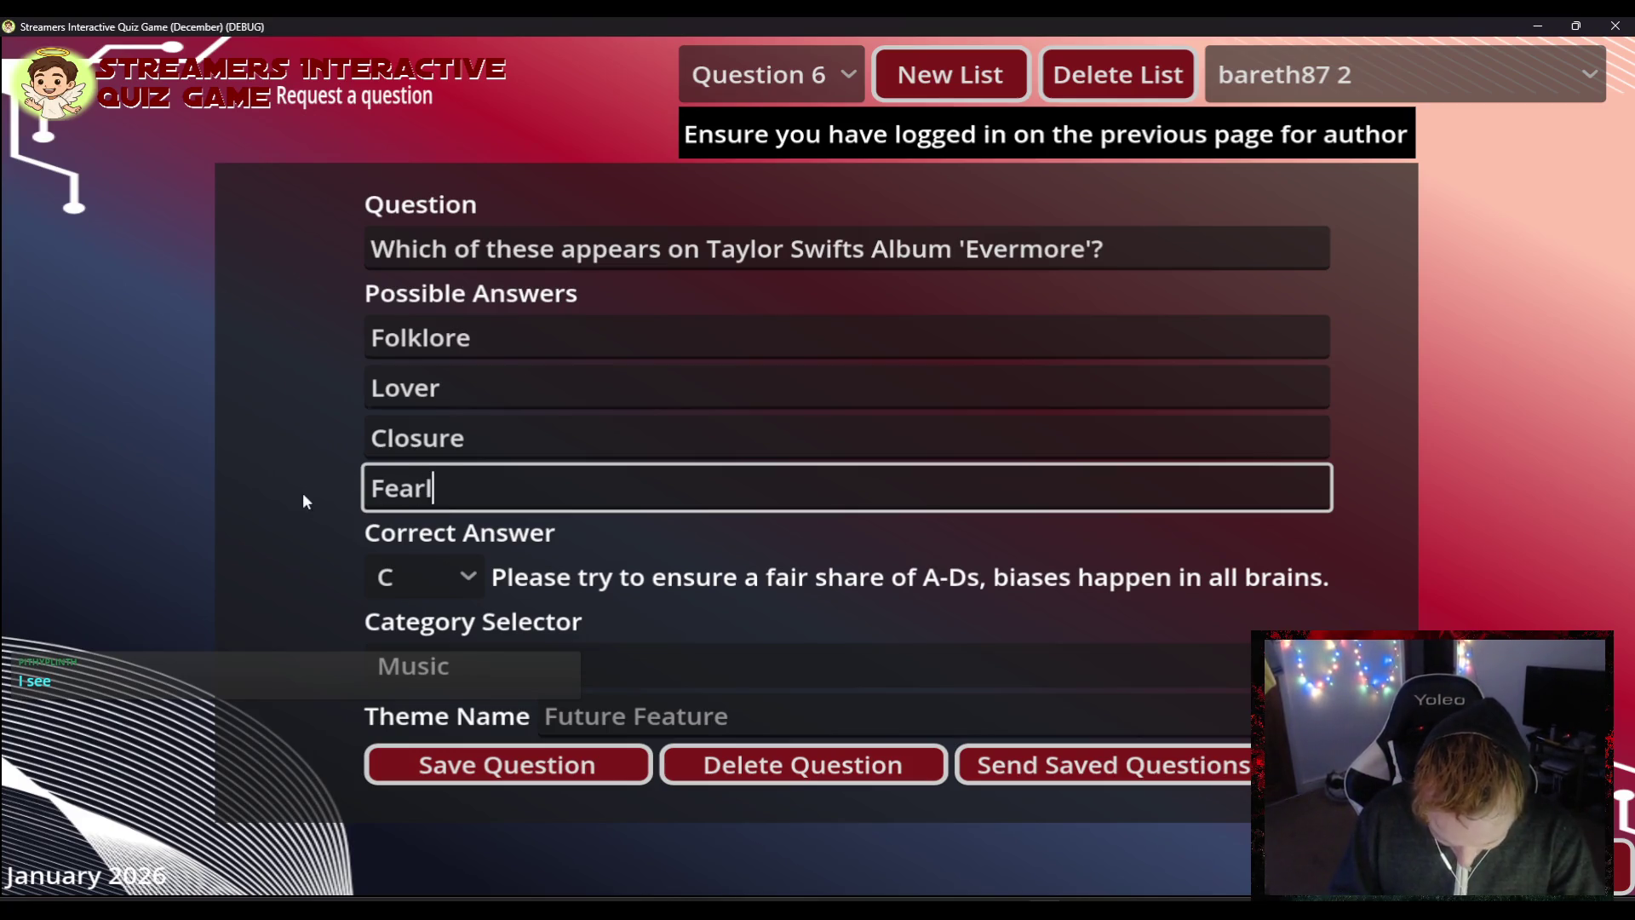
{"action": "type", "text": "ess"}
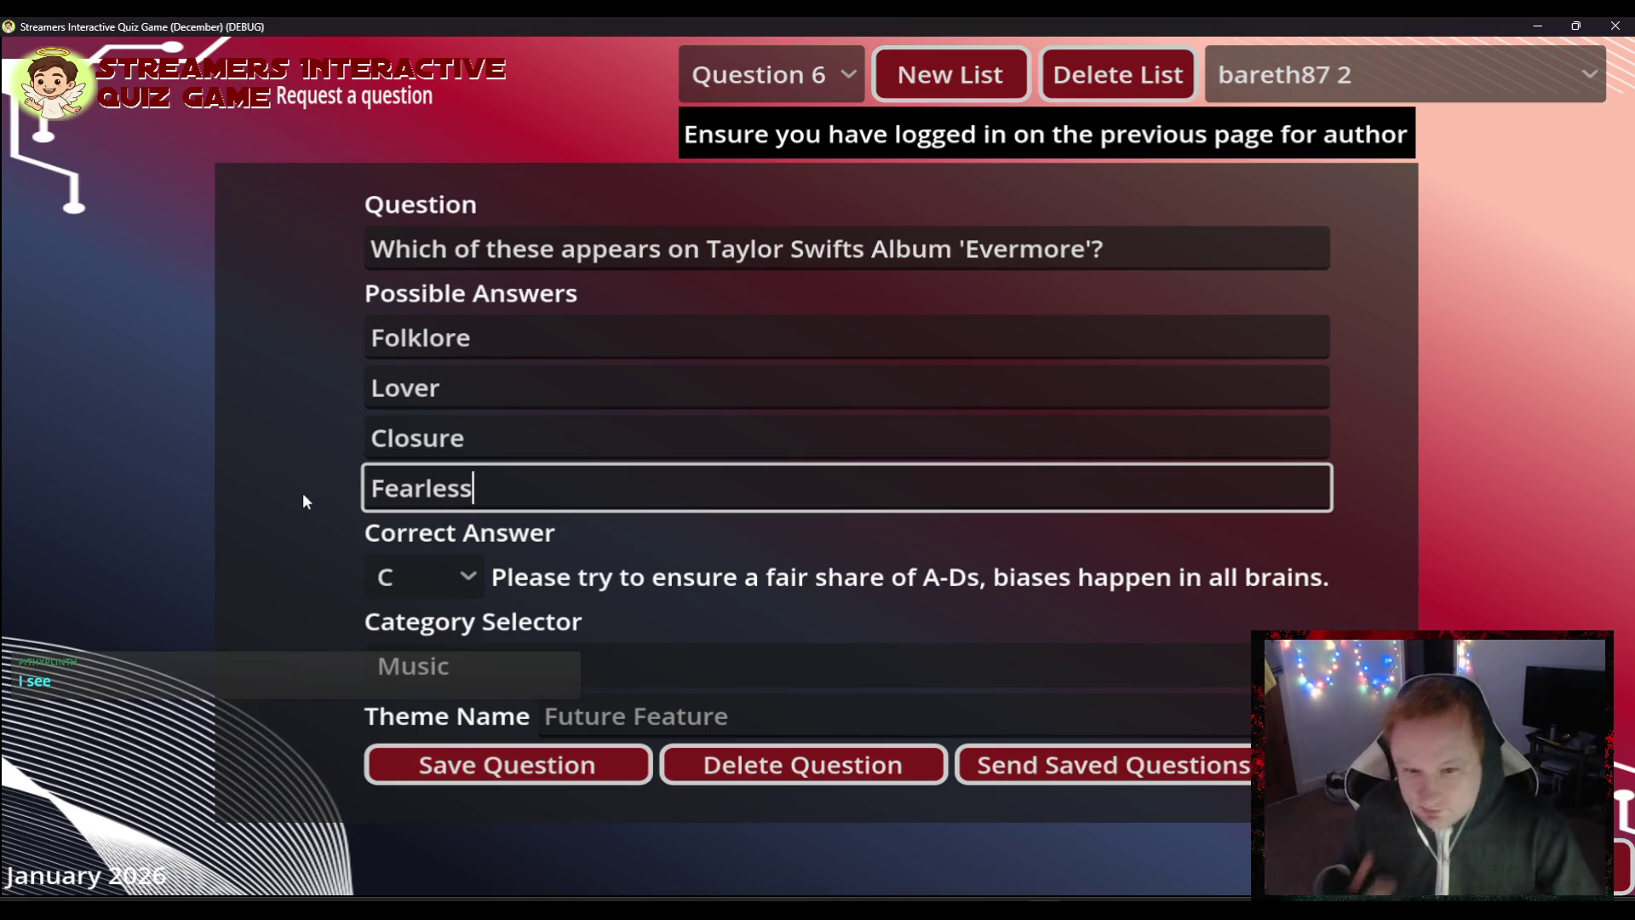
{"action": "left_click", "coordinate": [473, 771]}
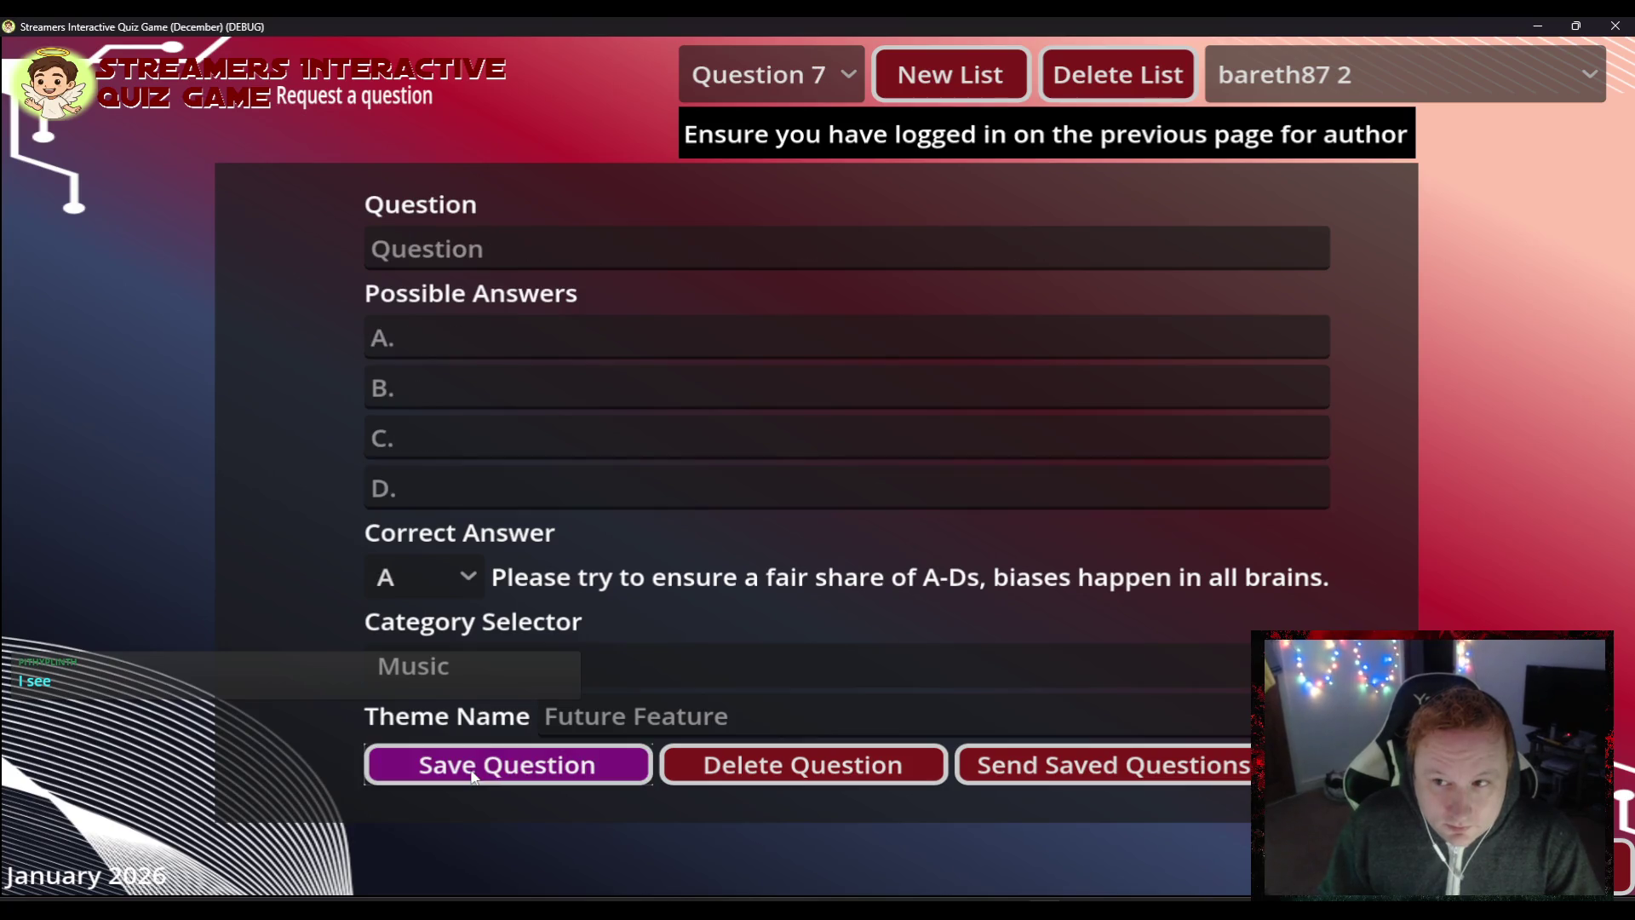
- Type Question 7's text: "Taylor Swifts song 'Midnight Rain' appears on what Album?"
{"action": "left_click", "coordinate": [468, 251]}
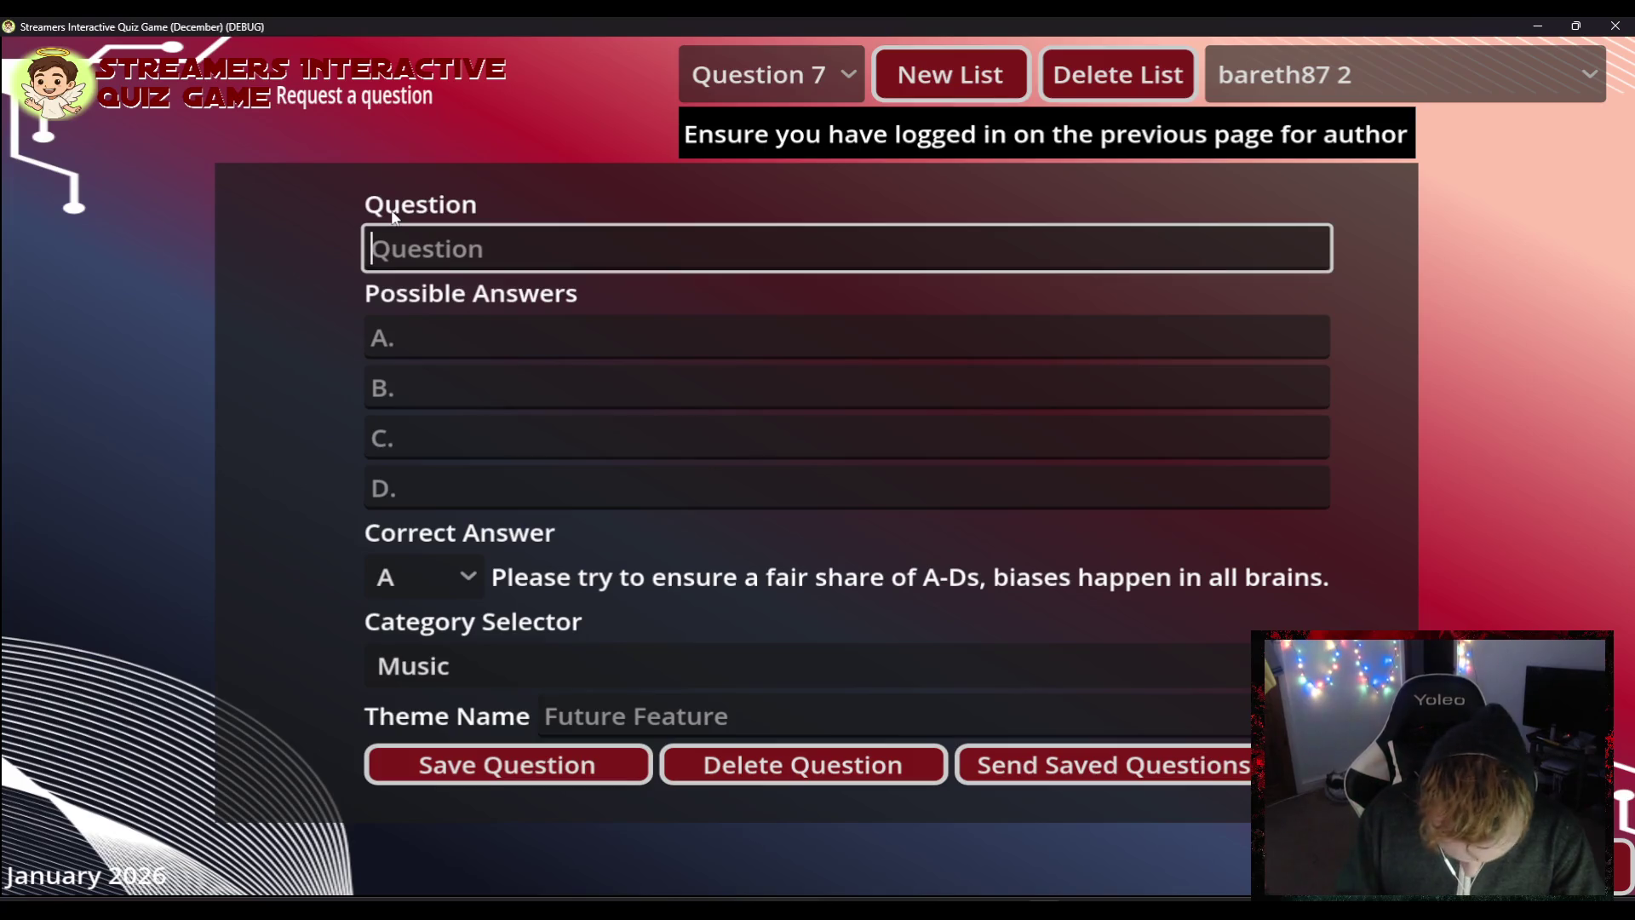
{"action": "type", "text": "Taylor"}
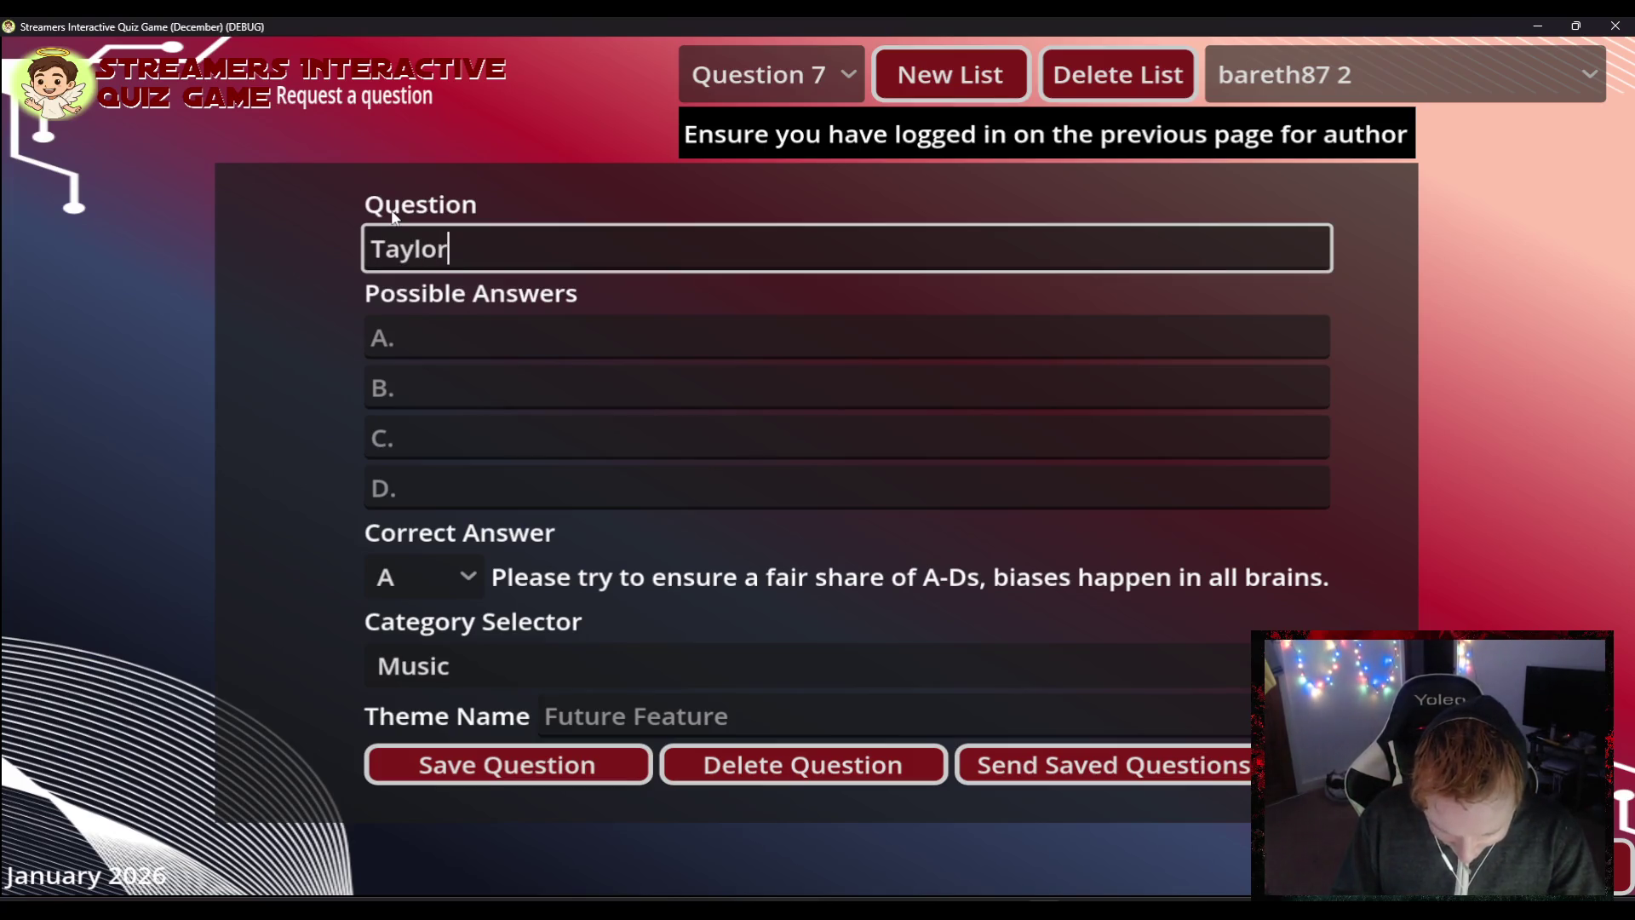
{"action": "type", "text": " Swifts "}
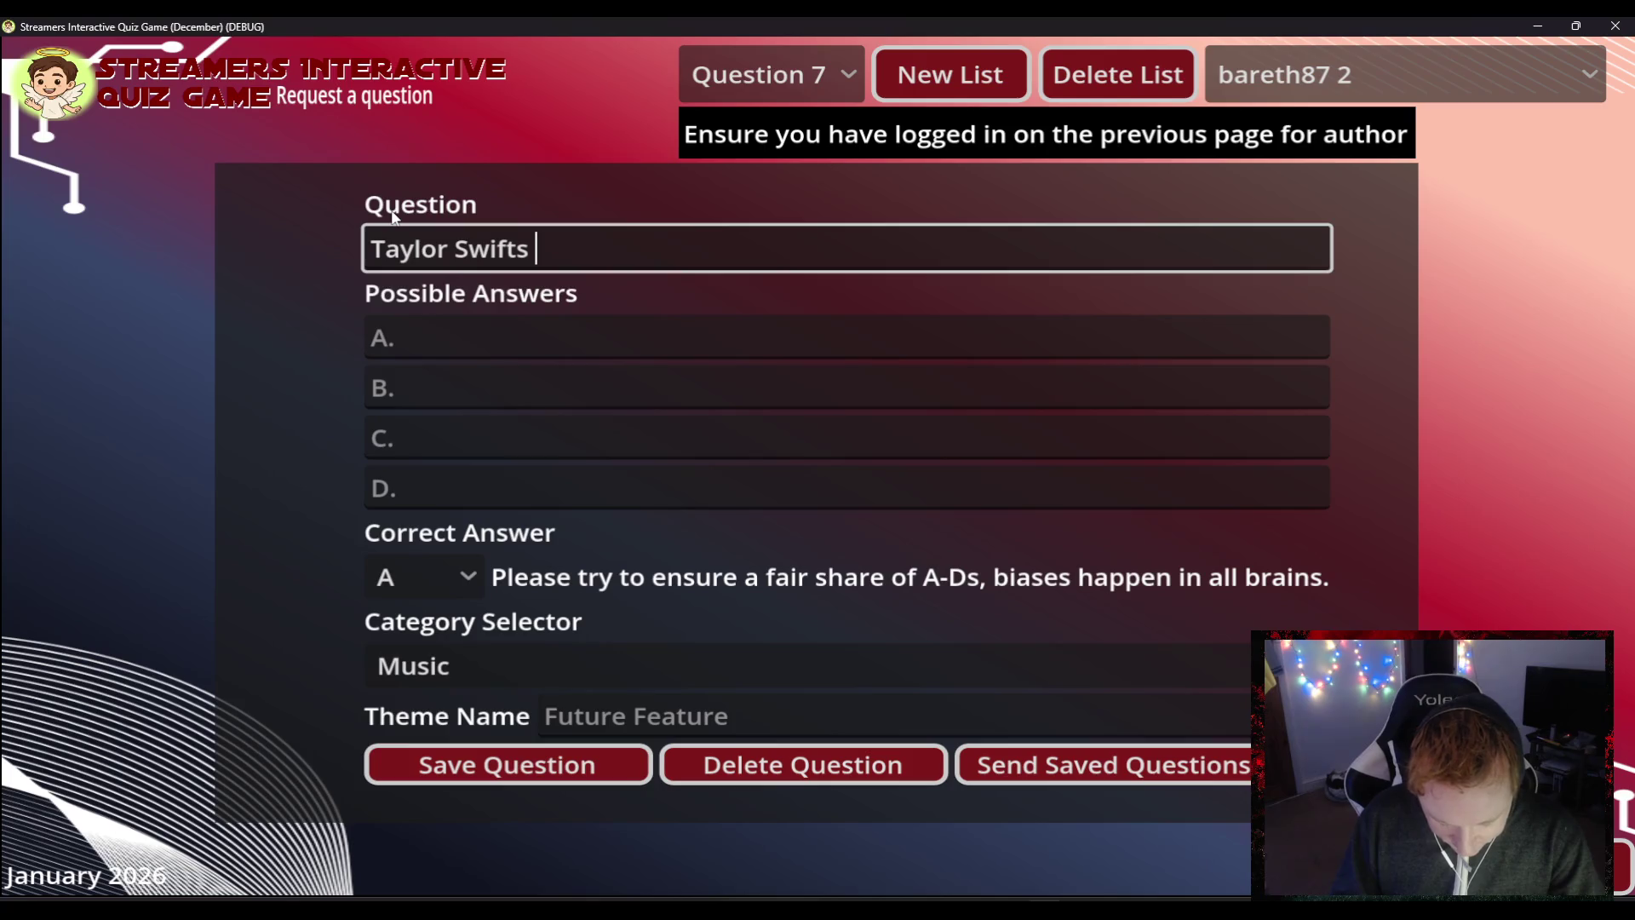
{"action": "type", "text": "song "}
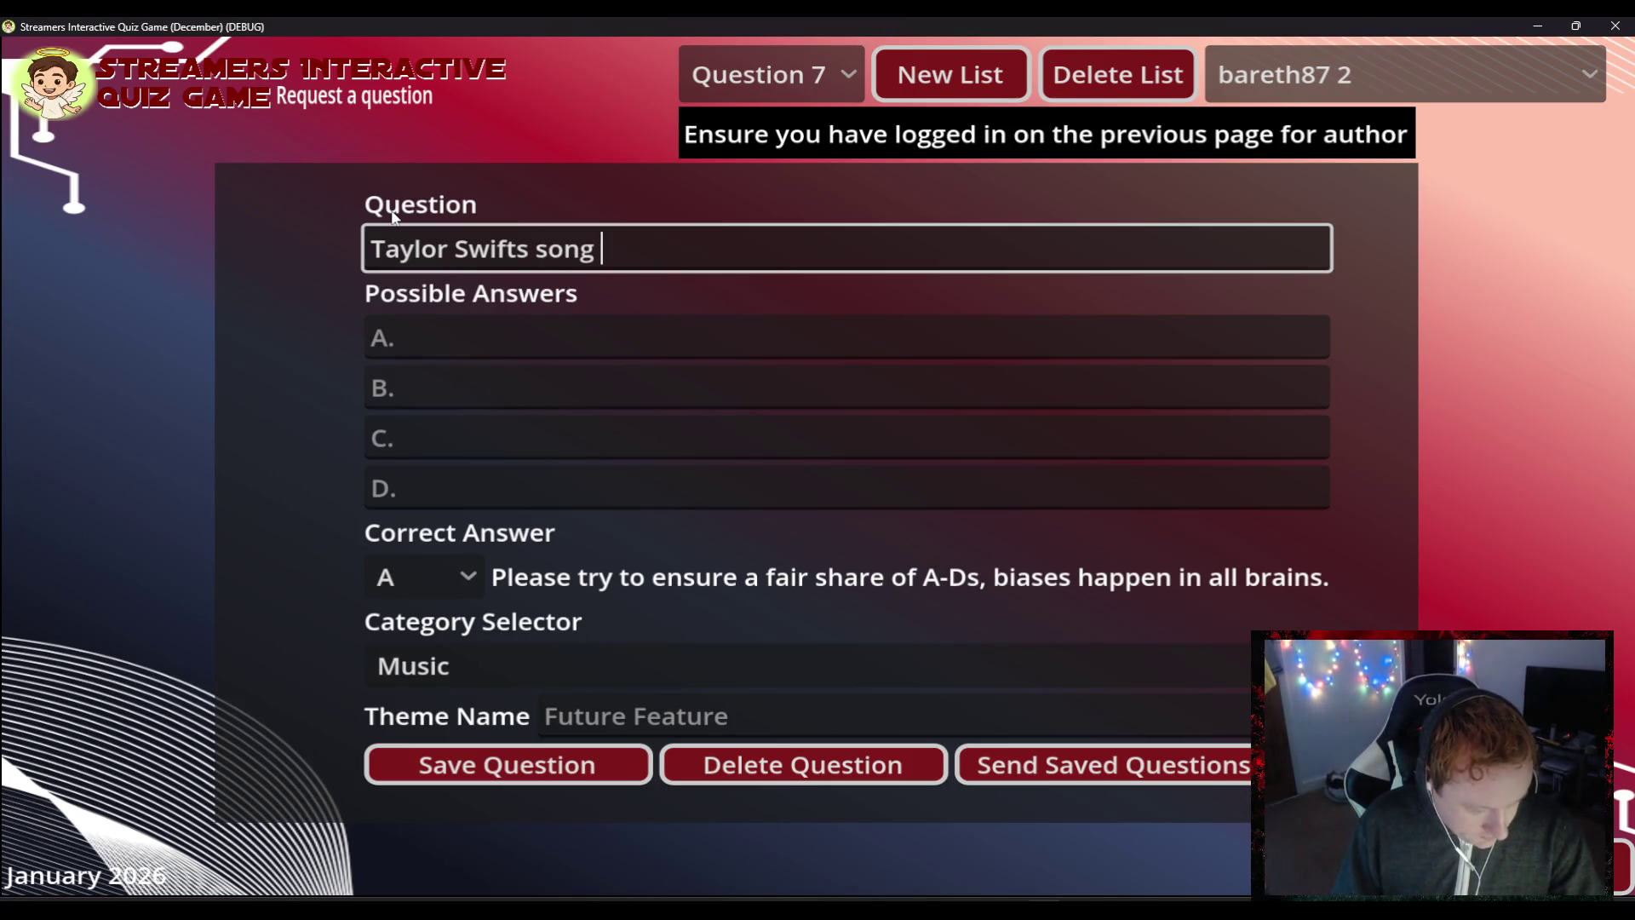
{"action": "type", "text": "Midnight"}
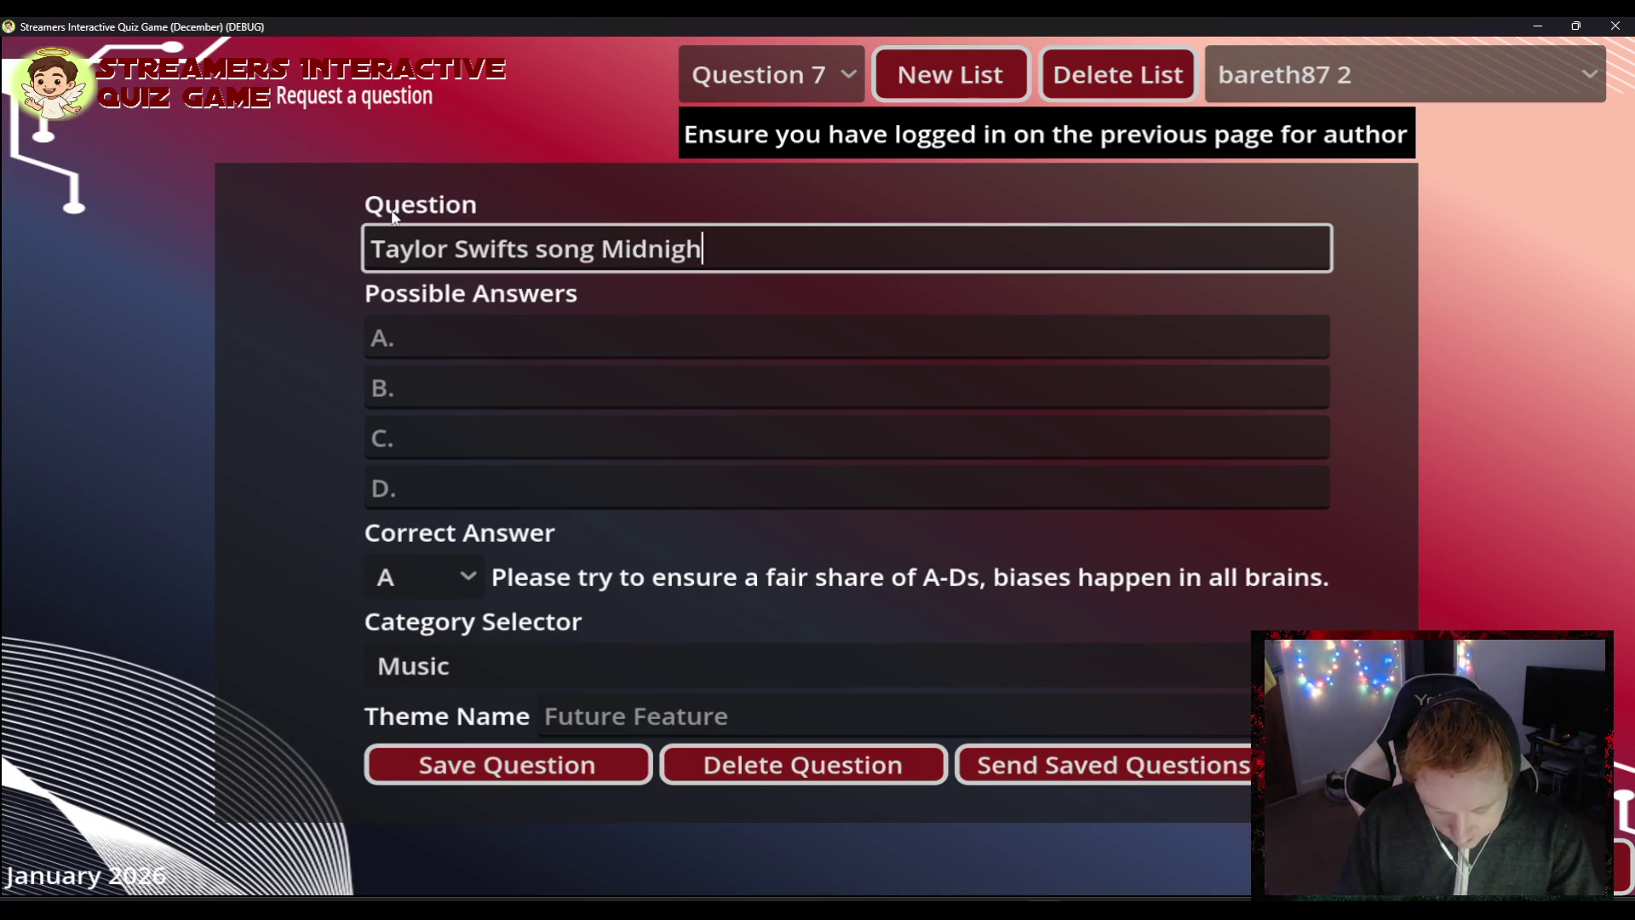
{"action": "key", "text": "BackSpace"}
{"action": "key", "text": "BackSpace"}
{"action": "key", "text": "BackSpace"}
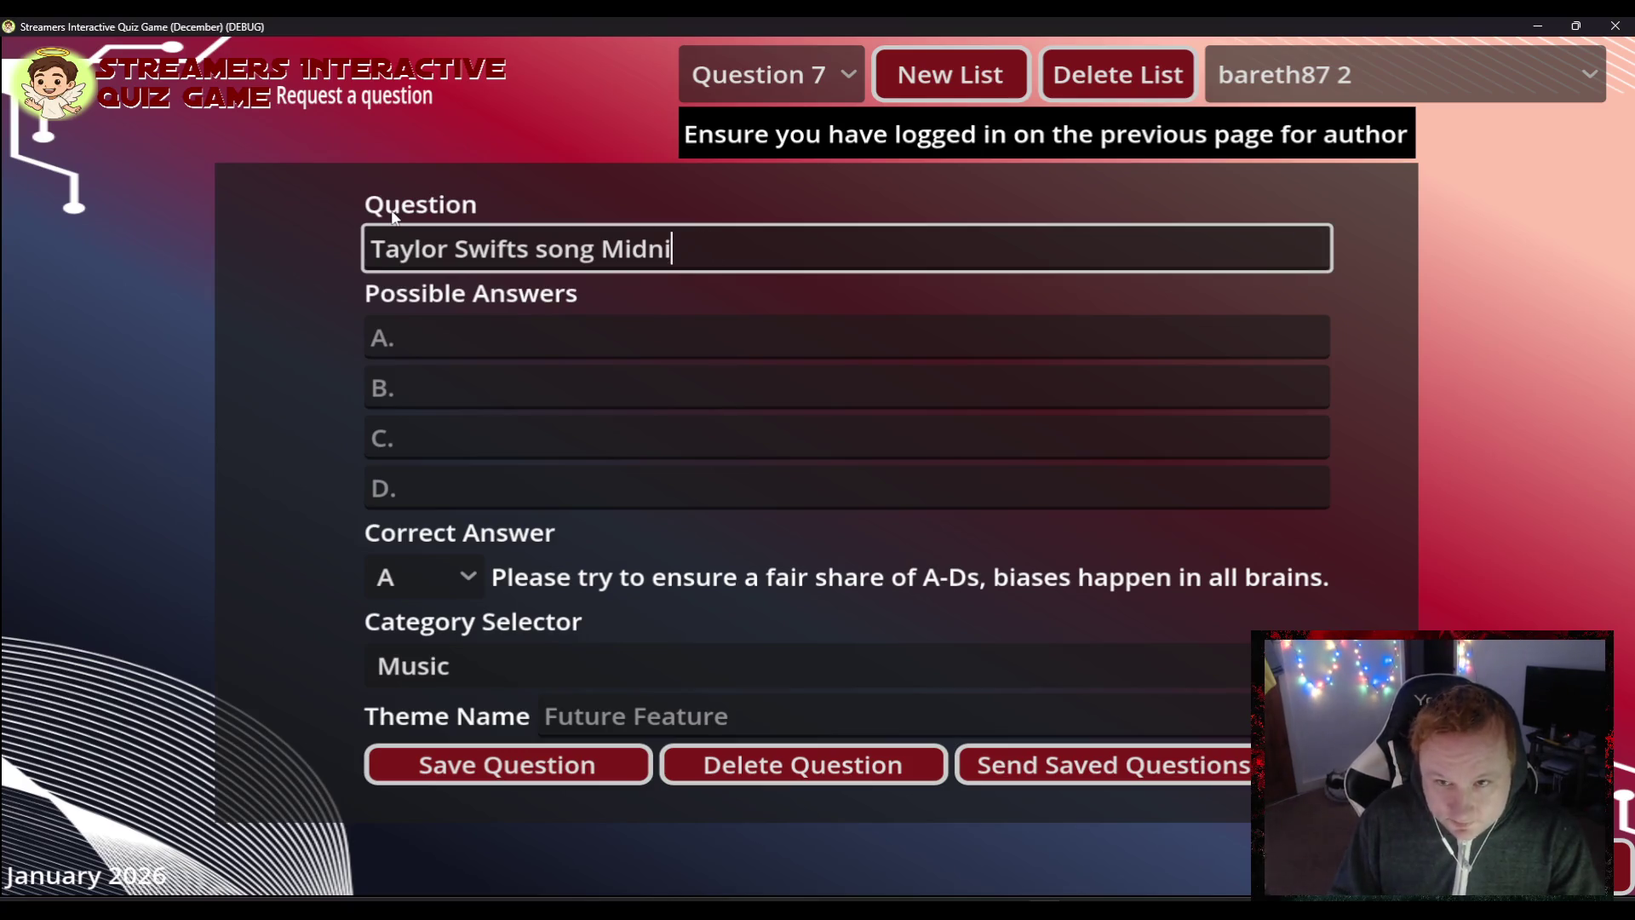
{"action": "type", "text": "'"}
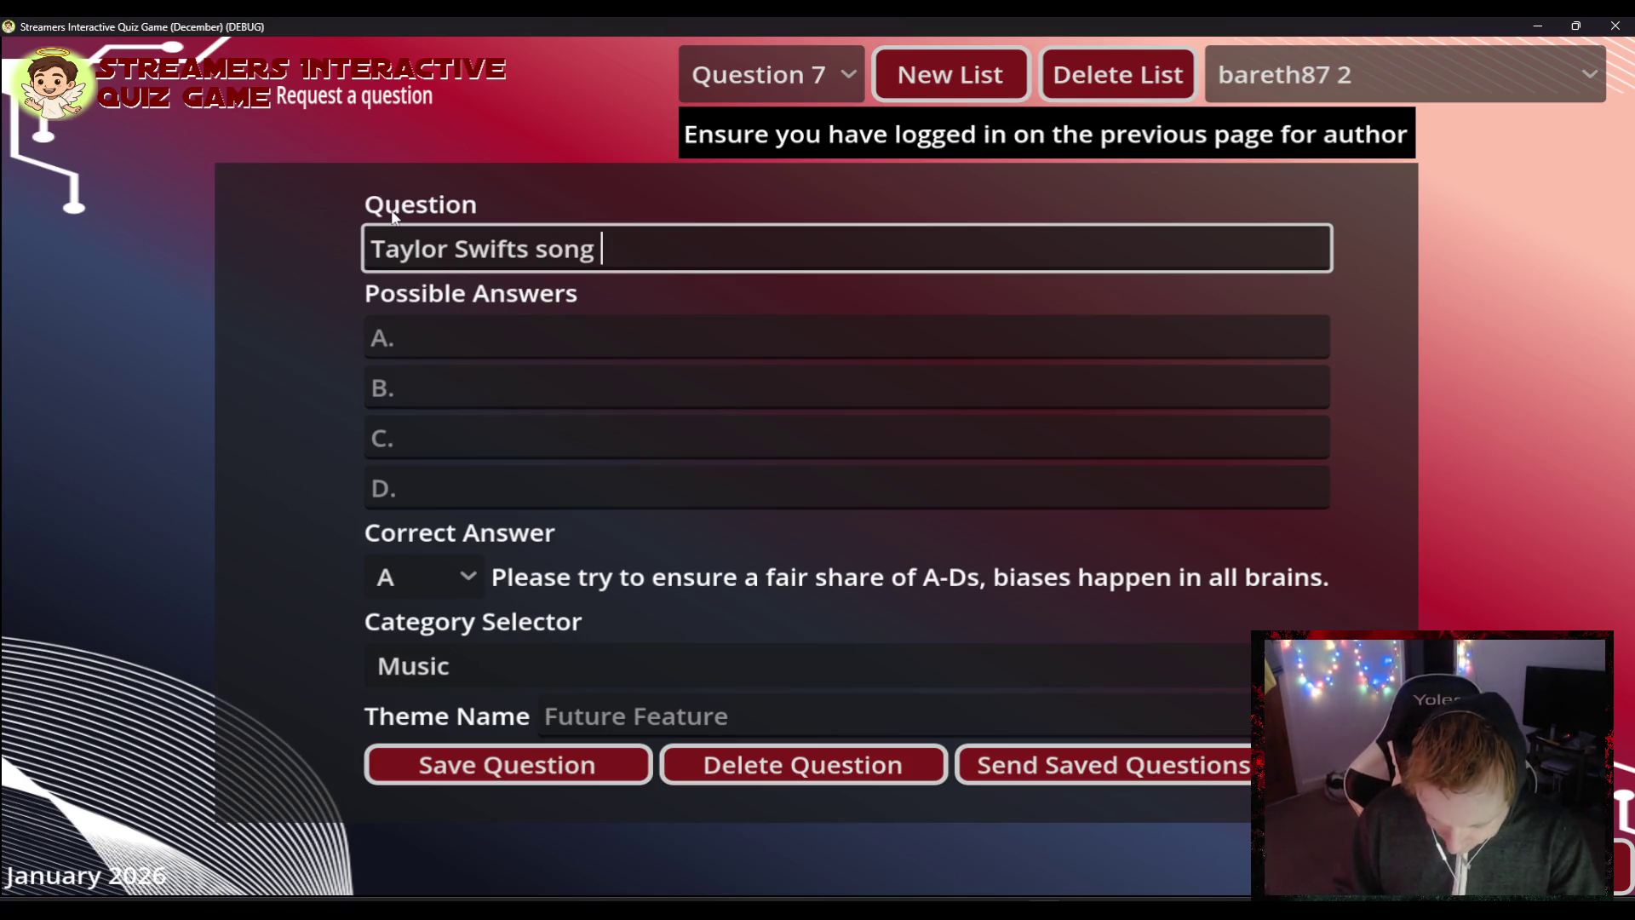
{"action": "key", "text": "BackSpace"}
{"action": "type", "text": "Mi"}
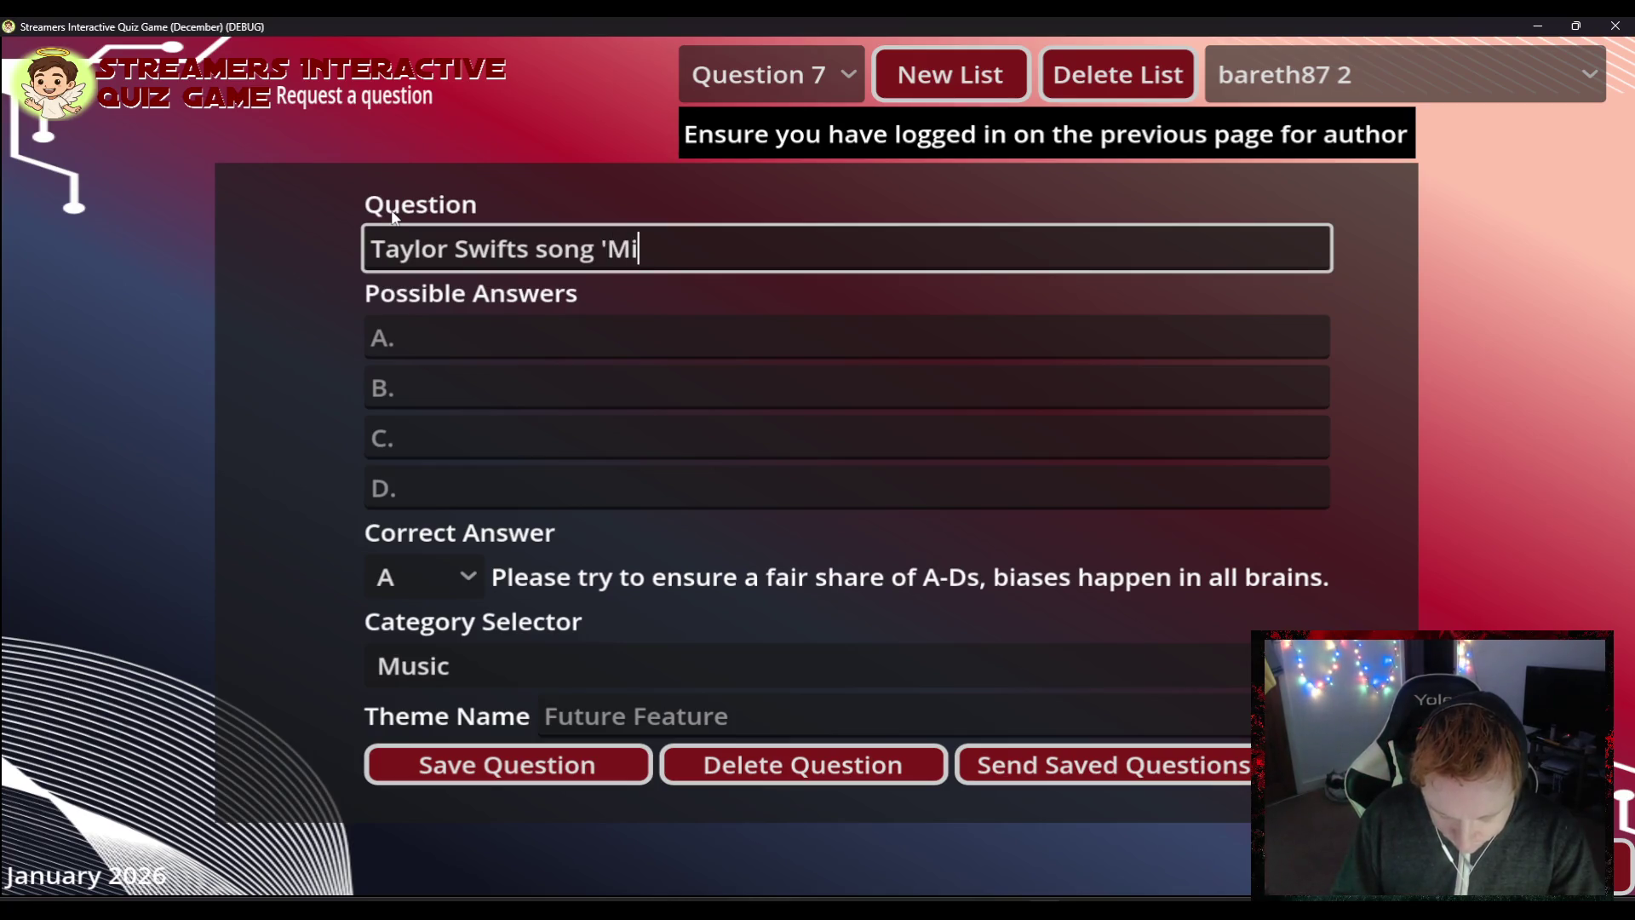
{"action": "type", "text": "dnight Ra"}
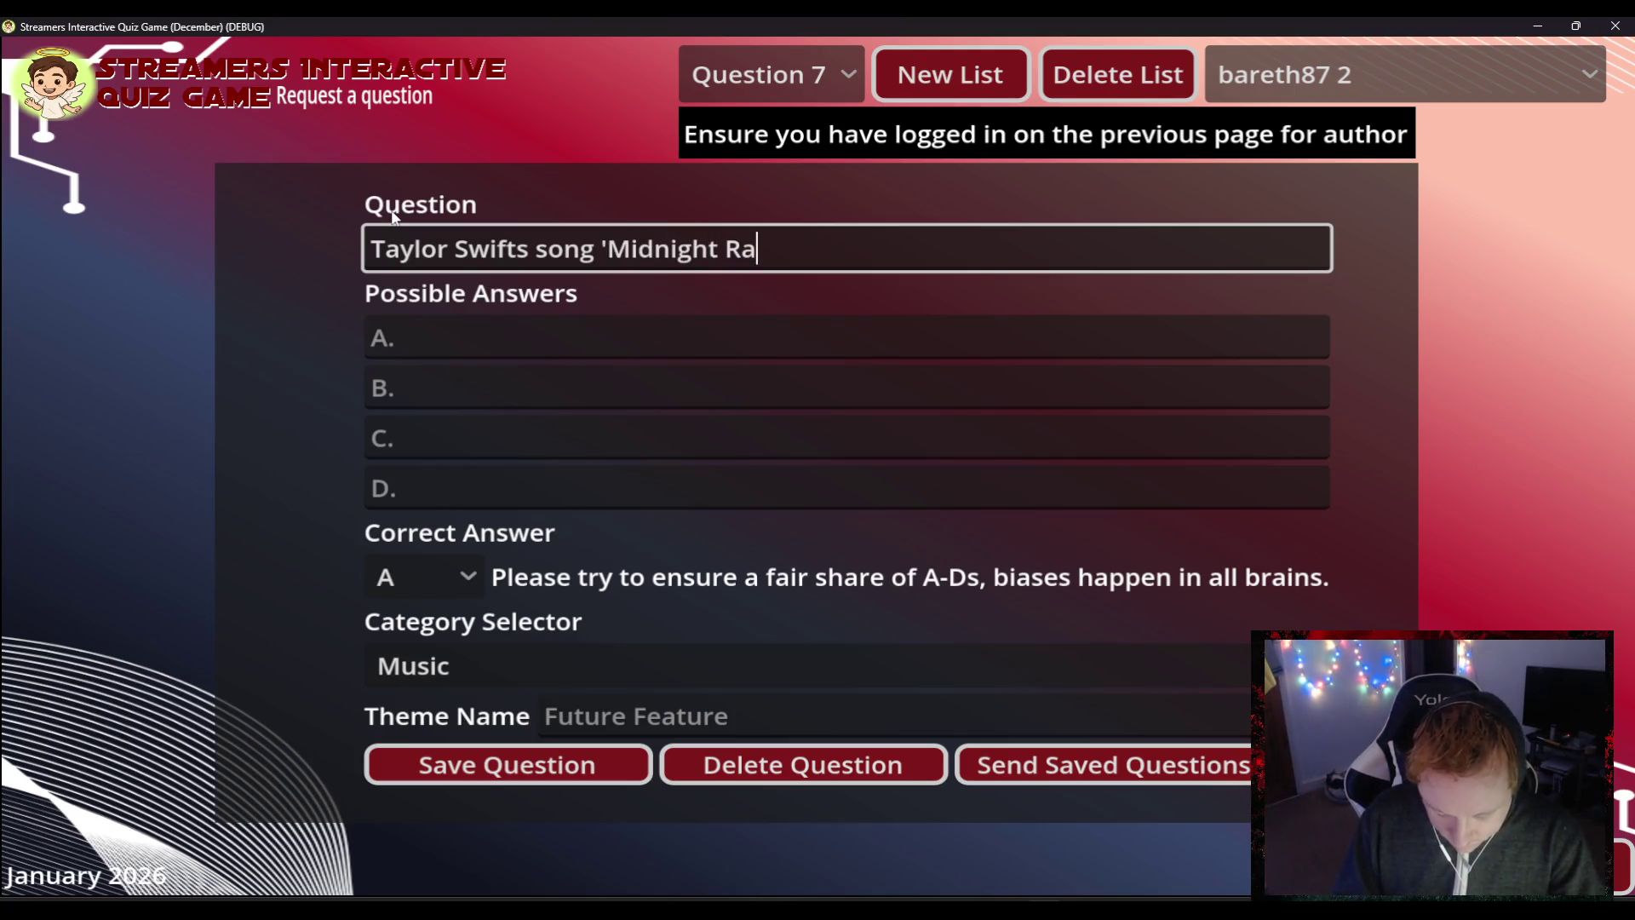
{"action": "type", "text": "in' appe"}
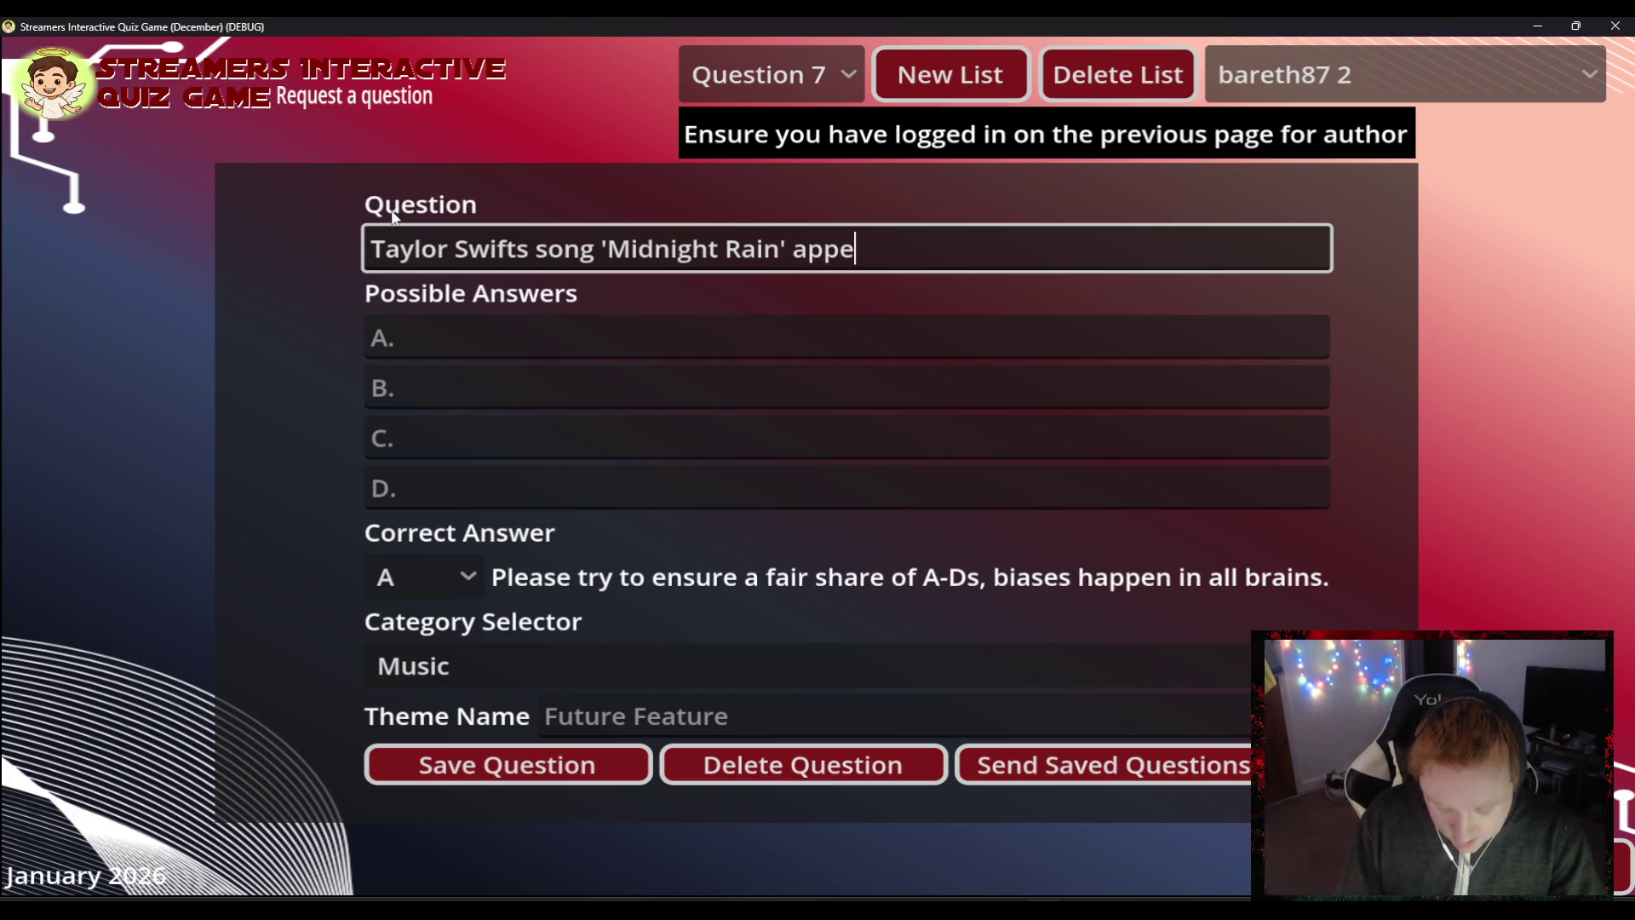
{"action": "type", "text": "ars on wh"}
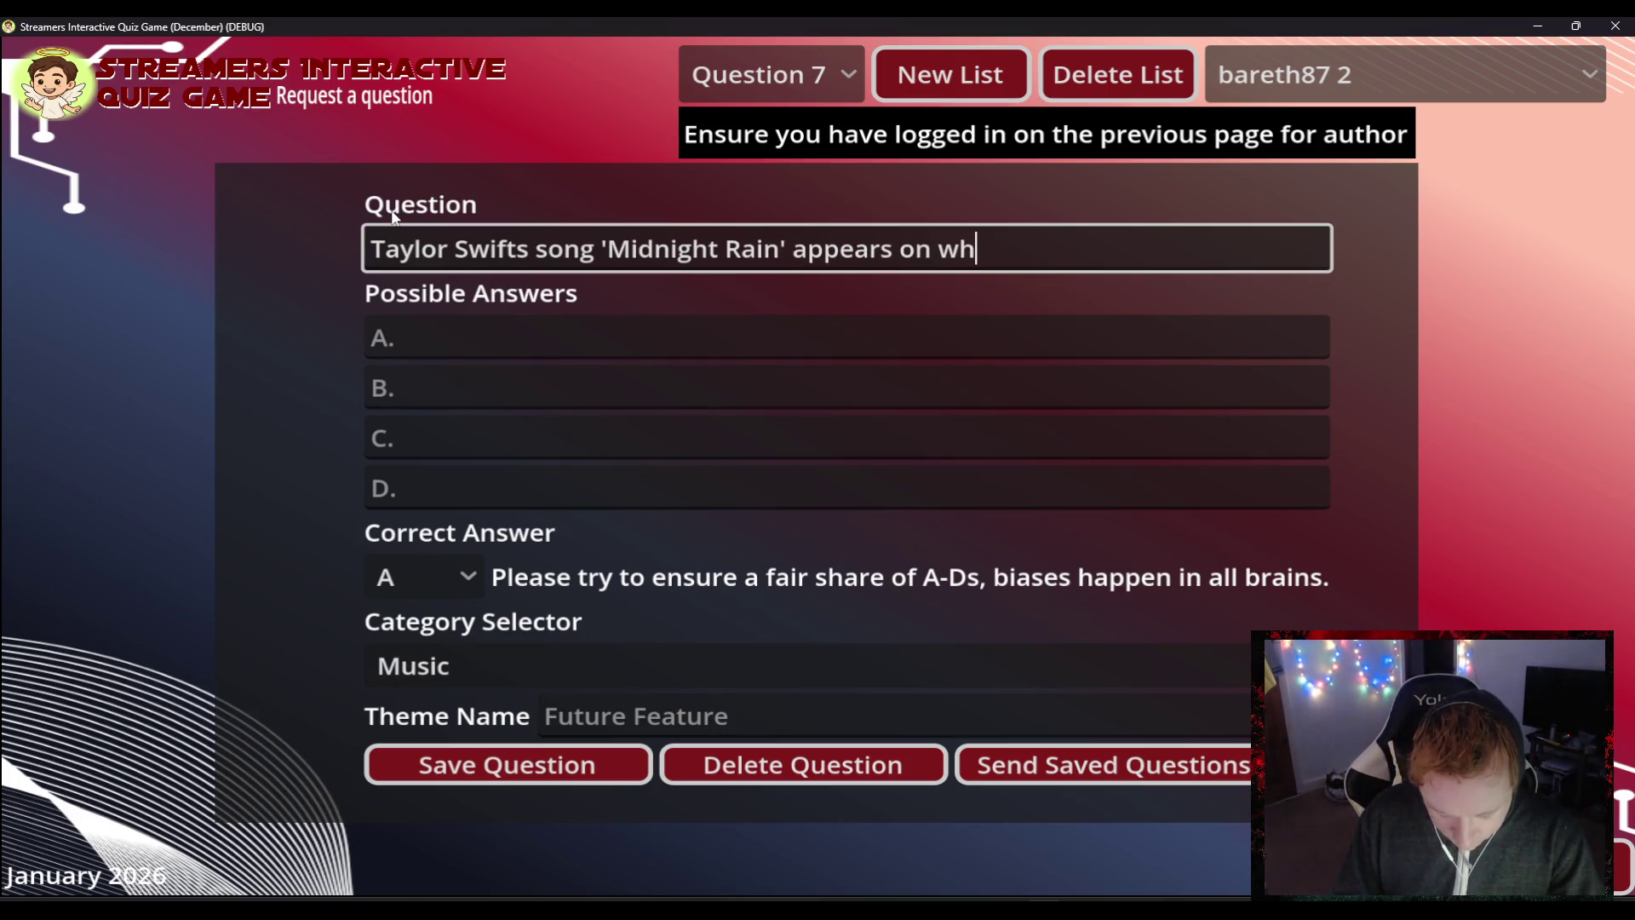
{"action": "type", "text": "at Album?"}
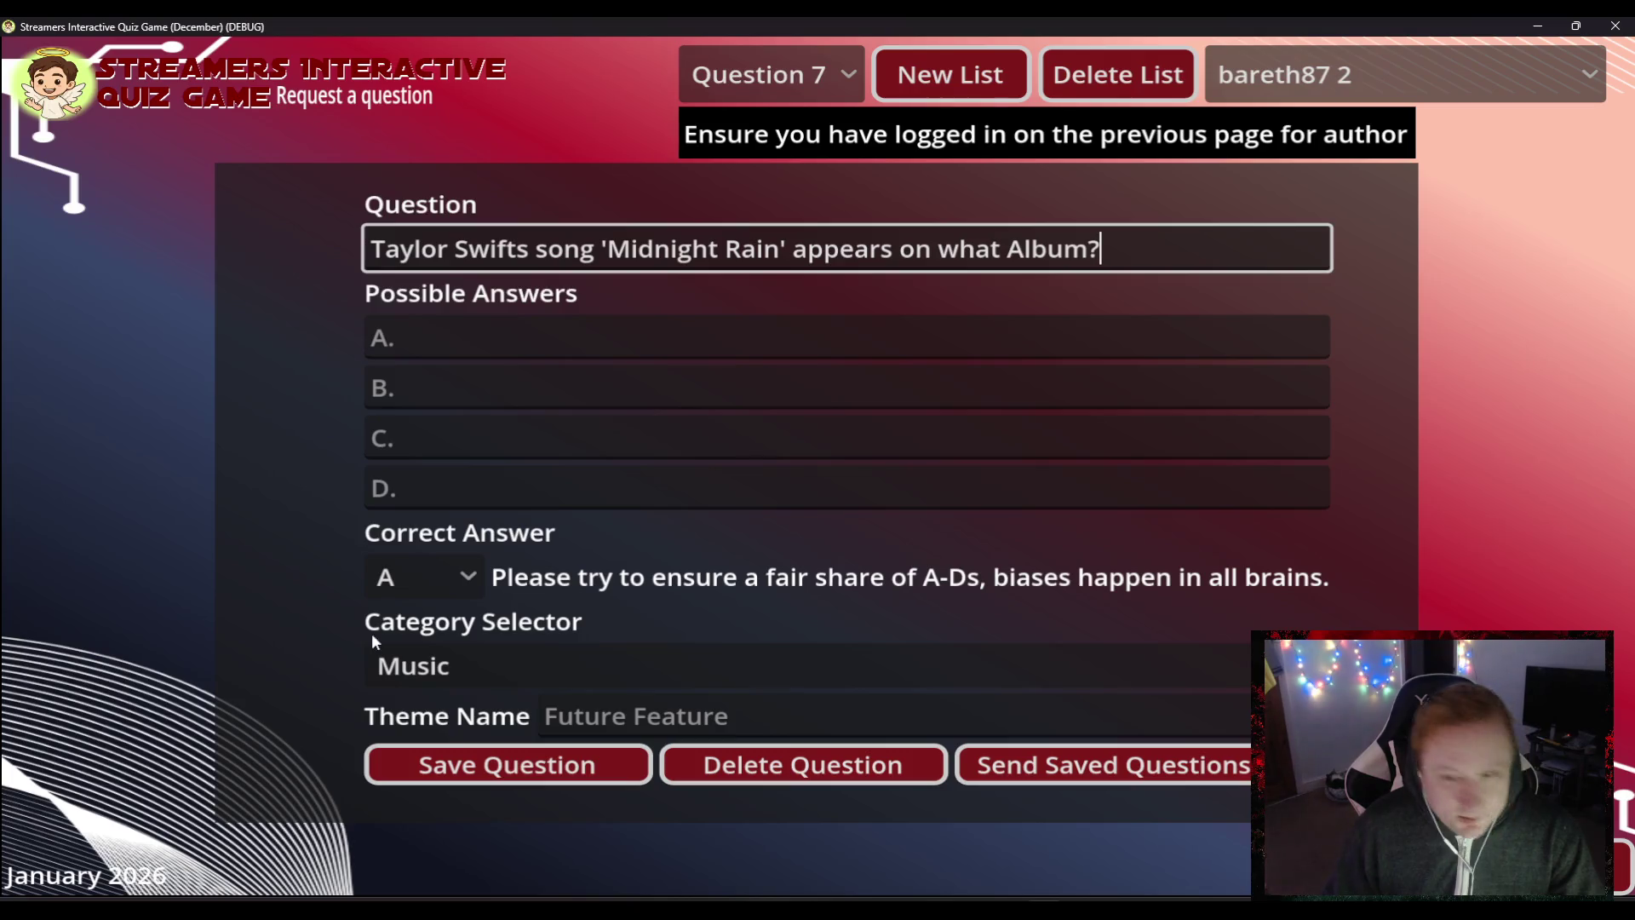
{"action": "left_click", "coordinate": [517, 481]}
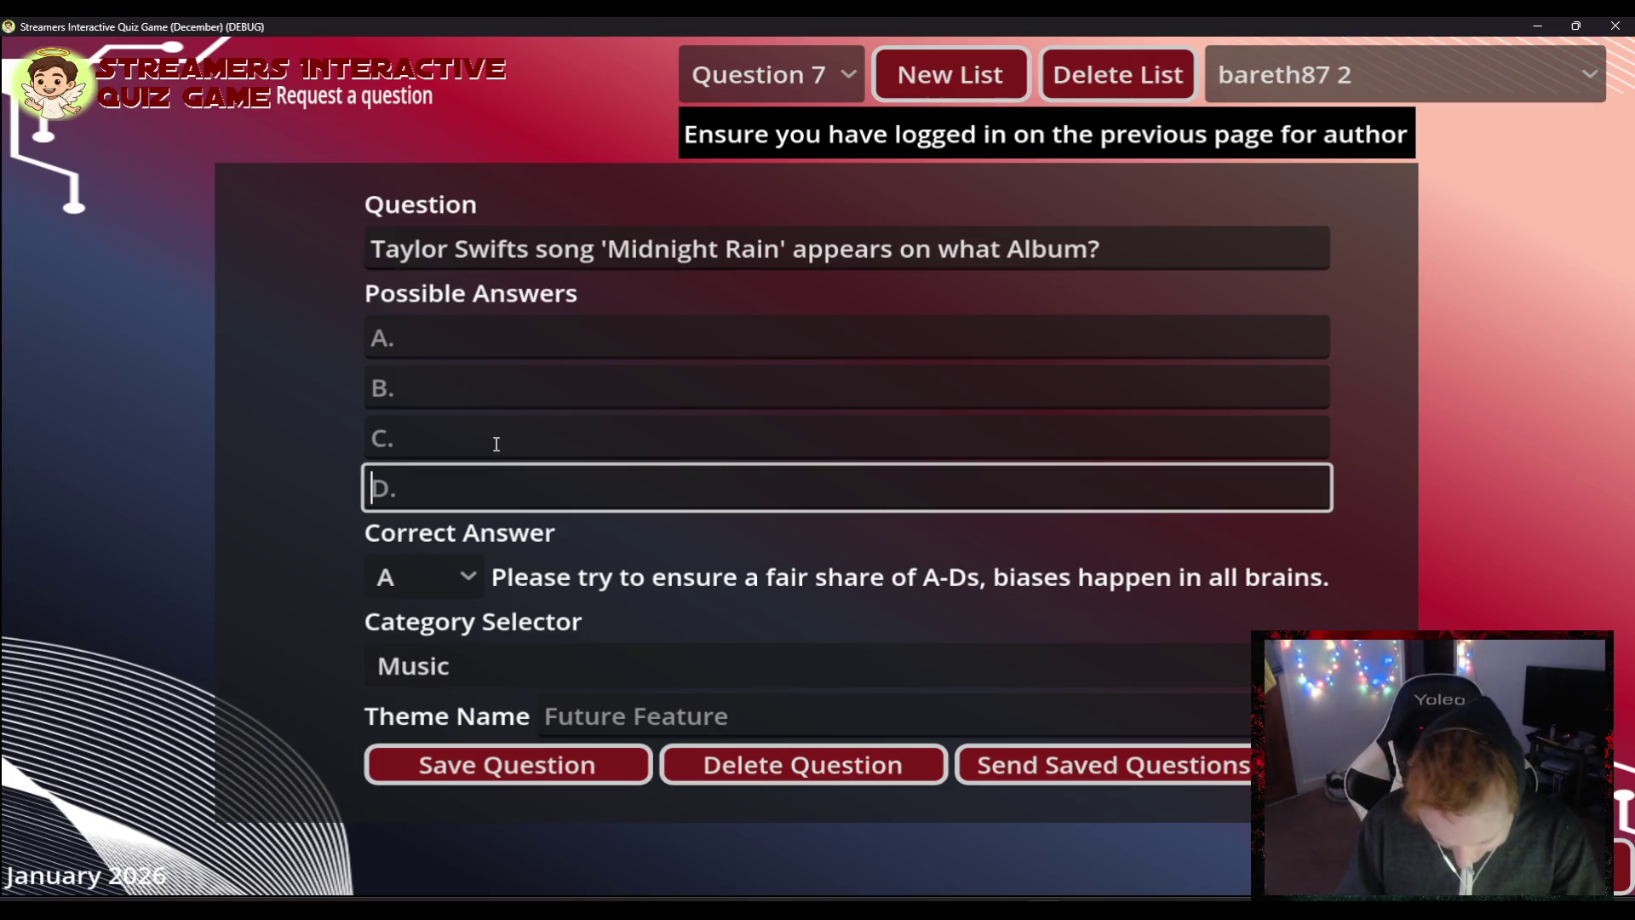
- Enter Midnights as answer D, mark D correct, and paste The Life of a Showgirl into A
{"action": "type", "text": "Midnights"}
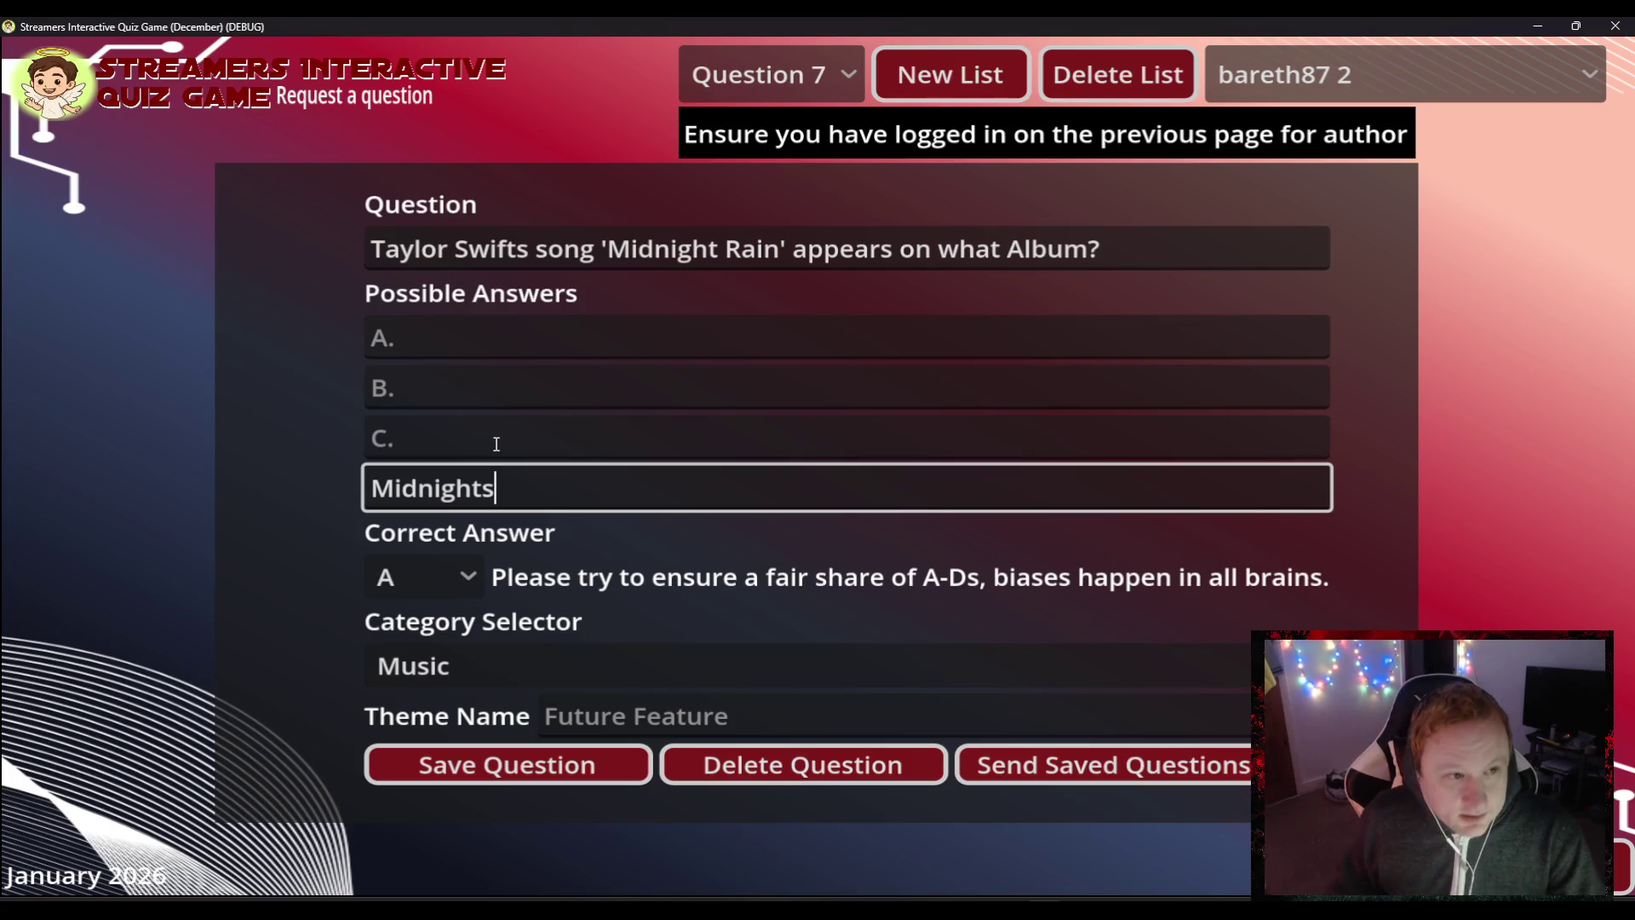
{"action": "left_click", "coordinate": [447, 587]}
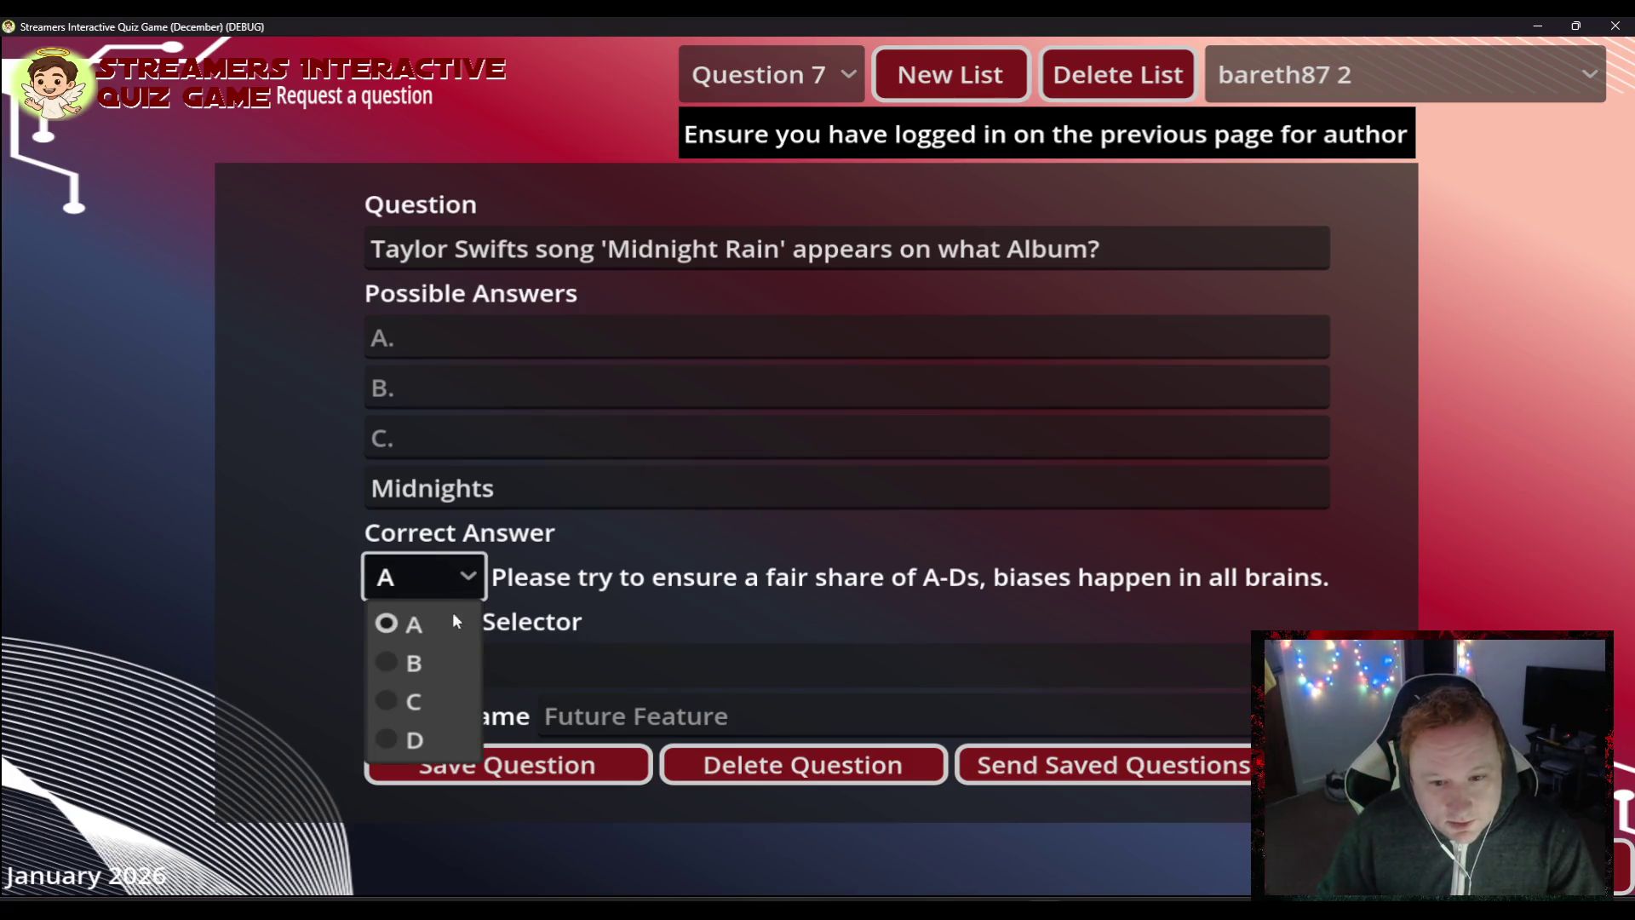
{"action": "left_click", "coordinate": [427, 734]}
{"action": "left_click", "coordinate": [437, 347]}
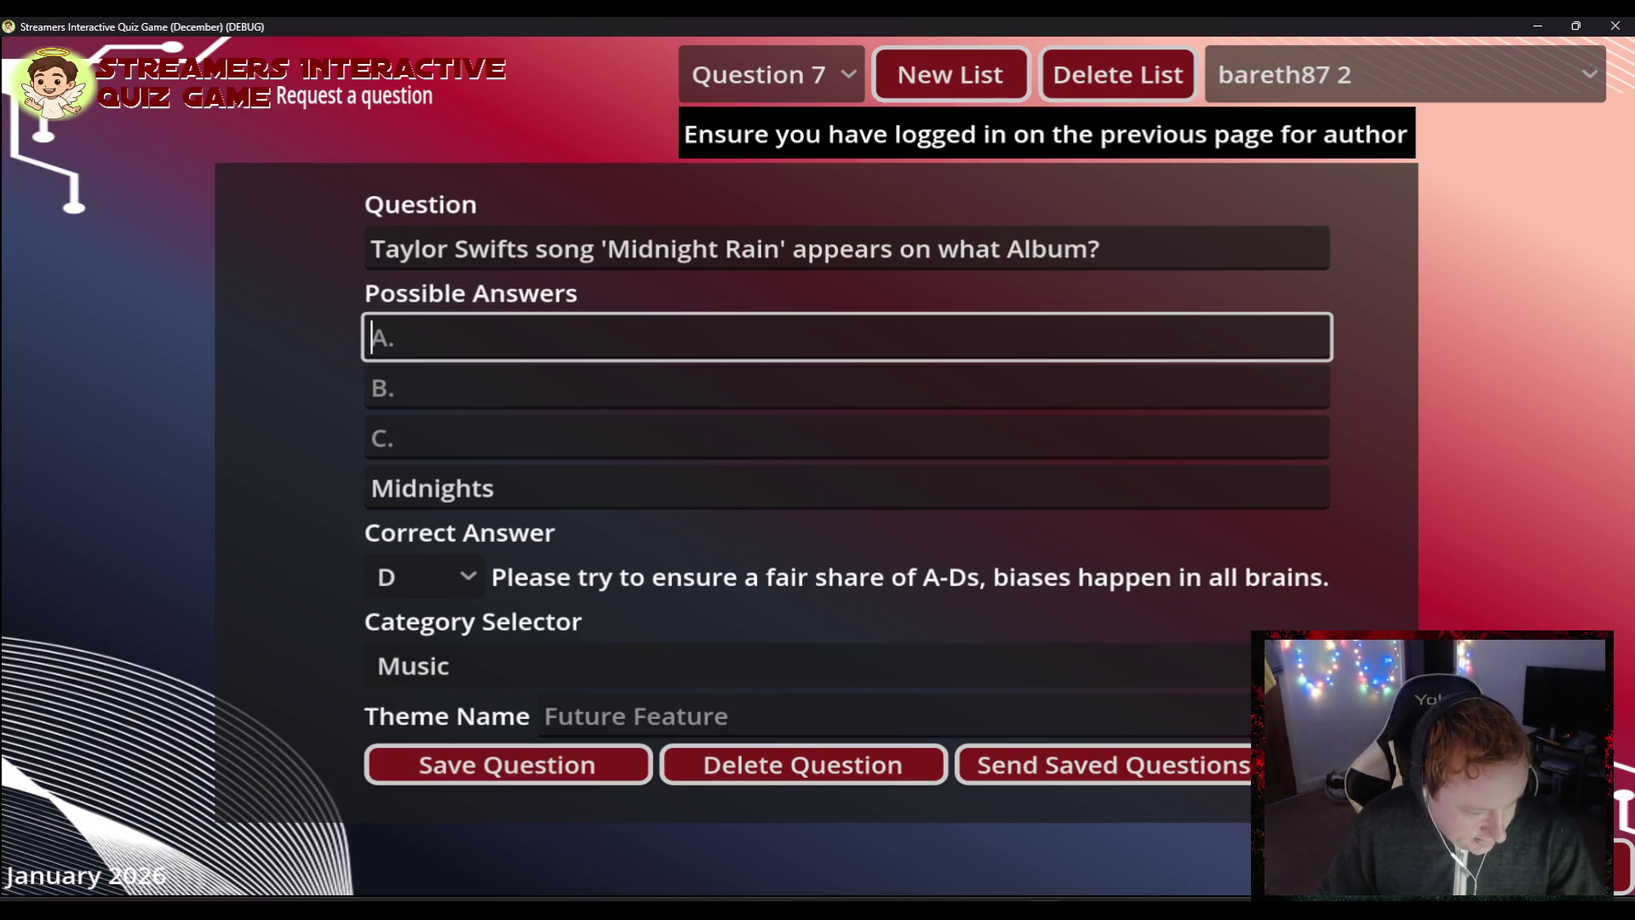
{"action": "key", "text": "alt+Tab"}
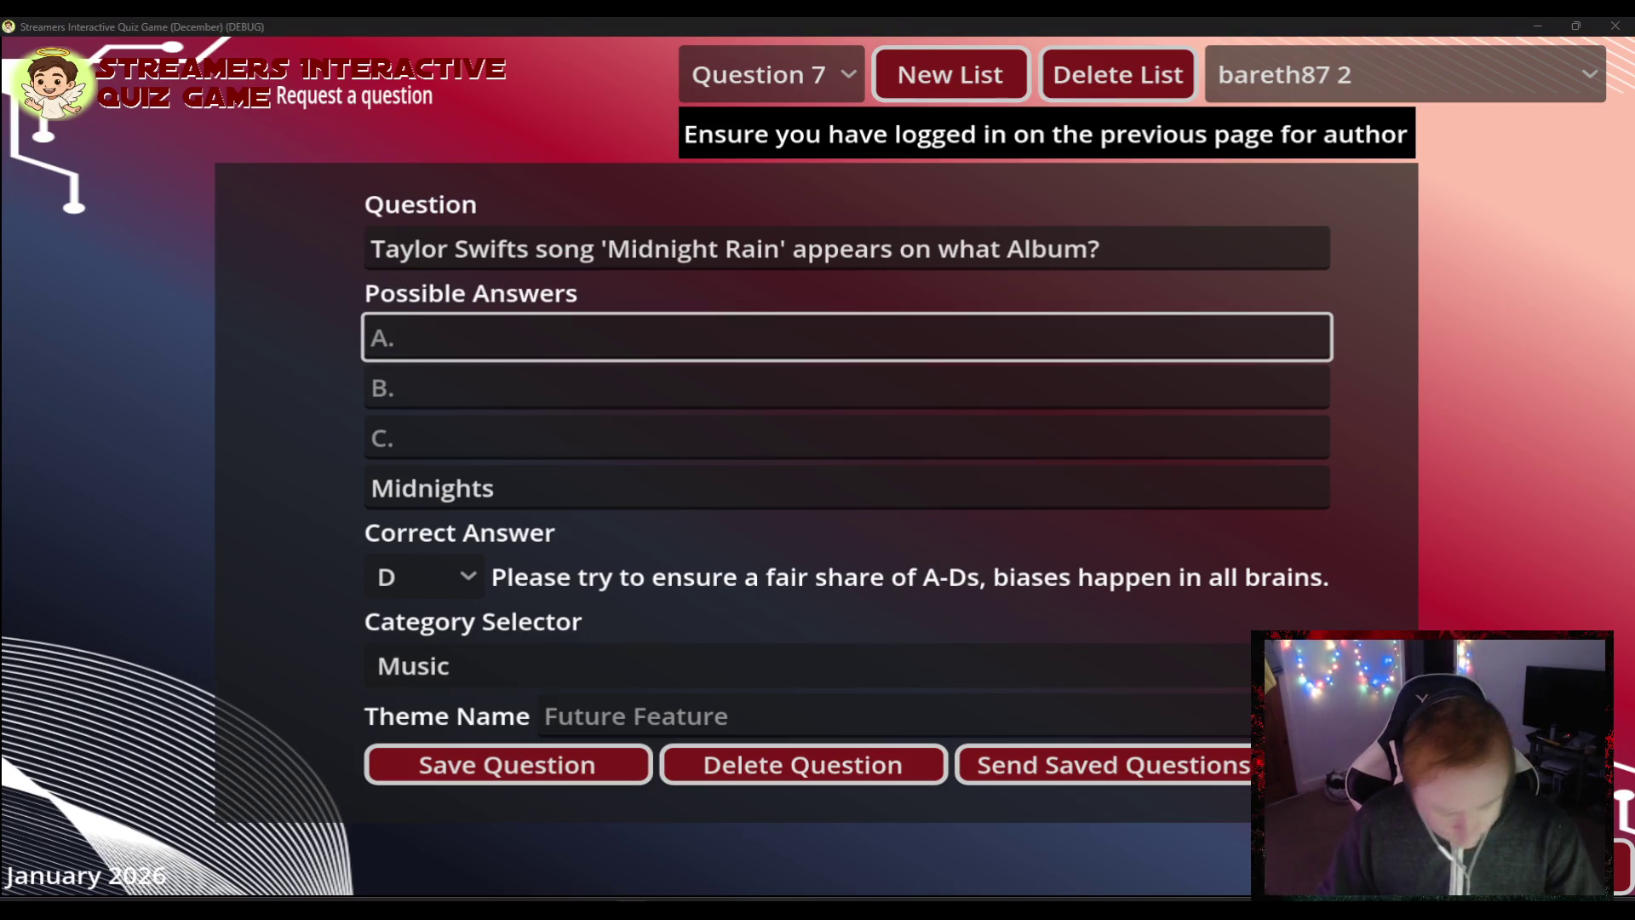
{"action": "left_click", "coordinate": [454, 343]}
{"action": "type", "text": "The Life of a Showgirl"}
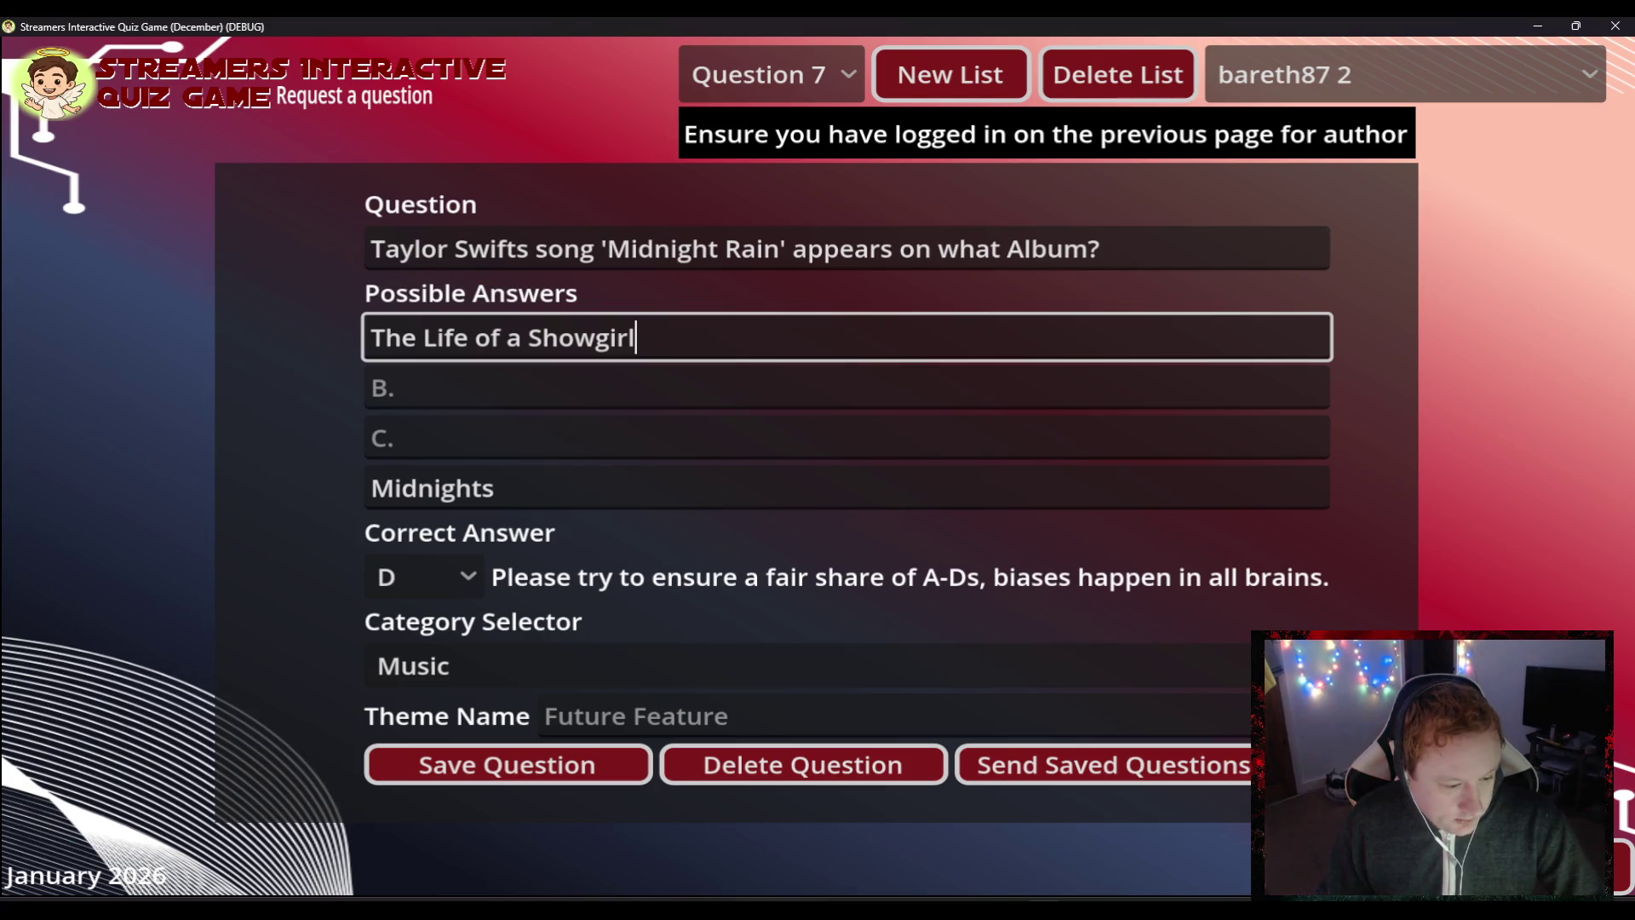
{"action": "key", "text": "alt+Tab"}
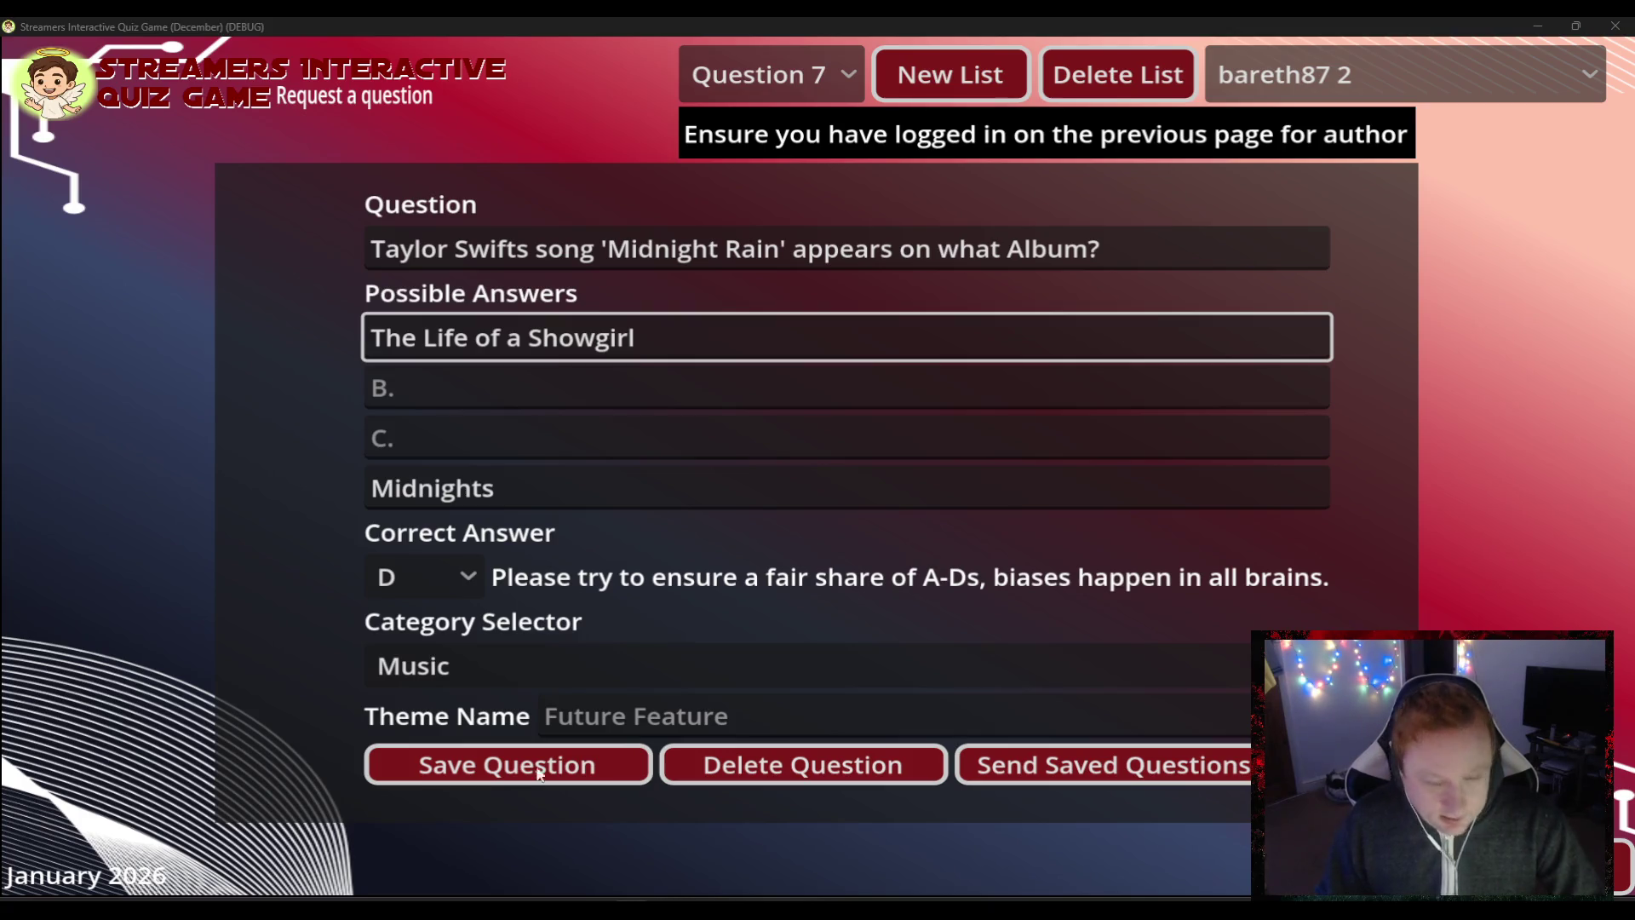
- Add The Secret of Us (C) and The Tortured Poets Department (B), then save Question 7
{"action": "left_click", "coordinate": [503, 445]}
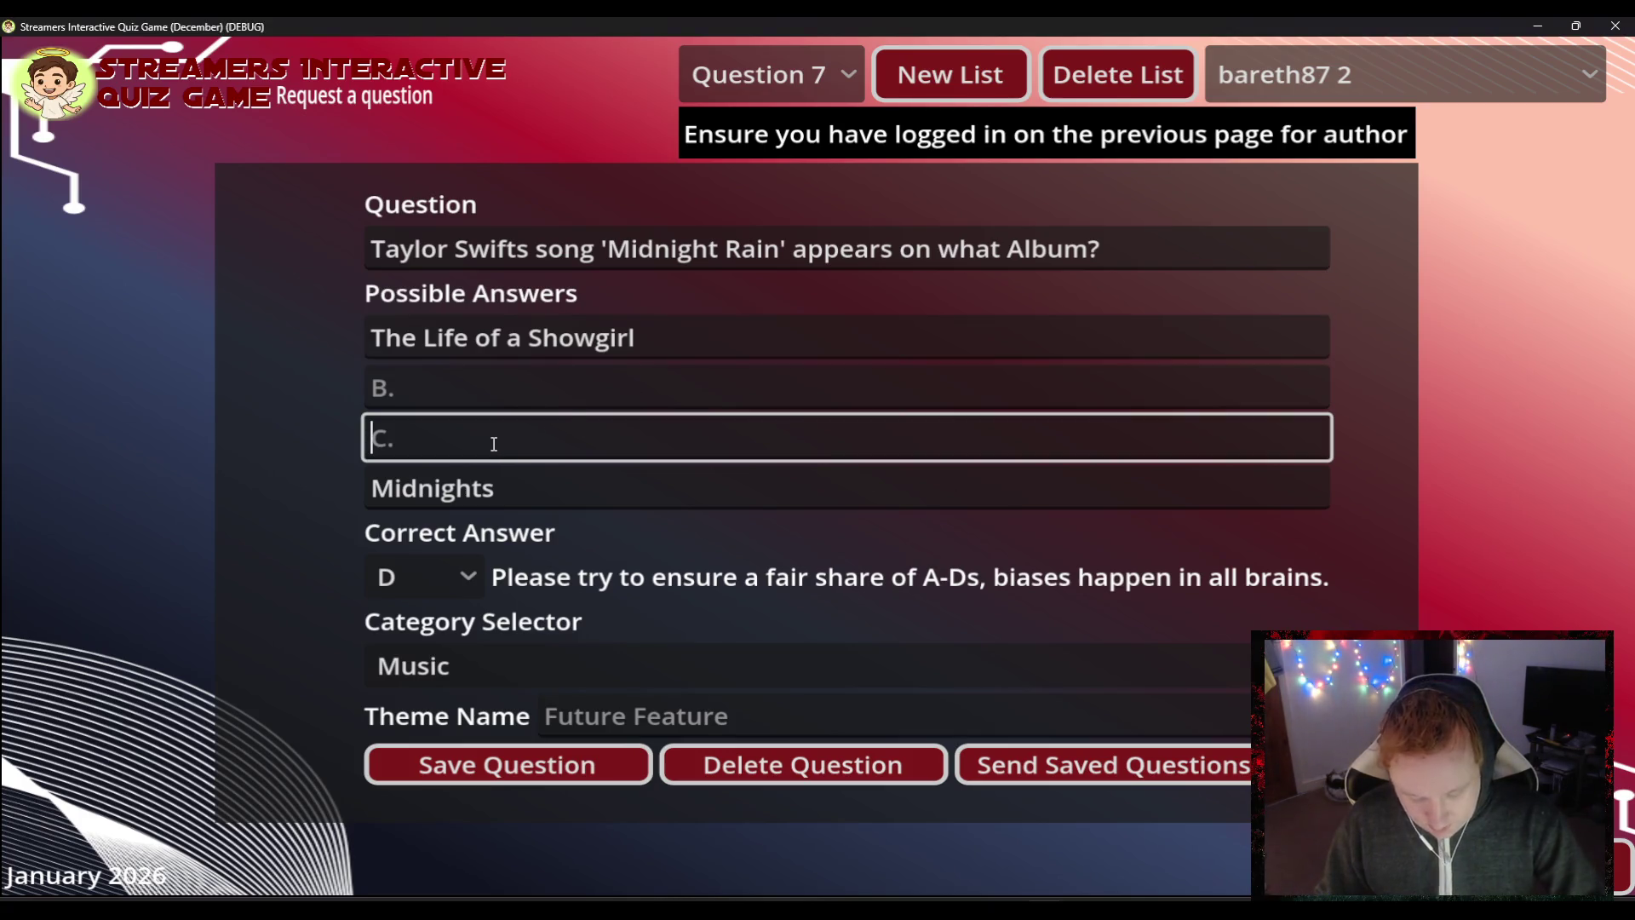
{"action": "type", "text": "The Secret of Us"}
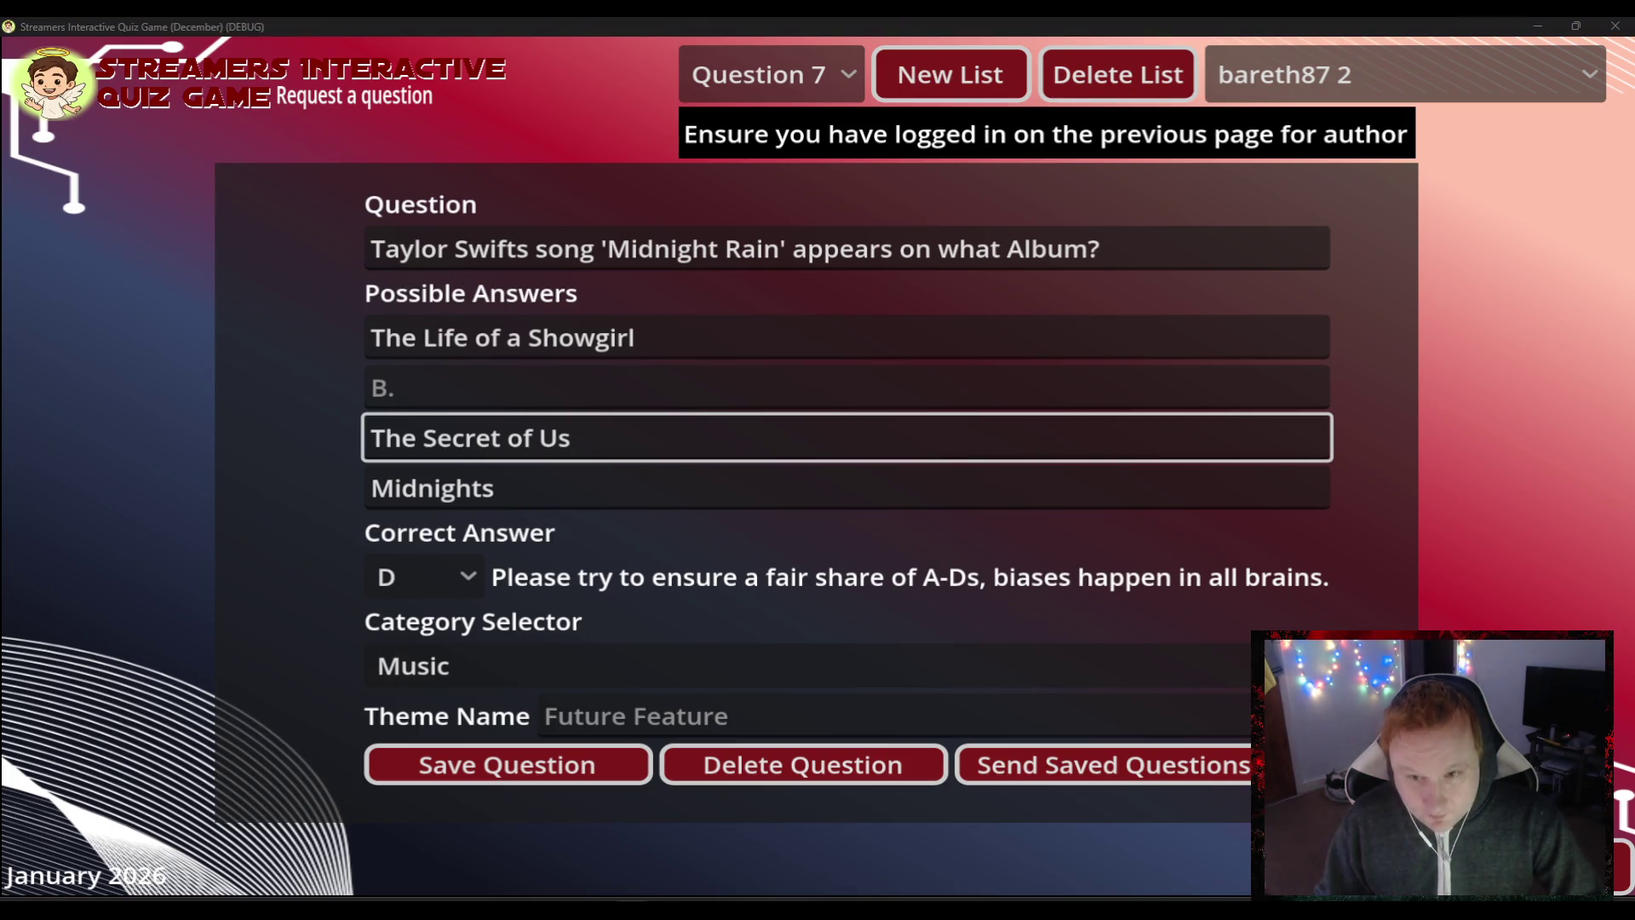
{"action": "left_click", "coordinate": [571, 368]}
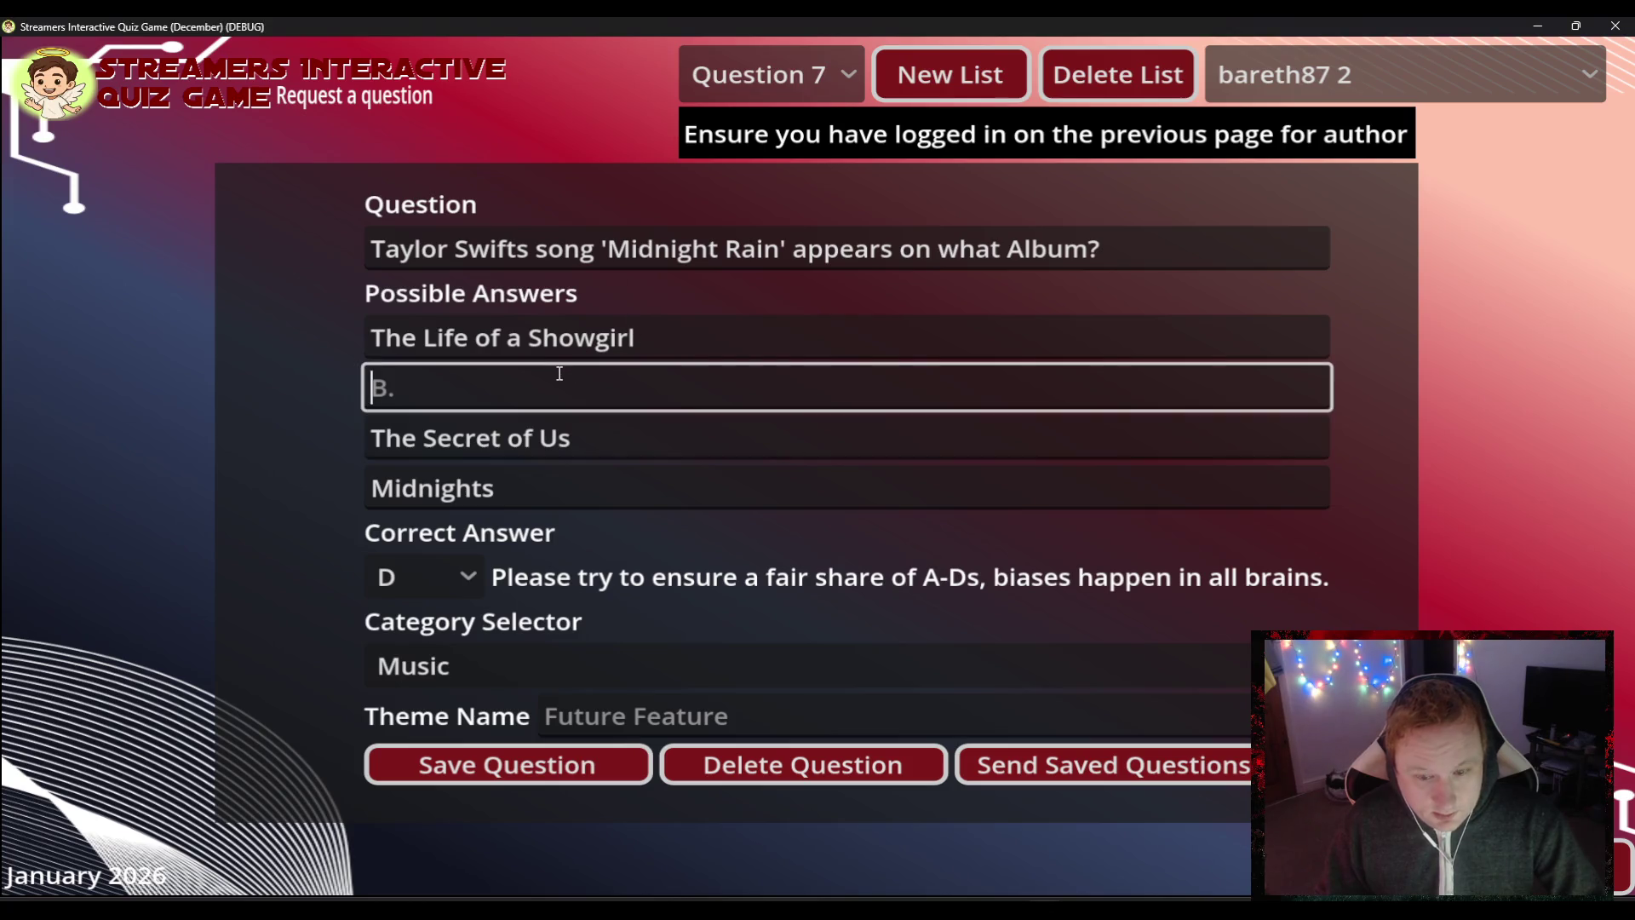
{"action": "type", "text": "The Tortured Poets Department"}
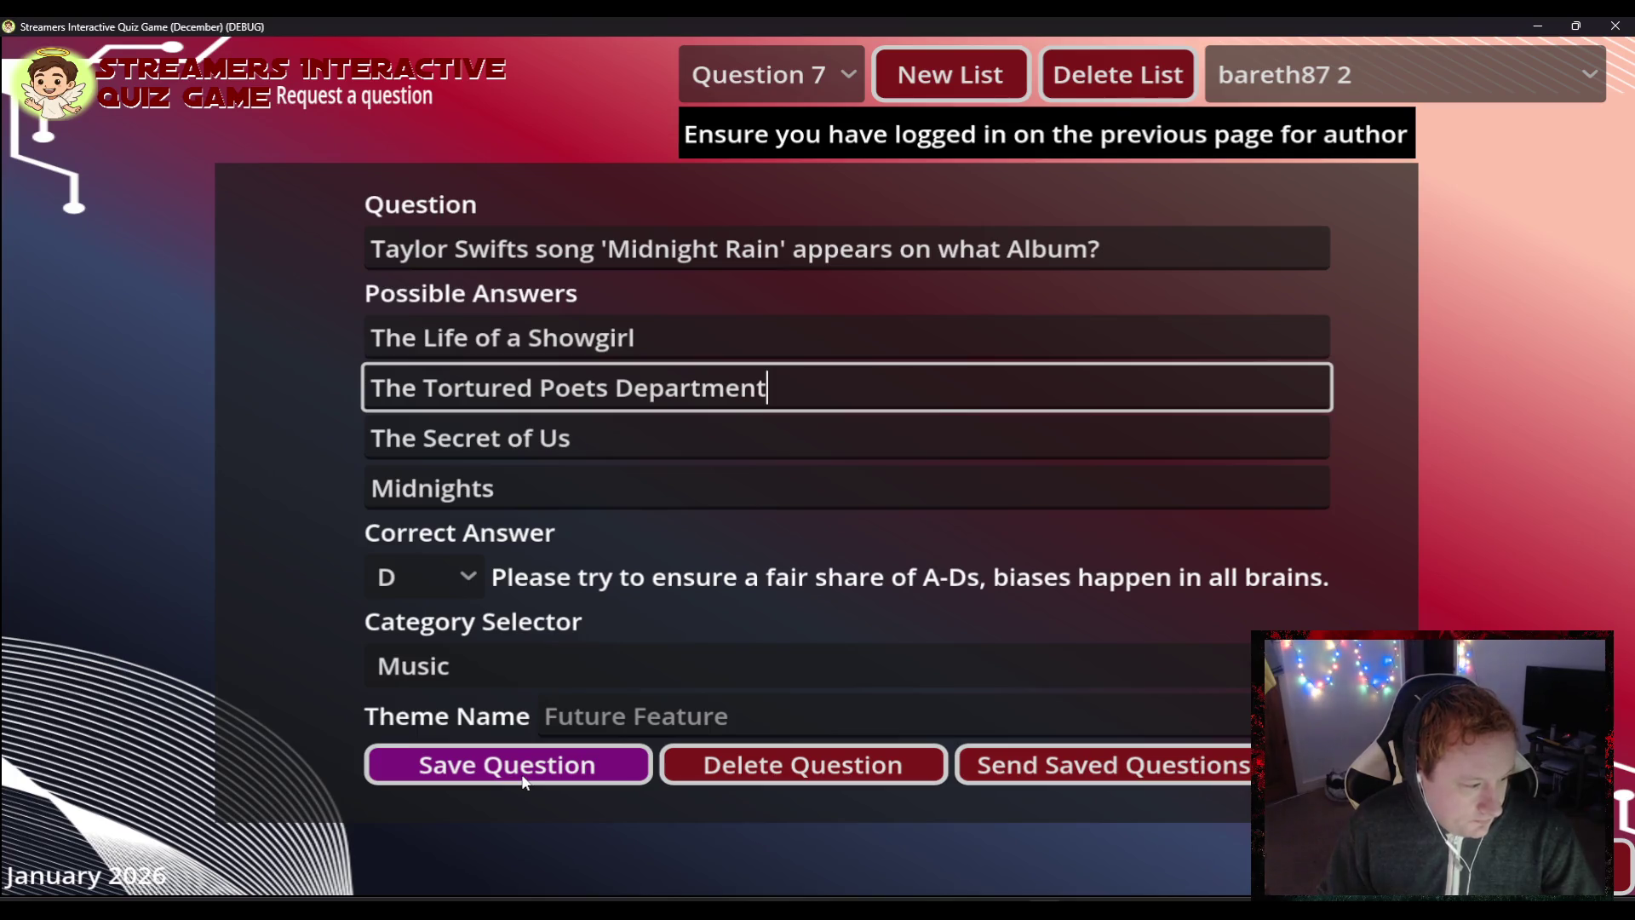
{"action": "left_click", "coordinate": [522, 777]}
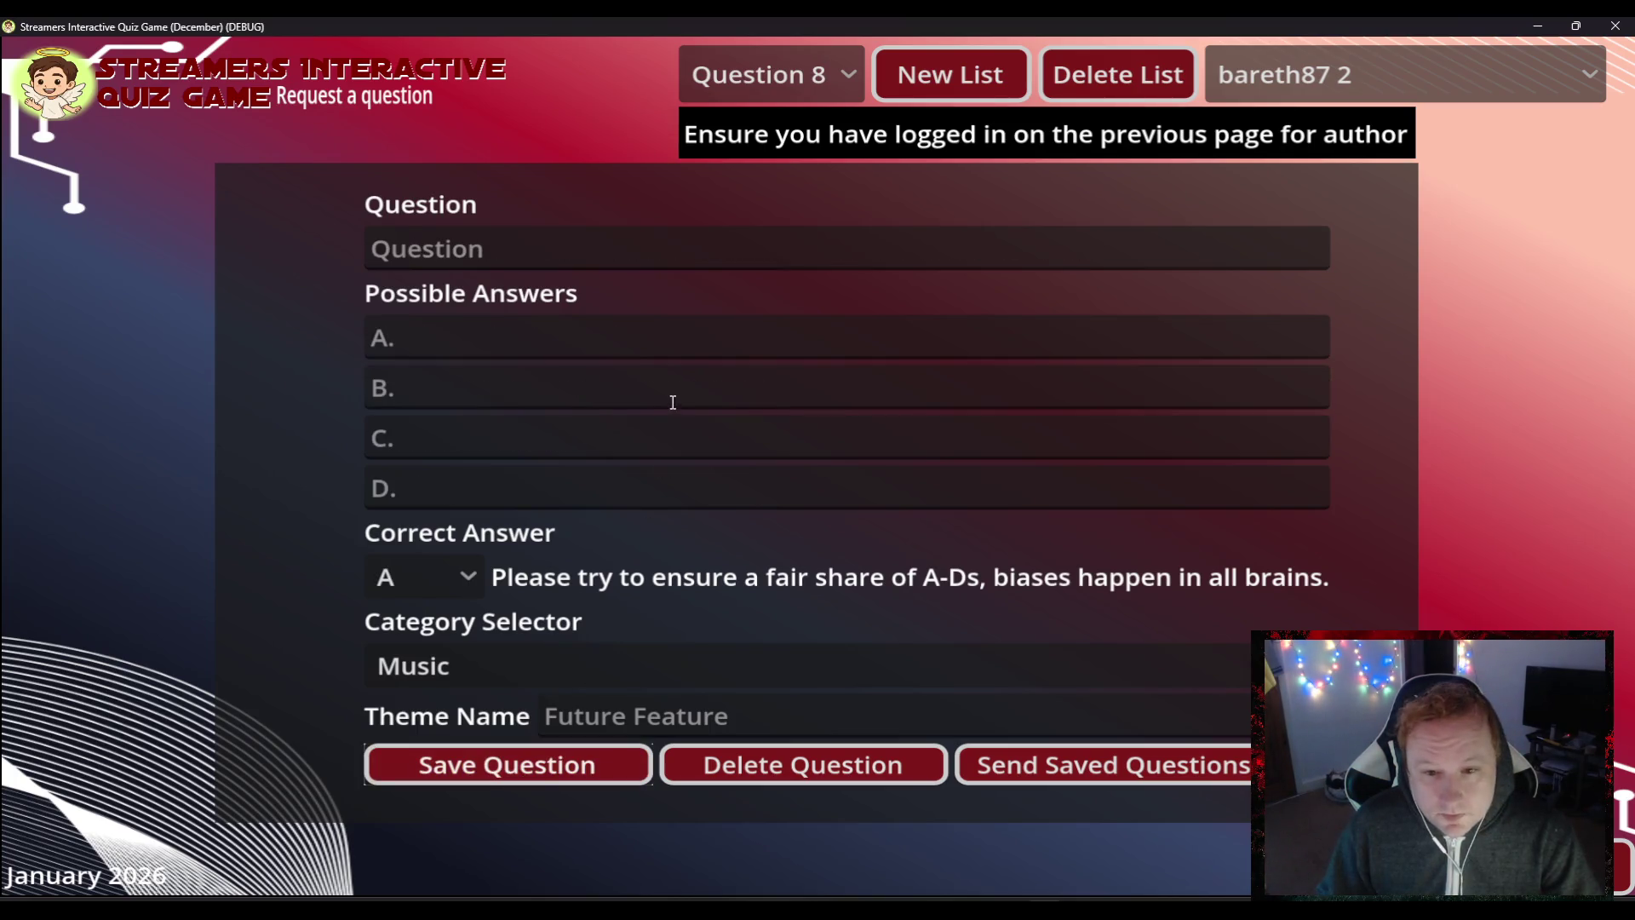
{"action": "left_click", "coordinate": [475, 260]}
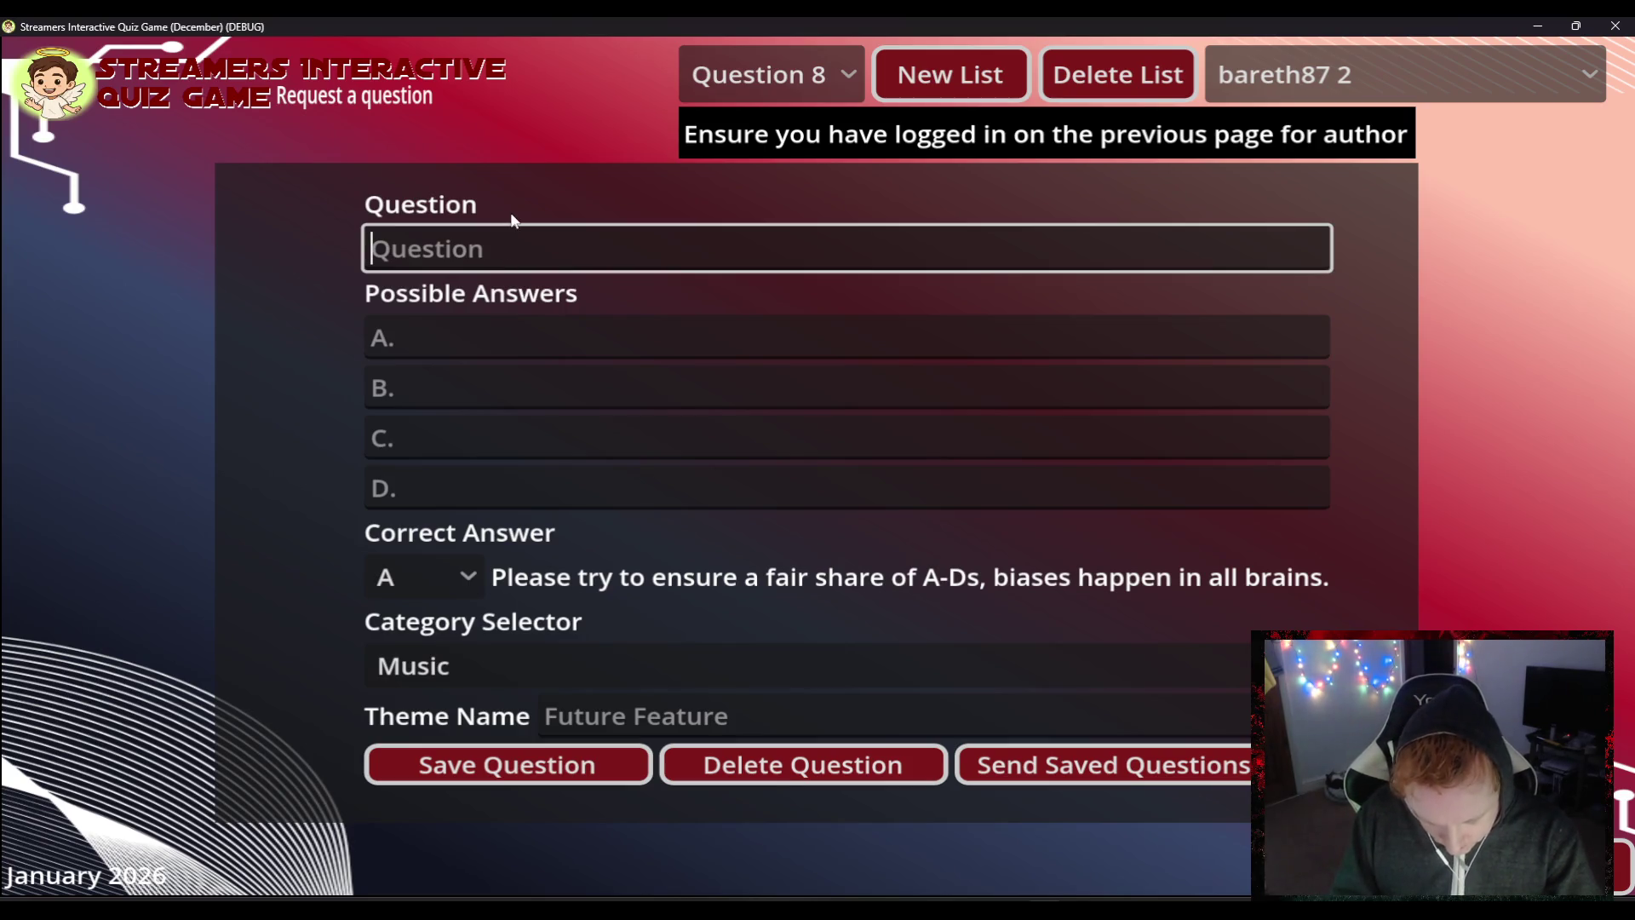
- Ask "Which of these is a Taylor Swift song?" with Cowboy, Marine, Stranger, Singer Like Me answers; save
{"action": "type", "text": "Which of these is a Taylor Swift song?"}
{"action": "key", "text": "Tab"}
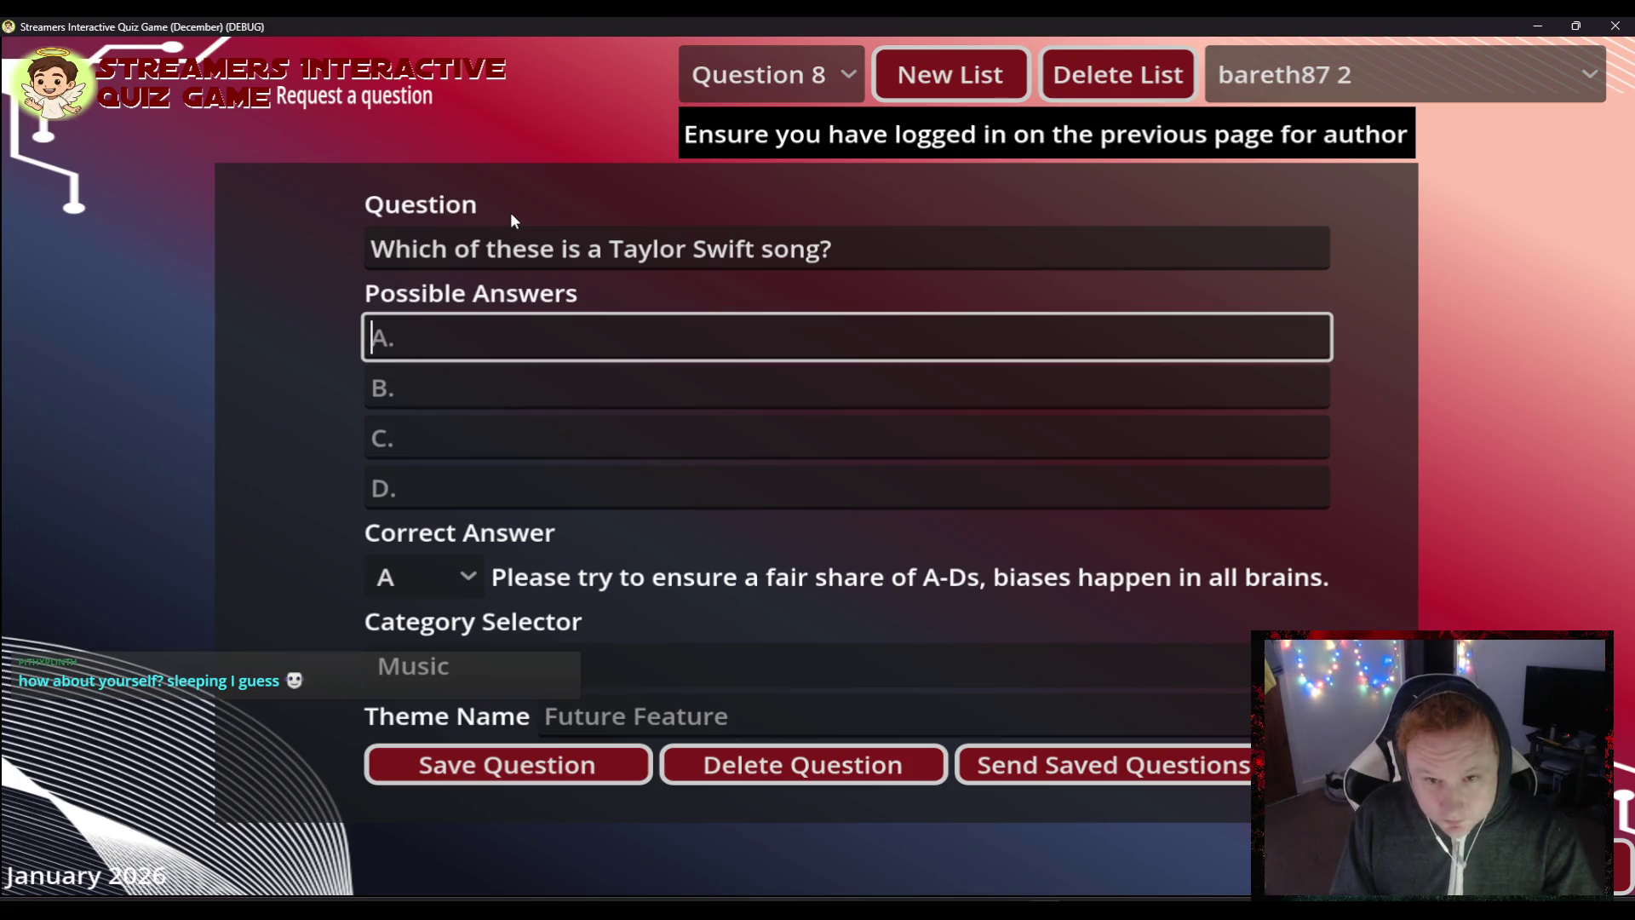
{"action": "type", "text": "Cowboy Like "}
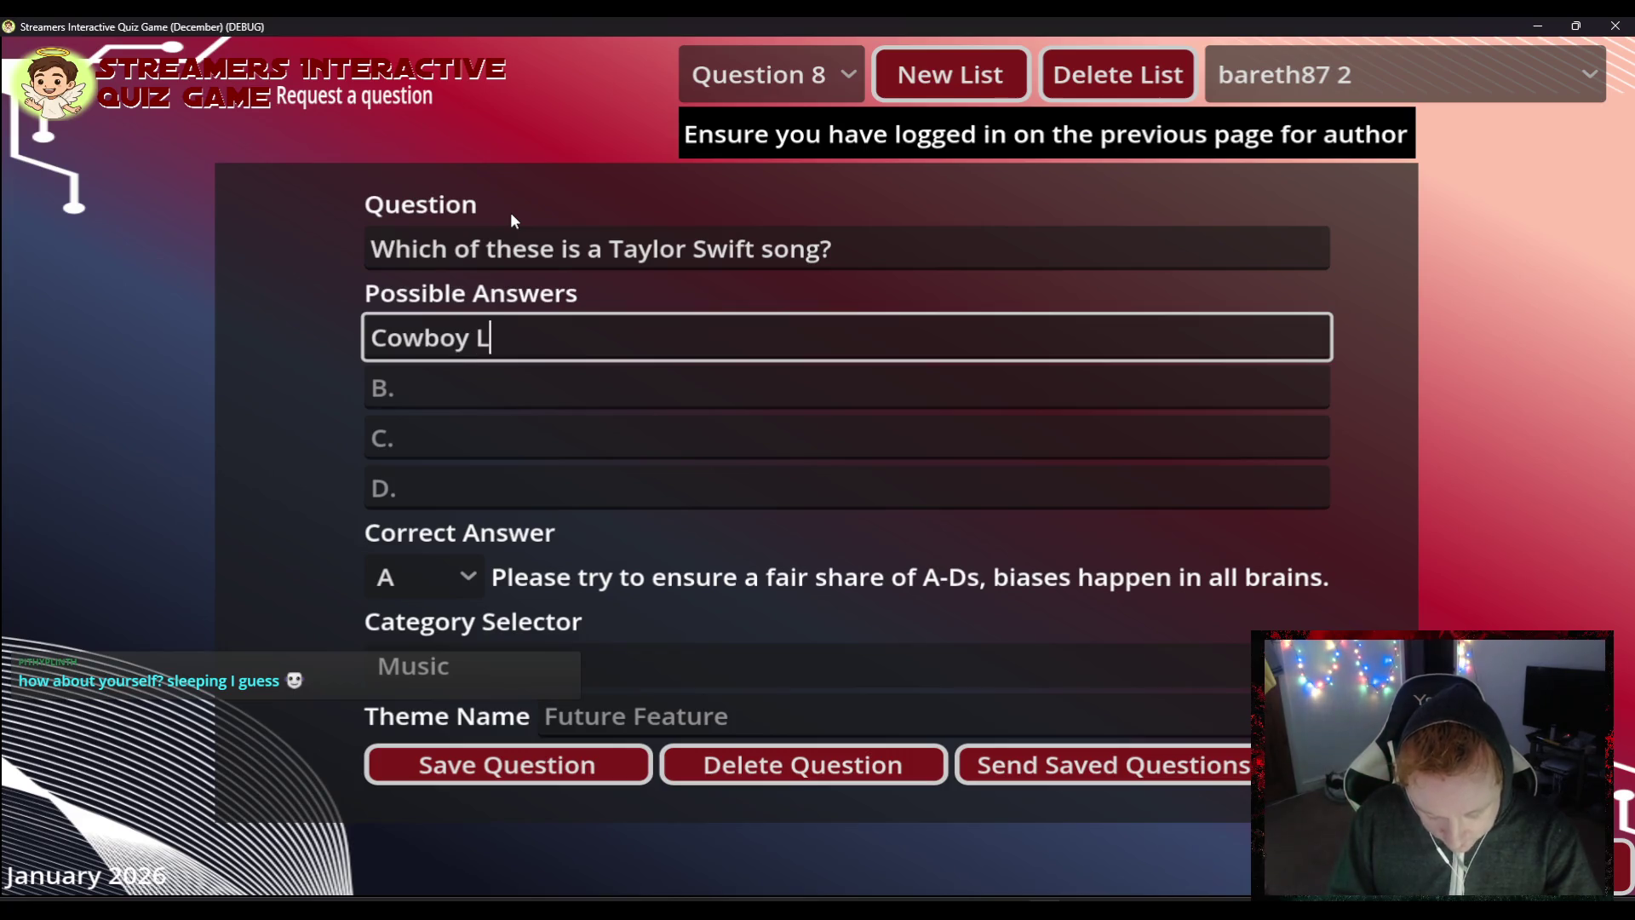
{"action": "type", "text": "Me"}
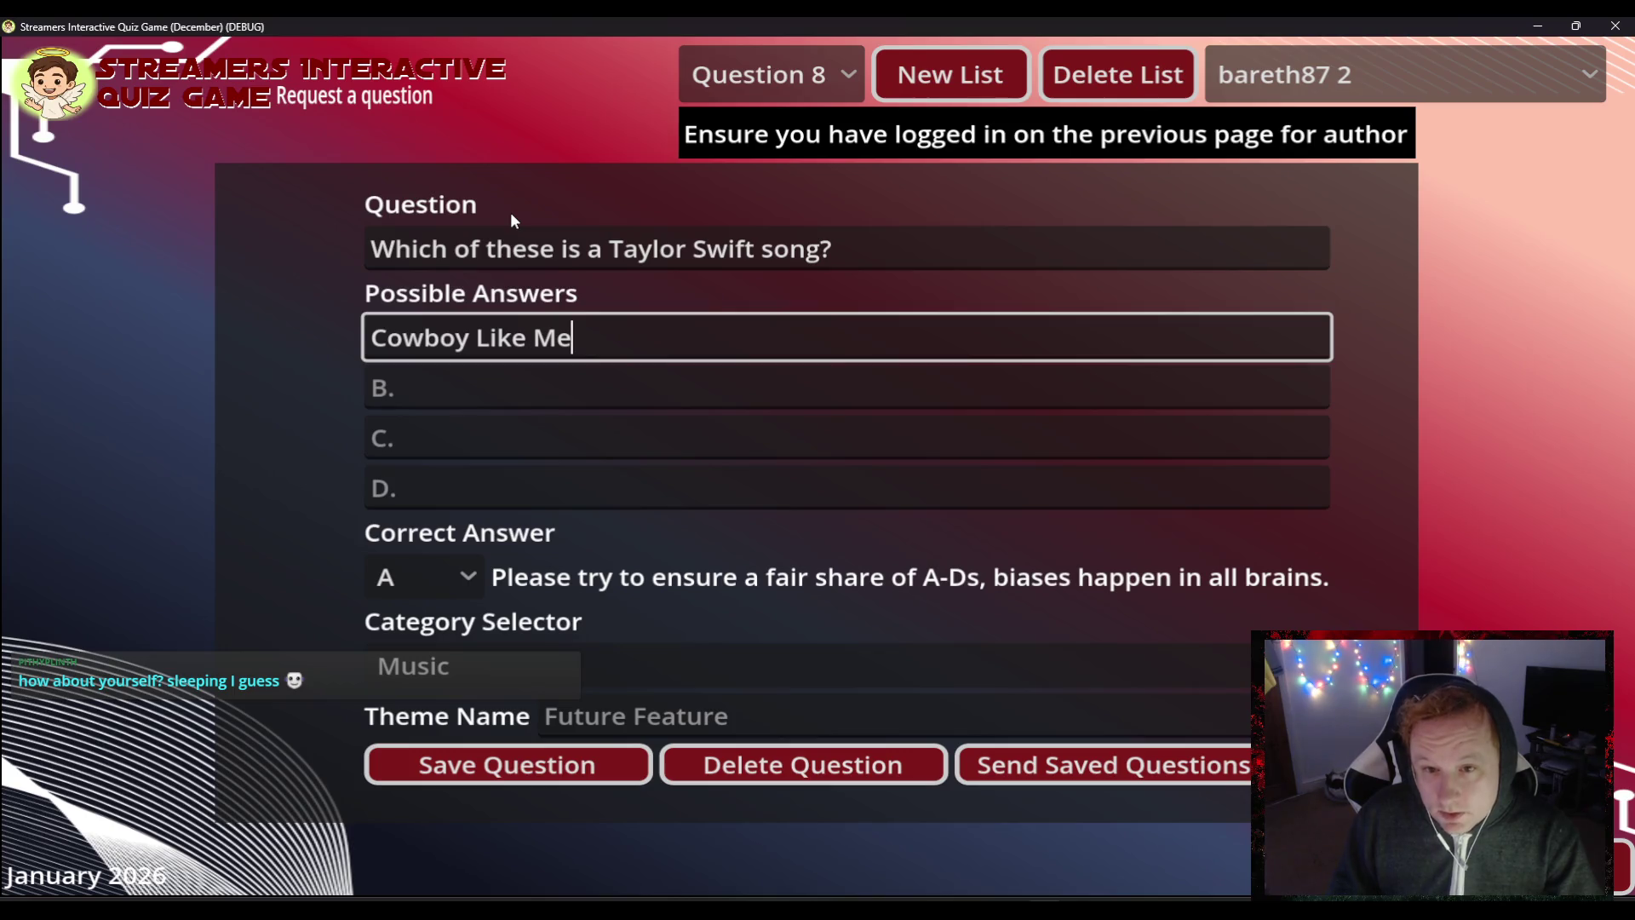
{"action": "key", "text": "Tab"}
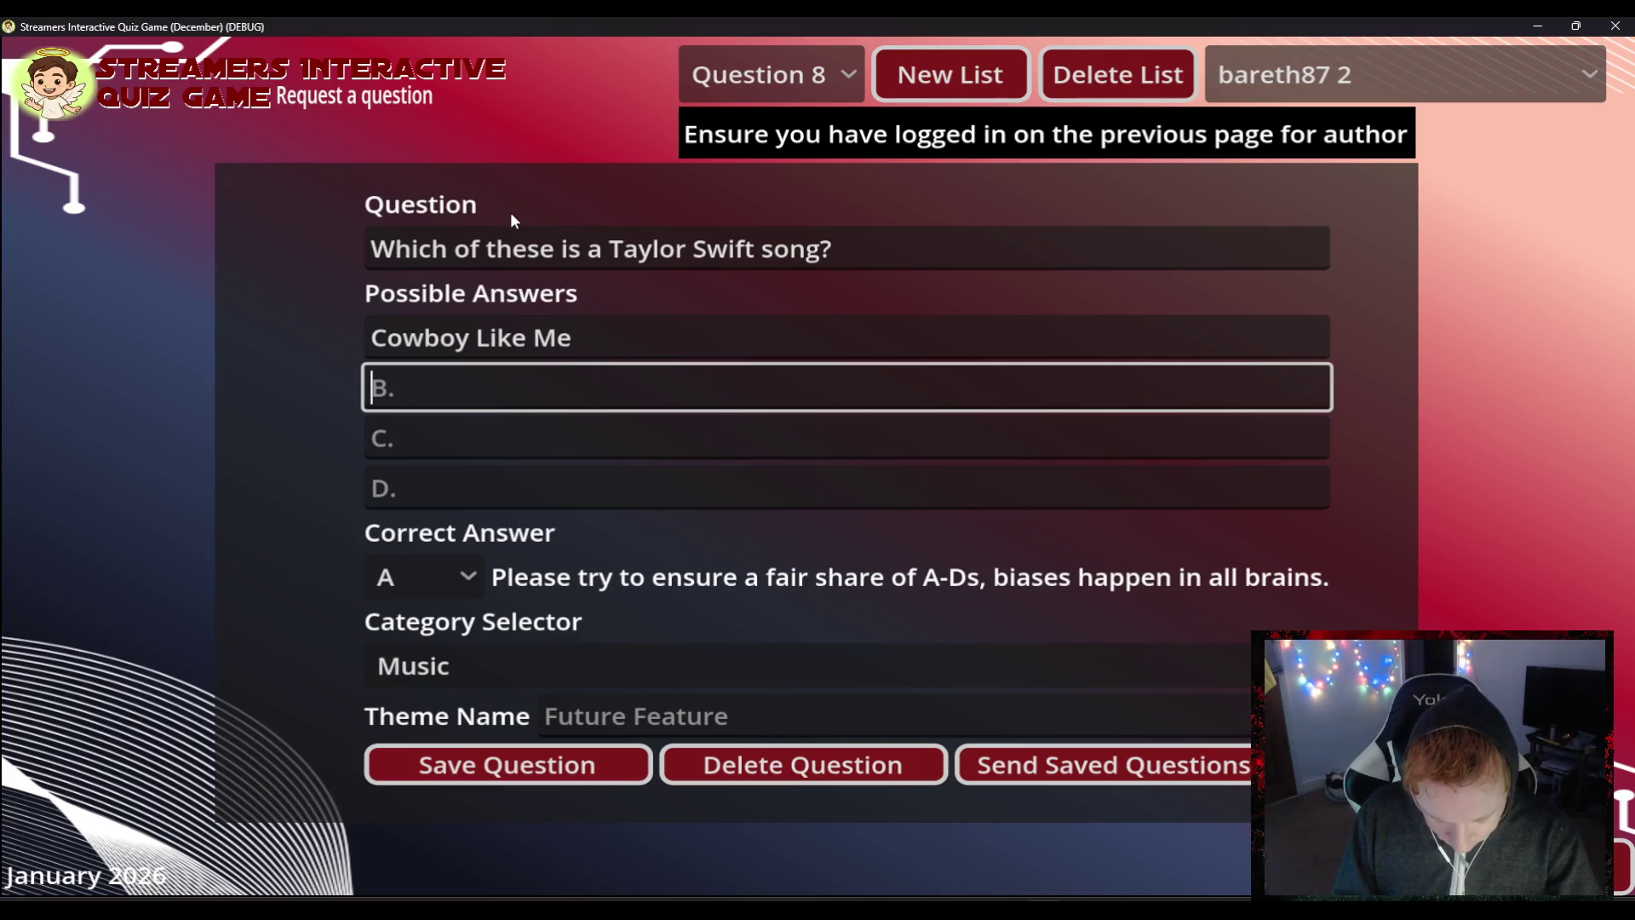
{"action": "type", "text": "Marine "}
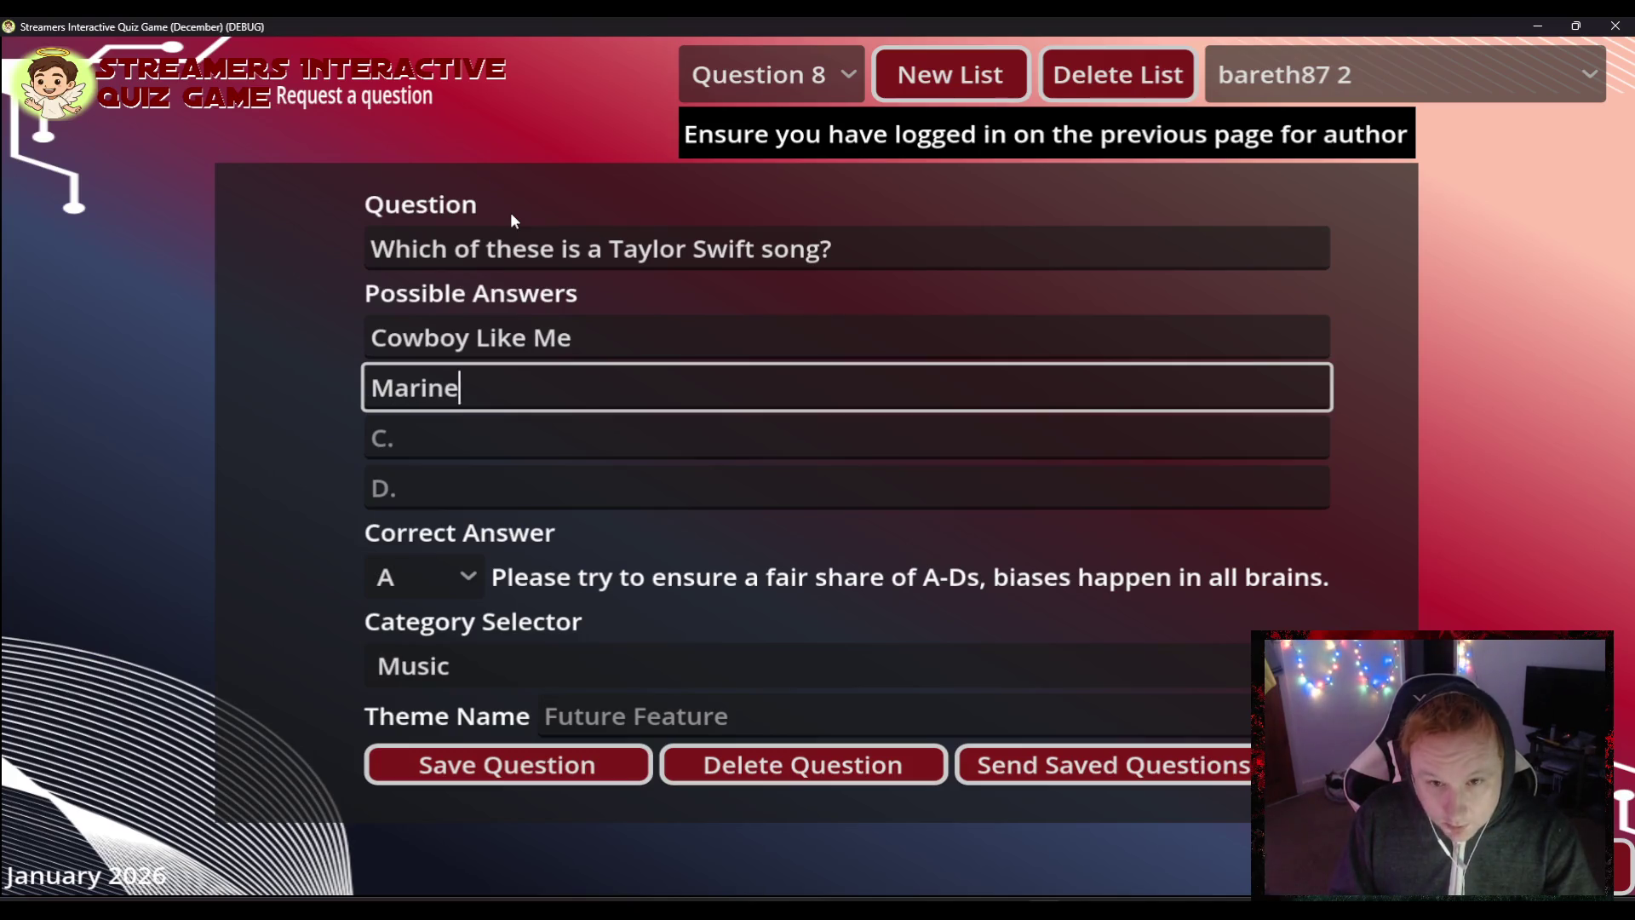
{"action": "type", "text": "Like Me"}
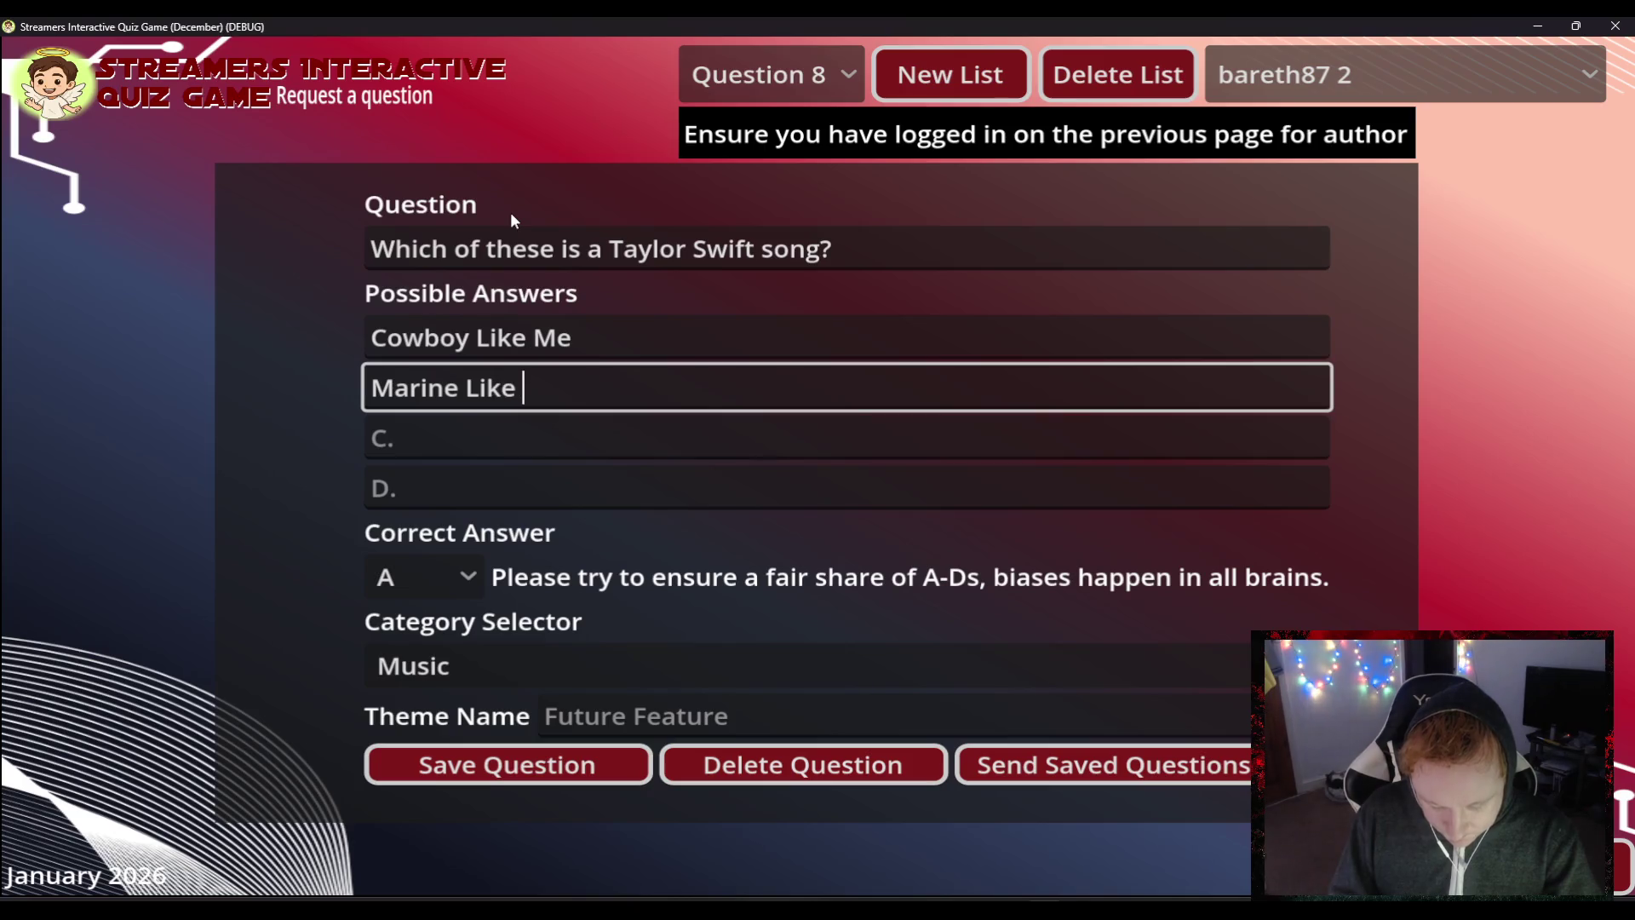
{"action": "key", "text": "Tab"}
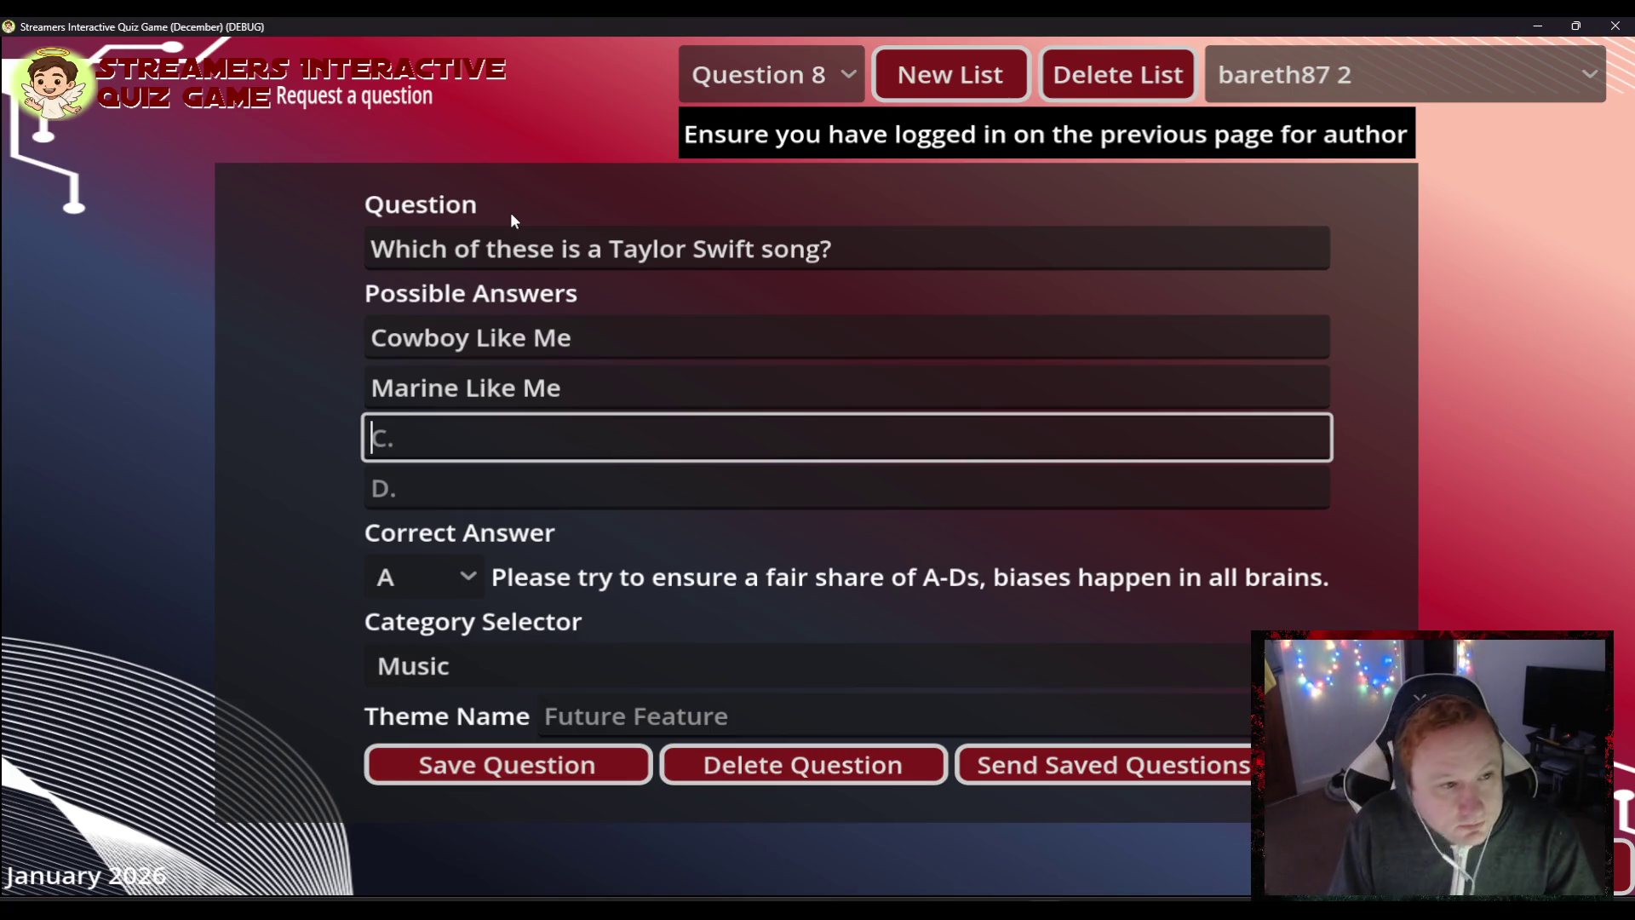
{"action": "type", "text": "Stranger Like "}
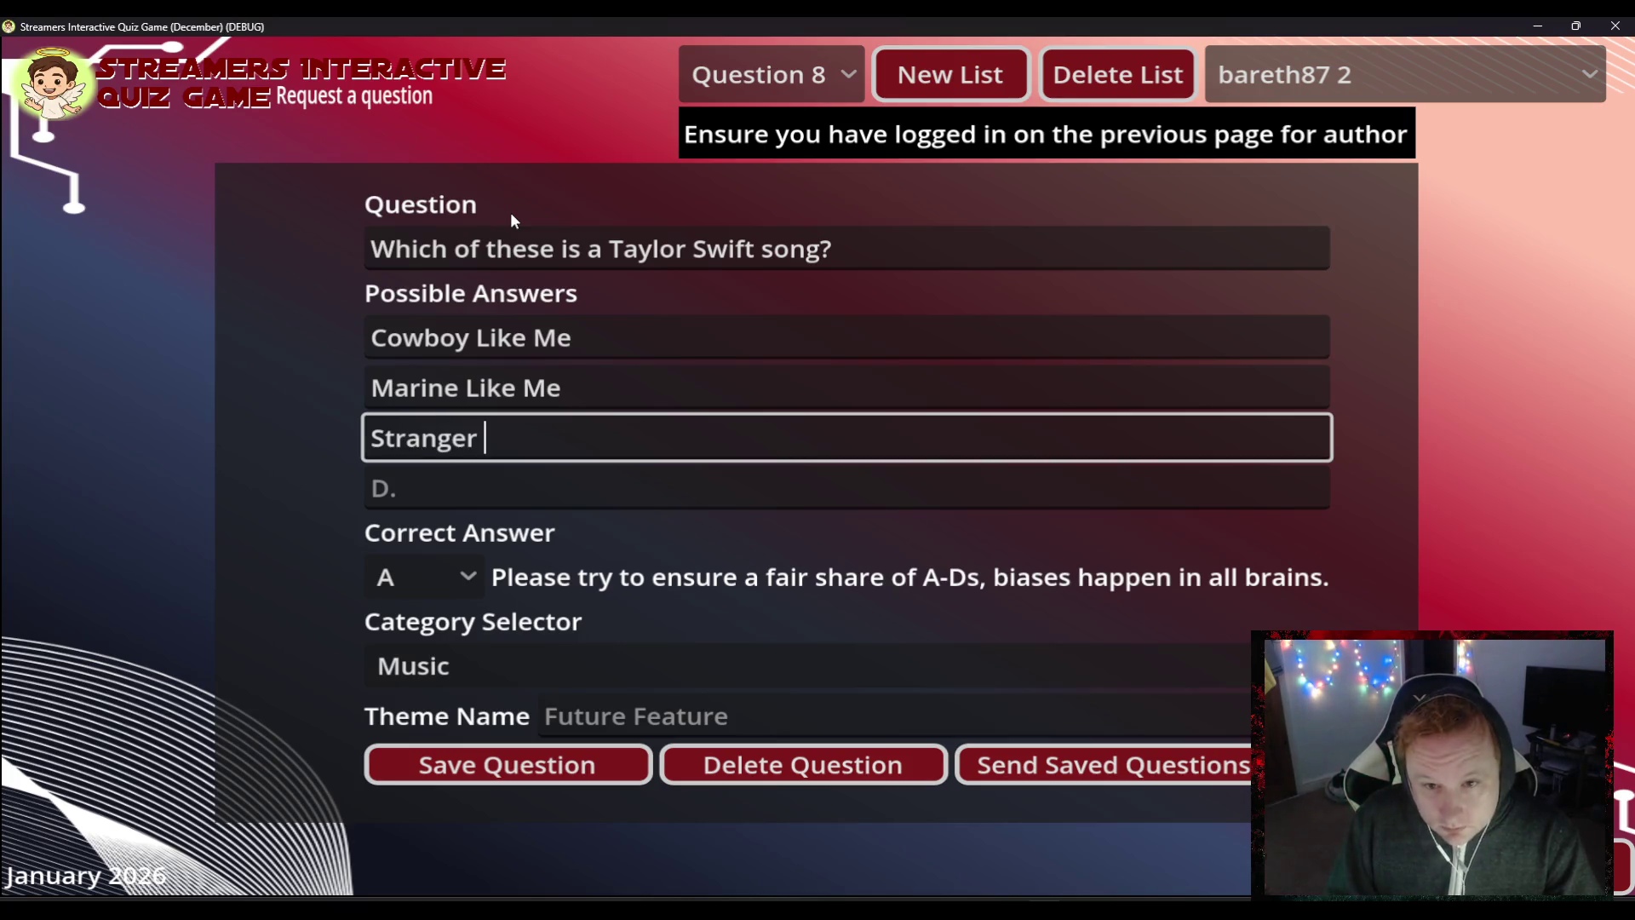
{"action": "type", "text": "Me"}
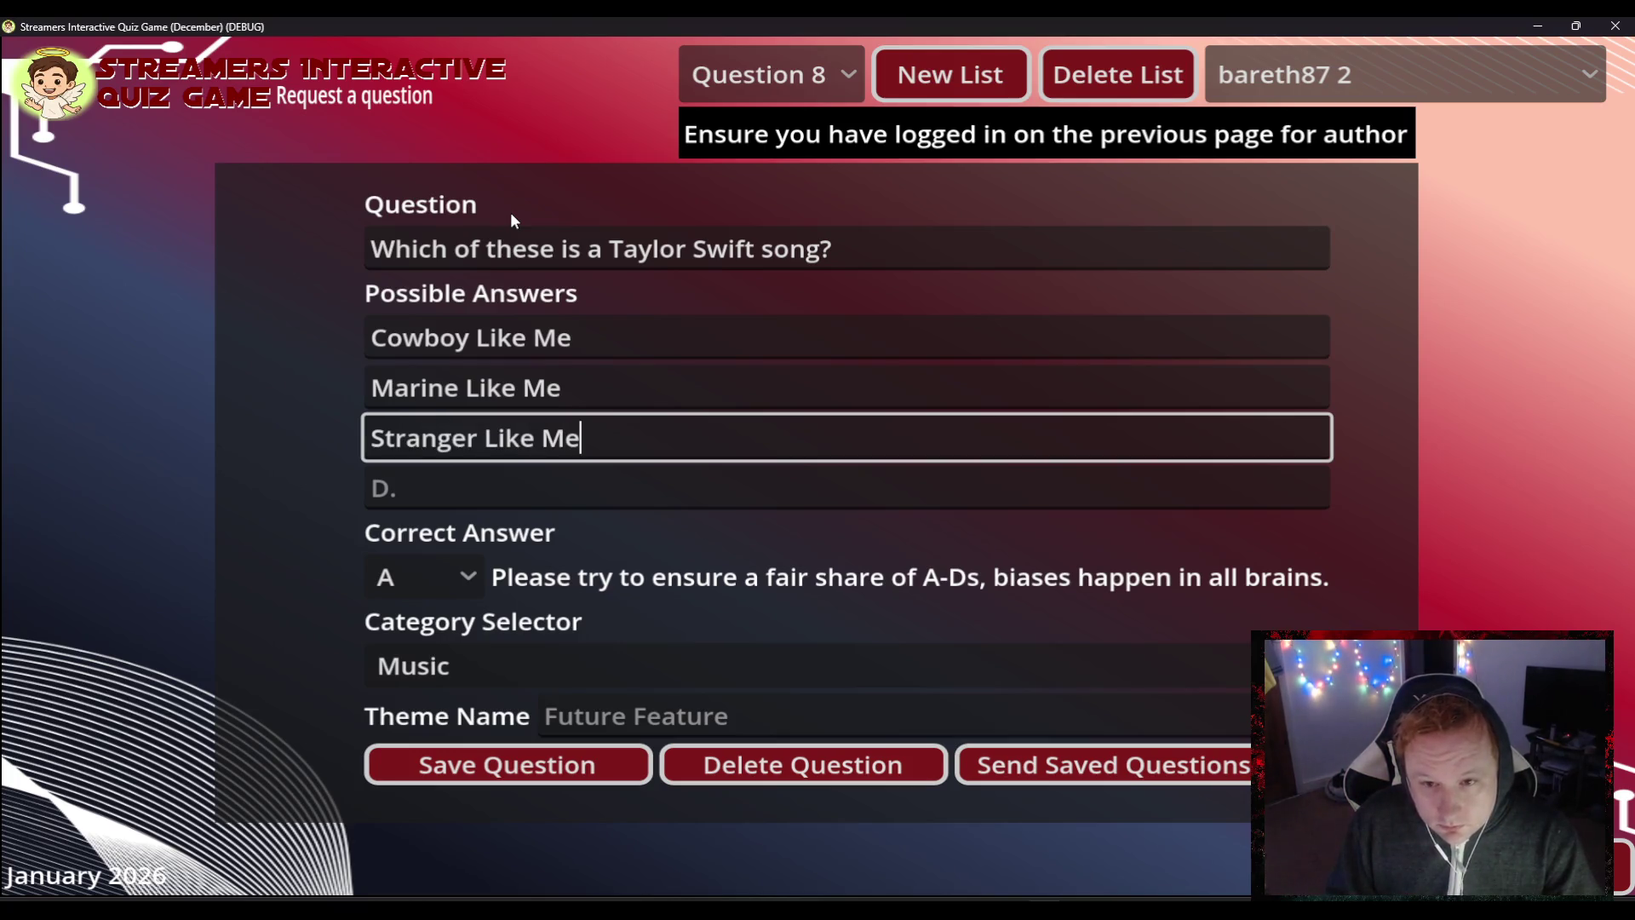
{"action": "key", "text": "Tab"}
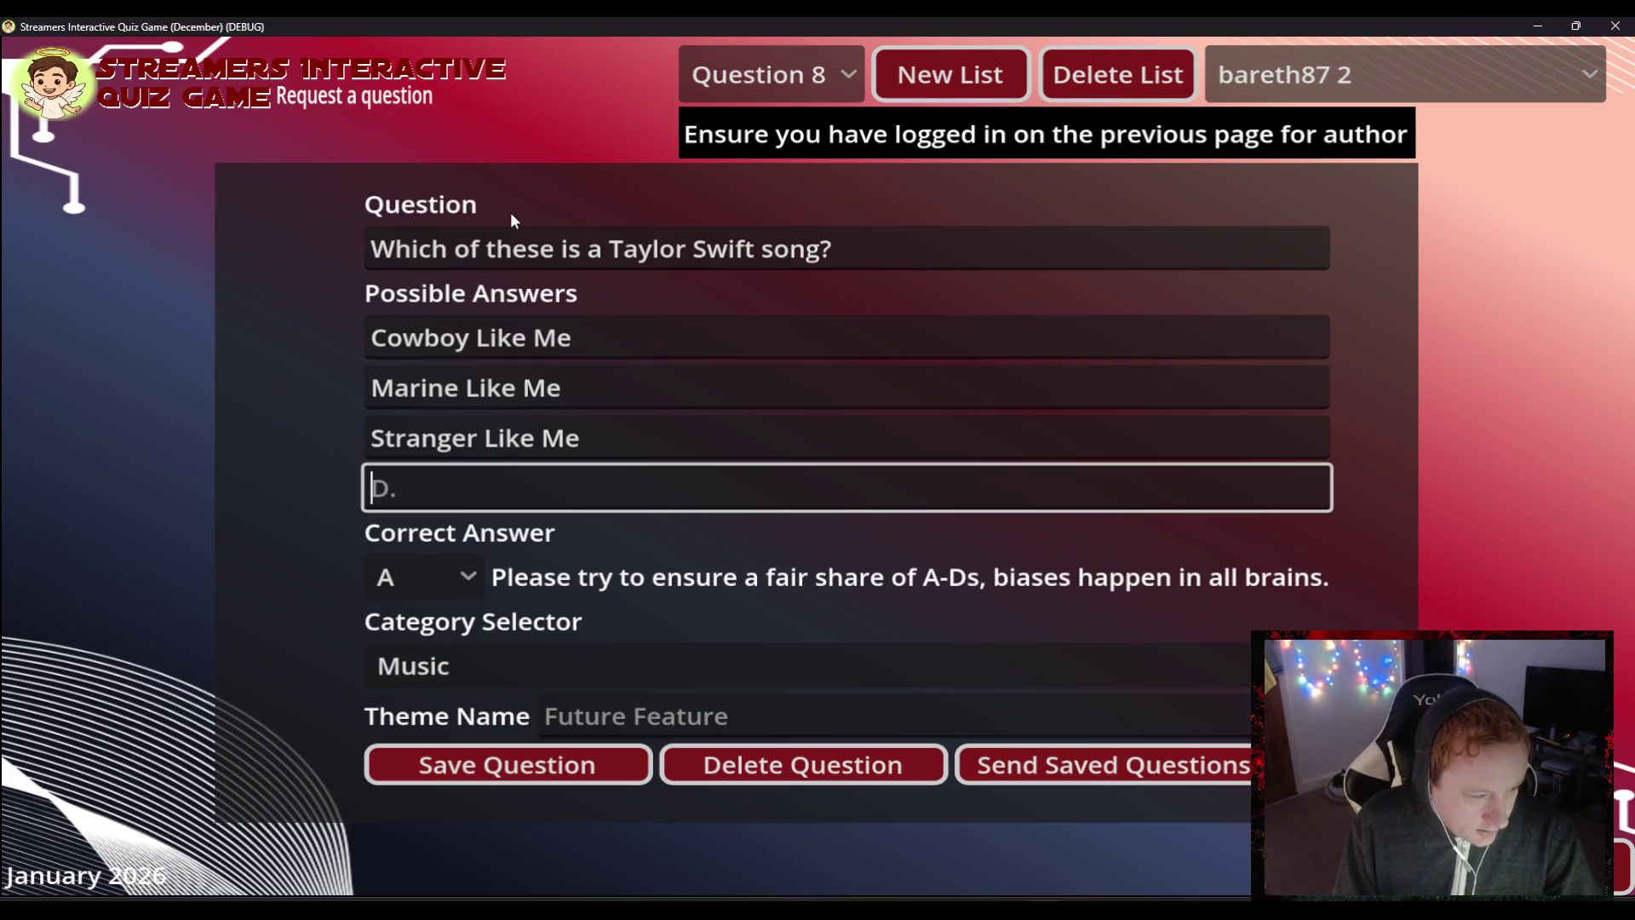
{"action": "type", "text": "Singer Like Me"}
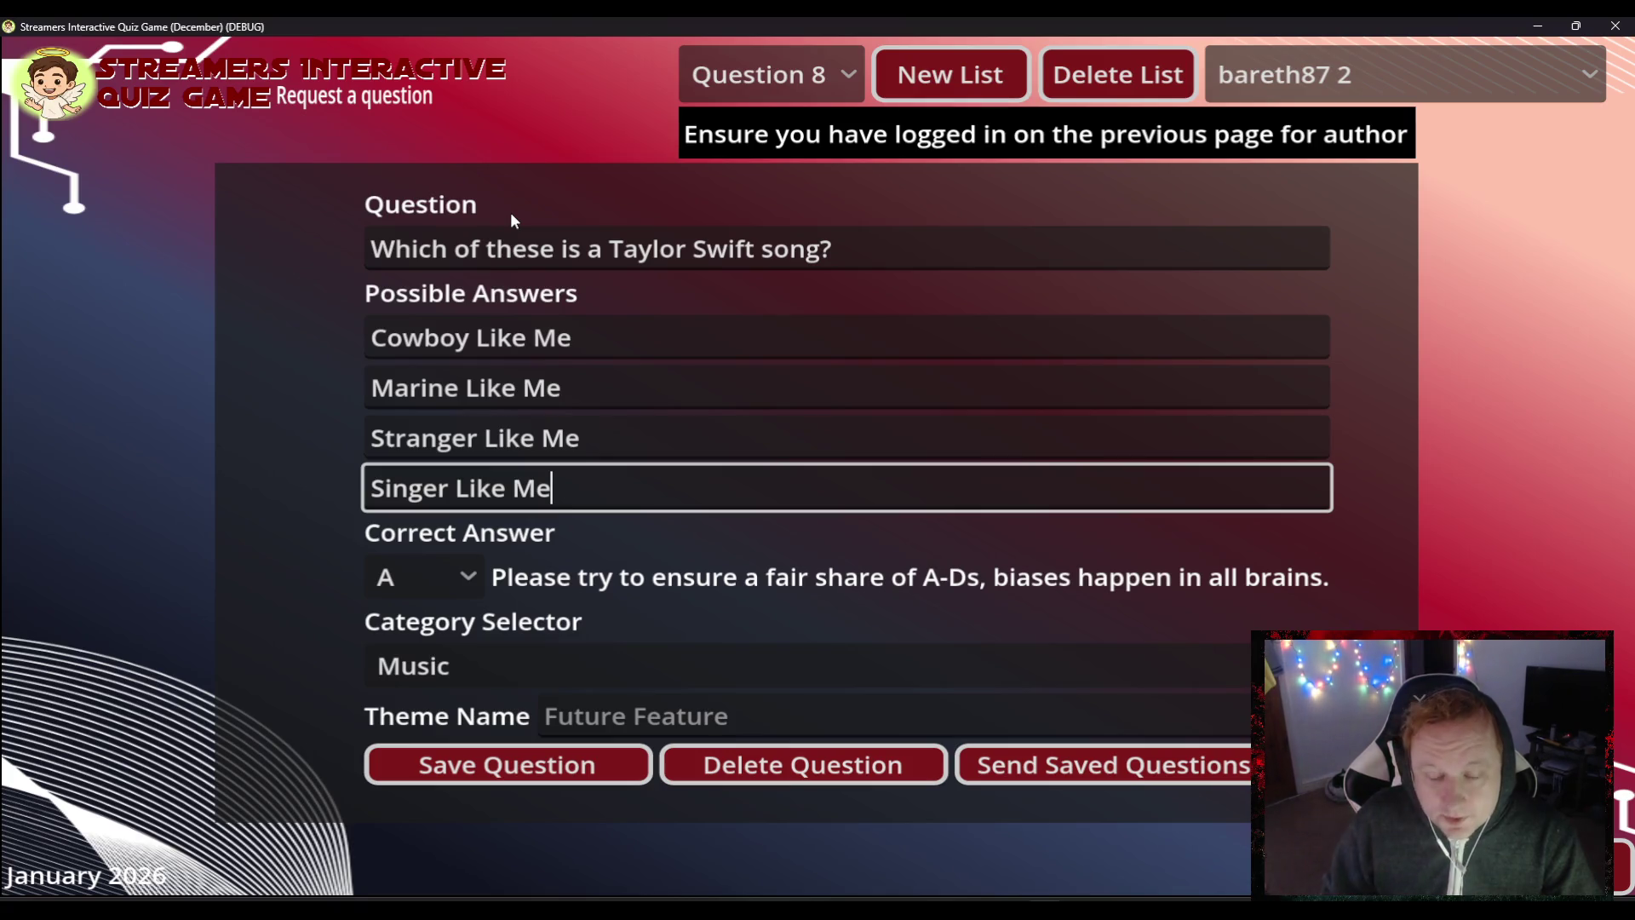
{"action": "left_click", "coordinate": [515, 780]}
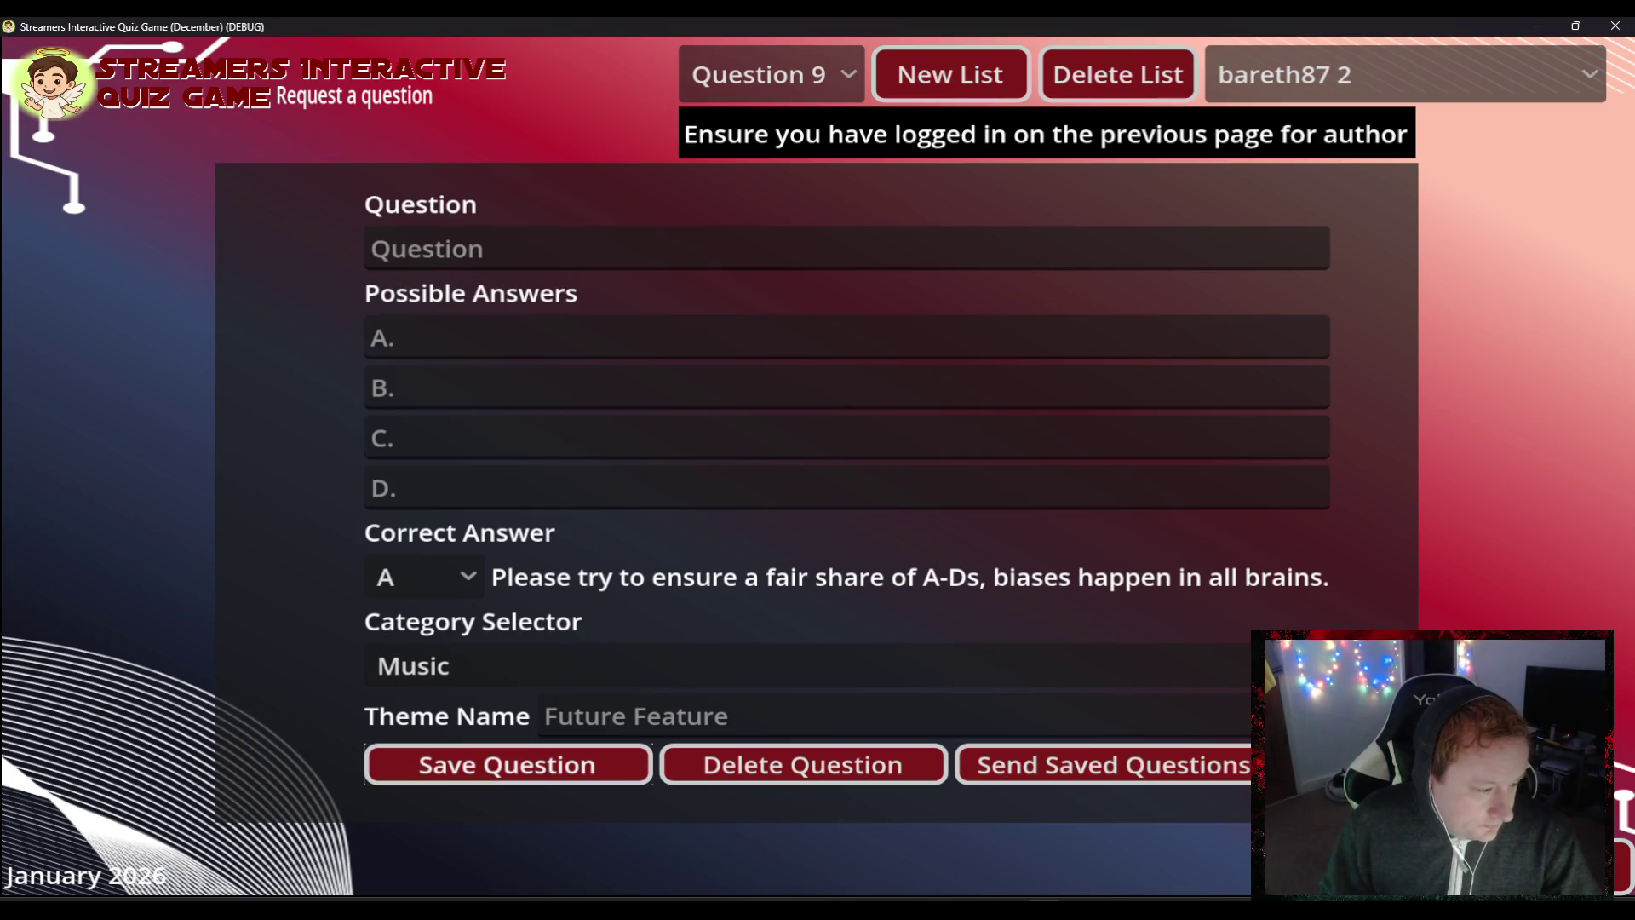
- Review the saved Question 8 in the question list, then switch to blank Question 9
{"action": "left_click", "coordinate": [809, 75]}
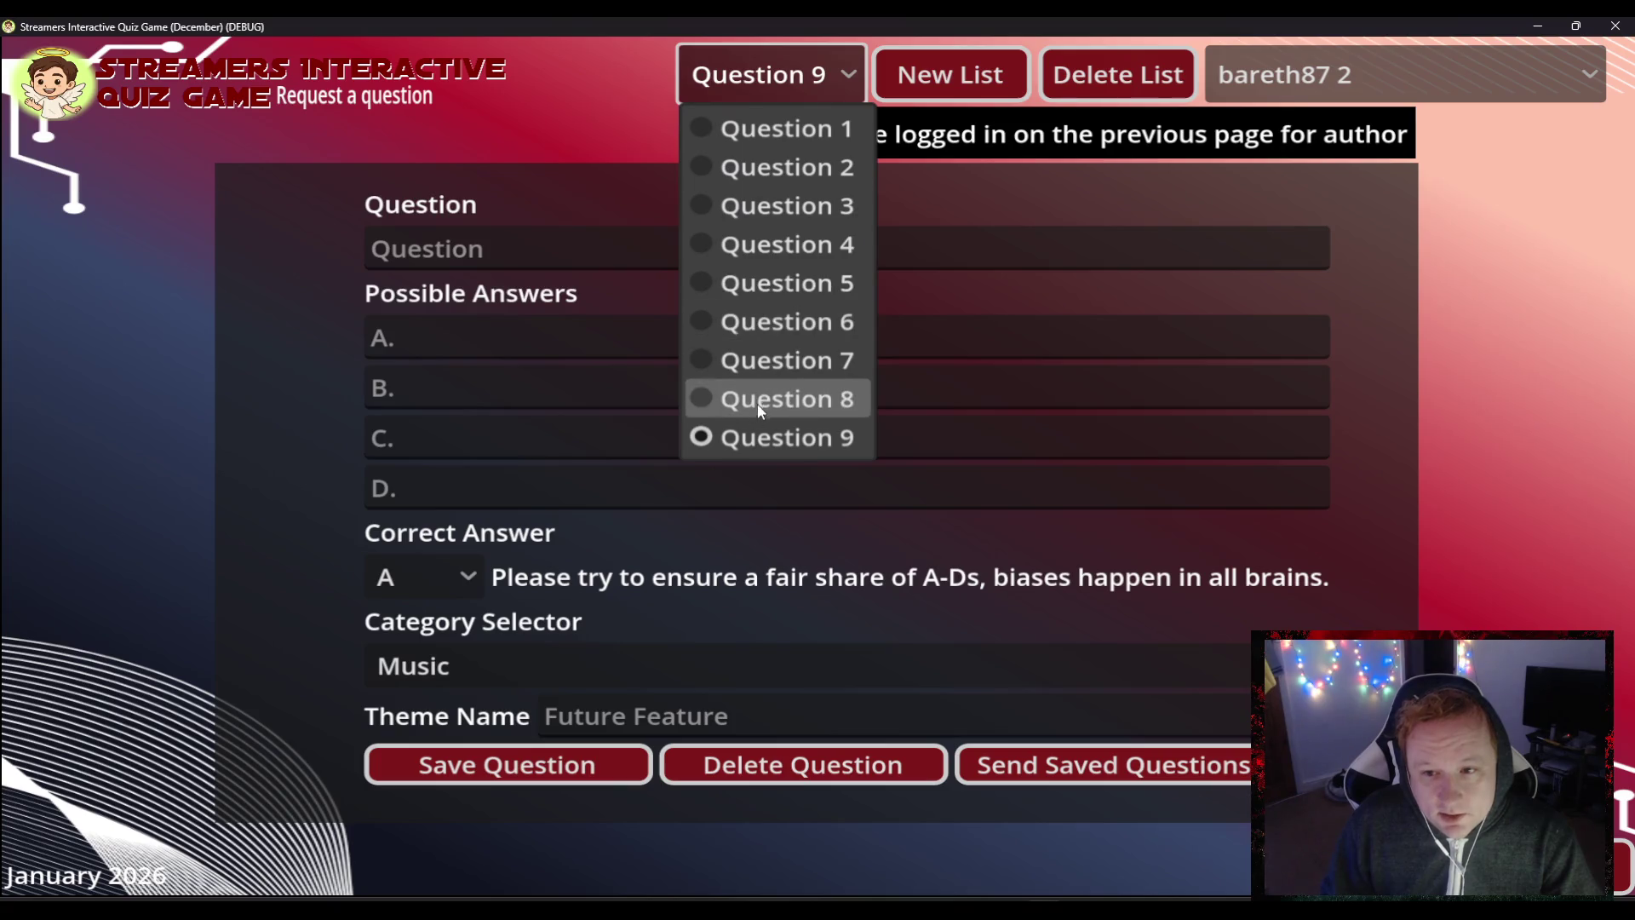
{"action": "left_click", "coordinate": [758, 396]}
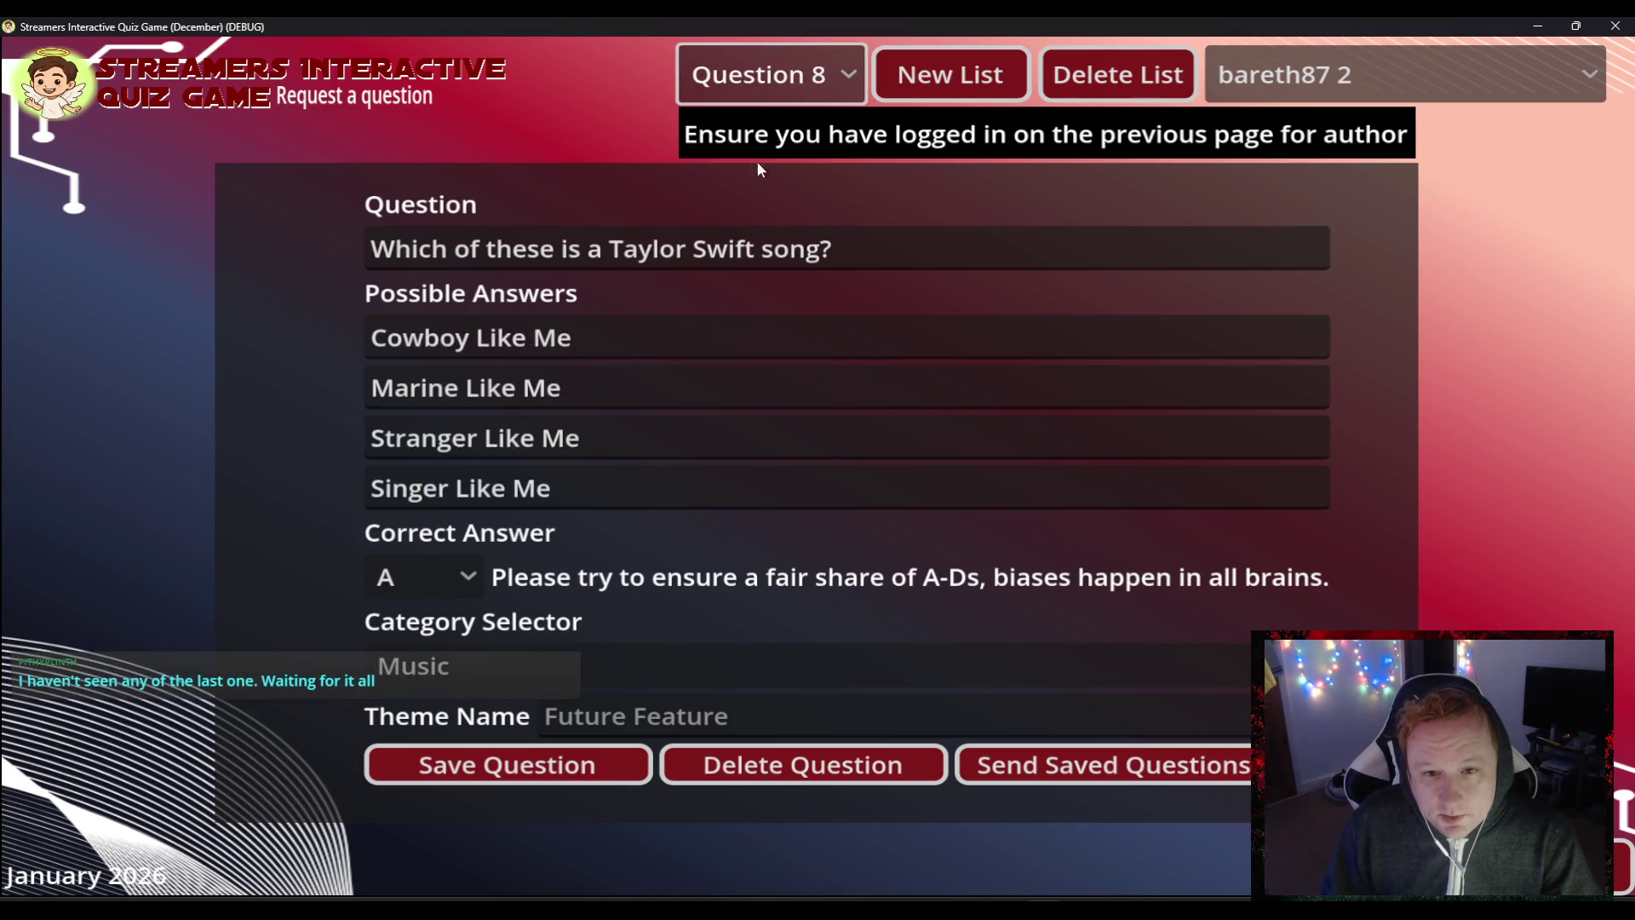
{"action": "left_click", "coordinate": [757, 75]}
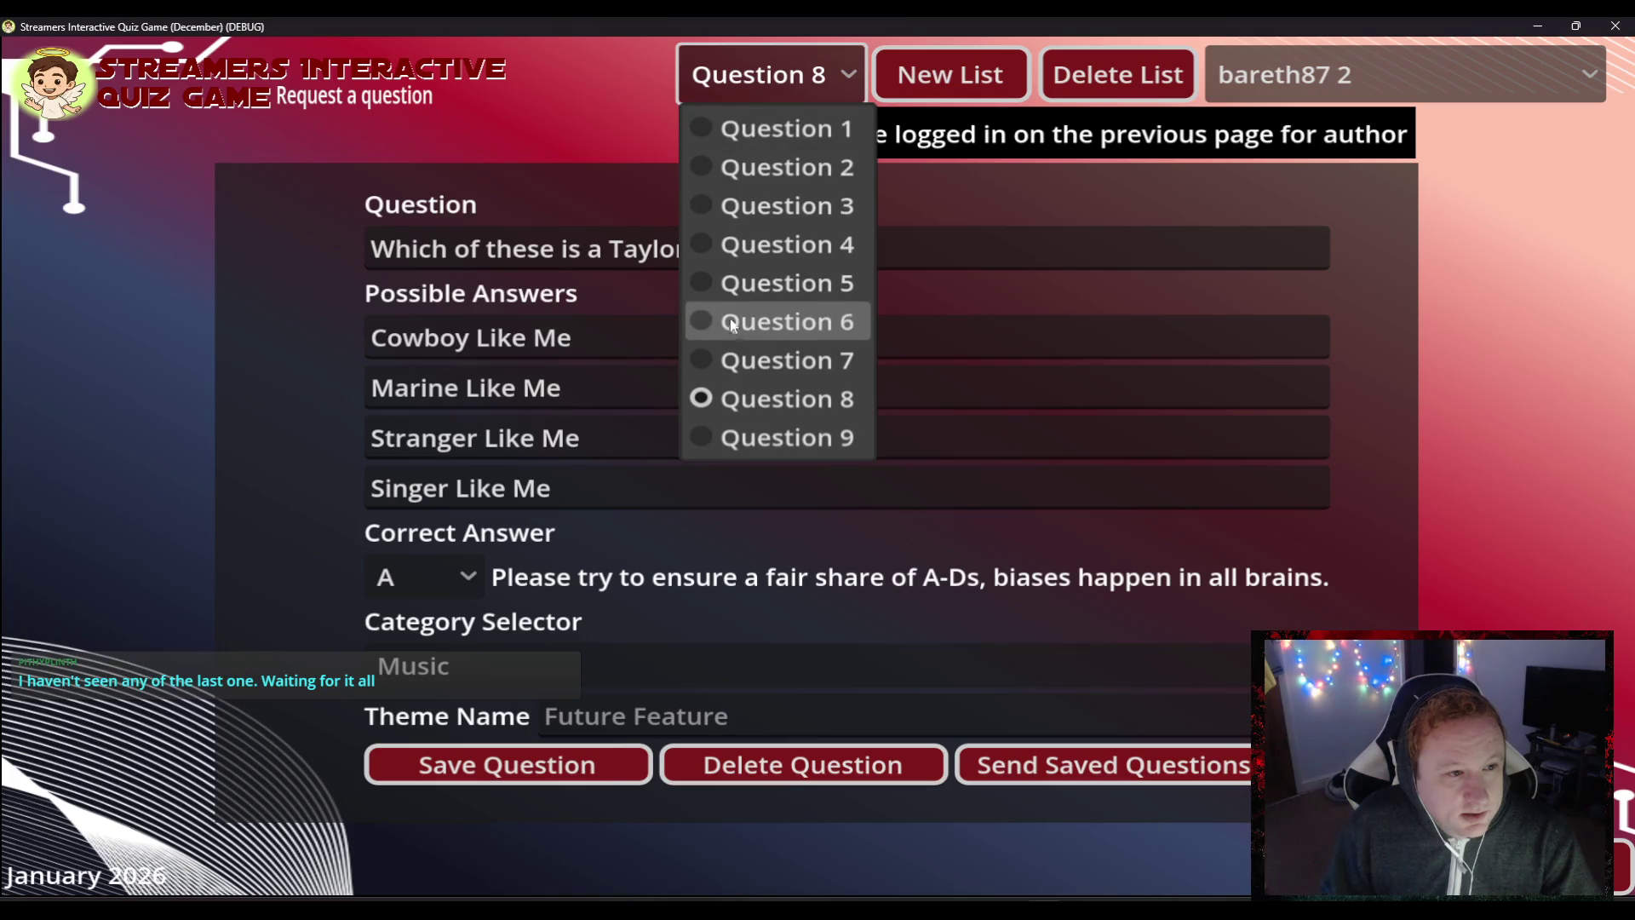
{"action": "left_click", "coordinate": [758, 438]}
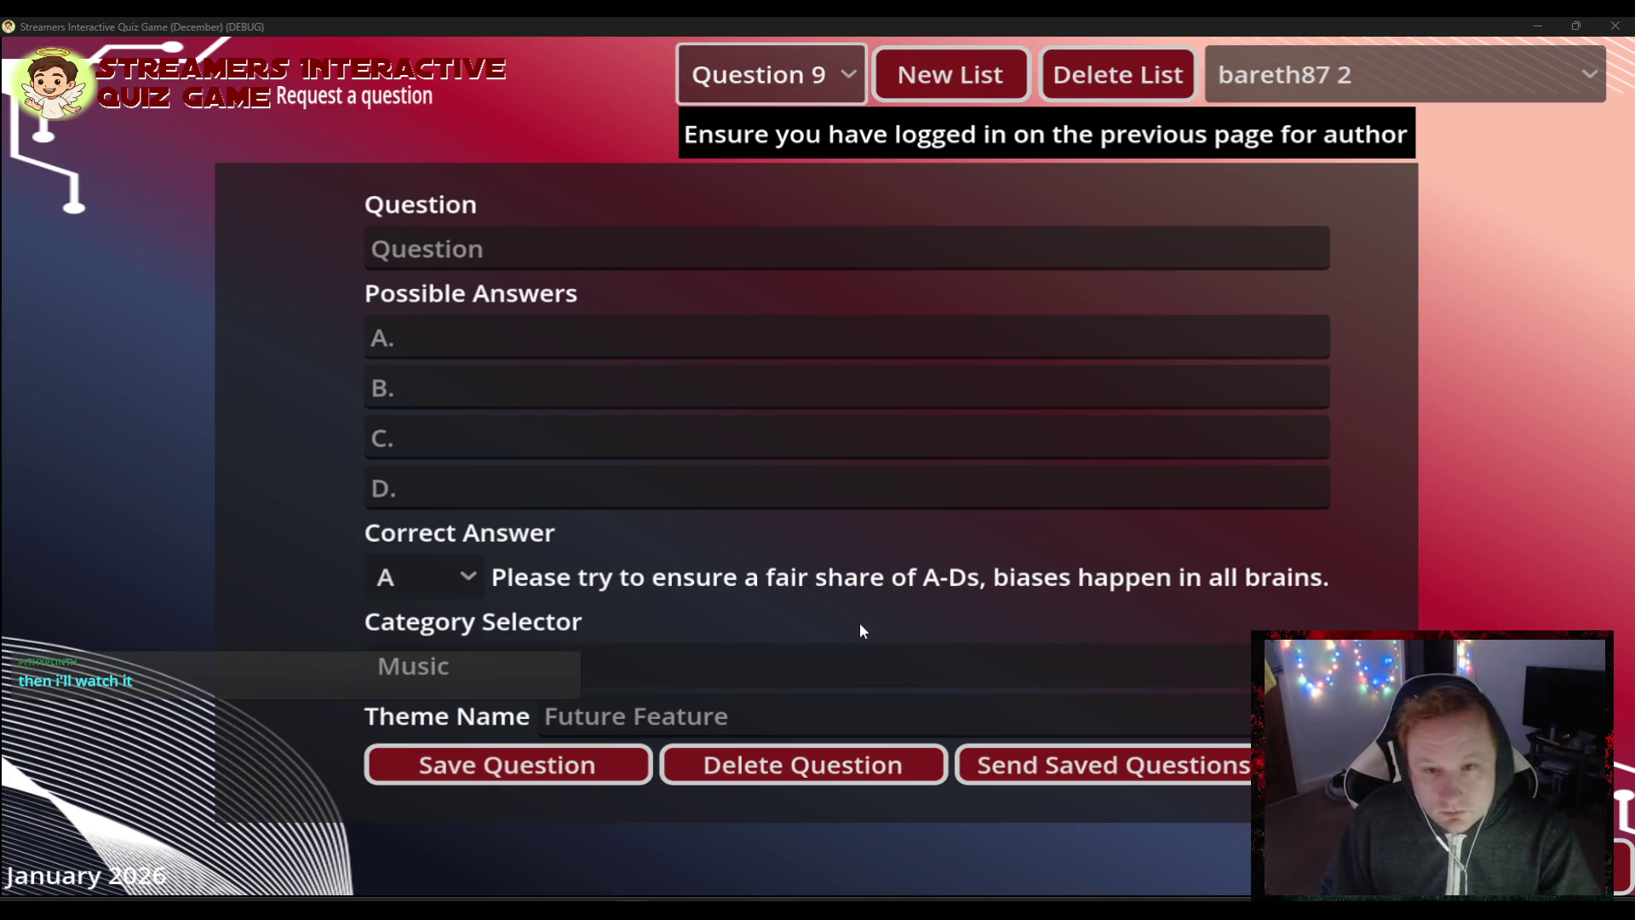
- Copy Question 8's Taylor Swift question text and paste it into Question 9
{"action": "left_click", "coordinate": [523, 248]}
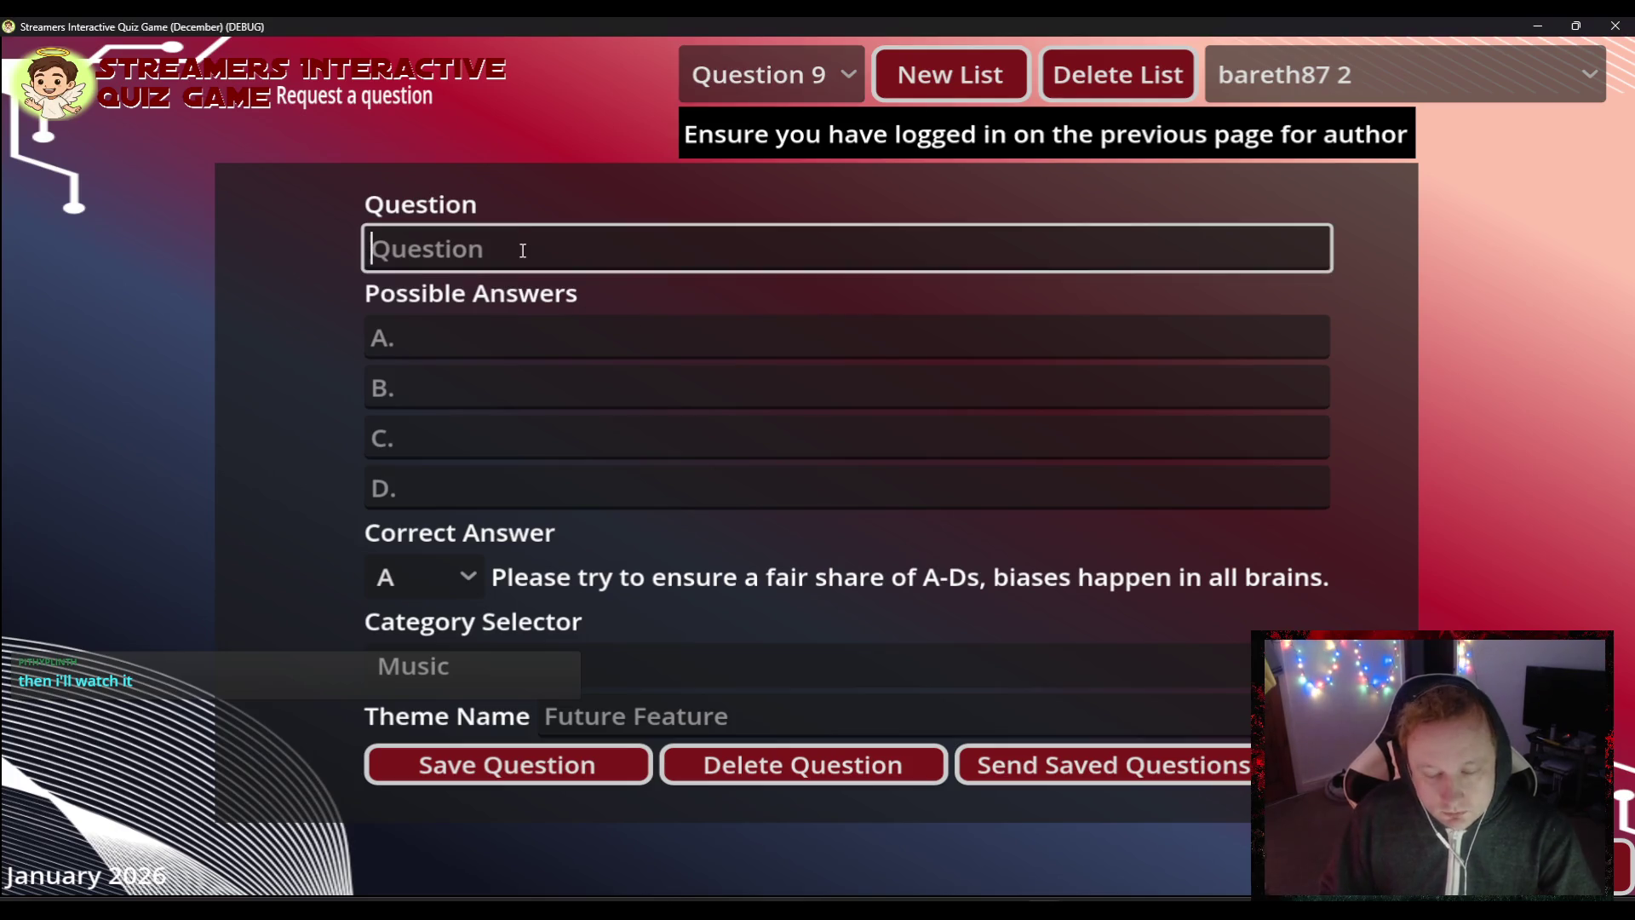
{"action": "left_click", "coordinate": [819, 96]}
{"action": "left_click", "coordinate": [815, 398]}
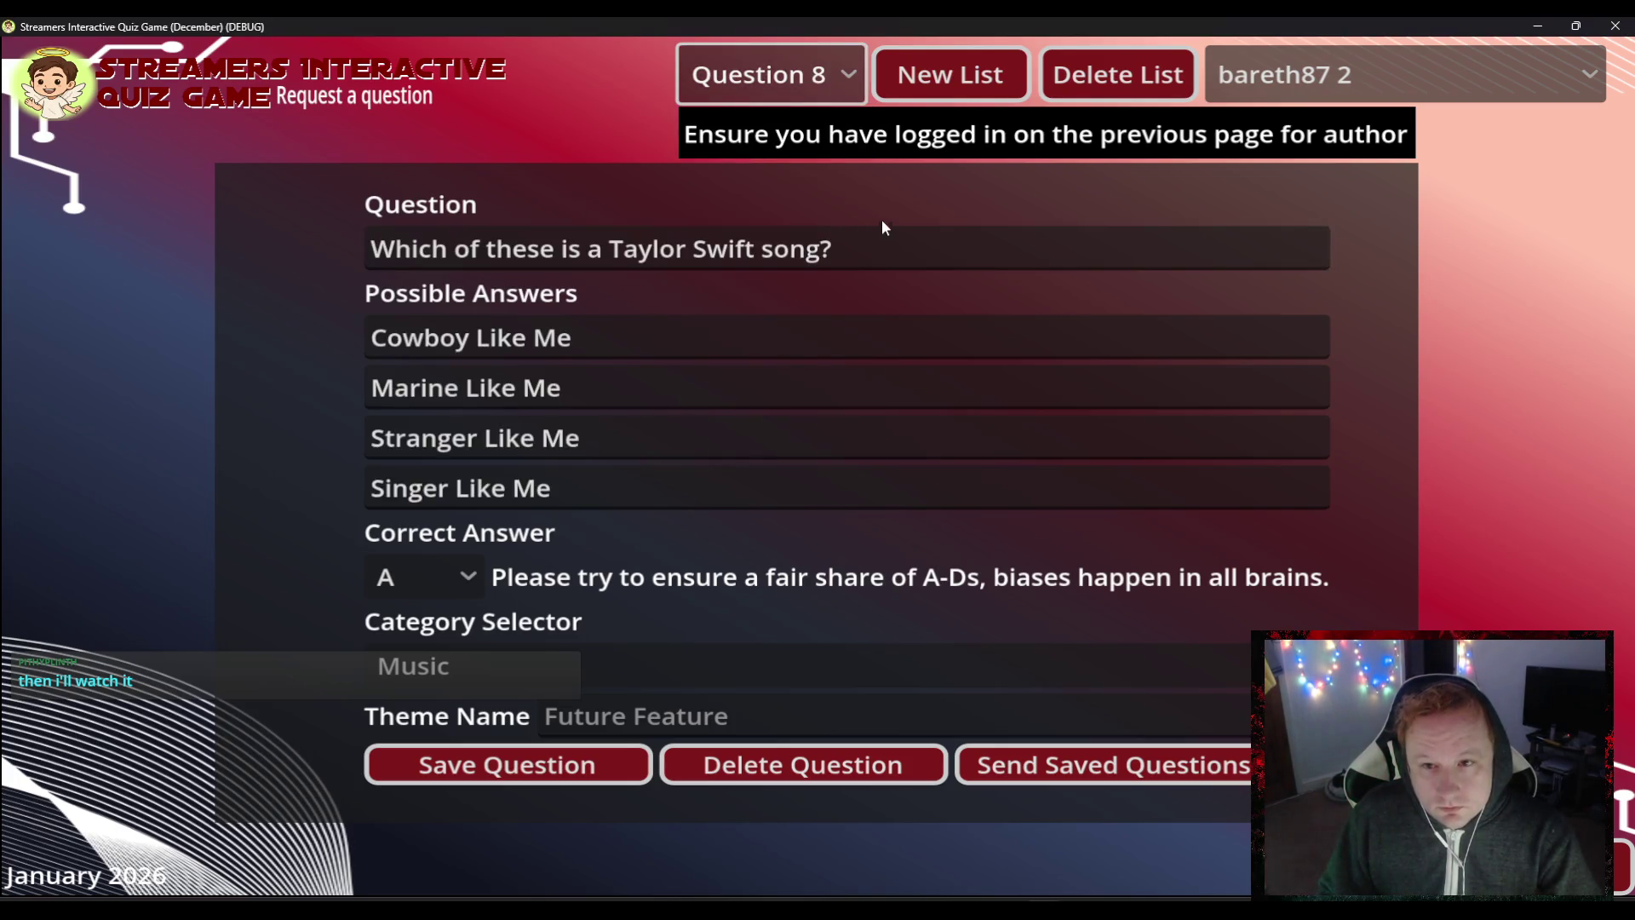
{"action": "left_click", "coordinate": [886, 246]}
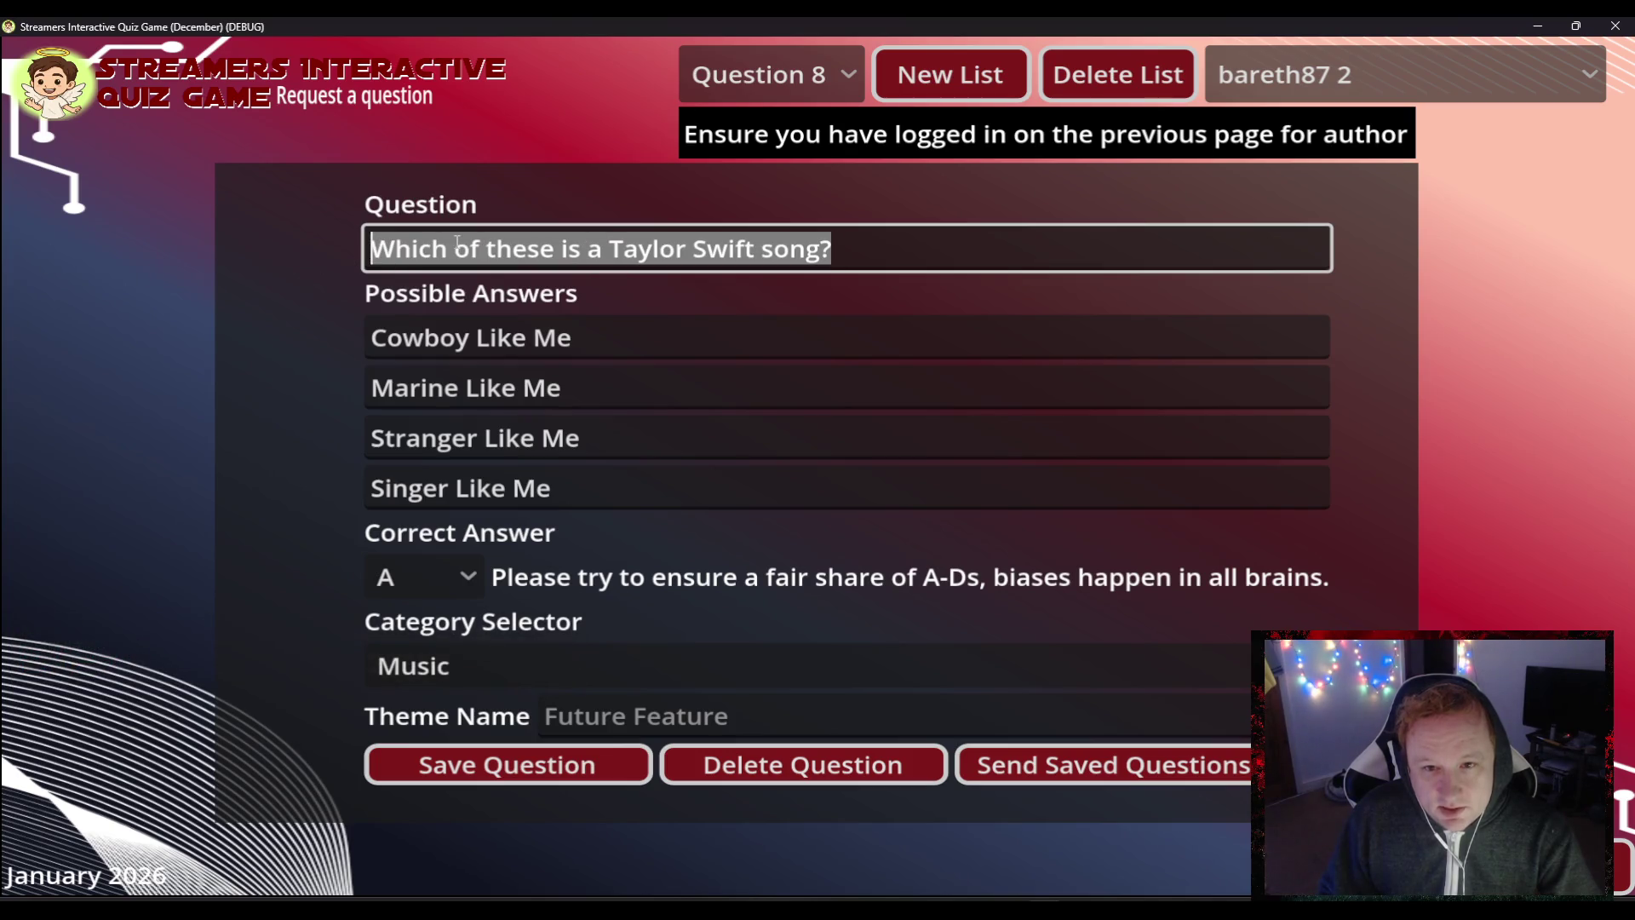
{"action": "right_click", "coordinate": [457, 243]}
{"action": "left_click", "coordinate": [534, 353]}
{"action": "left_click", "coordinate": [739, 70]}
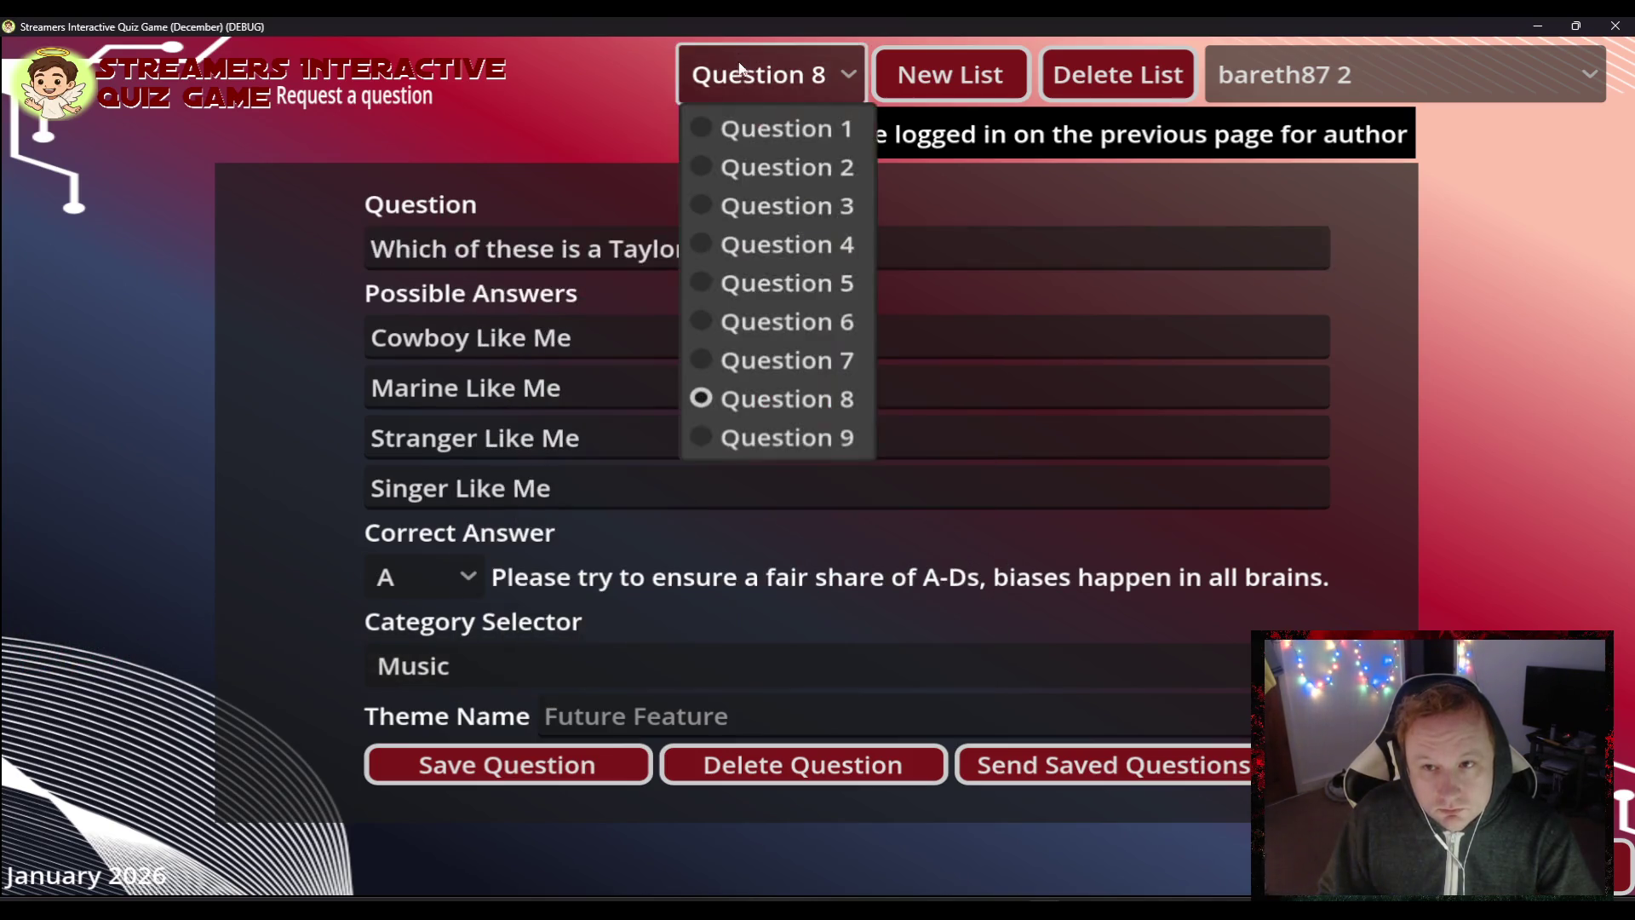
{"action": "left_click", "coordinate": [747, 432]}
{"action": "left_click", "coordinate": [619, 250]}
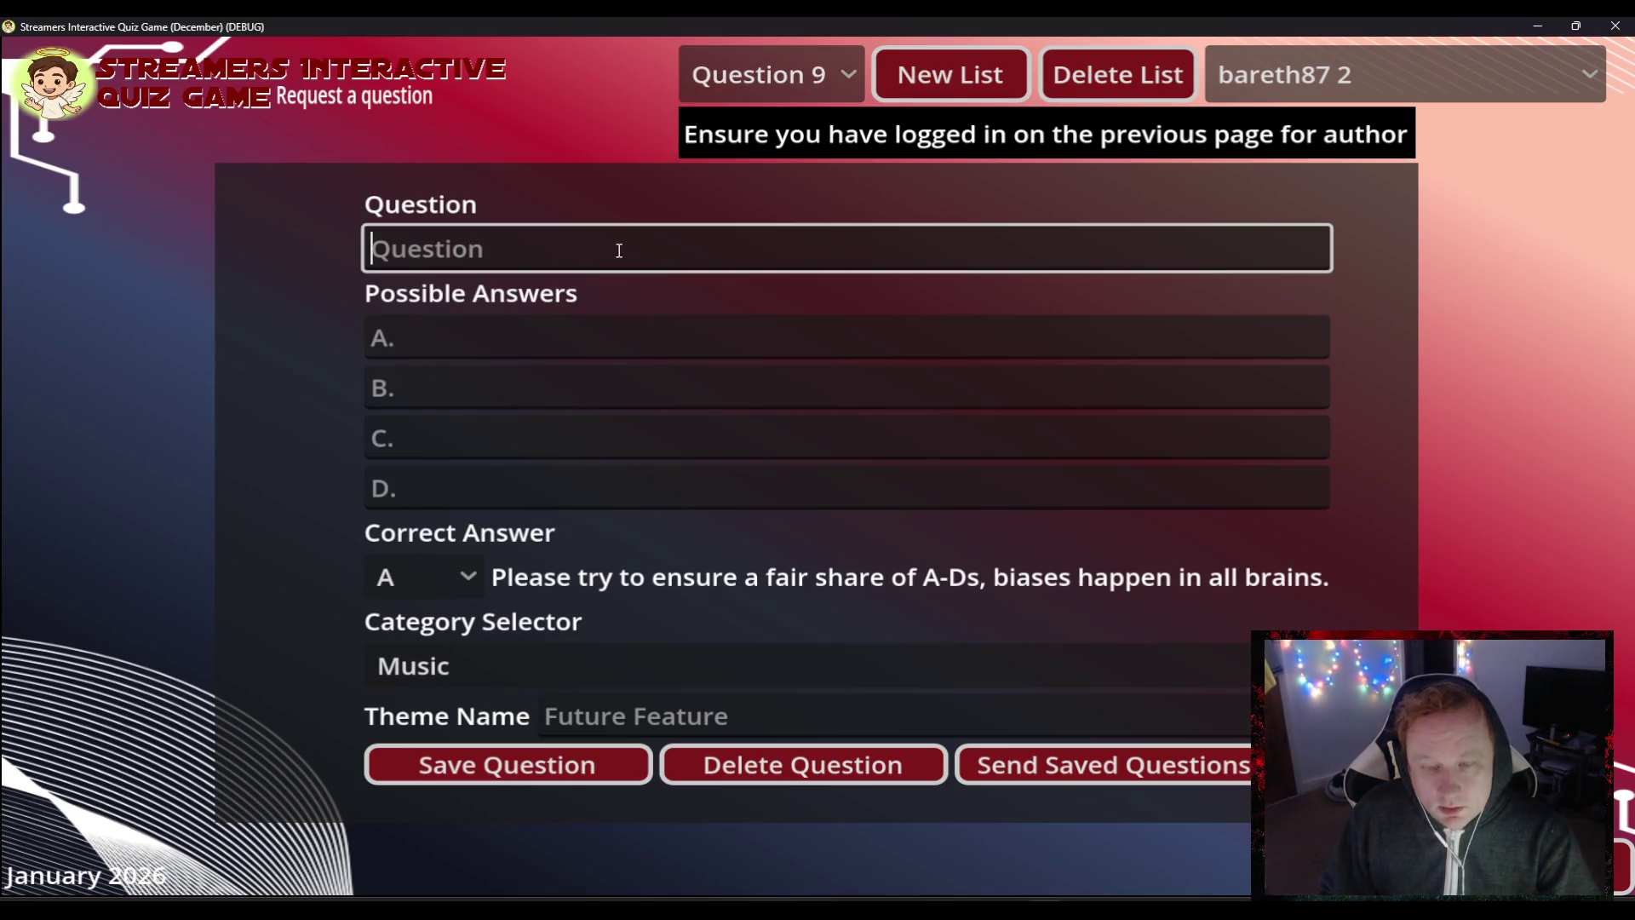
{"action": "key", "text": "ctrl+v"}
- Enter Christmas Tree Farm as answer C and mark C as correct
{"action": "key", "text": "Tab"}
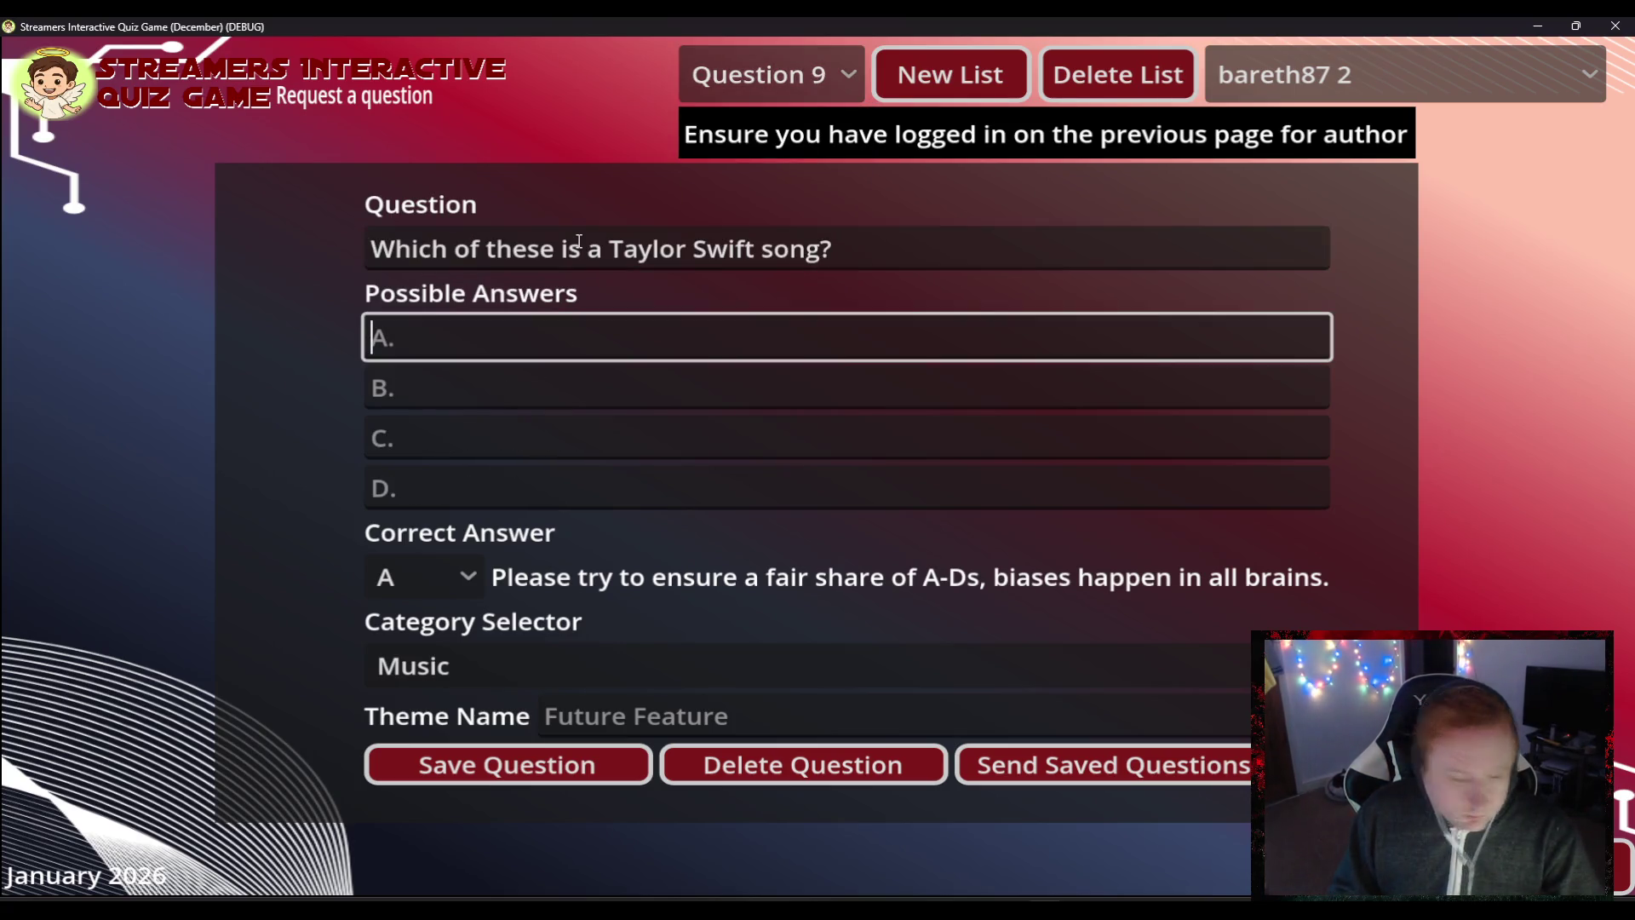
{"action": "key", "text": "Tab"}
{"action": "key", "text": "Tab"}
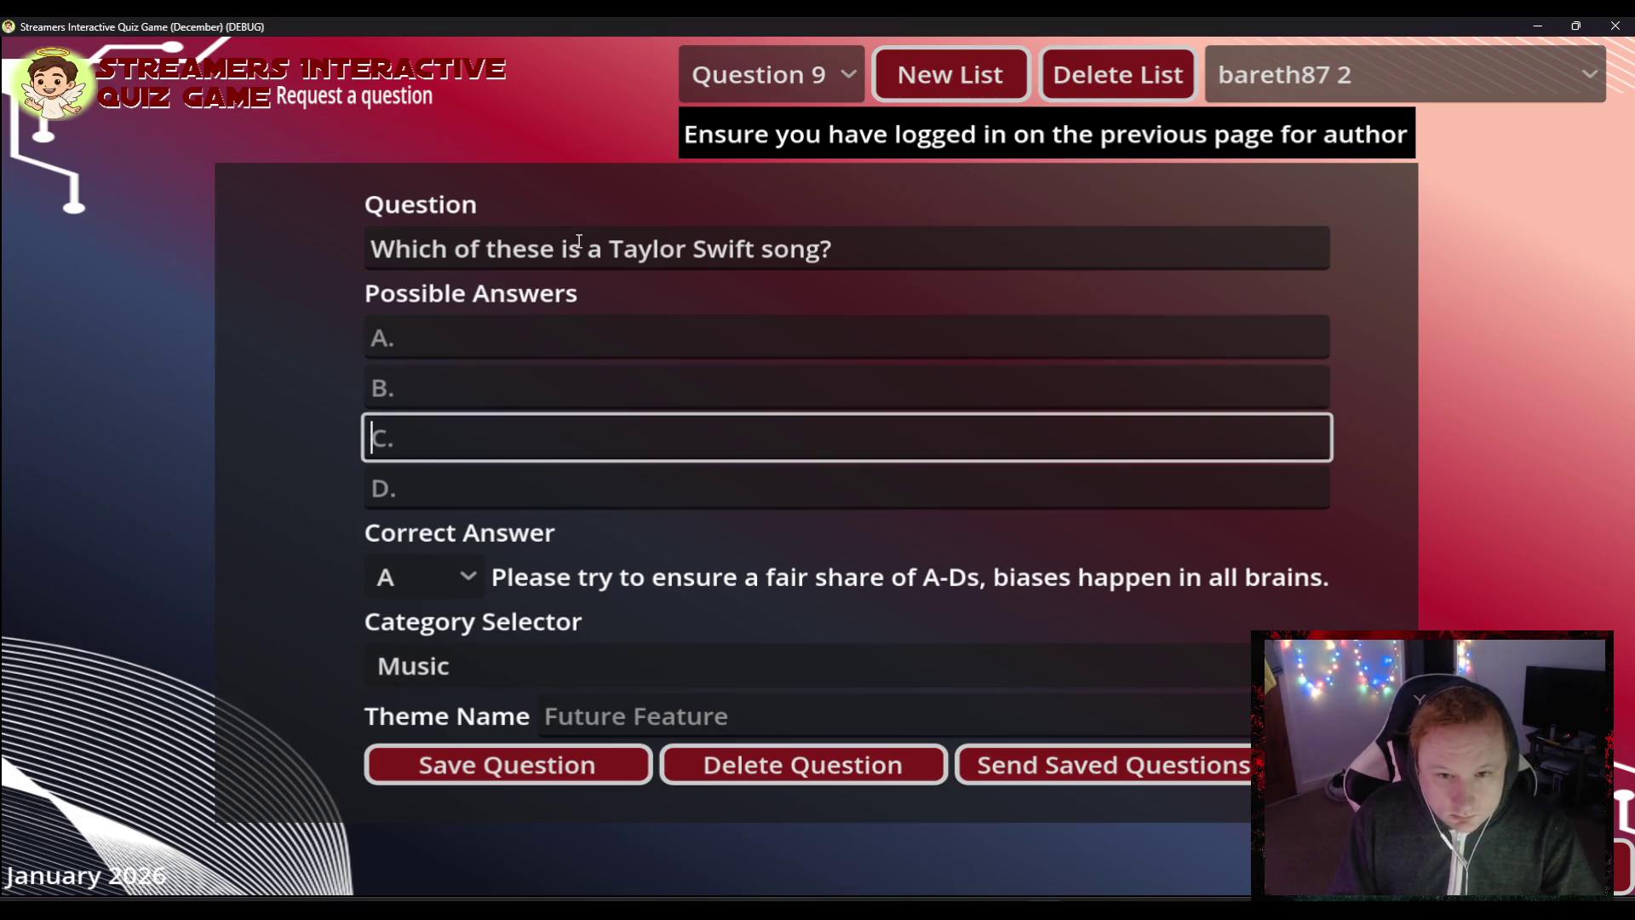
{"action": "type", "text": "Christmas Tree Farm"}
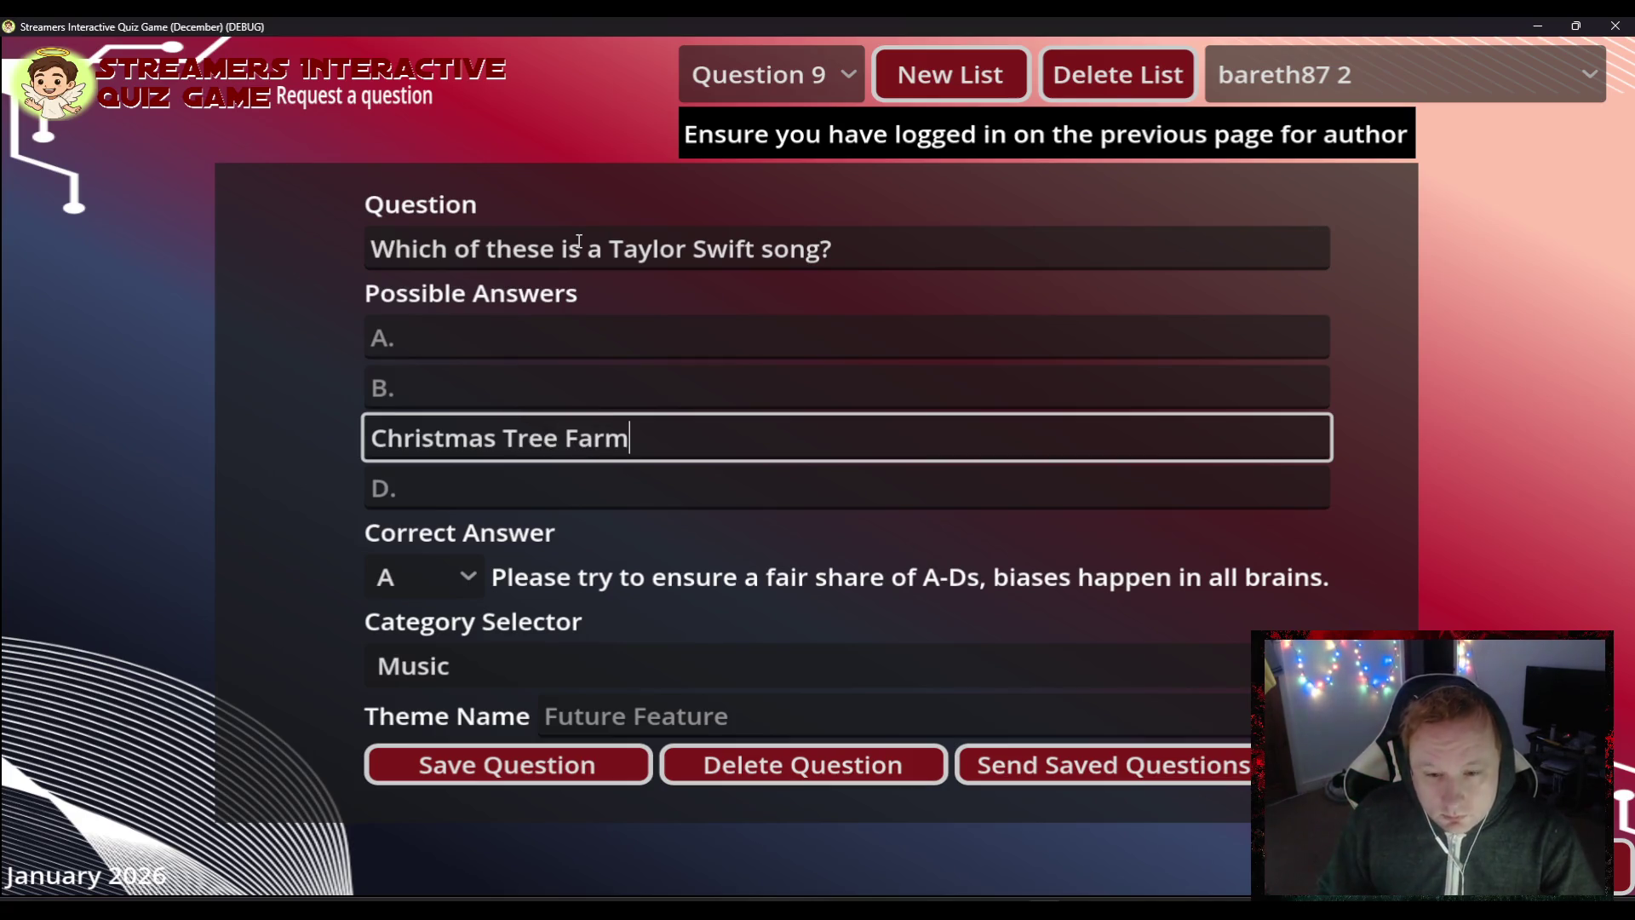
{"action": "left_click", "coordinate": [473, 575]}
{"action": "left_click", "coordinate": [421, 703]}
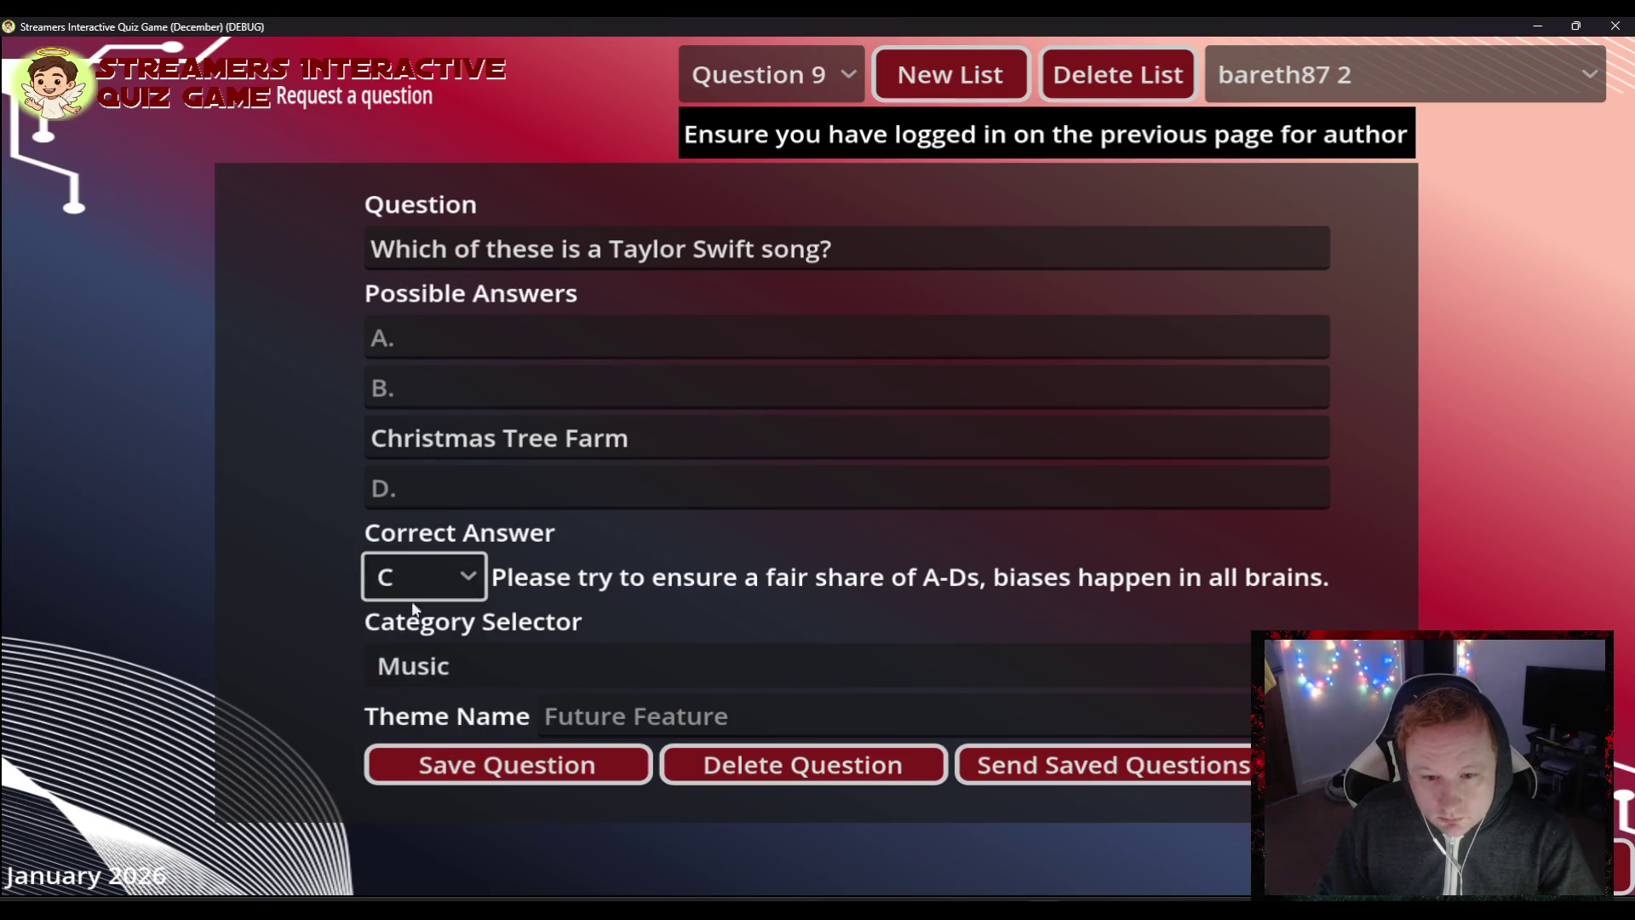
- Fill answers A, B and D with Turkey Farm, Corn Field Farm and Animal Farm
{"action": "left_click", "coordinate": [405, 337]}
{"action": "type", "text": "Turkey F"}
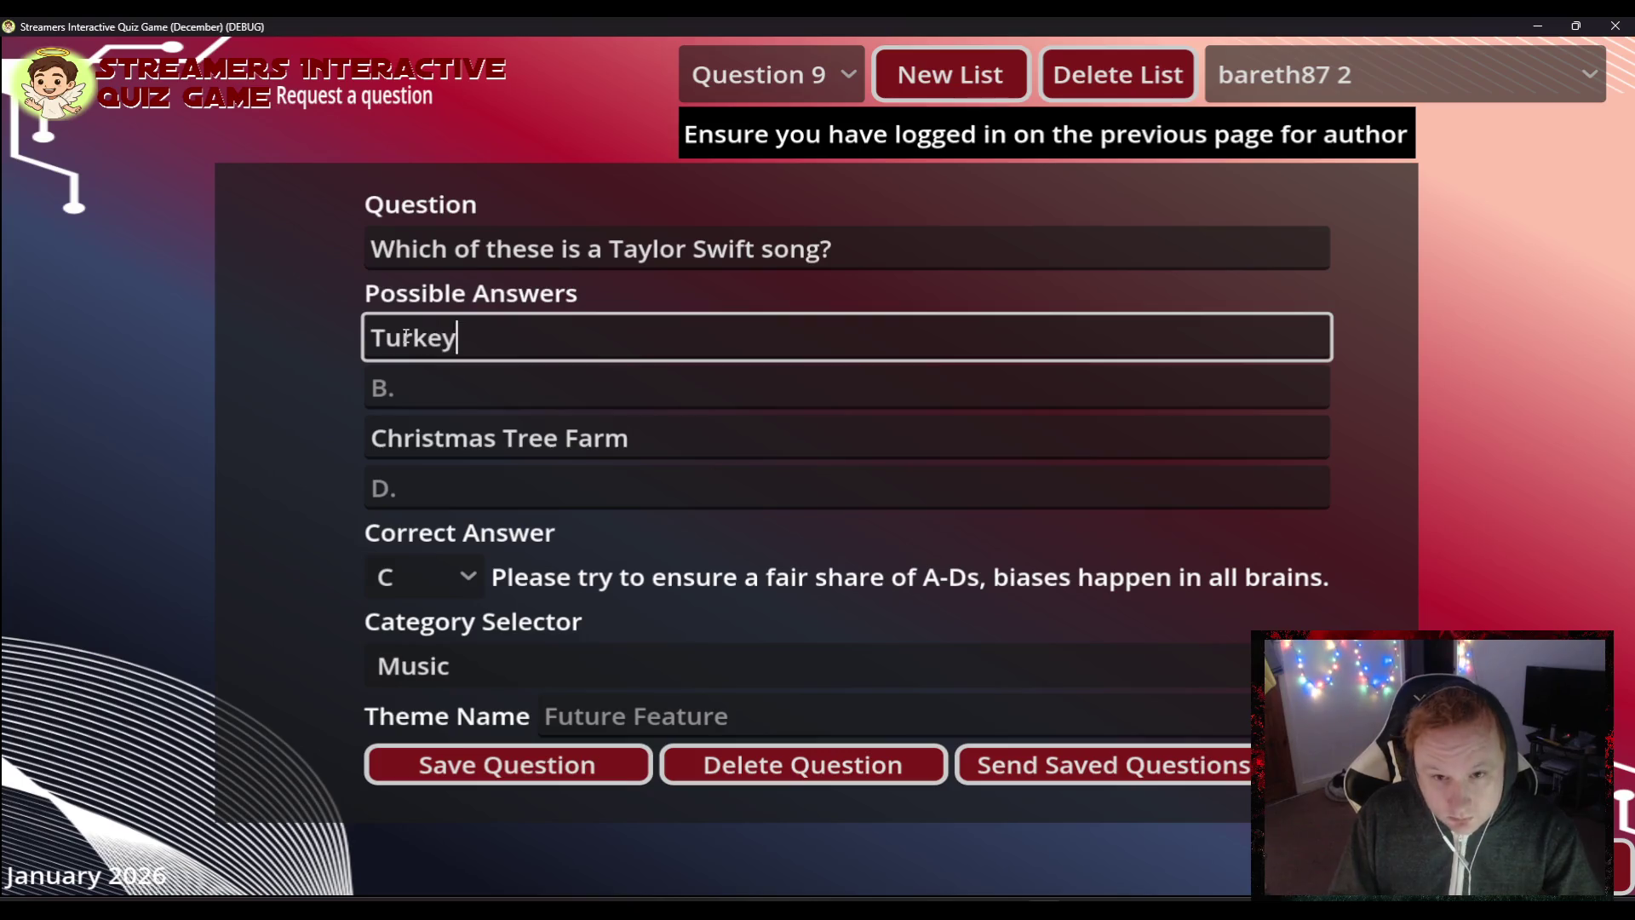
{"action": "type", "text": "arm"}
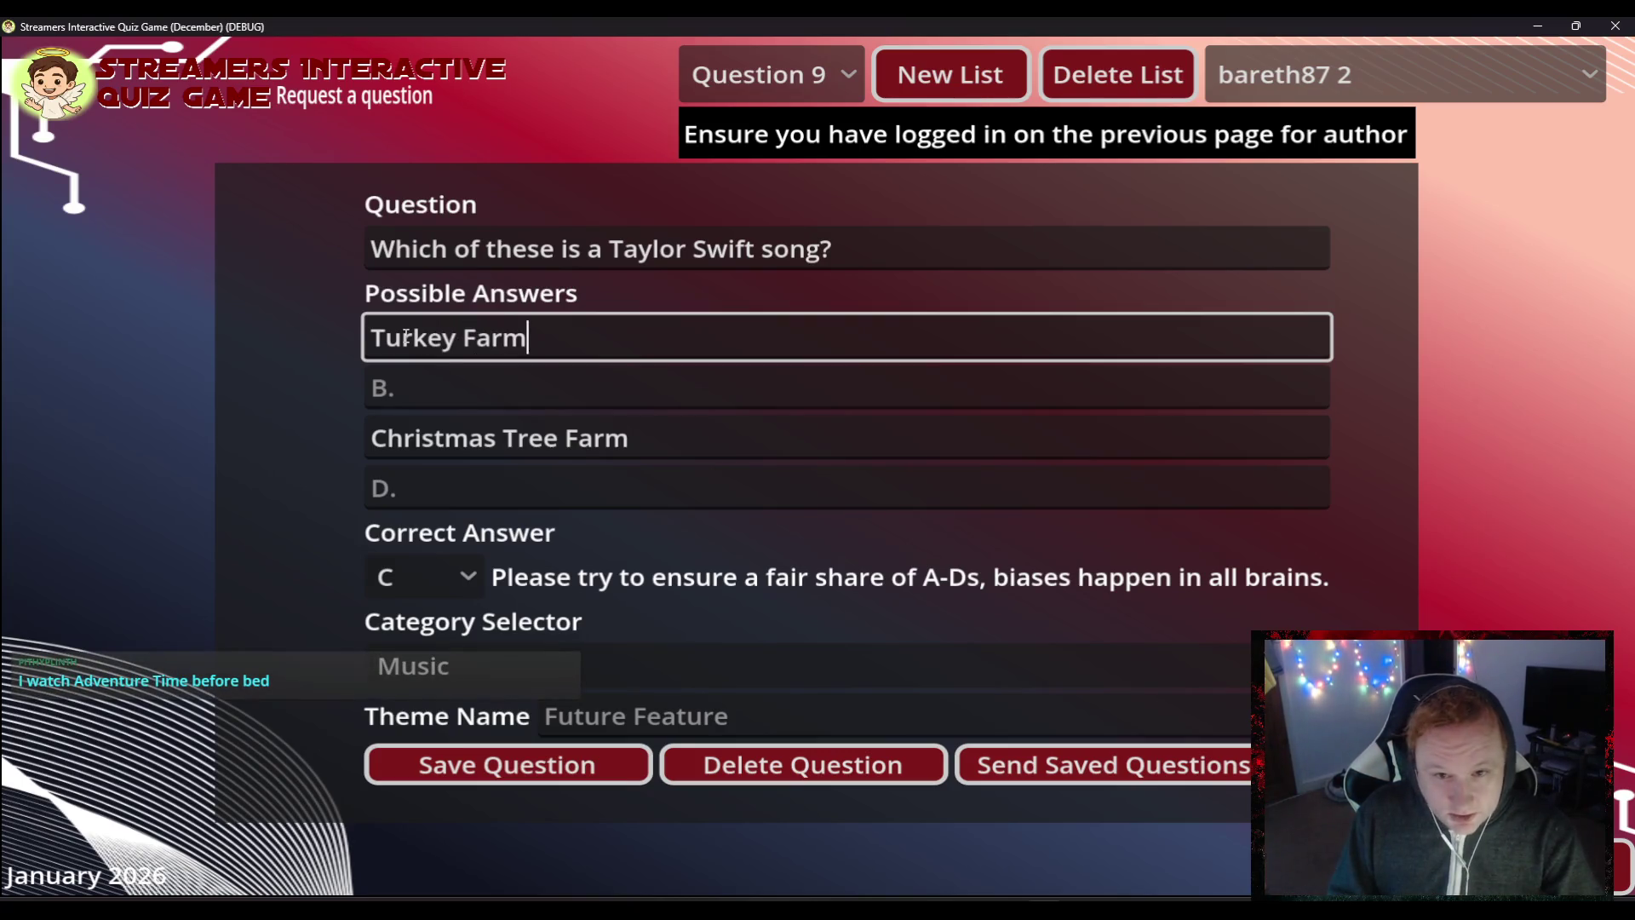
{"action": "key", "text": "Tab"}
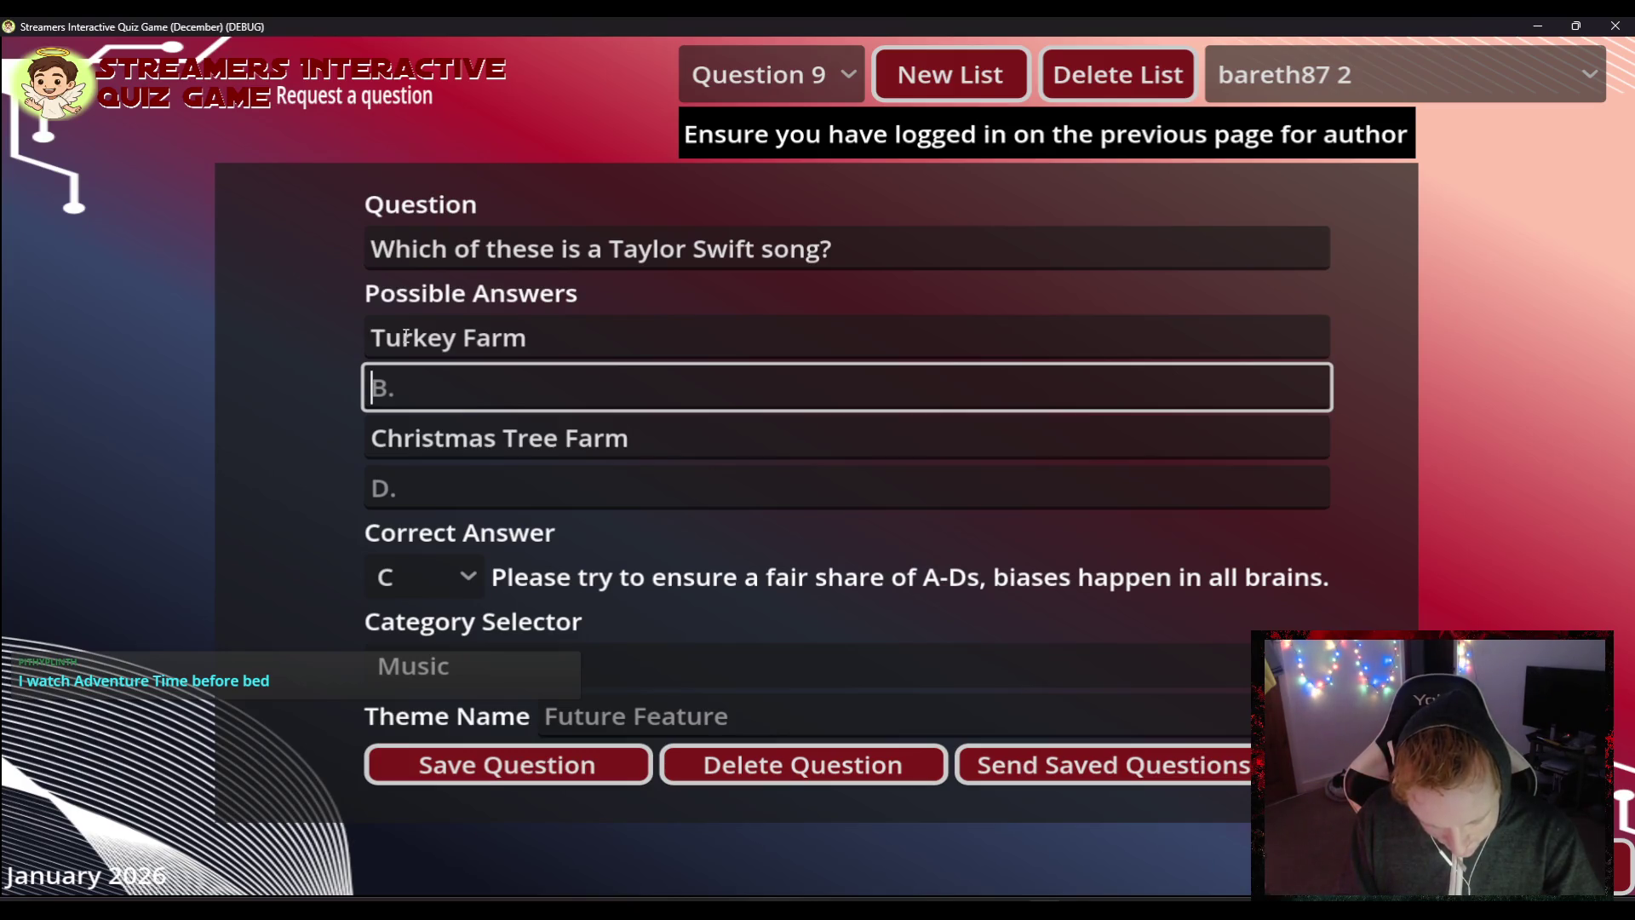
{"action": "type", "text": "Corn"}
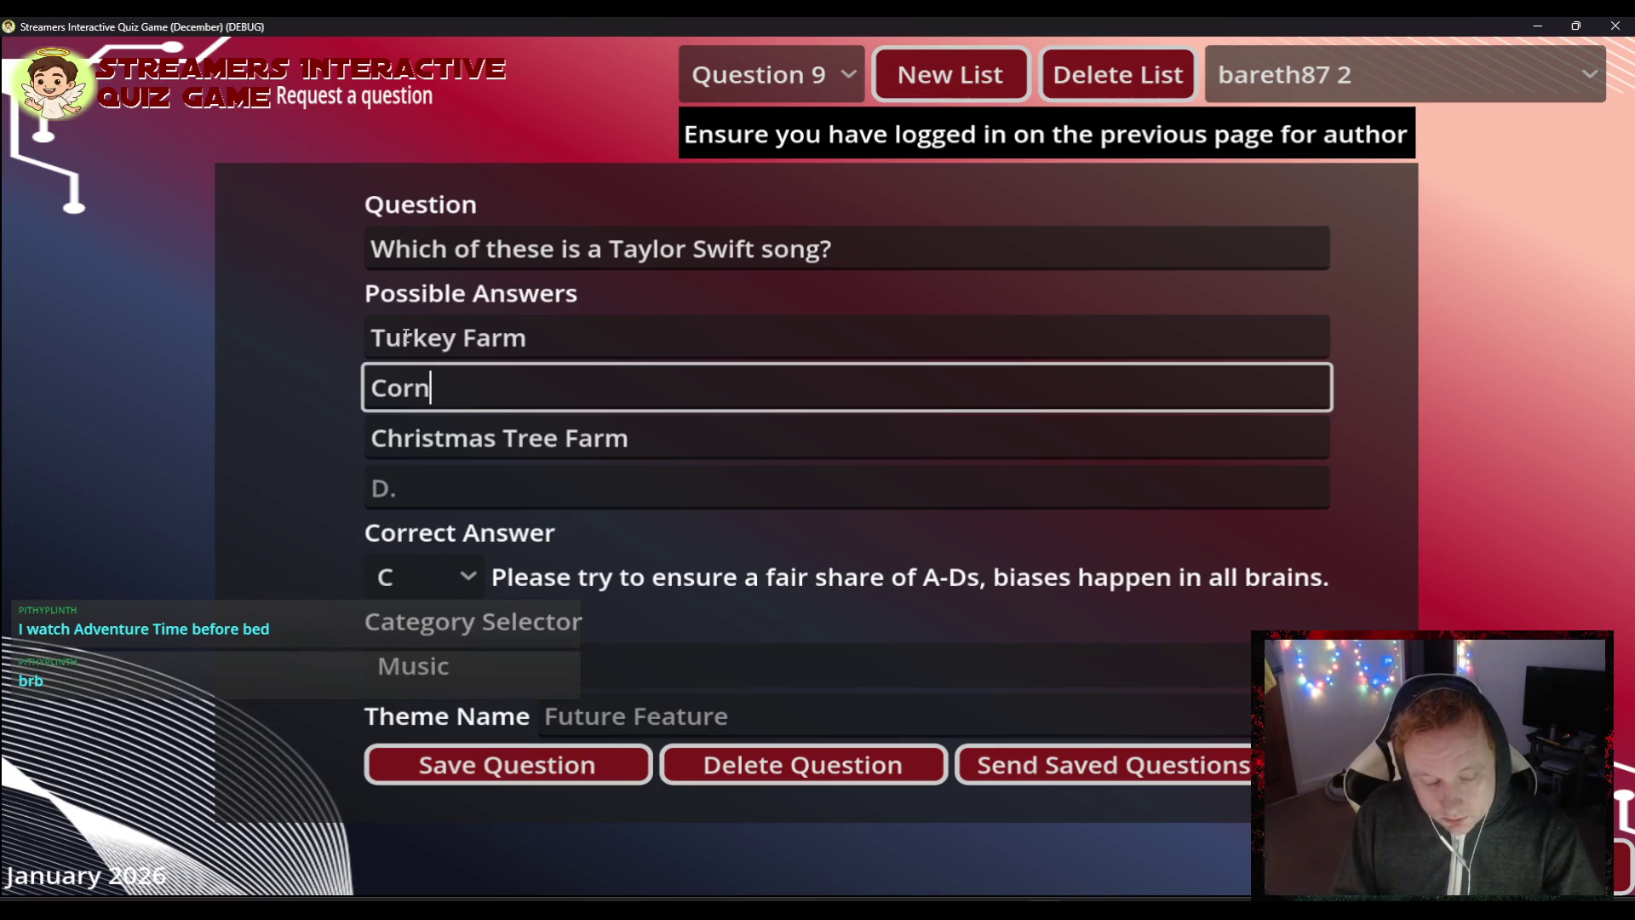
{"action": "type", "text": " Field Farm"}
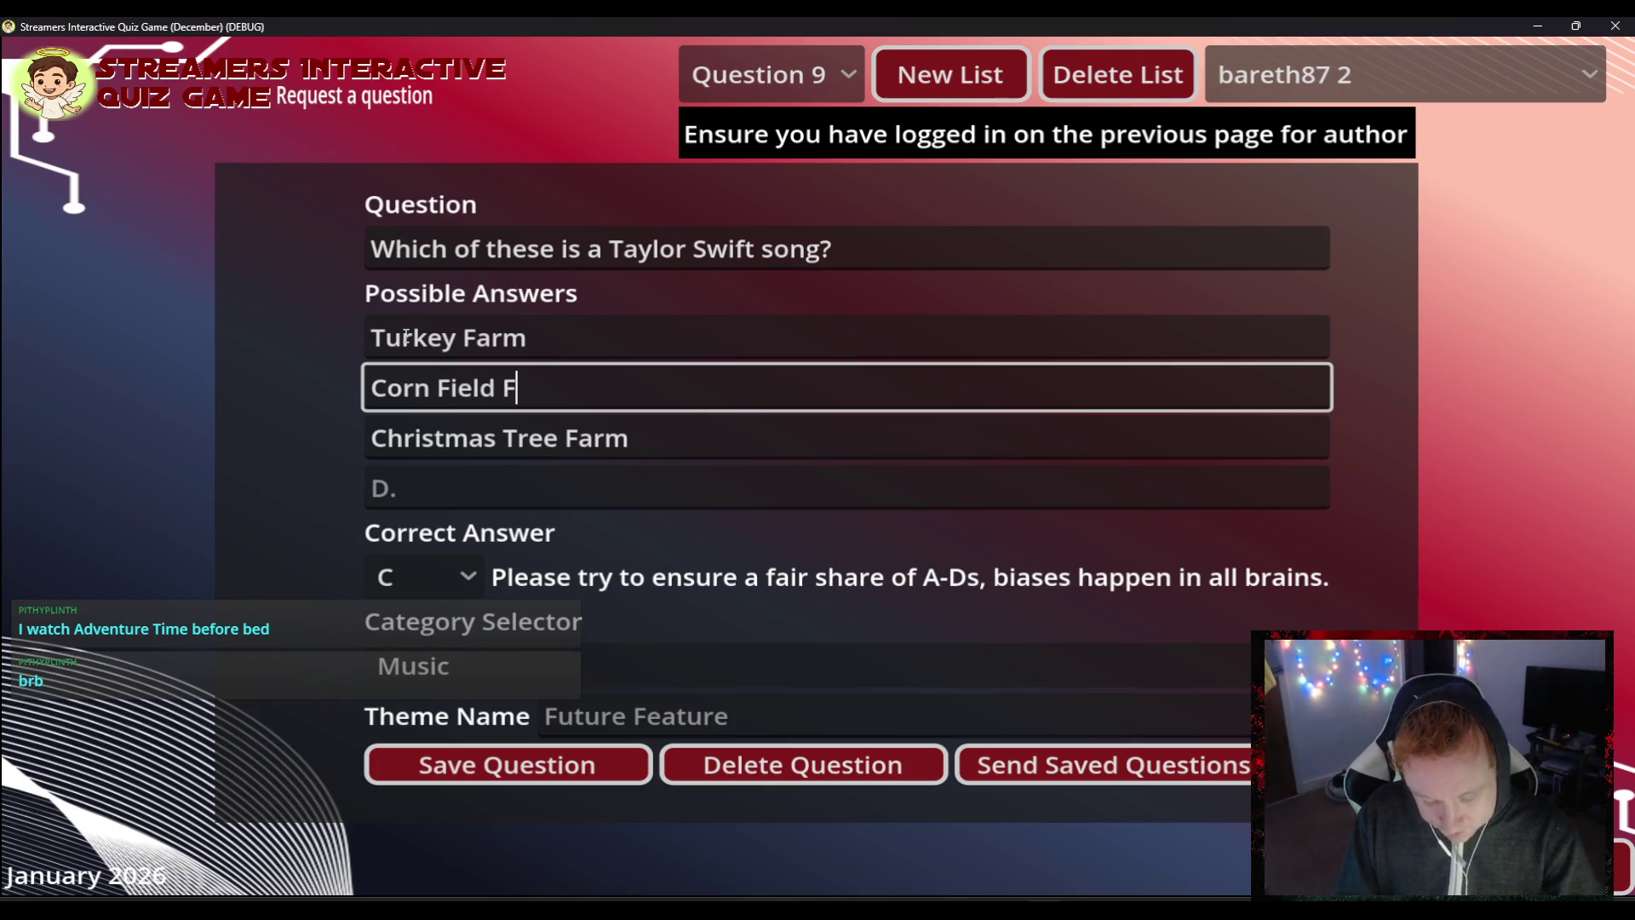
{"action": "key", "text": "Tab"}
{"action": "key", "text": "Tab"}
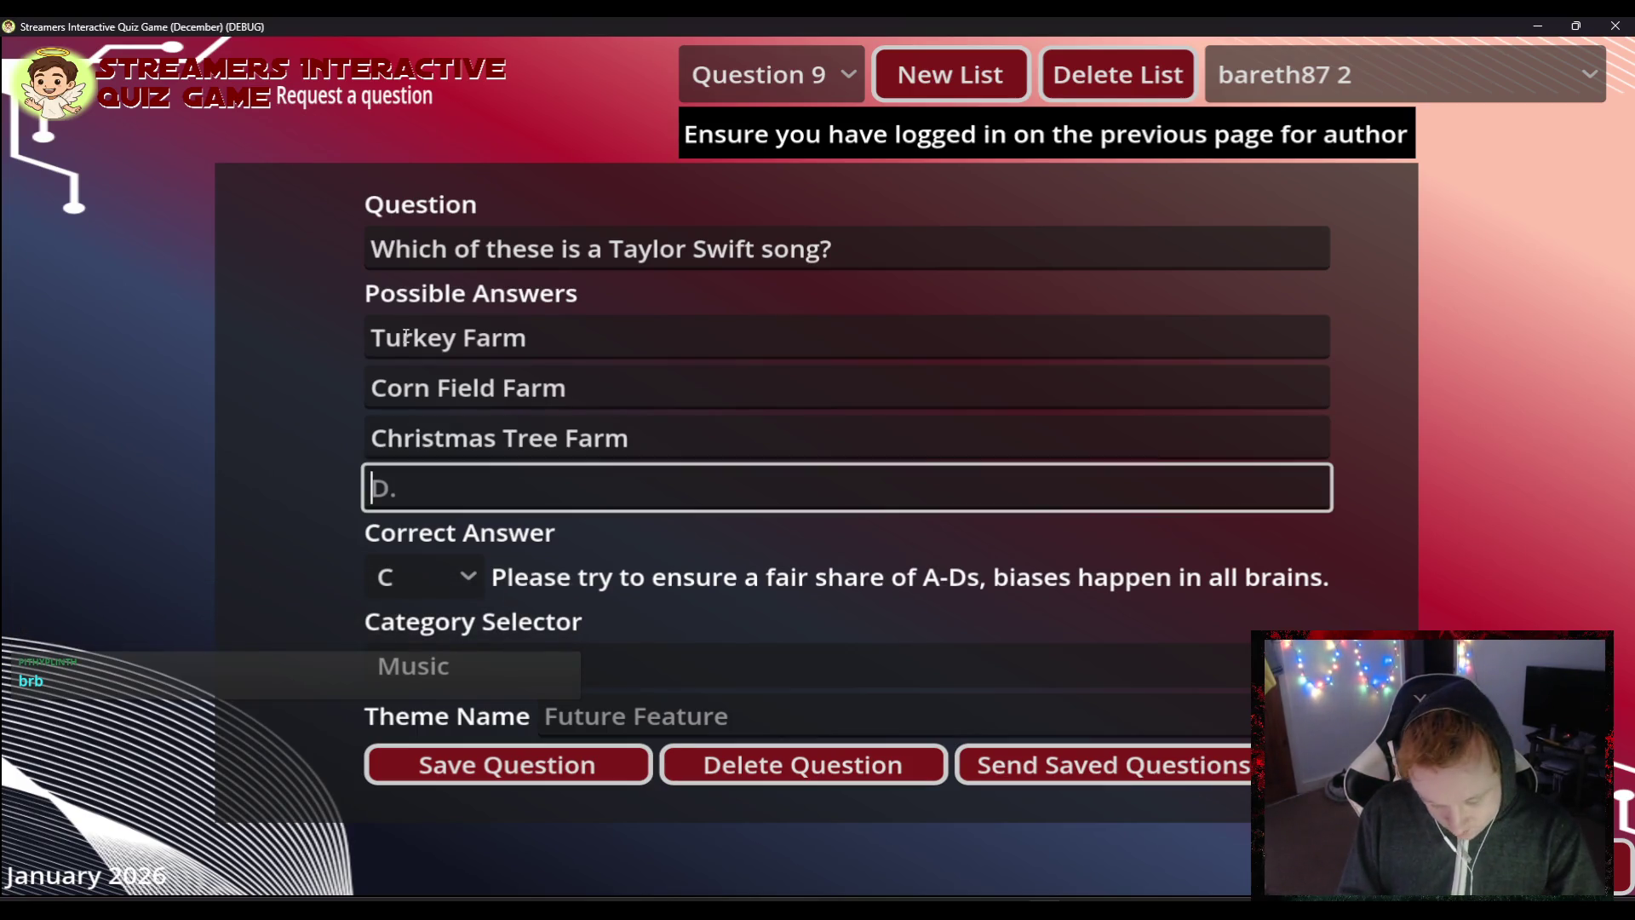
{"action": "type", "text": "Animal Farm"}
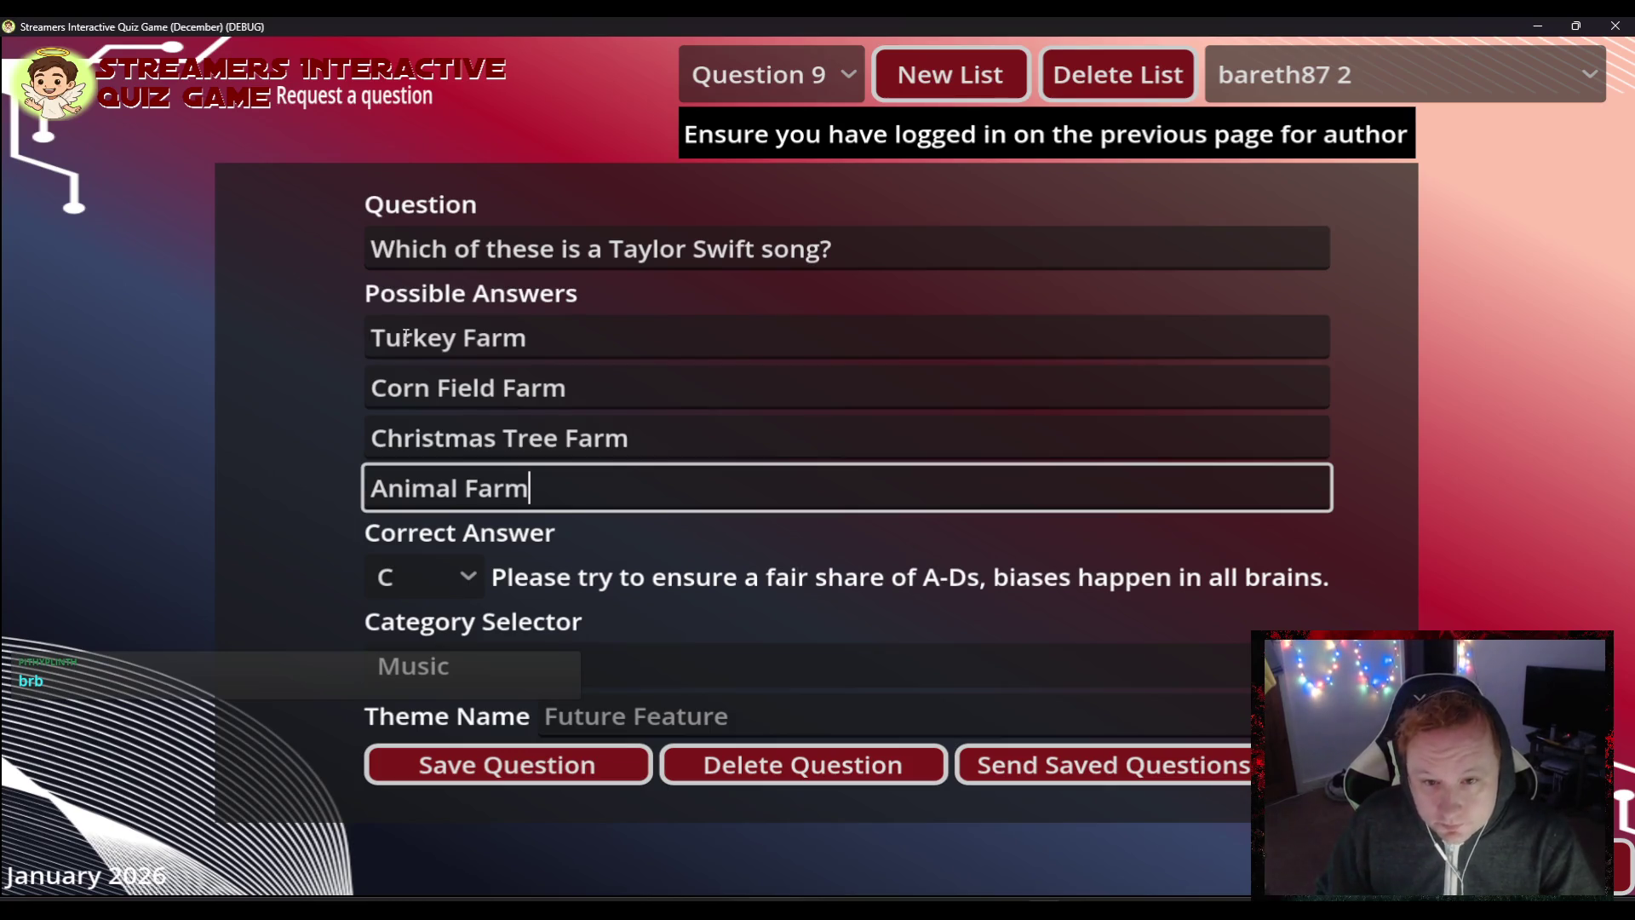
- Save Question 9, then type "Which of these is a Taylor Swift song?" with B correct
{"action": "left_click", "coordinate": [559, 773]}
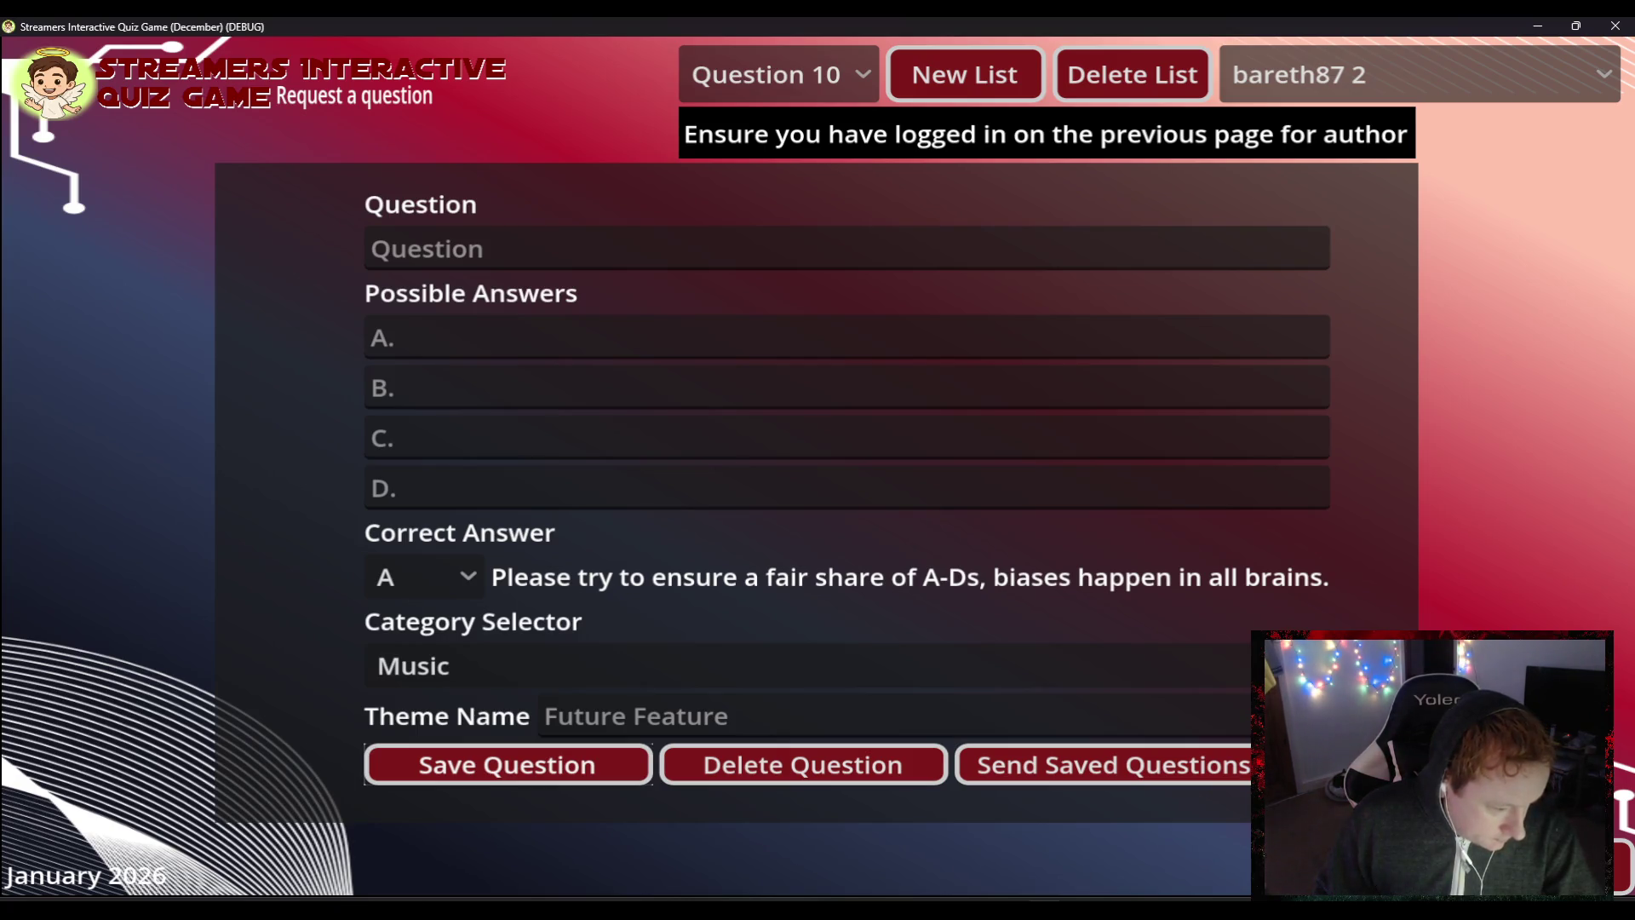
{"action": "left_click", "coordinate": [603, 246]}
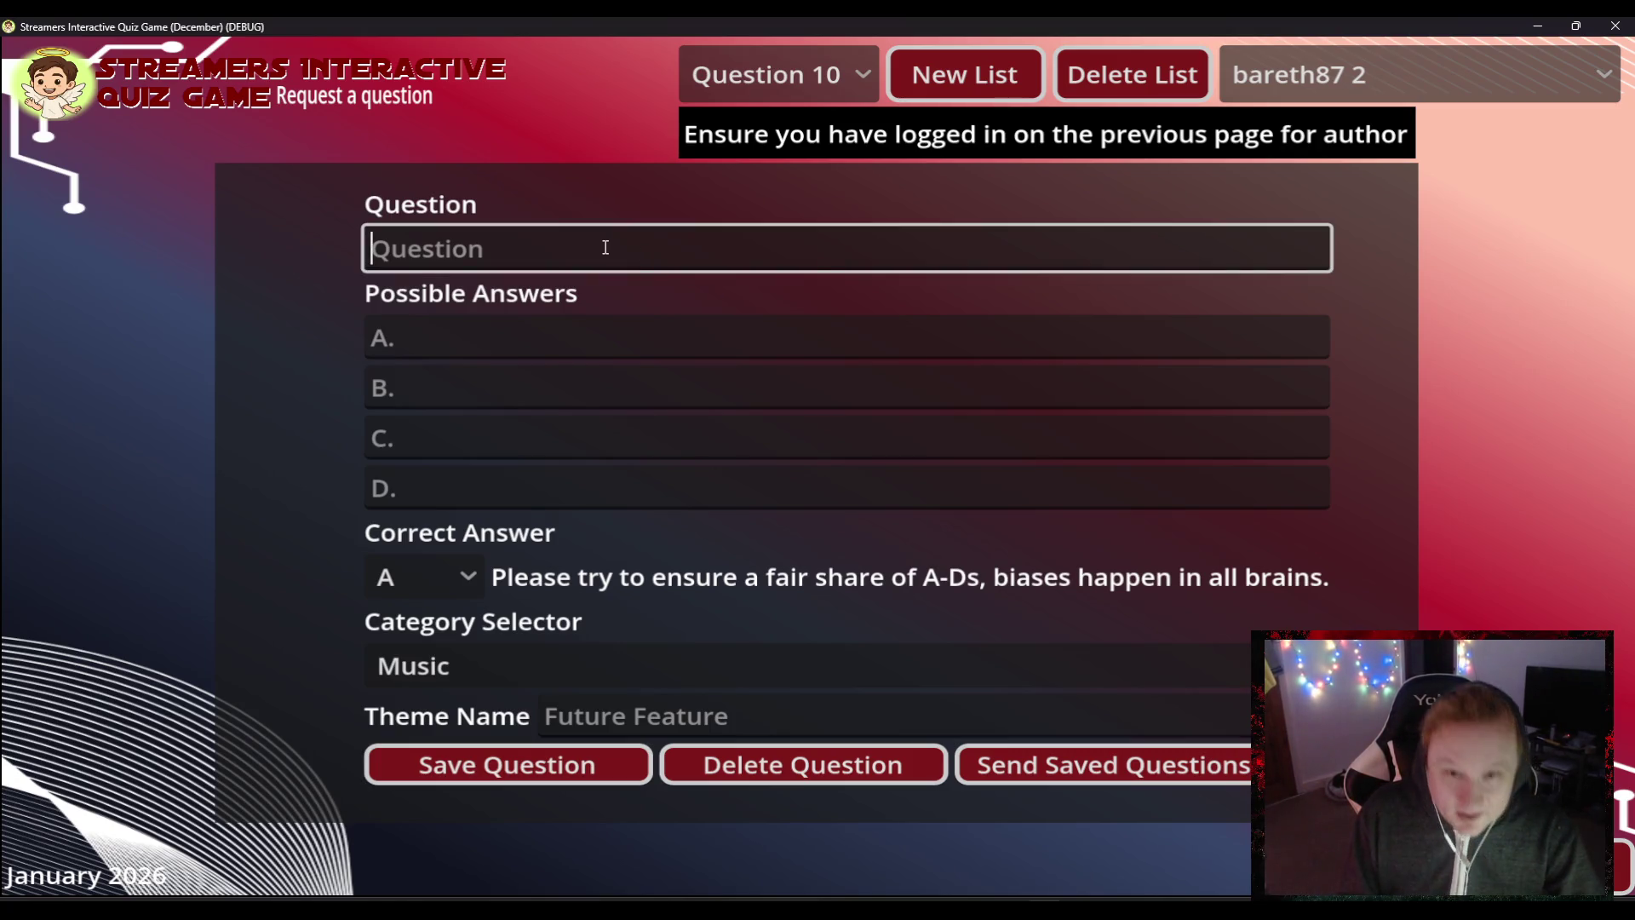
{"action": "type", "text": "Which of these is a Taylor Swift song?"}
{"action": "key", "text": "Tab"}
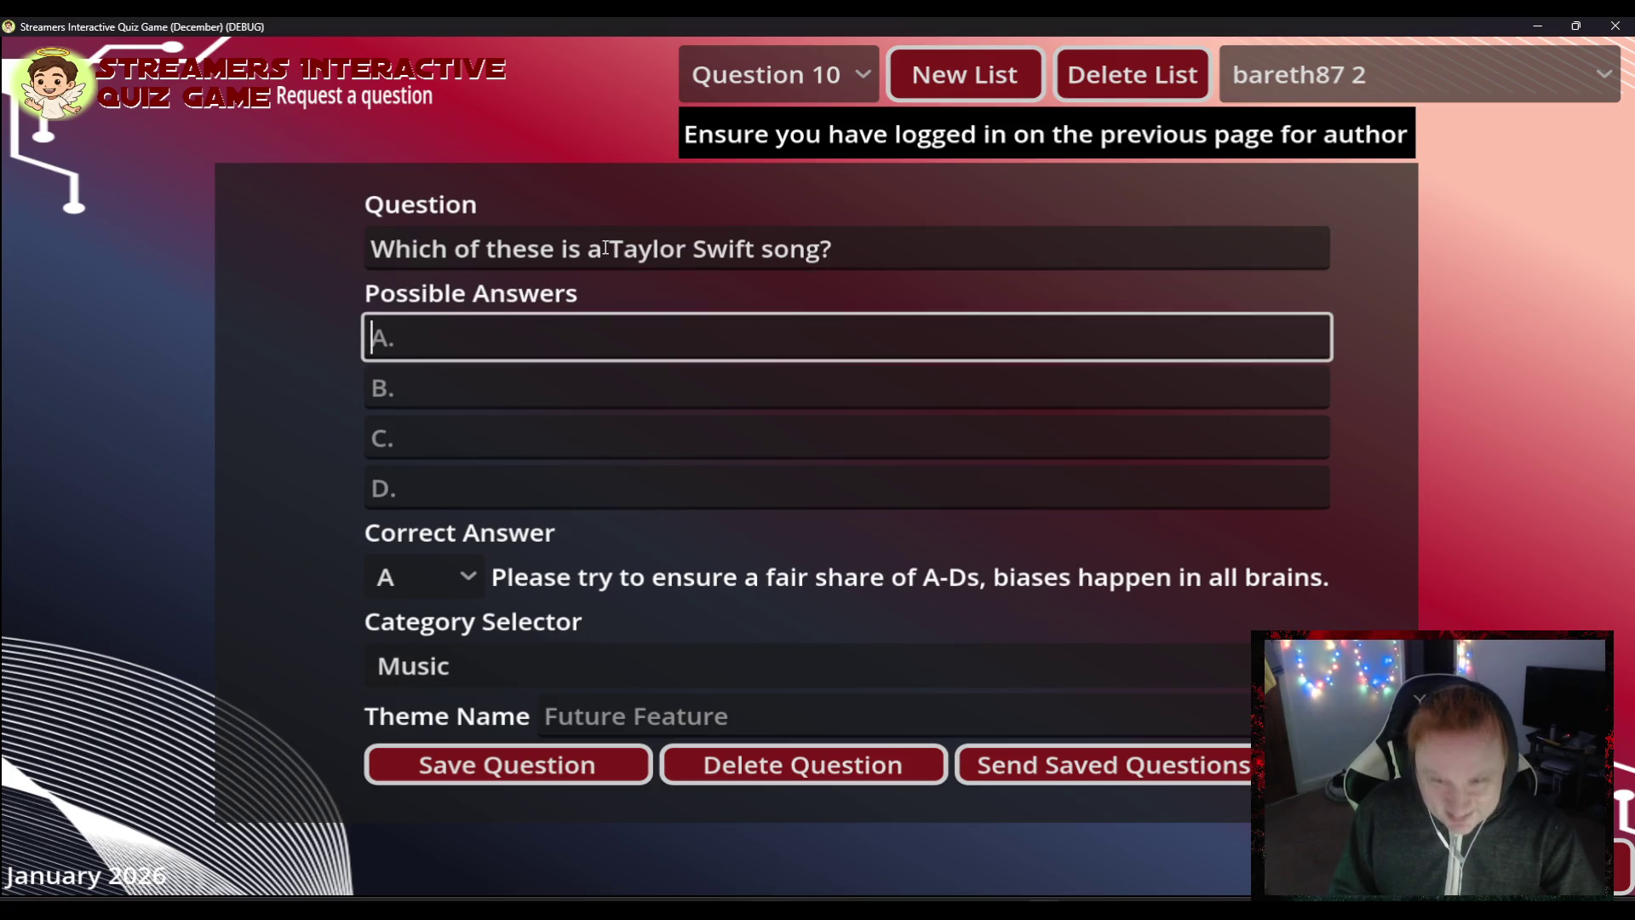
{"action": "key", "text": "Tab"}
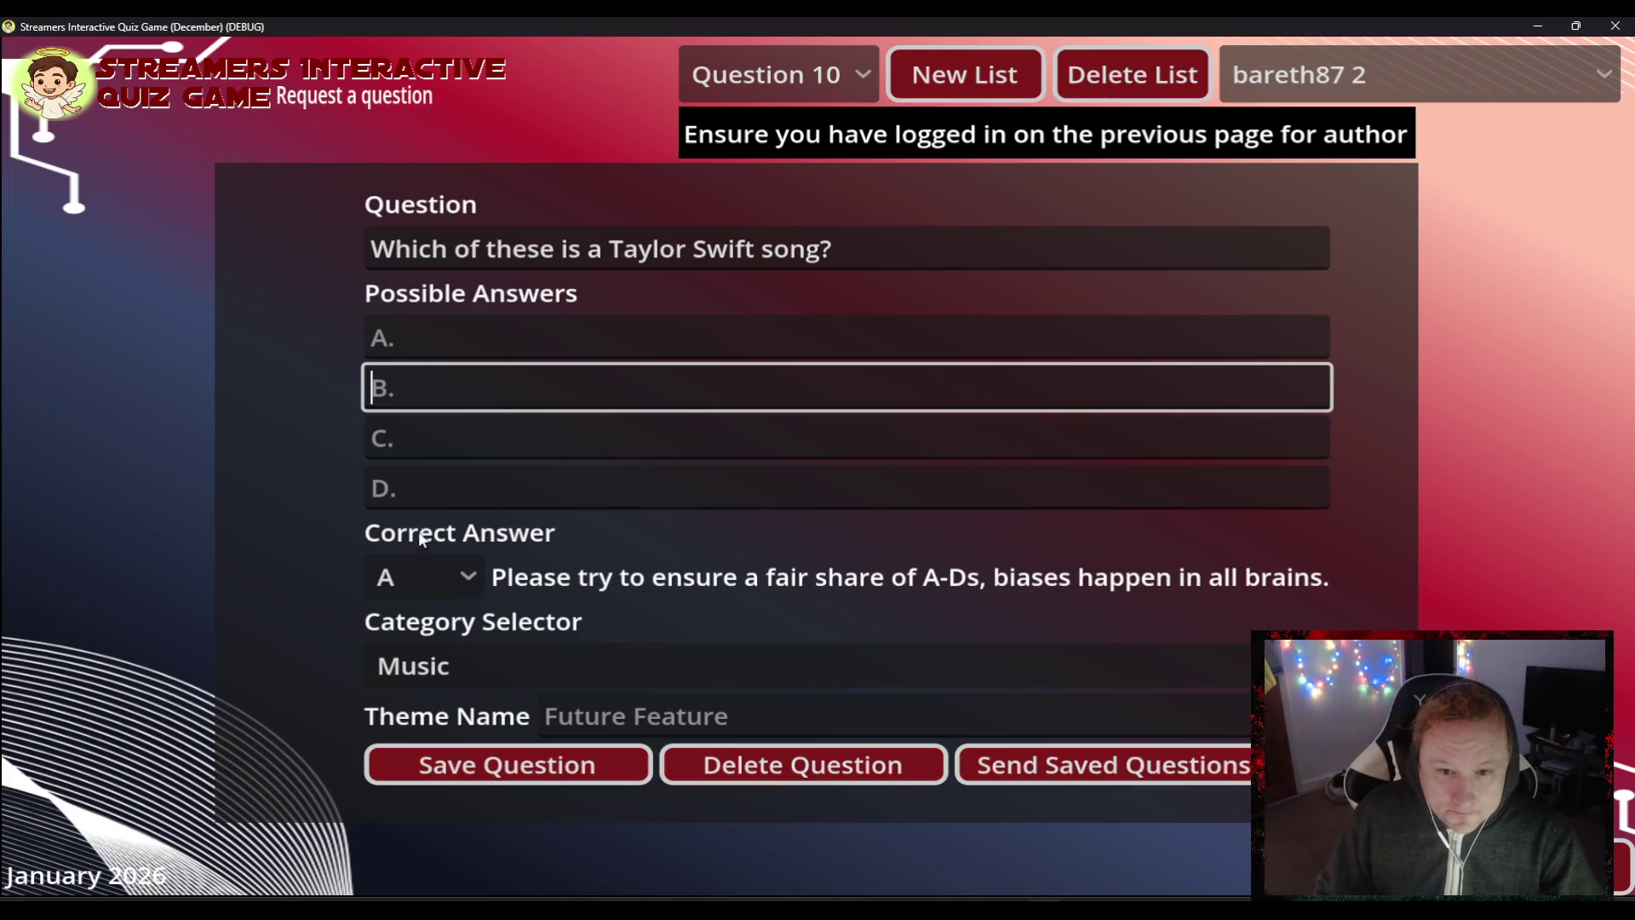
{"action": "left_click", "coordinate": [391, 587]}
{"action": "left_click", "coordinate": [409, 663]}
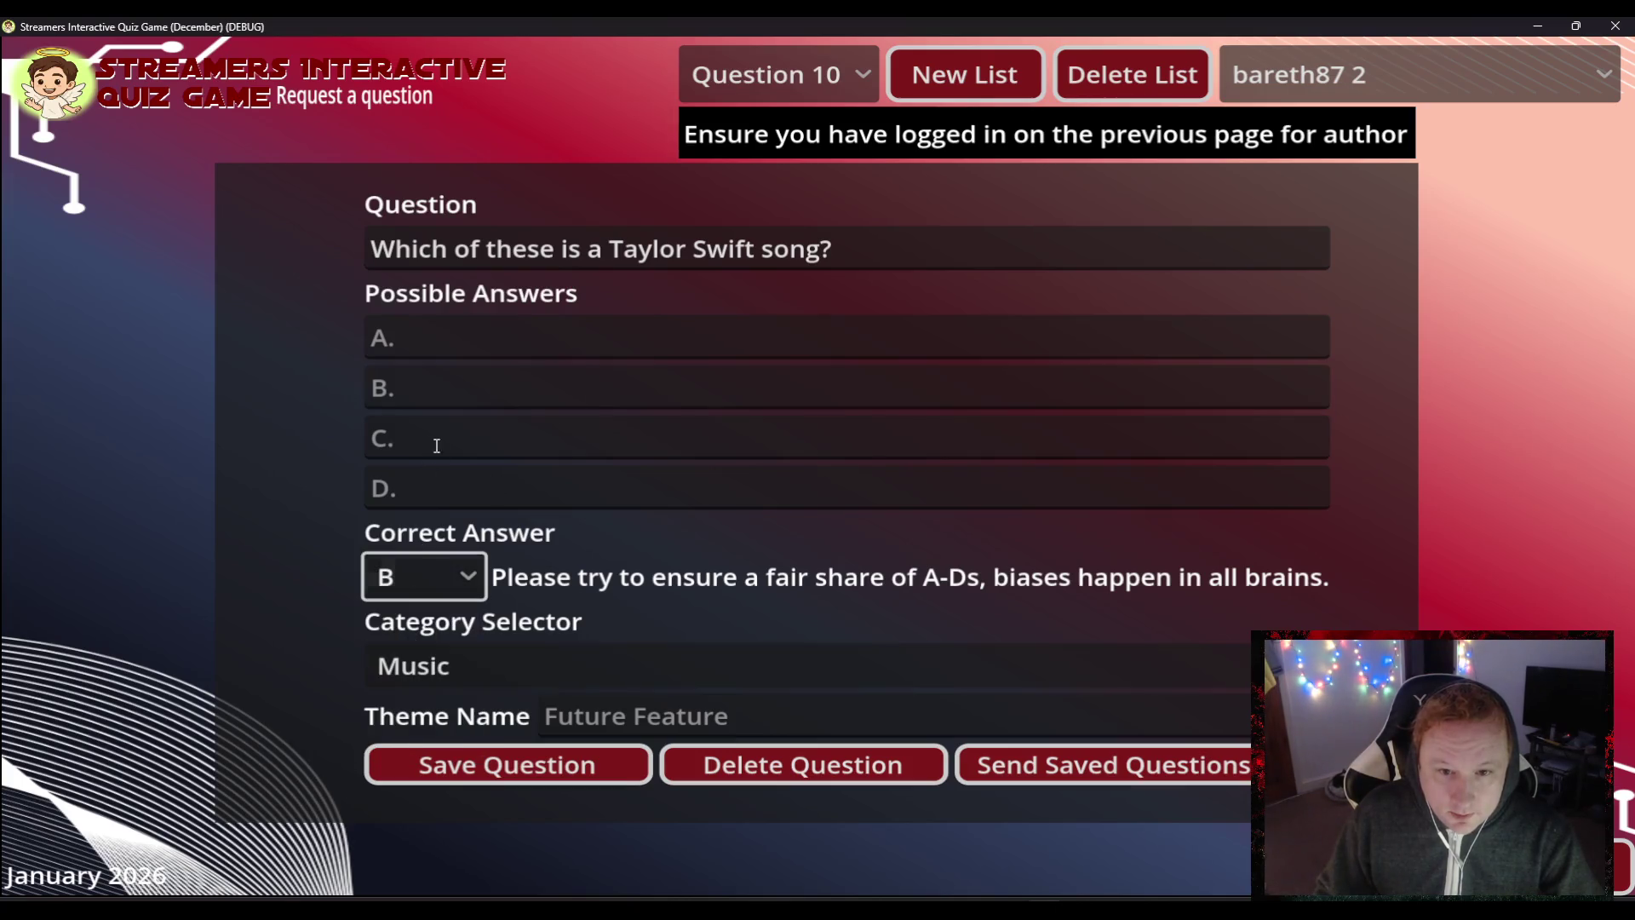
- Enter Paper Rings (B), Gold Rings (C), Silver Rings (D), Saturns Rings (A), and save Question 10
{"action": "left_click", "coordinate": [438, 396]}
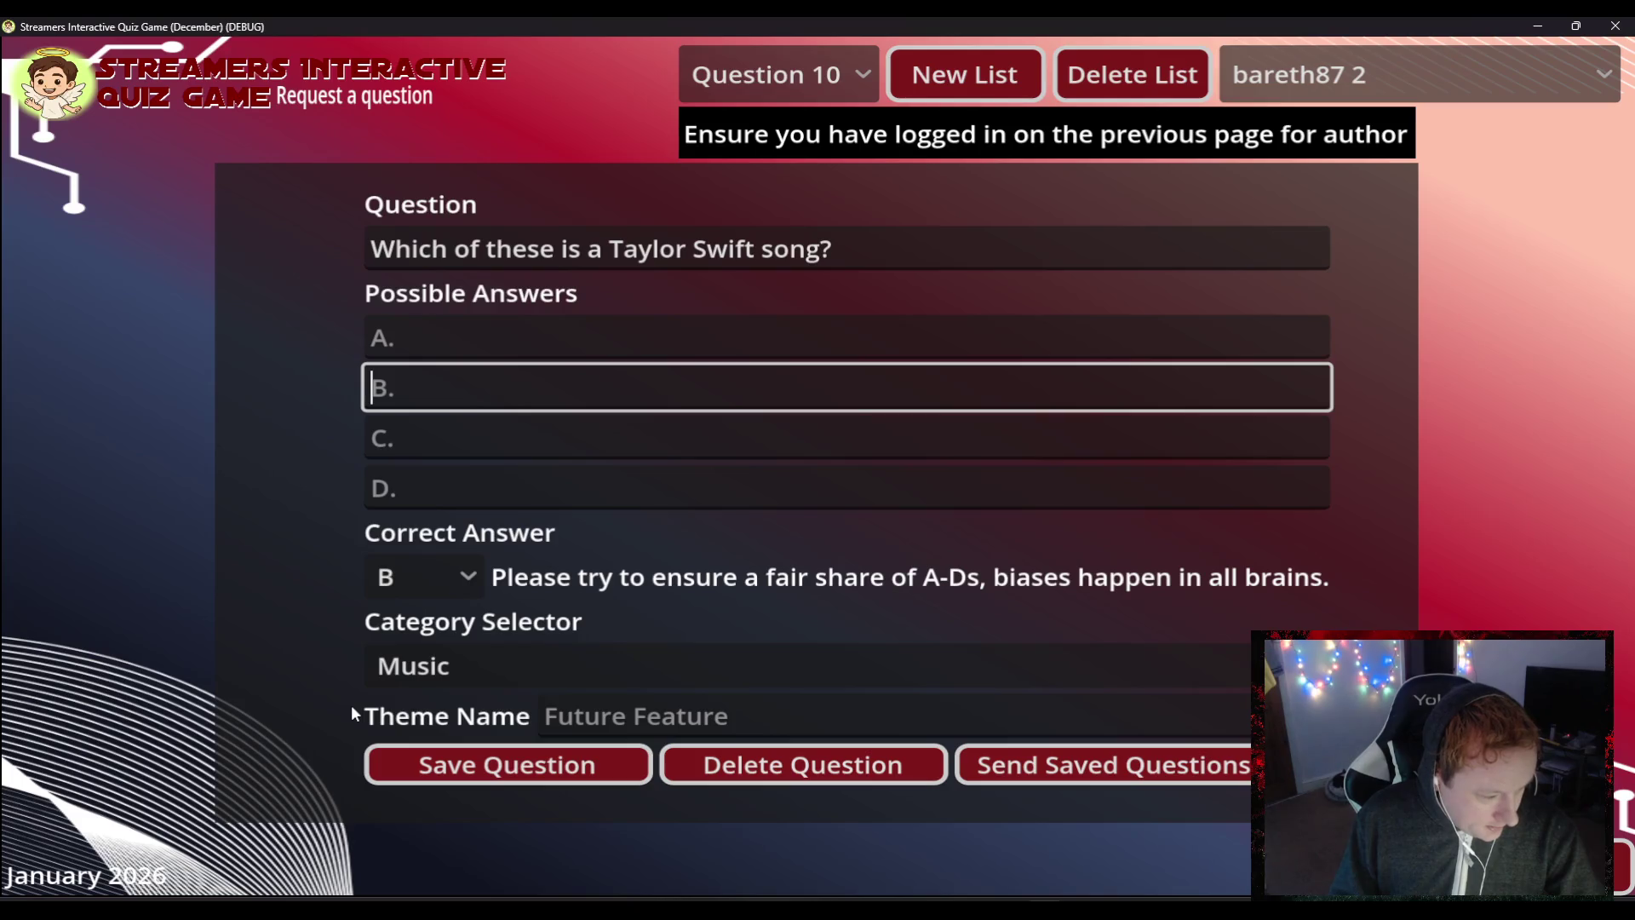
{"action": "type", "text": "Pape"}
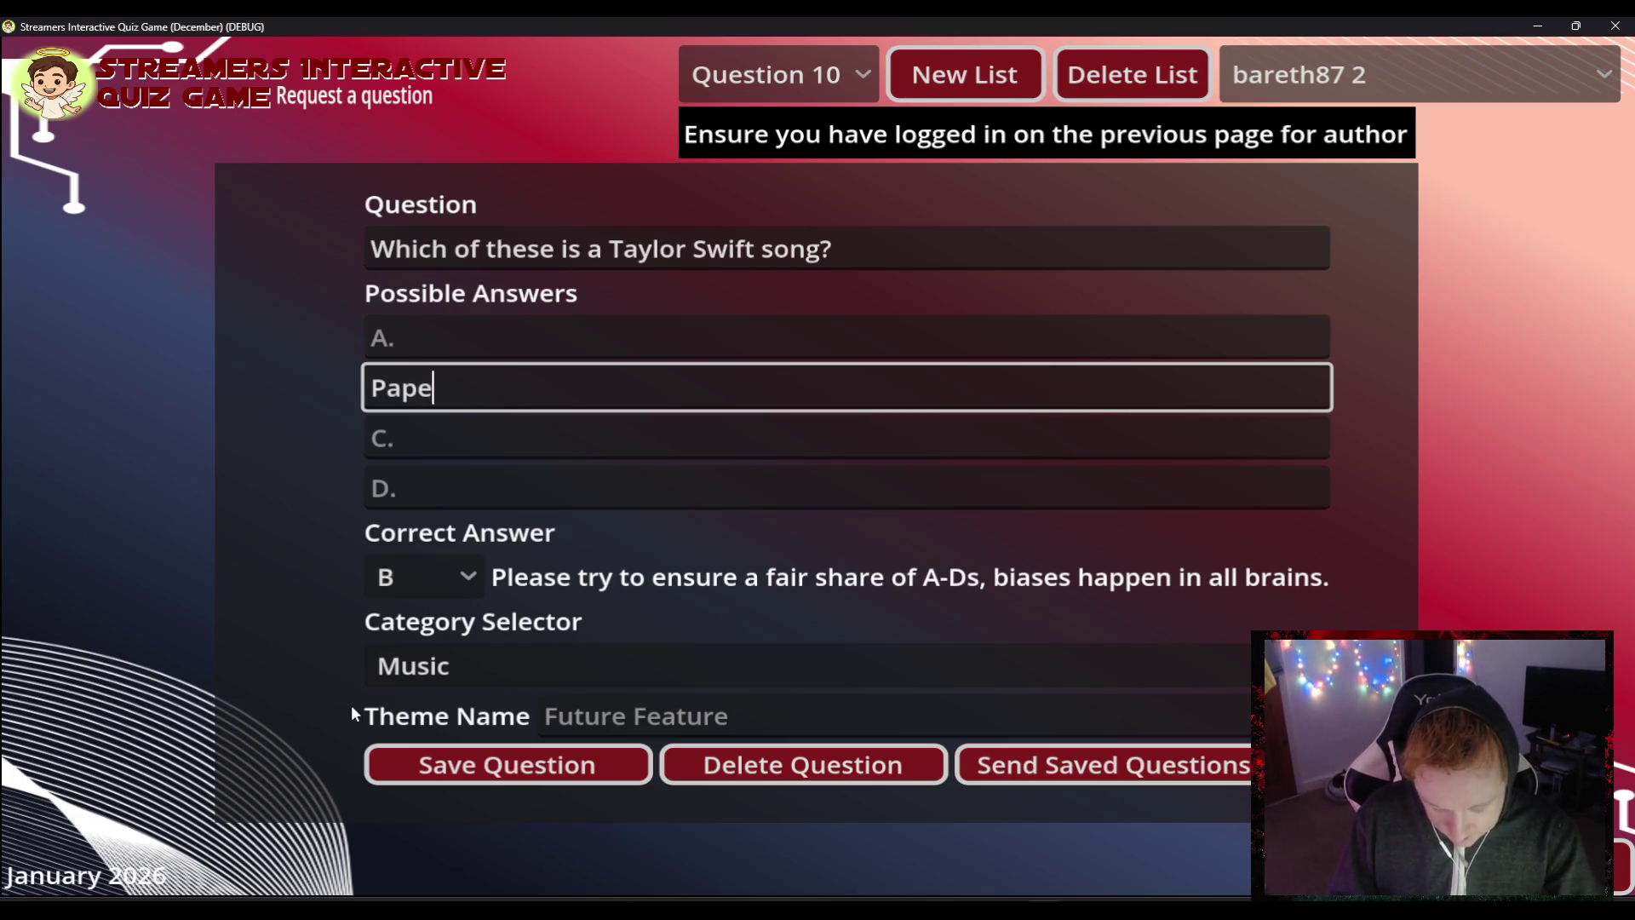
{"action": "type", "text": "r Rings"}
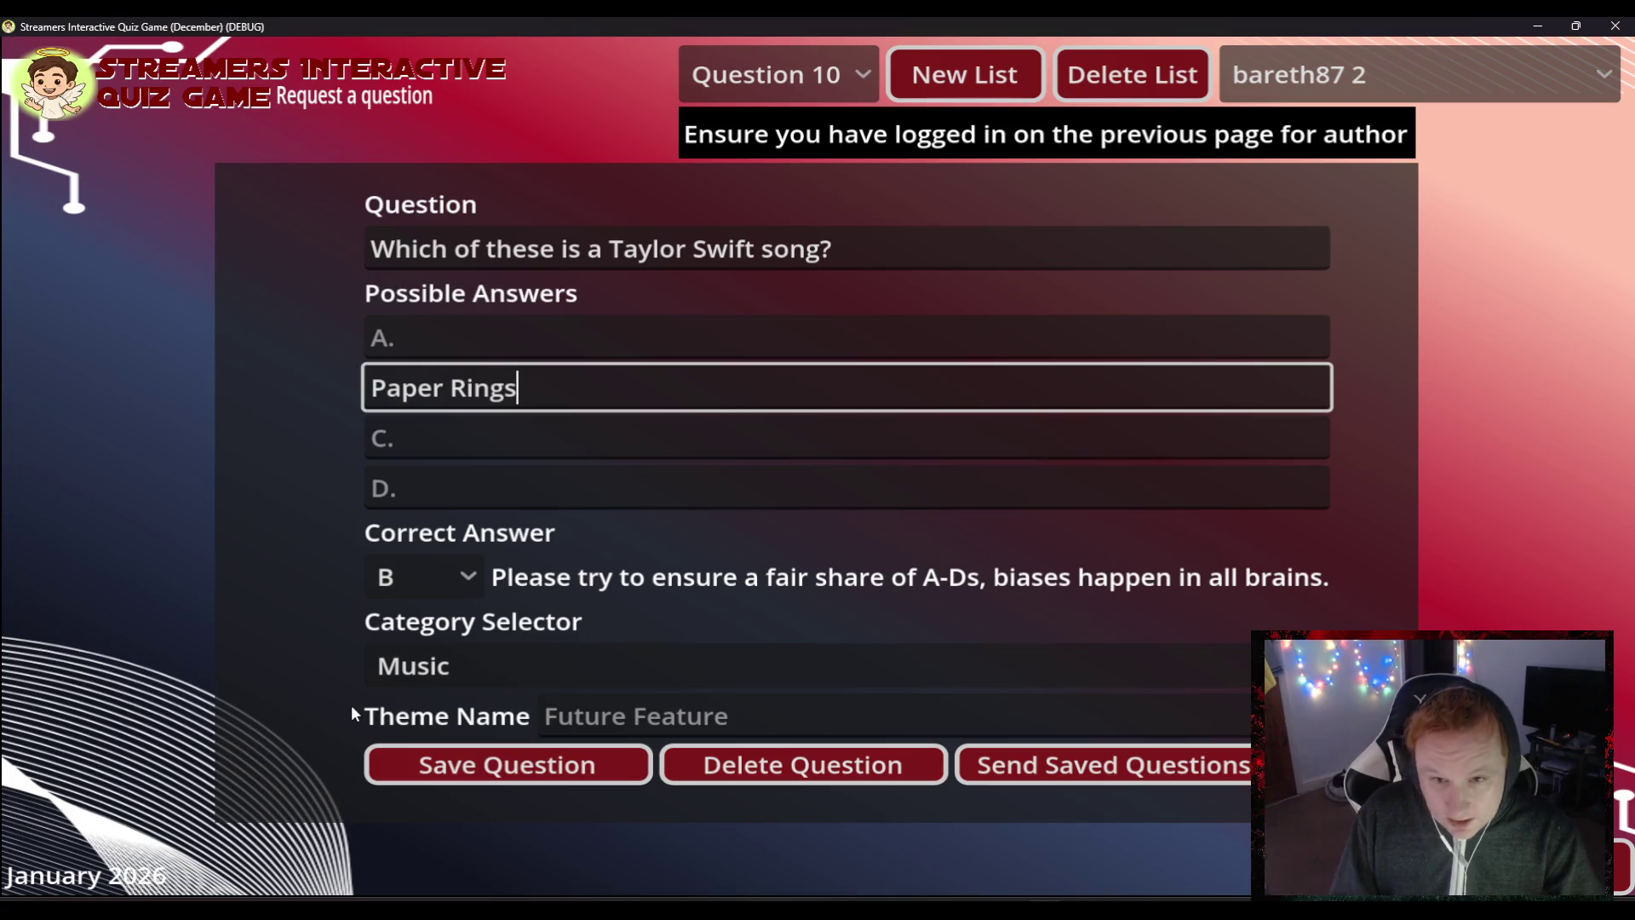
{"action": "key", "text": "Tab"}
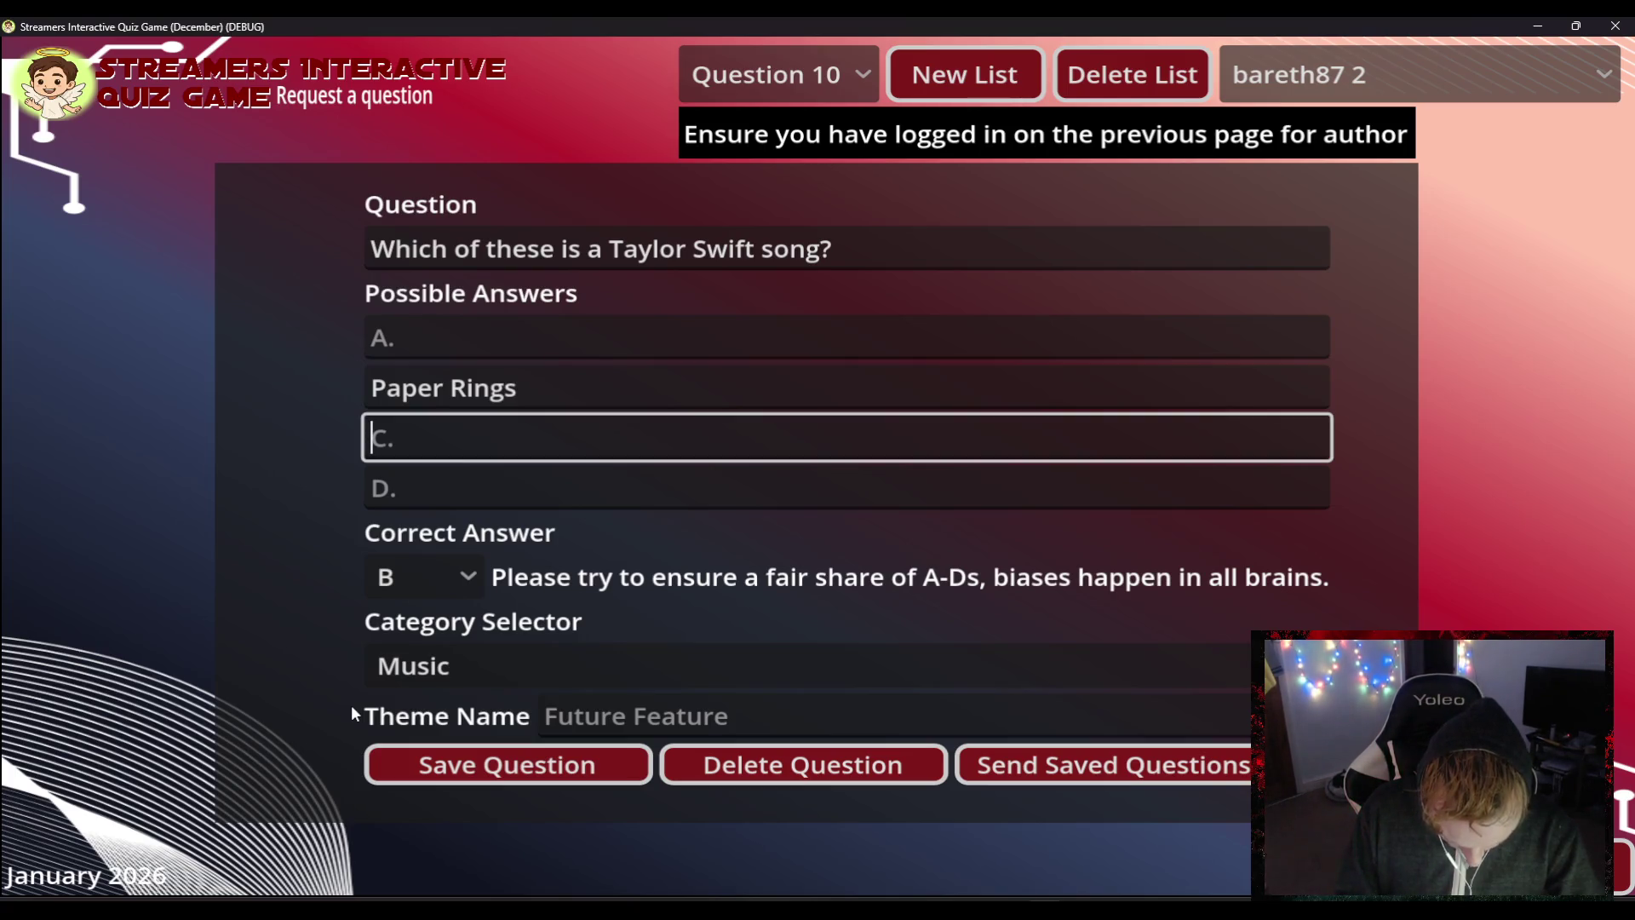
{"action": "type", "text": "Gold Rings"}
{"action": "key", "text": "Tab"}
{"action": "type", "text": "Silv"}
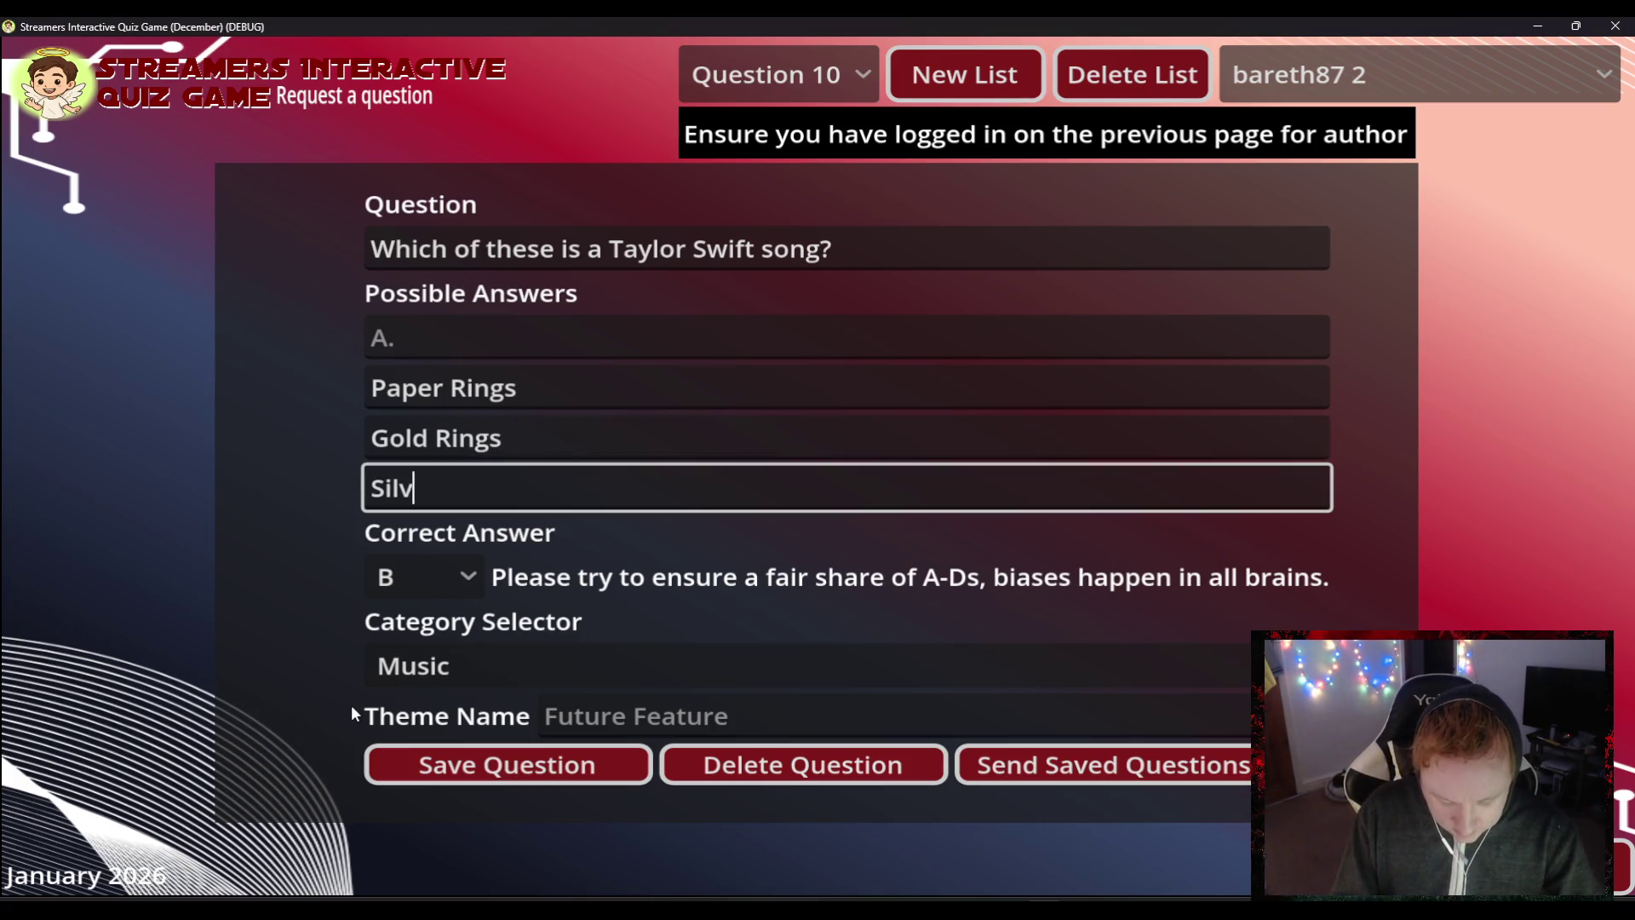
{"action": "type", "text": "er Rings"}
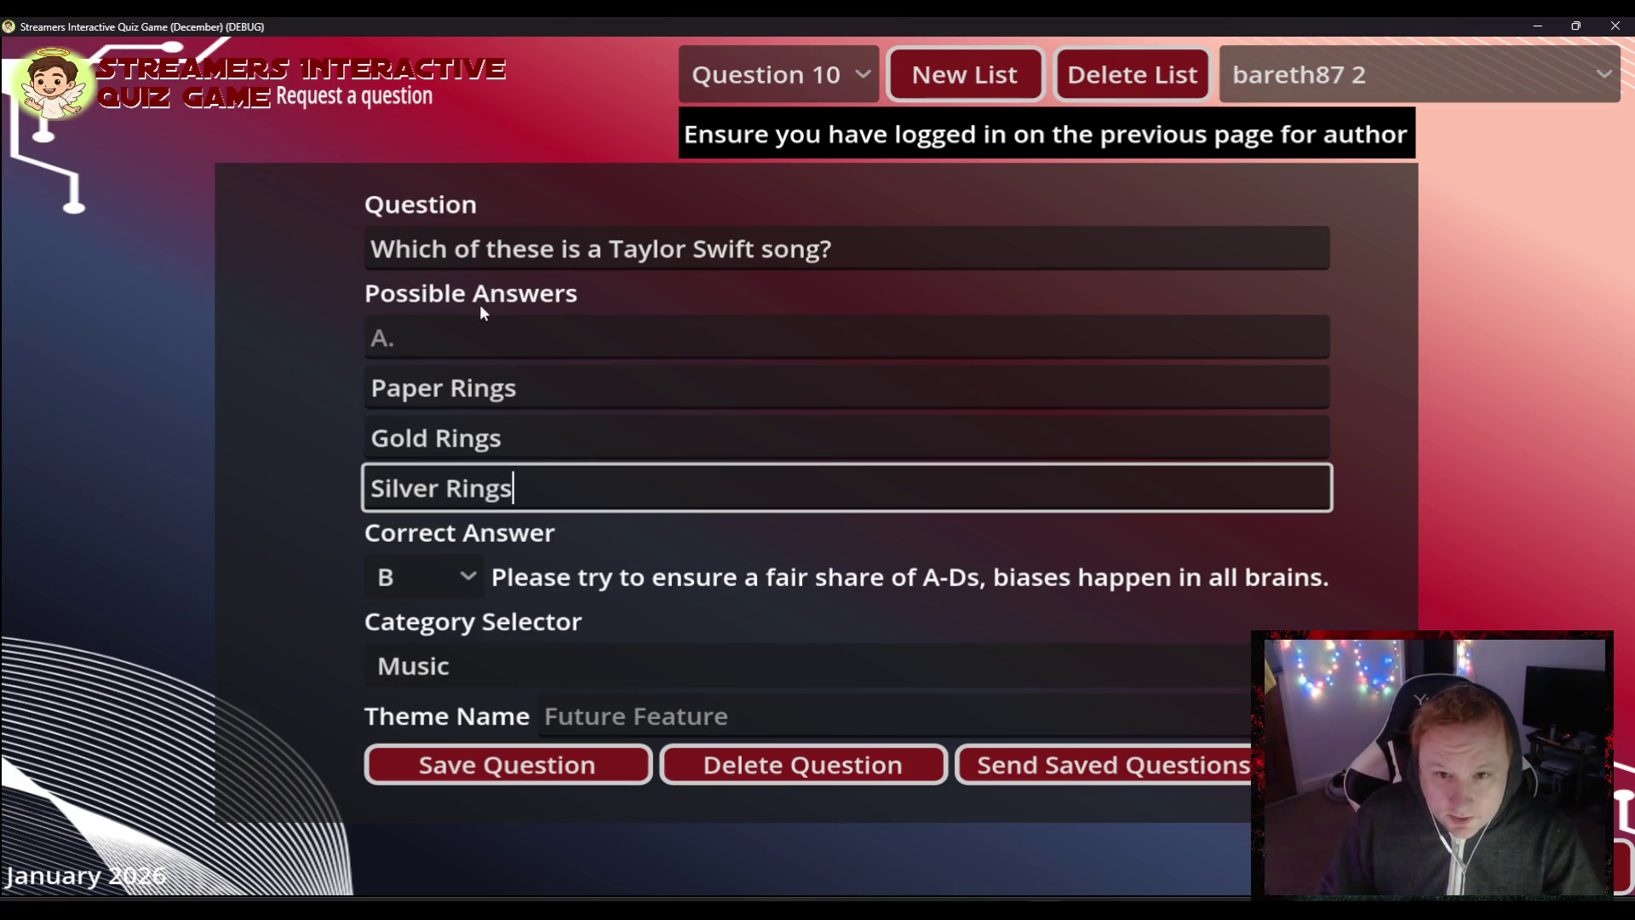
{"action": "left_click", "coordinate": [449, 329]}
{"action": "type", "text": "Sat"}
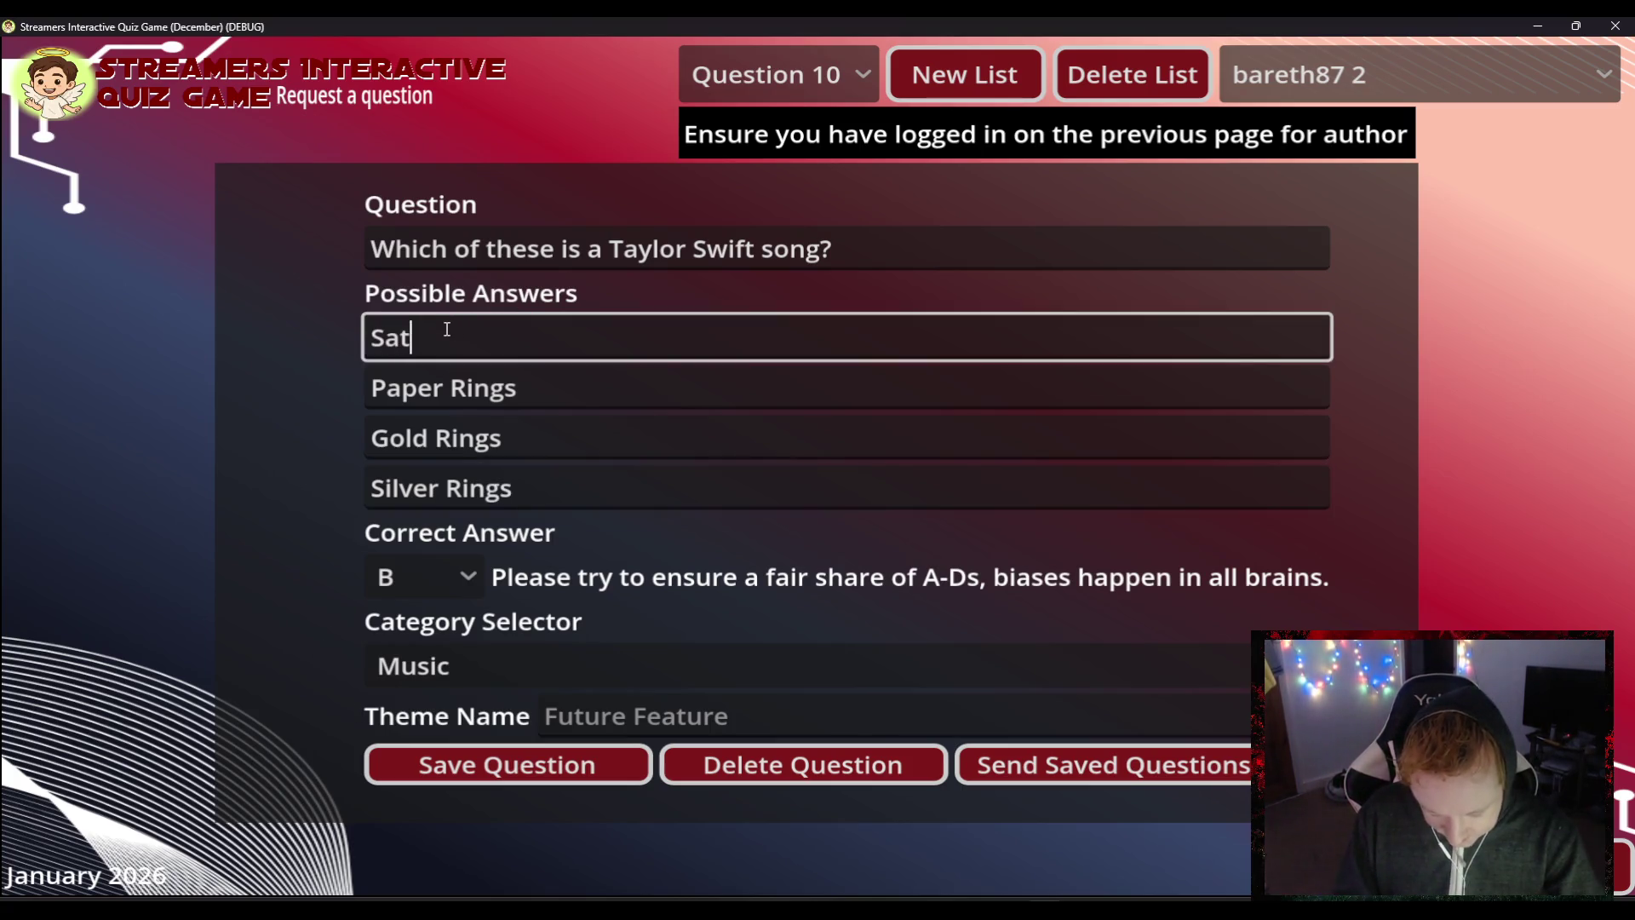
{"action": "type", "text": "urns Rings"}
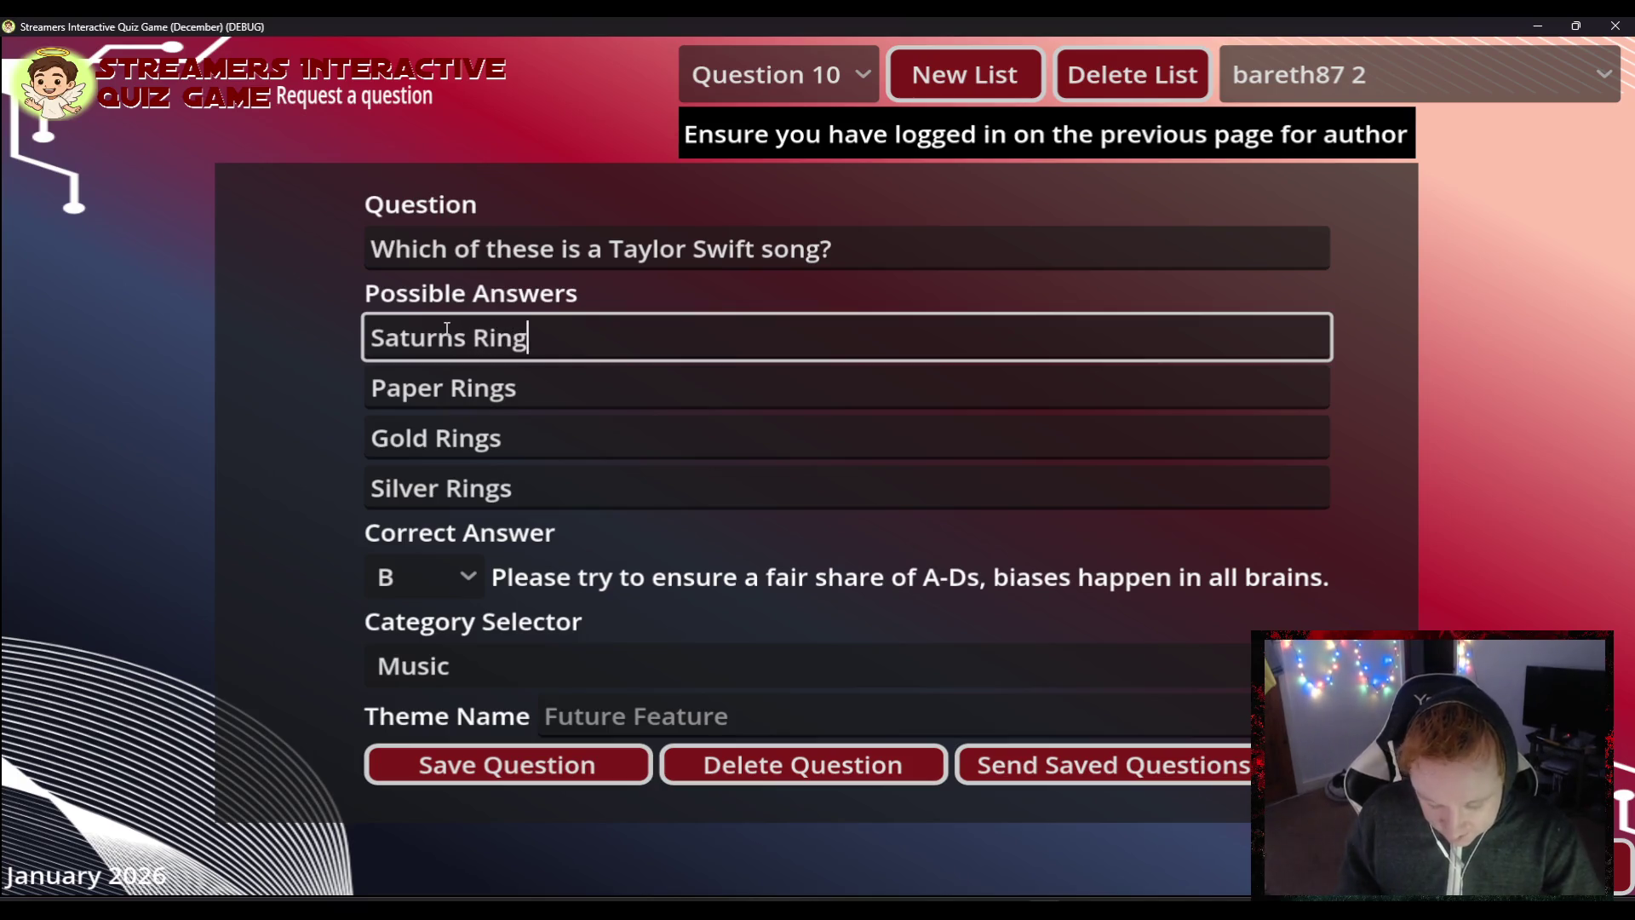
{"action": "left_click", "coordinate": [477, 766]}
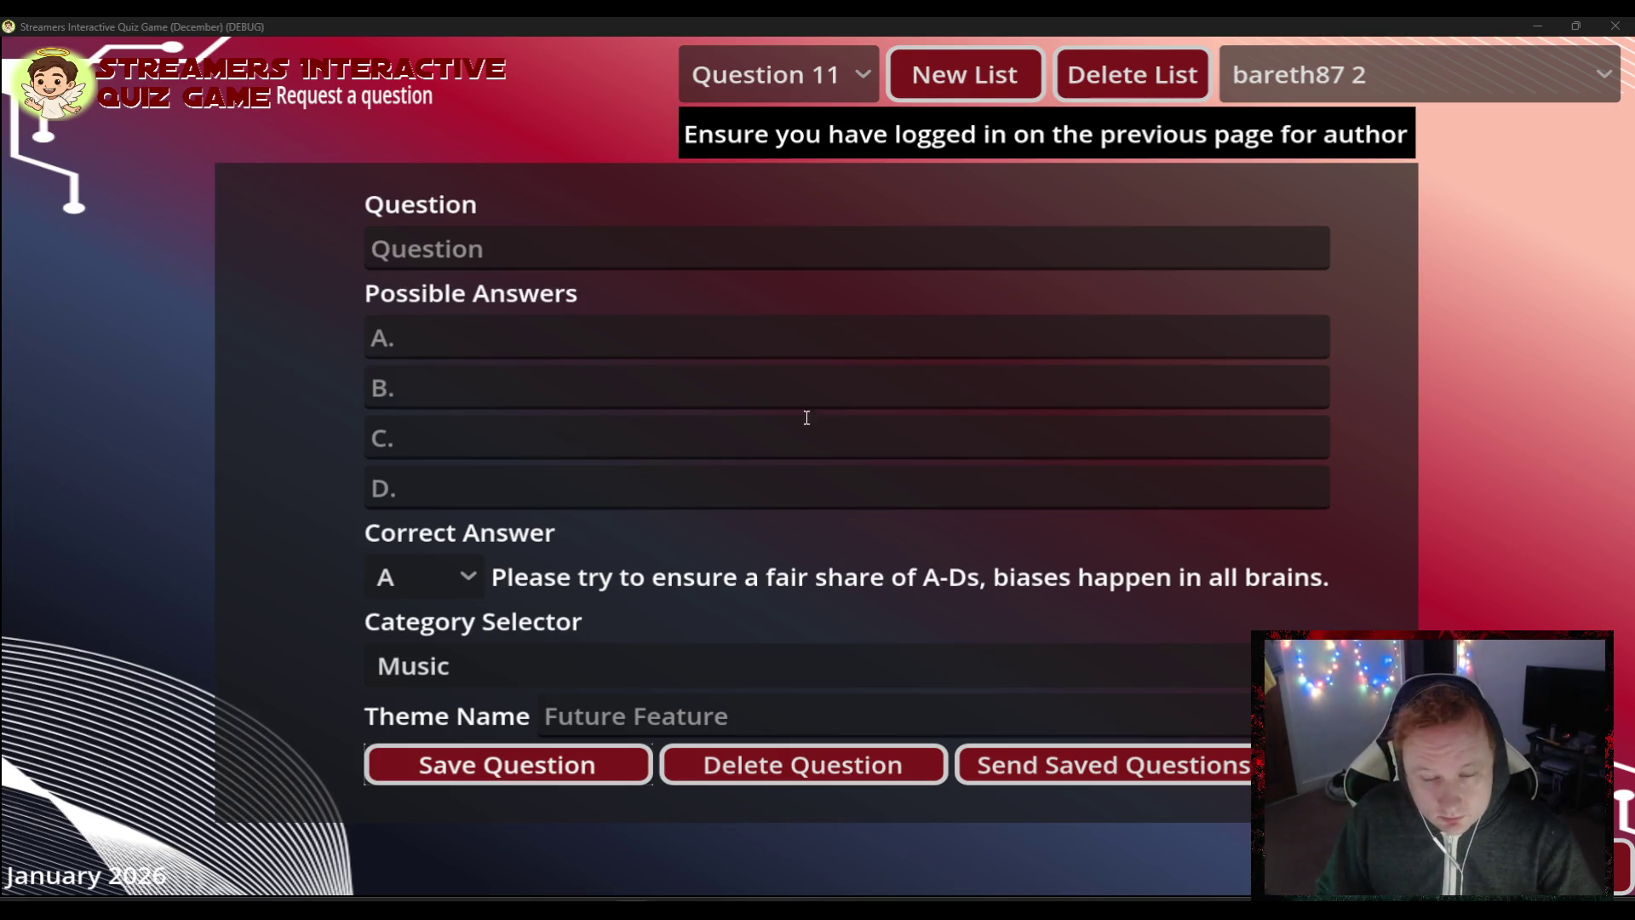
- Place the cursor in answer field D of the blank Question 11
{"action": "left_click", "coordinate": [432, 479]}
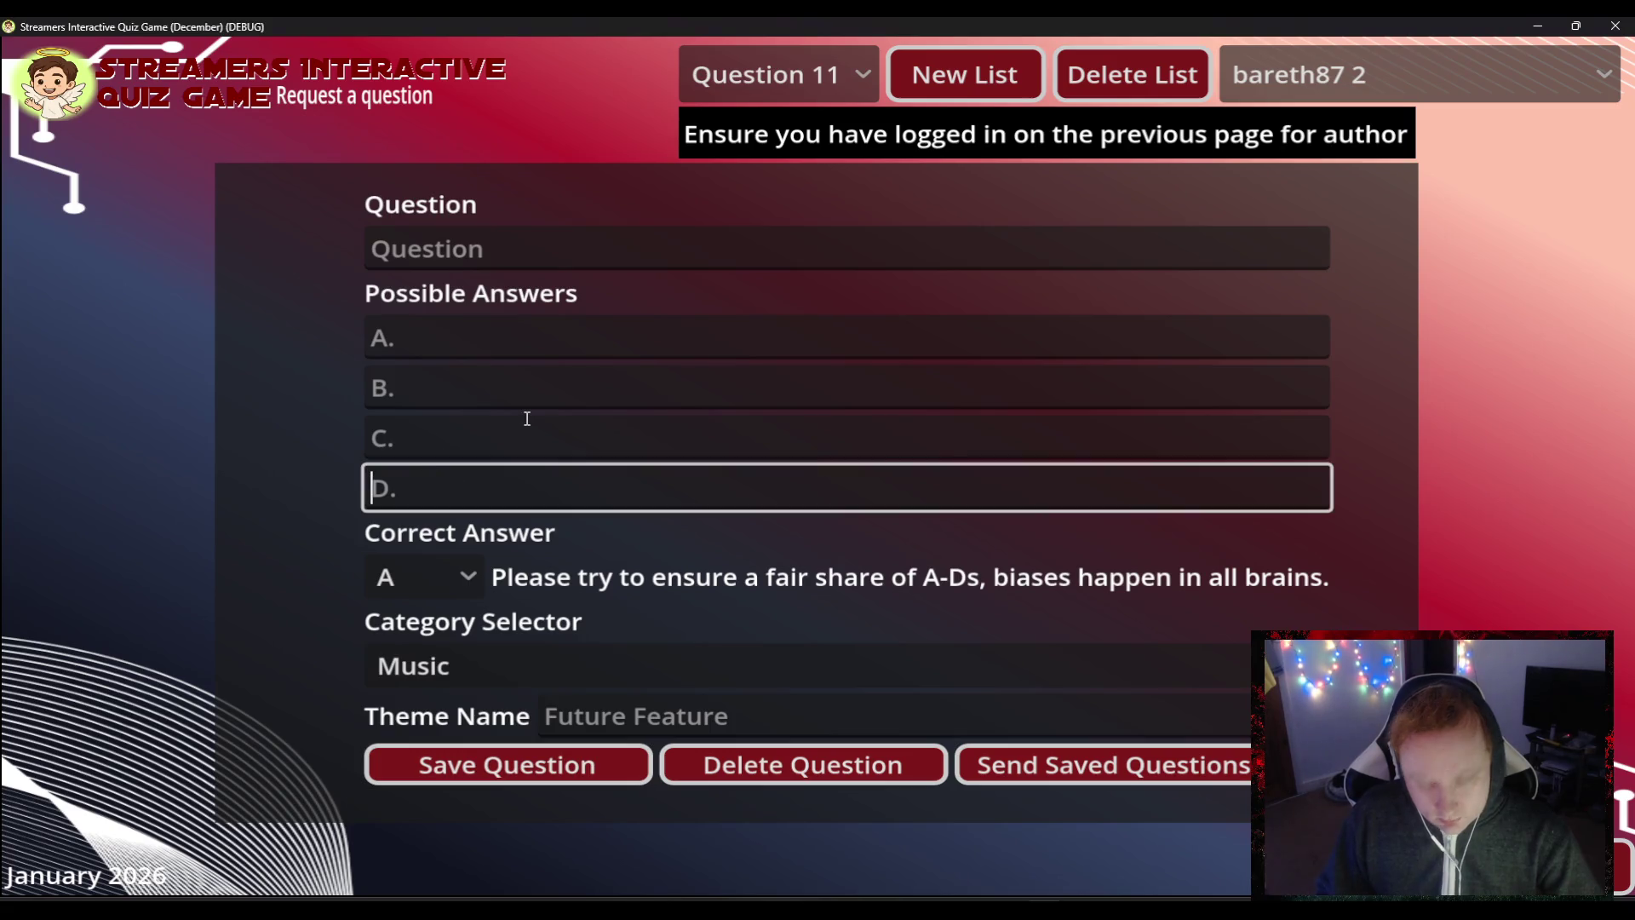
- Put 'Sweeter than Fiction' in answer D and ask 'Which of these songs did Taylor Swift sing?'
{"action": "type", "text": "Sweeter than Fiction"}
{"action": "left_click", "coordinate": [436, 252]}
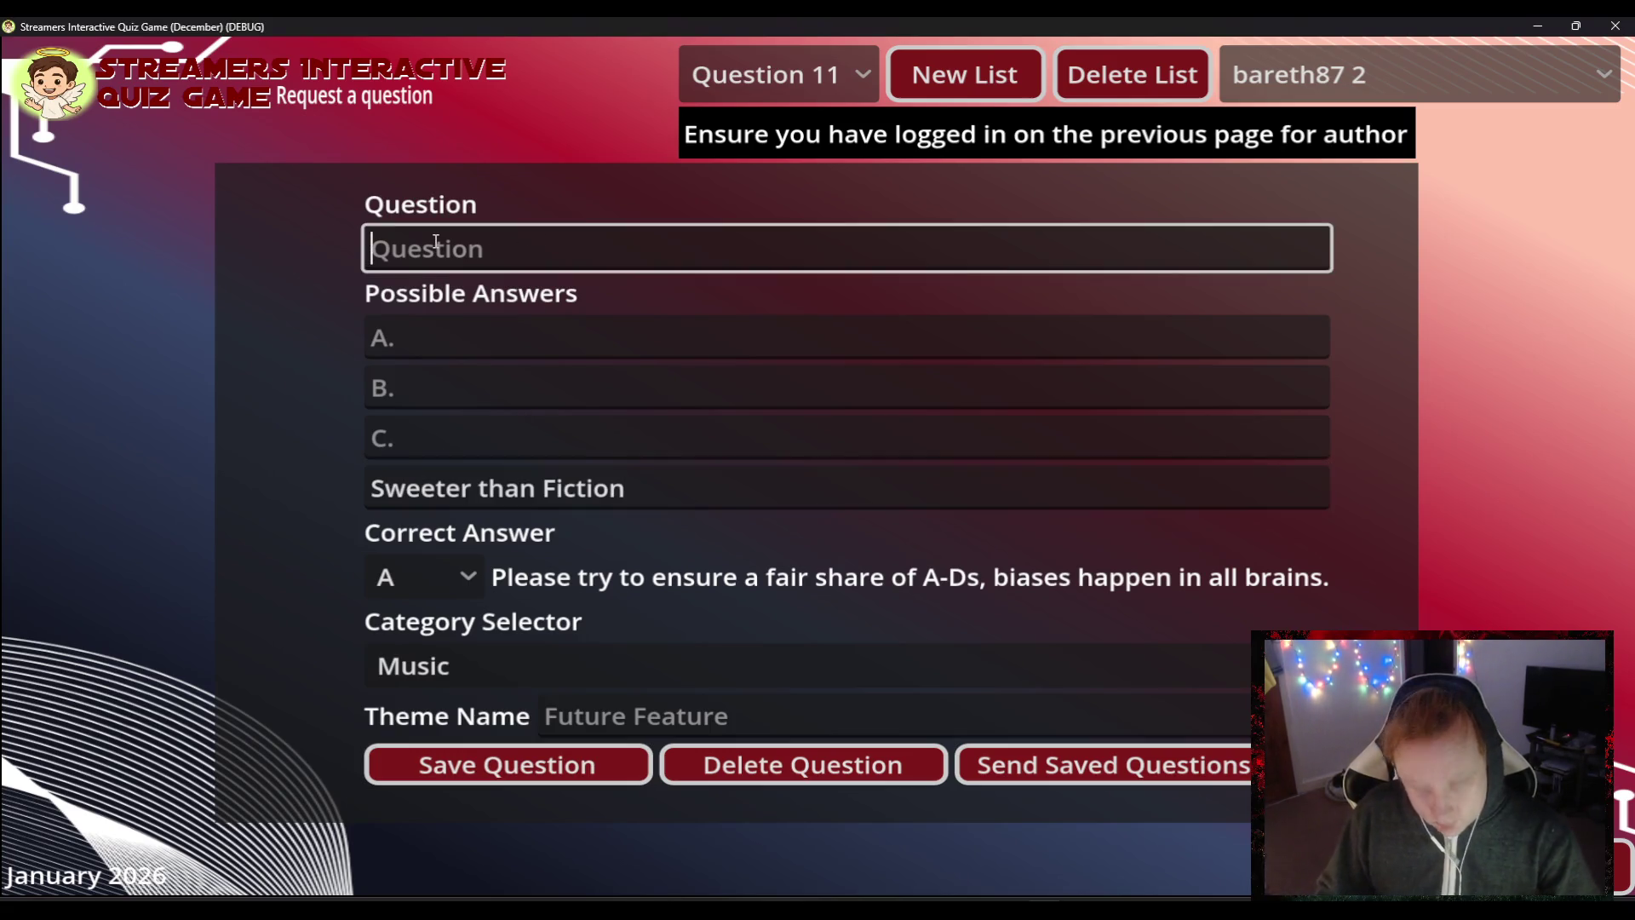
{"action": "type", "text": "Which of these s"}
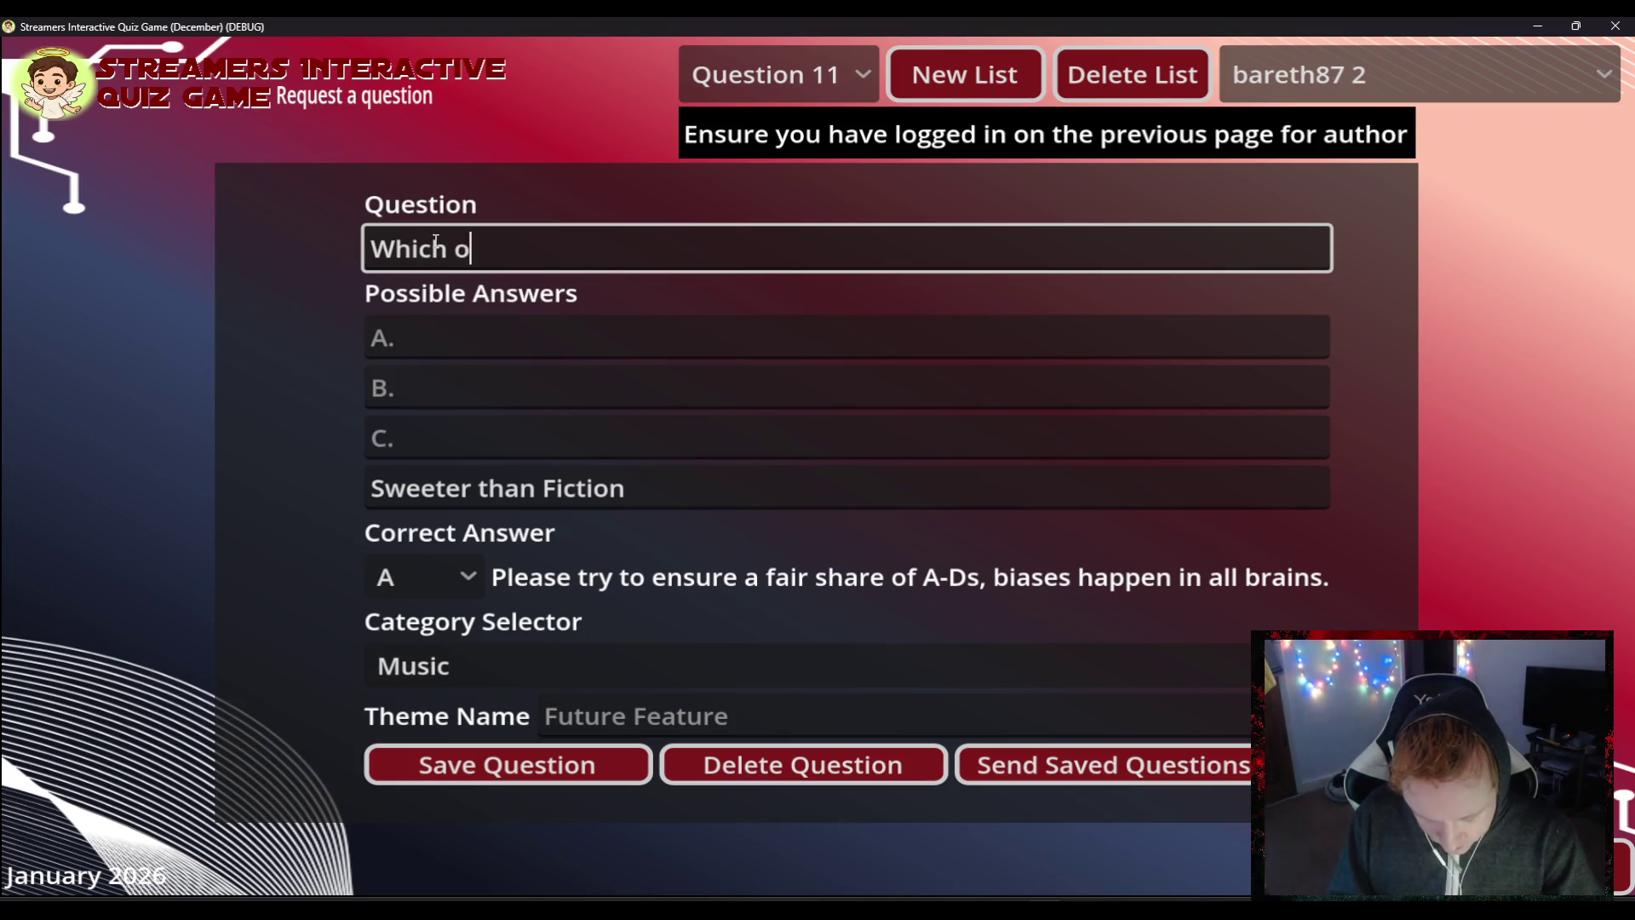
{"action": "type", "text": "on"}
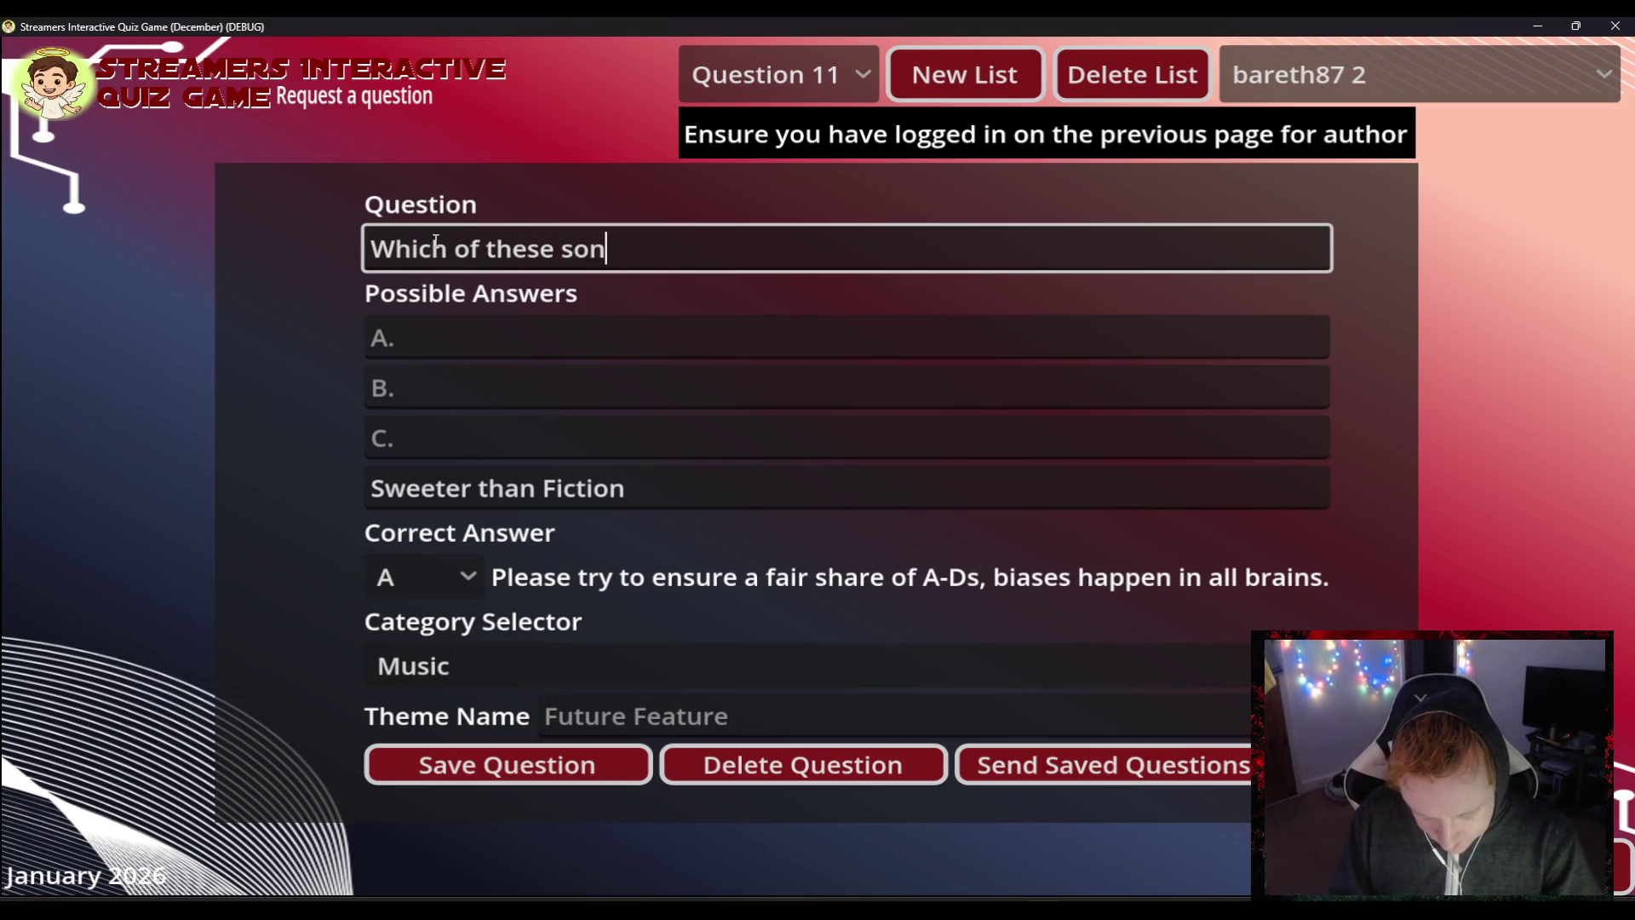
{"action": "type", "text": "gs did T"}
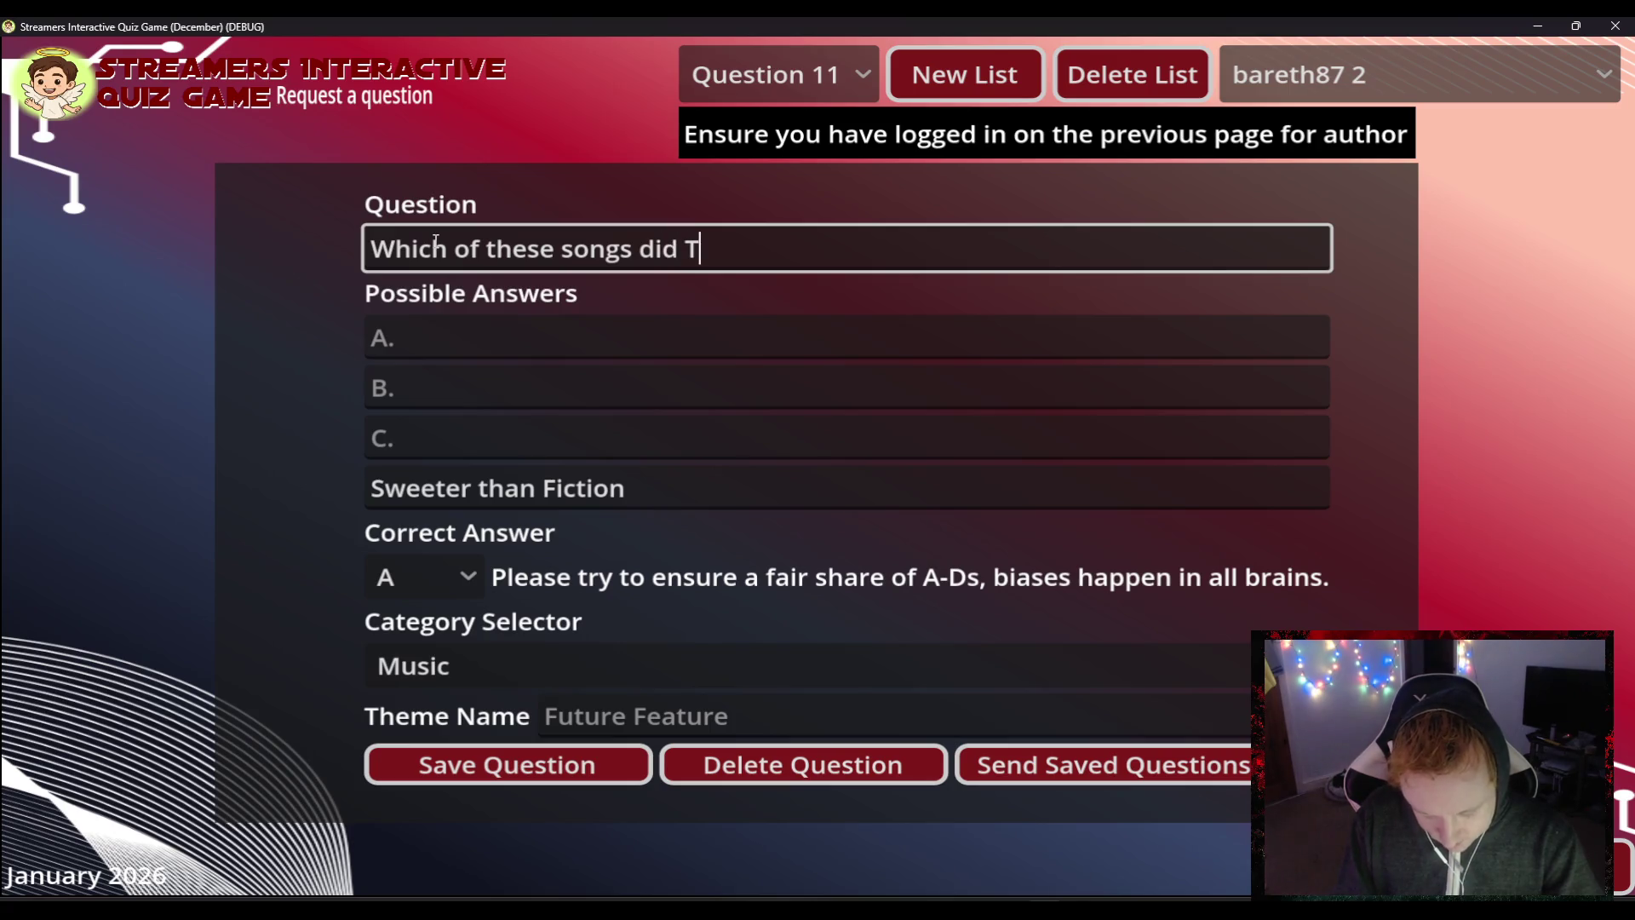
{"action": "type", "text": "aylor Swi"}
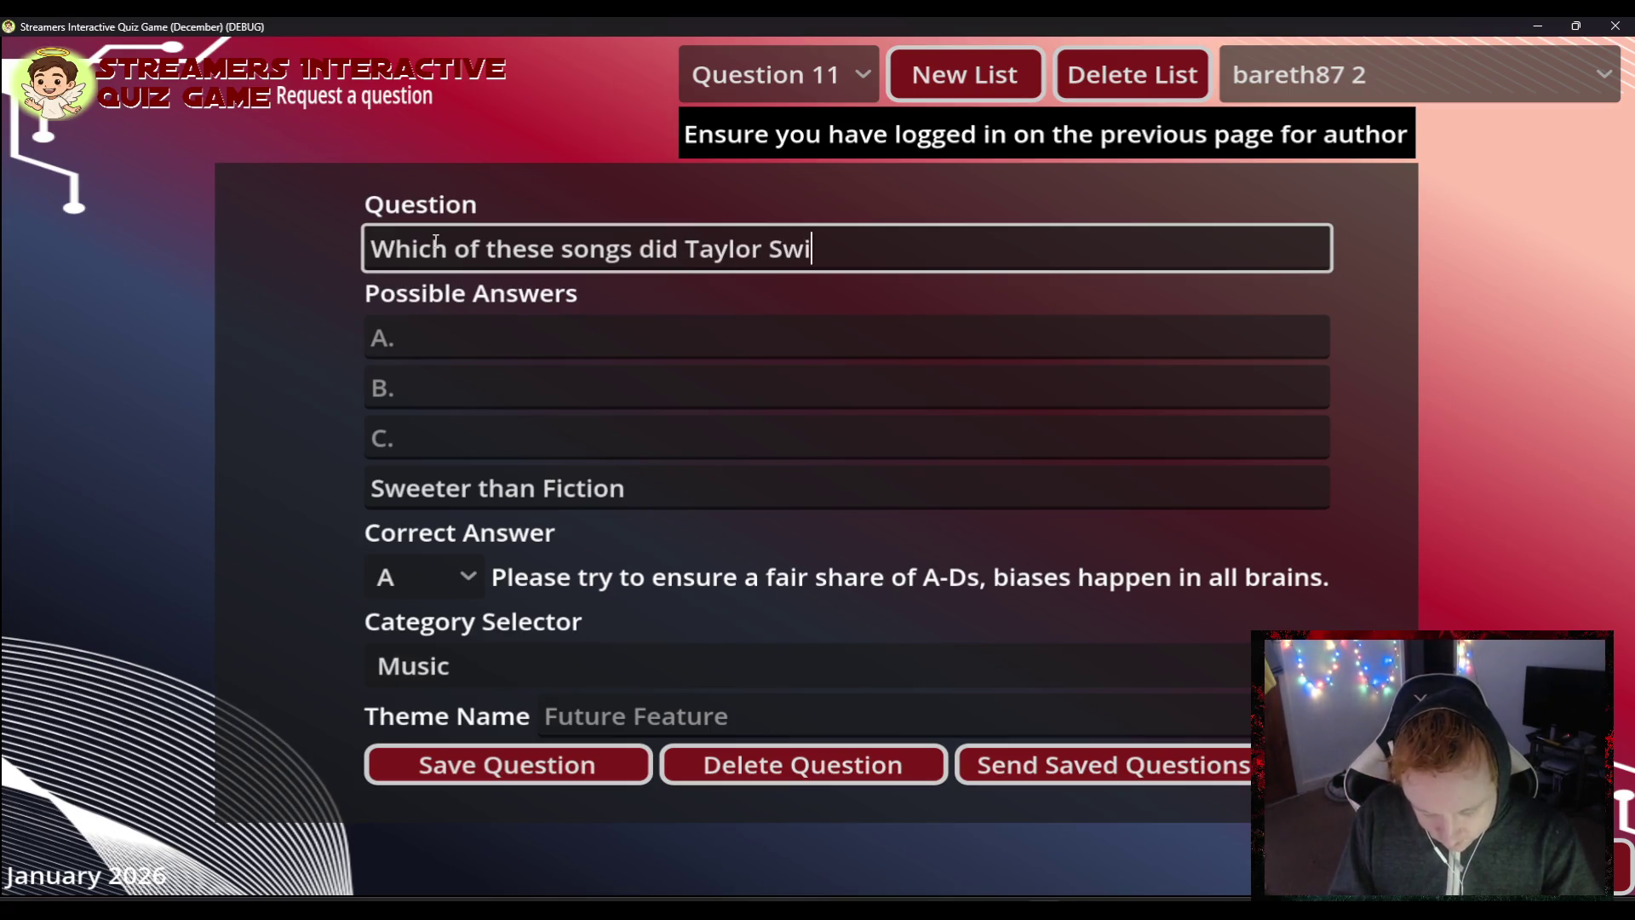
{"action": "type", "text": "ft sing?"}
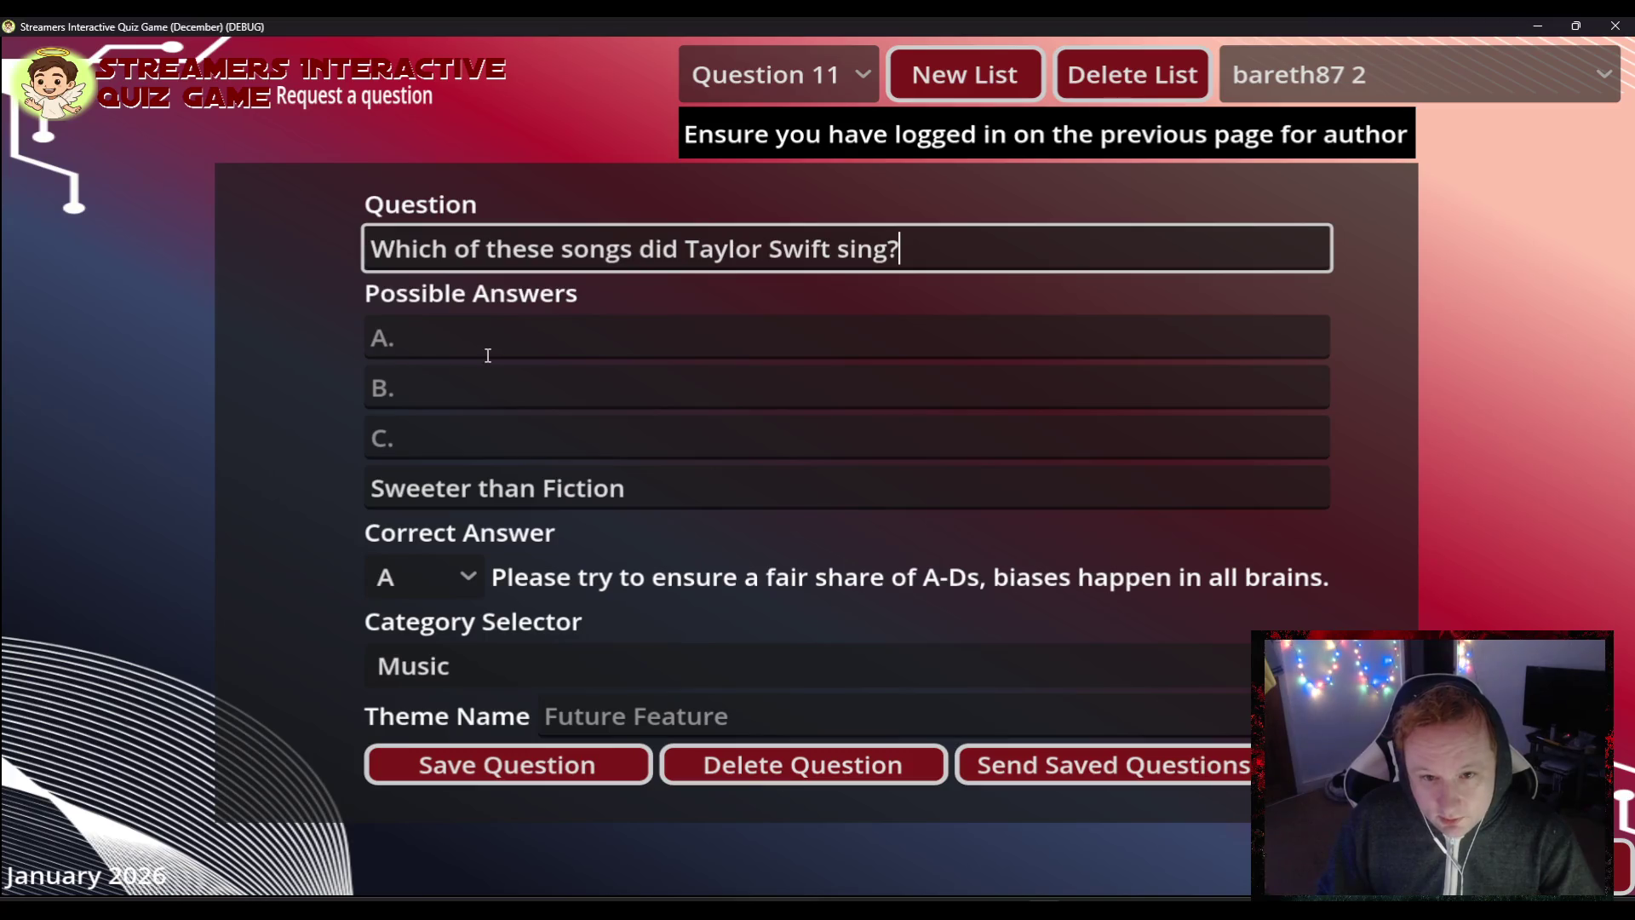
- Enter answers A 'Hotter than Fiction' and B 'Colder than Fiction', removing the doubled space
{"action": "left_click_drag", "start_coordinate": [650, 487], "coordinate": [473, 488]}
{"action": "key", "text": "ctrl+c"}
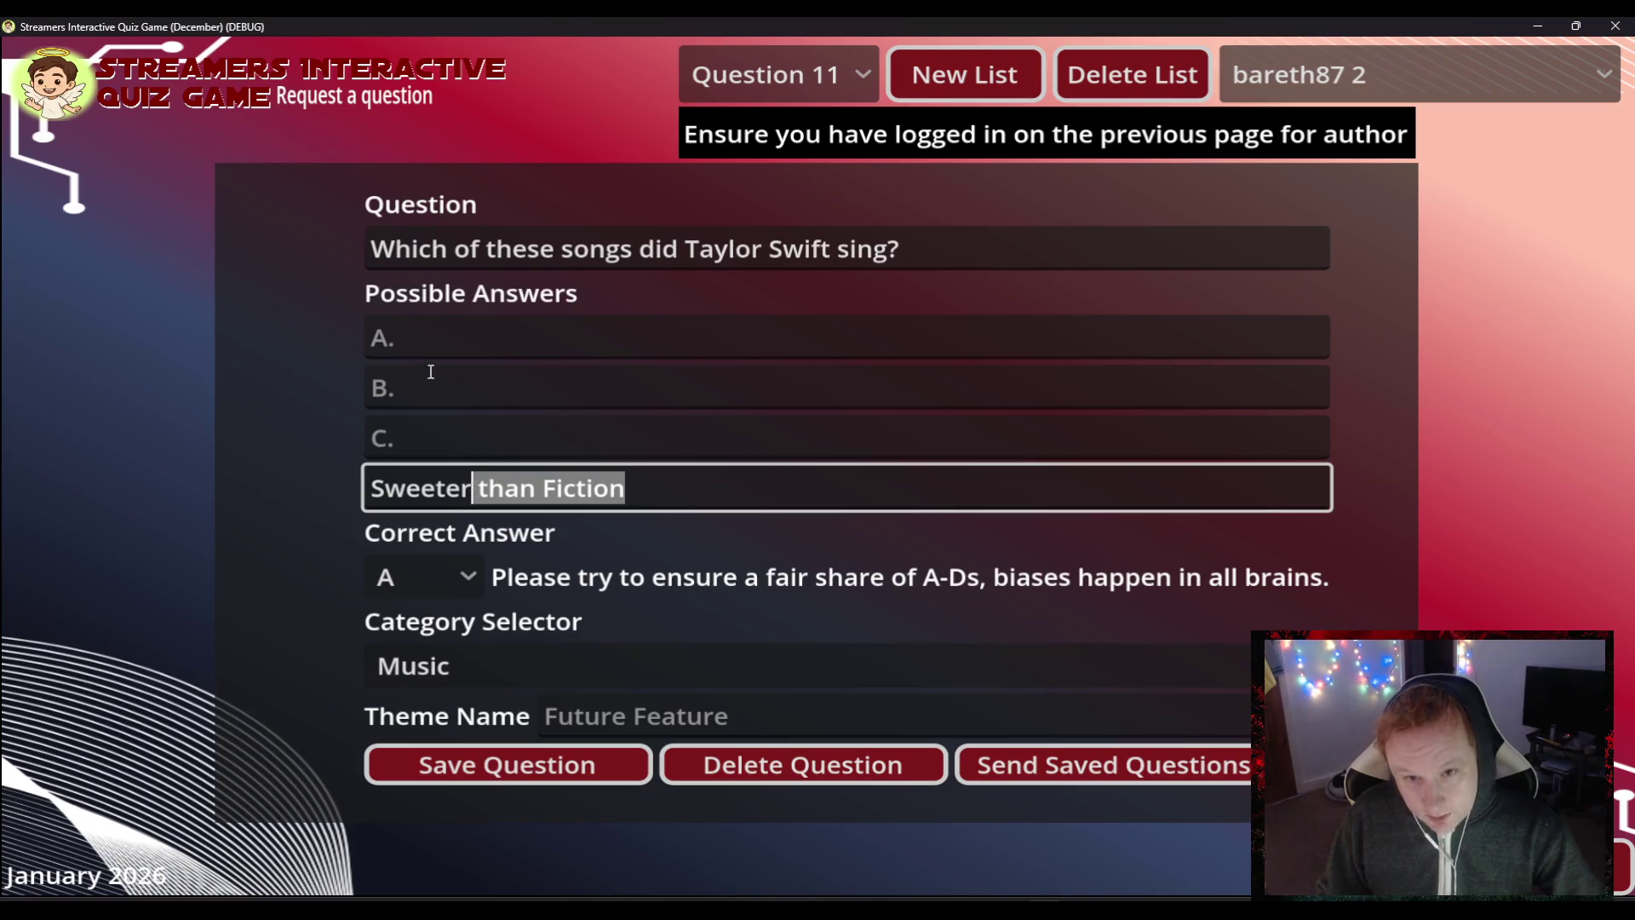
{"action": "left_click", "coordinate": [426, 335]}
{"action": "type", "text": "Hotter"}
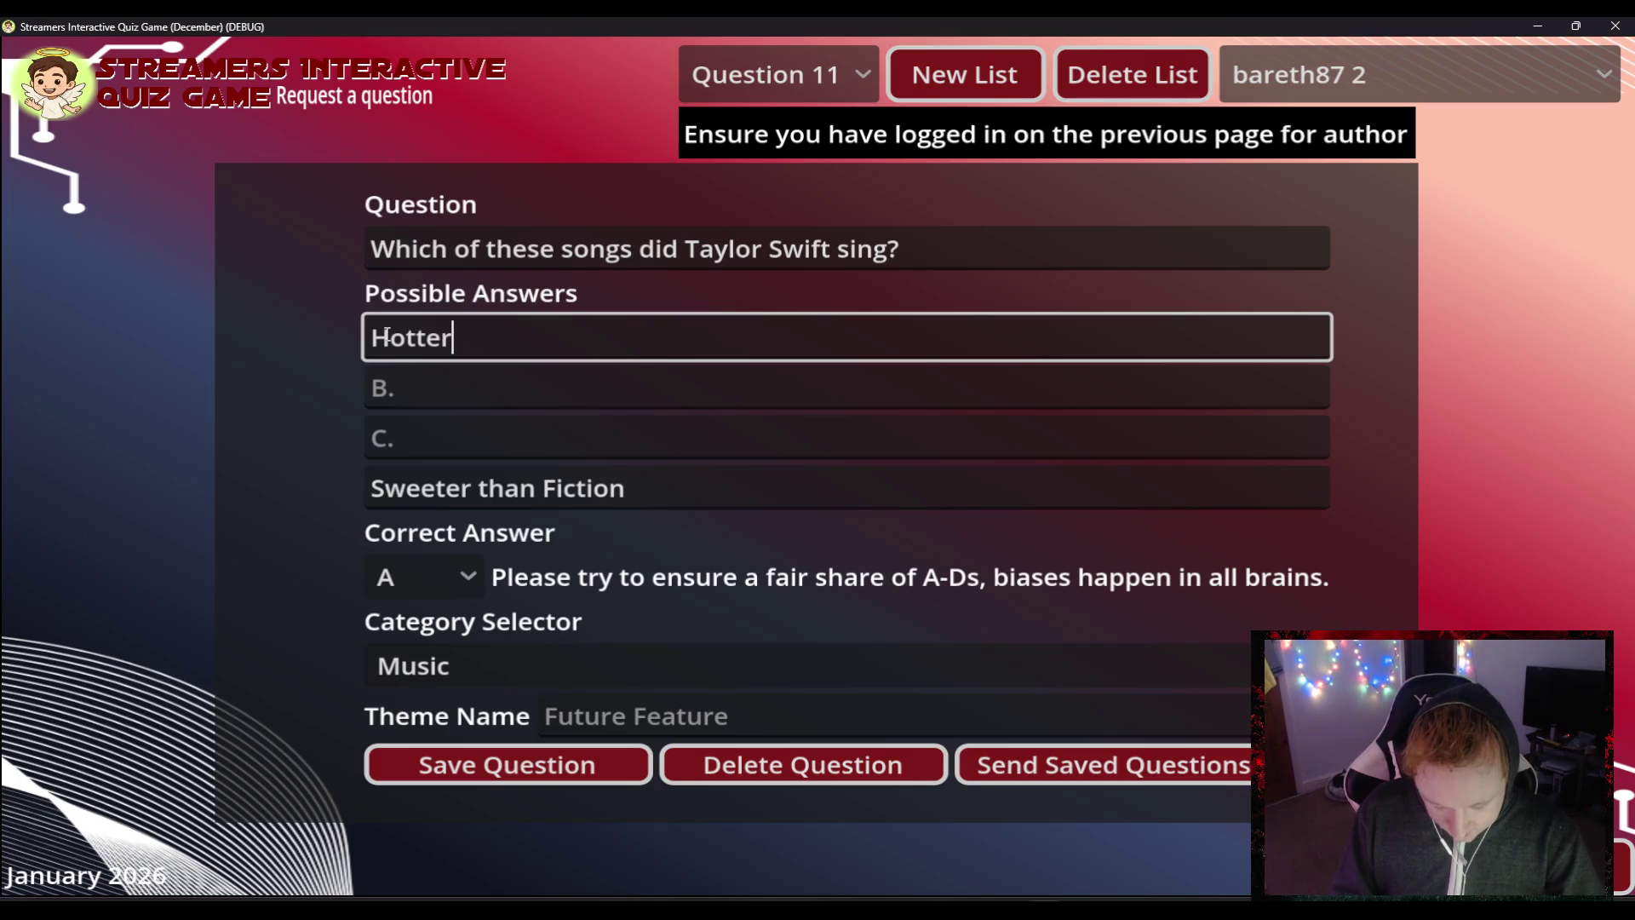
{"action": "key", "text": "ctrl+v"}
{"action": "key", "text": "Tab"}
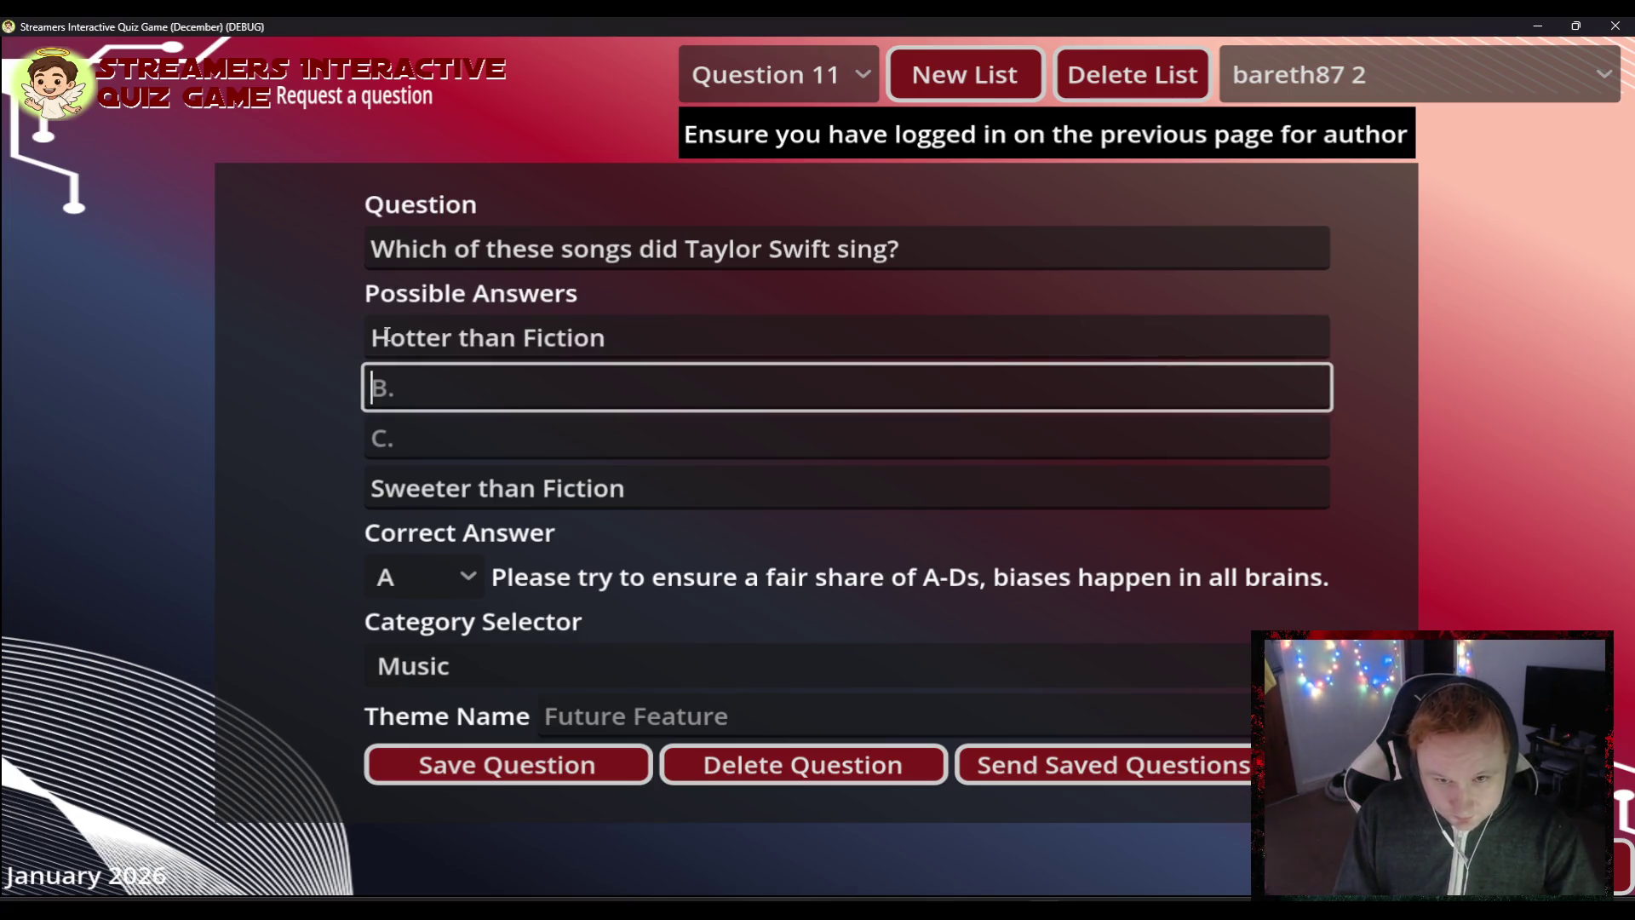
{"action": "type", "text": "Colder"}
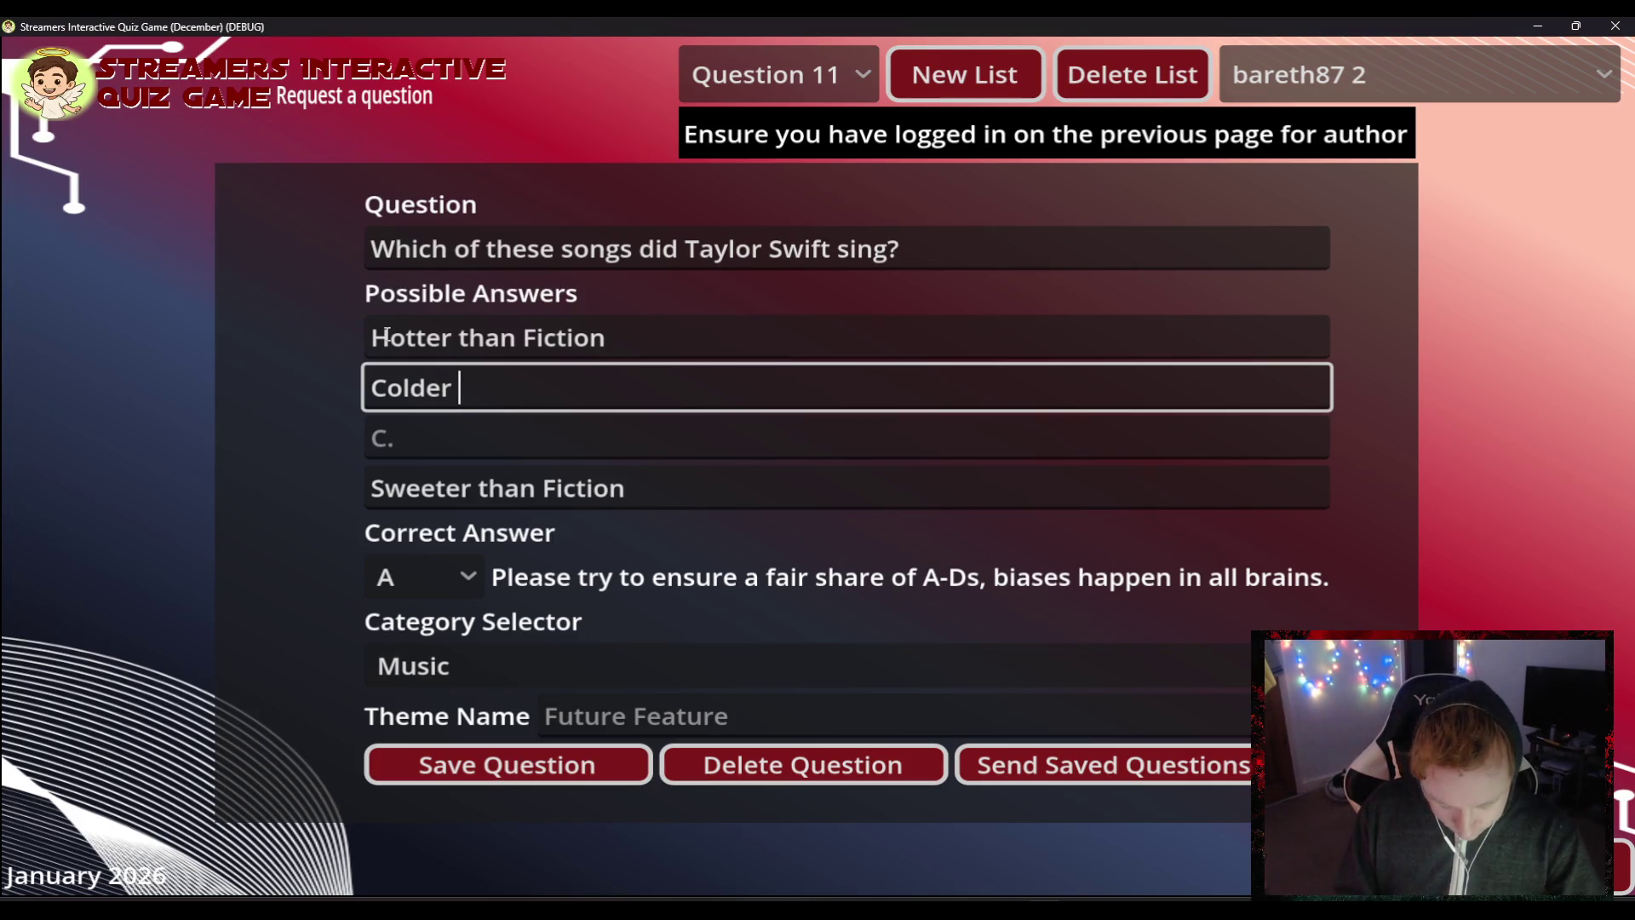
{"action": "key", "text": "ctrl+v"}
{"action": "key", "text": "Left"}
{"action": "key", "text": "Left"}
{"action": "key", "text": "Left"}
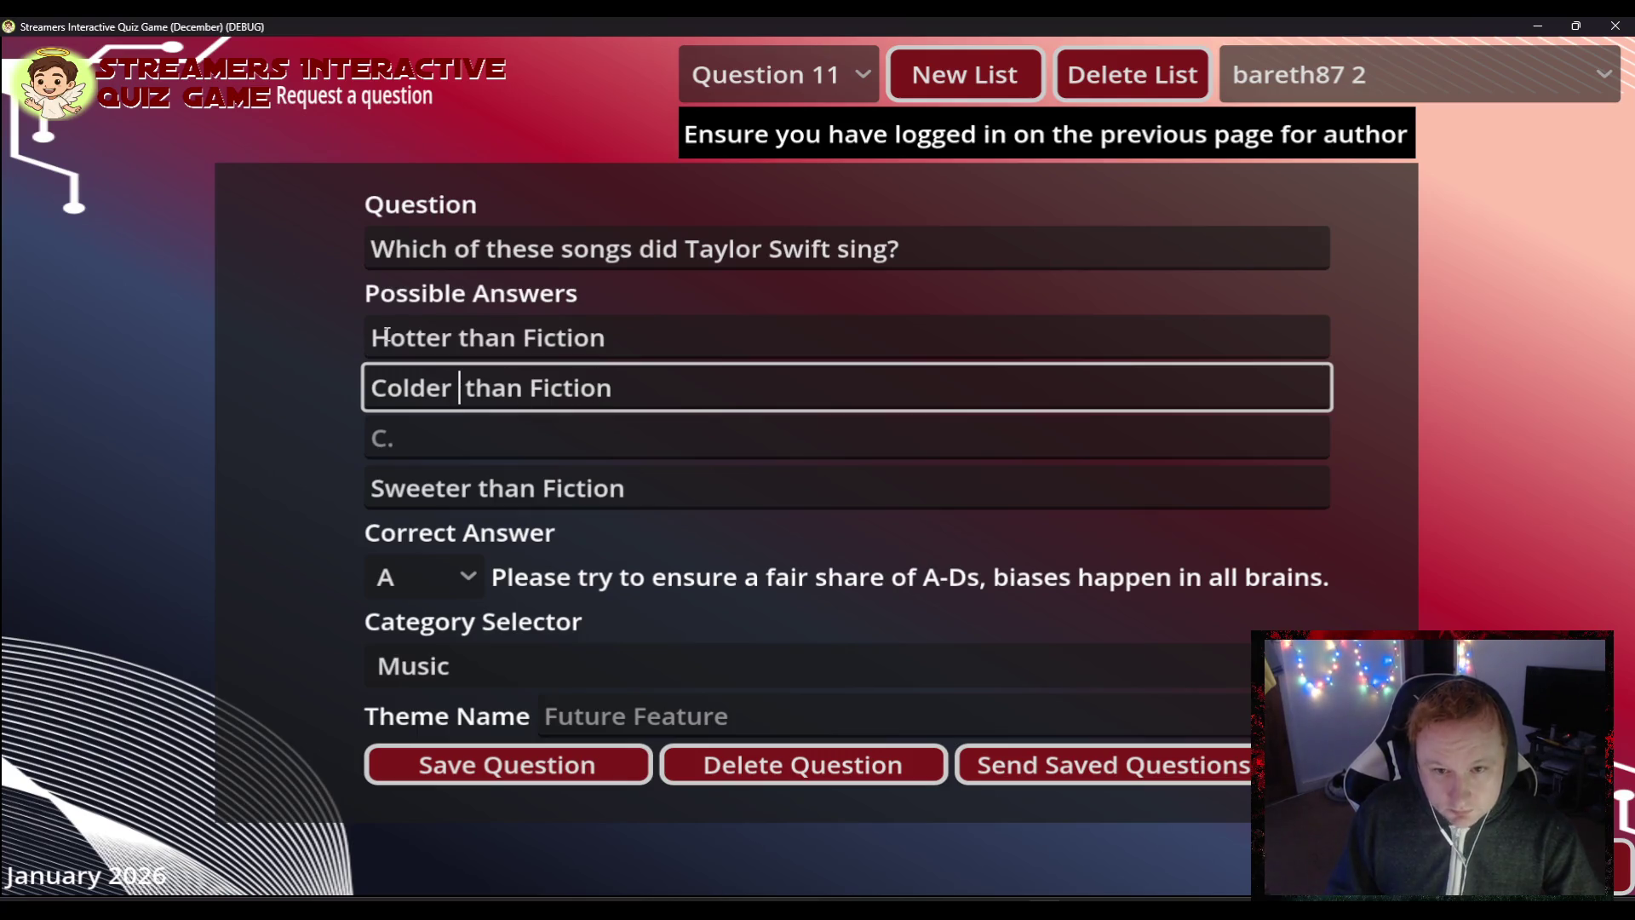
{"action": "key", "text": "Delete"}
{"action": "key", "text": "Tab"}
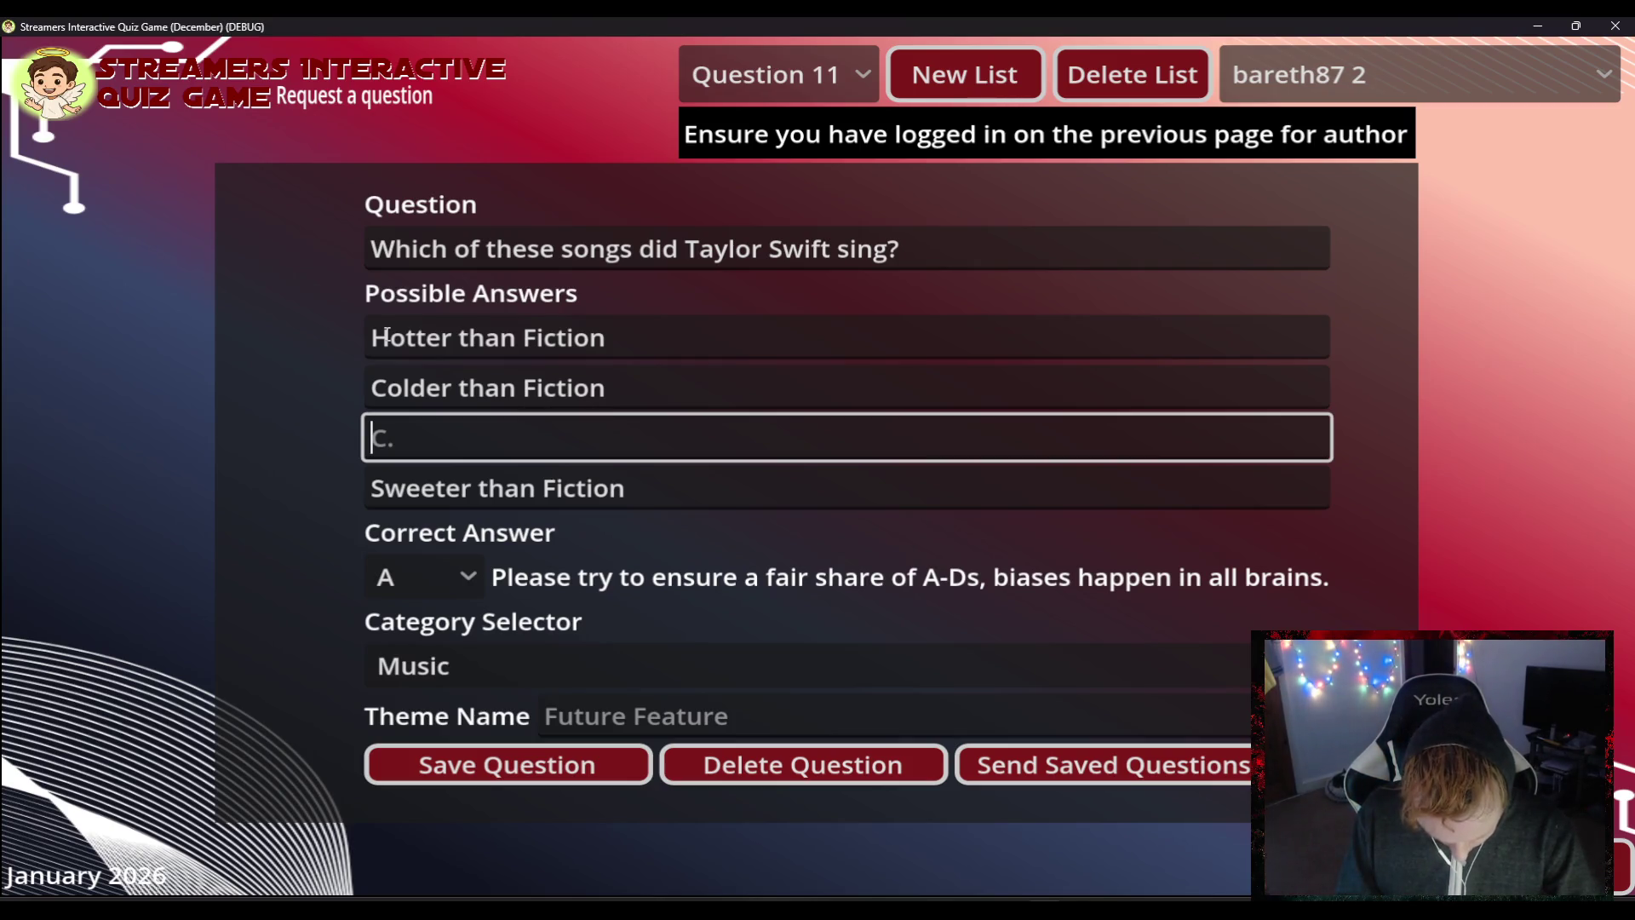
- Enter 'Sourer than Fiction' as answer C, mark D correct, and save Question 11
{"action": "type", "text": "Sourer"}
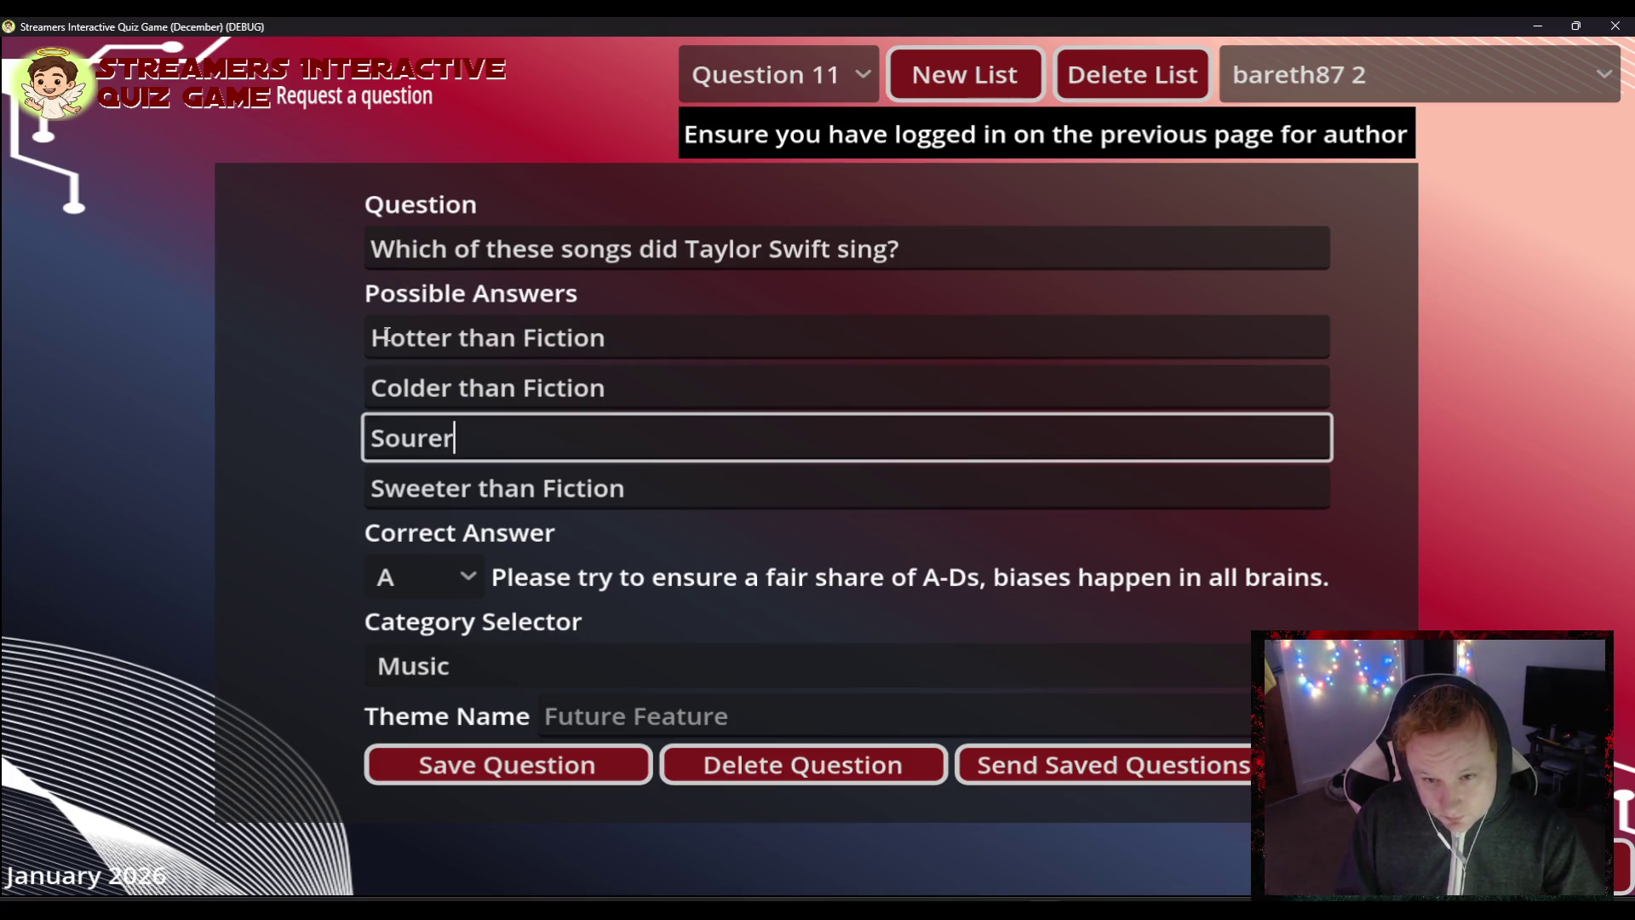
{"action": "type", "text": " than Fiction"}
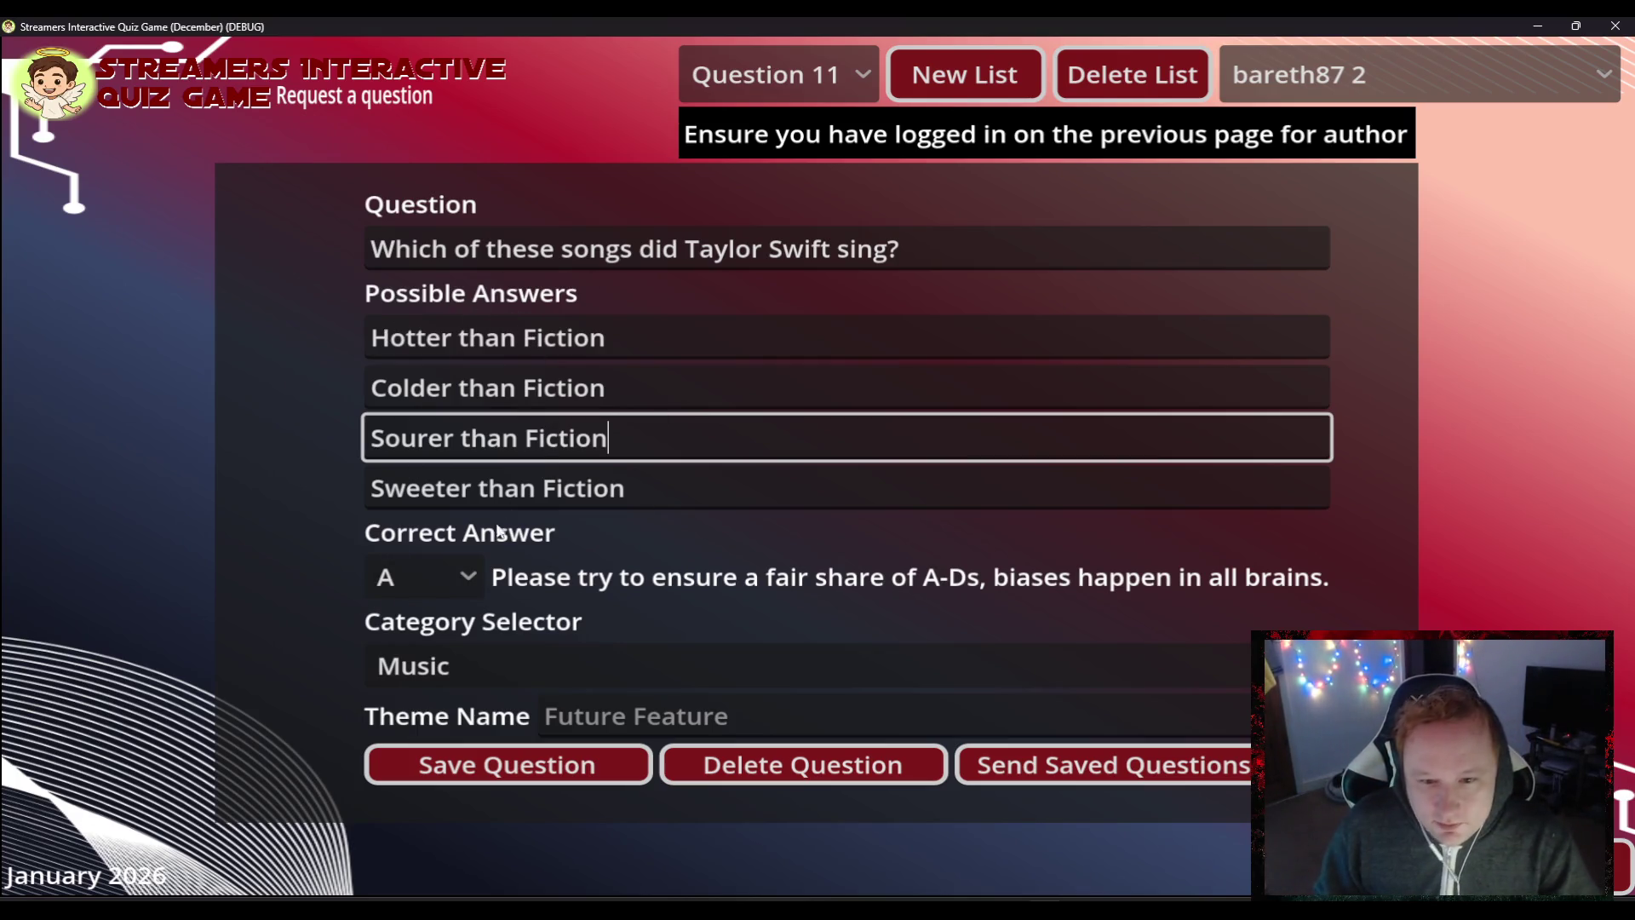
{"action": "left_click", "coordinate": [467, 575]}
{"action": "left_click", "coordinate": [412, 741]}
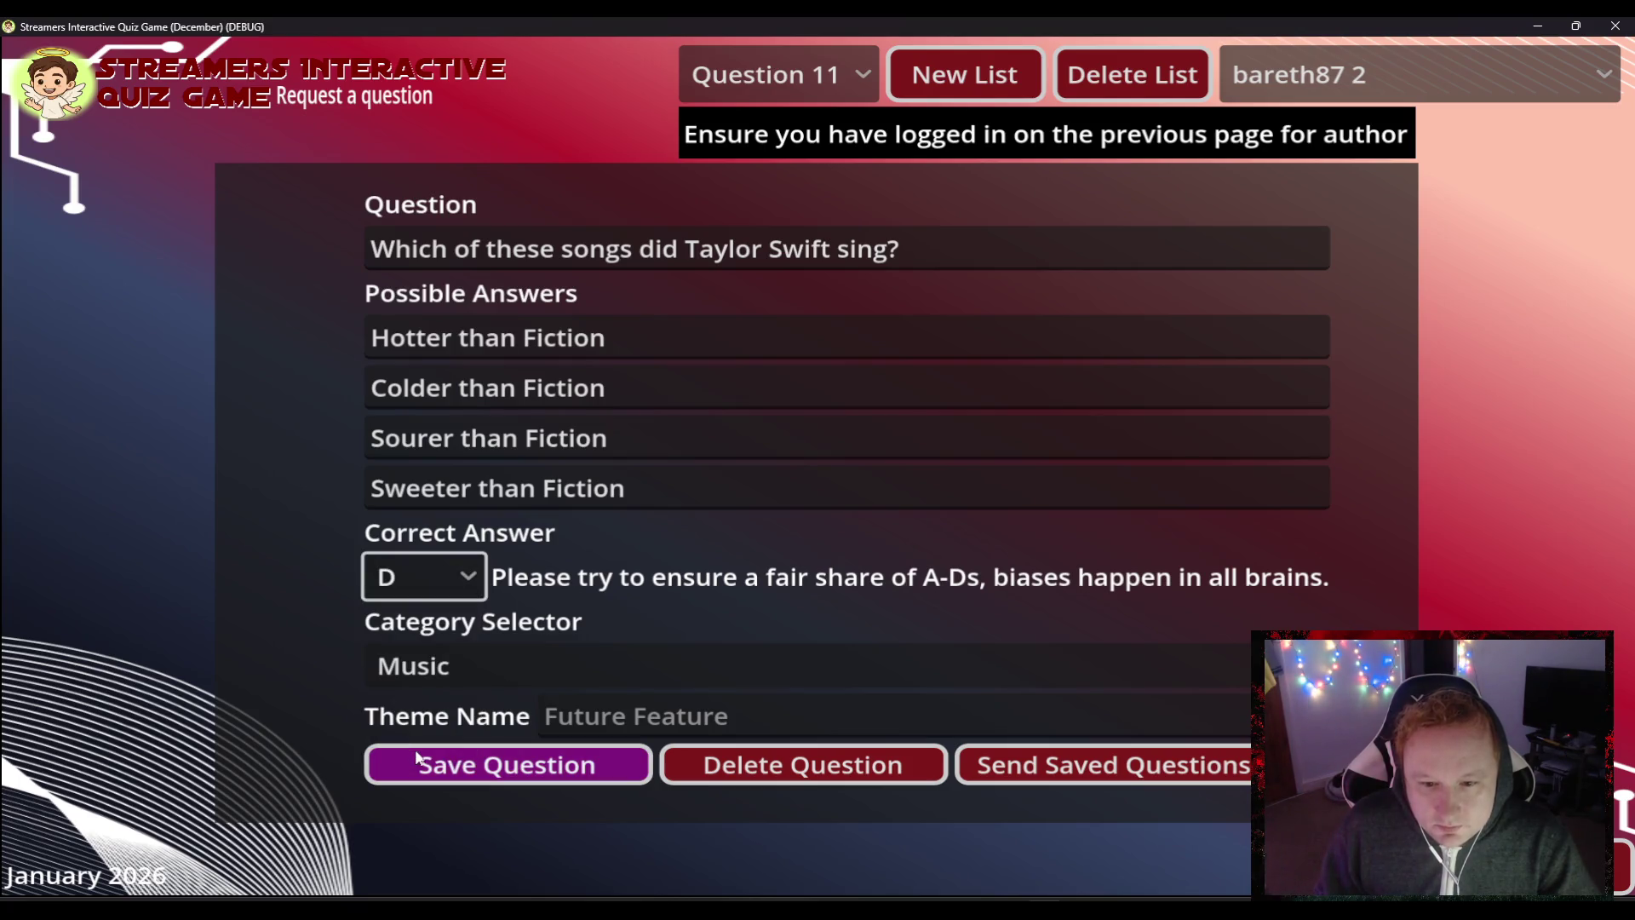
{"action": "left_click", "coordinate": [493, 765]}
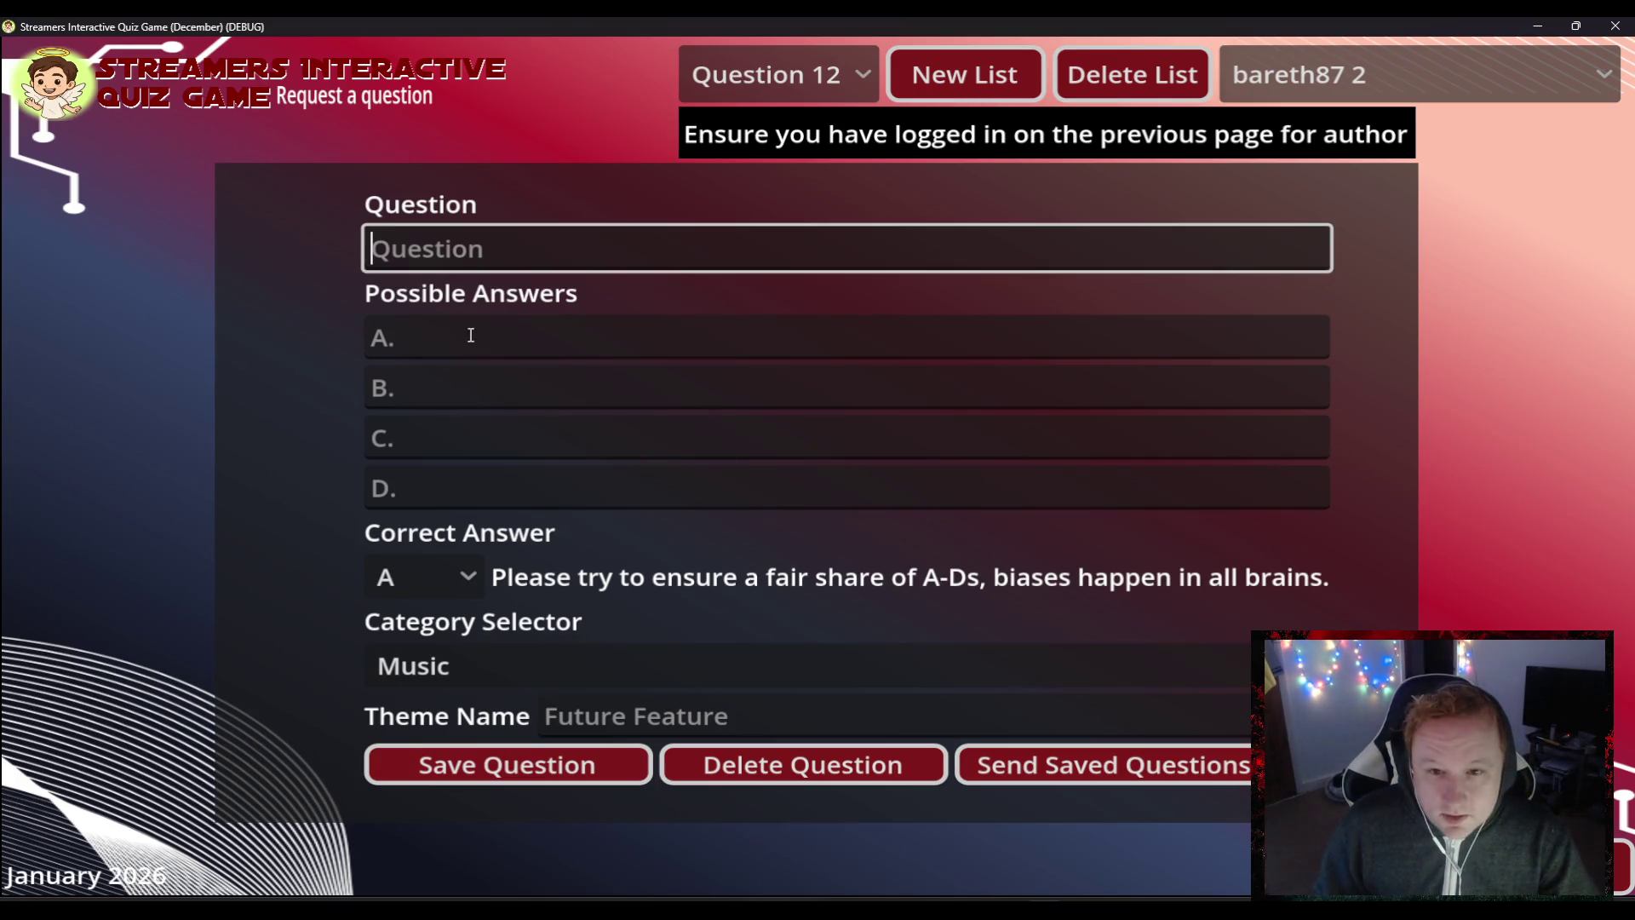
- Copy Question 11's text 'Which of these songs did Taylor Swift sing?' into Question 12
{"action": "left_click", "coordinate": [809, 75]}
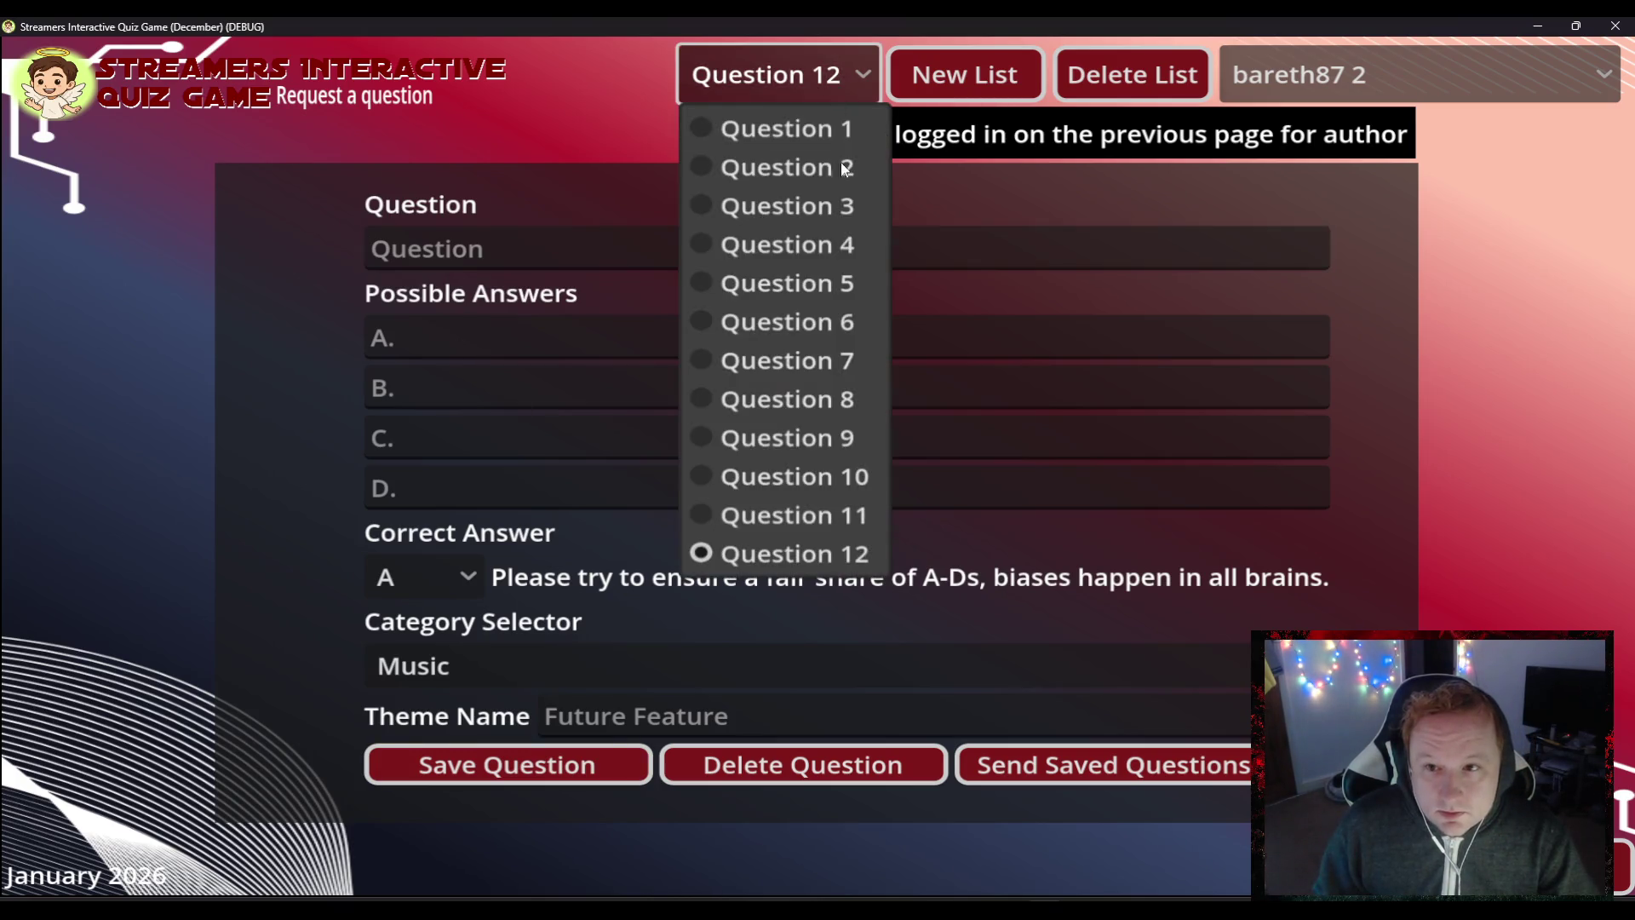
{"action": "left_click", "coordinate": [794, 516]}
{"action": "left_click", "coordinate": [927, 237]}
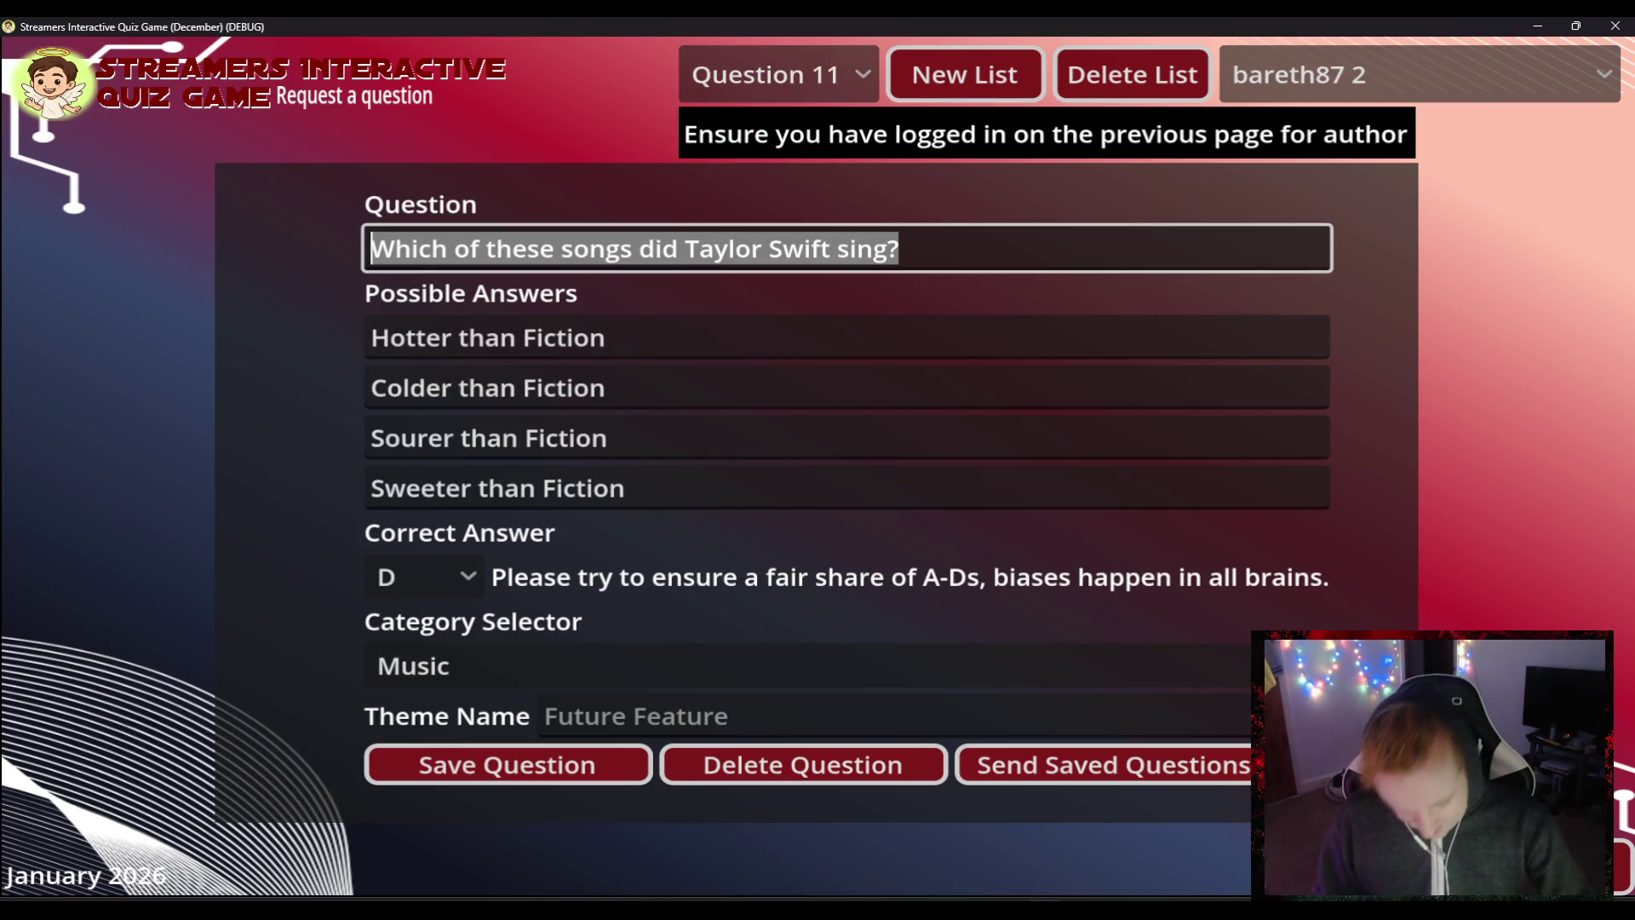
{"action": "left_click", "coordinate": [799, 89]}
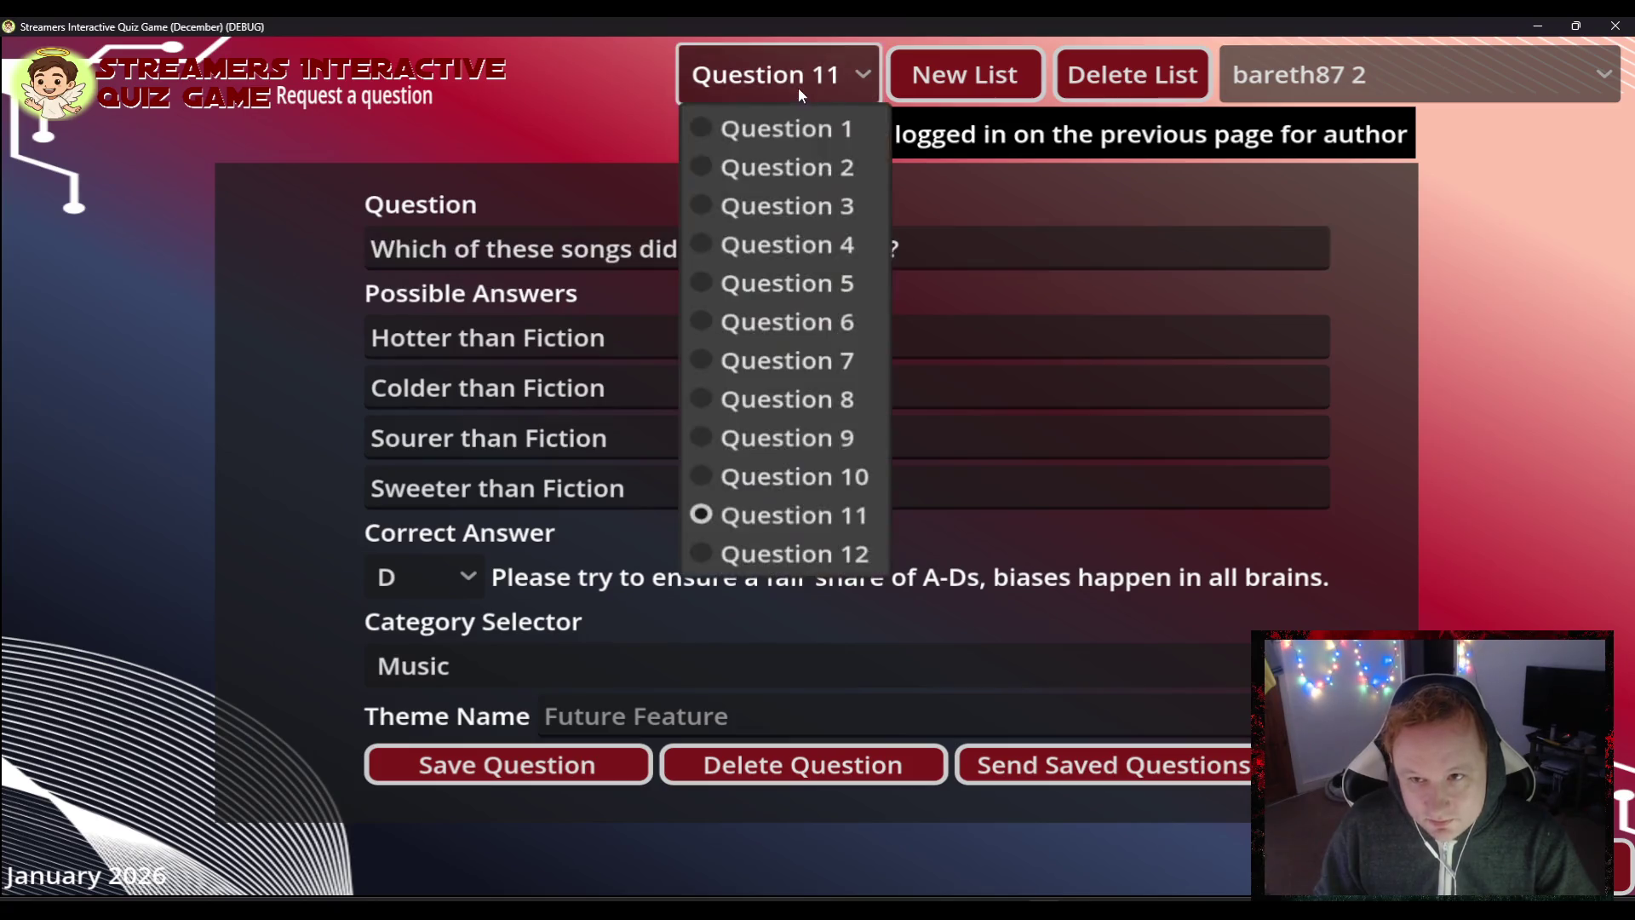
{"action": "left_click", "coordinate": [701, 555]}
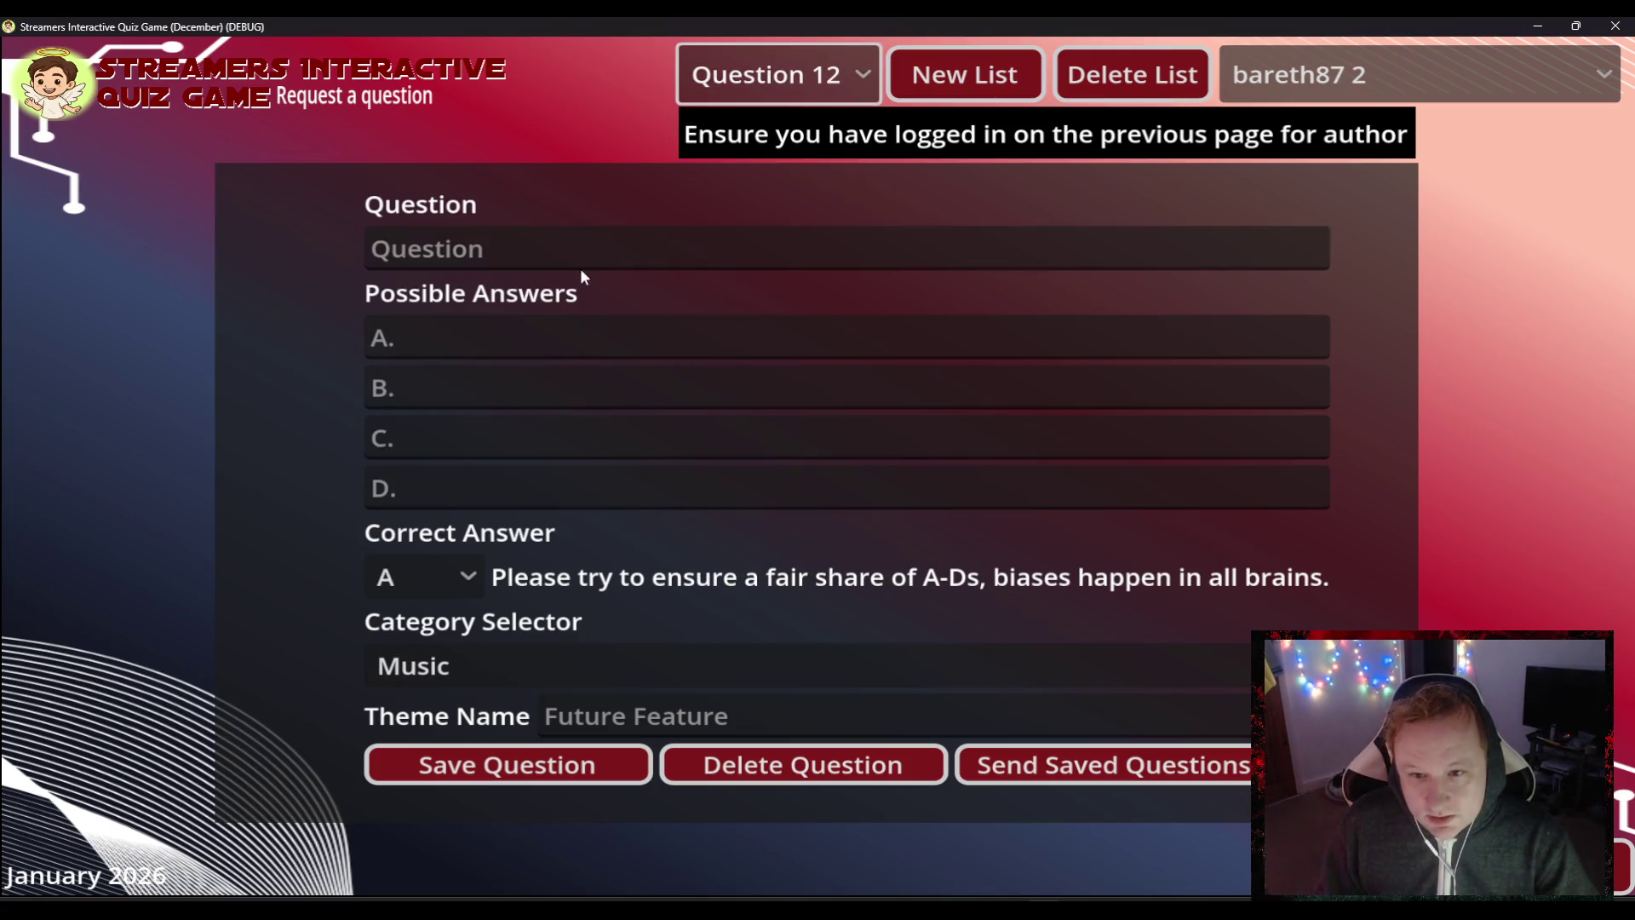
{"action": "left_click", "coordinate": [505, 236]}
{"action": "type", "text": "Which of these songs did Taylor Swift sing?"}
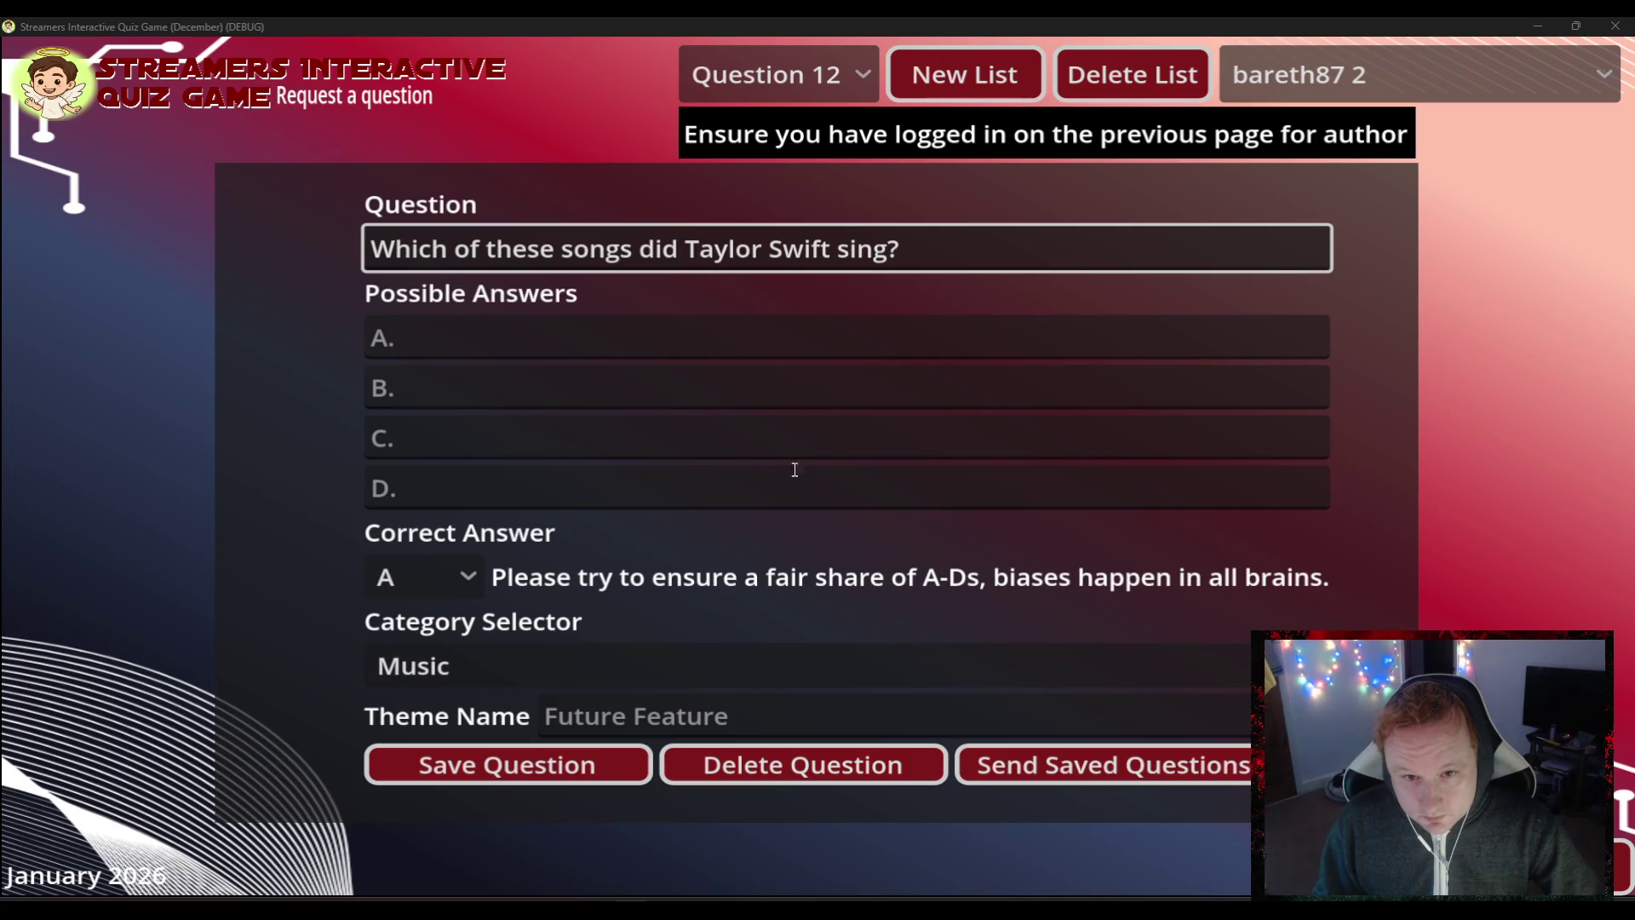
- Give Question 12 answers Stream/Stay/Go/Stop (each word tripled), mark B correct, and save
{"action": "left_click", "coordinate": [484, 381]}
{"action": "type", "text": "Stay Stay Stay"}
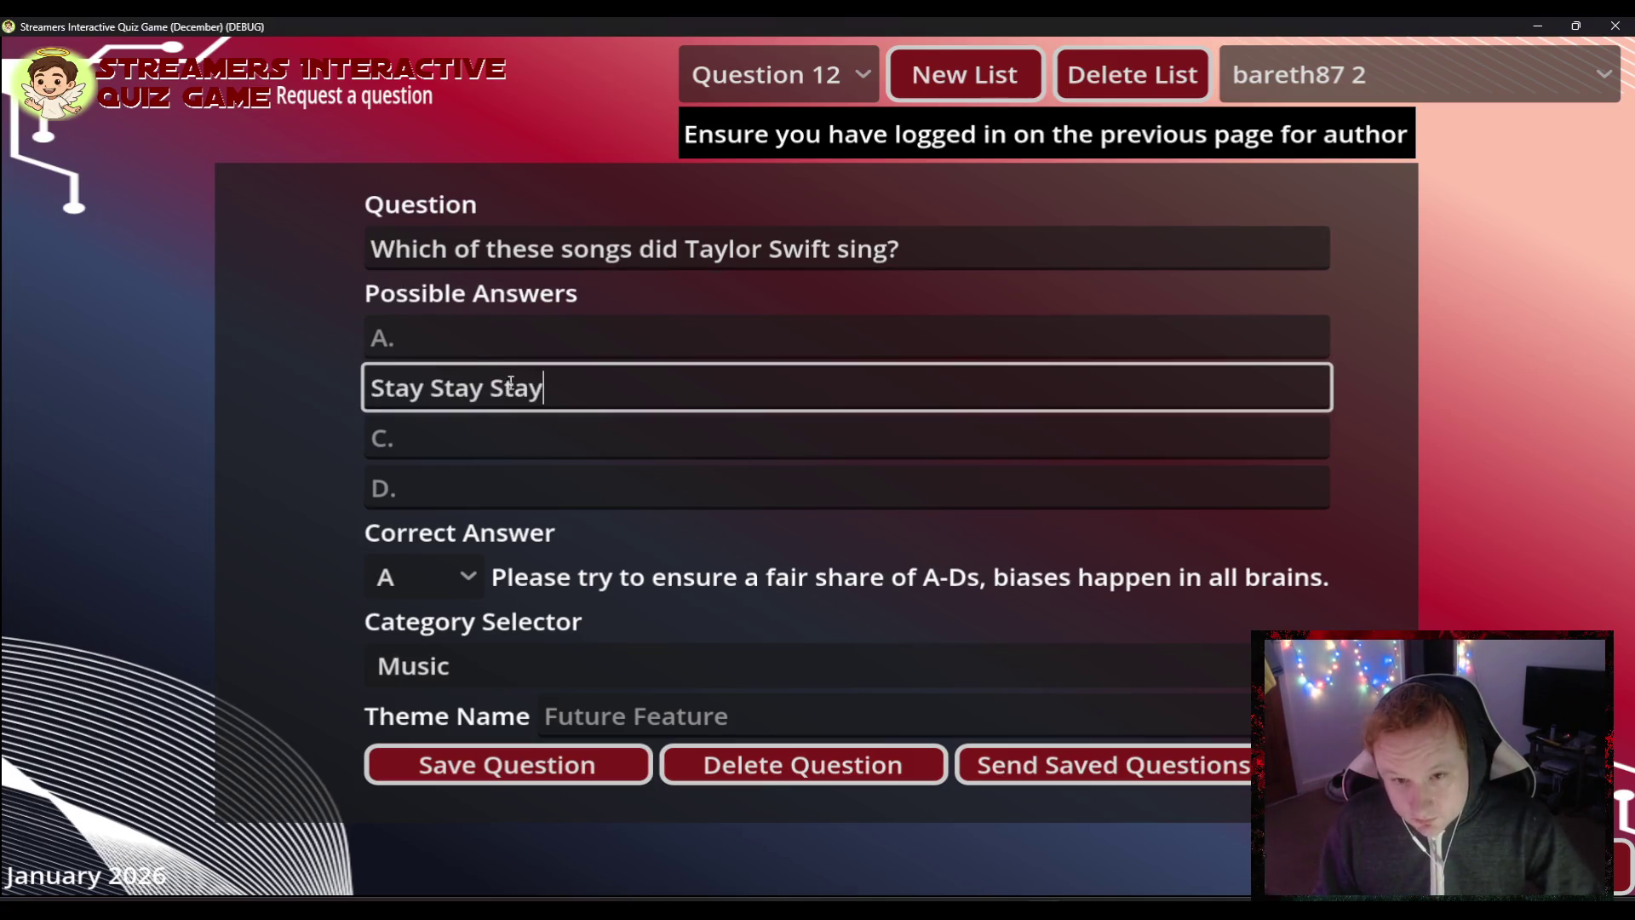
{"action": "left_click", "coordinate": [481, 440]}
{"action": "type", "text": "G"}
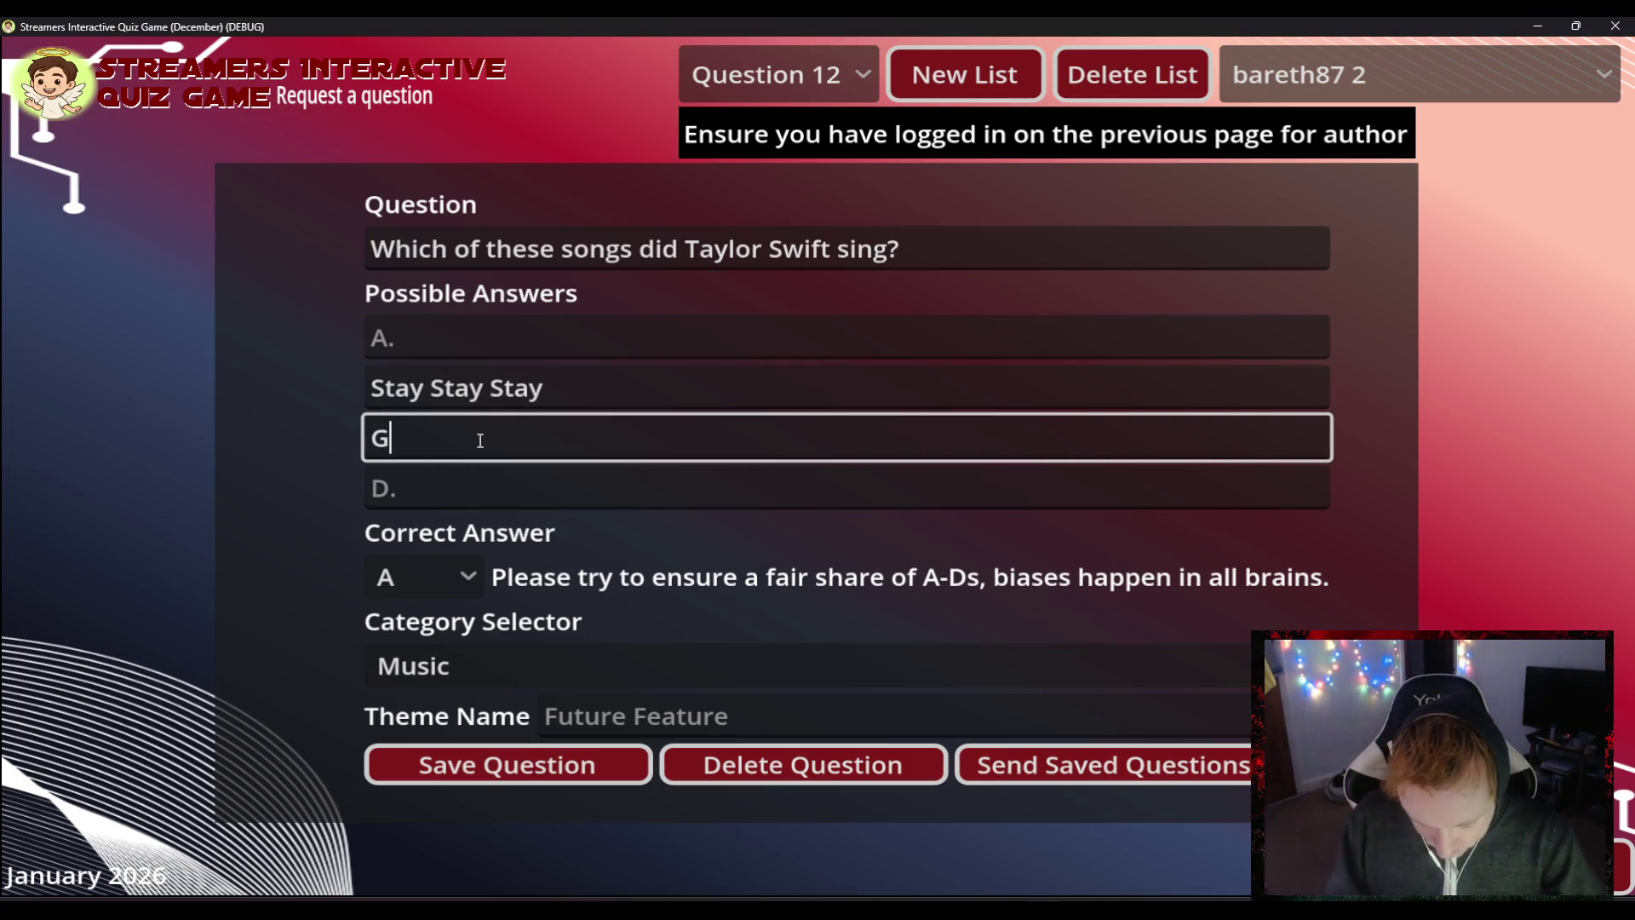
{"action": "type", "text": "o Go Go"}
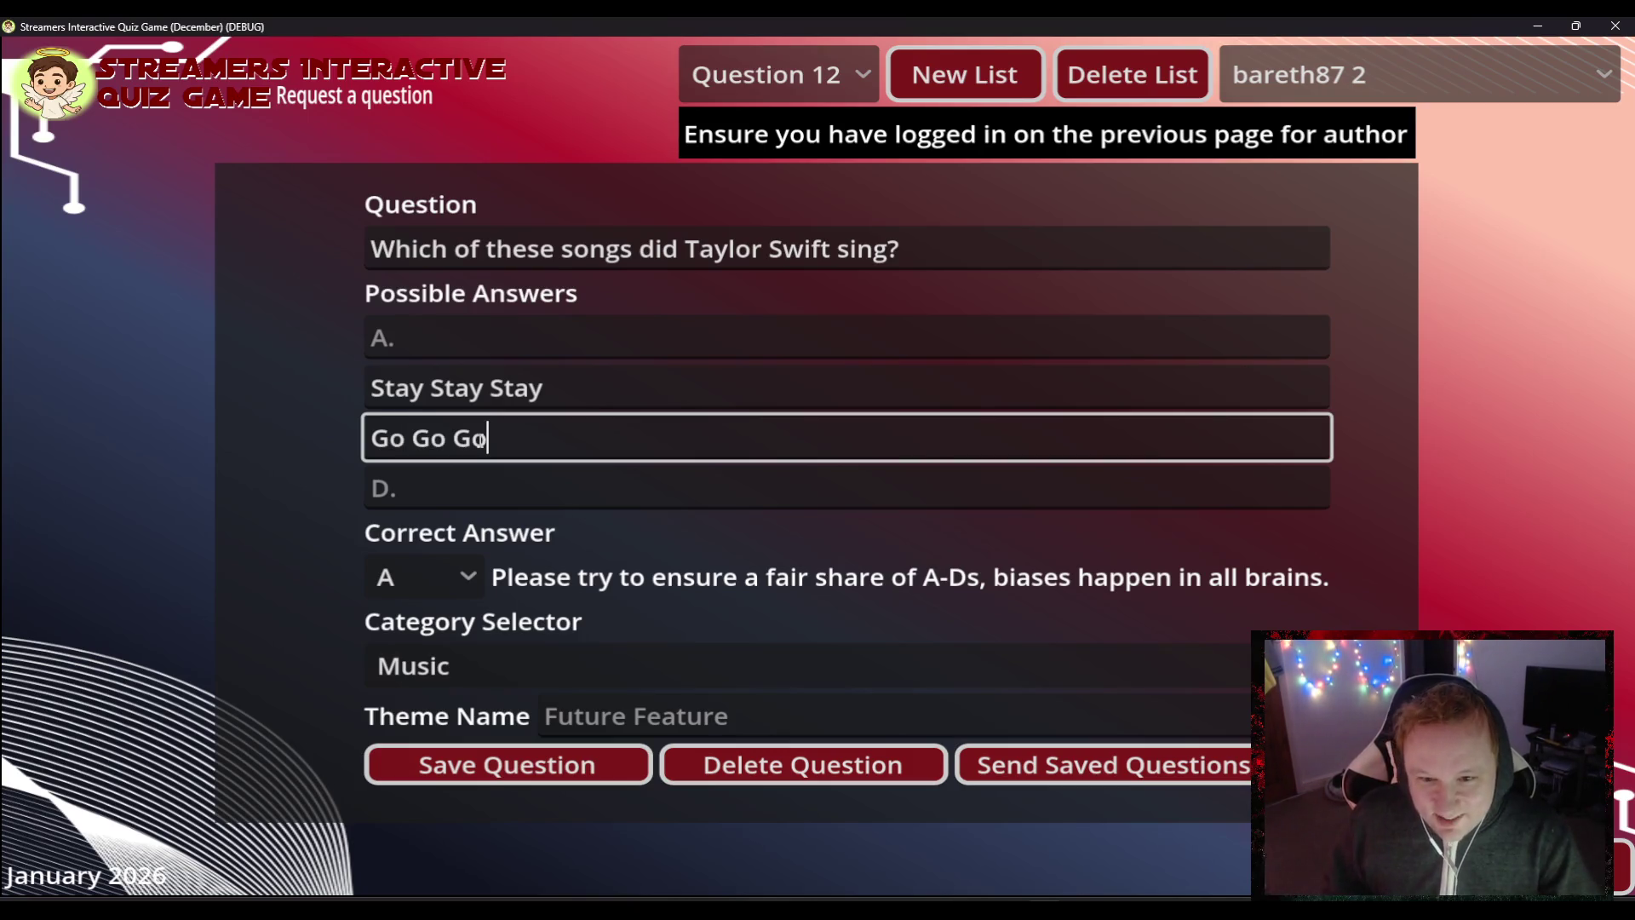
{"action": "left_click", "coordinate": [433, 582]}
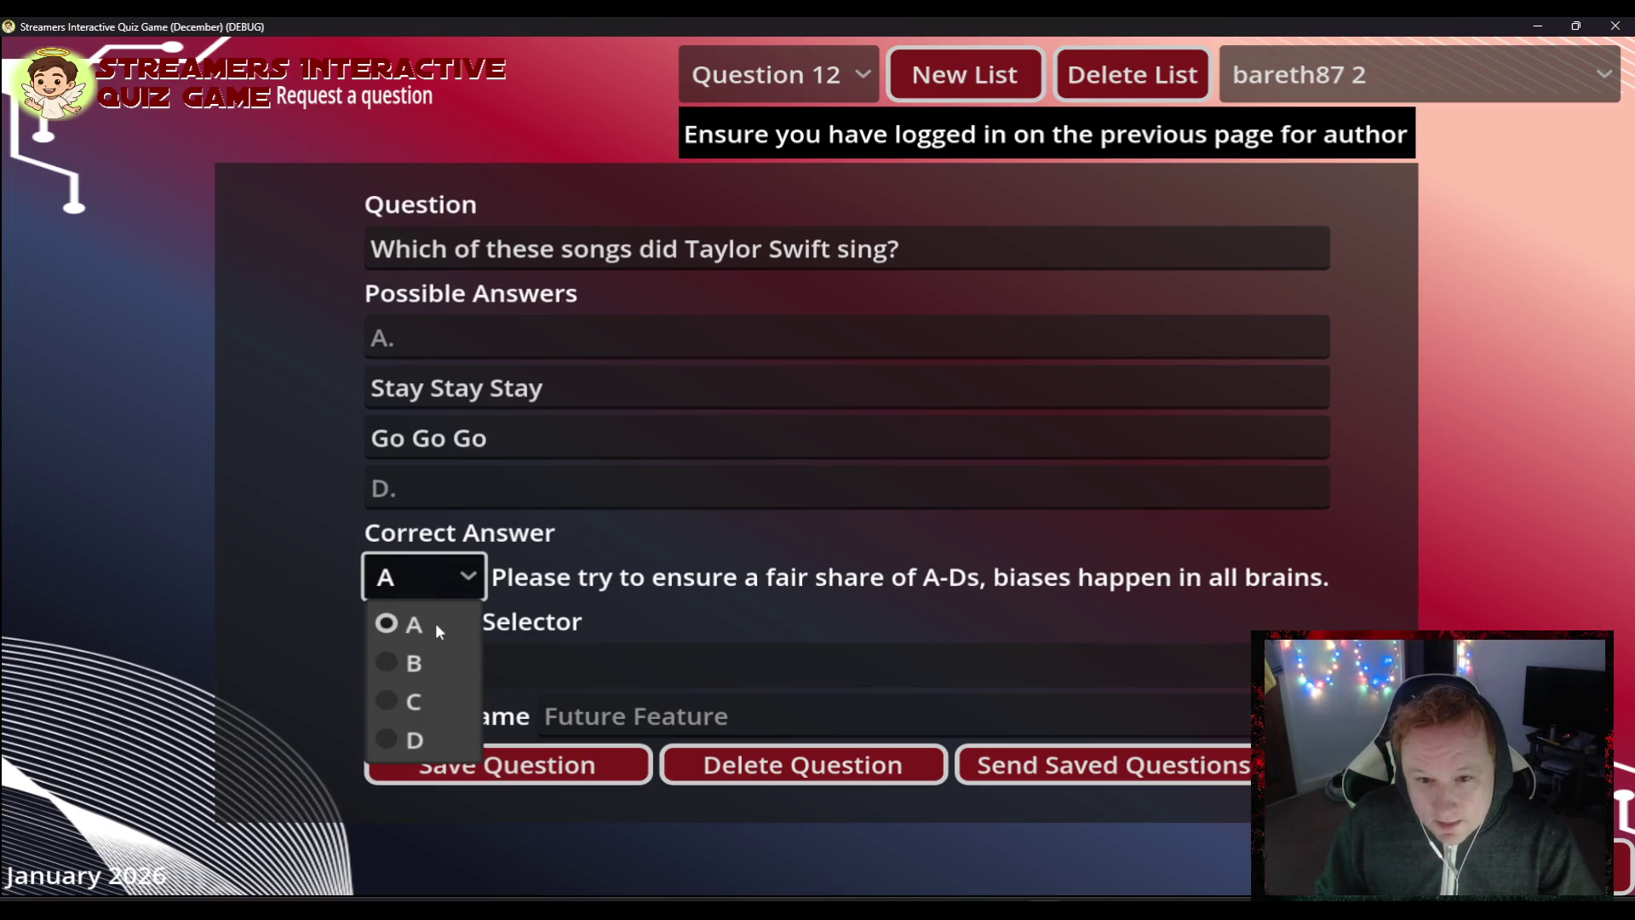
{"action": "left_click", "coordinate": [422, 667]}
{"action": "left_click", "coordinate": [439, 491]}
{"action": "type", "text": "Stop Stop S"}
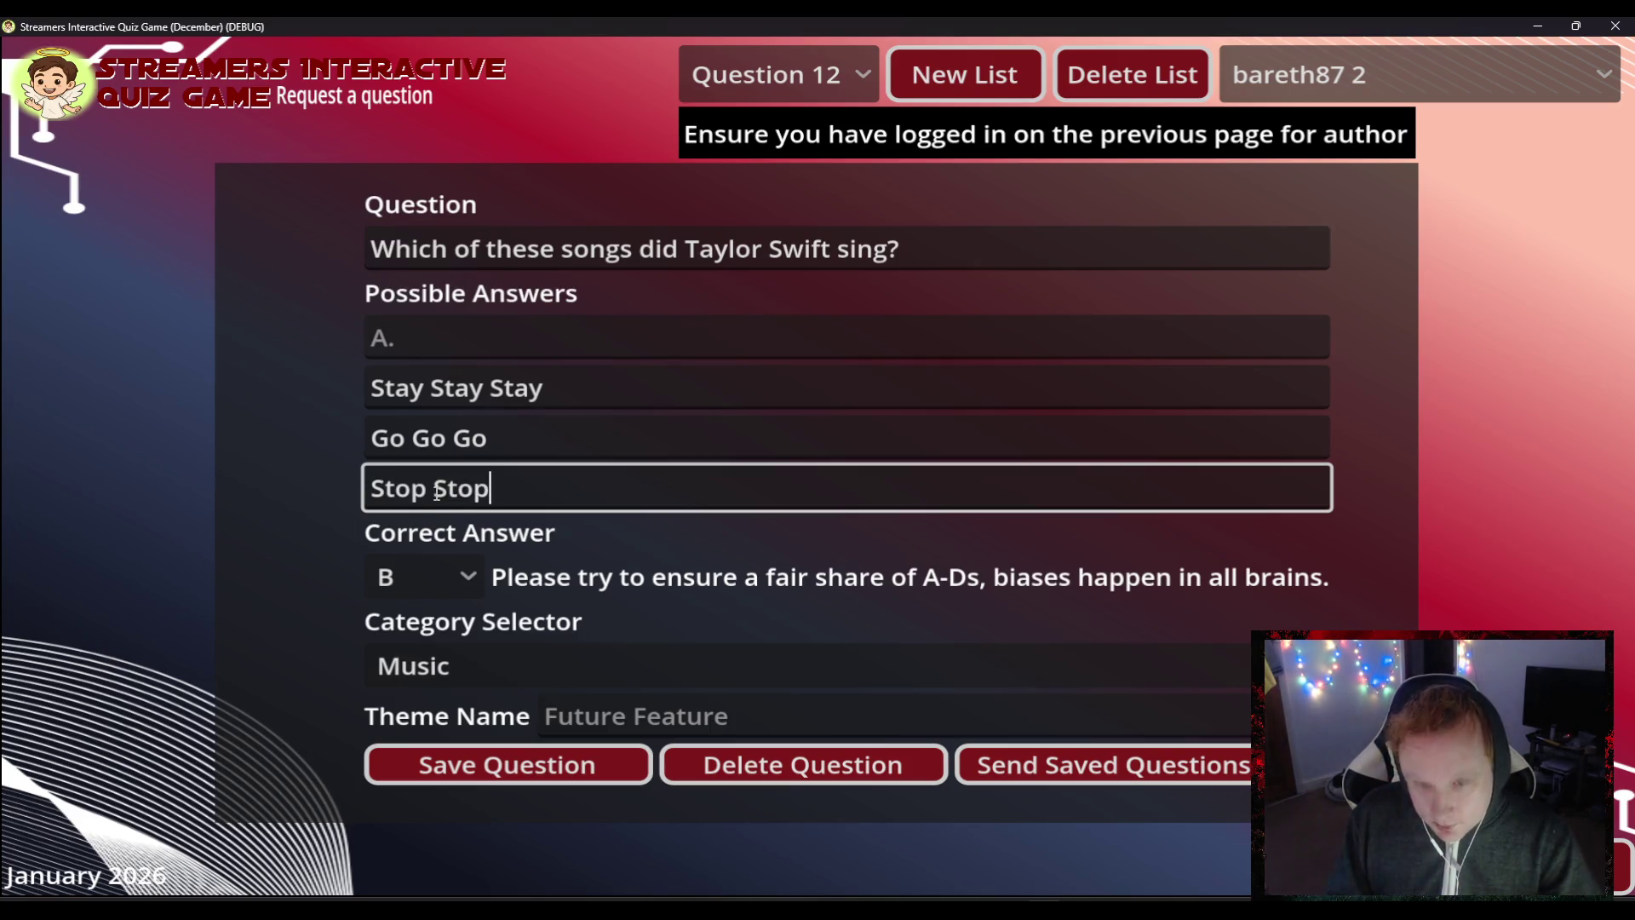
{"action": "type", "text": "top"}
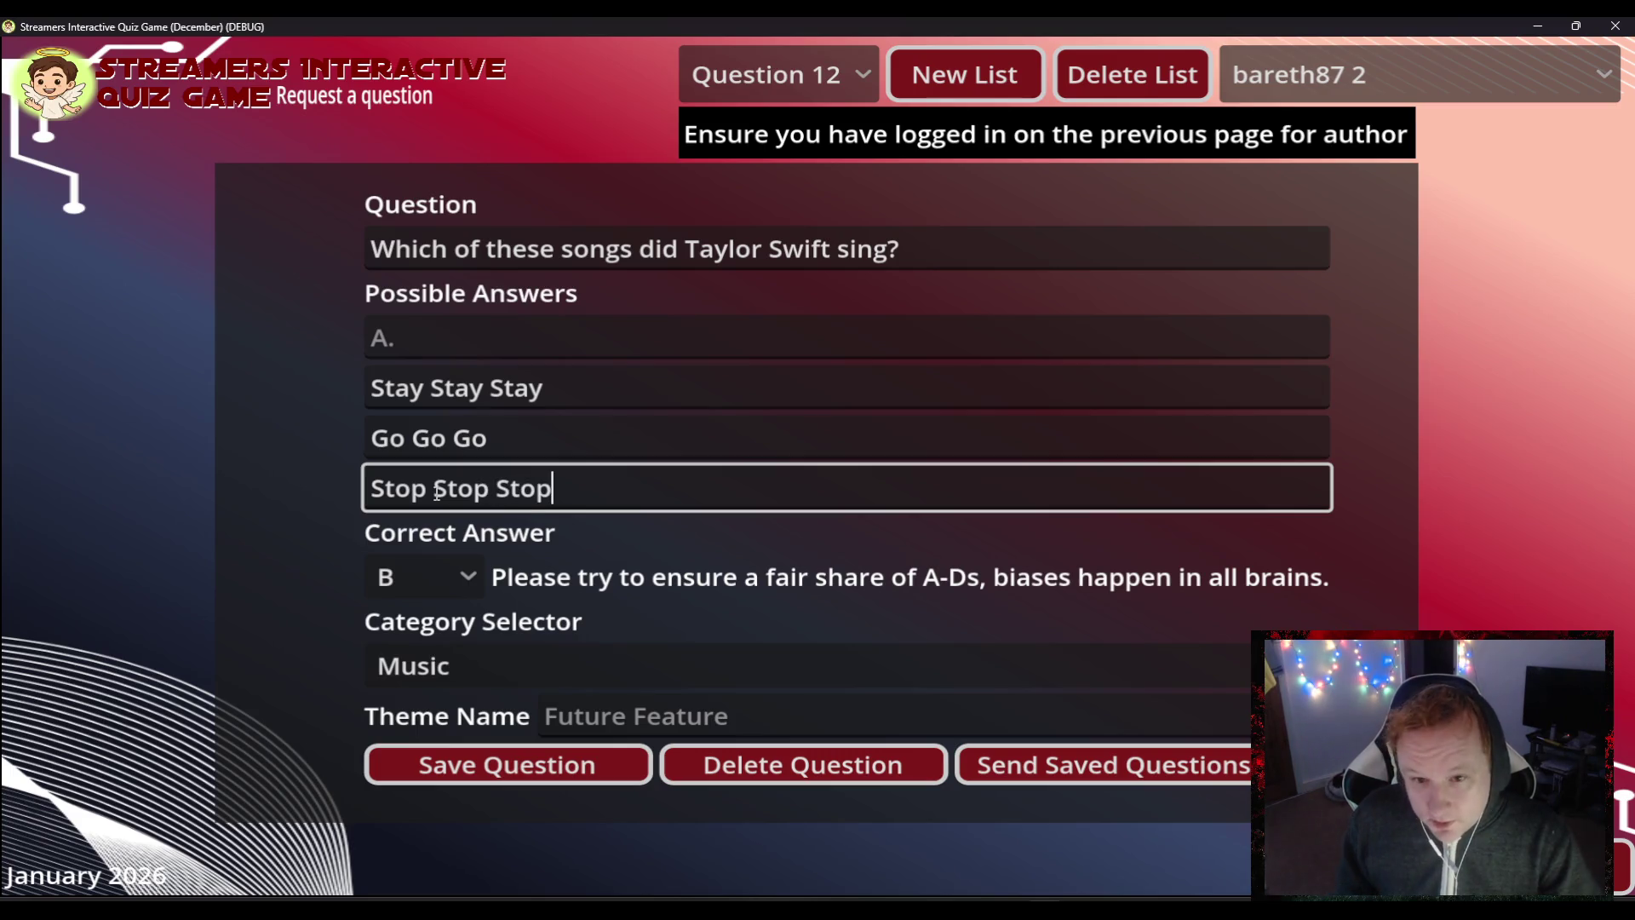
{"action": "left_click", "coordinate": [435, 345]}
{"action": "type", "text": "Stream Stream Stream"}
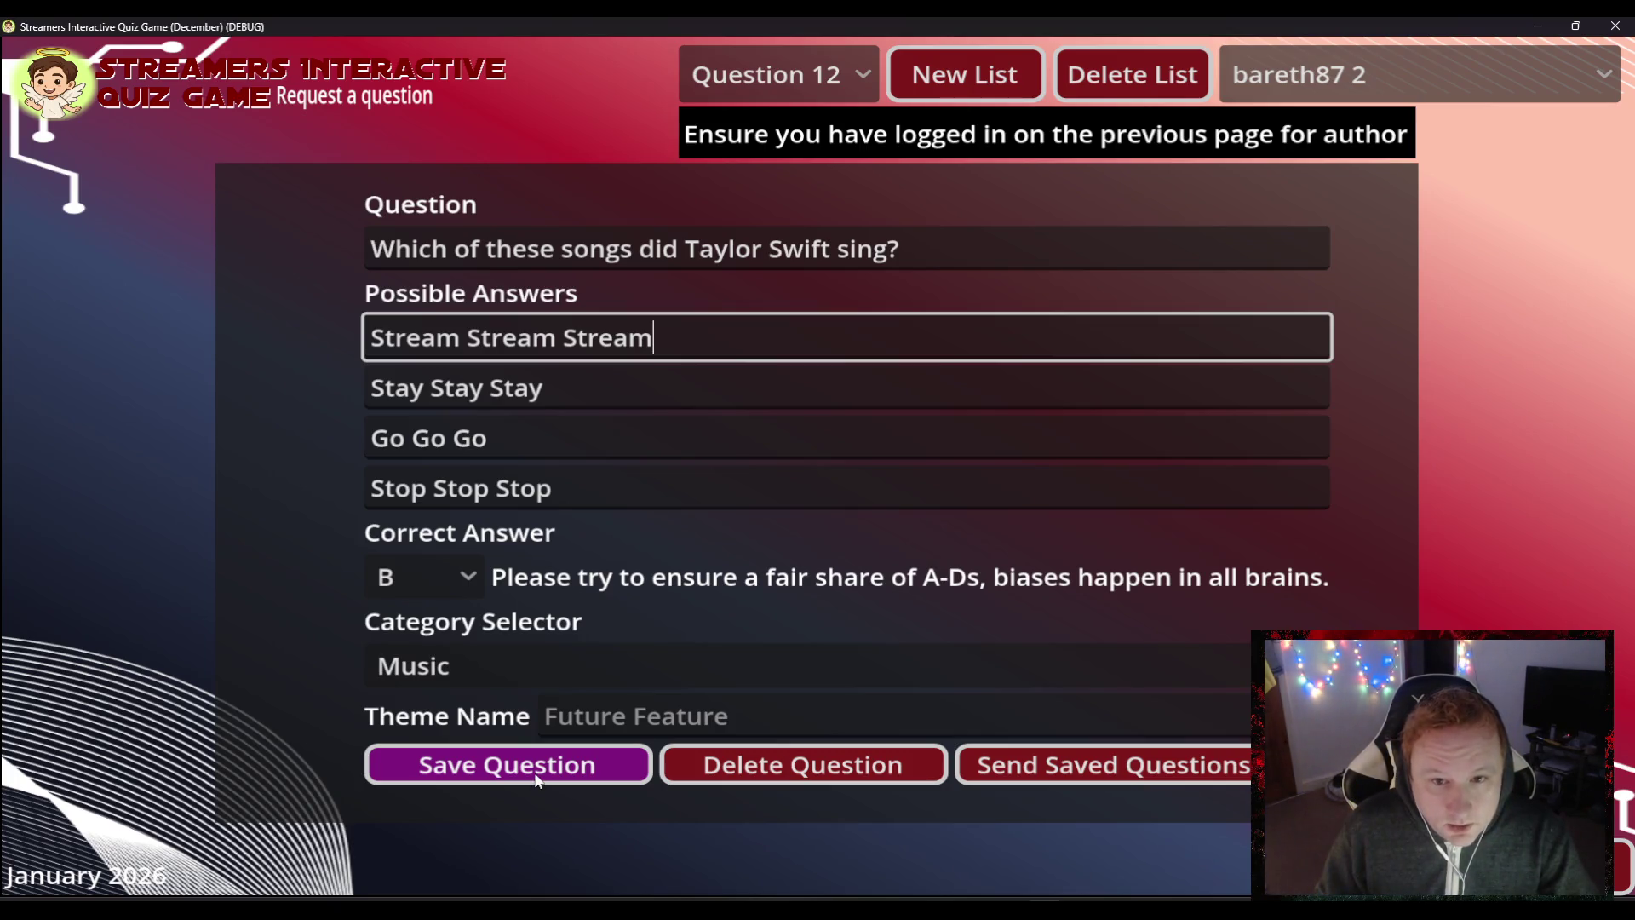
{"action": "left_click", "coordinate": [536, 779]}
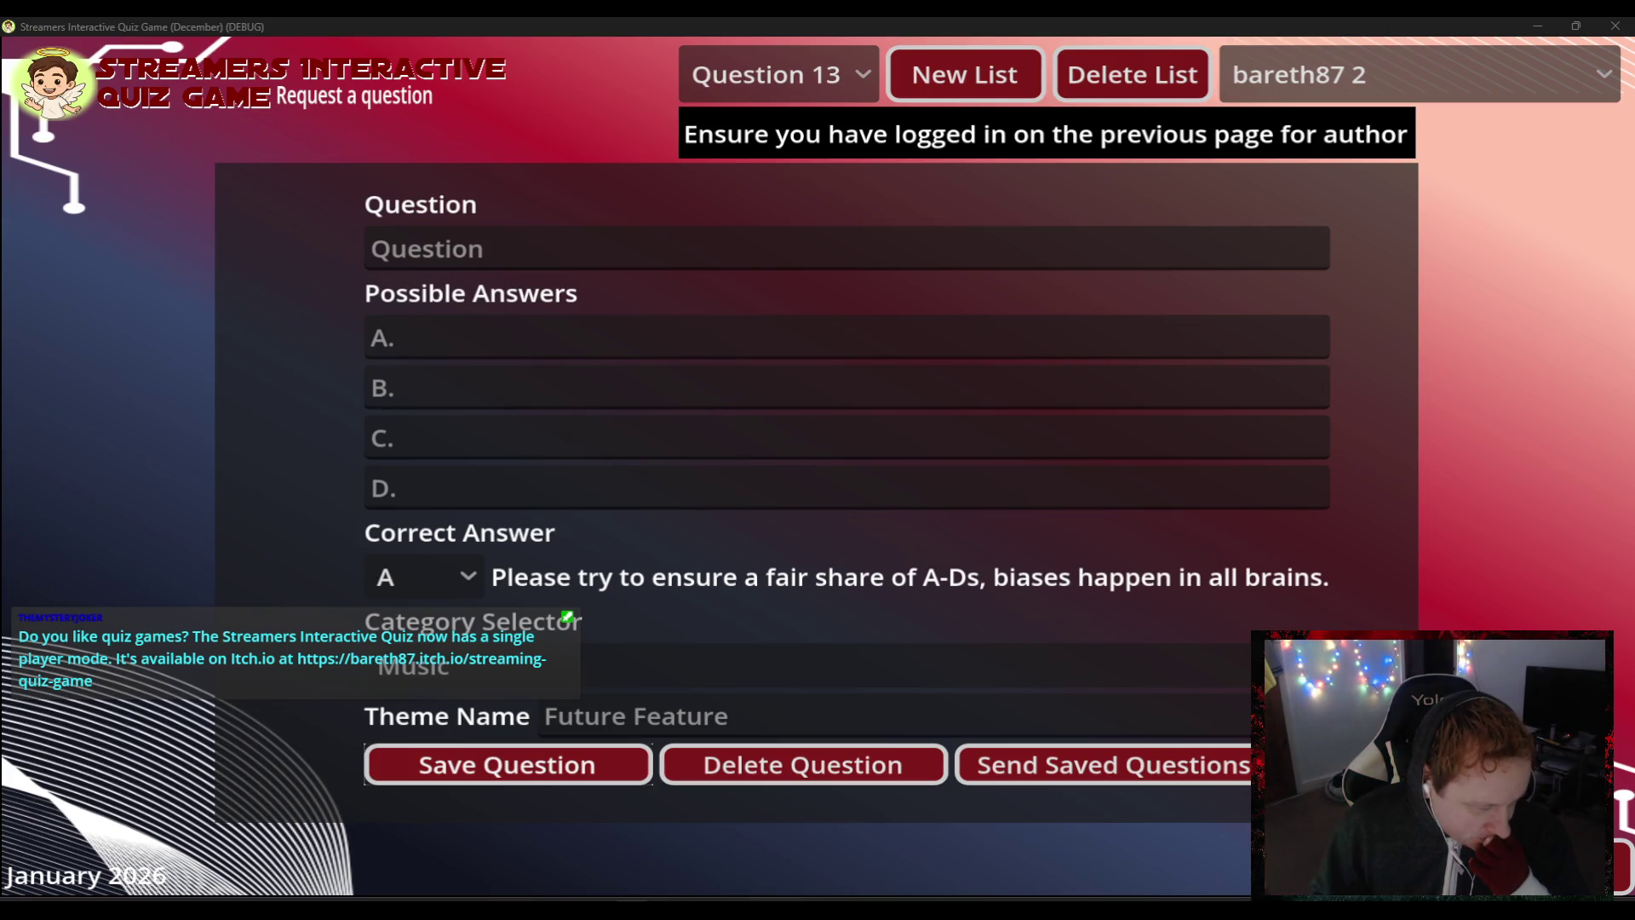
- Enter 'Stalkers' and 'Taylorites' as answers B and C of the Taylor Swift fans question
{"action": "type", "text": "Stalkers"}
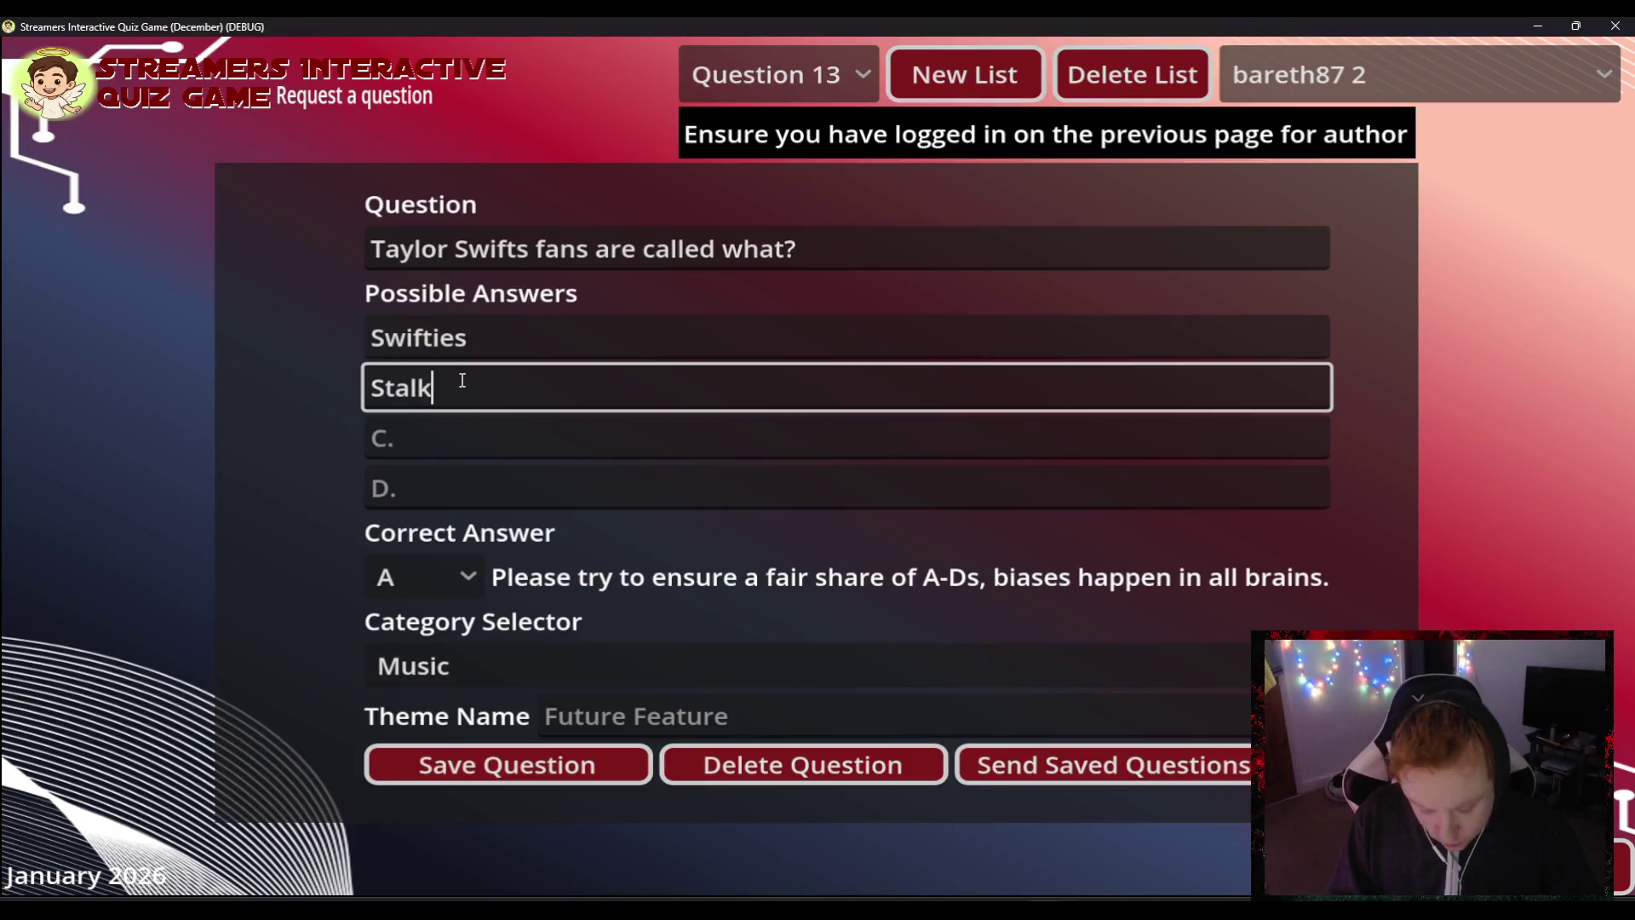
{"action": "key", "text": "Tab"}
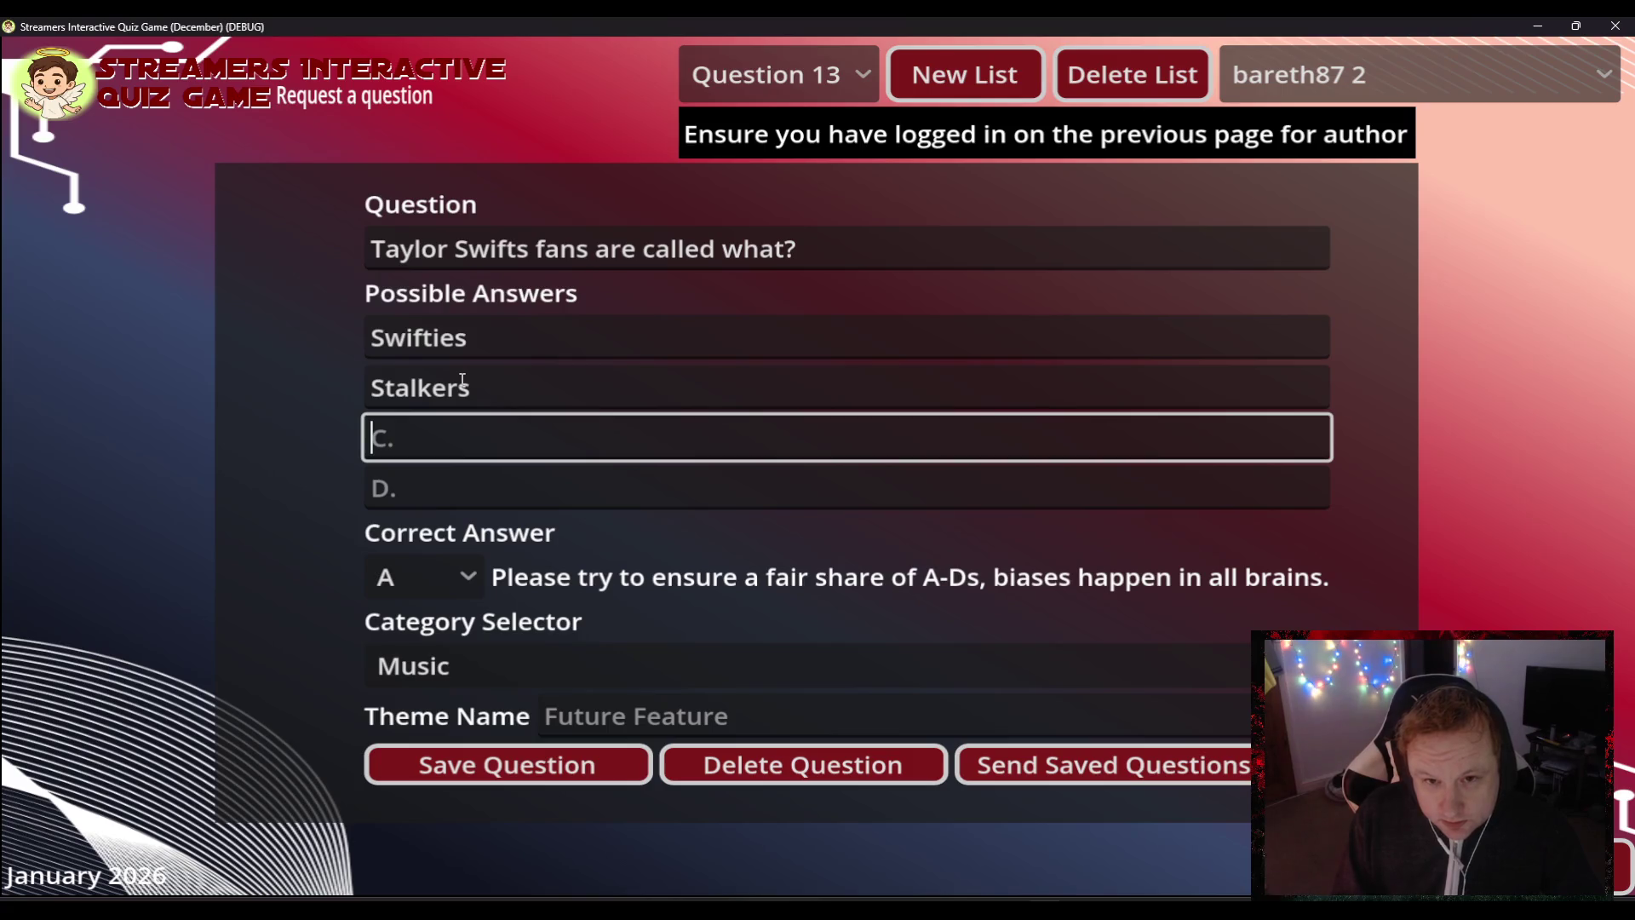
{"action": "type", "text": "Taylo"}
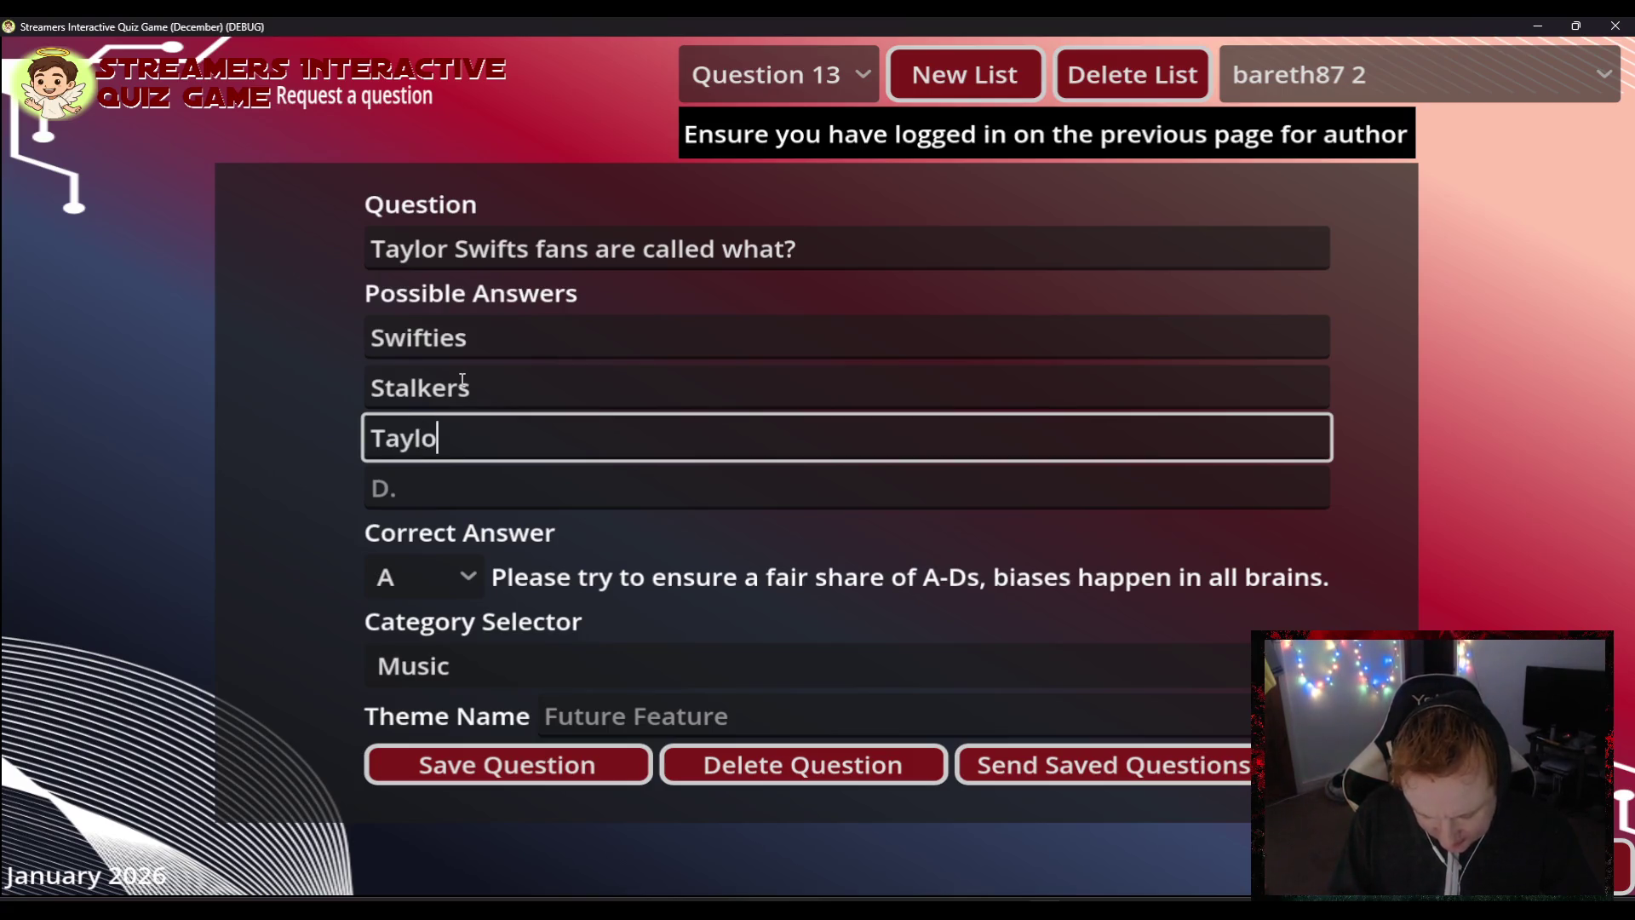
{"action": "type", "text": "rites"}
{"action": "key", "text": "Tab"}
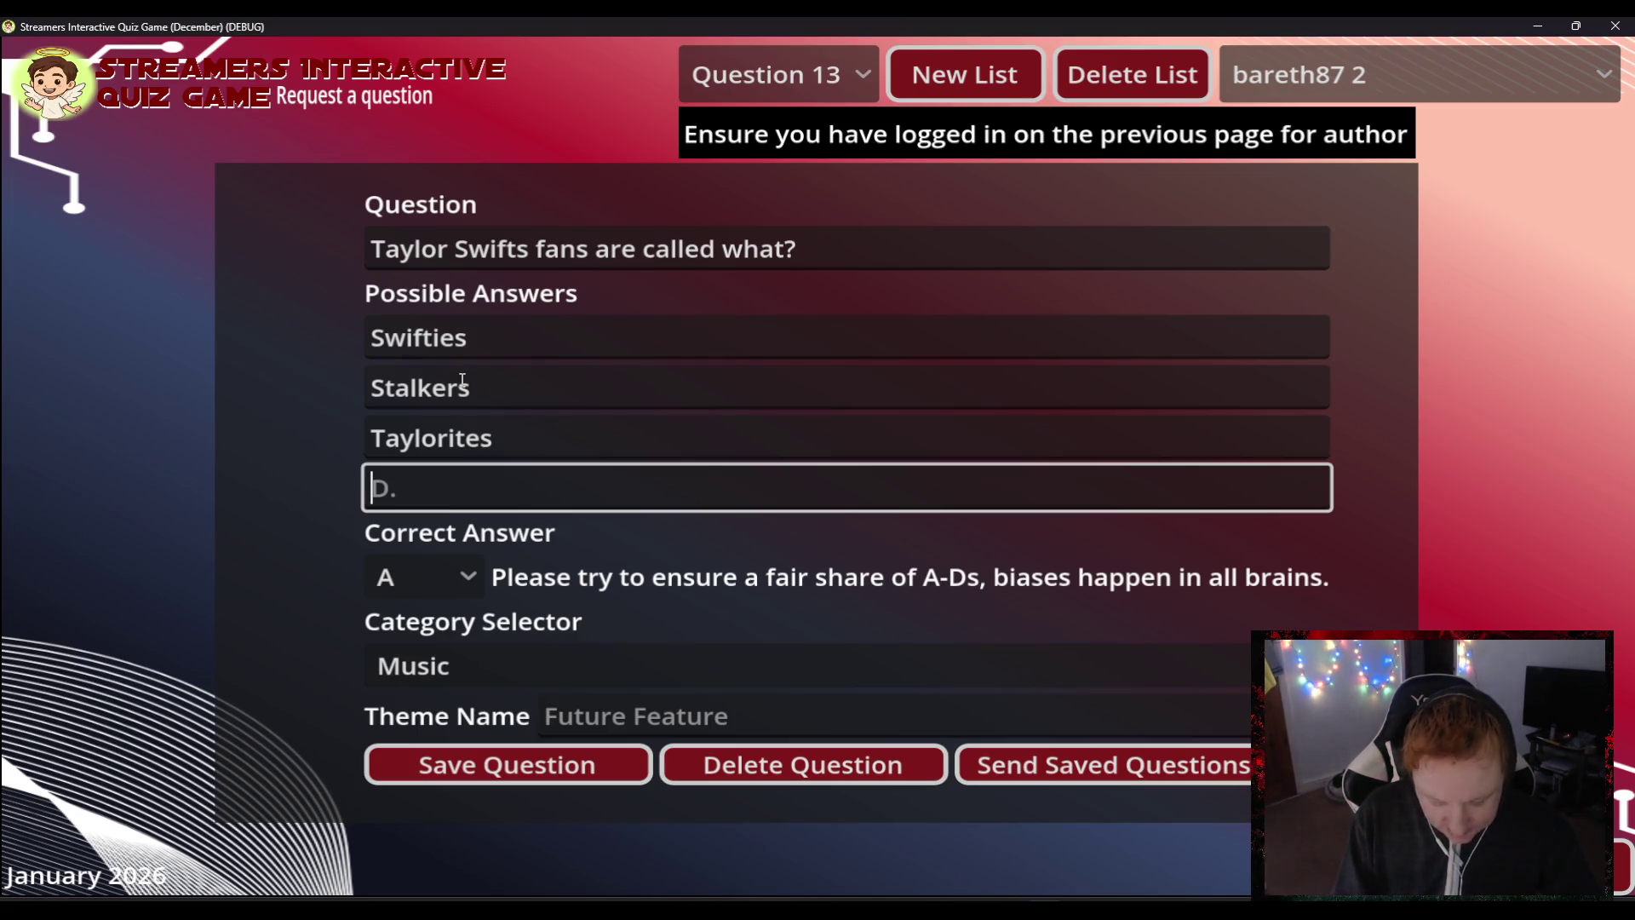
{"action": "type", "text": "T"}
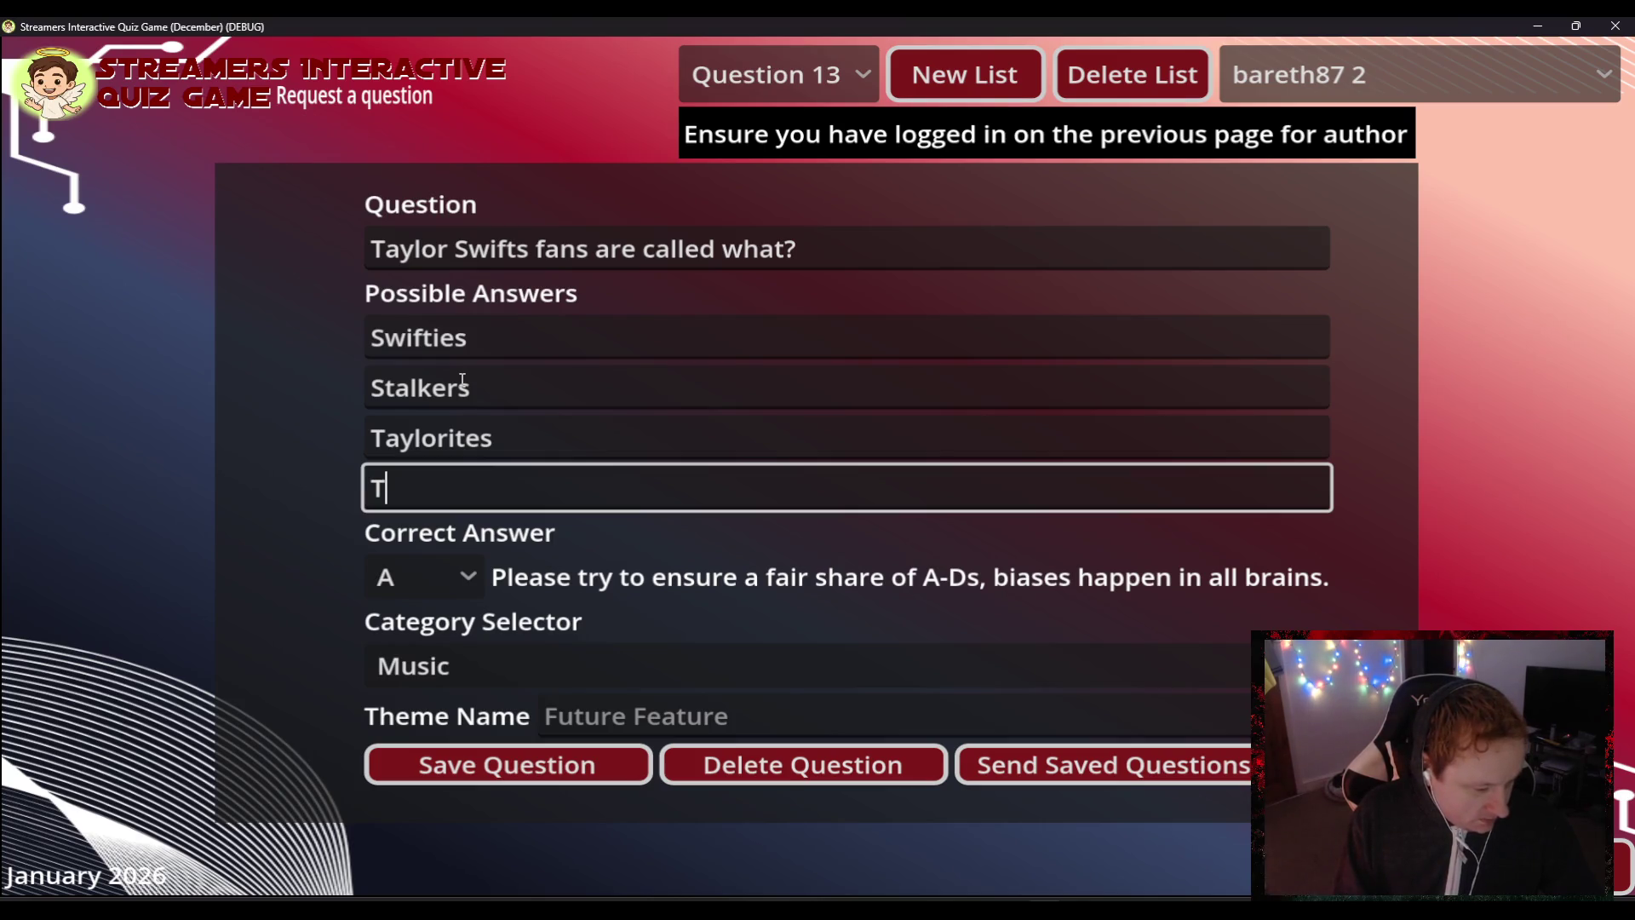
{"action": "key", "text": "BackSpace"}
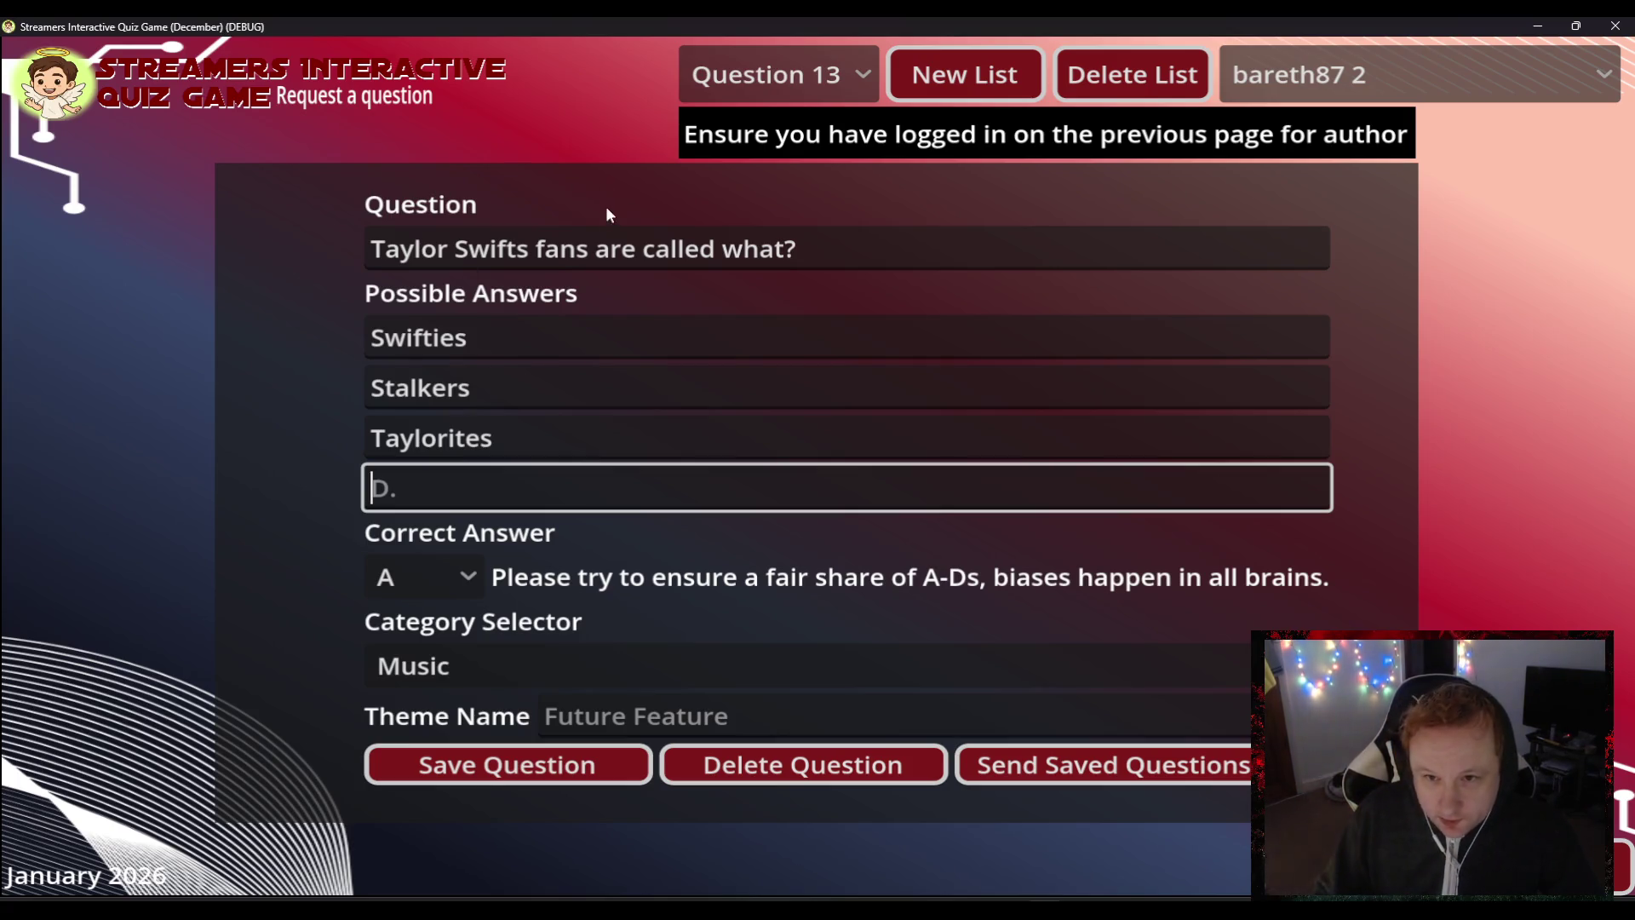
{"action": "left_click", "coordinate": [642, 253]}
- Insert 'commonly' into the question and enter 'Swiffies' as answer D
{"action": "type", "text": "comm"}
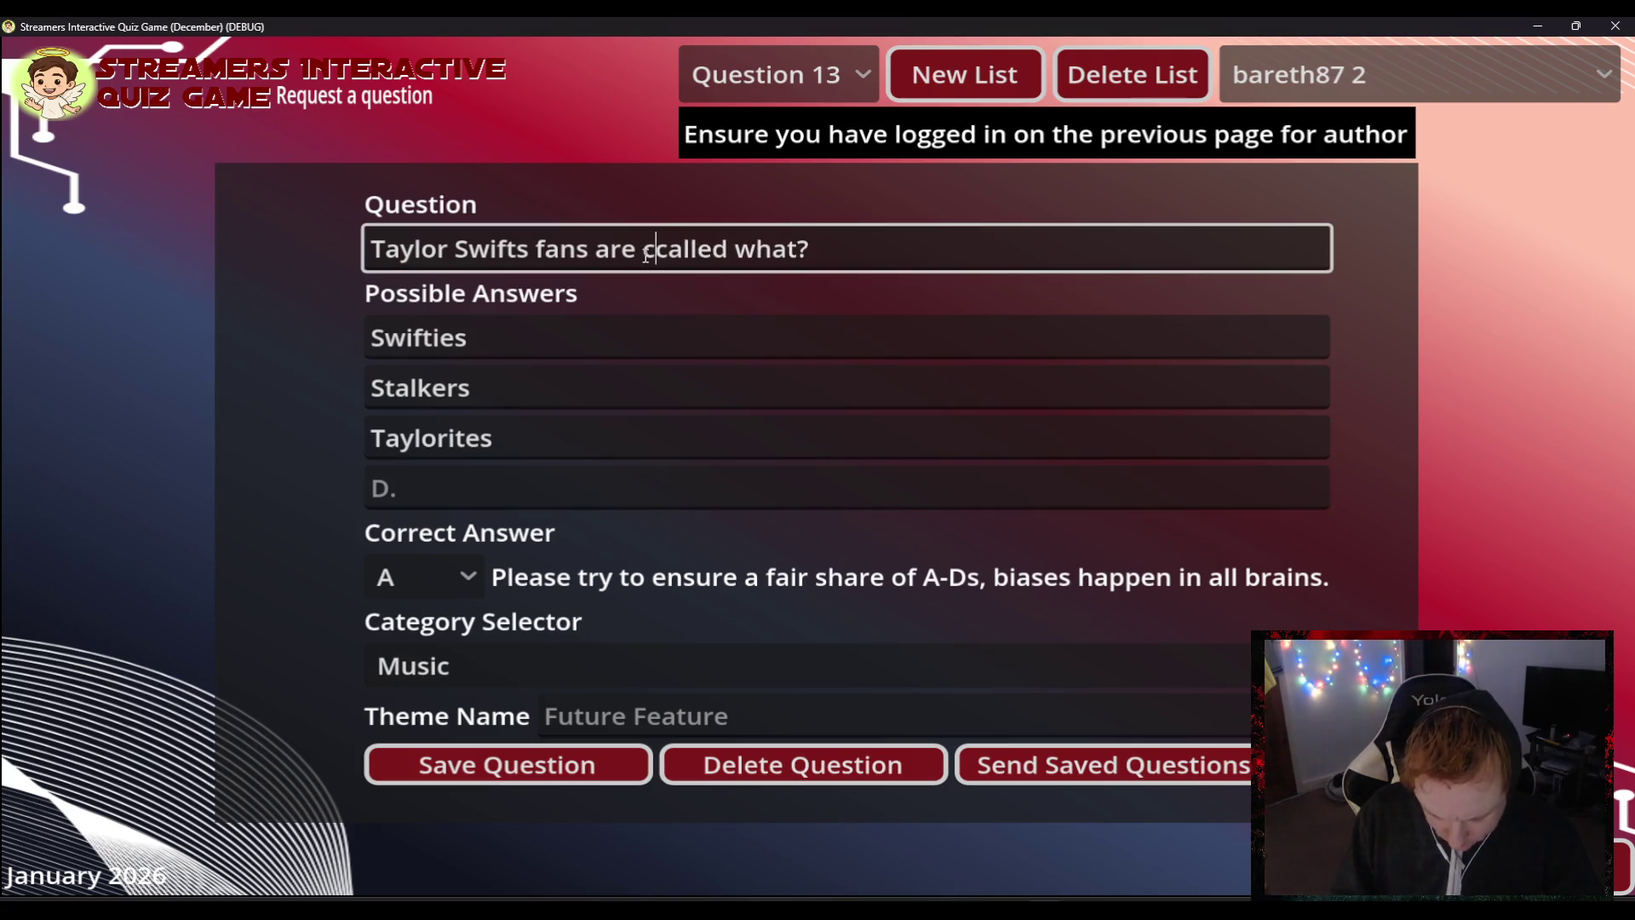
{"action": "type", "text": "only"}
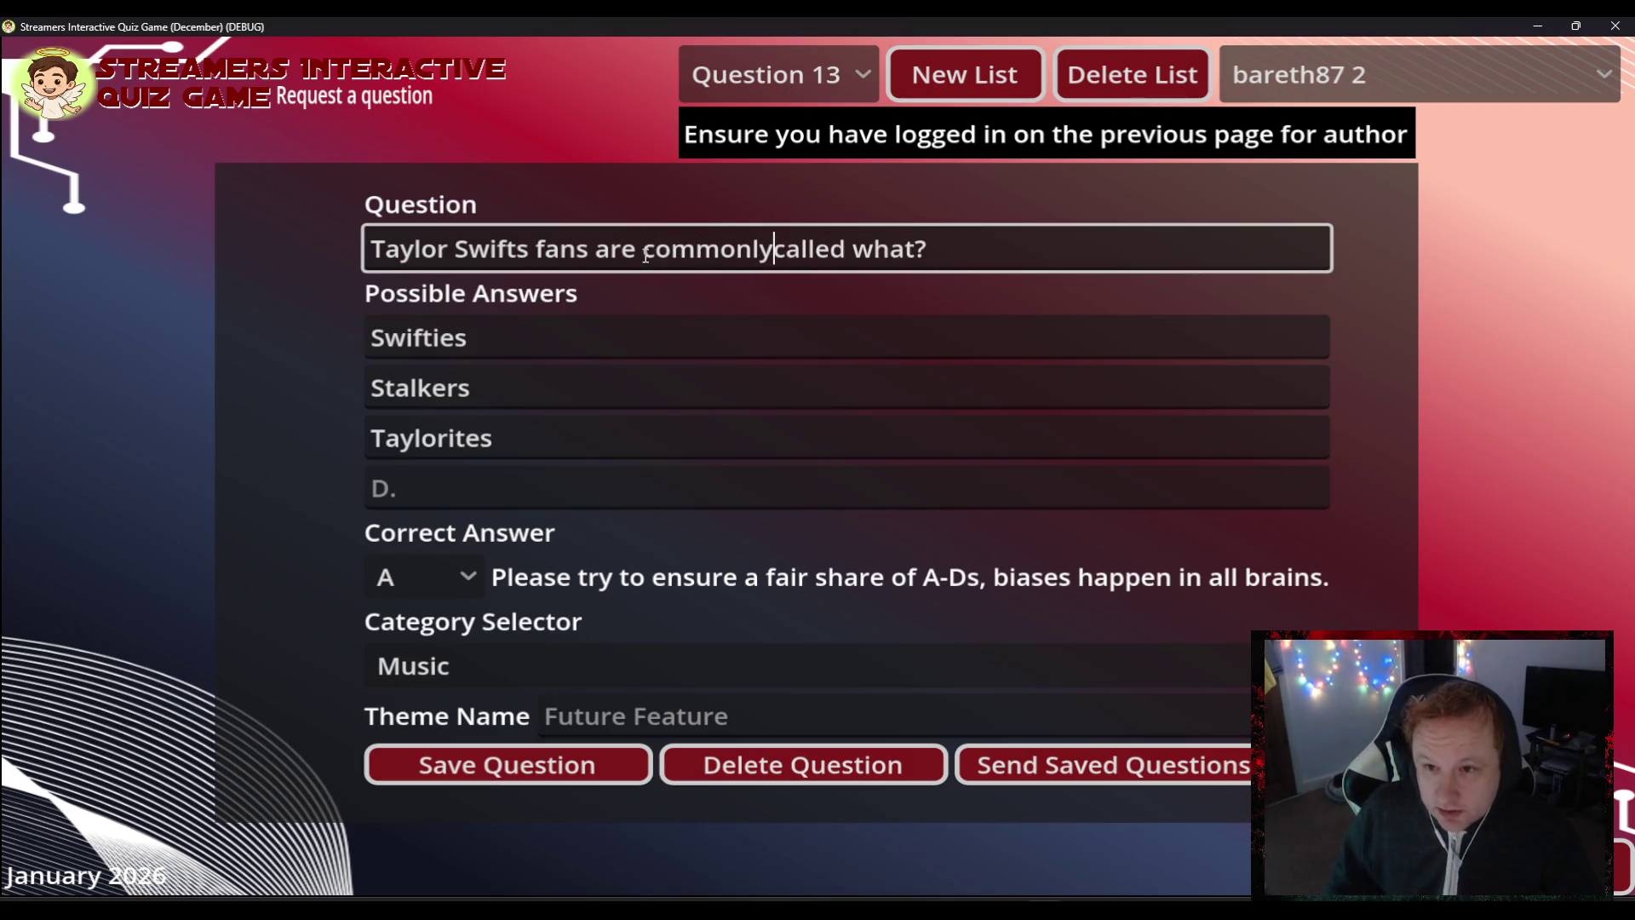
{"action": "left_click", "coordinate": [426, 485]}
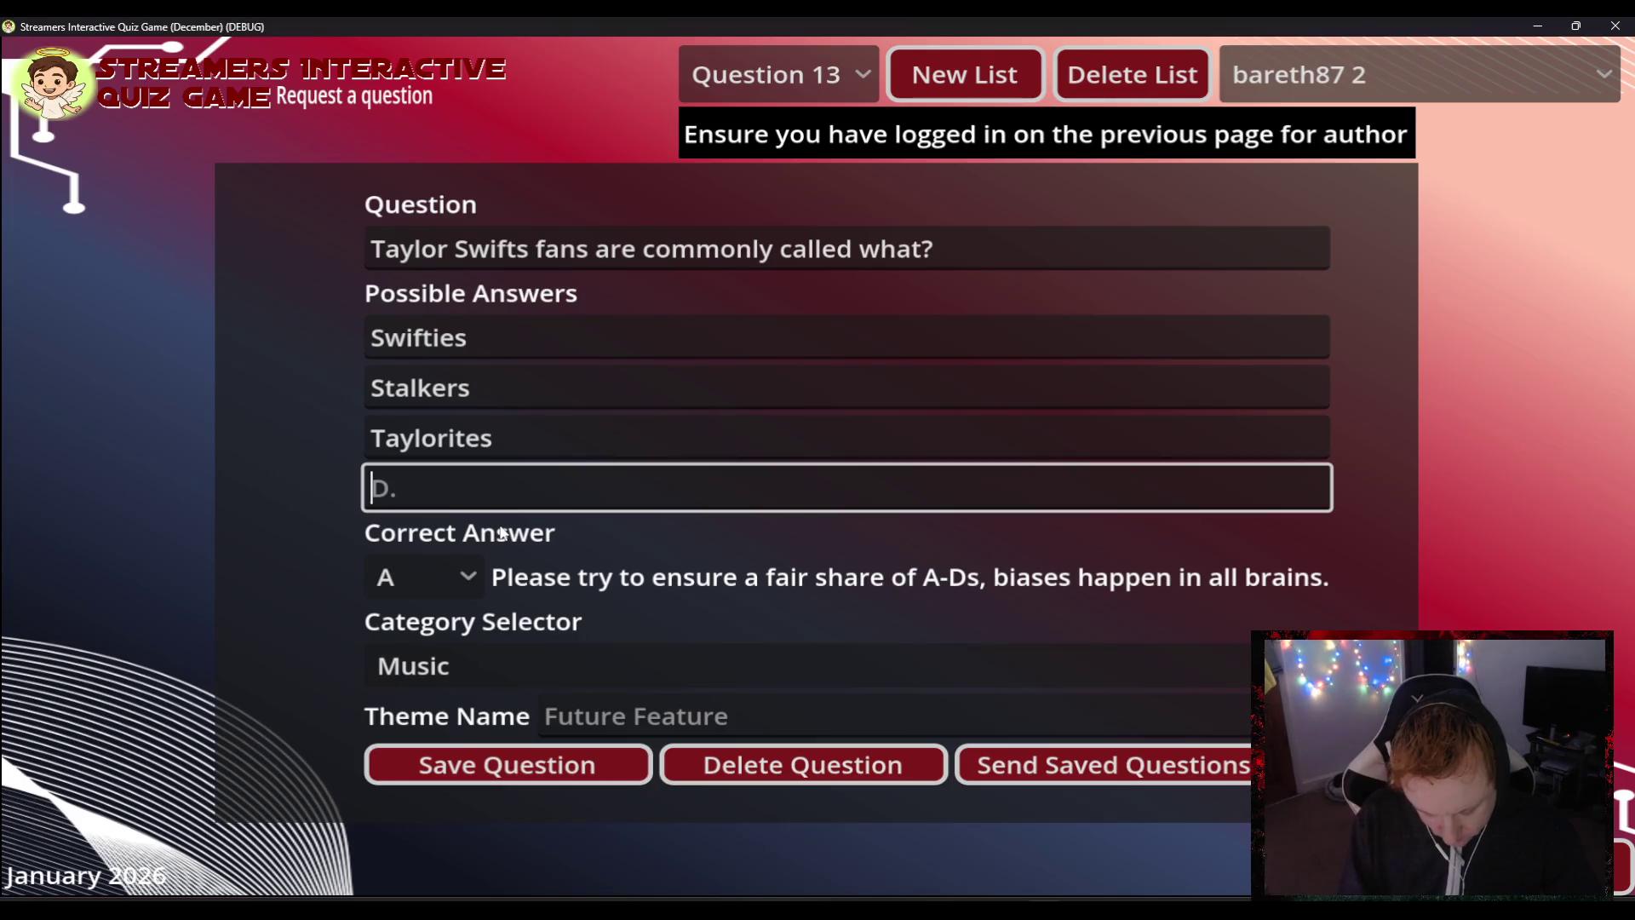
{"action": "type", "text": "Ton"}
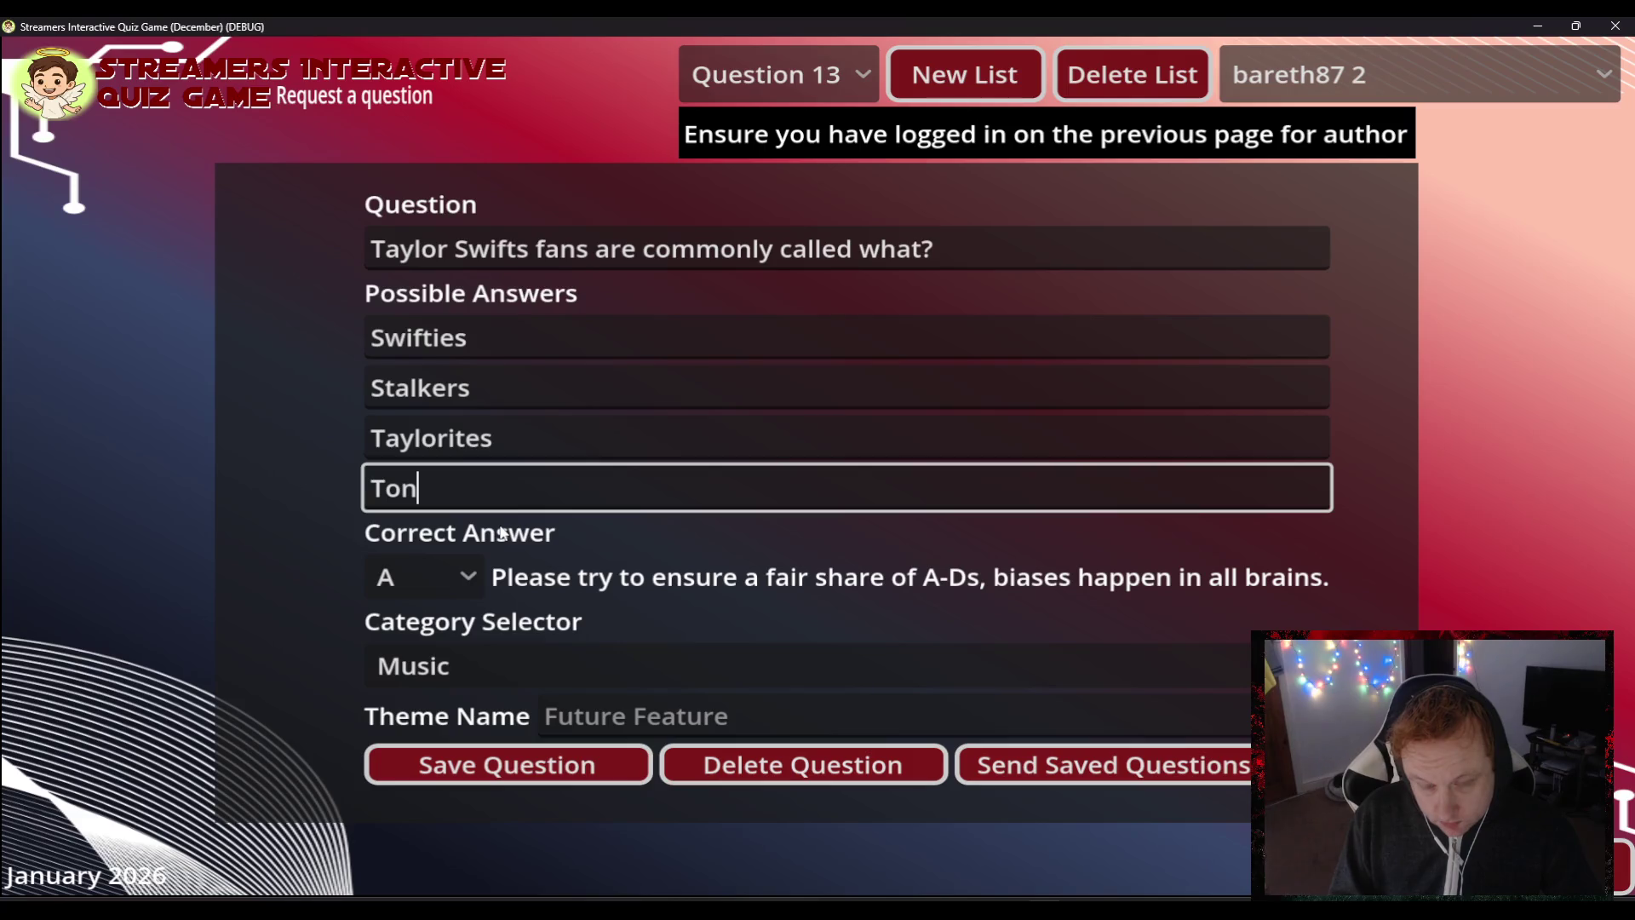
{"action": "key", "text": "BackSpace"}
{"action": "key", "text": "BackSpace"}
{"action": "key", "text": "BackSpace"}
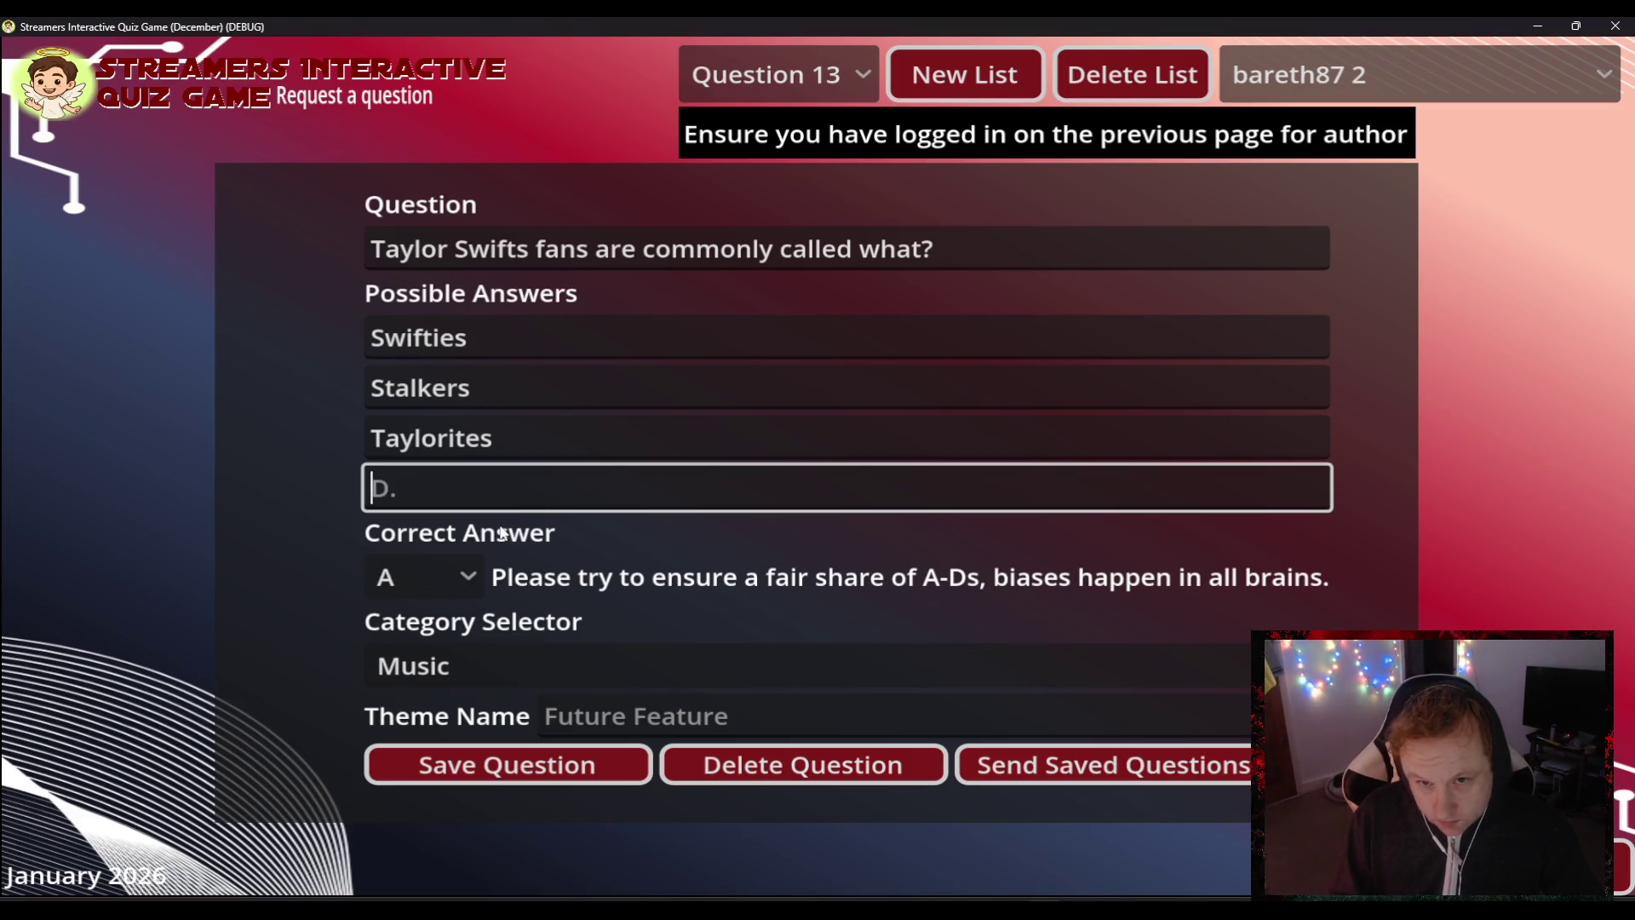
{"action": "type", "text": "T"}
{"action": "key", "text": "BackSpace"}
{"action": "type", "text": "Sw"}
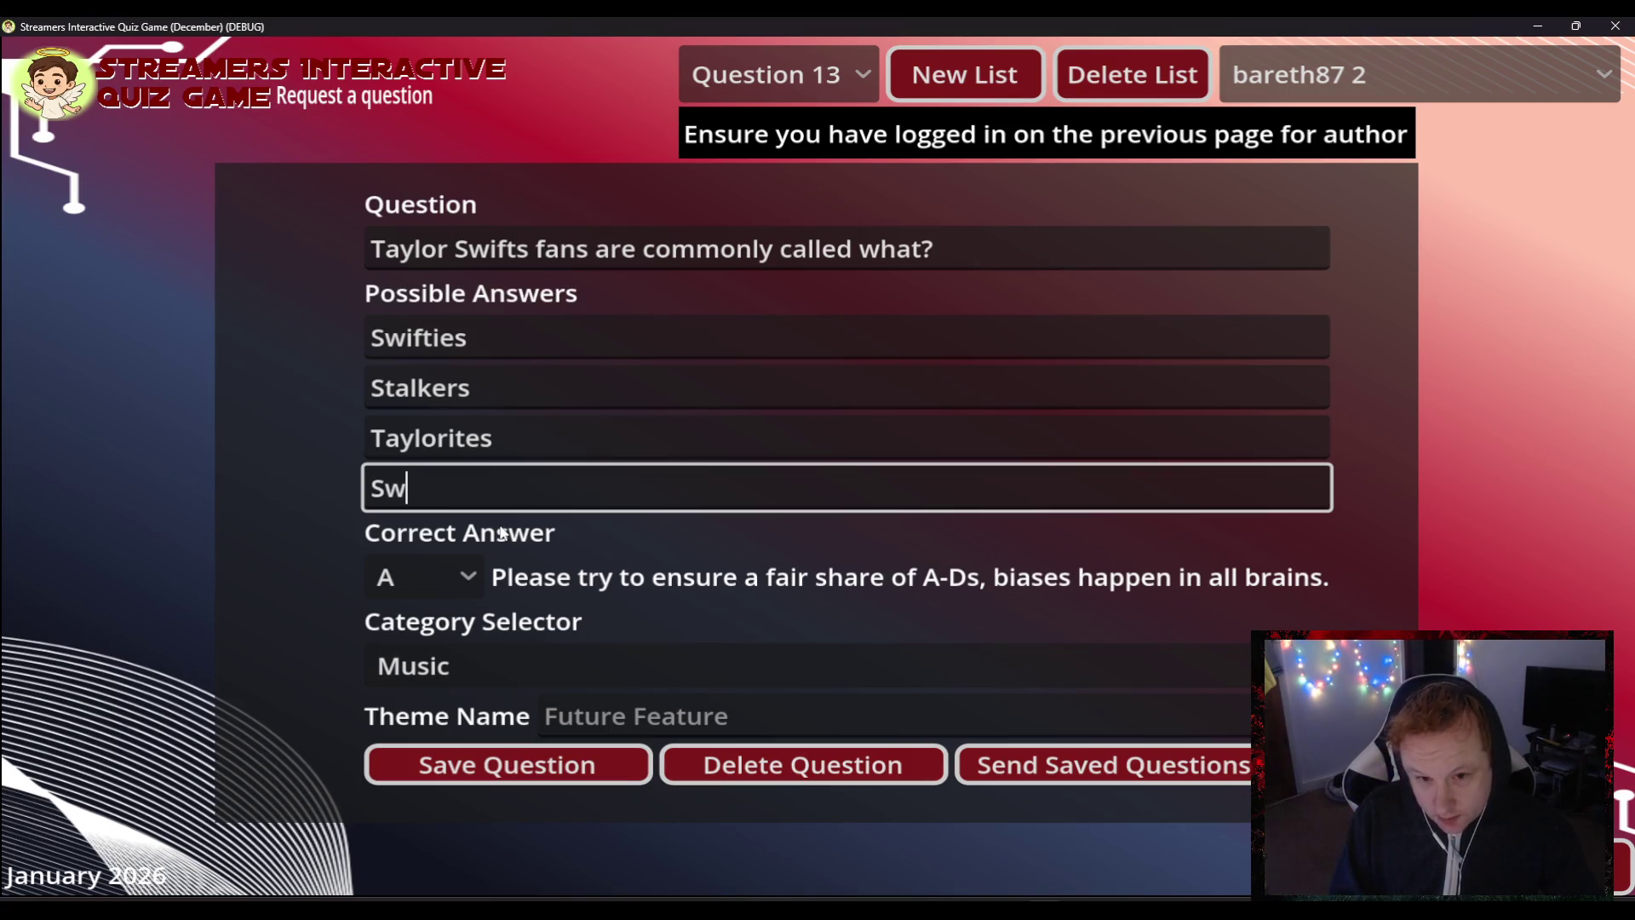
{"action": "type", "text": "ift"}
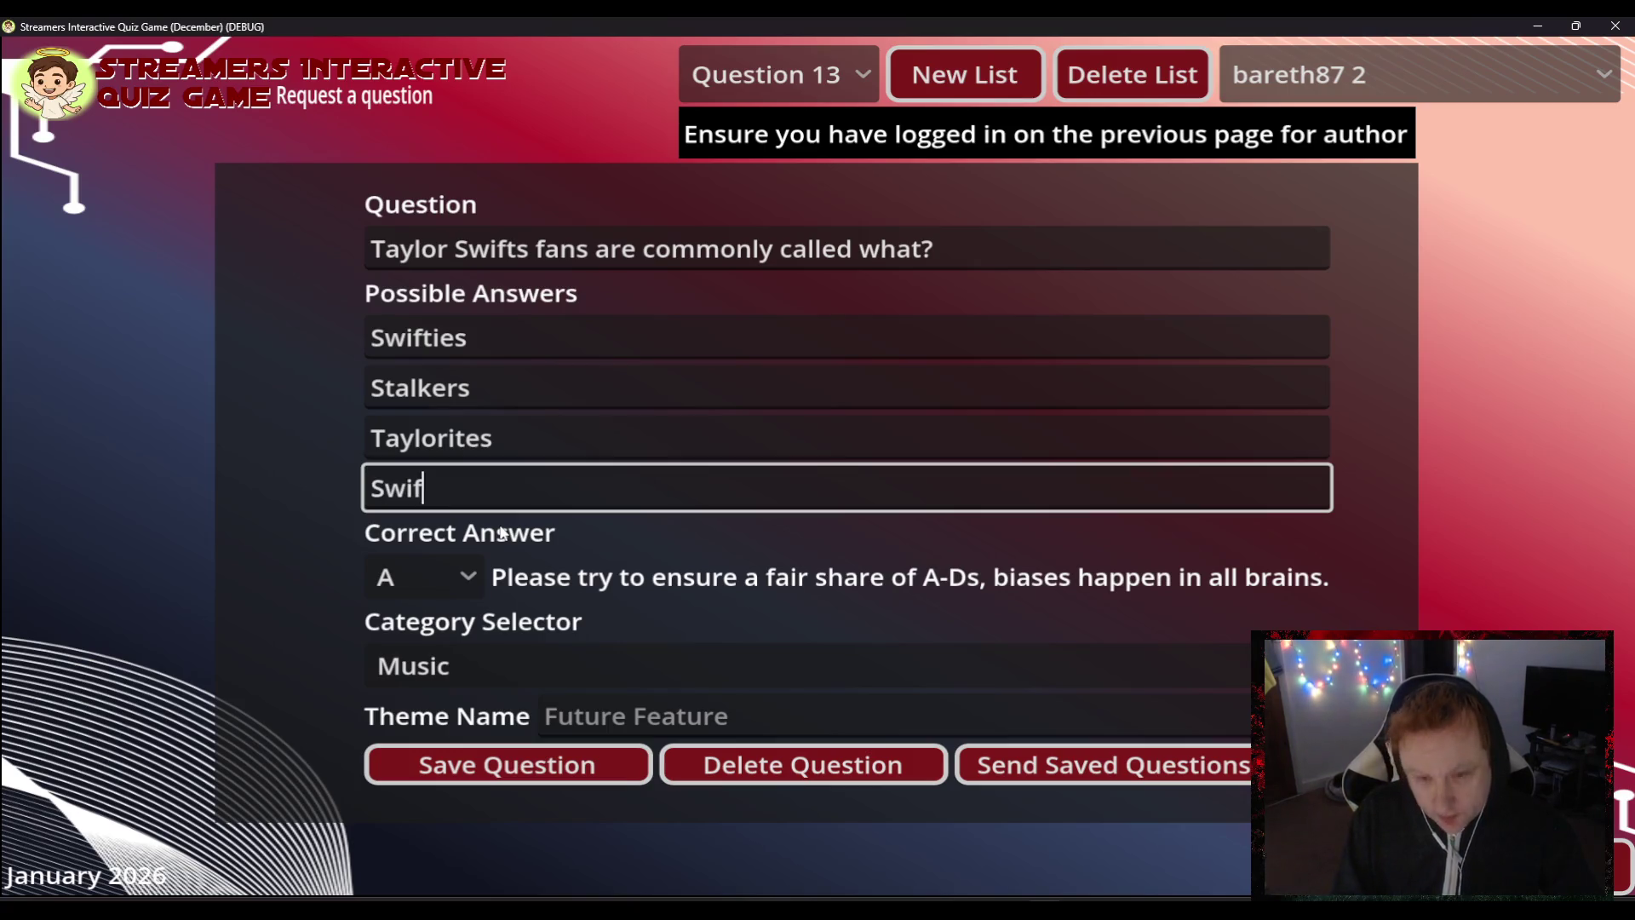
{"action": "type", "text": "ites"}
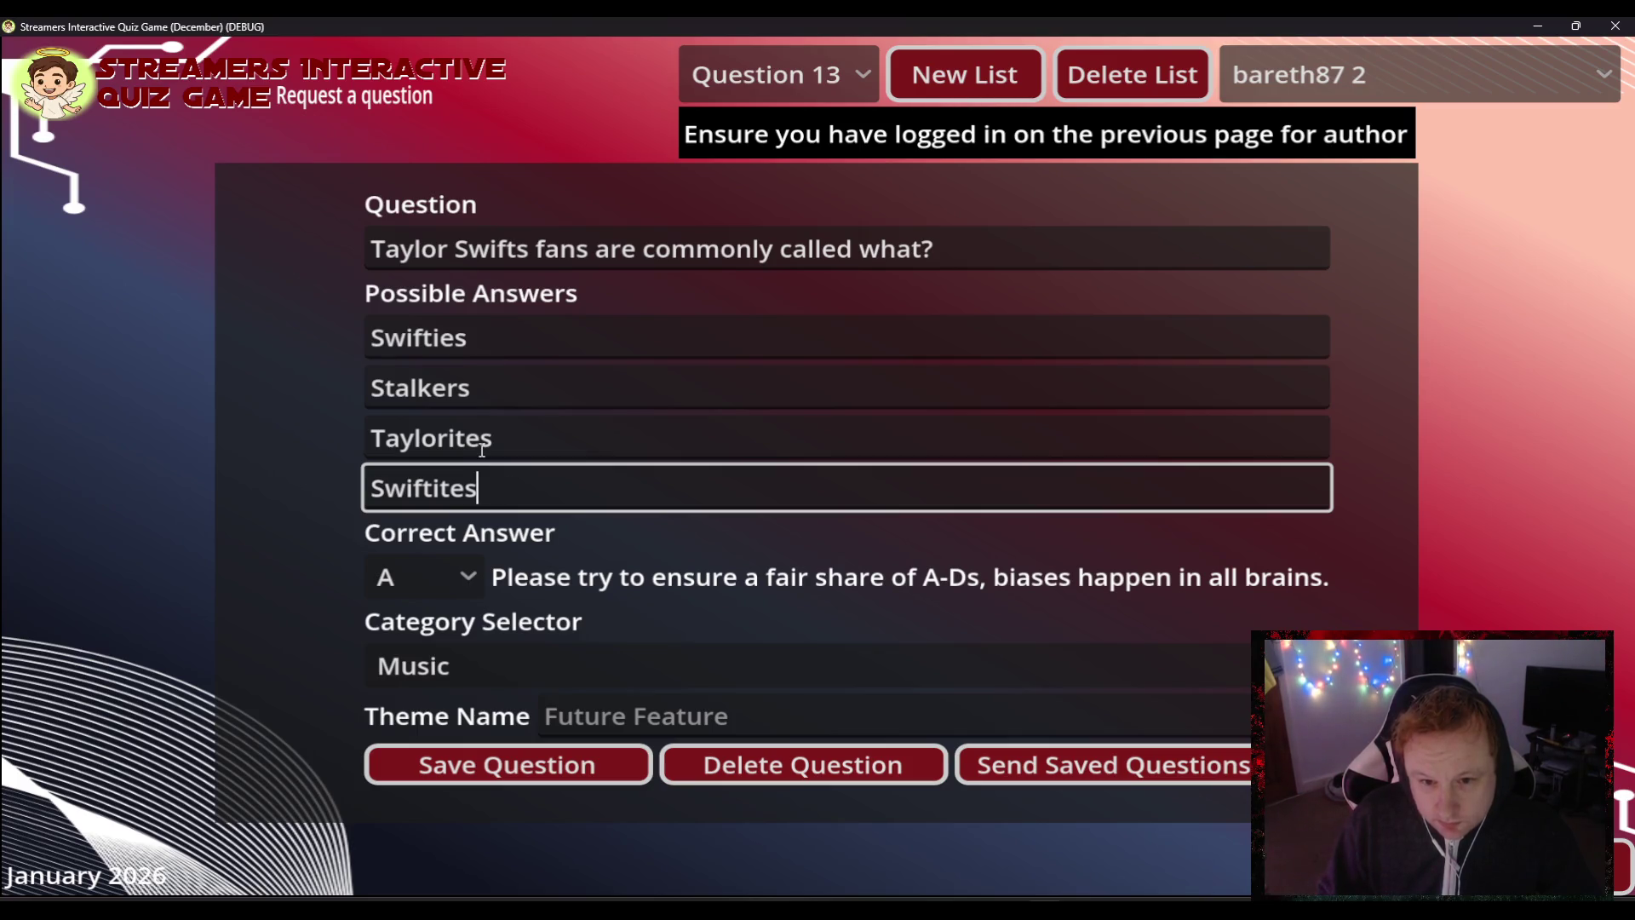
{"action": "key", "text": "BackSpace"}
{"action": "key", "text": "BackSpace"}
{"action": "key", "text": "BackSpace"}
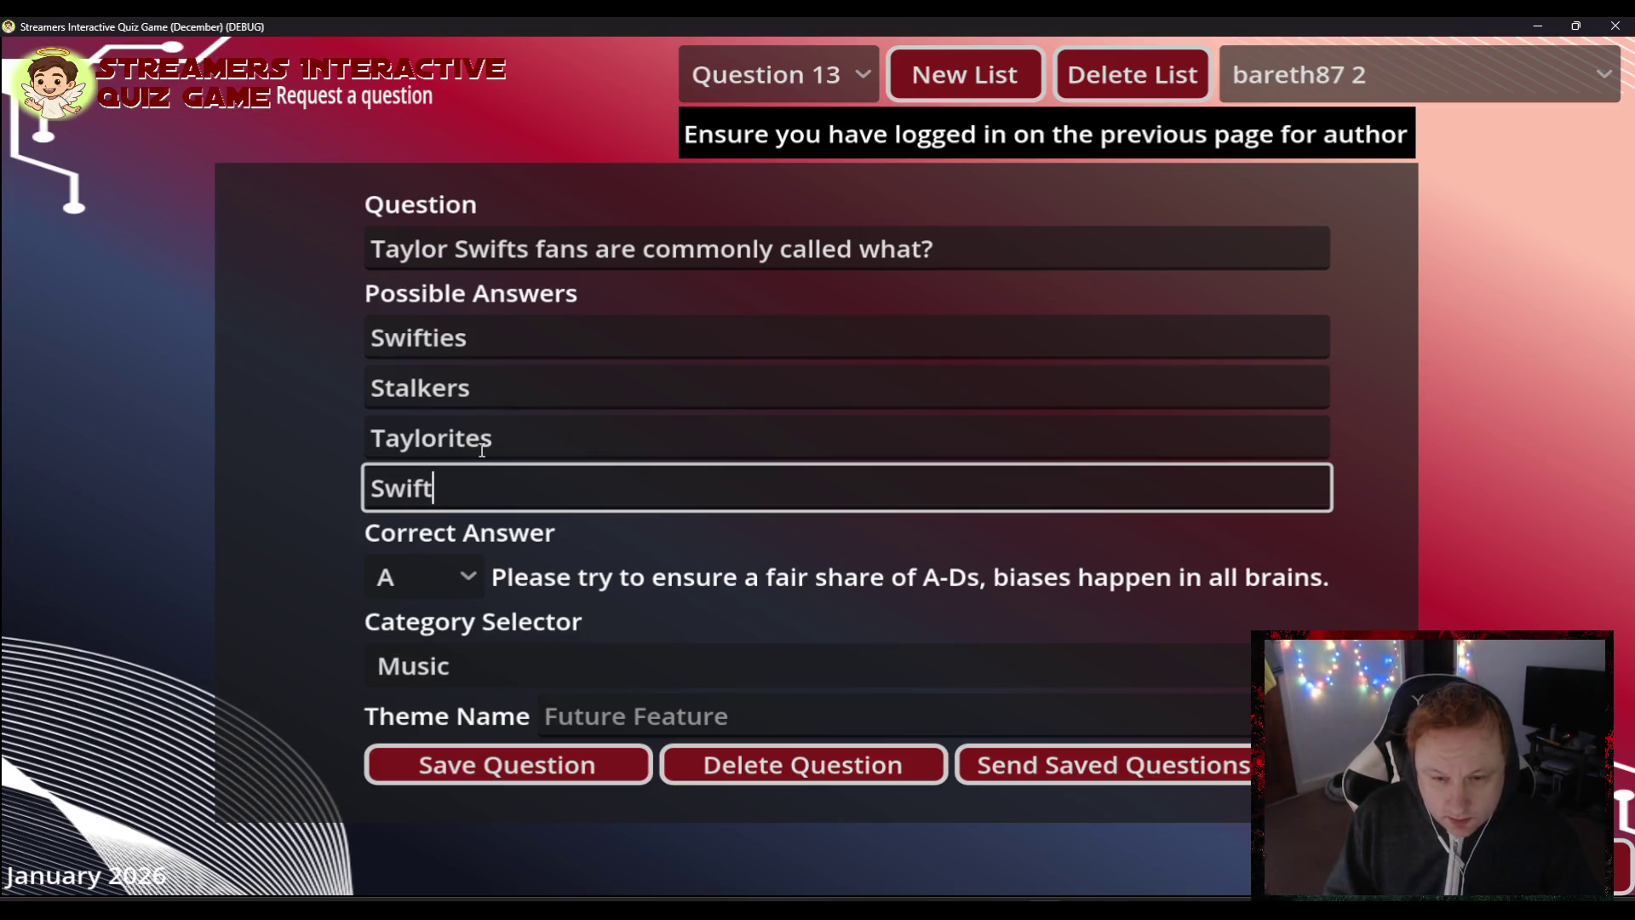
{"action": "key", "text": "BackSpace"}
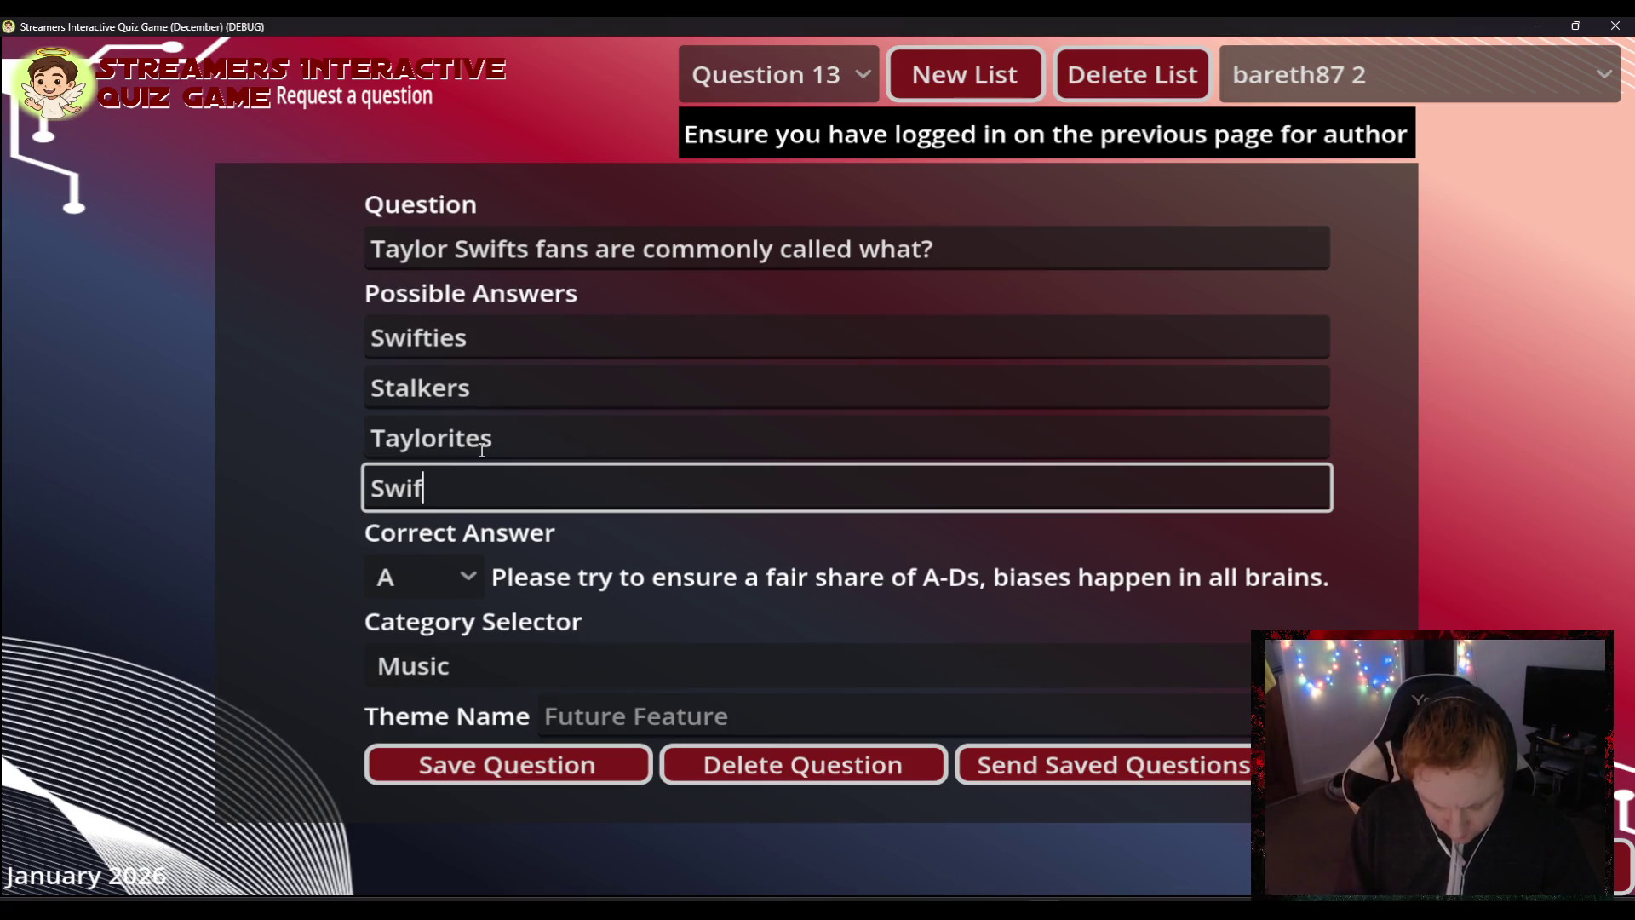
{"action": "type", "text": "f"}
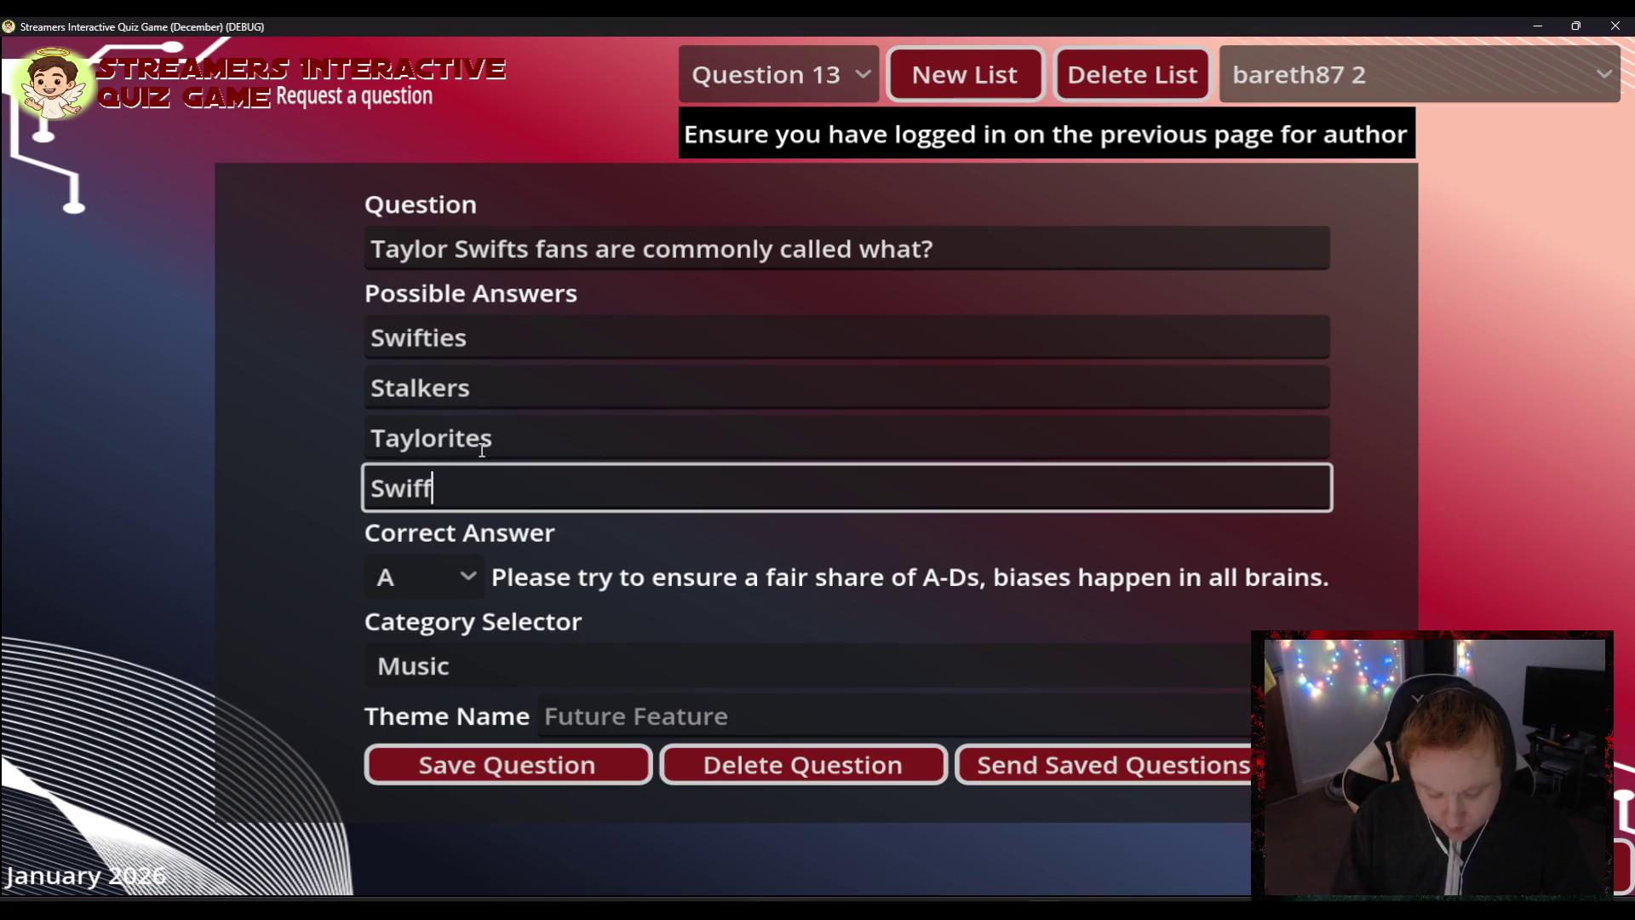
{"action": "type", "text": "ies"}
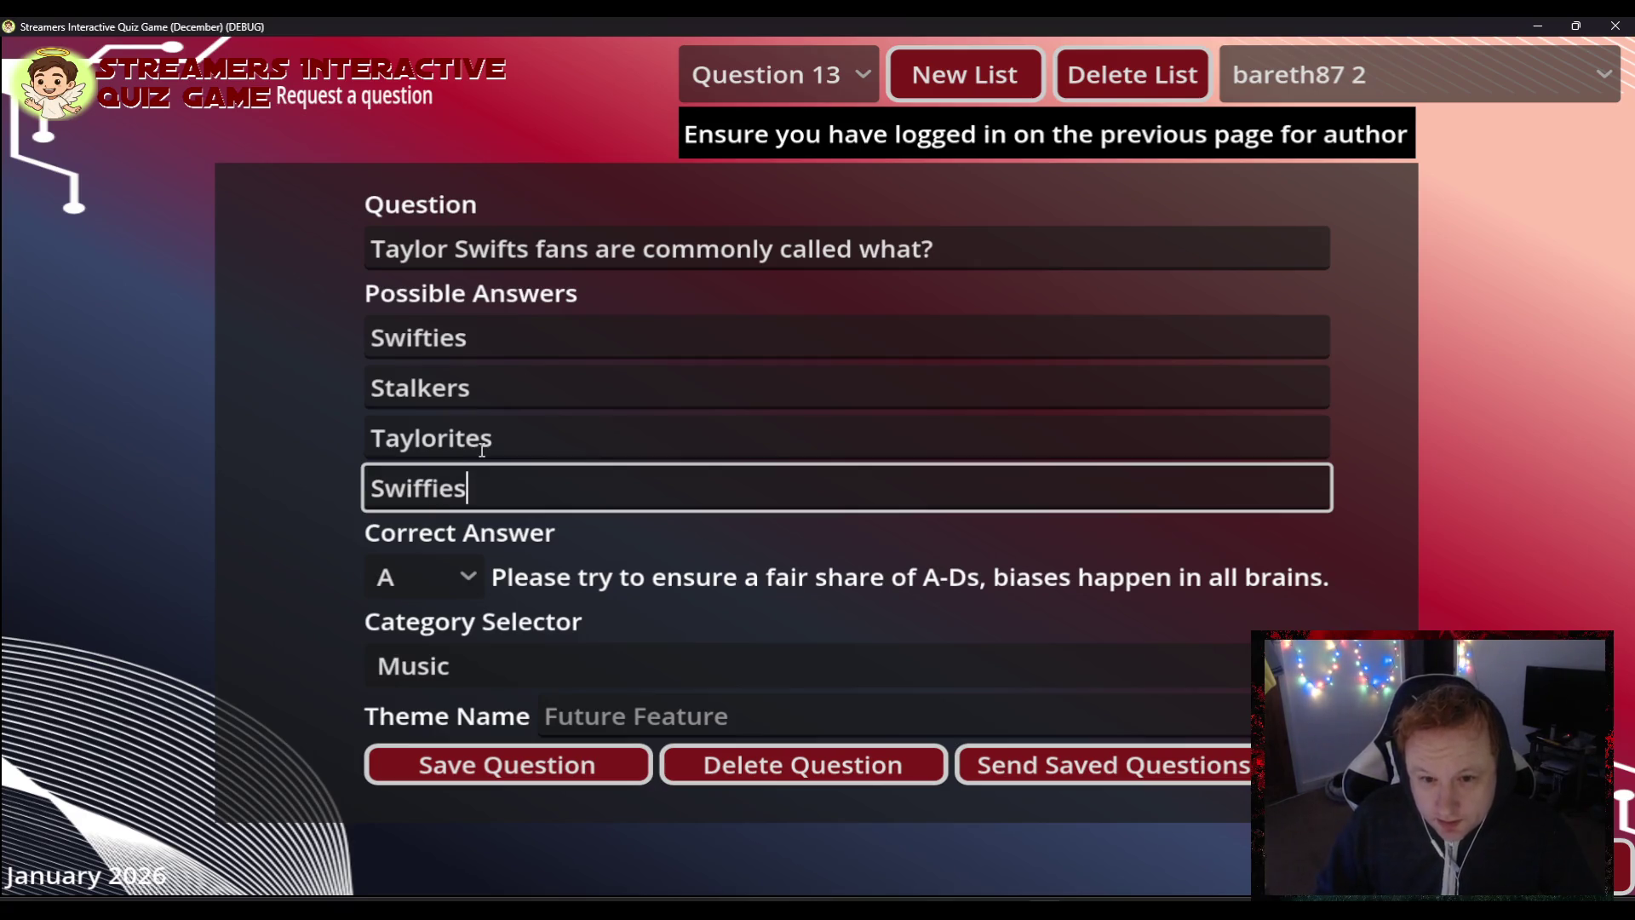
- Save Question 13 and switch to another window
{"action": "left_click", "coordinate": [523, 773]}
{"action": "left_click", "coordinate": [451, 260]}
{"action": "key", "text": "alt+Tab"}
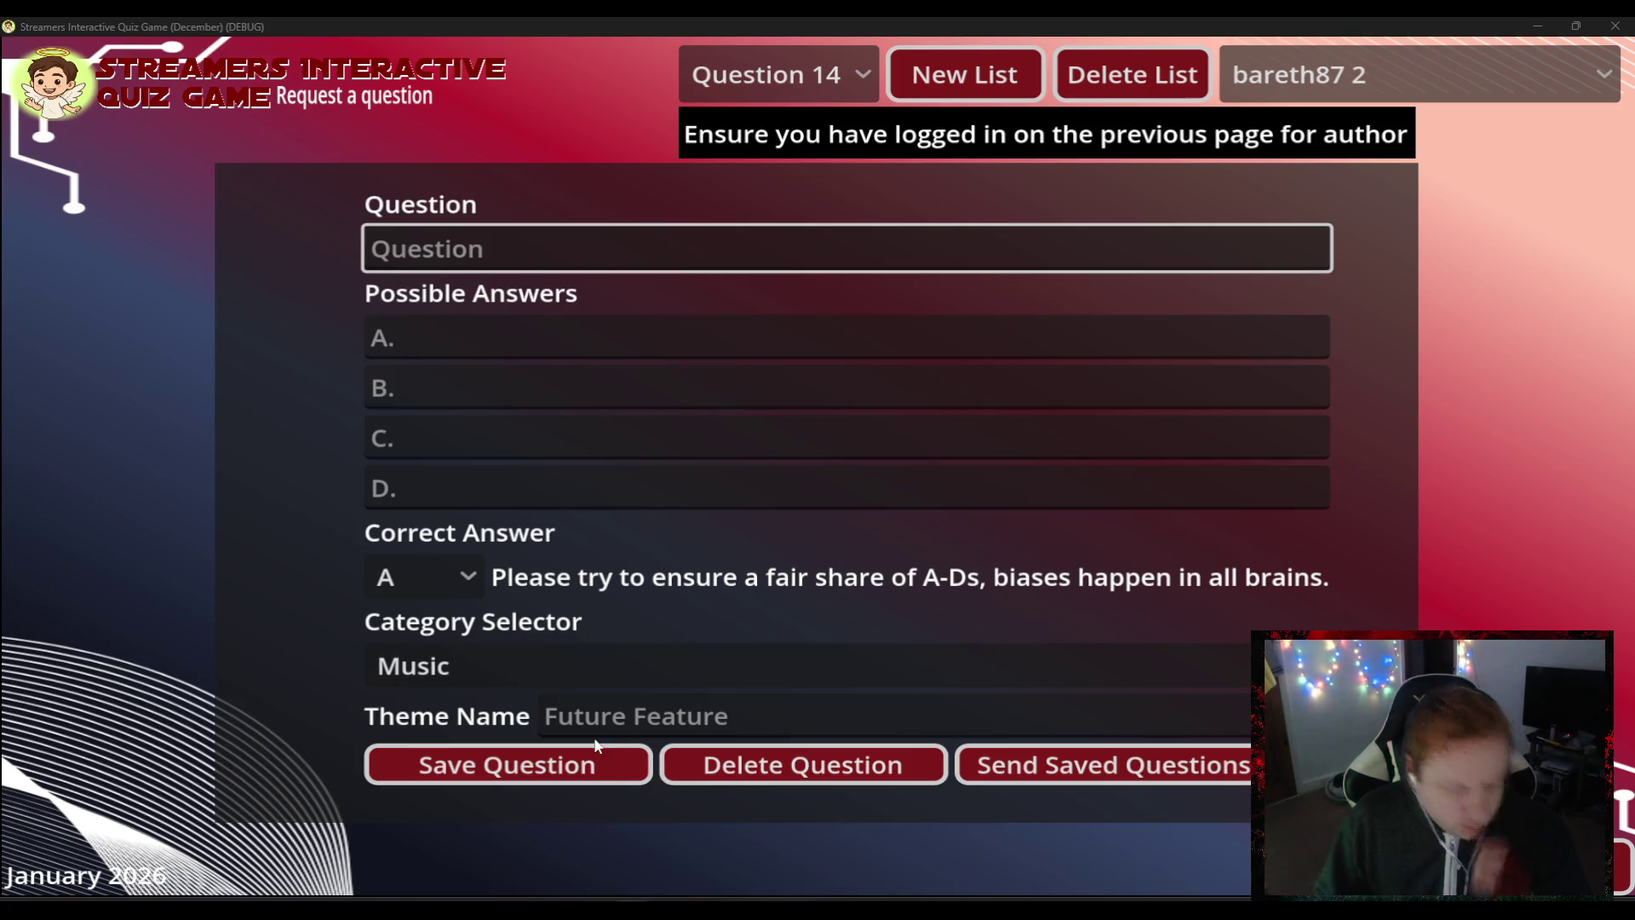
- Ask 'Madonna was born in what year?' with answers 1958, 1961, 1950, 1973, and save
{"action": "left_click", "coordinate": [545, 253]}
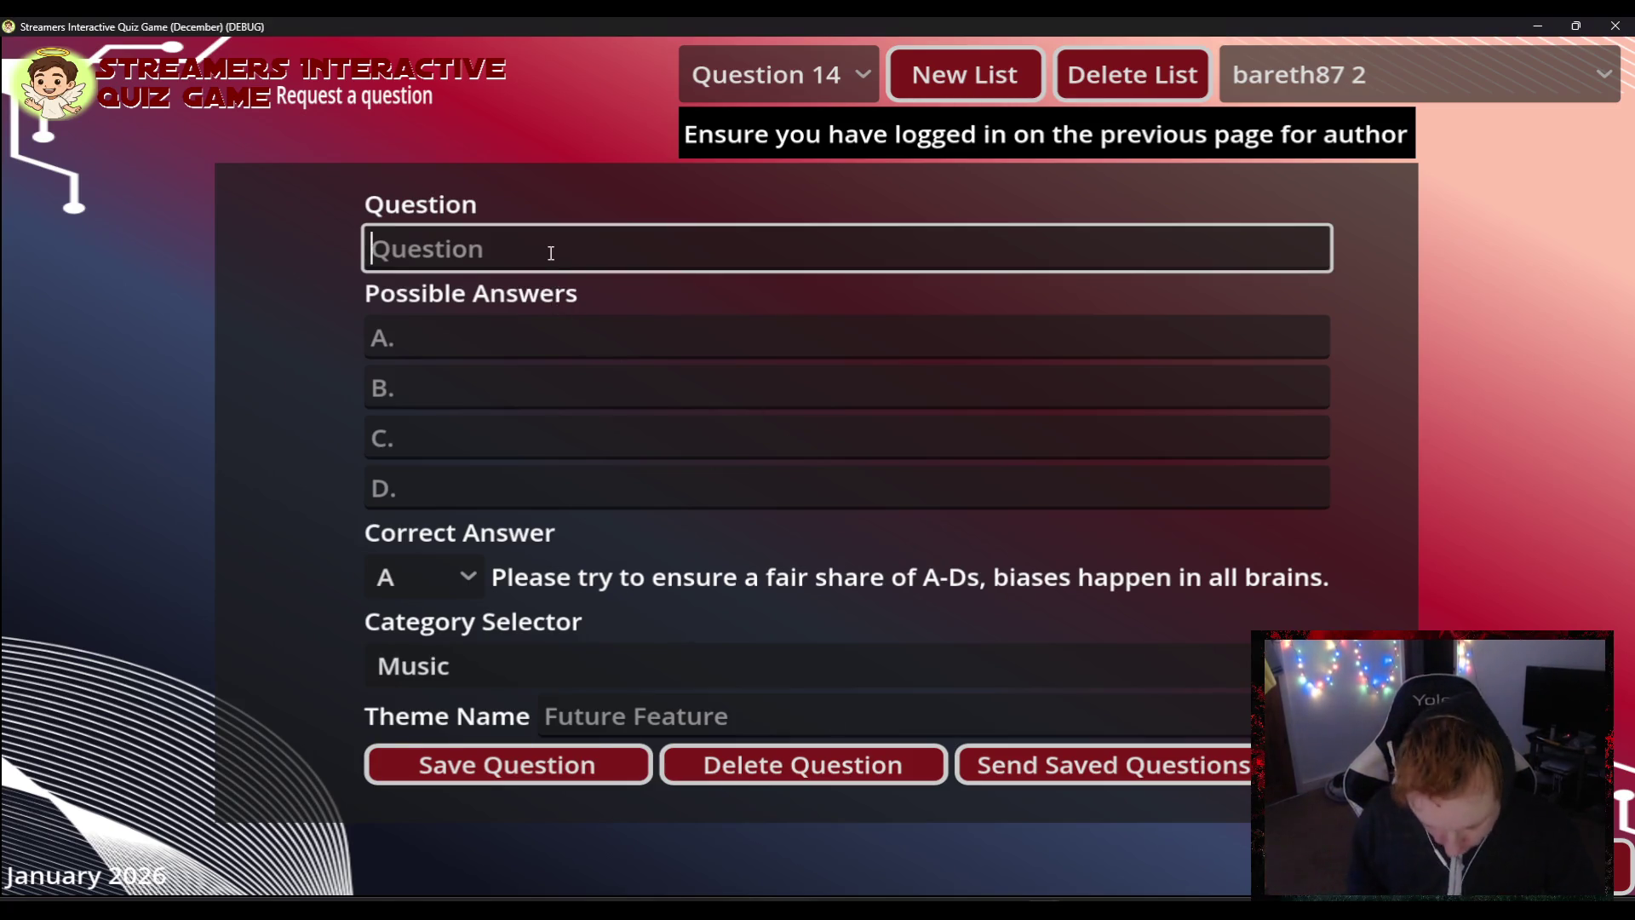
{"action": "type", "text": "Madonn"}
{"action": "type", "text": "a "}
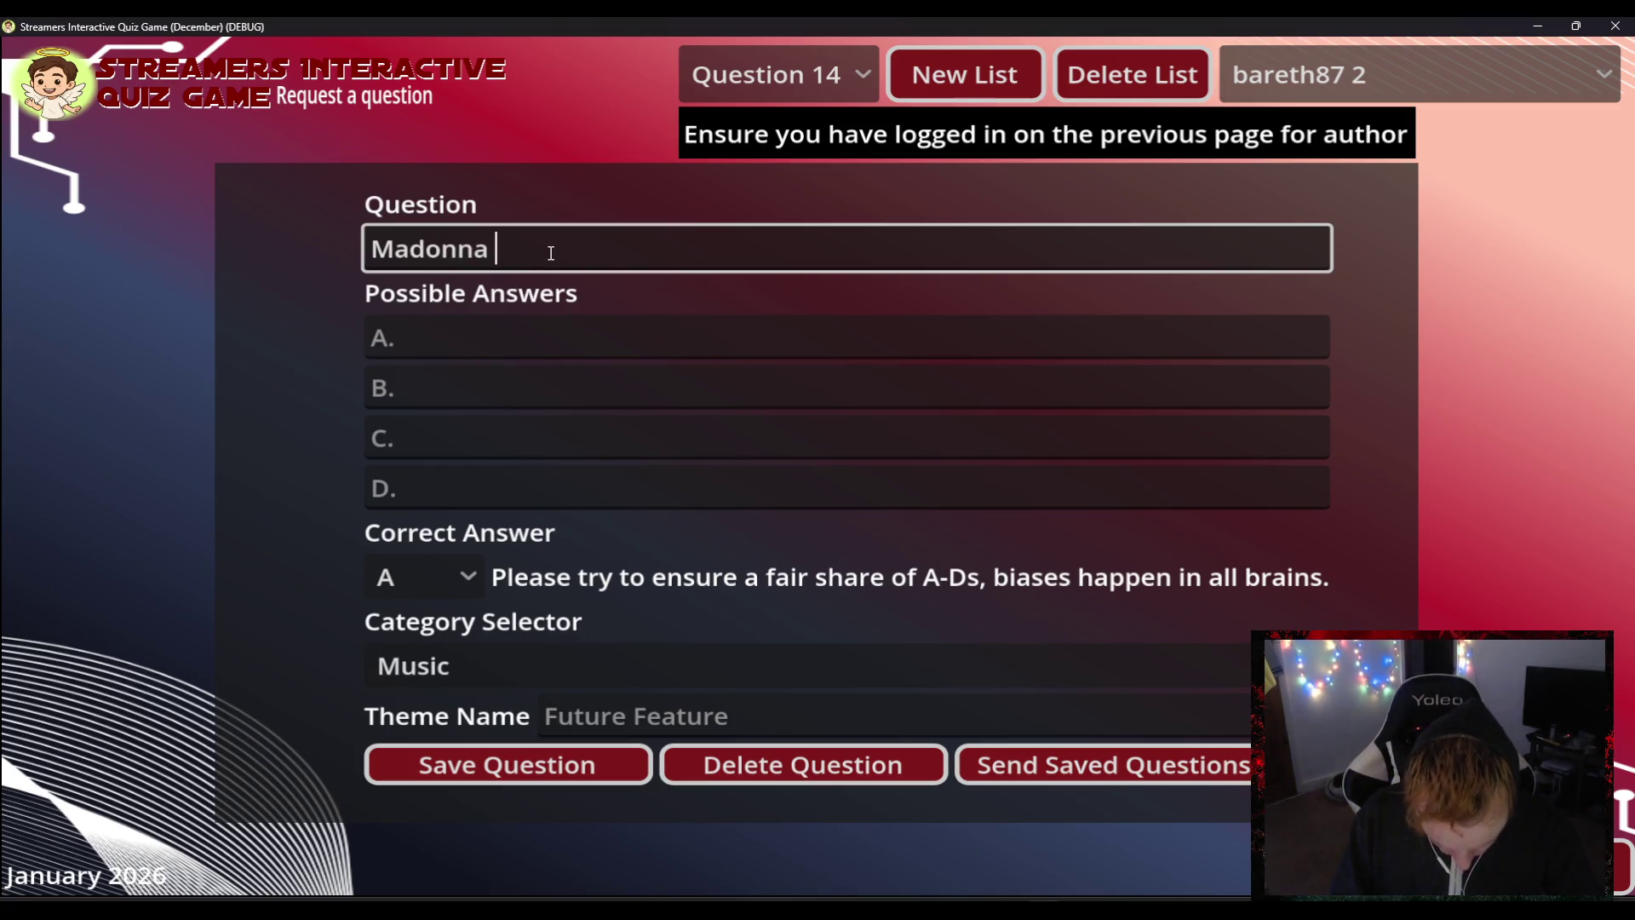
{"action": "type", "text": "was born "}
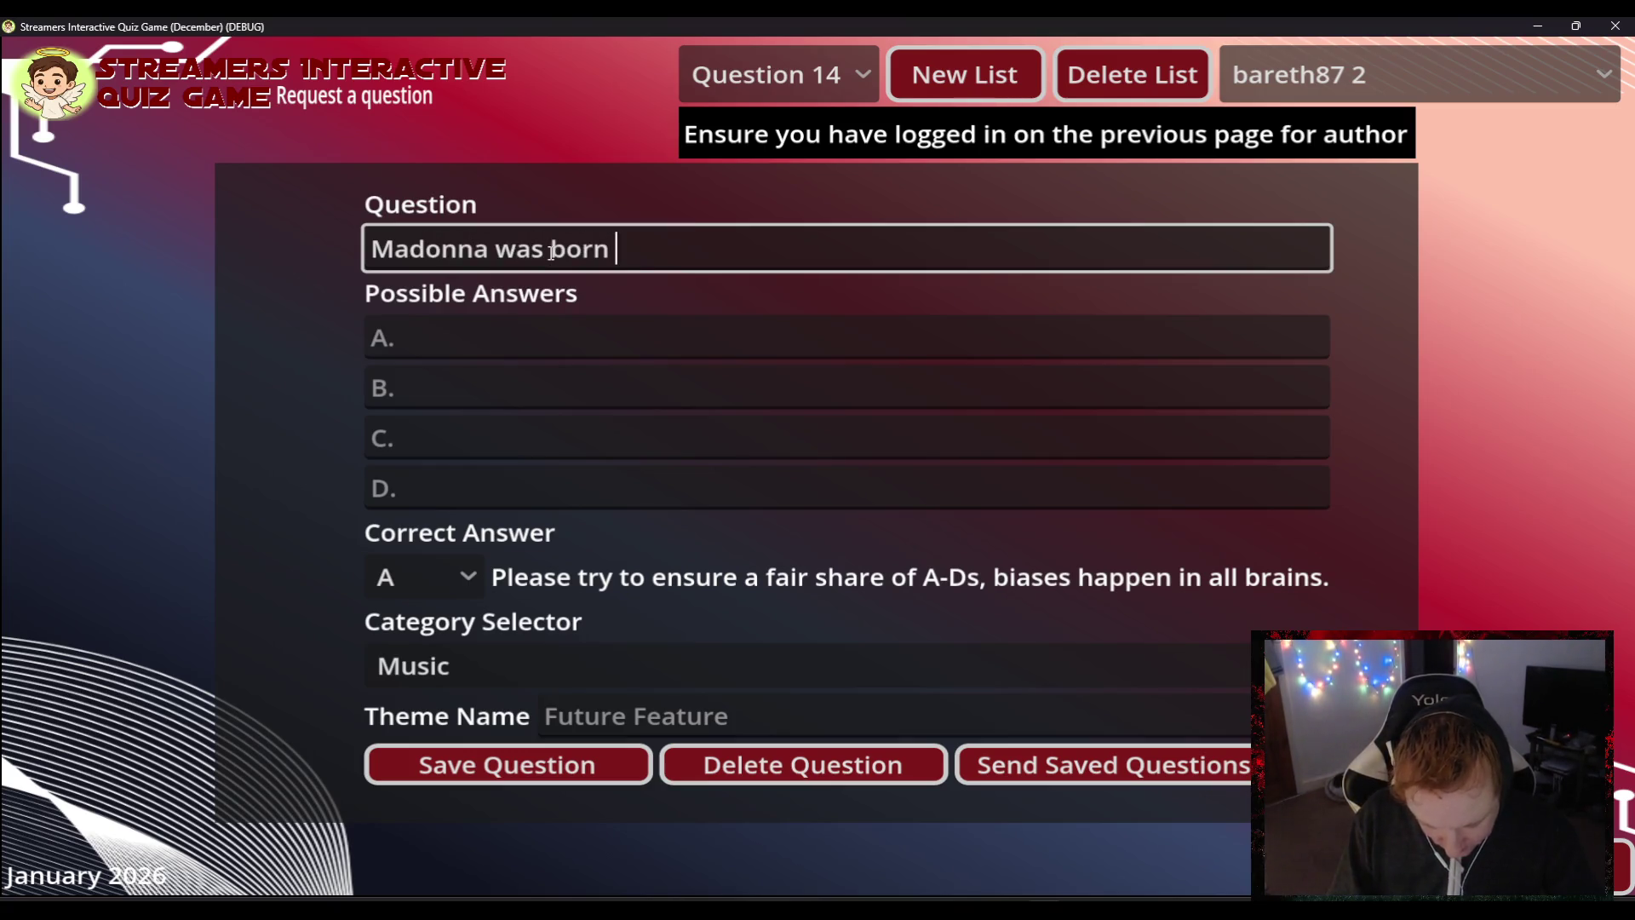
{"action": "type", "text": "in what year?"}
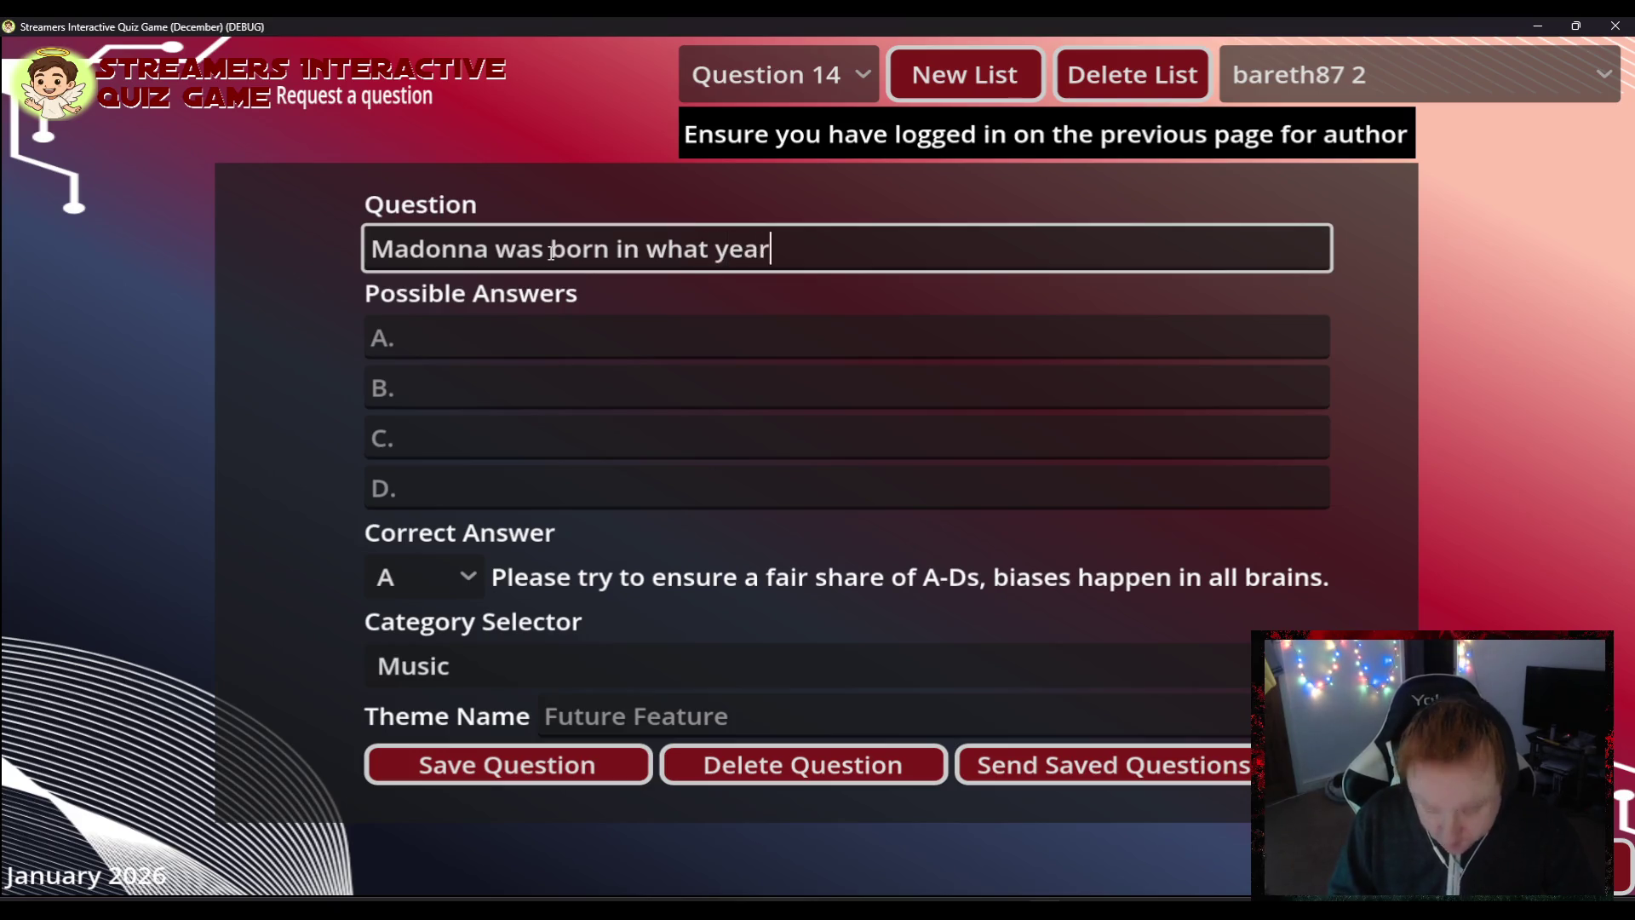
{"action": "key", "text": "Tab"}
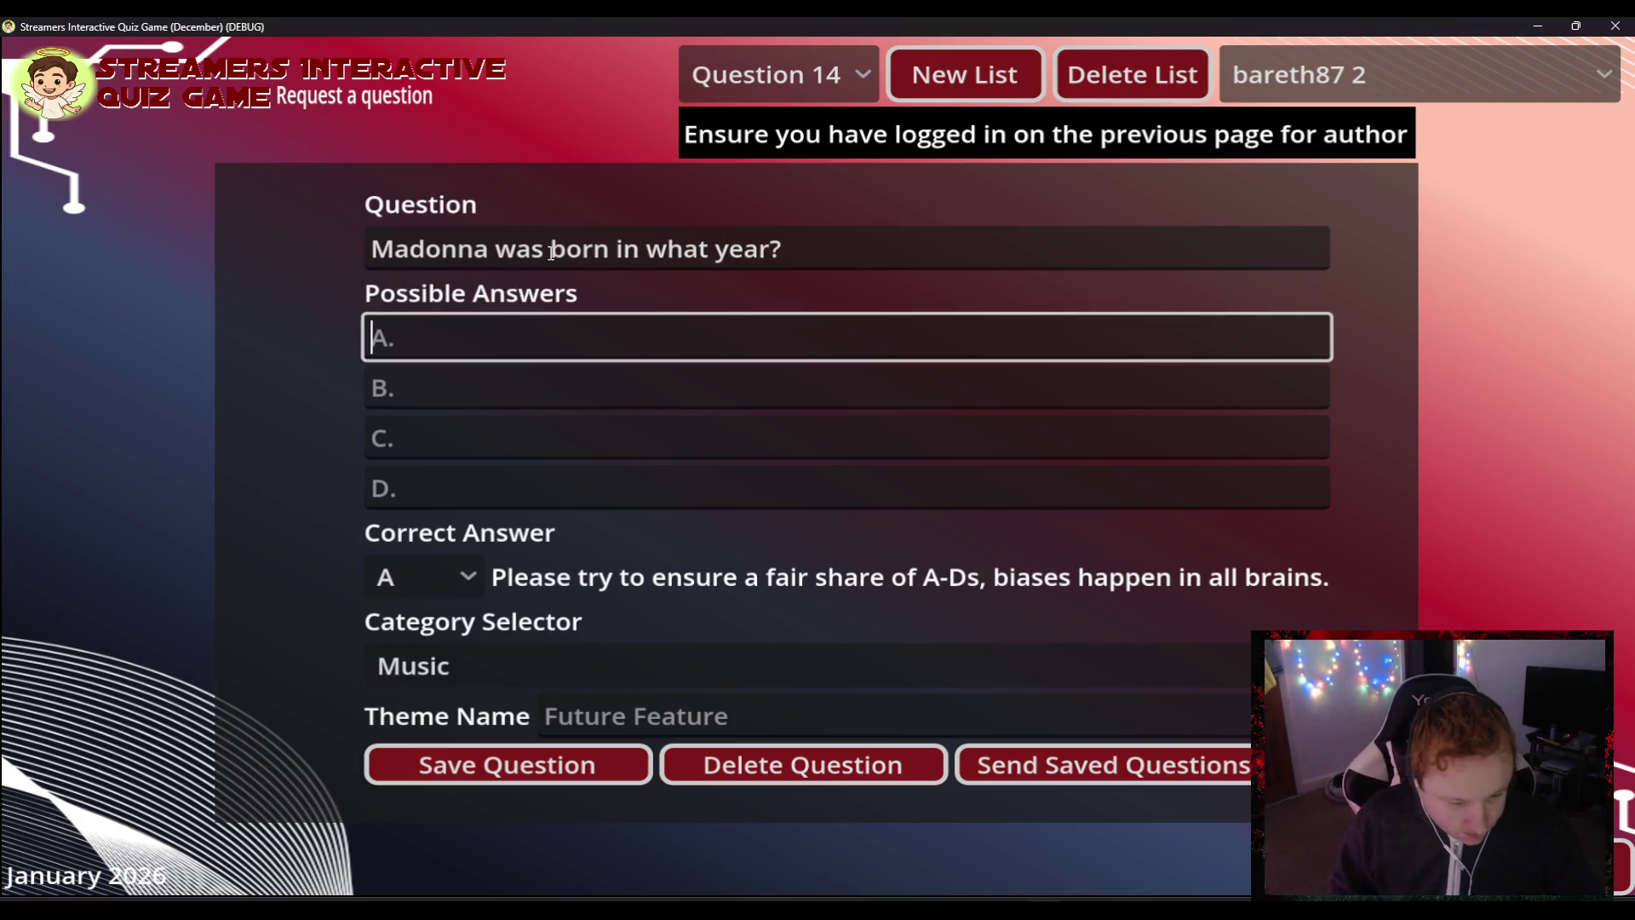
{"action": "type", "text": "1958"}
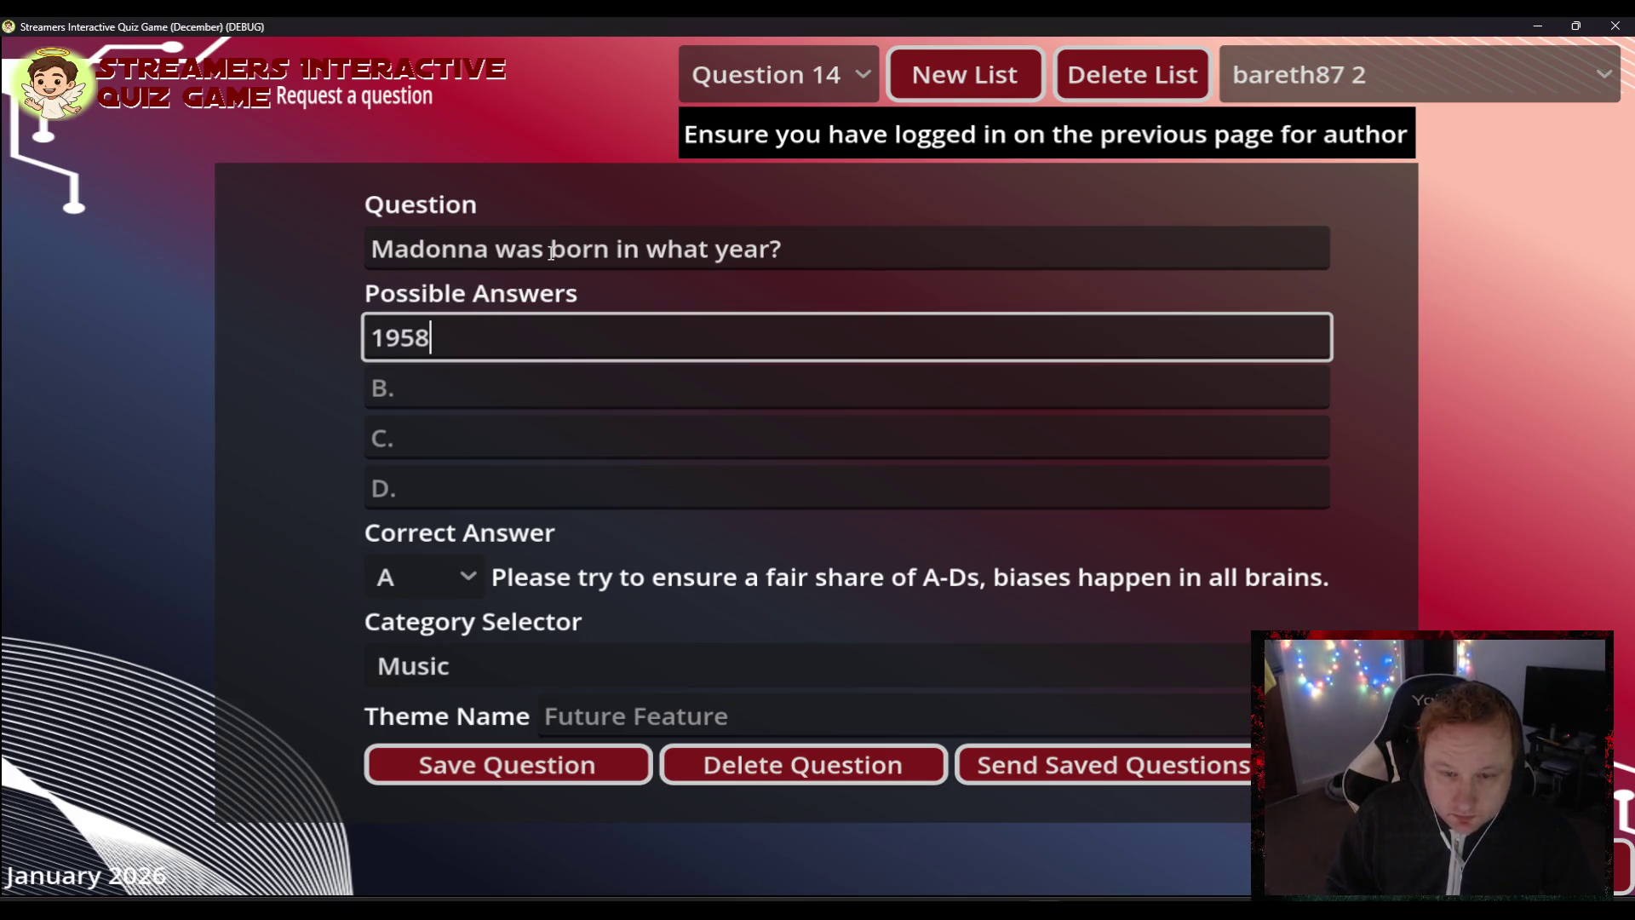
{"action": "key", "text": "Tab"}
{"action": "type", "text": "19"}
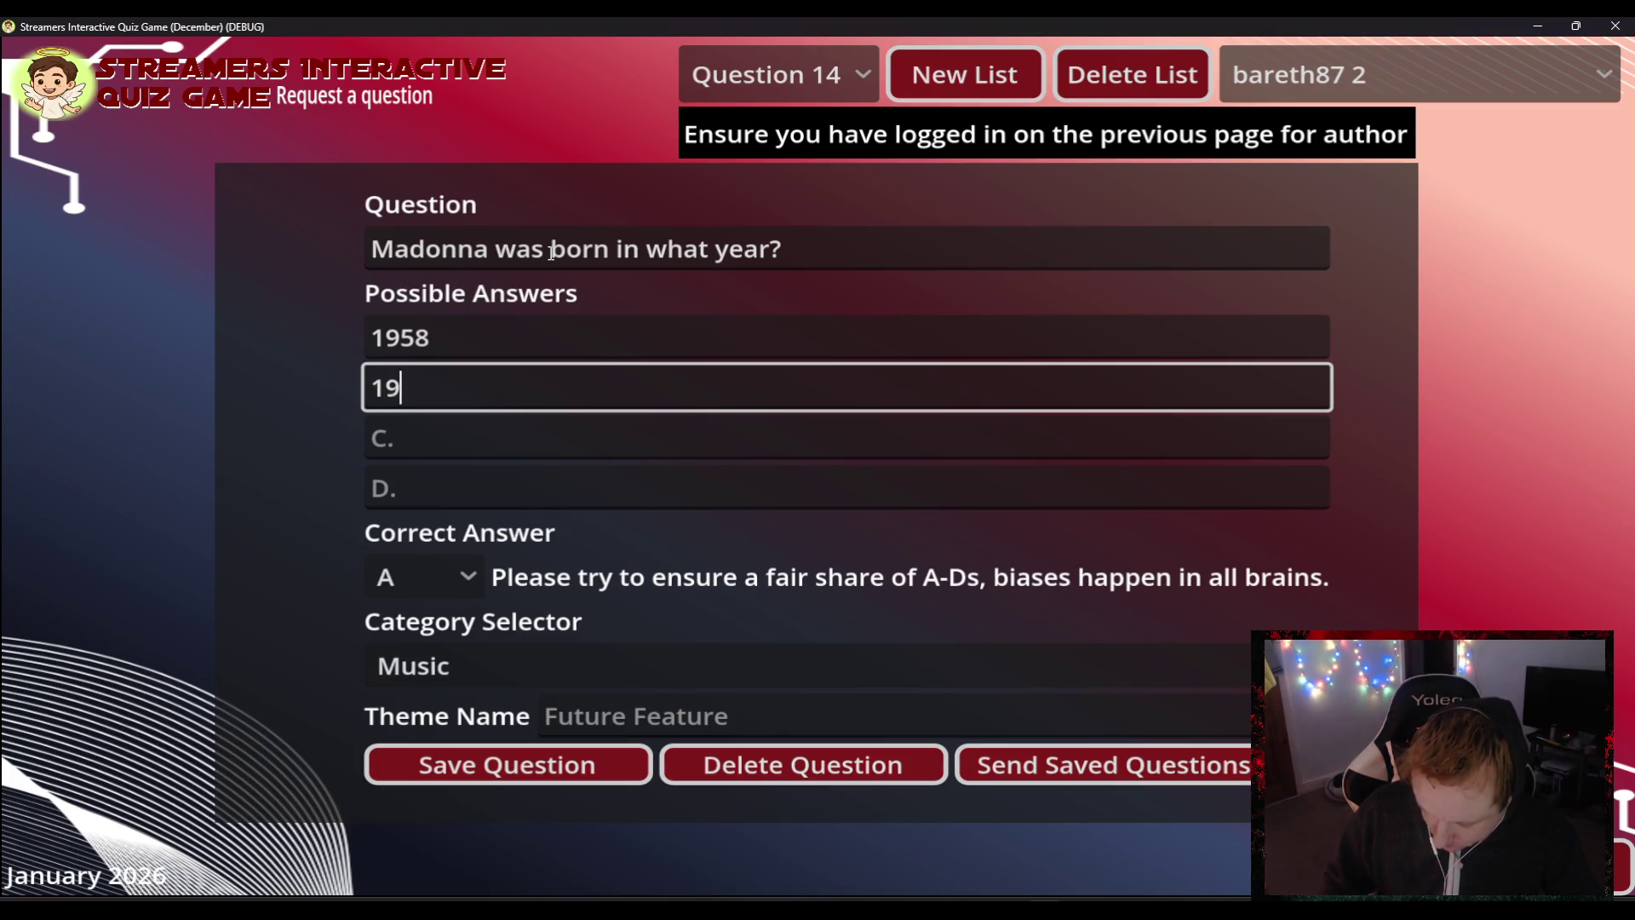
{"action": "type", "text": "61"}
{"action": "key", "text": "Tab"}
{"action": "type", "text": "1"}
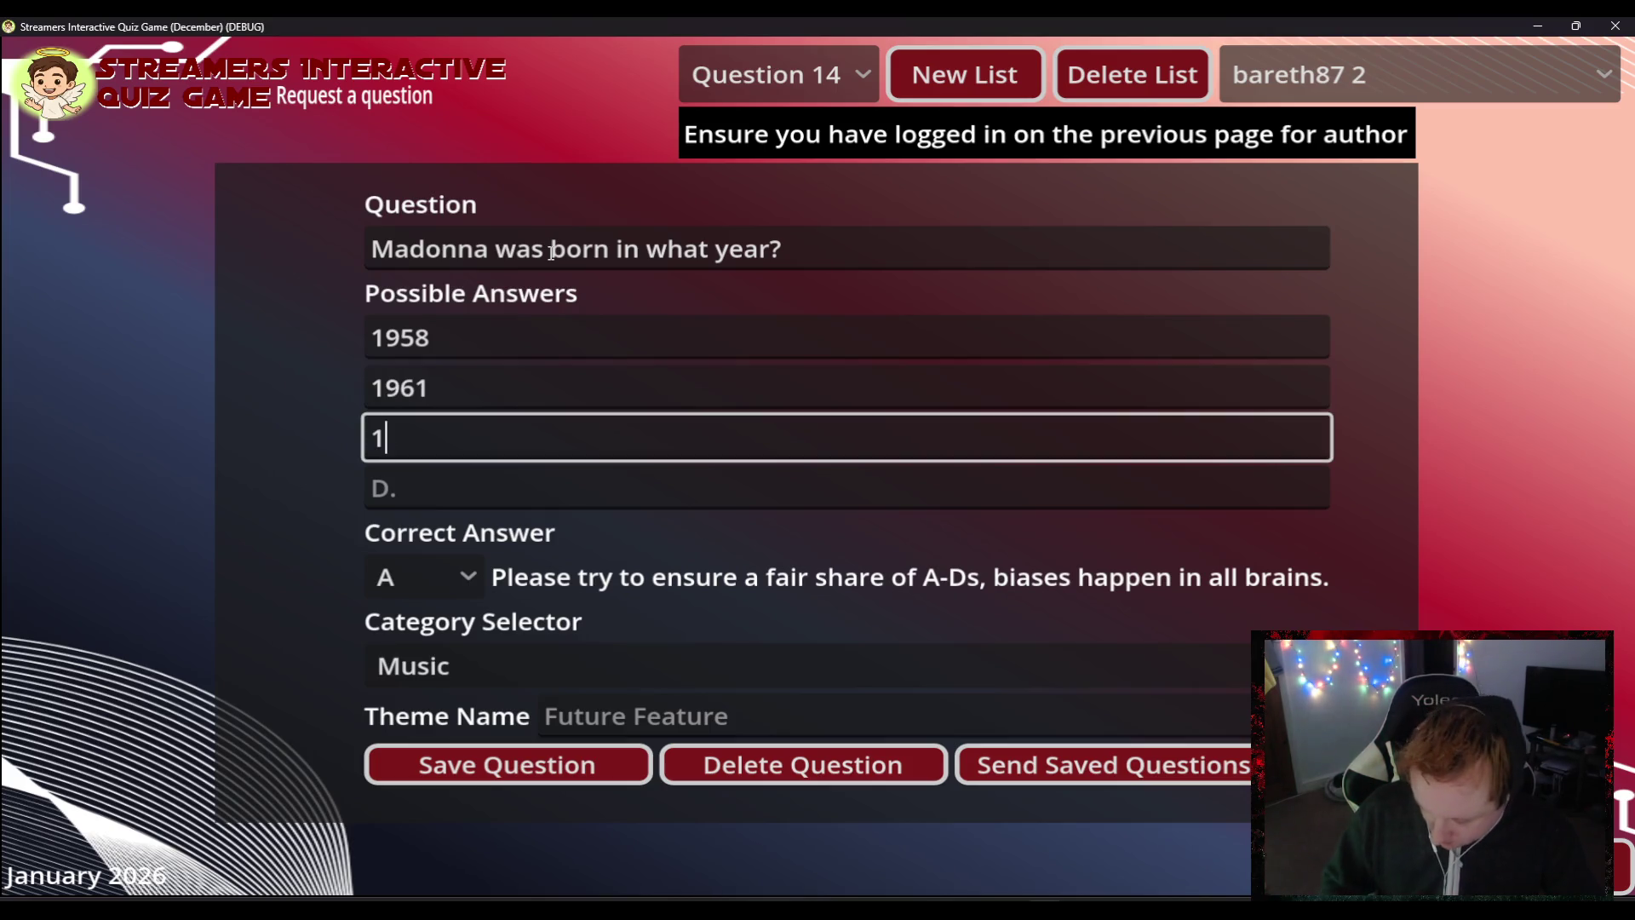
{"action": "type", "text": "950"}
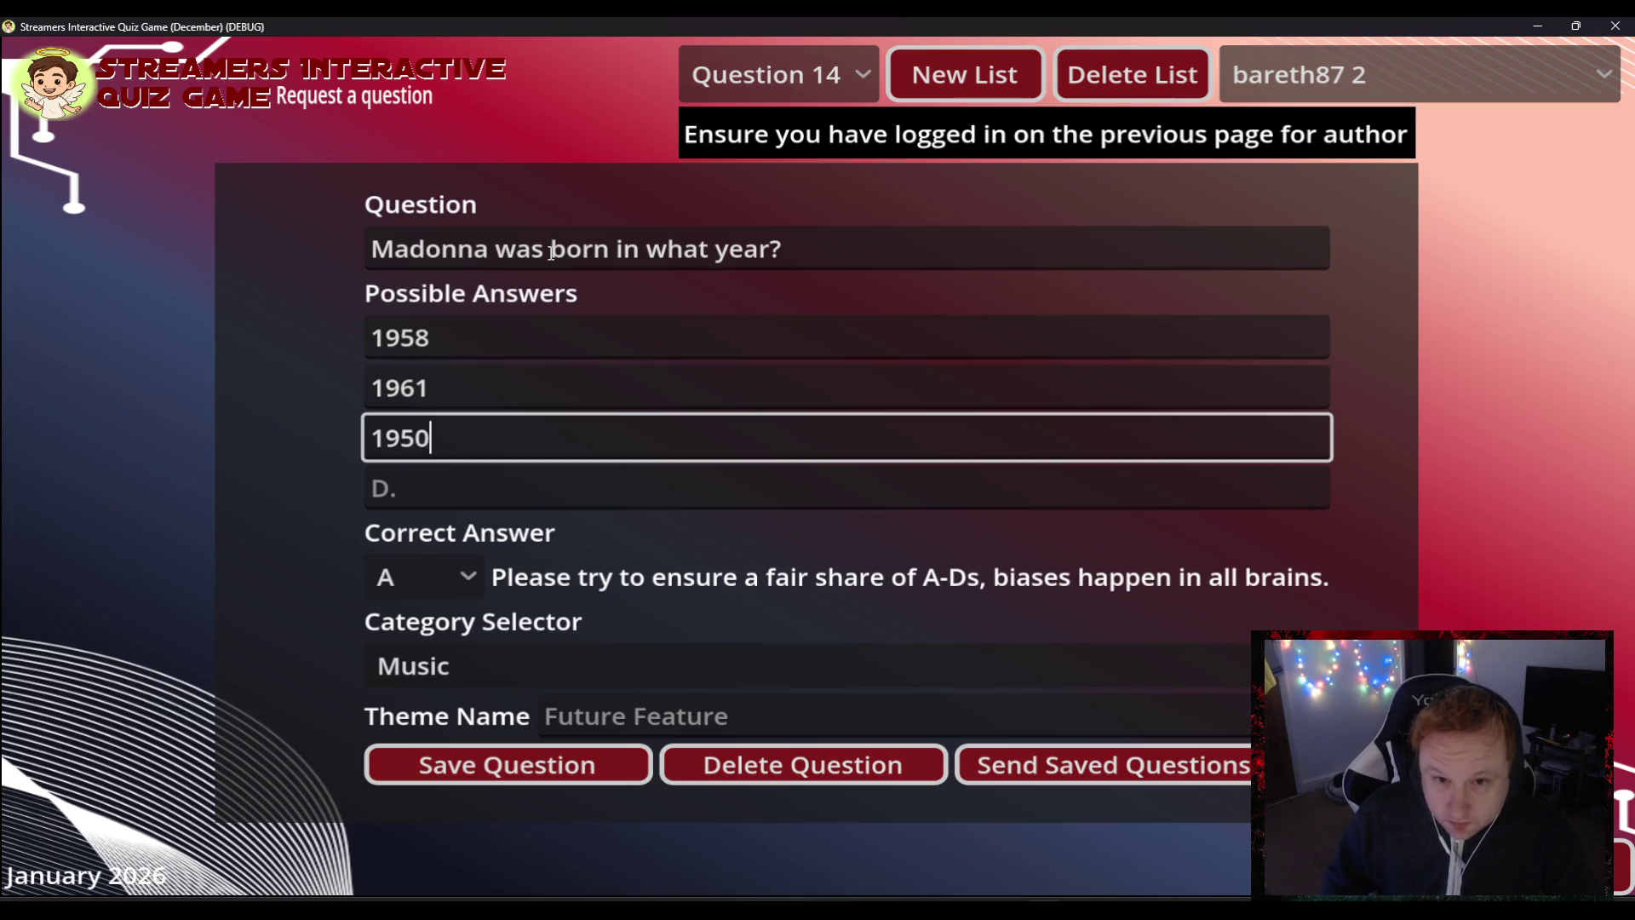
{"action": "key", "text": "Tab"}
{"action": "type", "text": "1"}
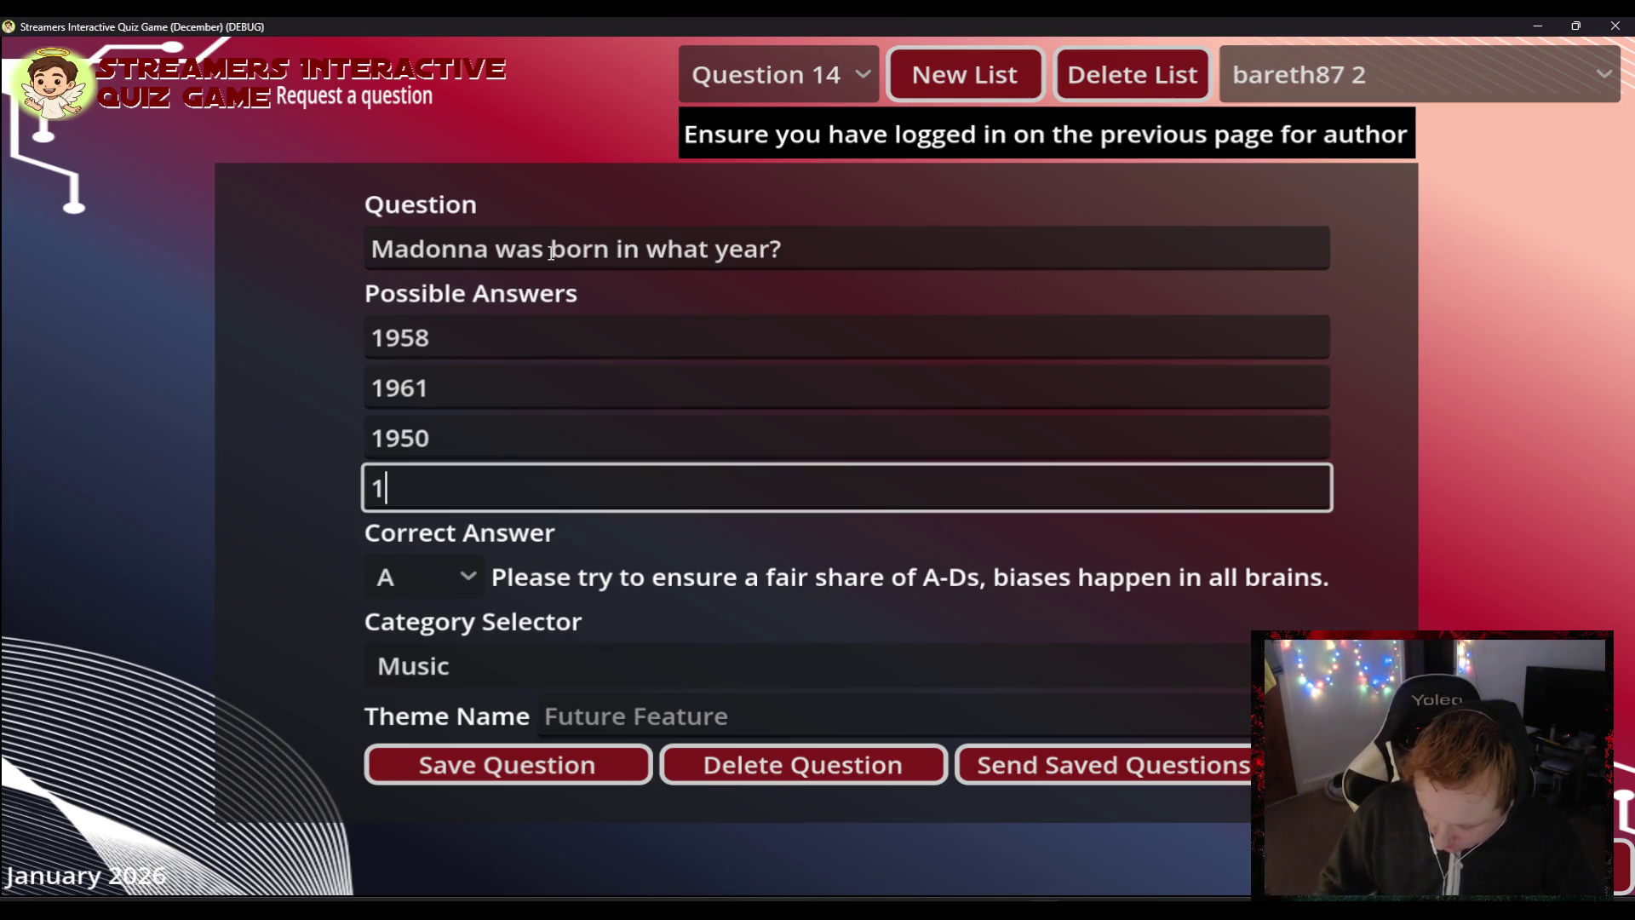
{"action": "type", "text": "973"}
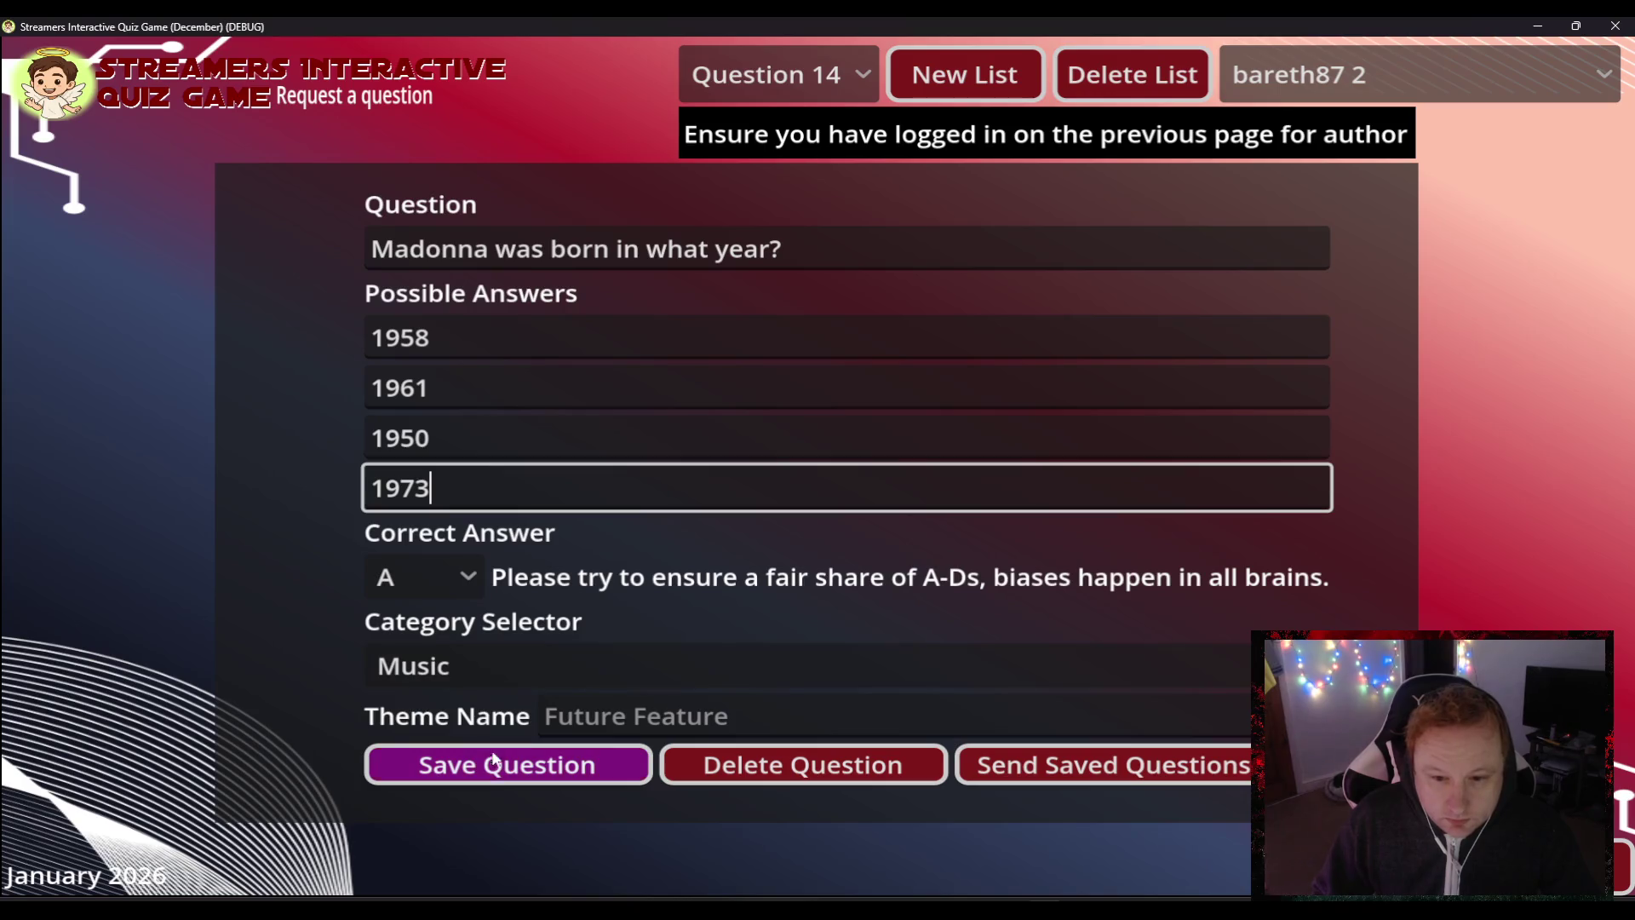
{"action": "left_click", "coordinate": [497, 772]}
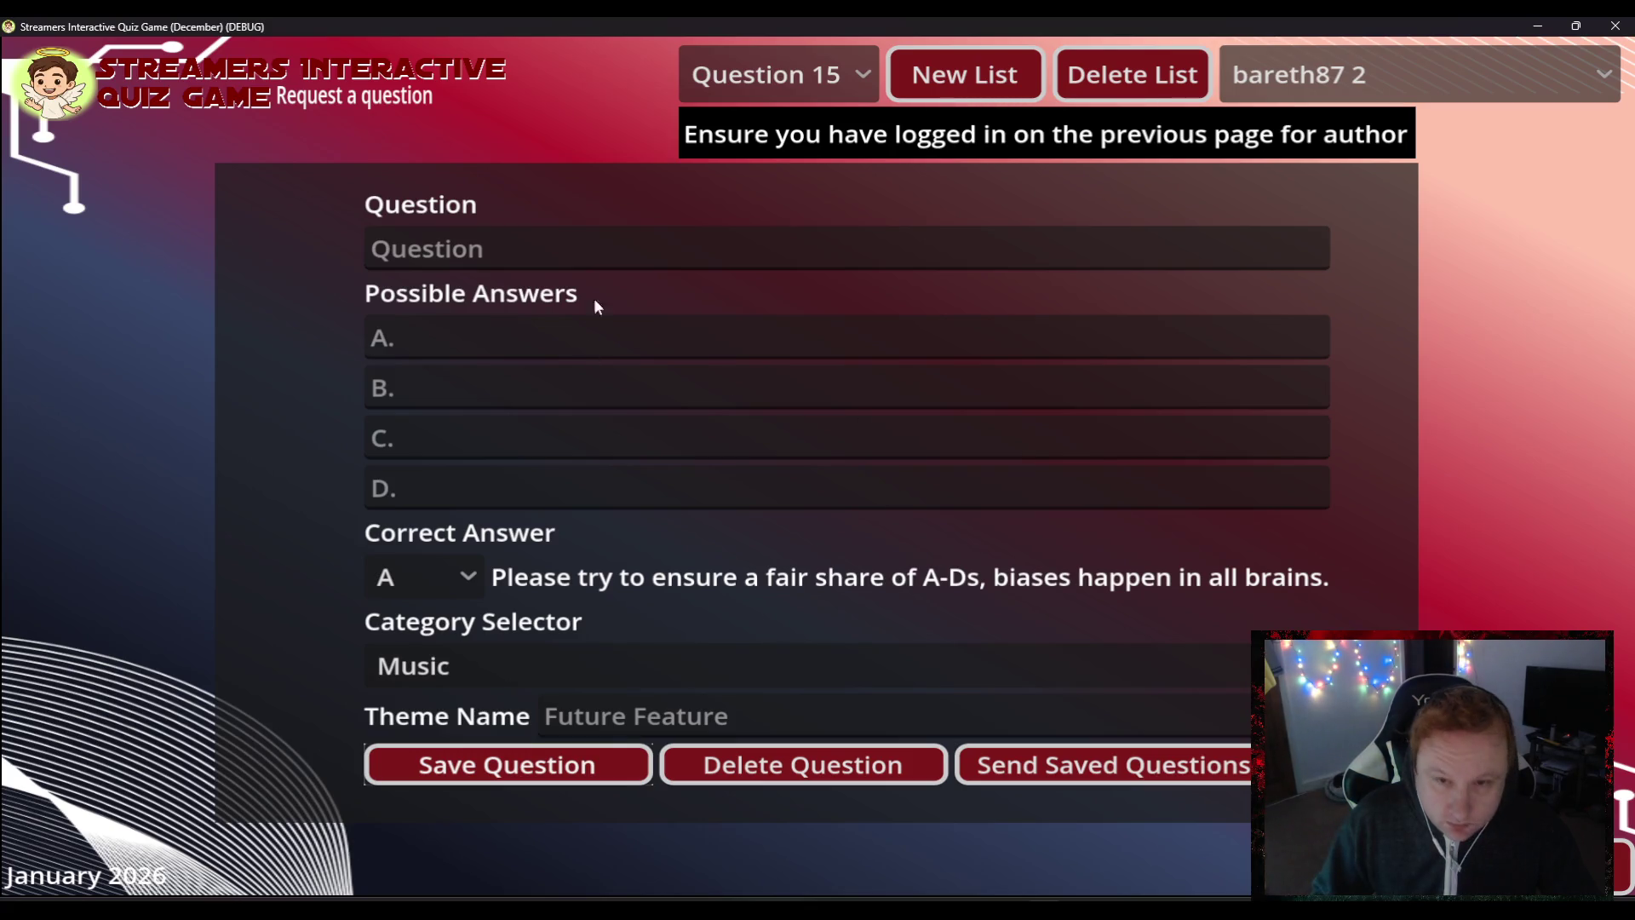
- Ask 'Madonna was married to whom during the years 1985-1989?' with answers Guy Richie and Sean Penn
{"action": "left_click", "coordinate": [429, 238]}
{"action": "type", "text": "Madonna was married to "}
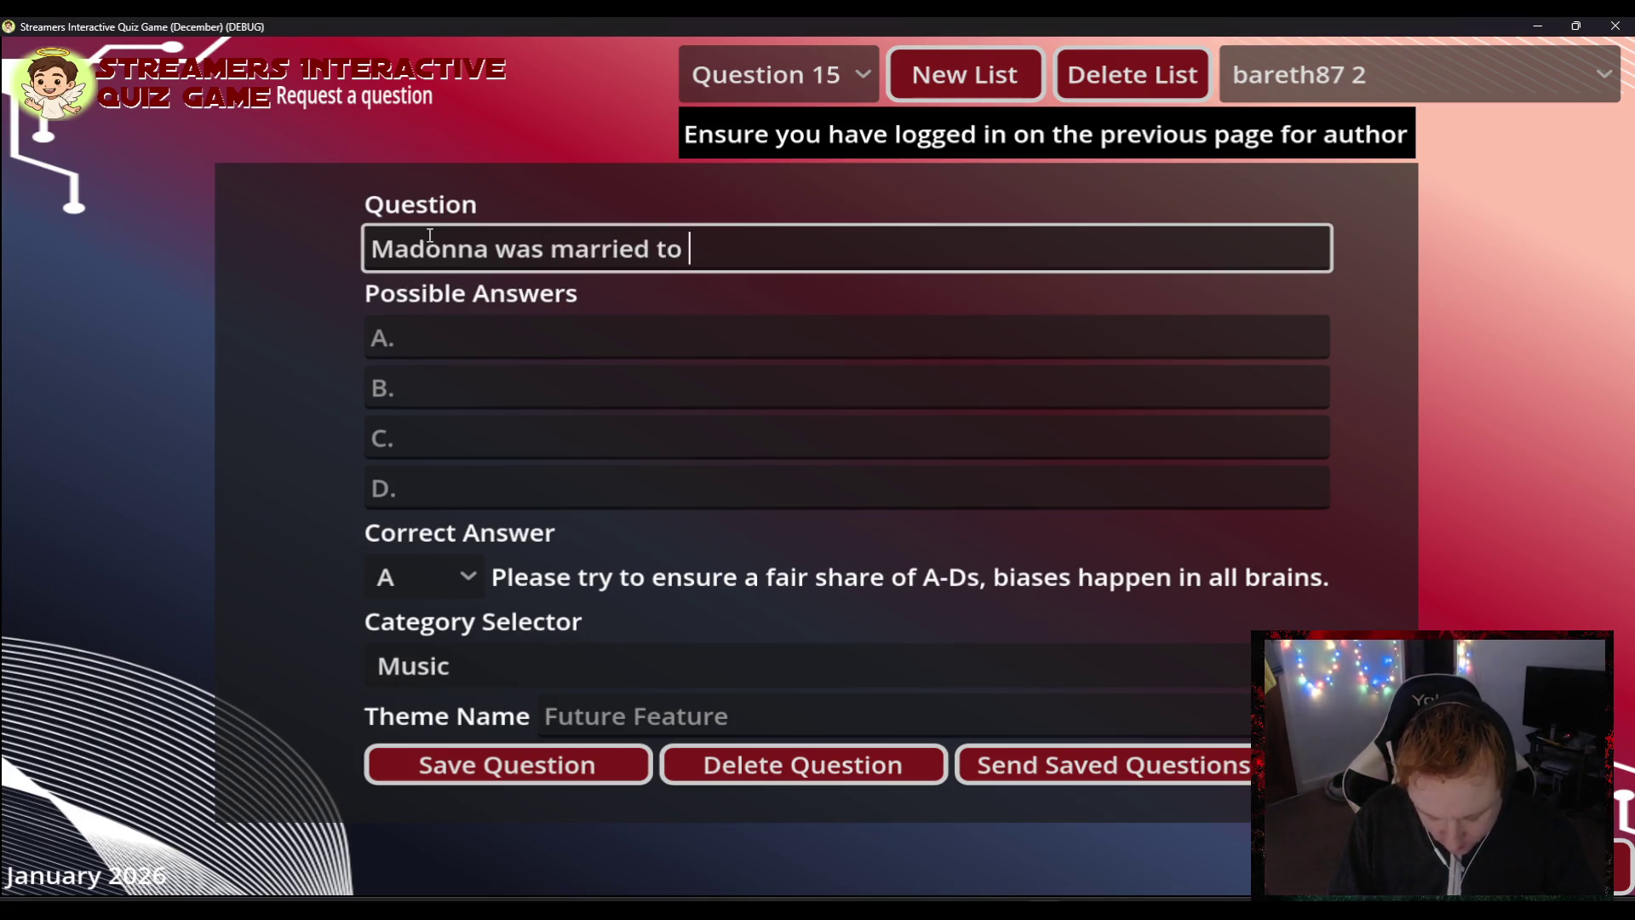
{"action": "type", "text": "whom du"}
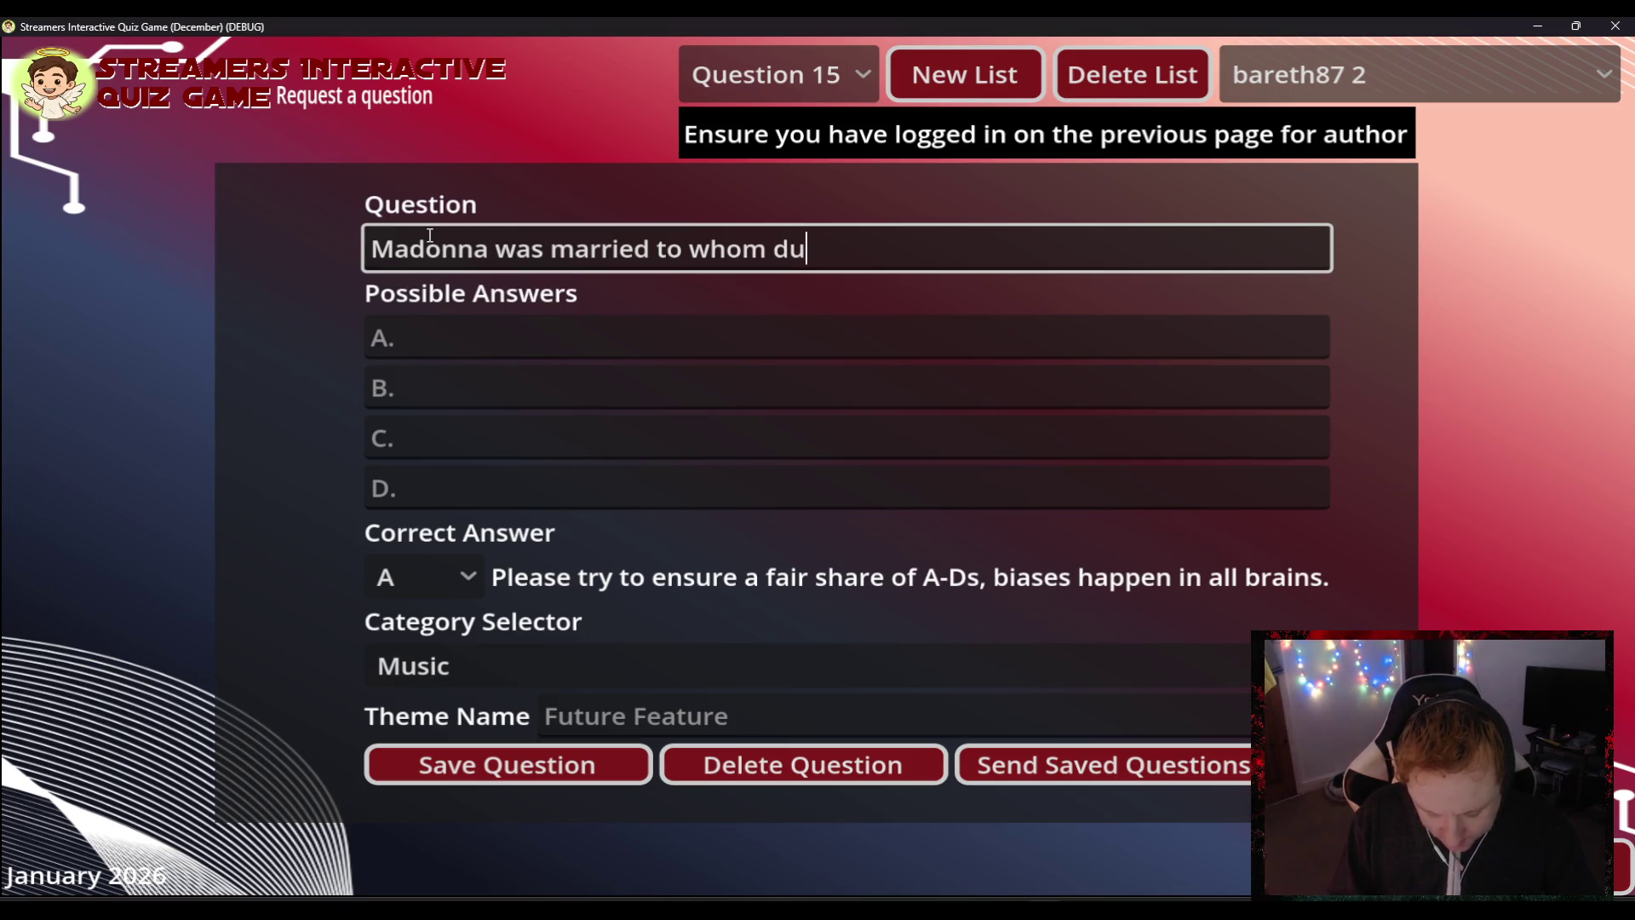
{"action": "type", "text": "rin"}
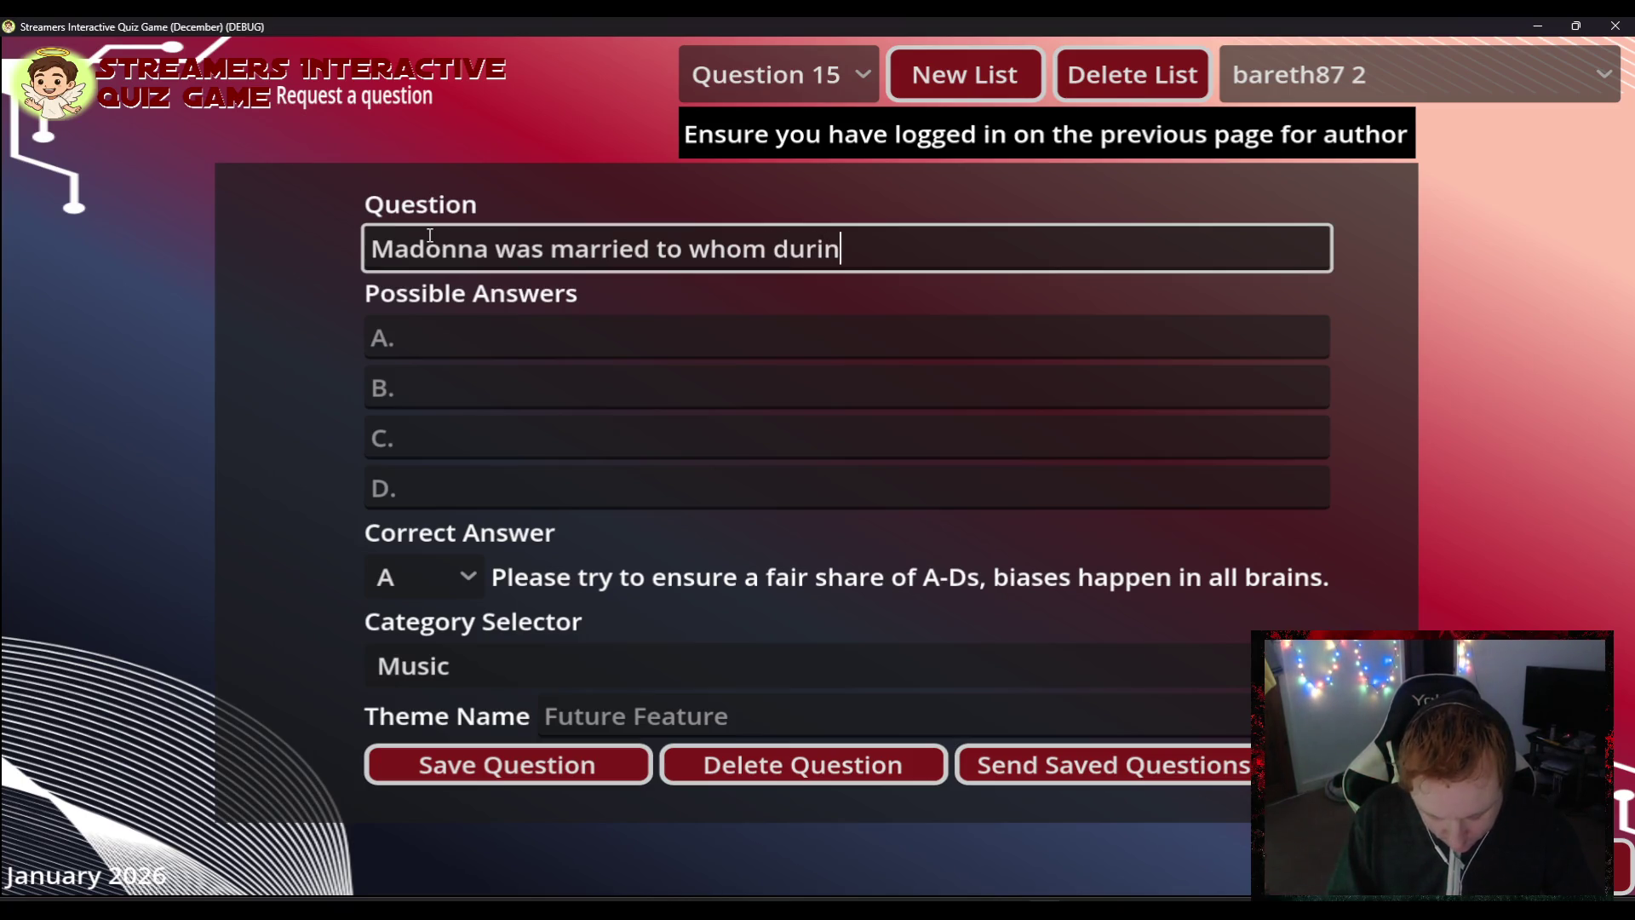
{"action": "type", "text": "g the yea"}
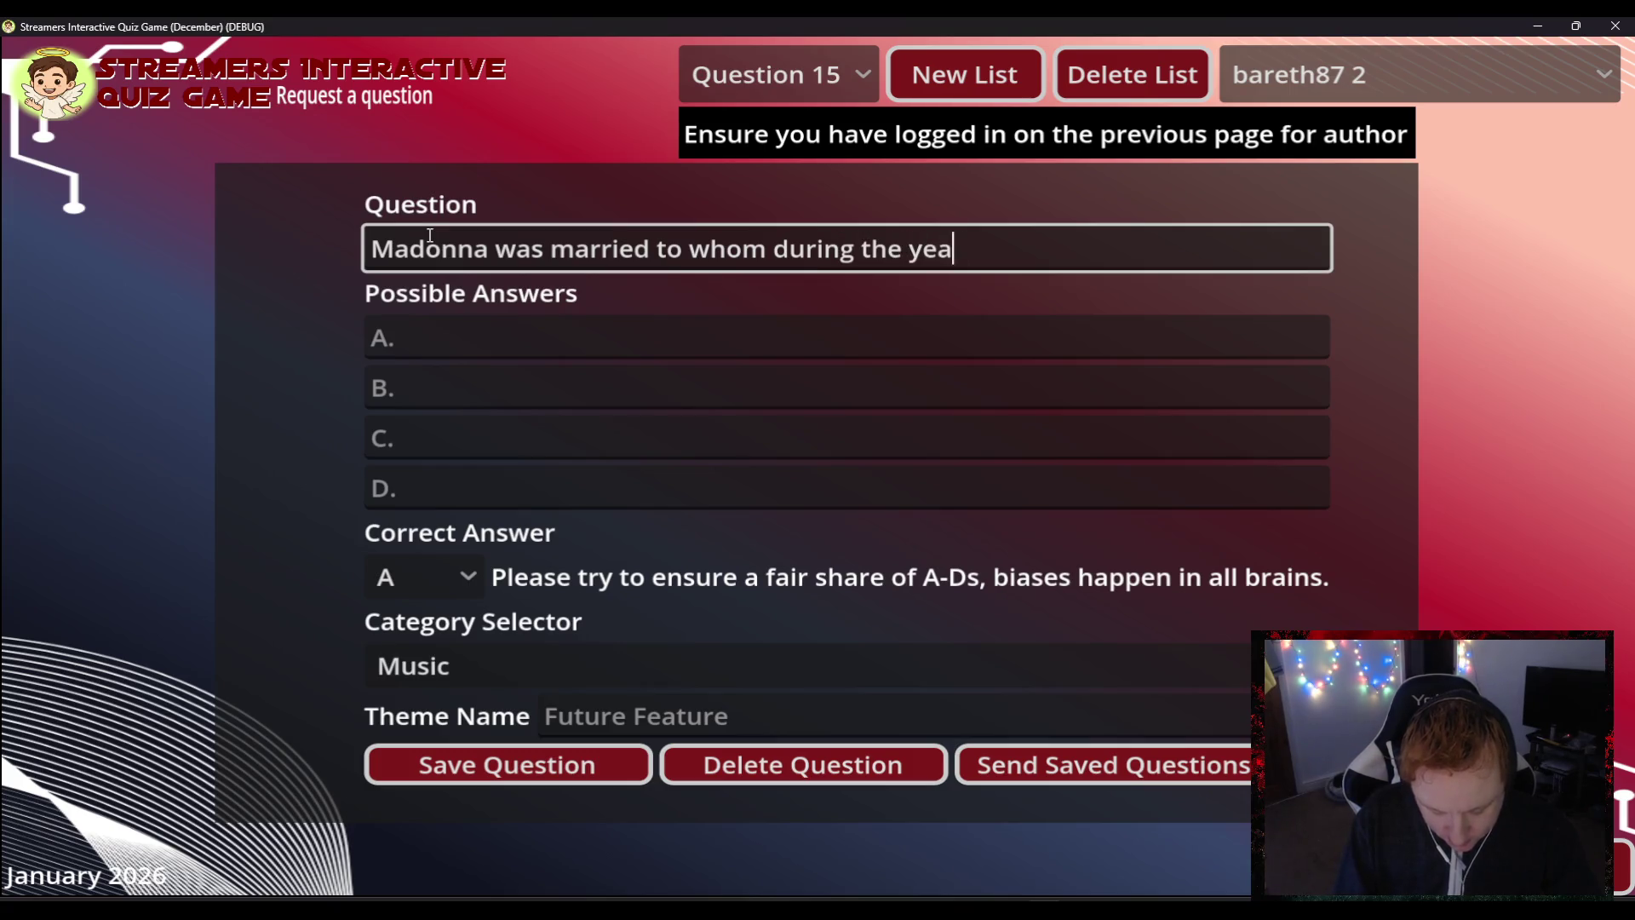
{"action": "type", "text": "rs 19"}
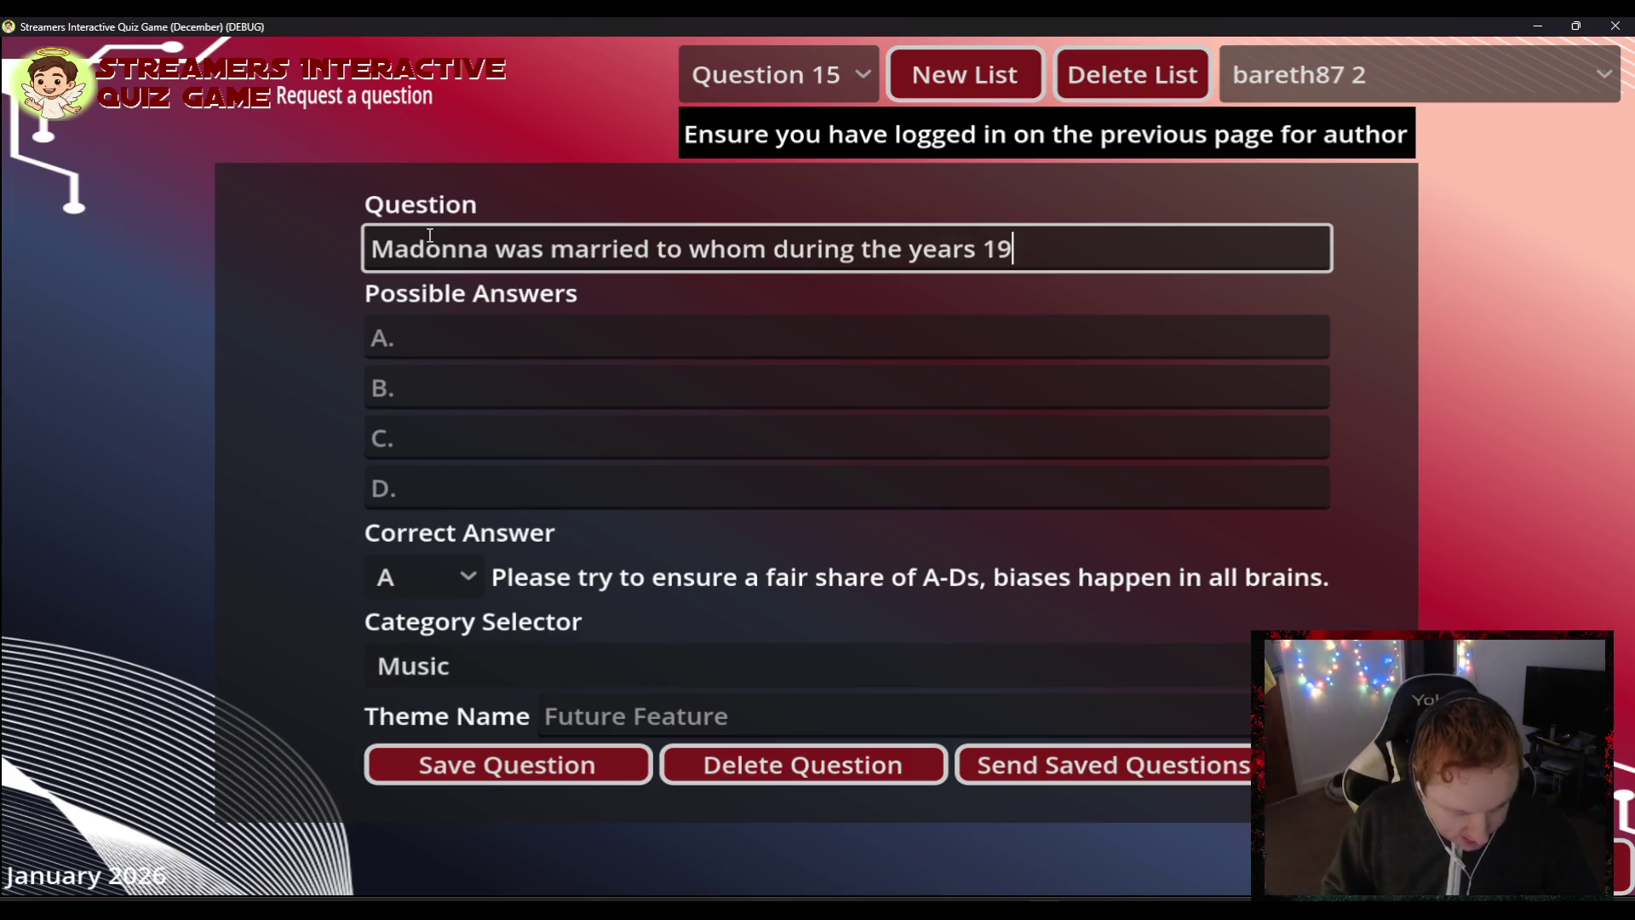
{"action": "type", "text": "85"}
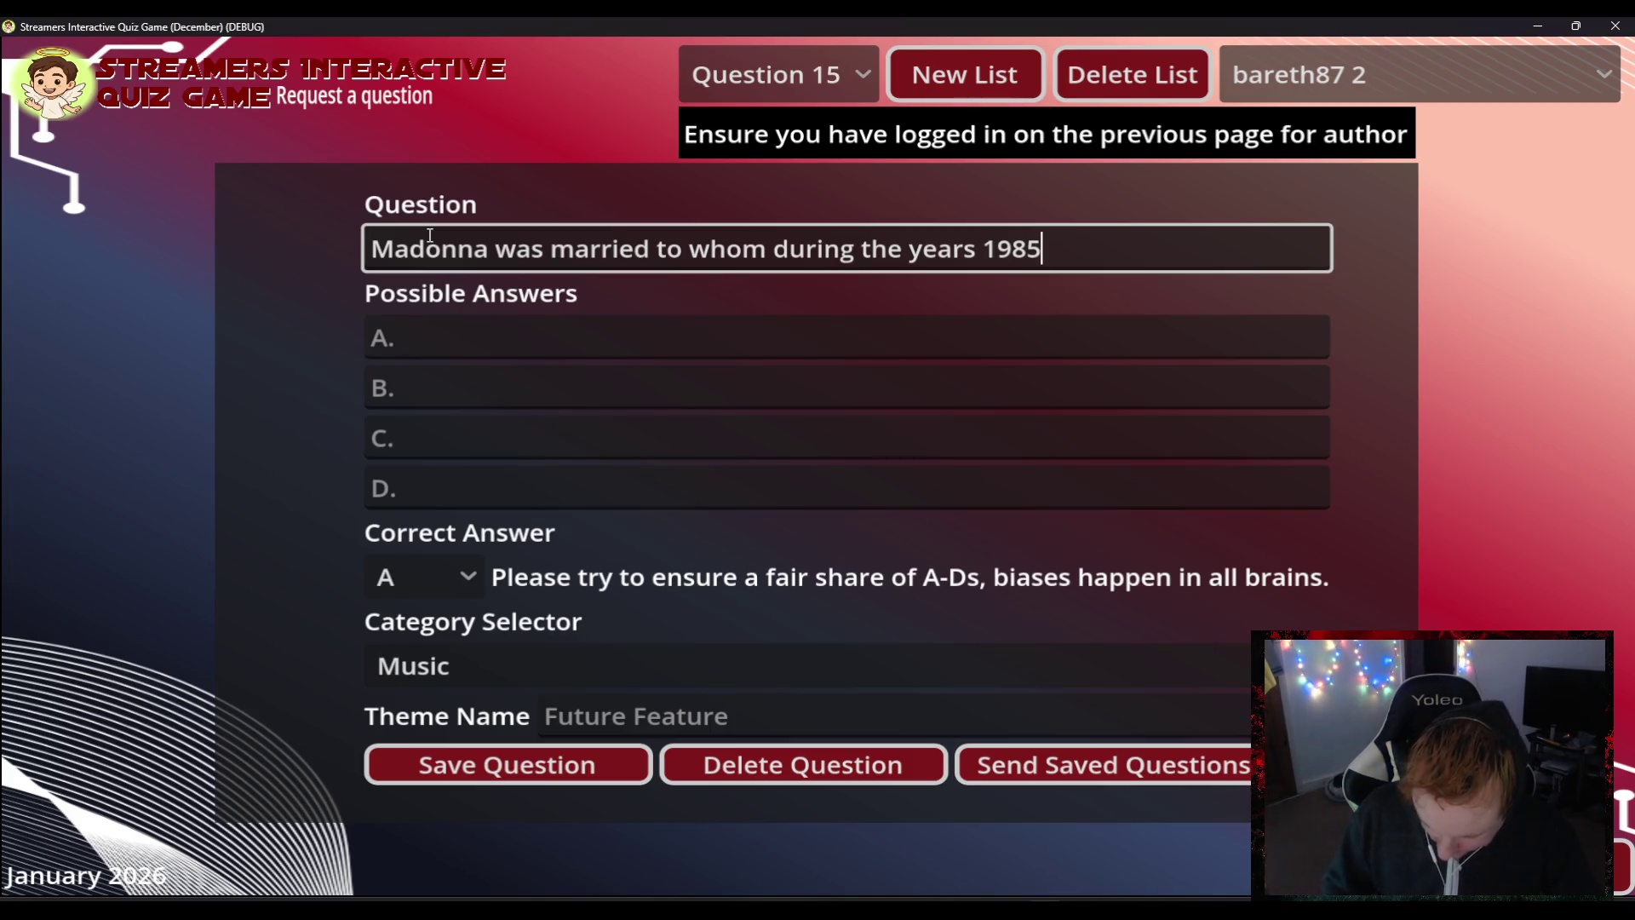
{"action": "type", "text": "-1989"}
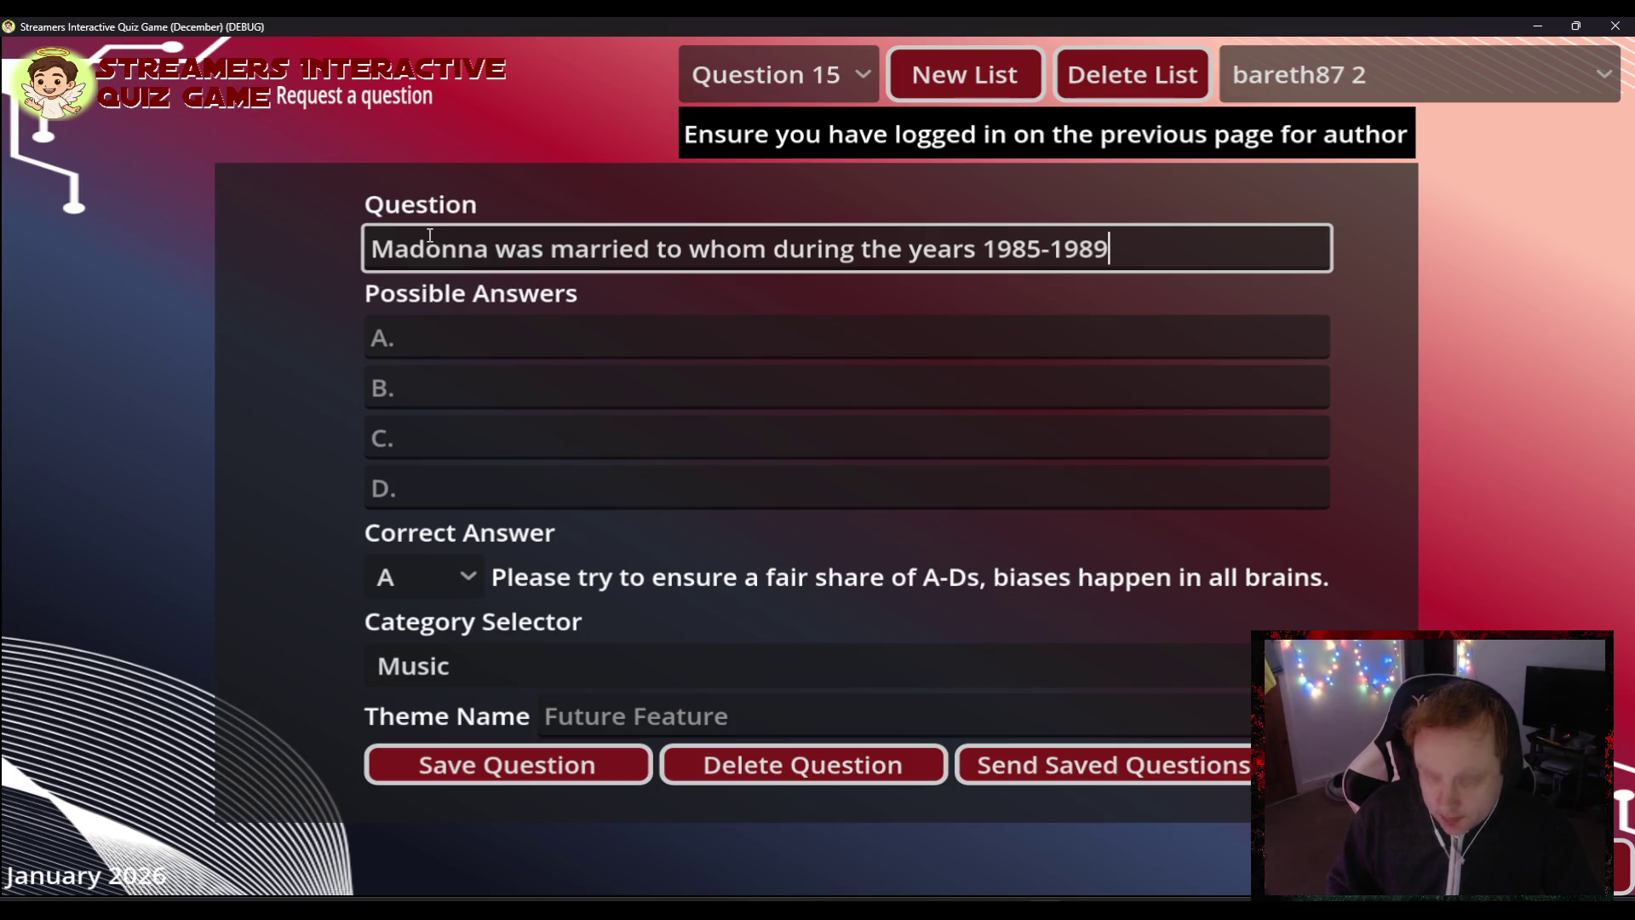
{"action": "type", "text": "?"}
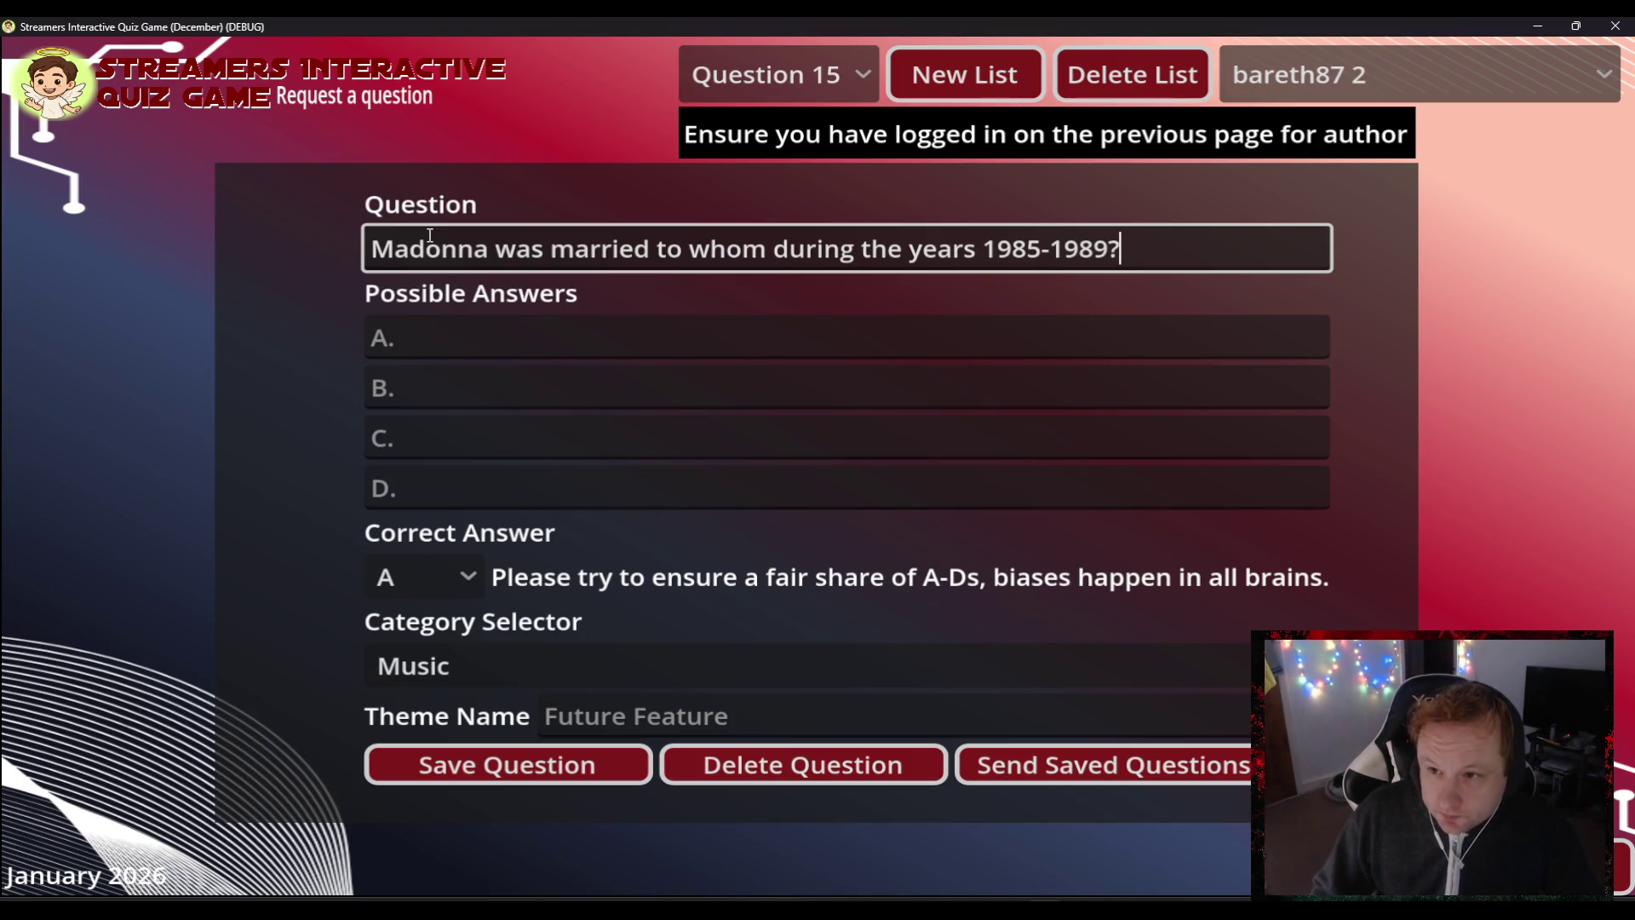
{"action": "left_click", "coordinate": [427, 384]}
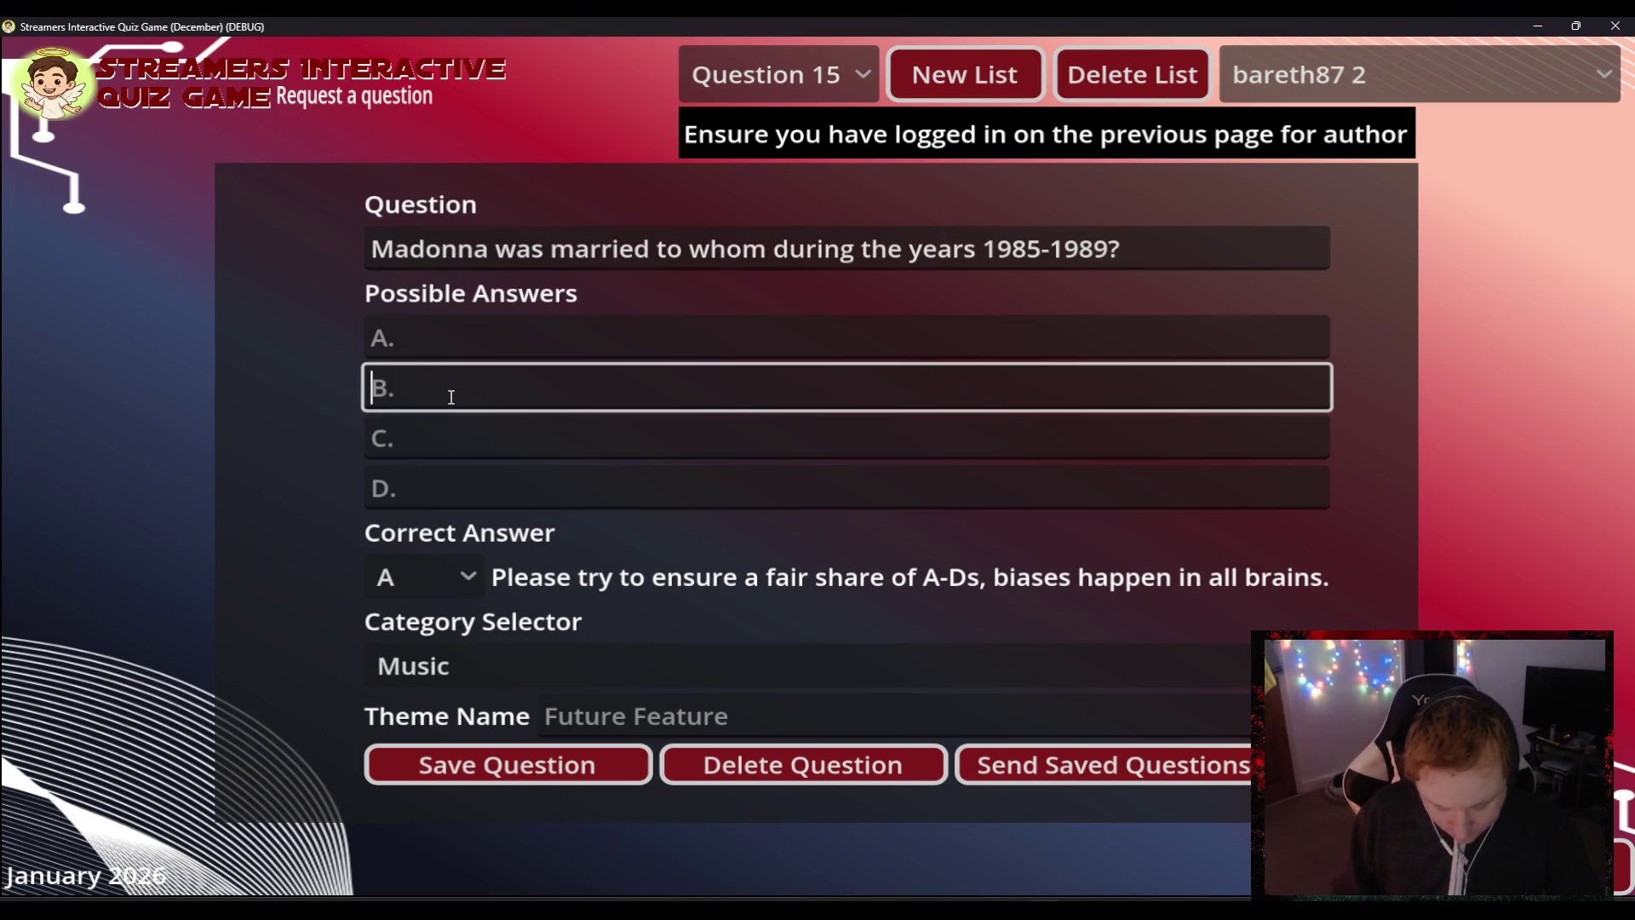
{"action": "type", "text": "Sean Penn"}
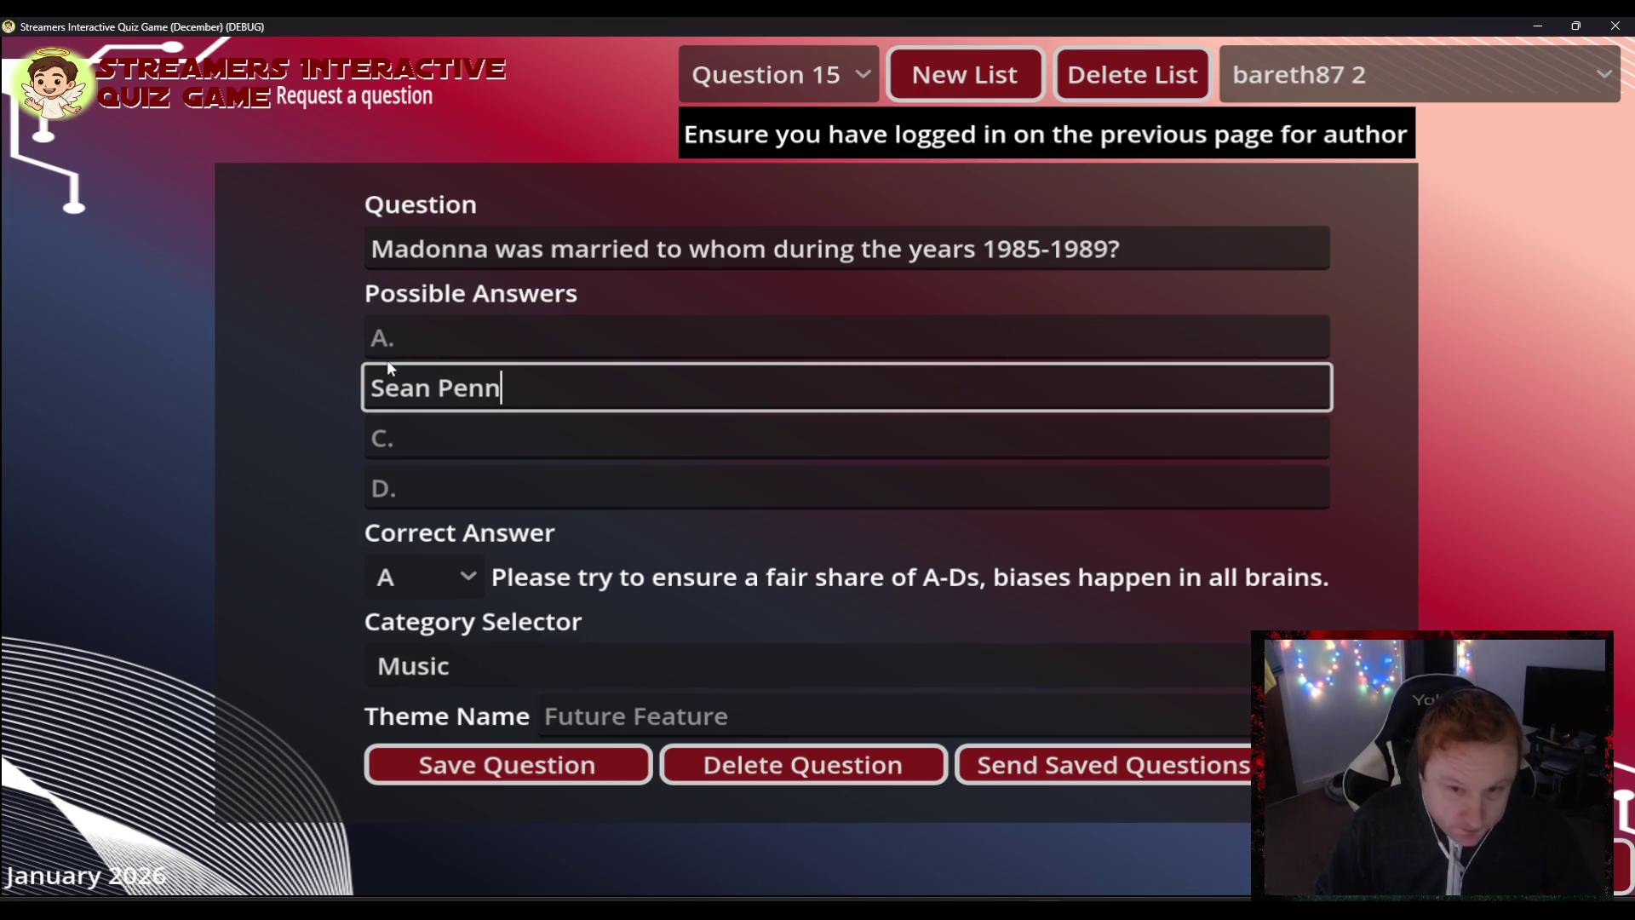
{"action": "left_click", "coordinate": [426, 338]}
{"action": "type", "text": "Gu"}
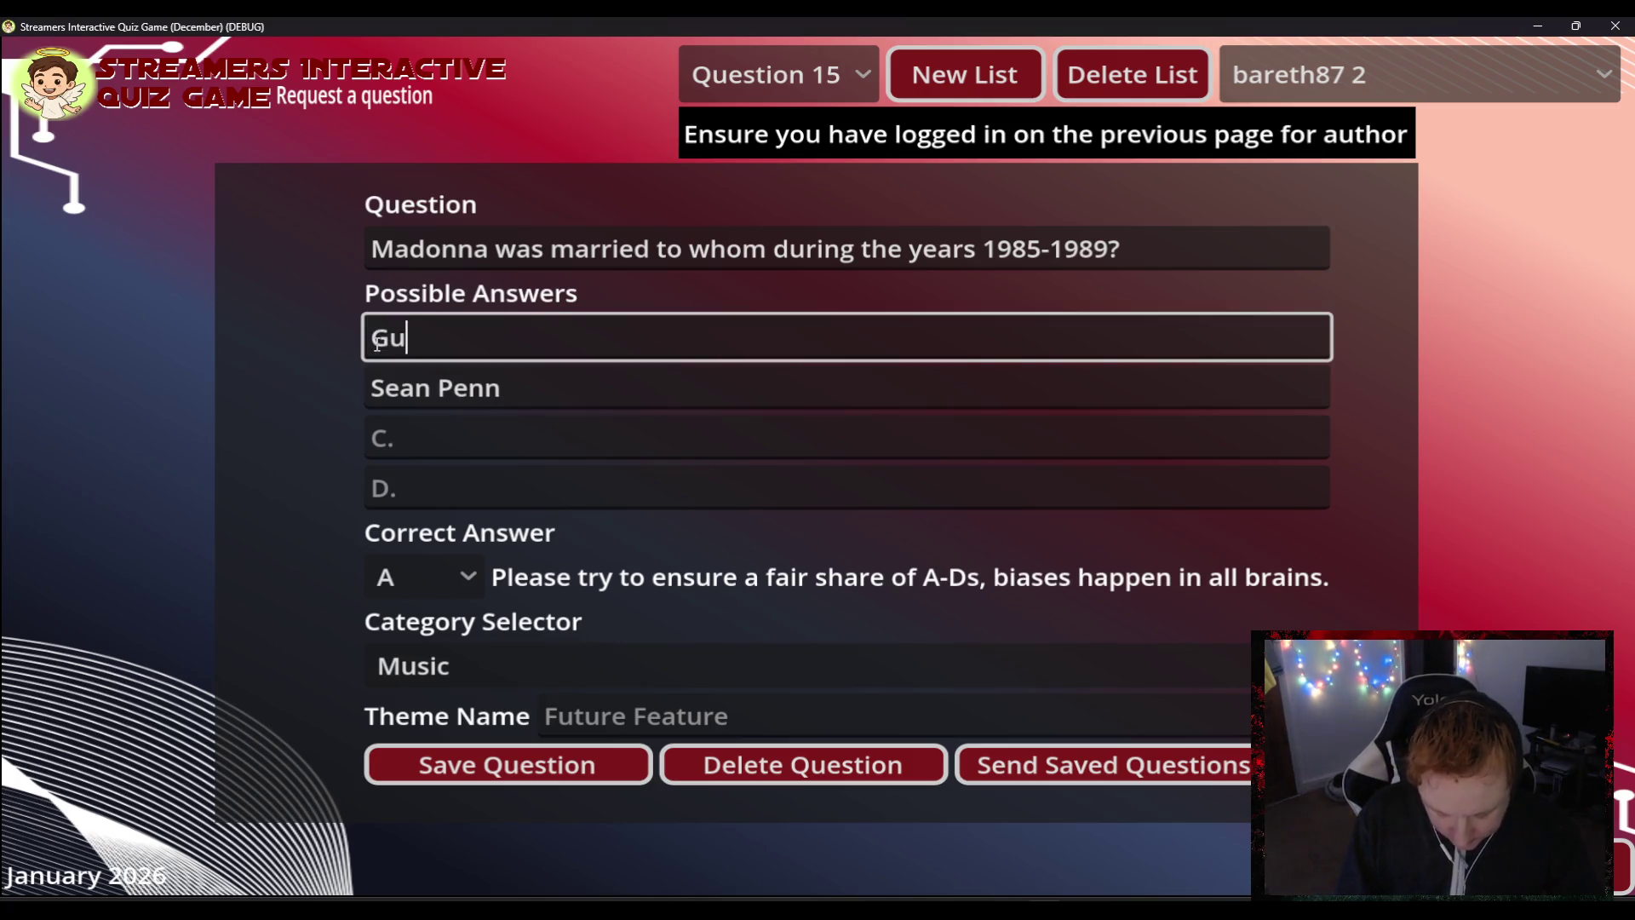
{"action": "type", "text": "y Richie"}
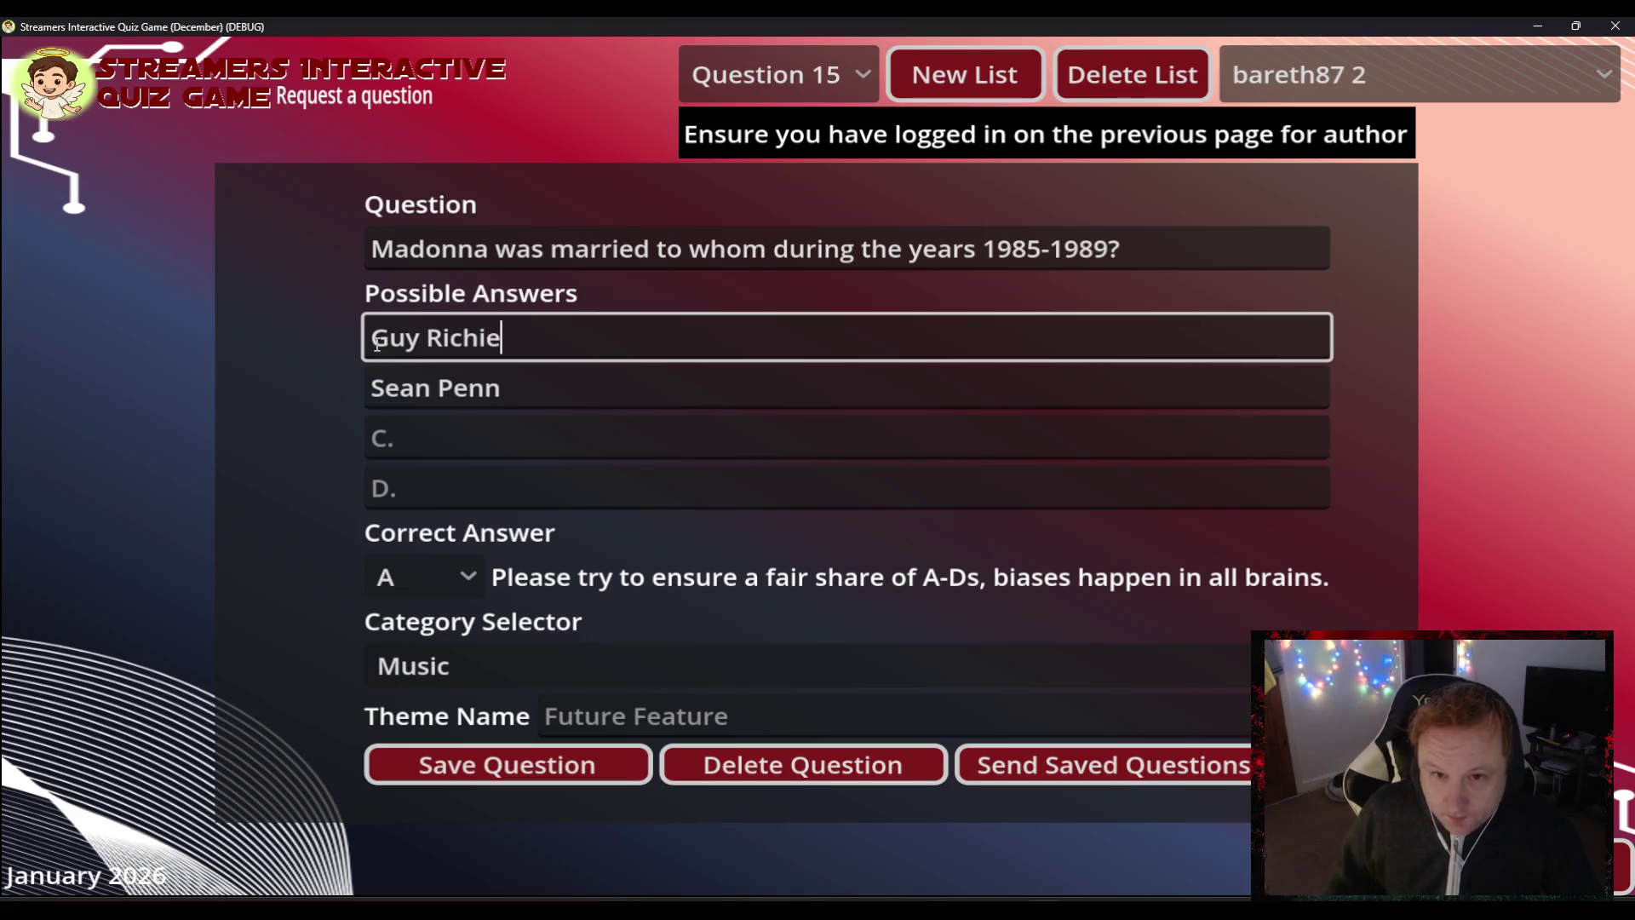
- Add Pierce Brosnan and Lionel Richie as answers C and D, mark B correct, and save
{"action": "left_click", "coordinate": [533, 456]}
{"action": "type", "text": "Pierce"}
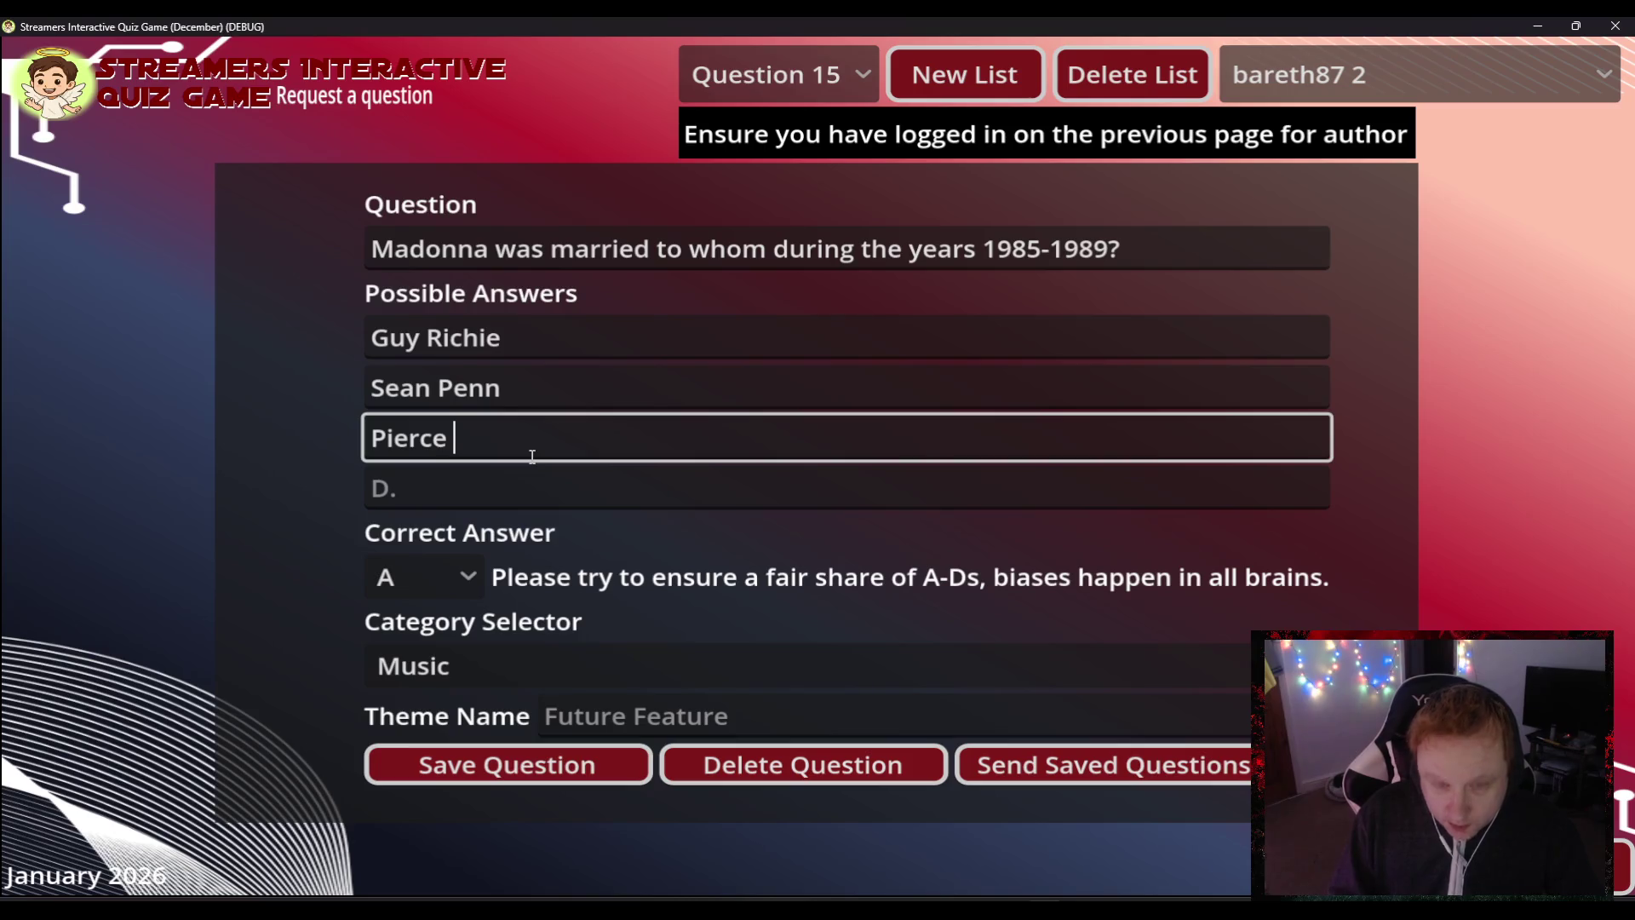
{"action": "type", "text": " P"}
{"action": "key", "text": "BackSpace"}
{"action": "type", "text": "Br"}
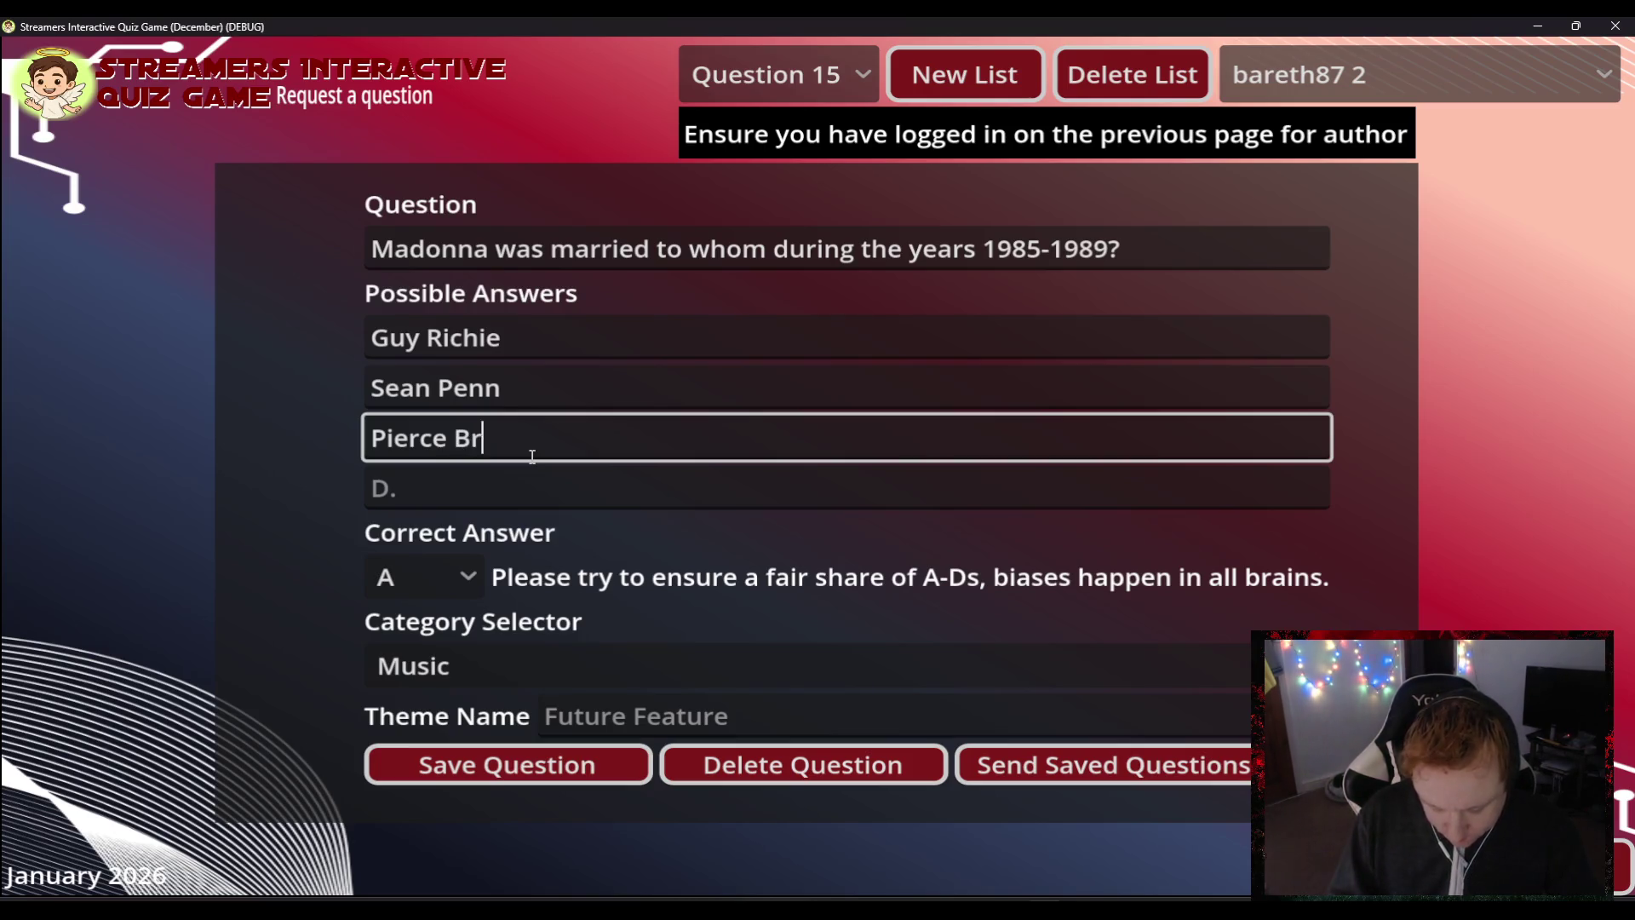
{"action": "type", "text": "osnan"}
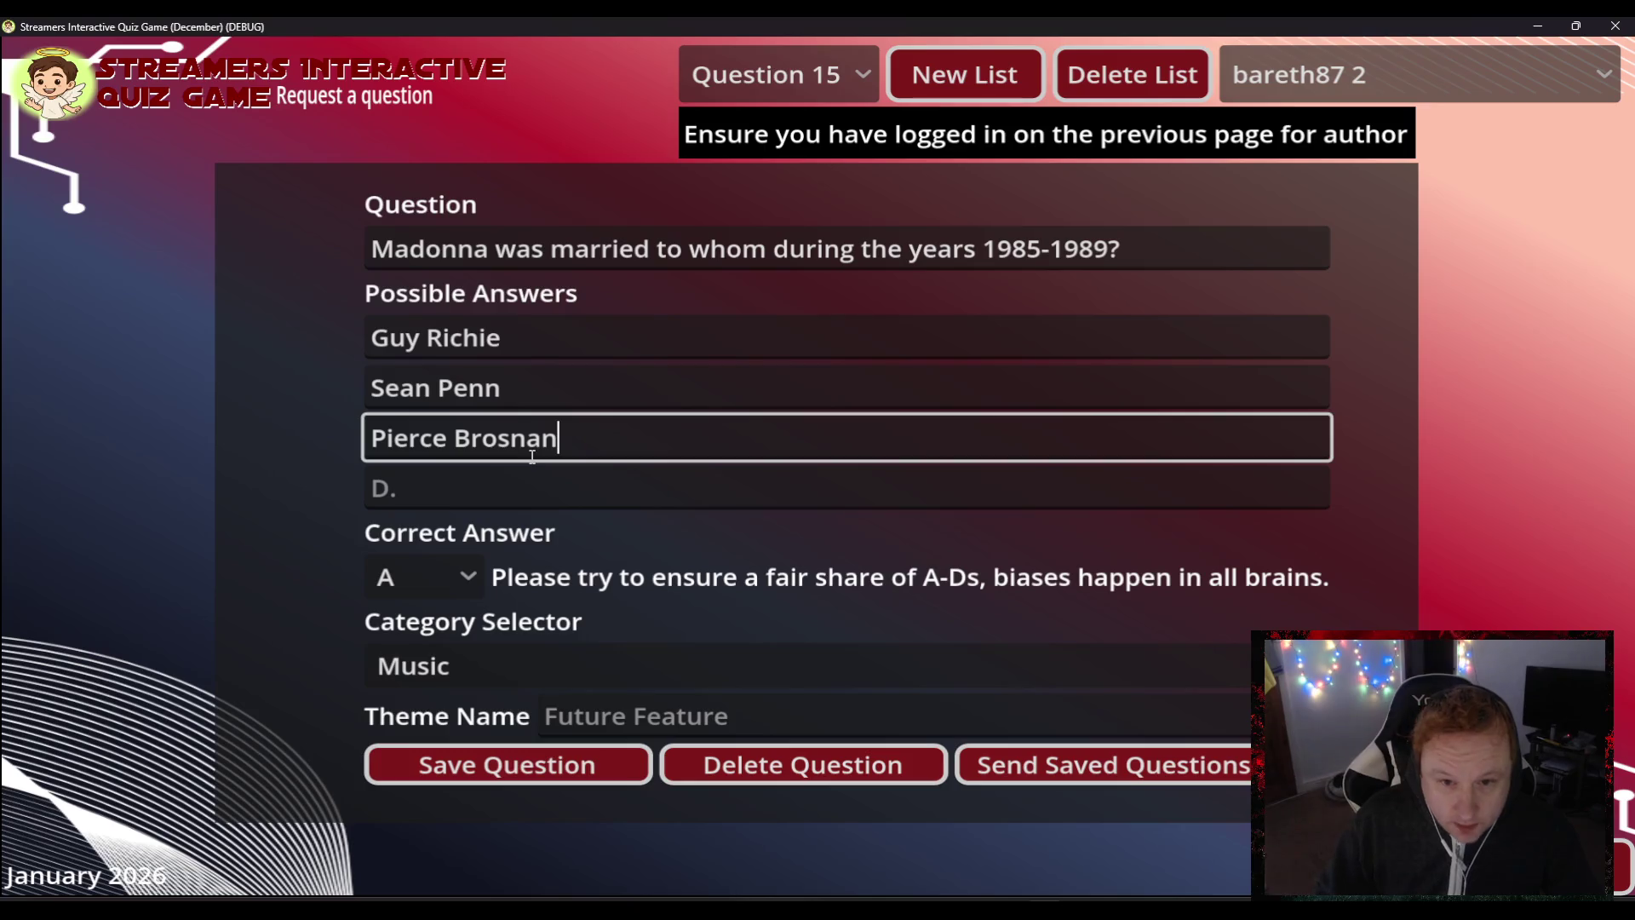
{"action": "left_click", "coordinate": [508, 491]}
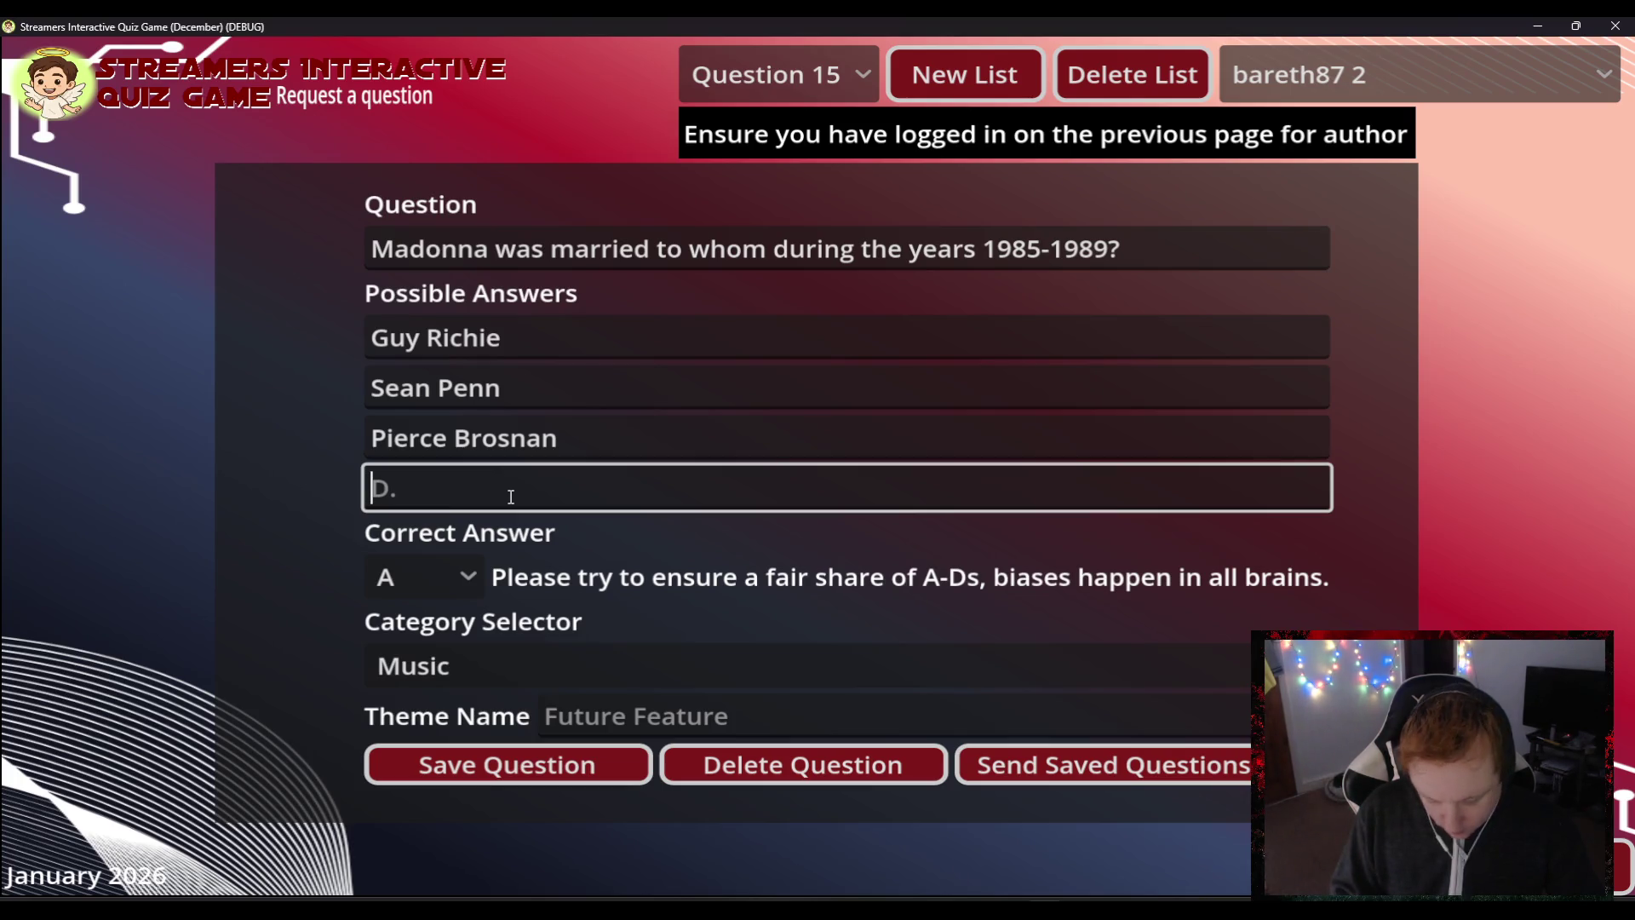
{"action": "type", "text": "Lionel Richie"}
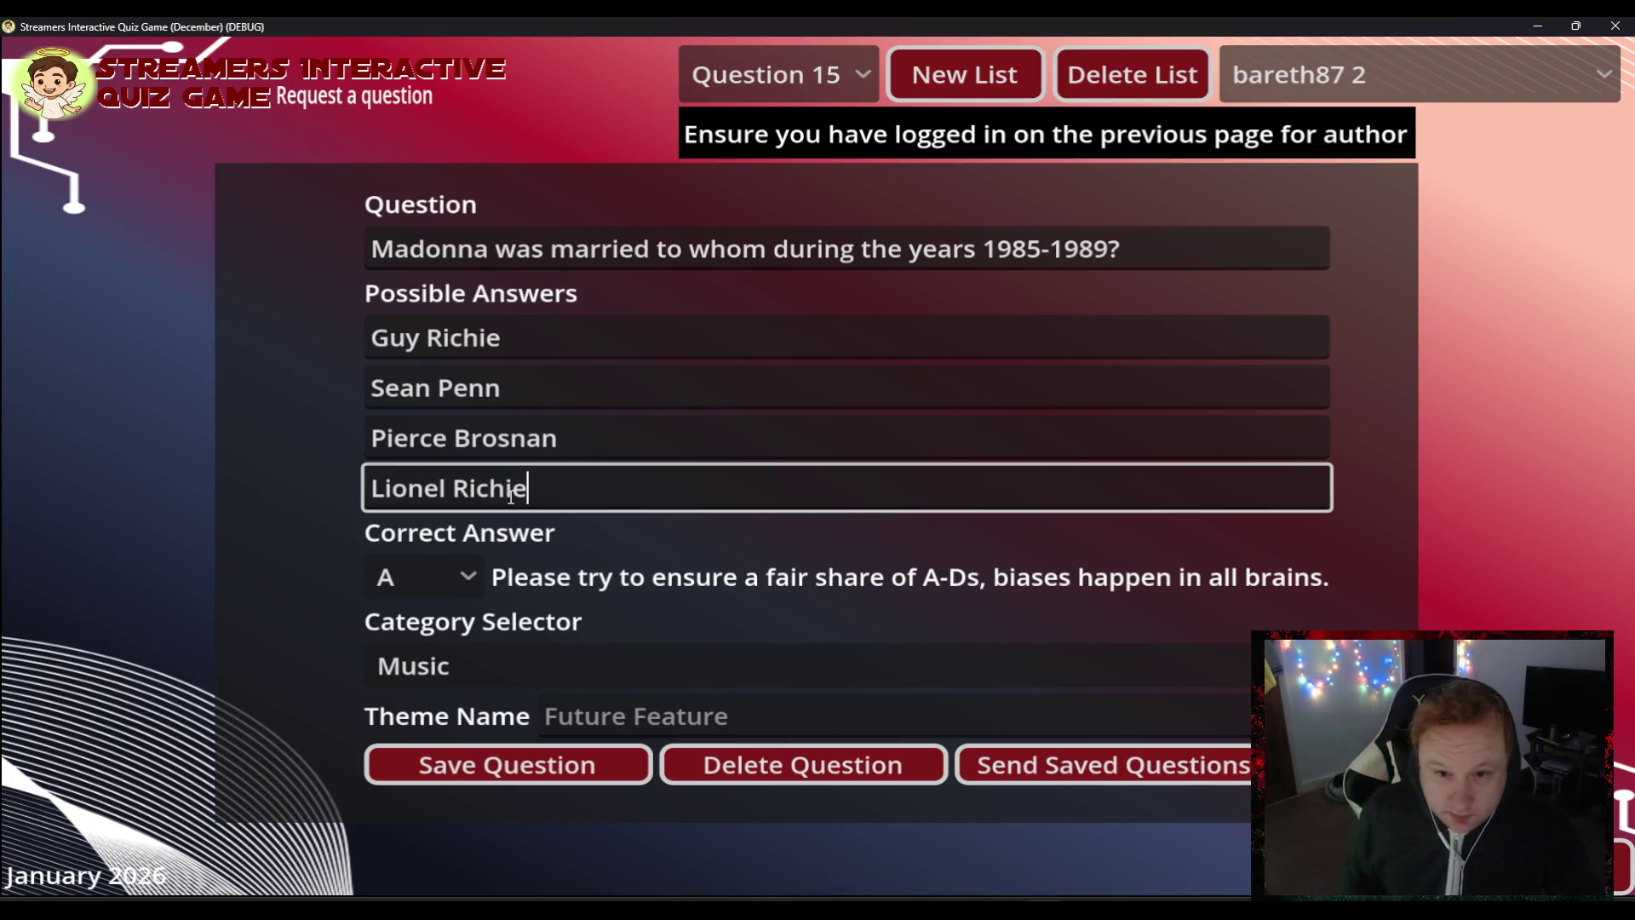
{"action": "left_click", "coordinate": [441, 576]}
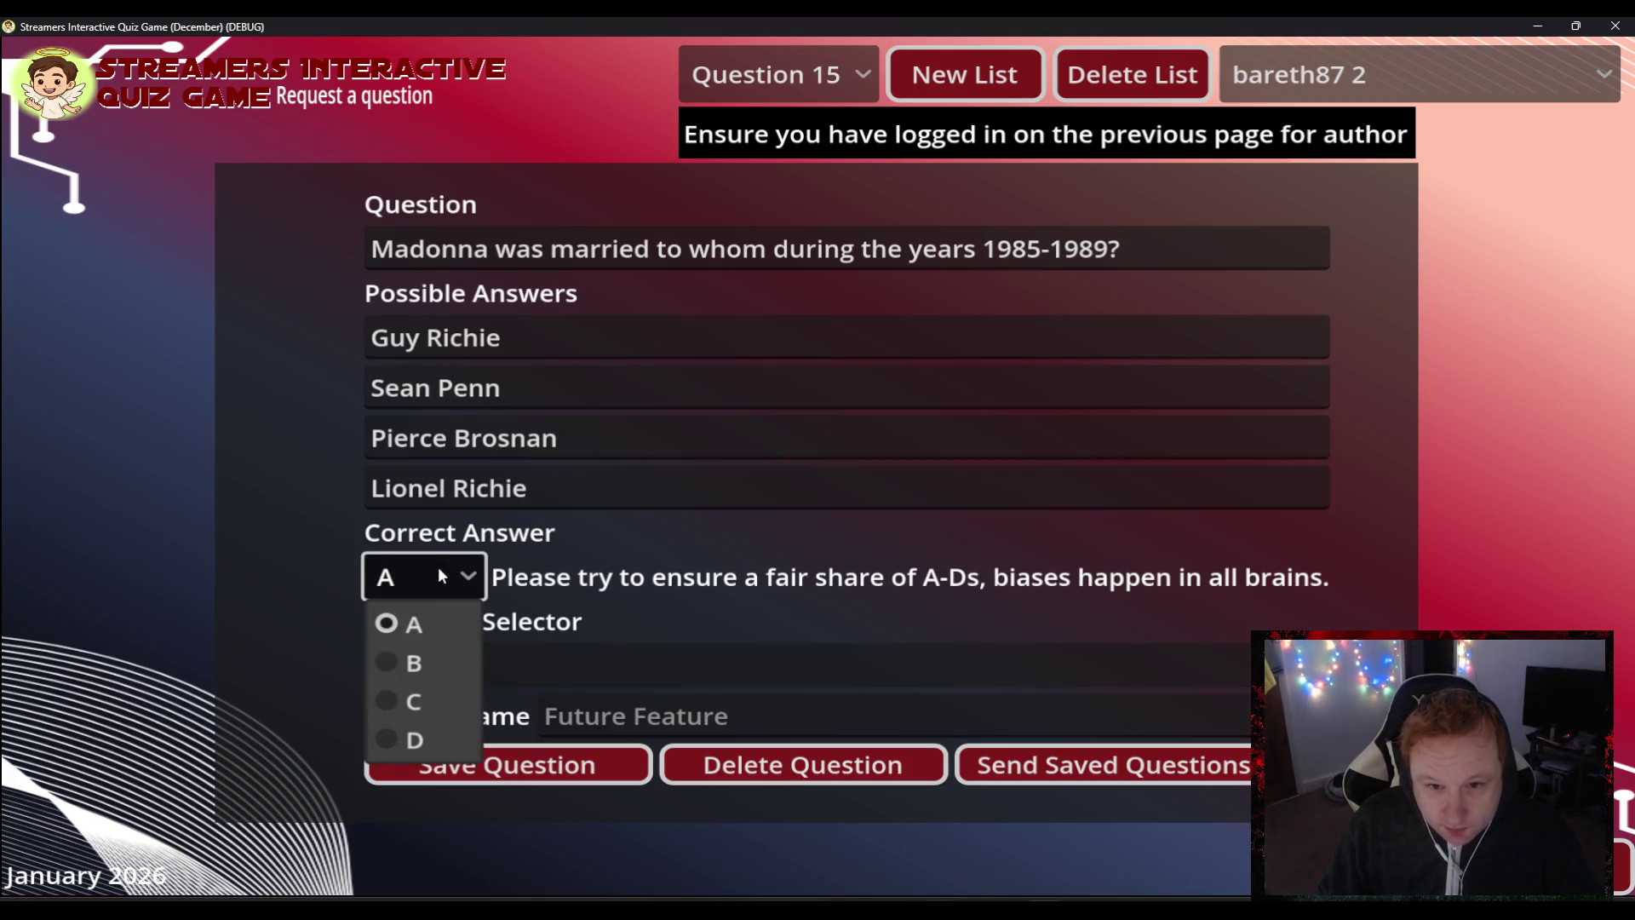
{"action": "left_click", "coordinate": [415, 662]}
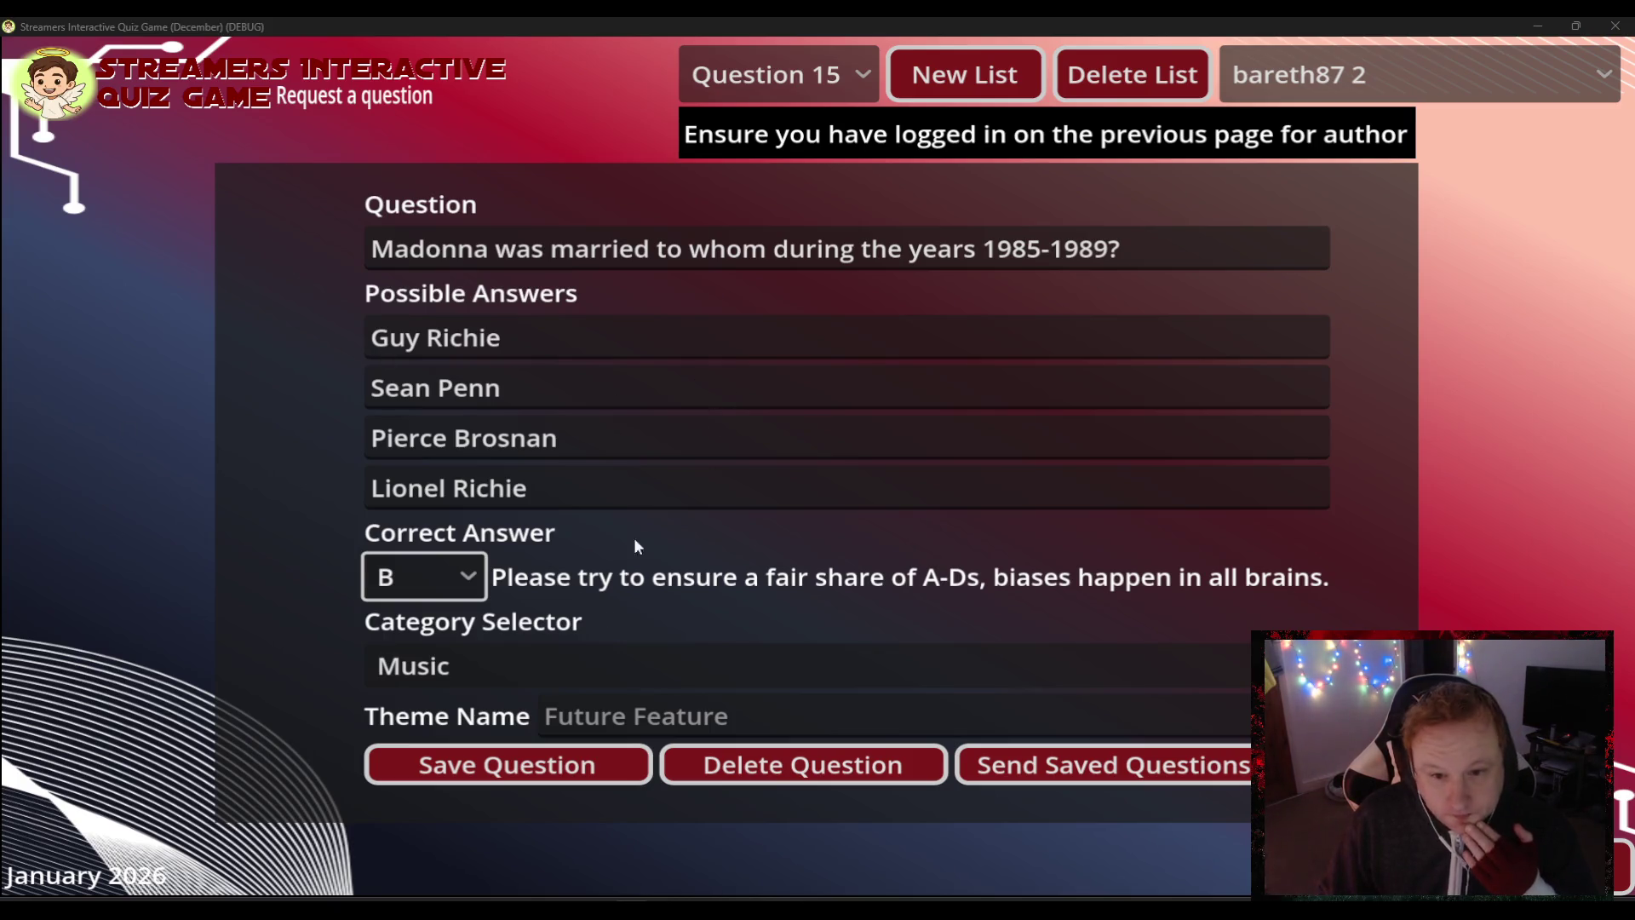
{"action": "left_click", "coordinate": [532, 769]}
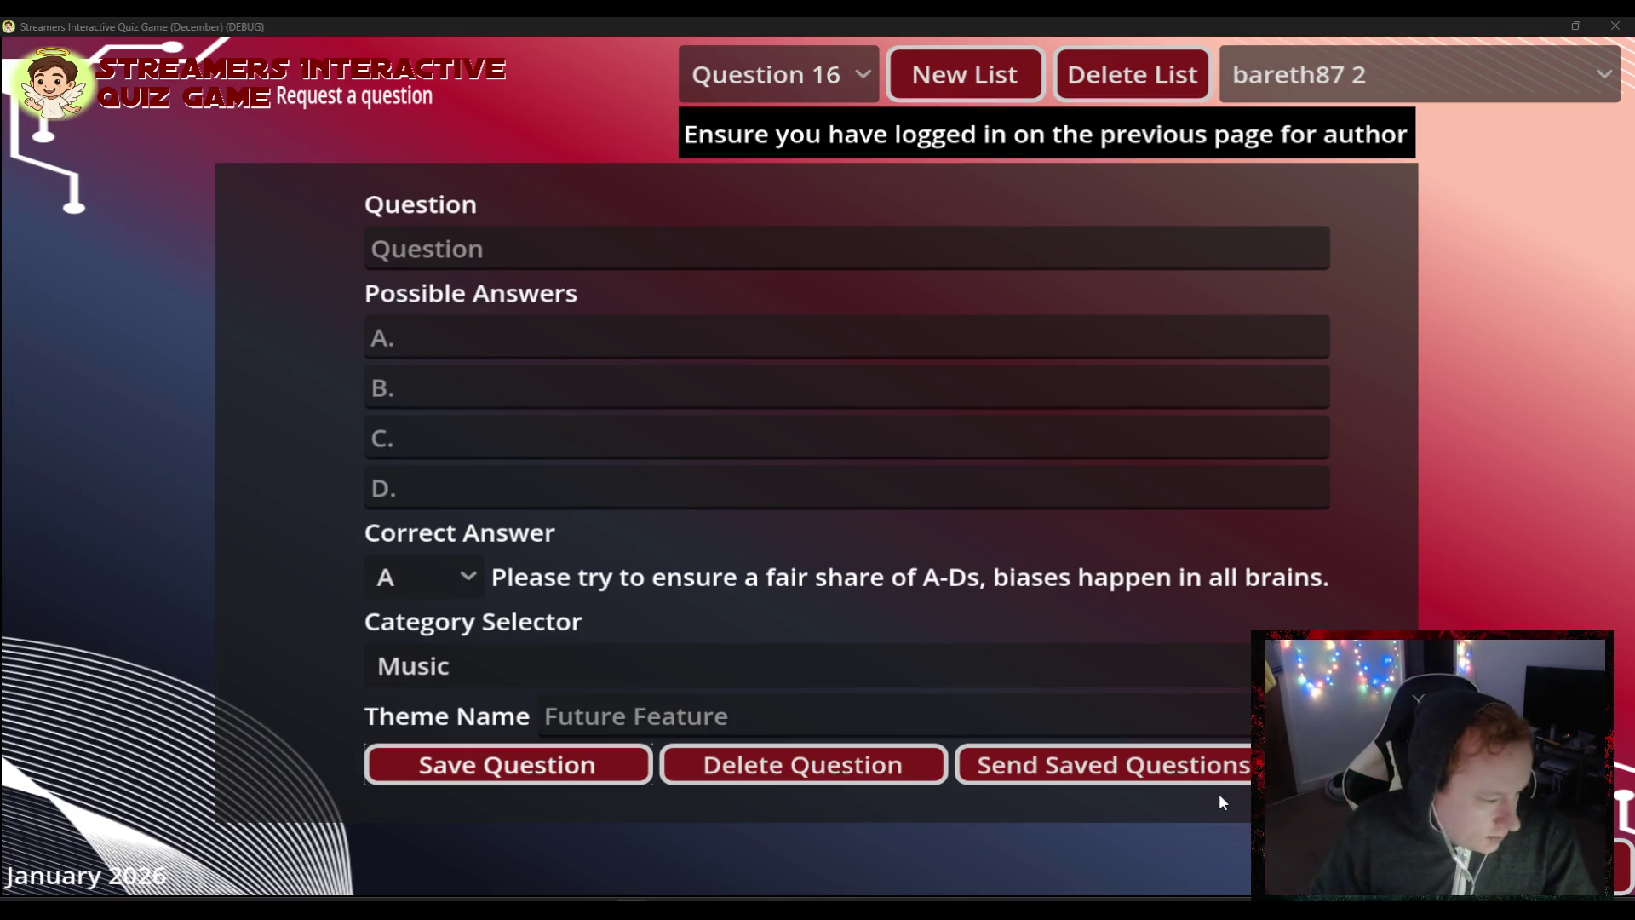
{"action": "left_click", "coordinate": [593, 243]}
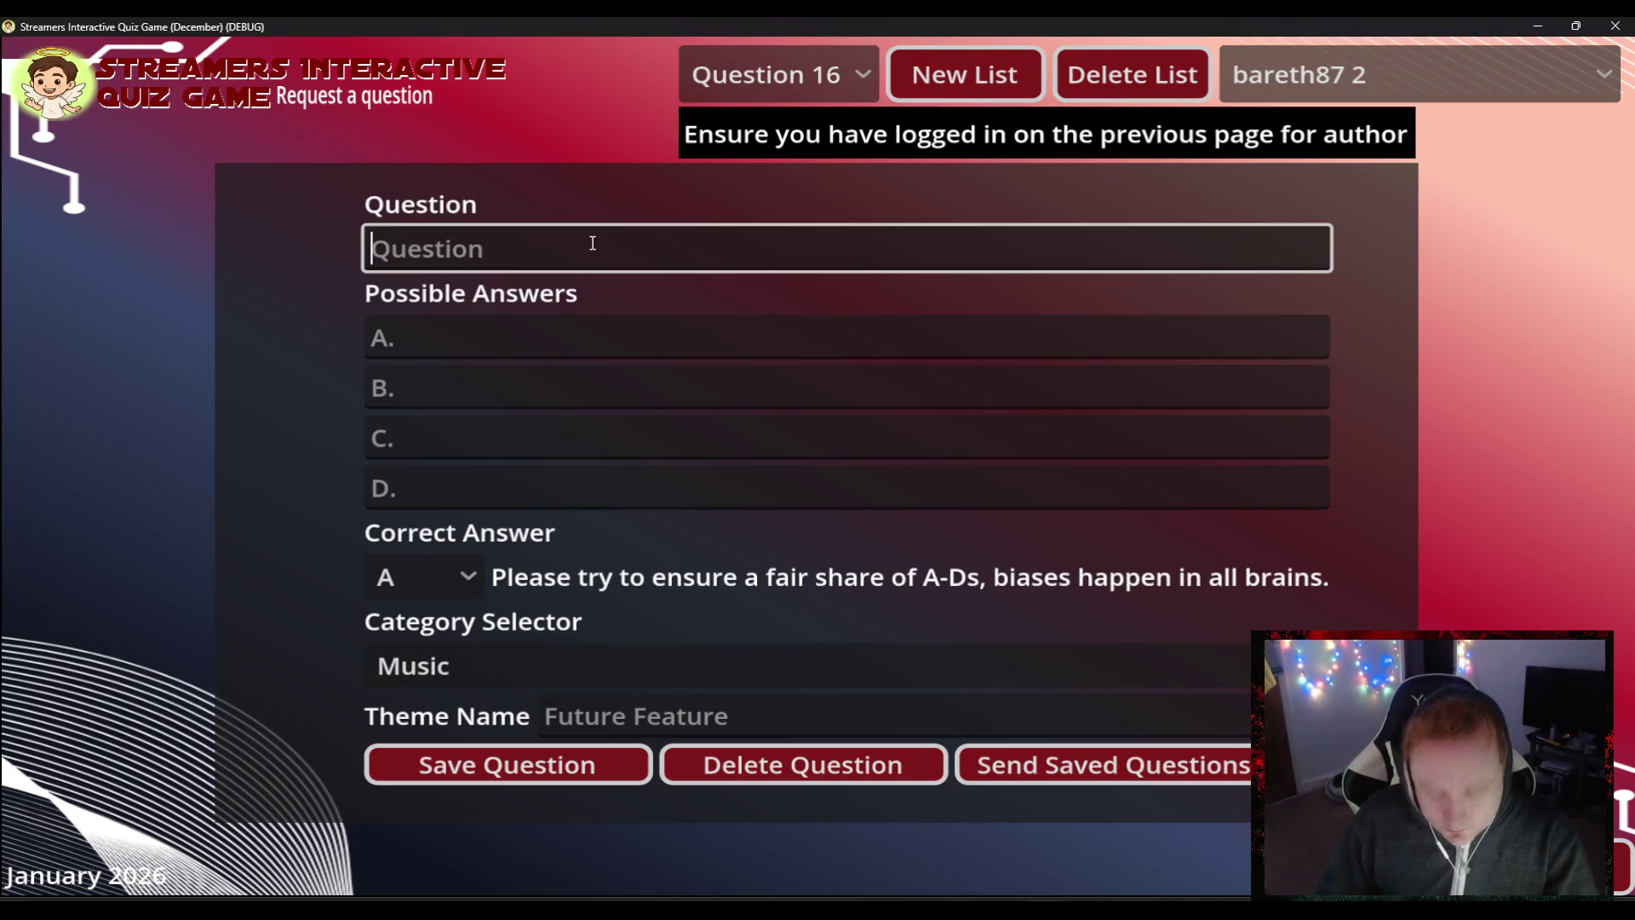
- Ask 'Which of these songs did Madonna sing?' with 'Like a Virgin' as answer D, marked correct
{"action": "type", "text": "Which of "}
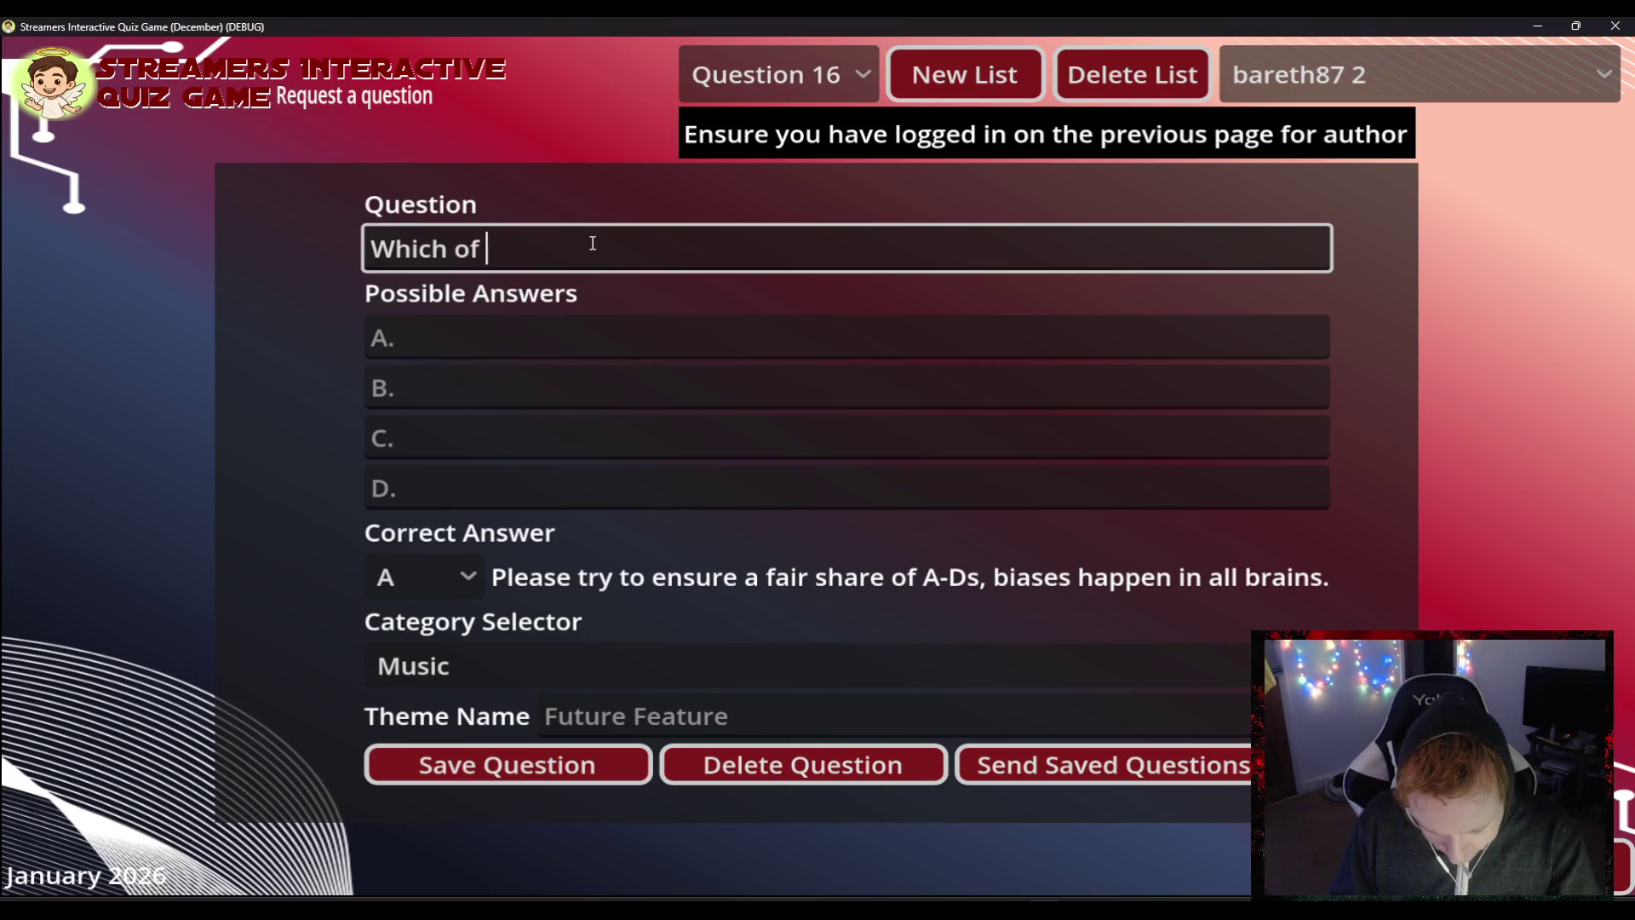
{"action": "type", "text": "these song"}
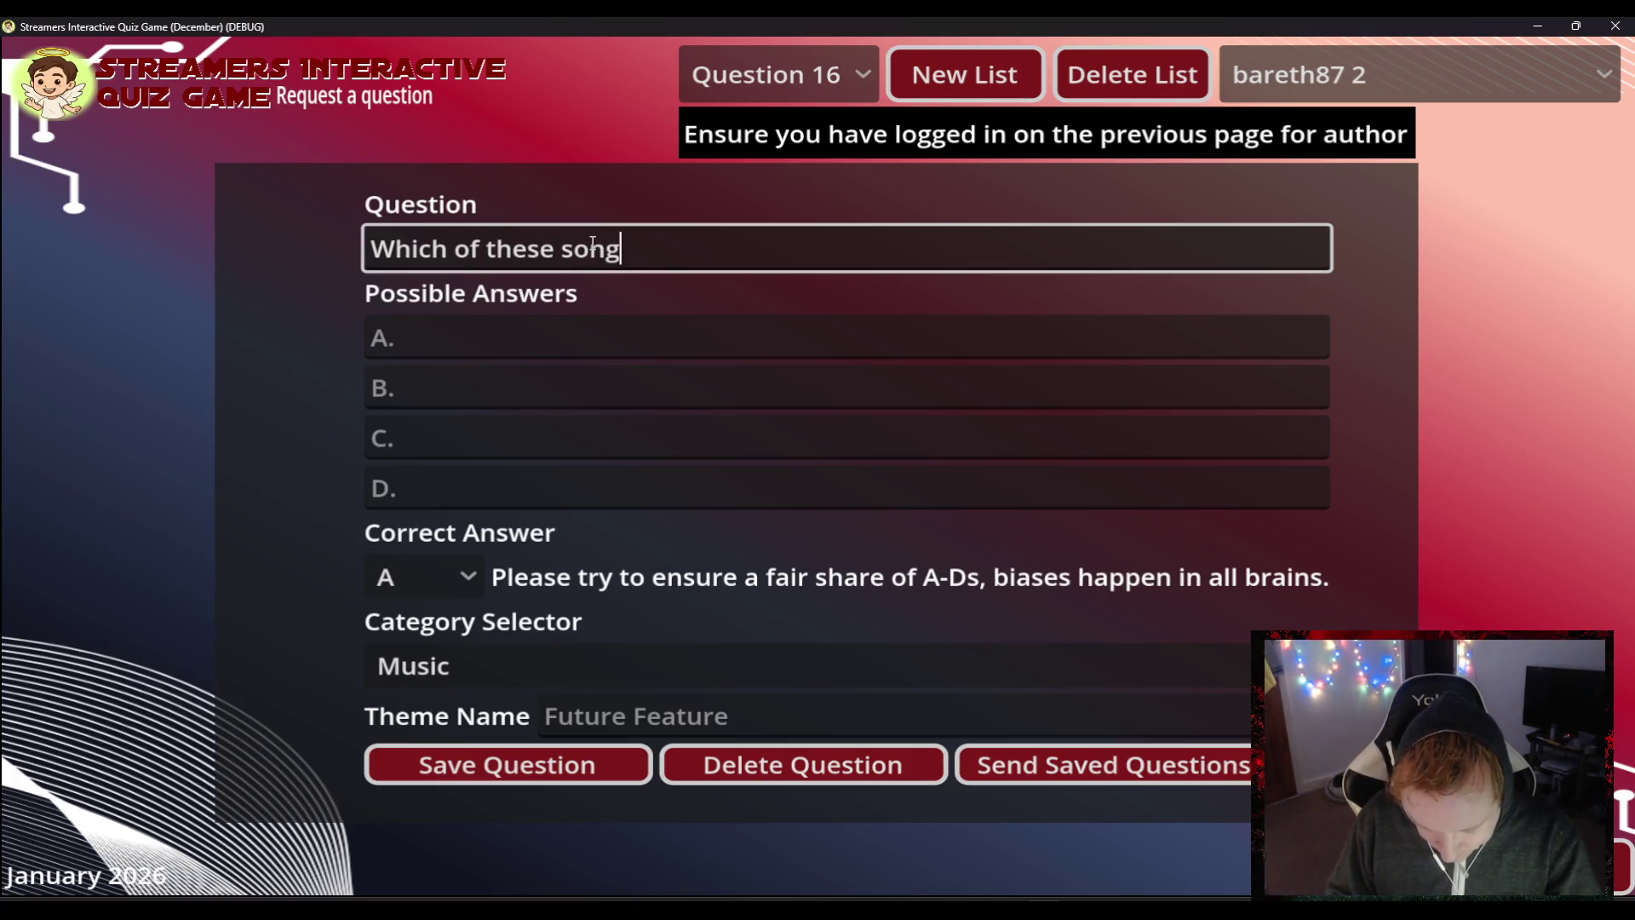
{"action": "type", "text": "s did Mad"}
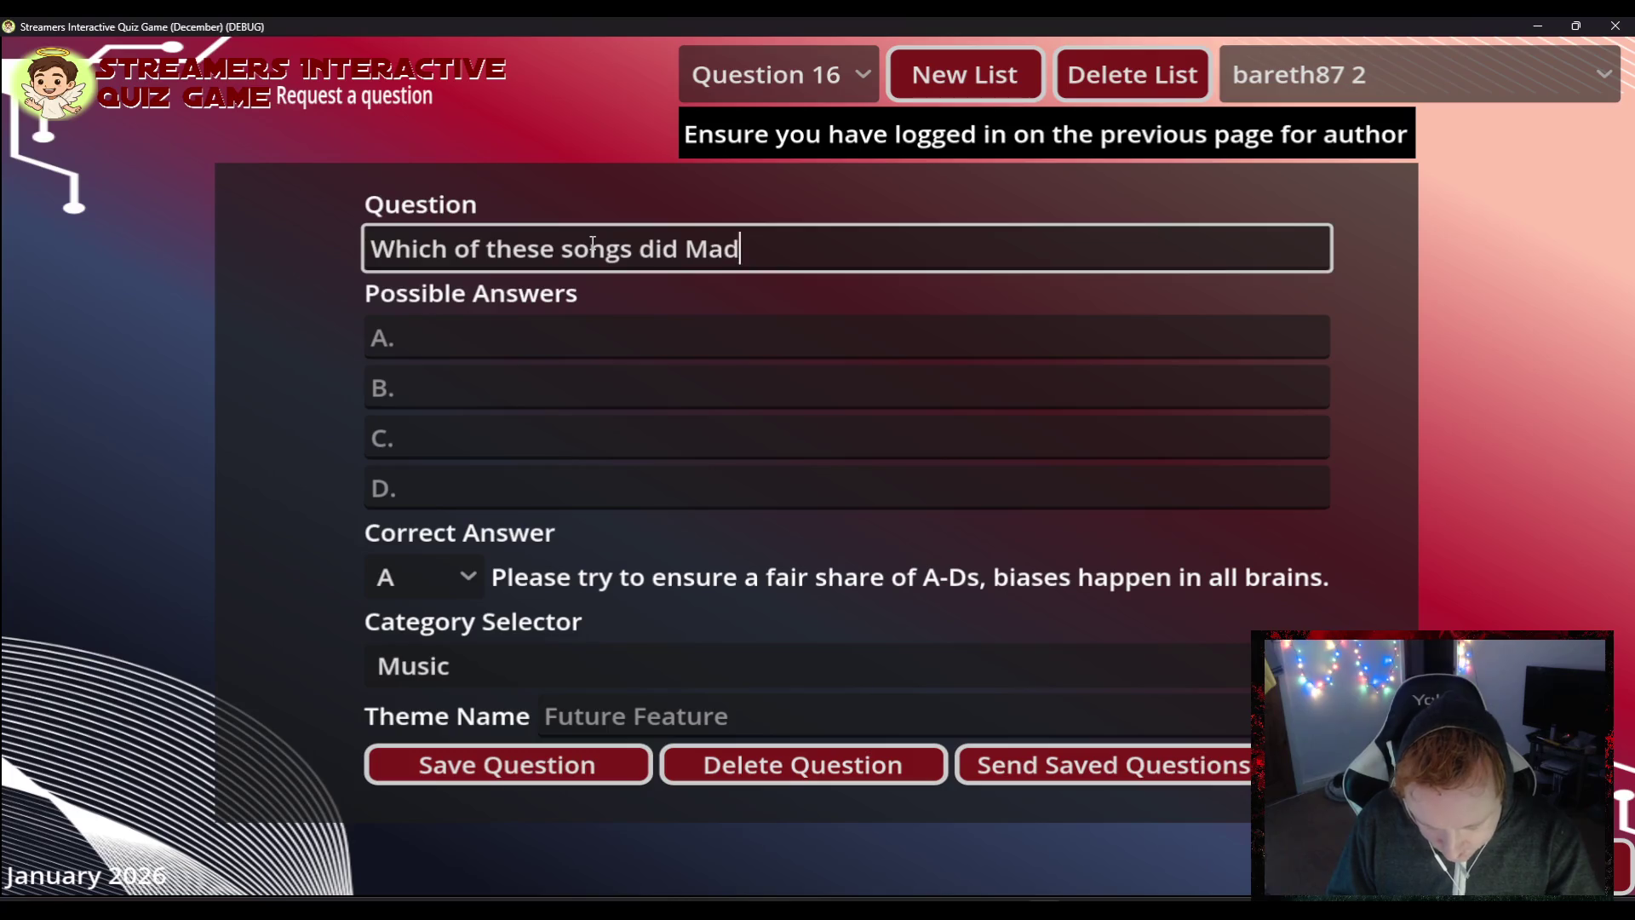
{"action": "type", "text": "onna sing?"}
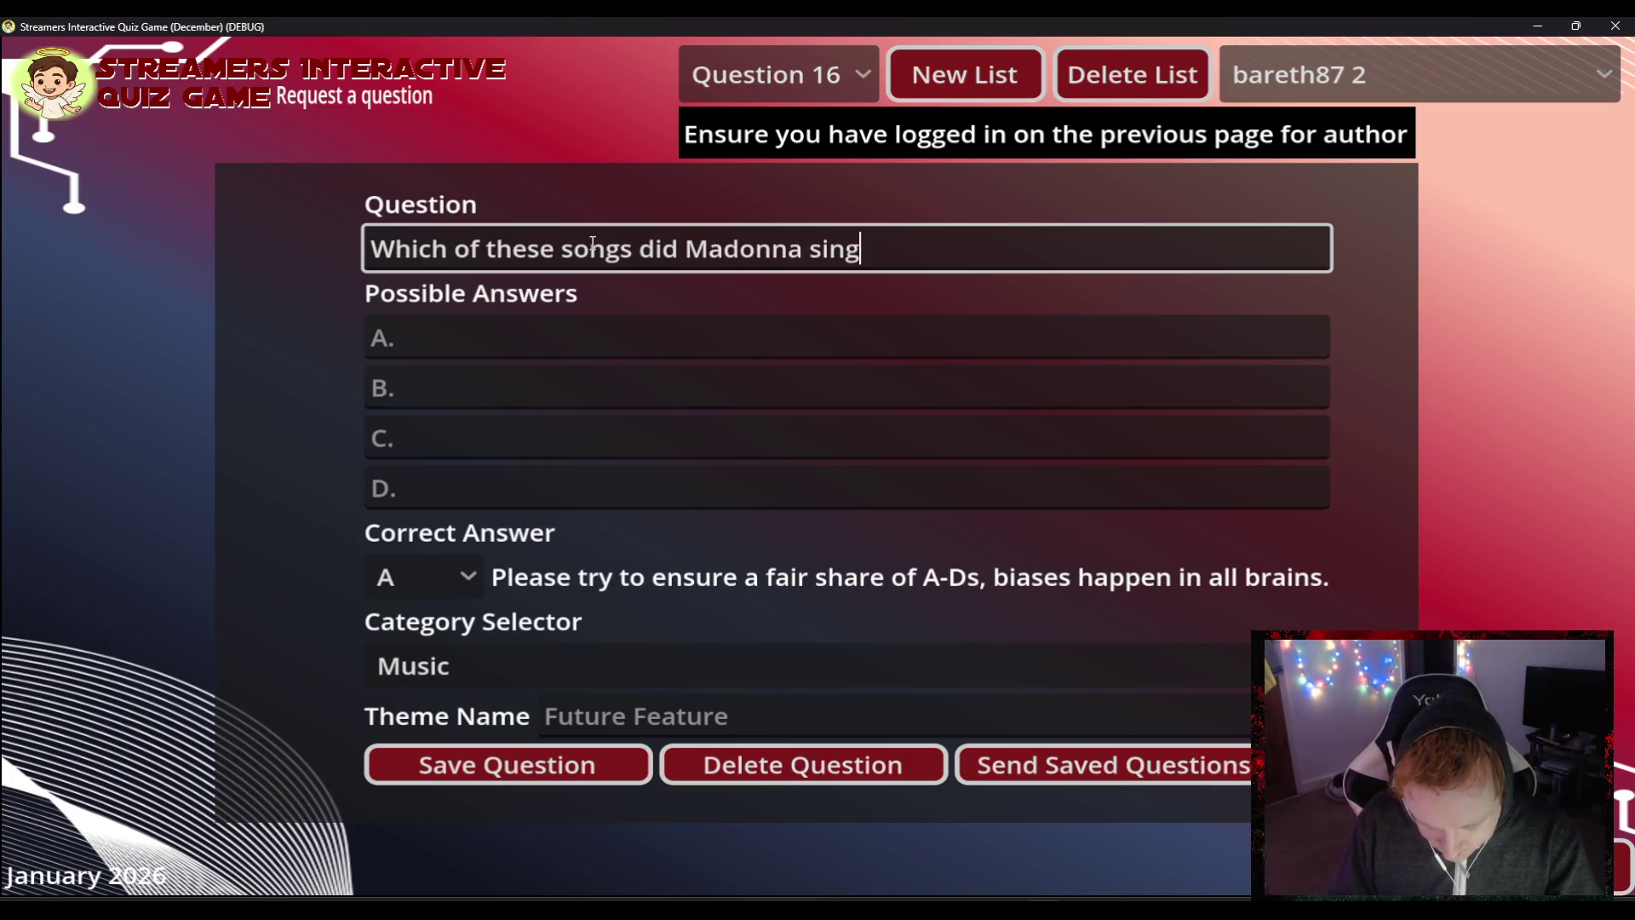
{"action": "key", "text": "Tab"}
{"action": "key", "text": "Tab"}
{"action": "key", "text": "Tab"}
{"action": "key", "text": "Tab"}
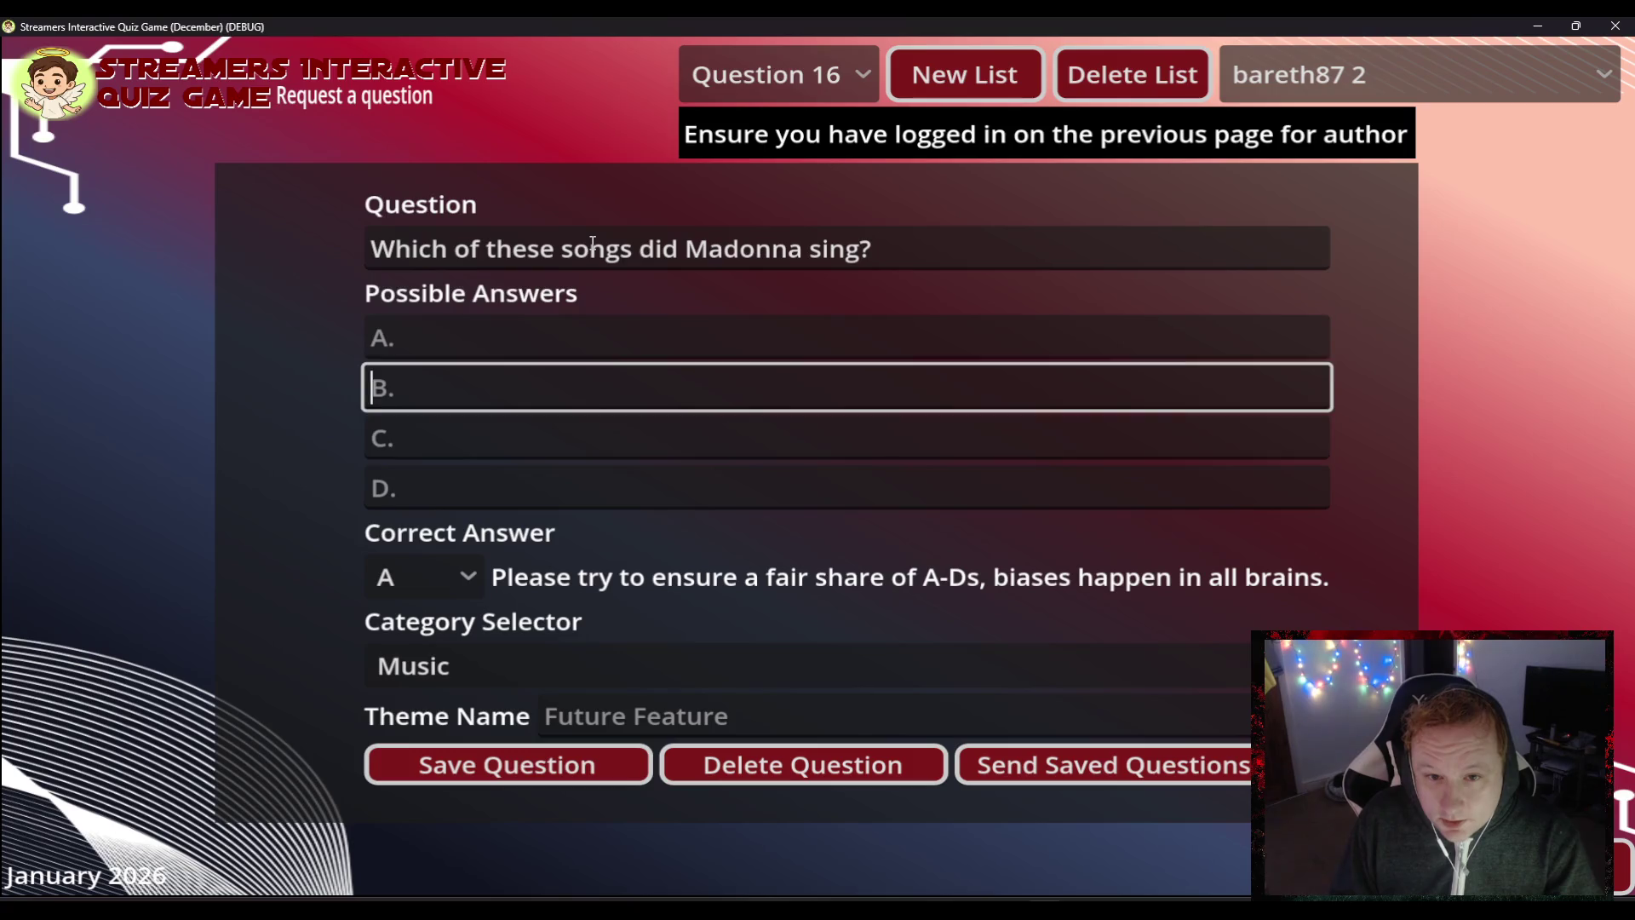
{"action": "type", "text": "Lik"}
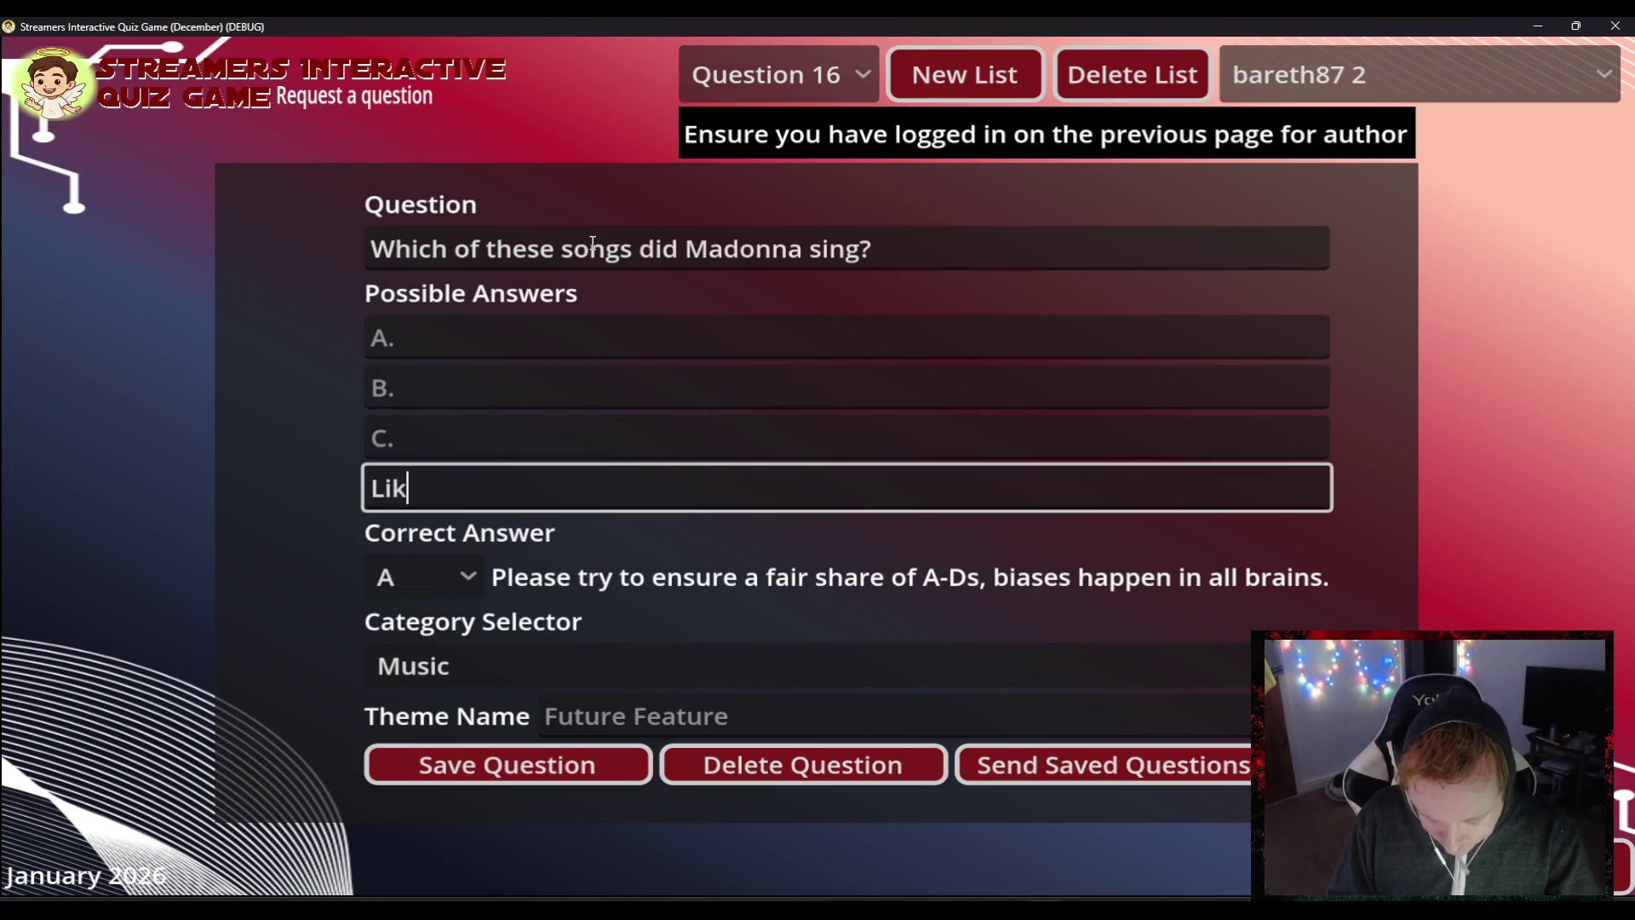
{"action": "type", "text": "e a Vrgin"}
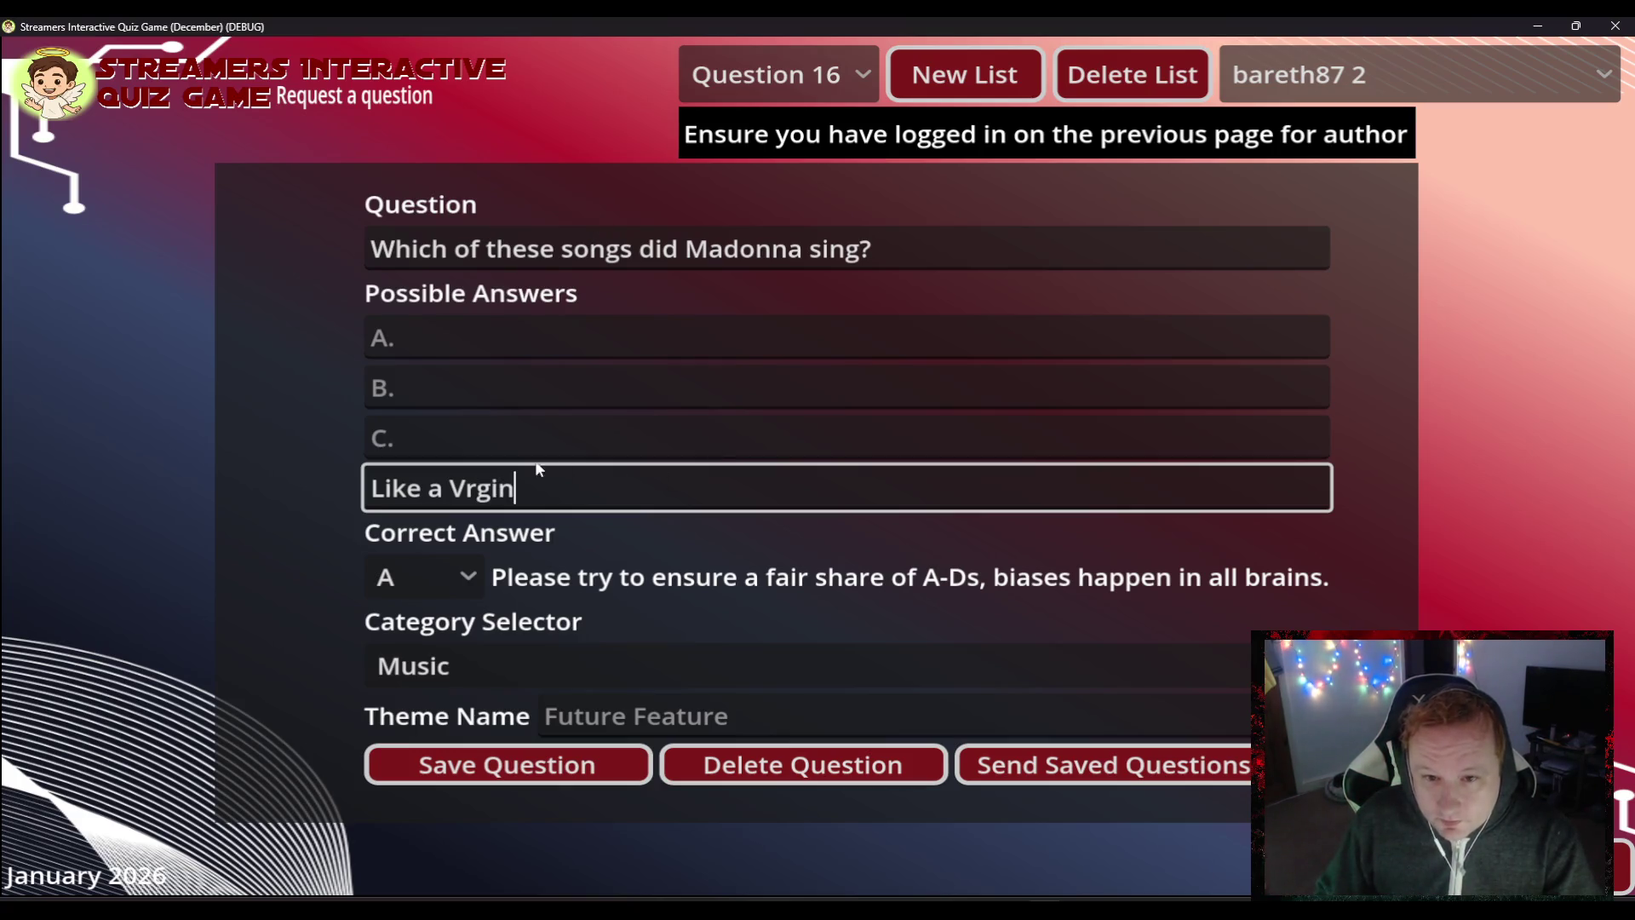
{"action": "left_click", "coordinate": [460, 488]}
{"action": "type", "text": "i"}
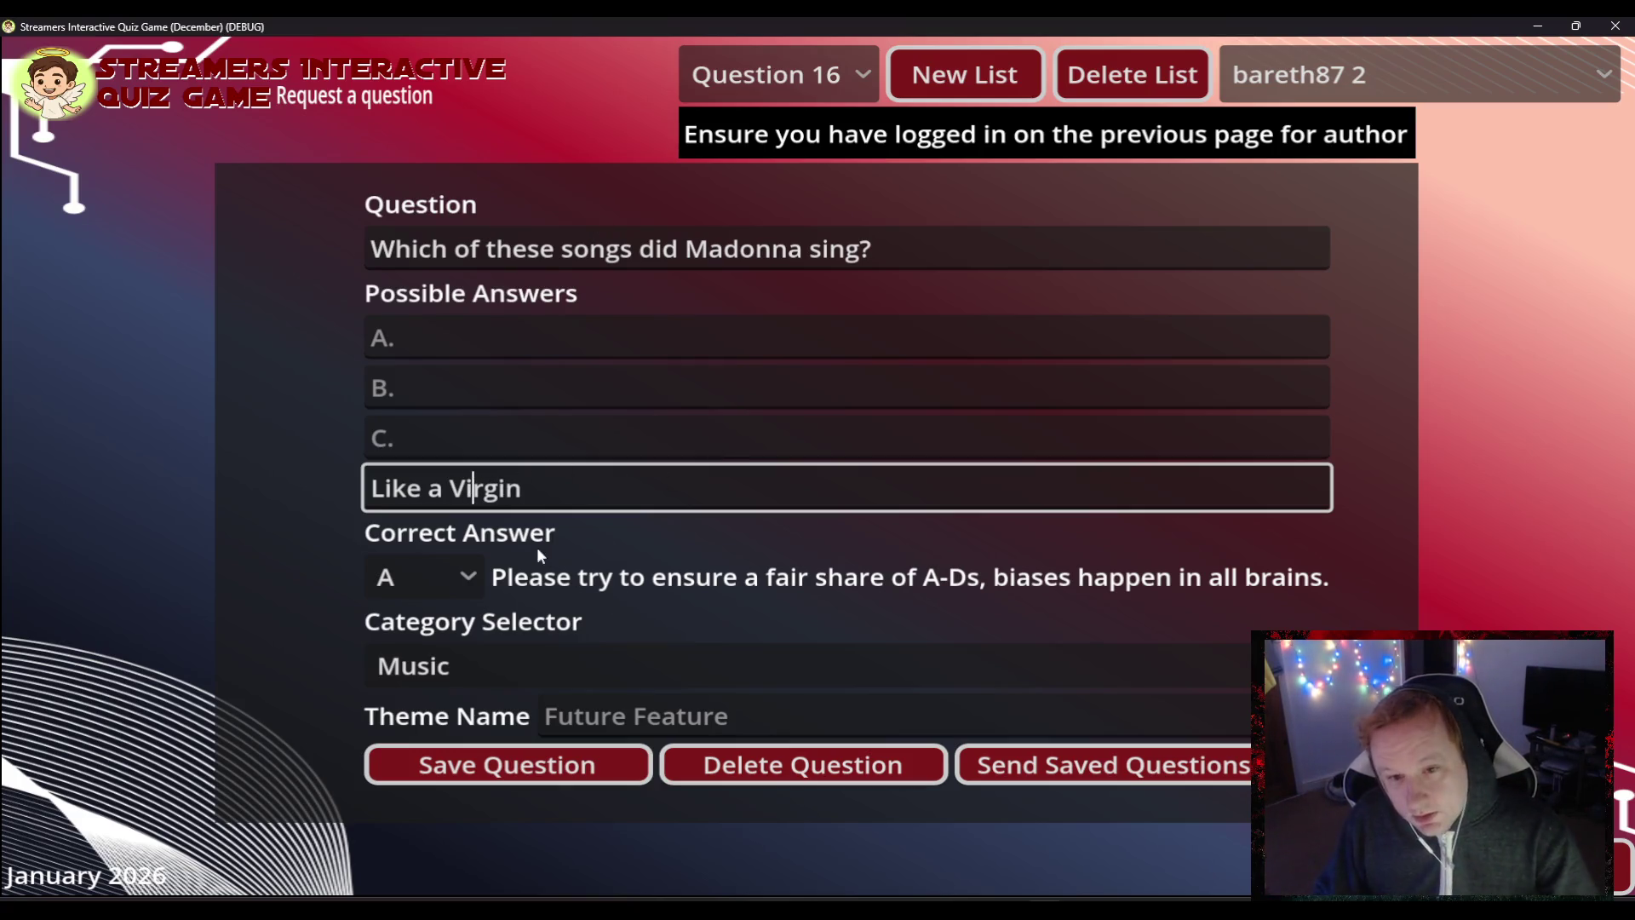
{"action": "left_click", "coordinate": [444, 571]}
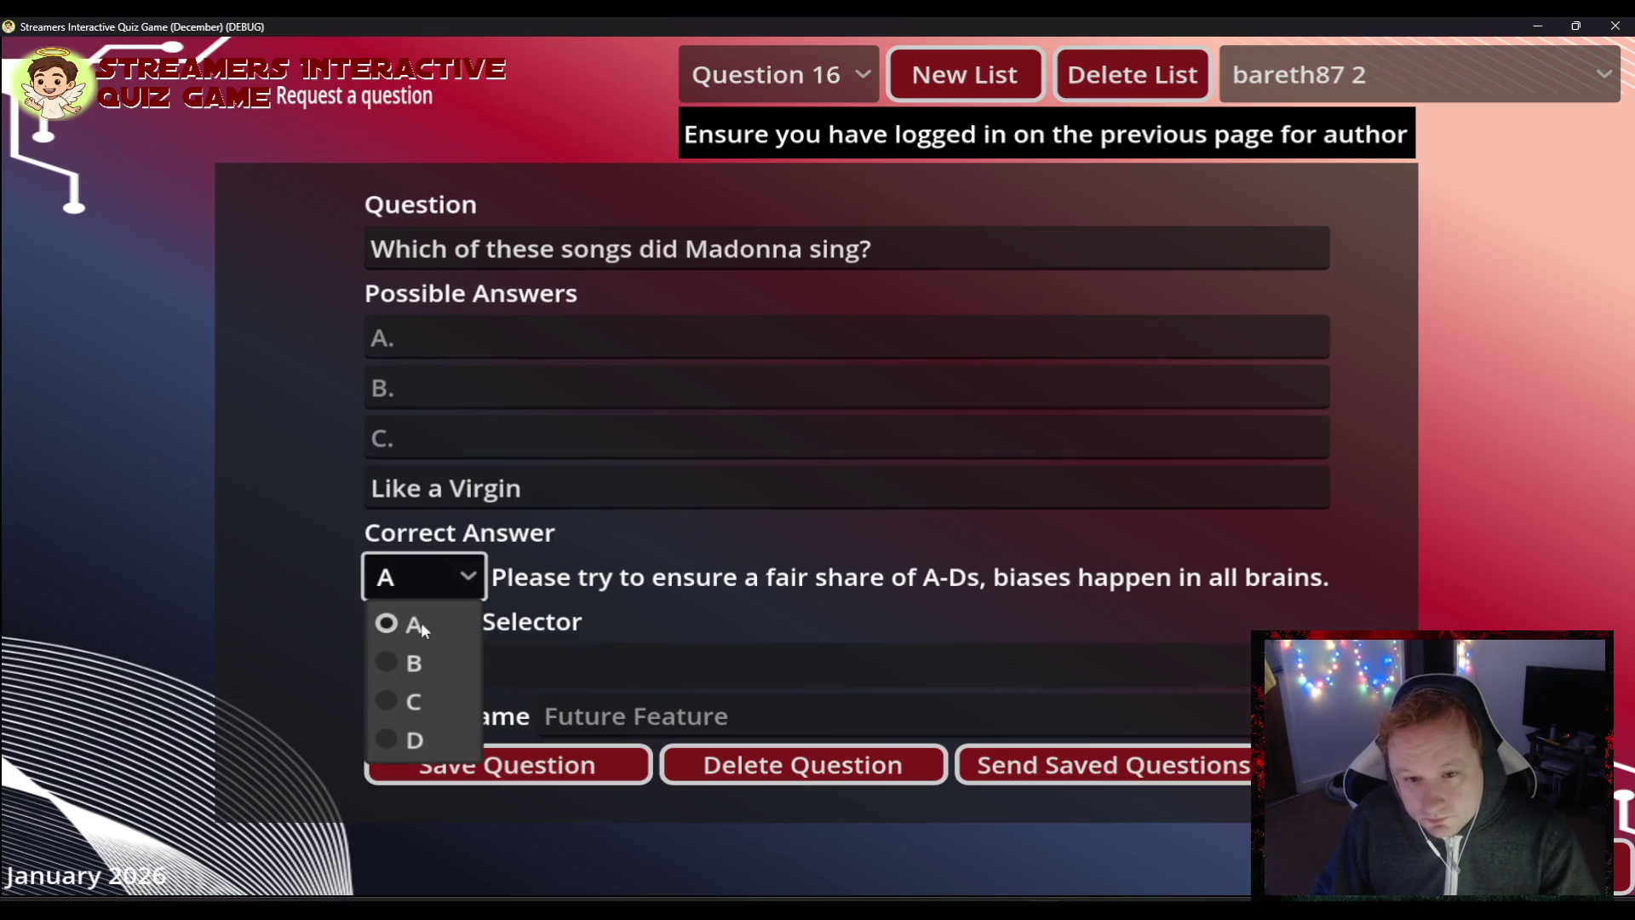
{"action": "left_click", "coordinate": [411, 737]}
- Fill answers Like a Fortnite Player, Like a Prayer, Like a Dragon, and save the question
{"action": "left_click", "coordinate": [442, 335]}
{"action": "type", "text": "LK"}
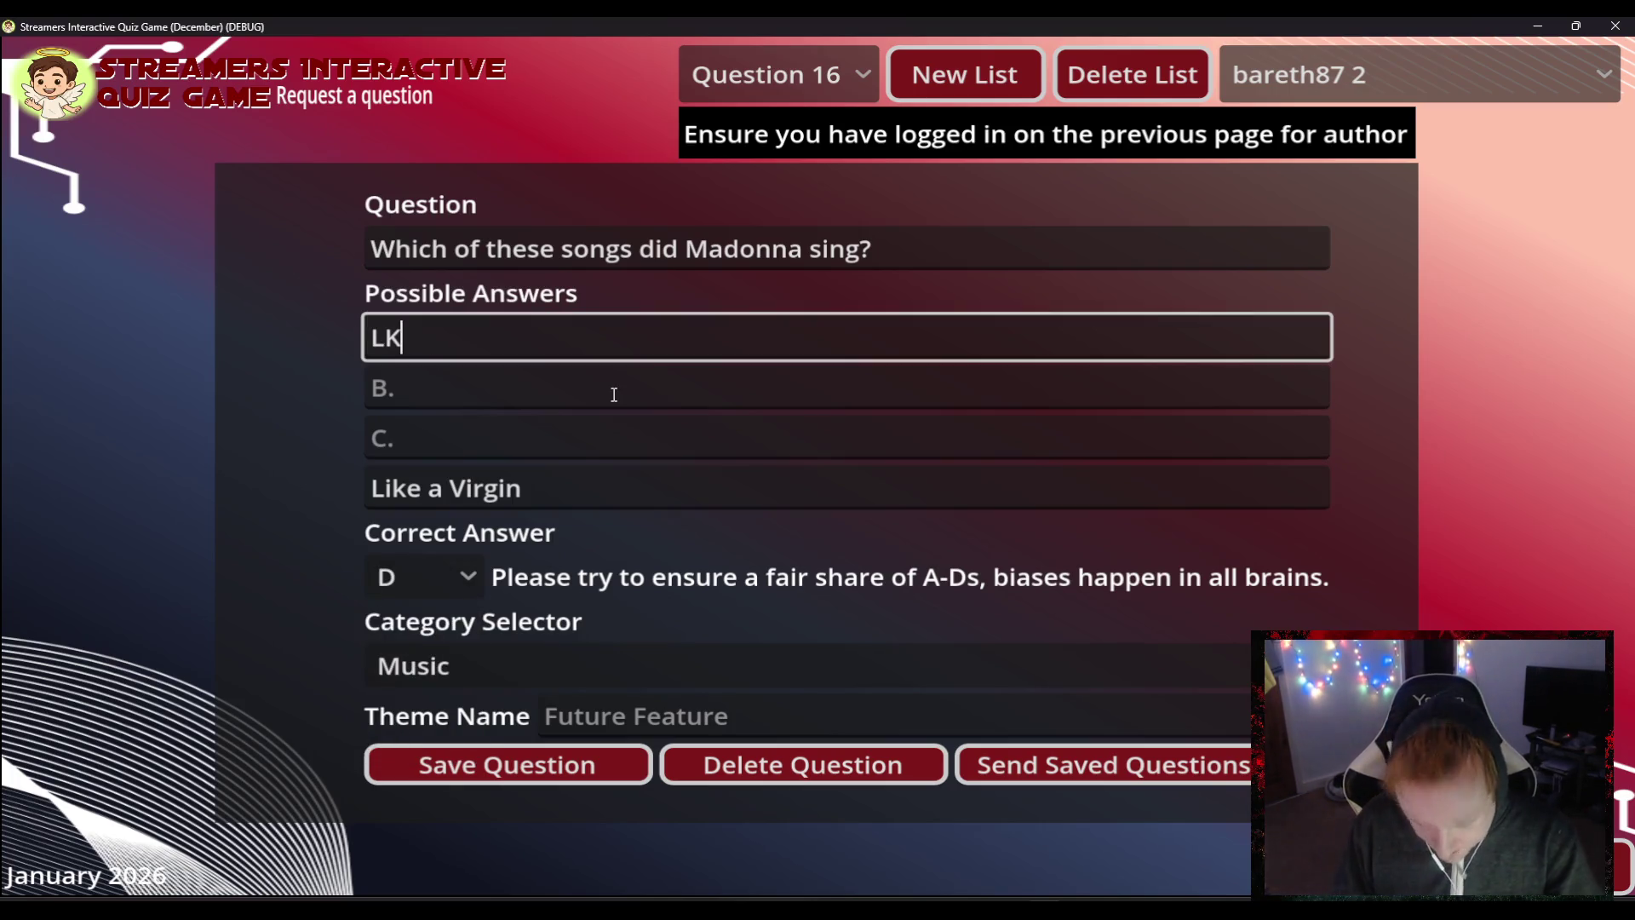
{"action": "key", "text": "BackSpace"}
{"action": "type", "text": "ik"}
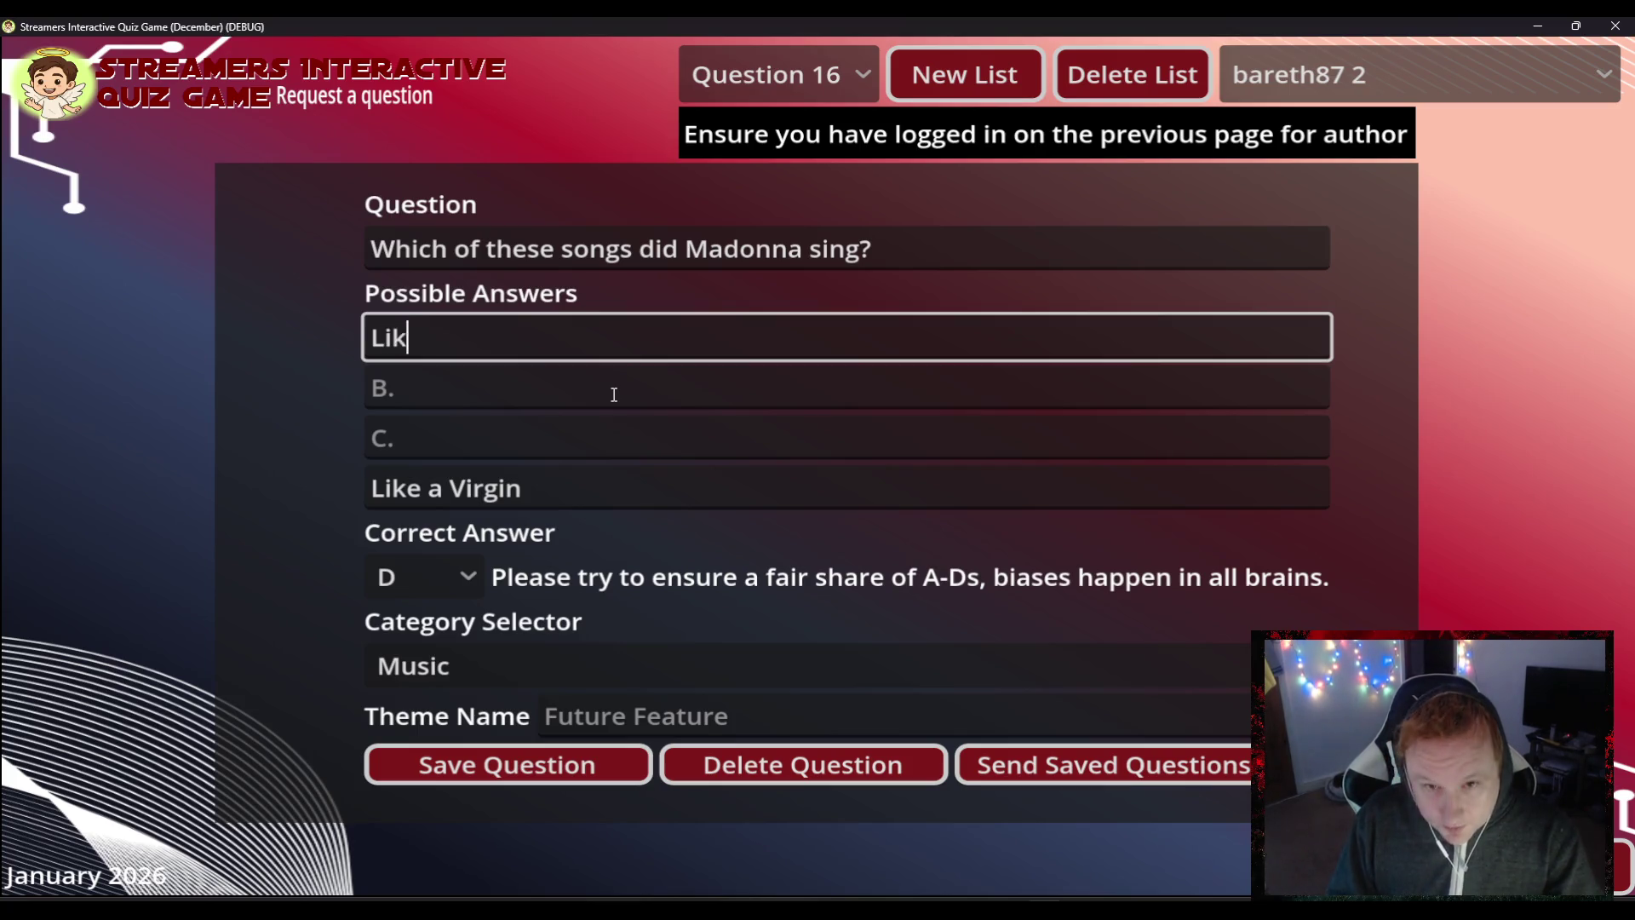
{"action": "type", "text": "e a For"}
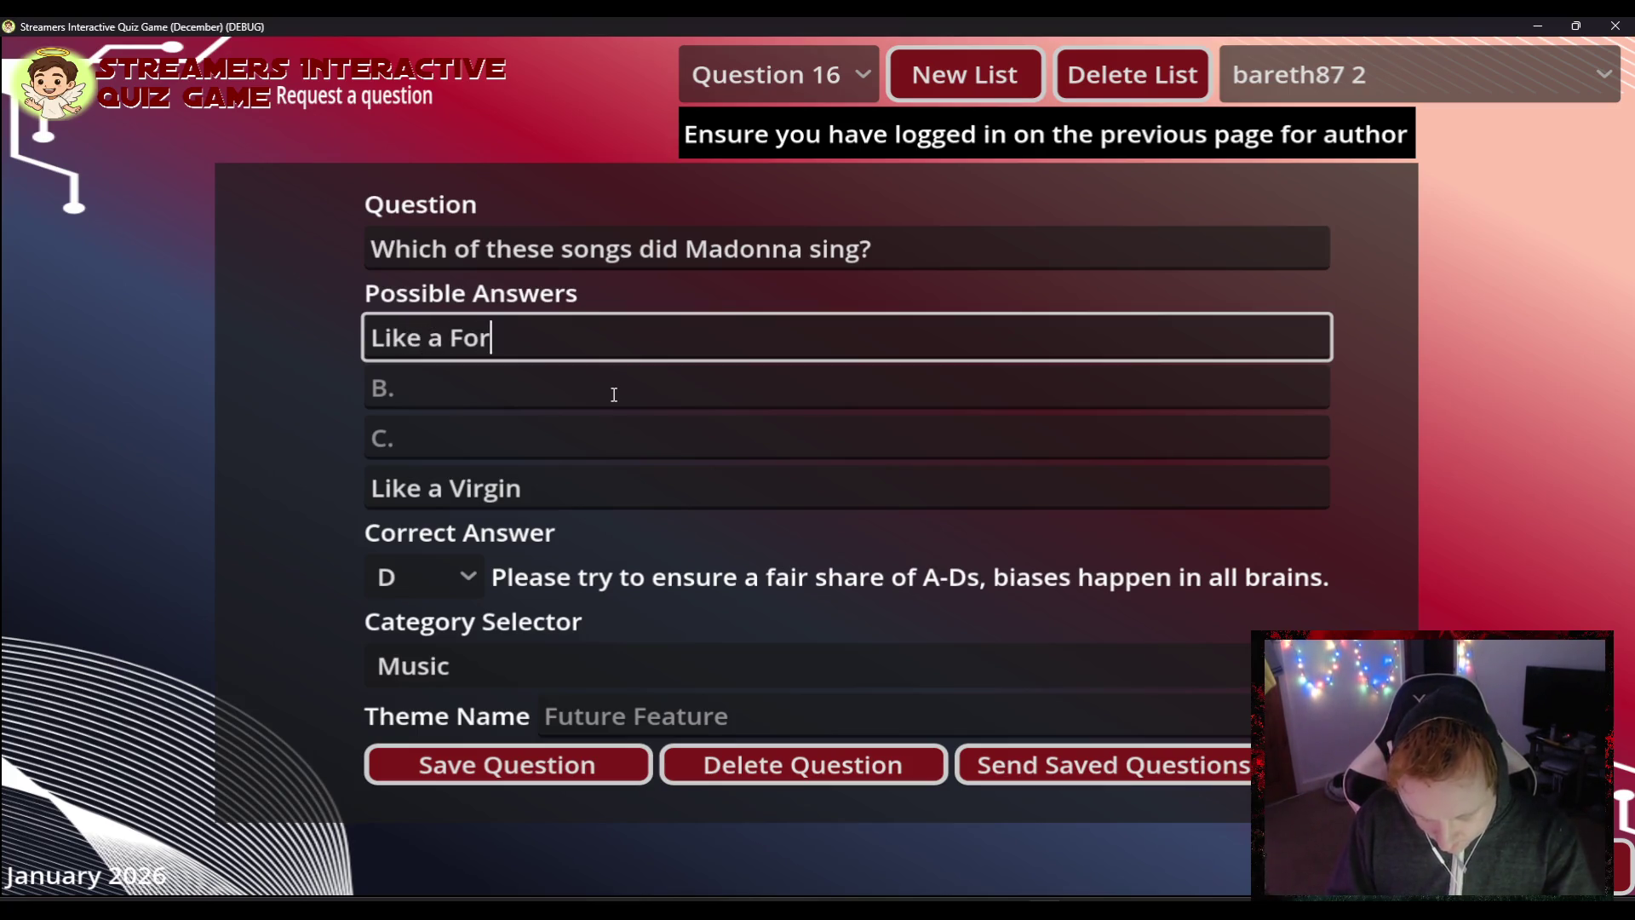
{"action": "type", "text": "tnite Player"}
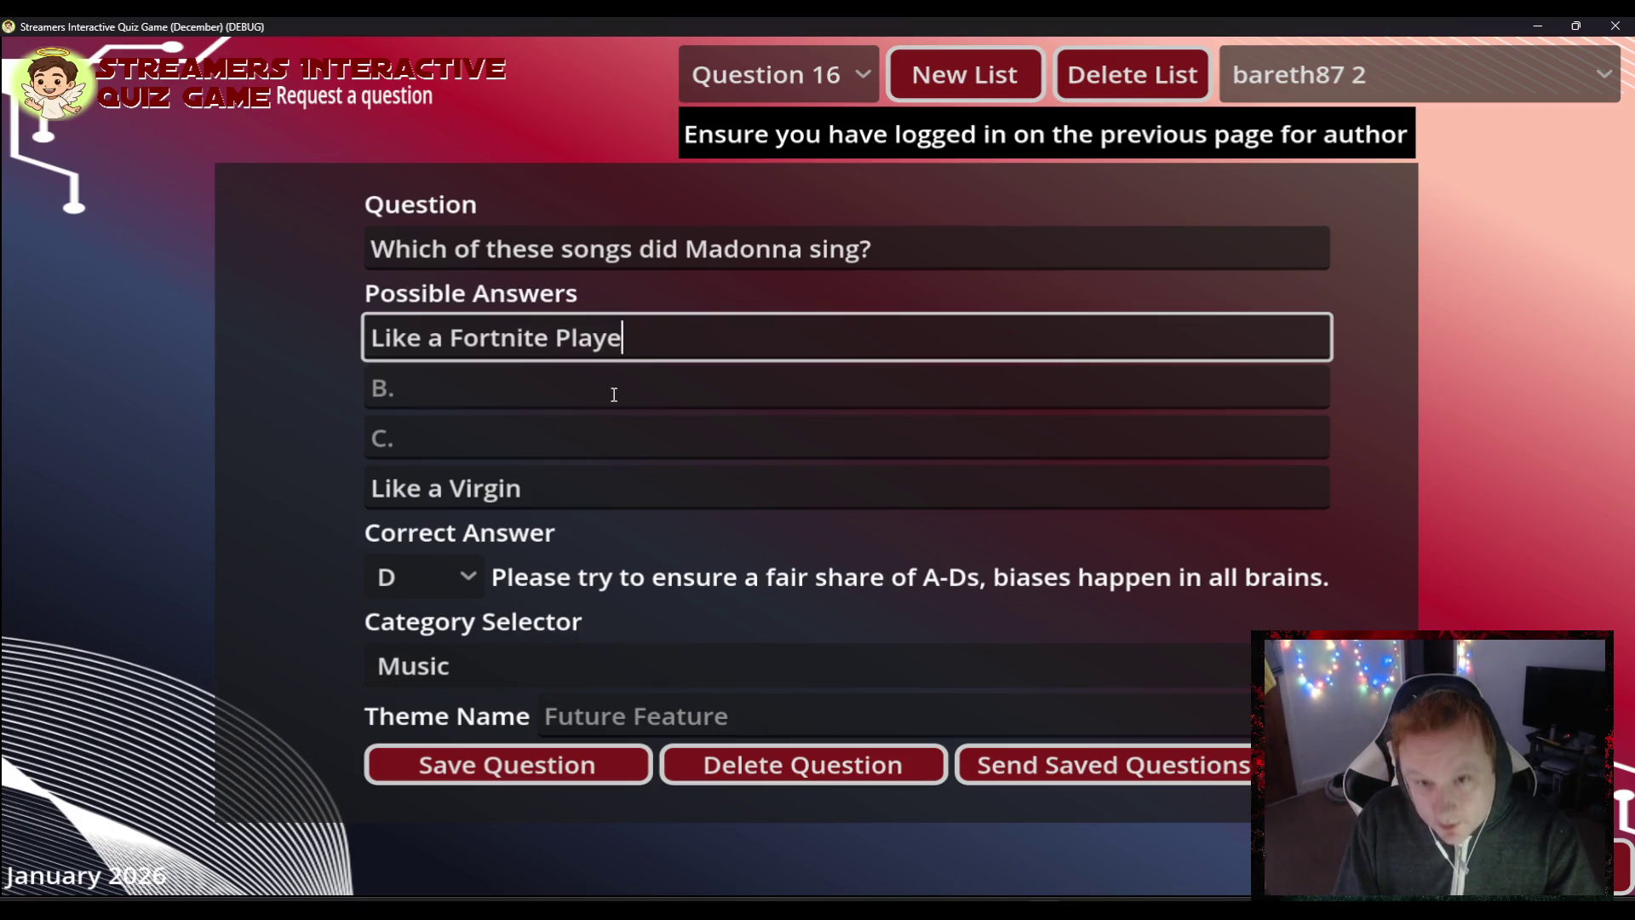
{"action": "key", "text": "Tab"}
{"action": "type", "text": "Like a"}
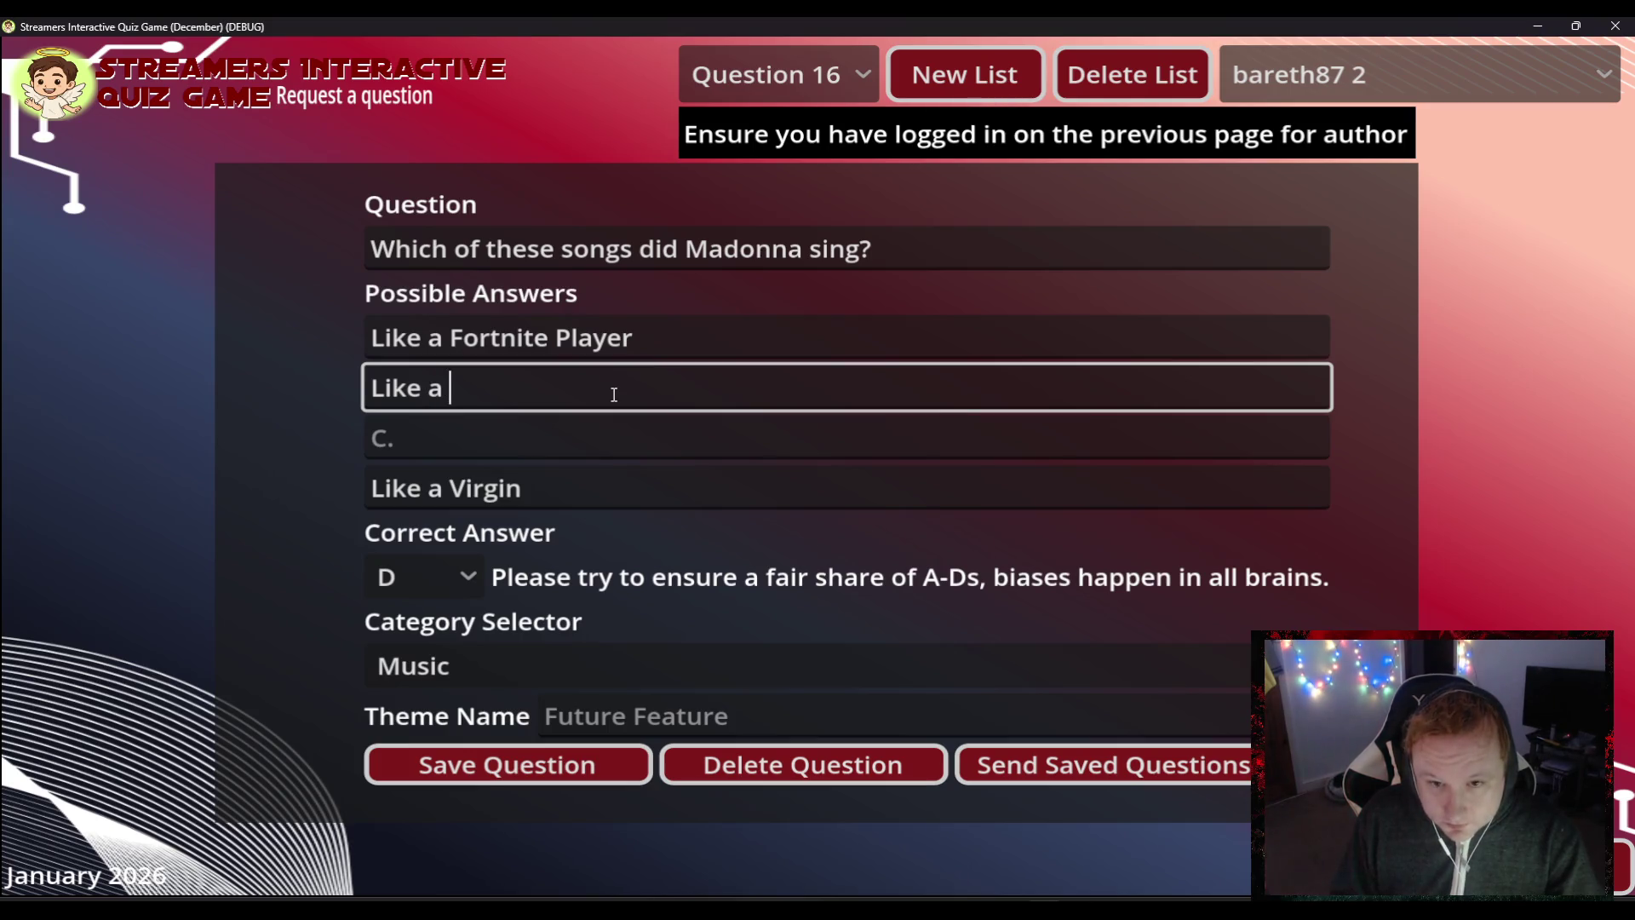
{"action": "type", "text": "Prayer"}
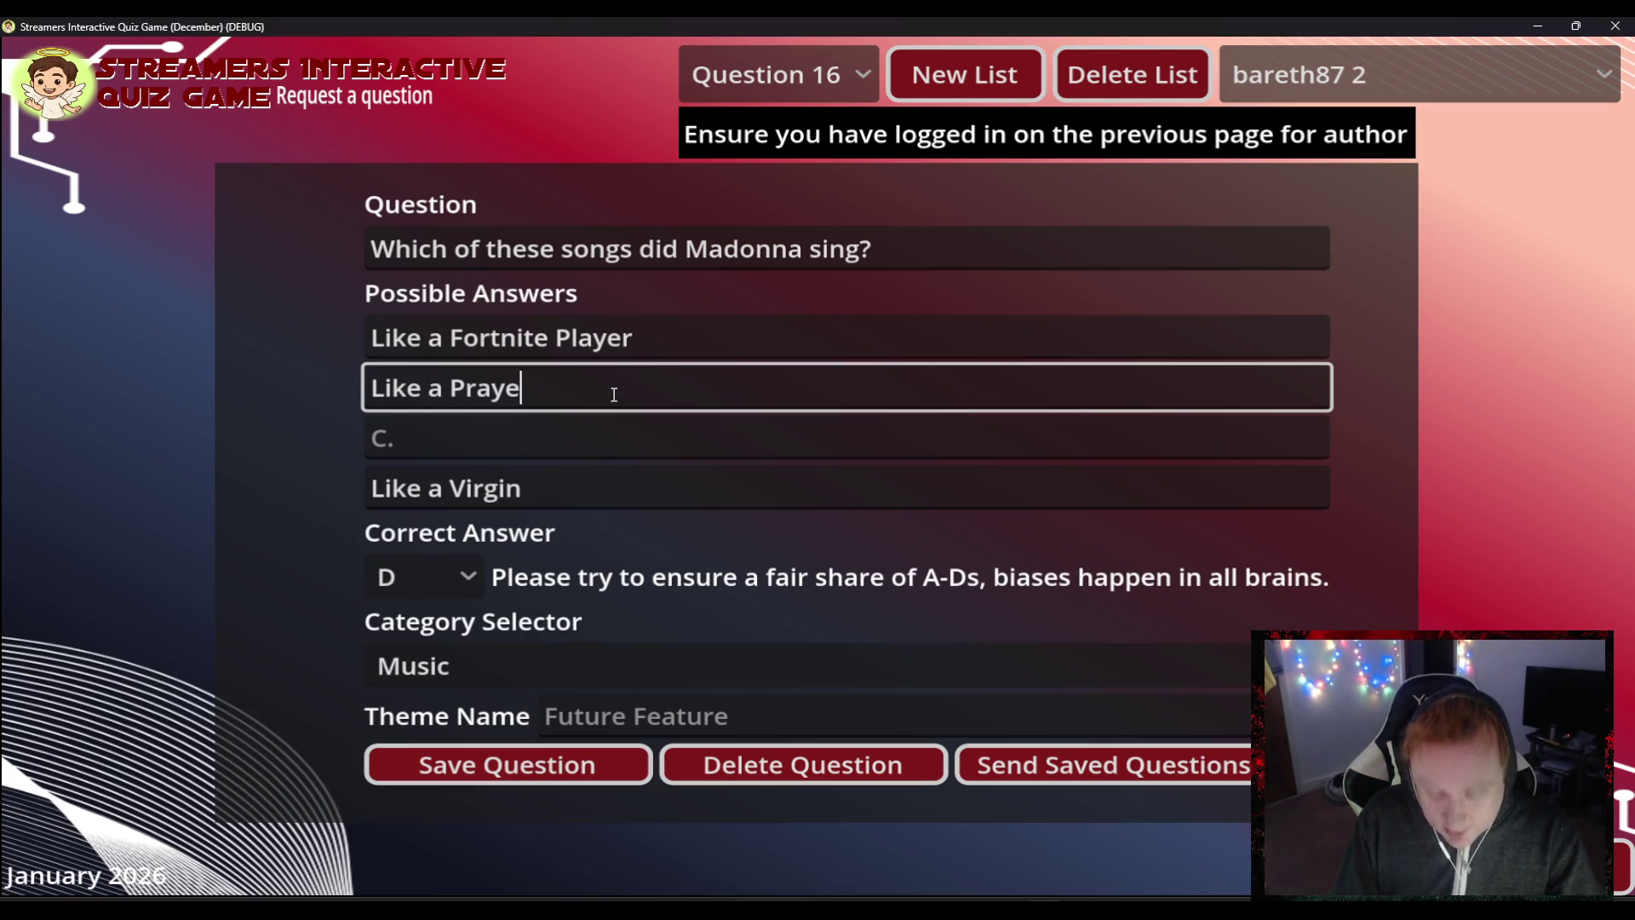
{"action": "key", "text": "Tab"}
{"action": "type", "text": "Like"}
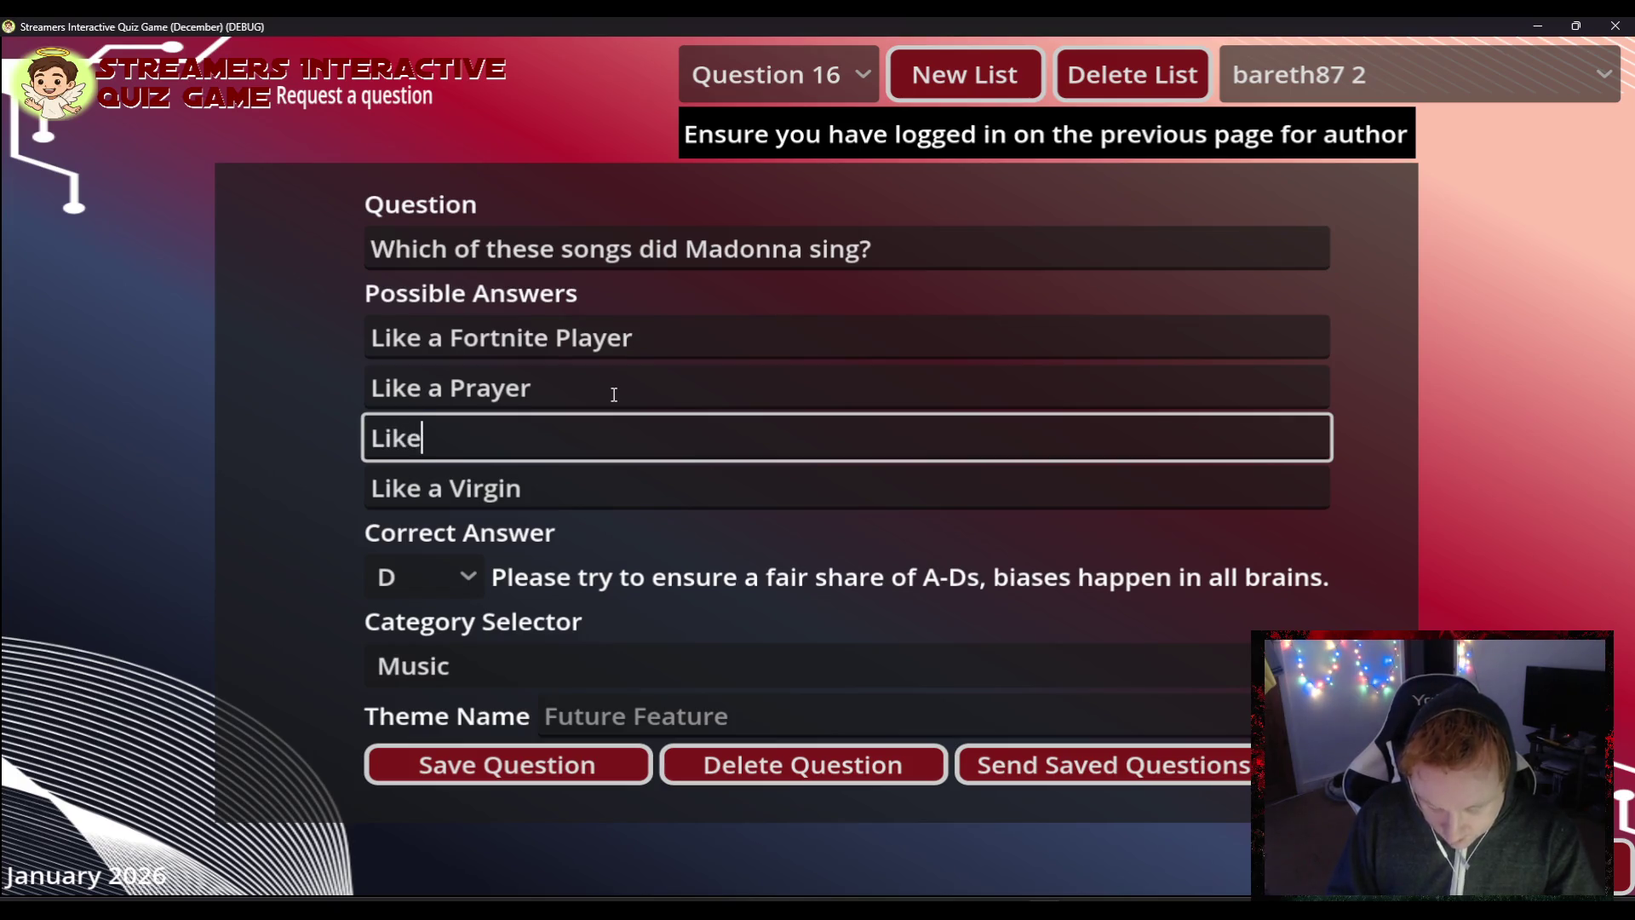
{"action": "type", "text": " a Dragon"}
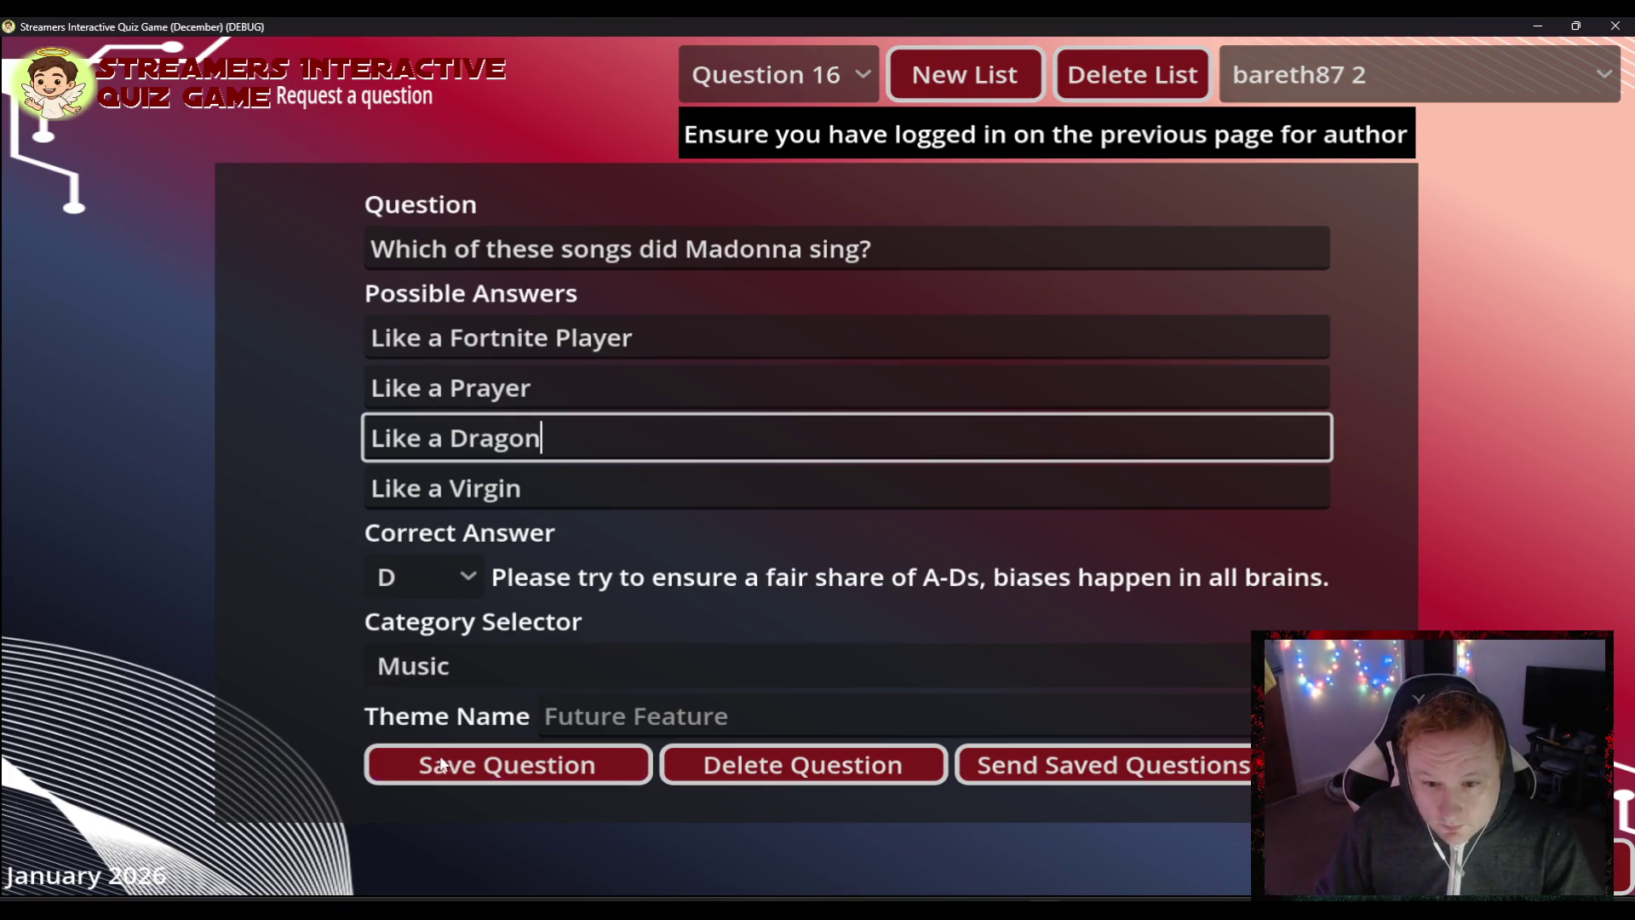
{"action": "left_click", "coordinate": [497, 749]}
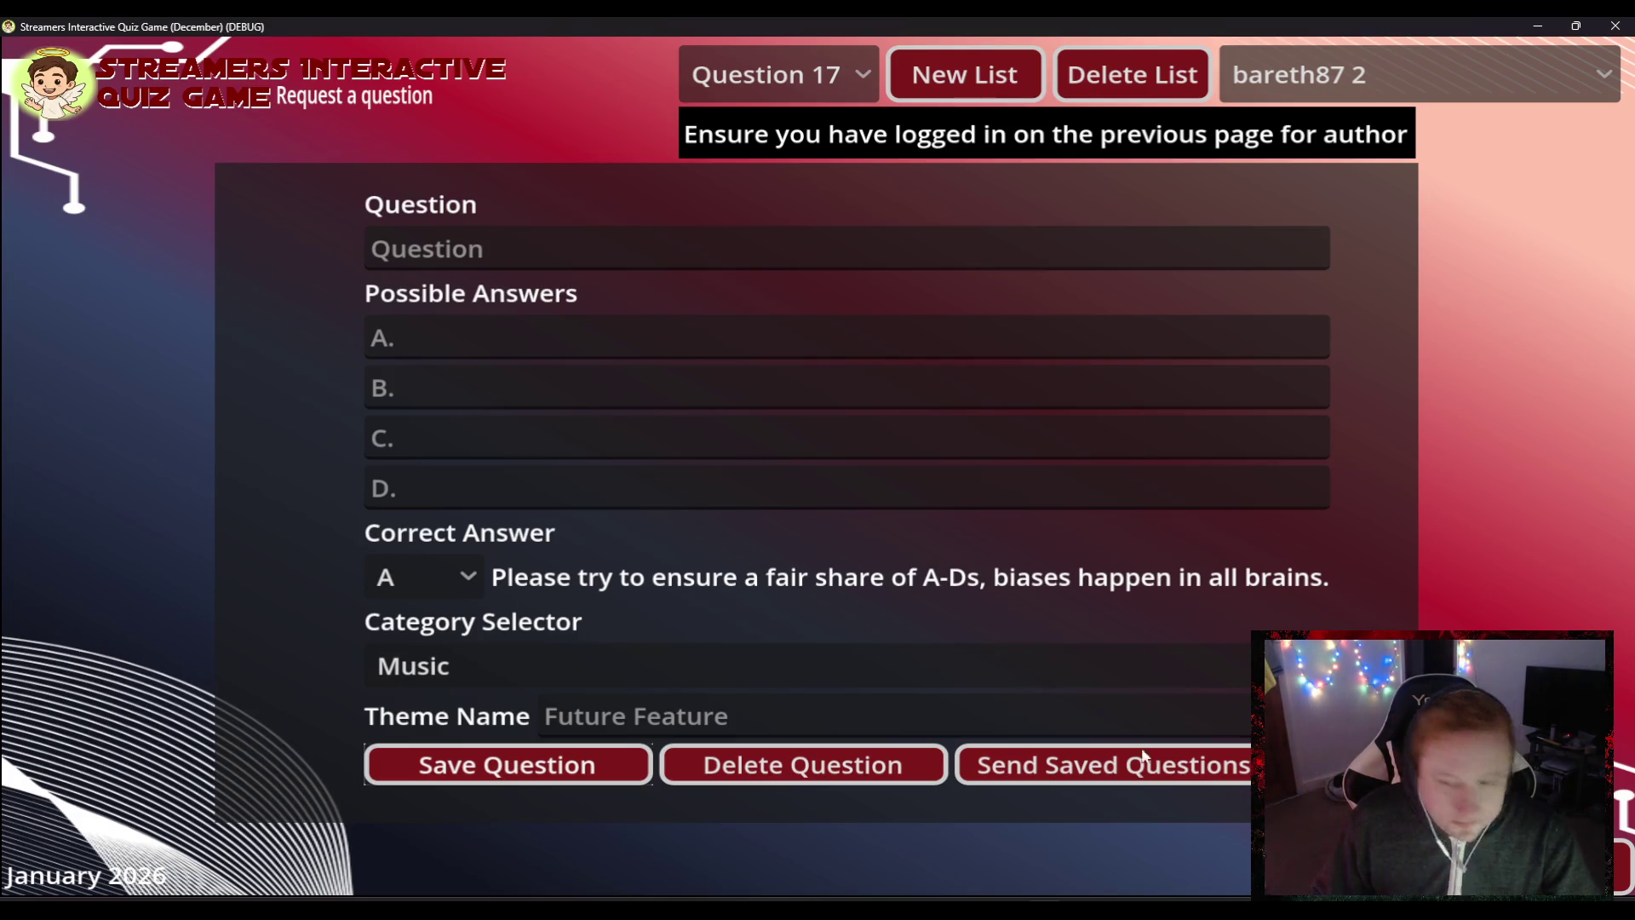
{"action": "left_click", "coordinate": [447, 248]}
- Enter 'Madonna was featured on what Britney Spears Song?' with answer B 'Me Against the Music' marked correct
{"action": "type", "text": "Madonna "}
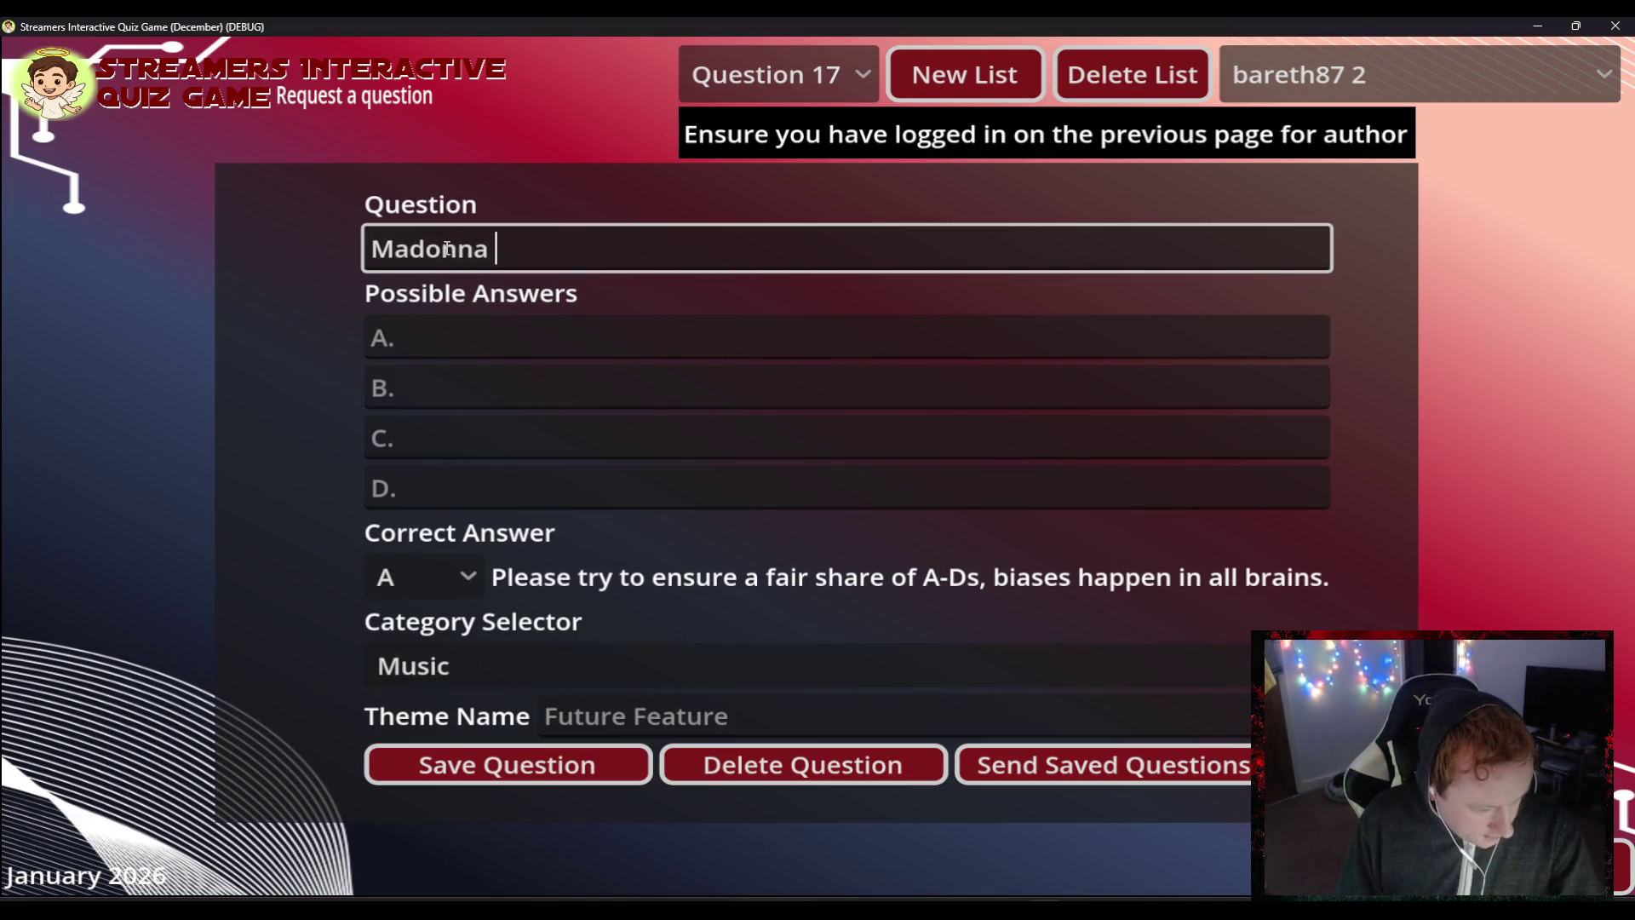
{"action": "type", "text": "w"}
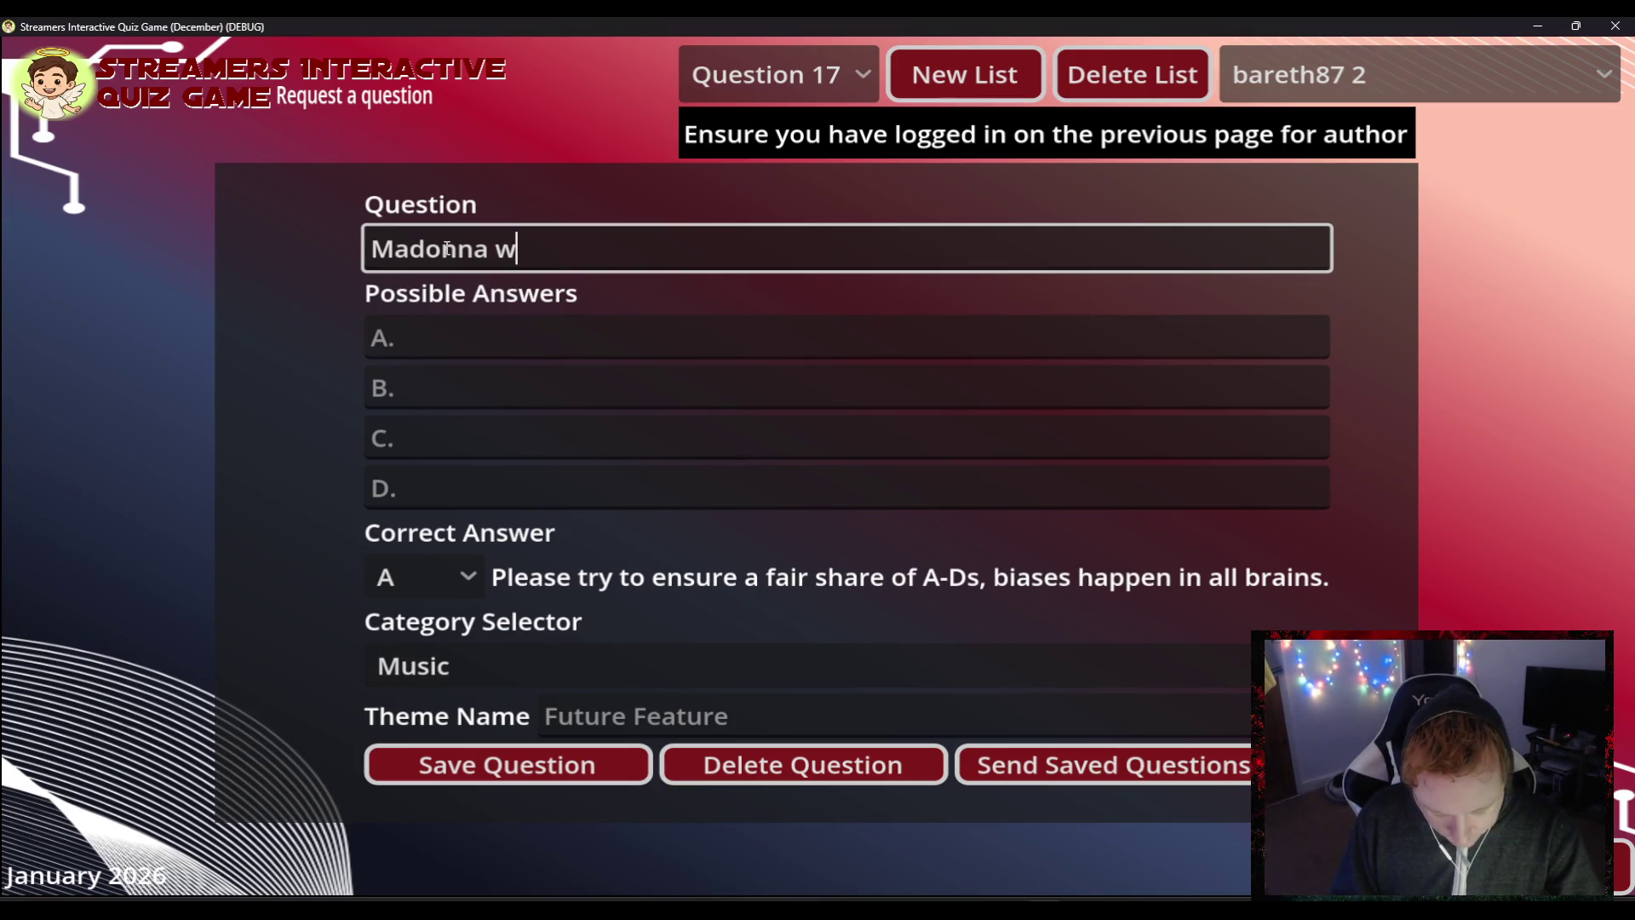
{"action": "type", "text": "as feat"}
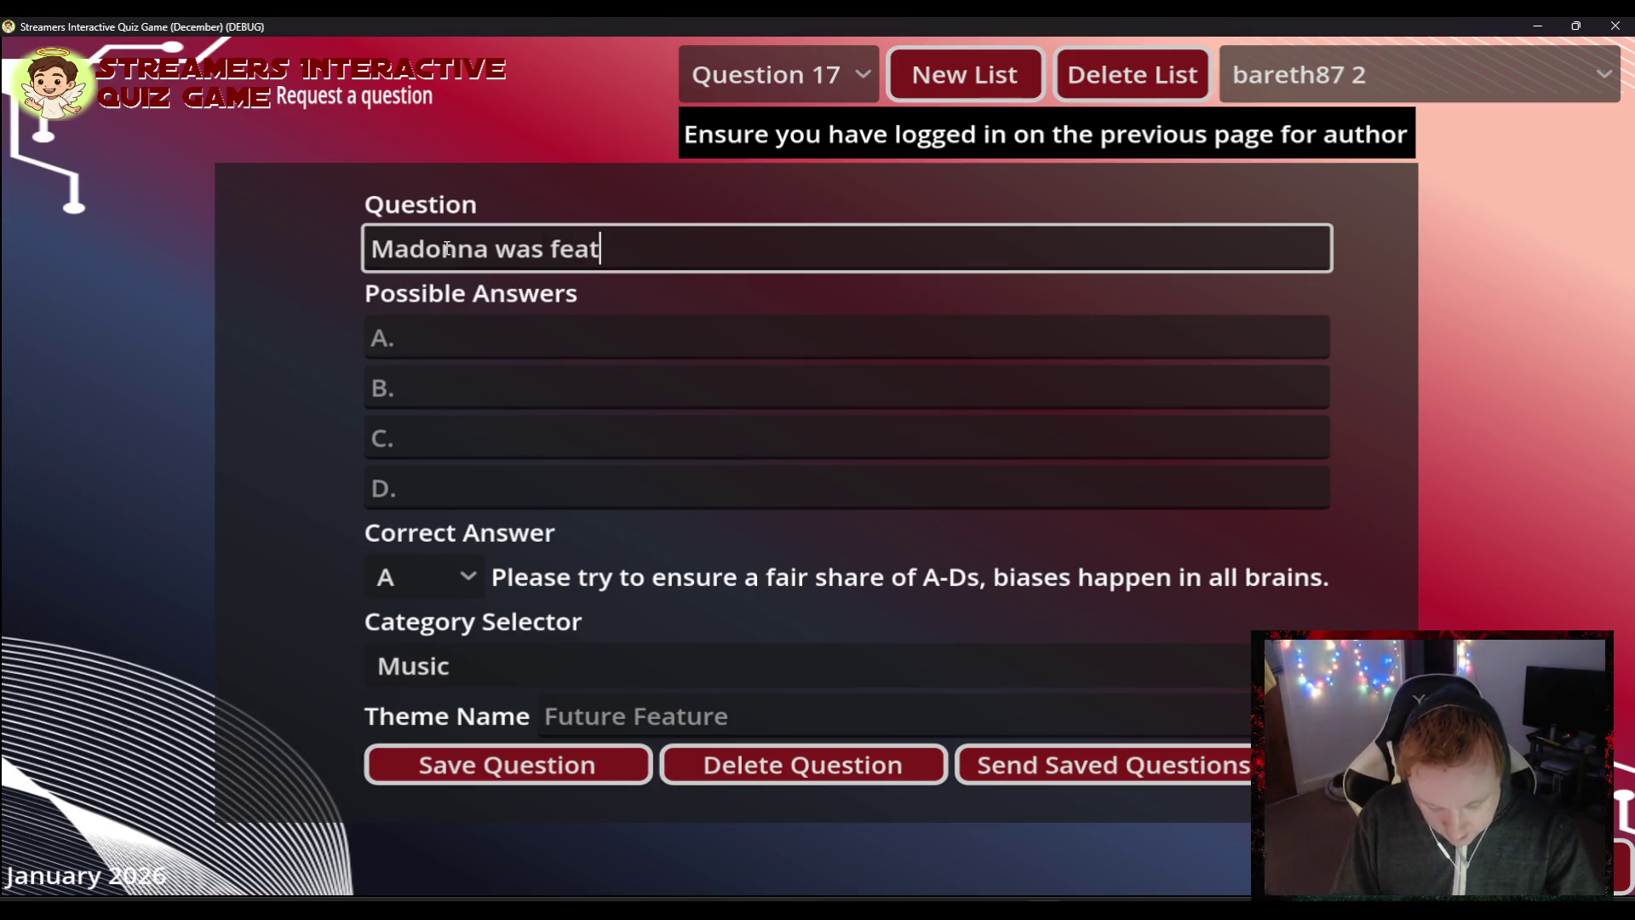
{"action": "type", "text": "ured on wha"}
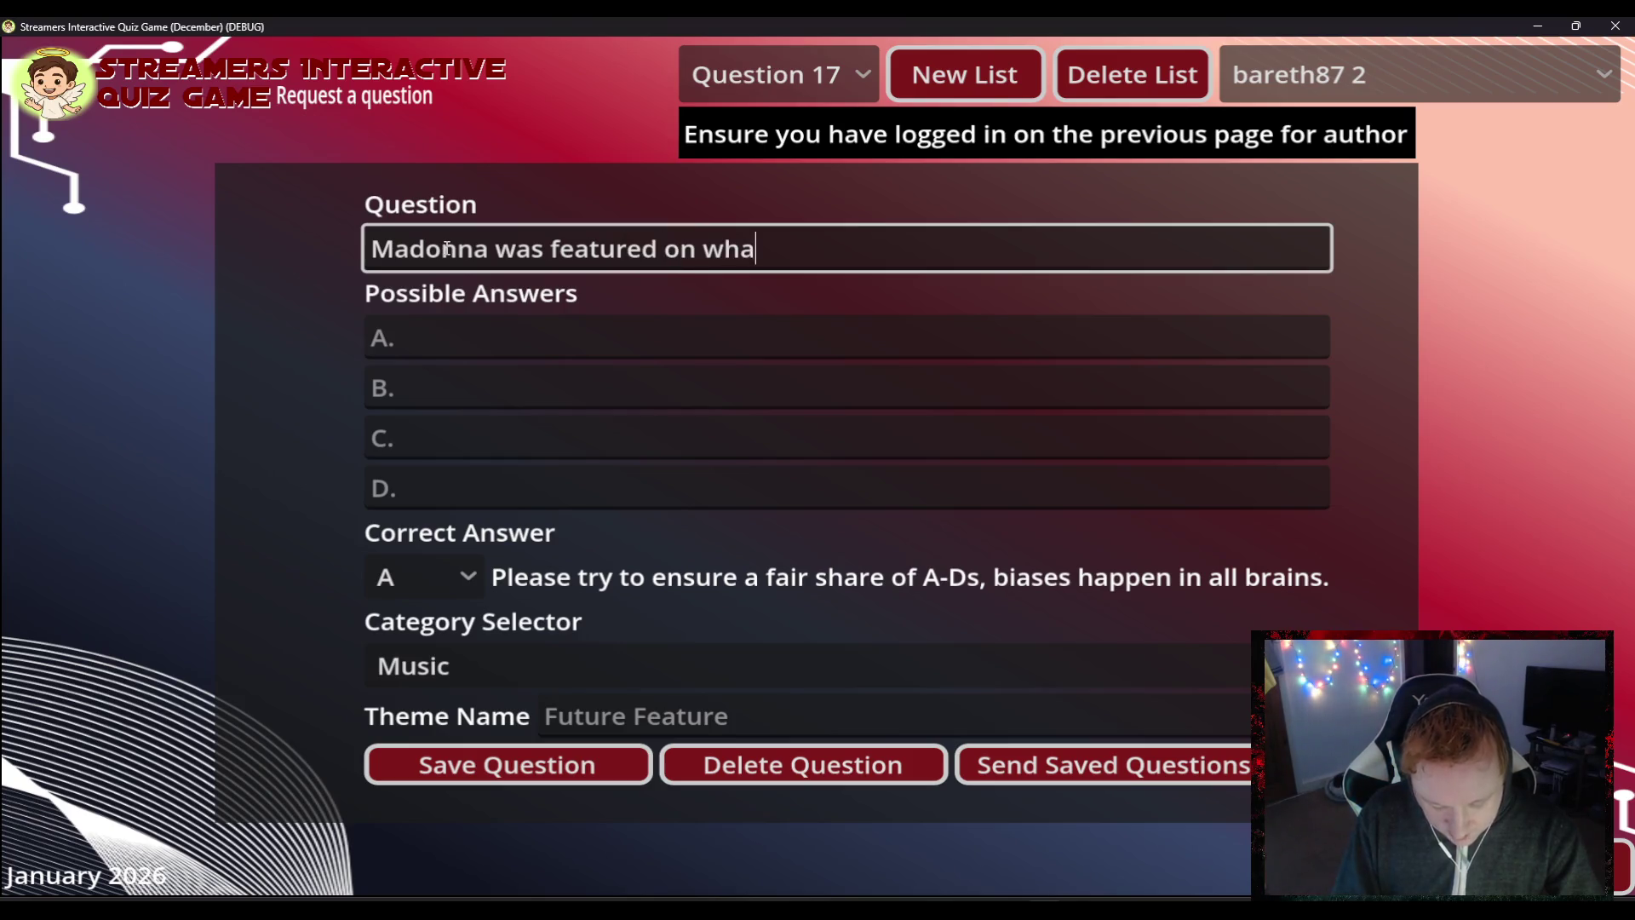
{"action": "type", "text": "t Britne"}
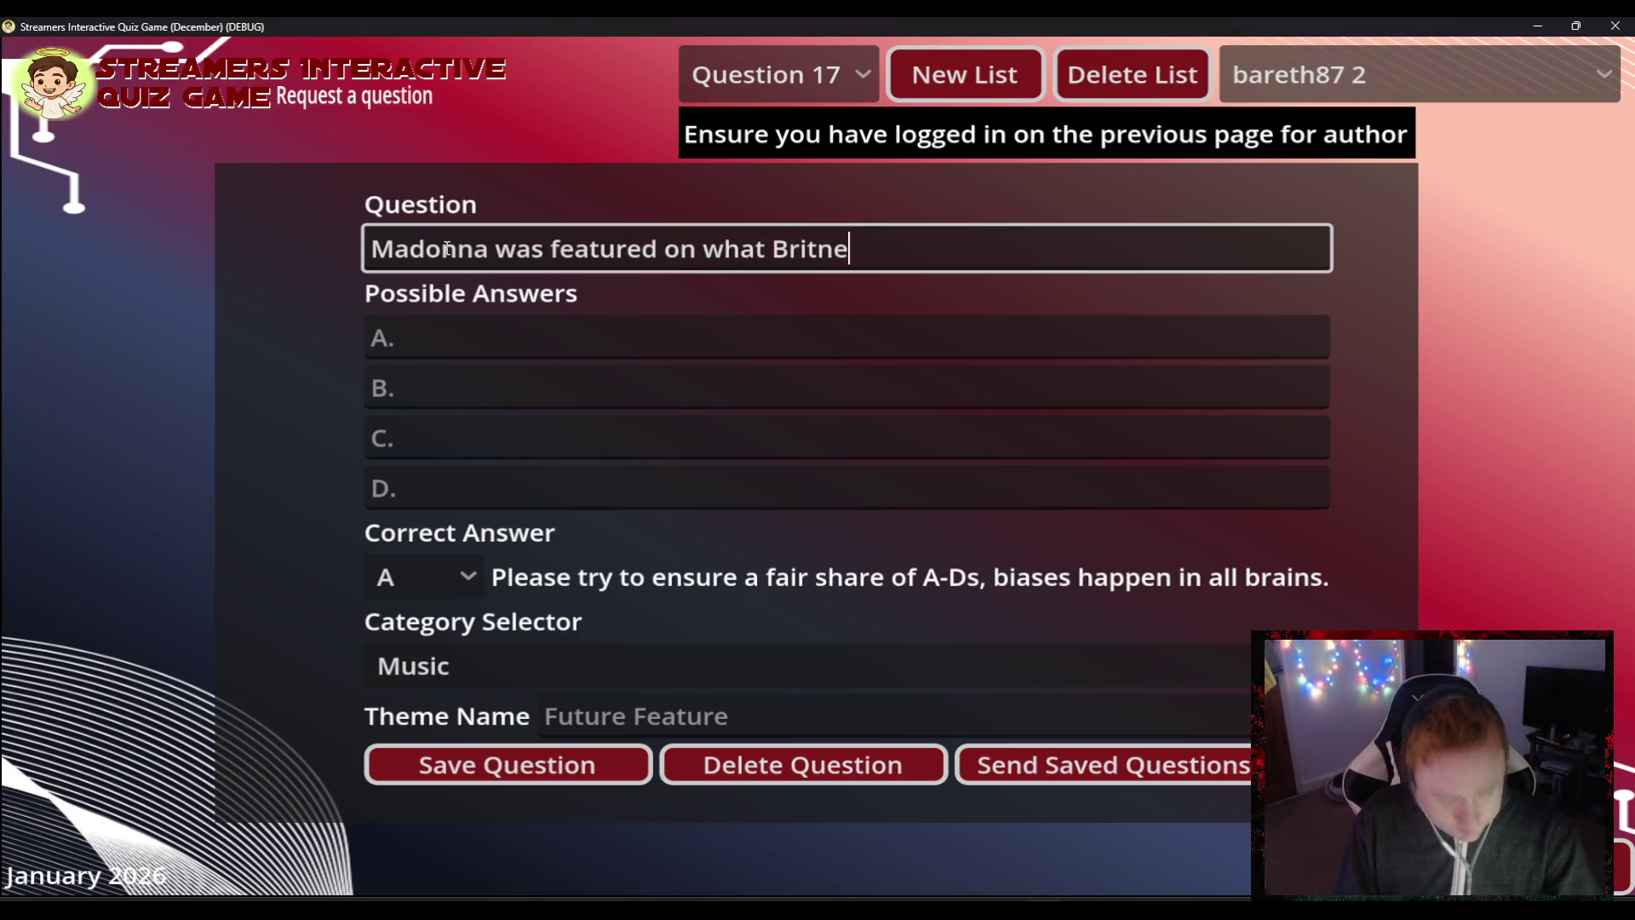
{"action": "type", "text": "y Sp"}
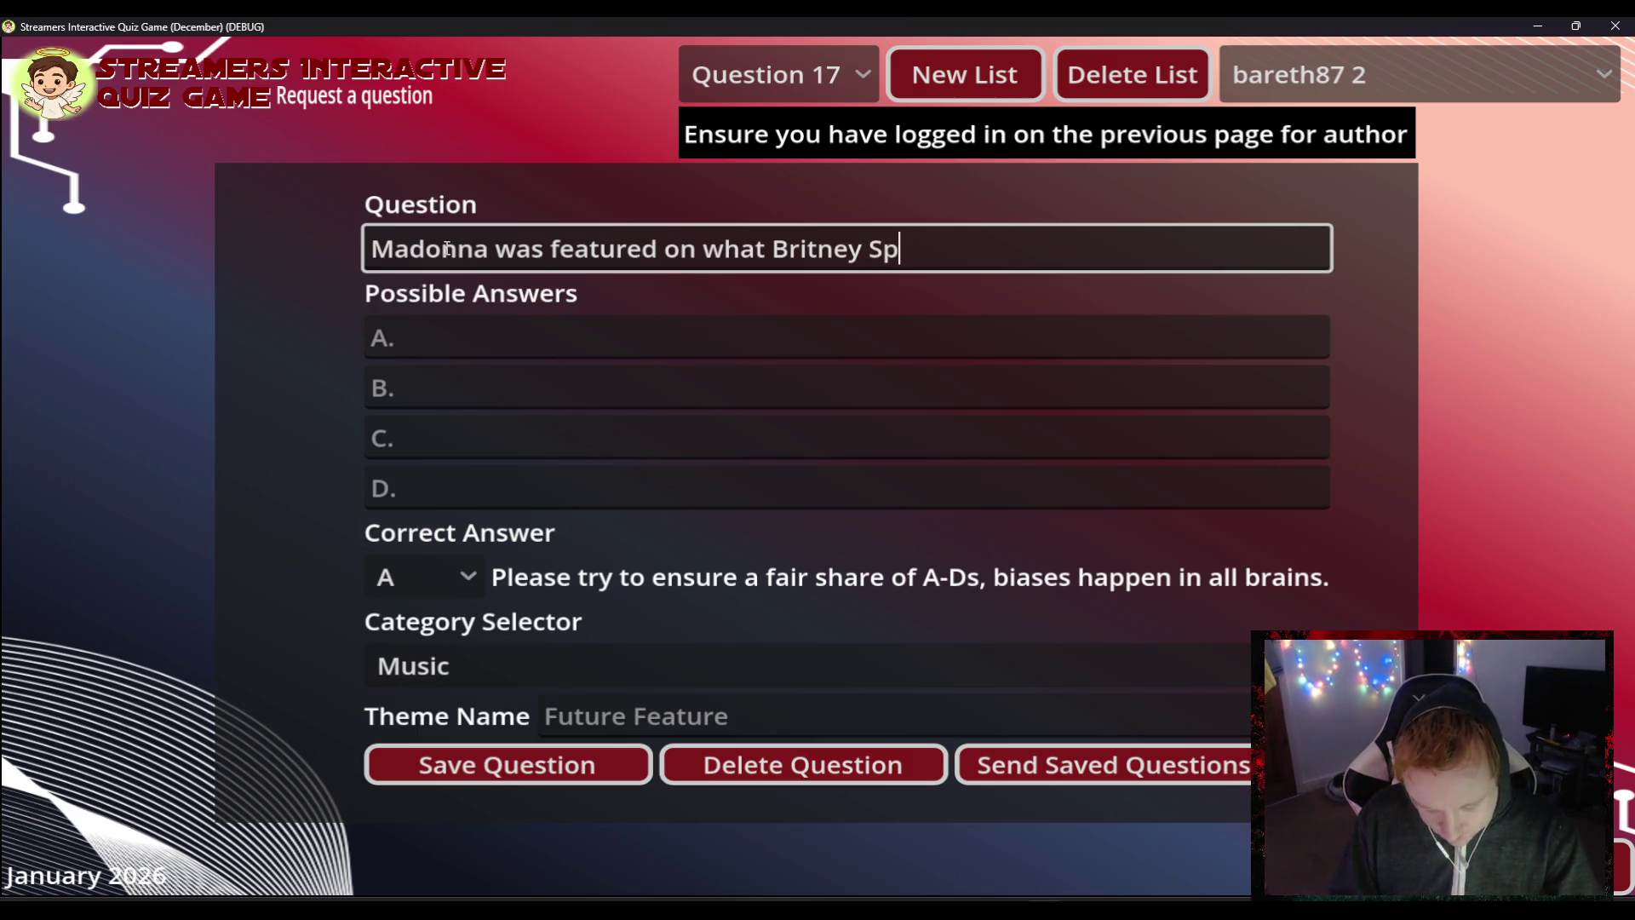
{"action": "type", "text": "ears Son"}
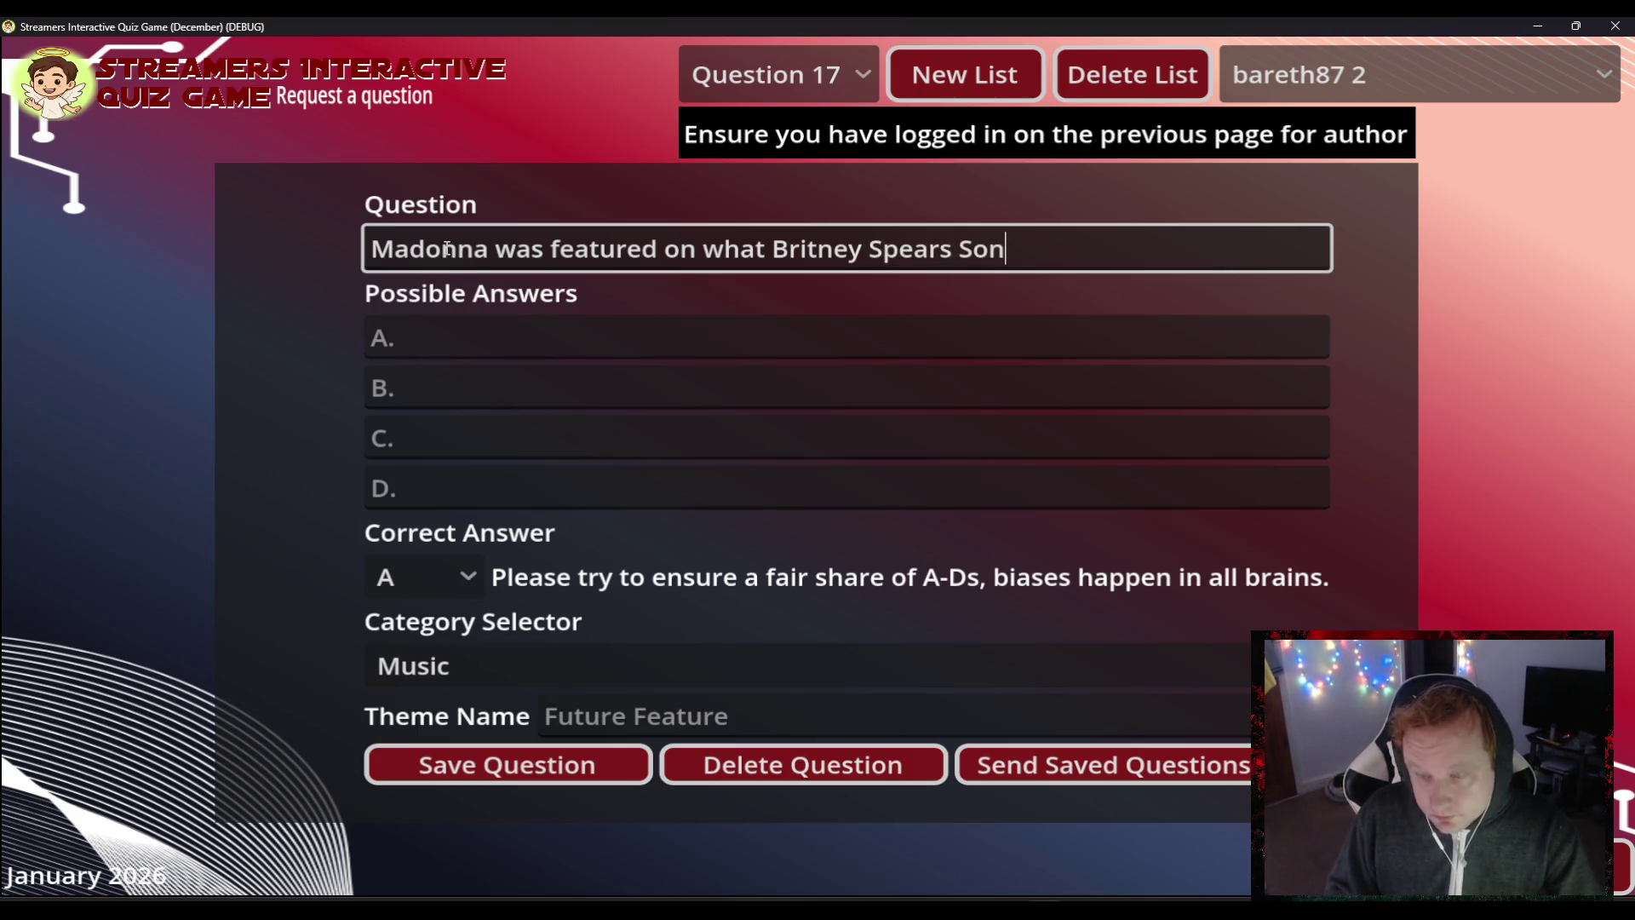
{"action": "type", "text": "g?"}
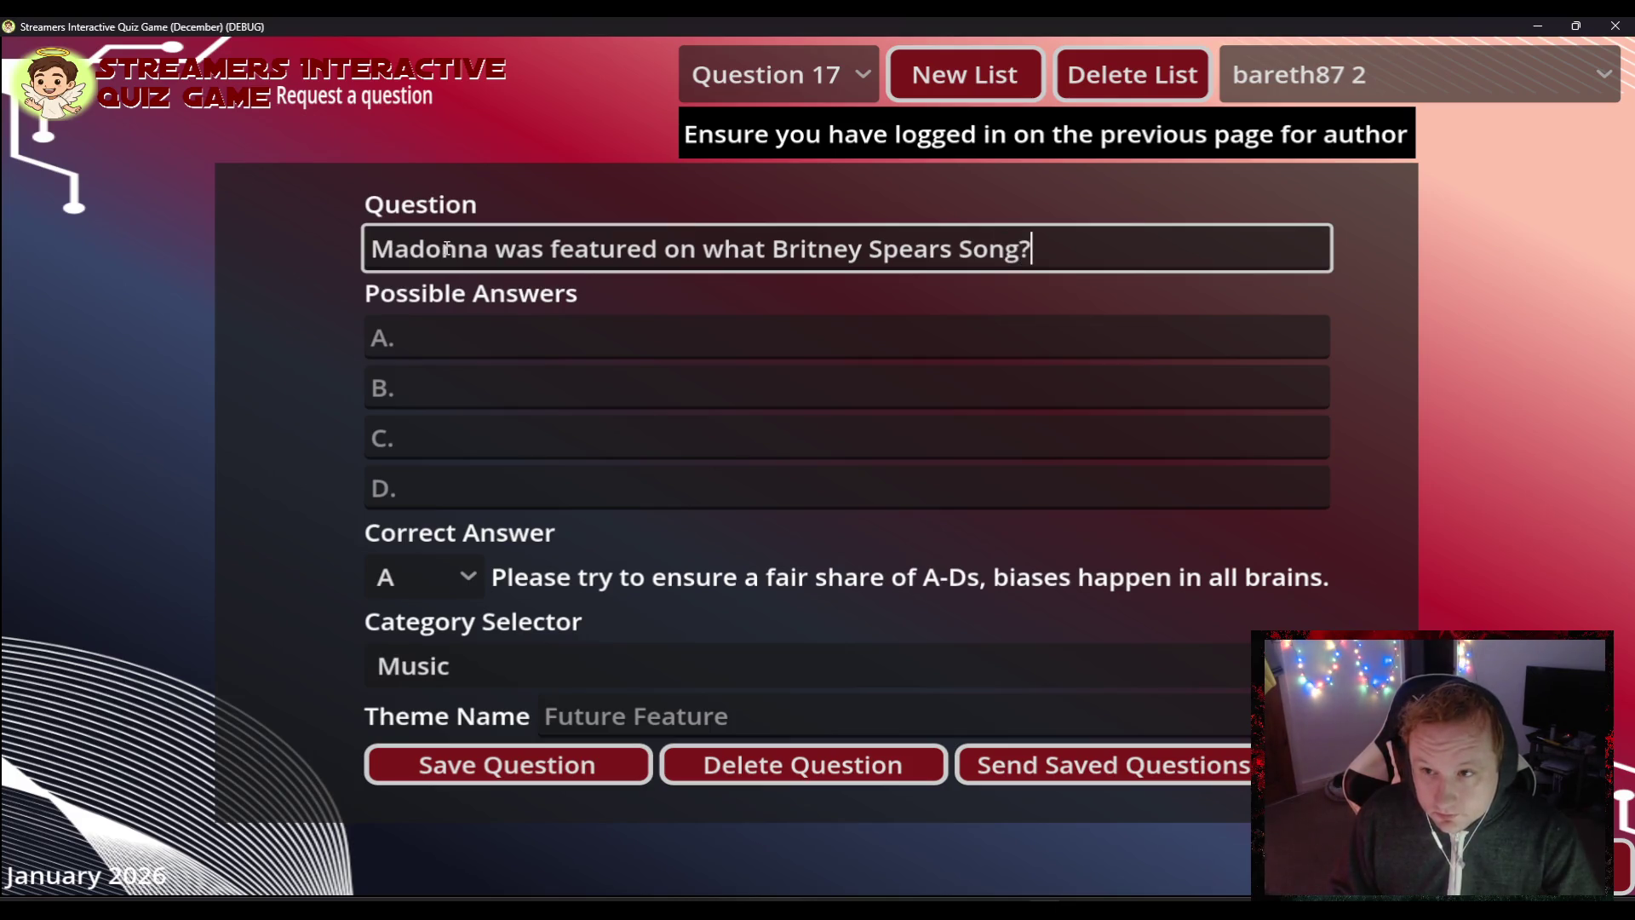
{"action": "key", "text": "Tab"}
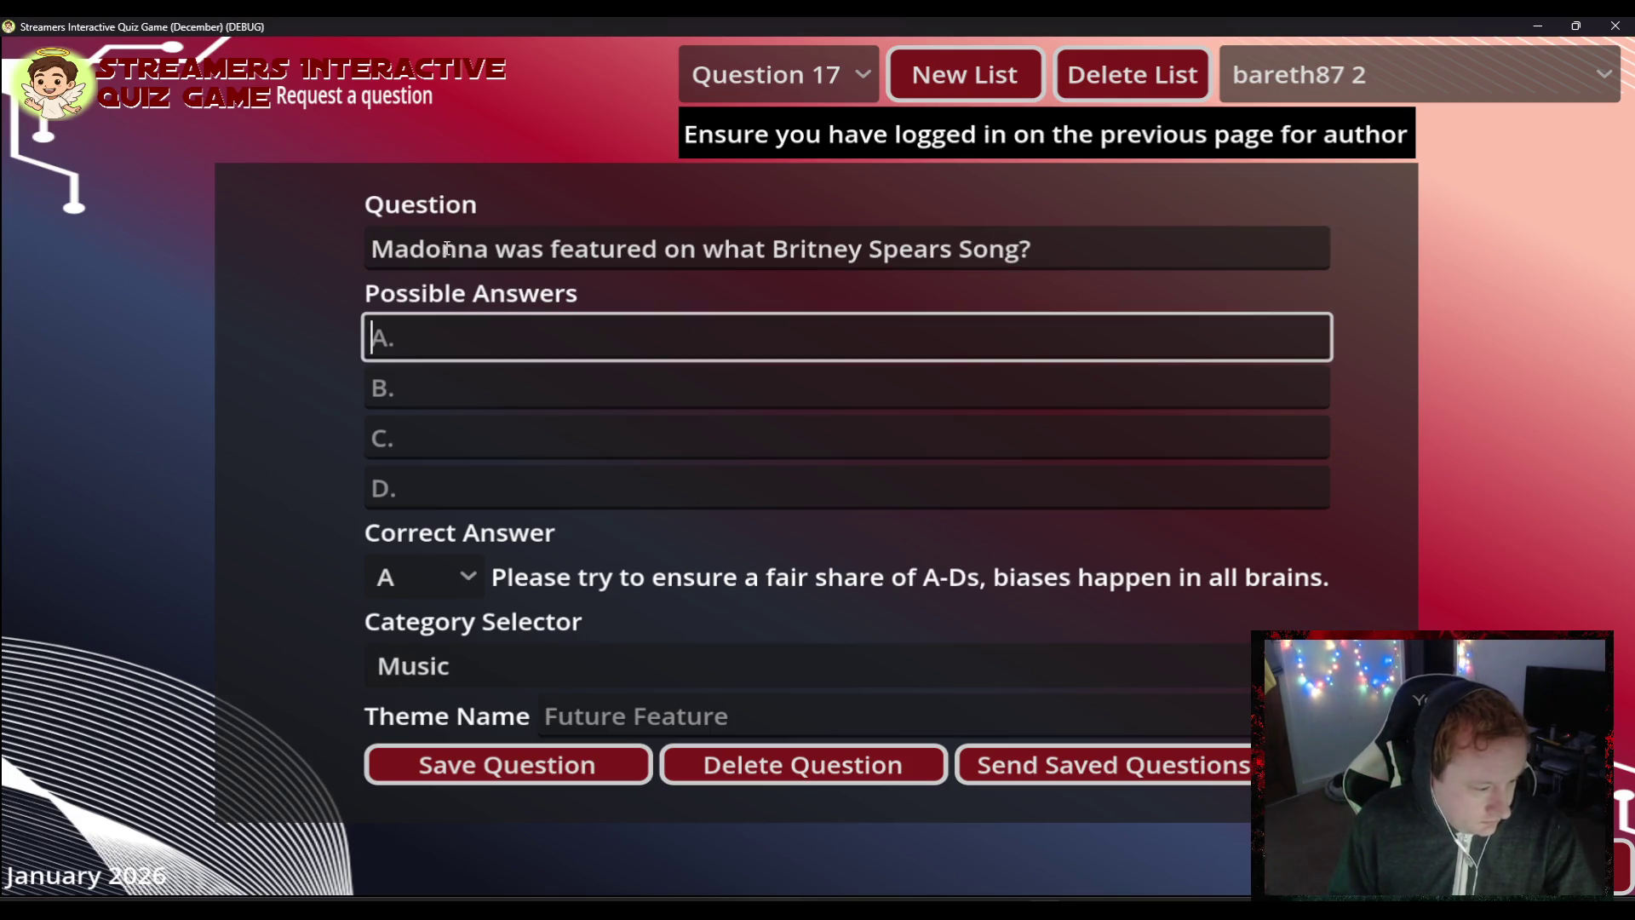
{"action": "key", "text": "Tab"}
{"action": "type", "text": "Me "}
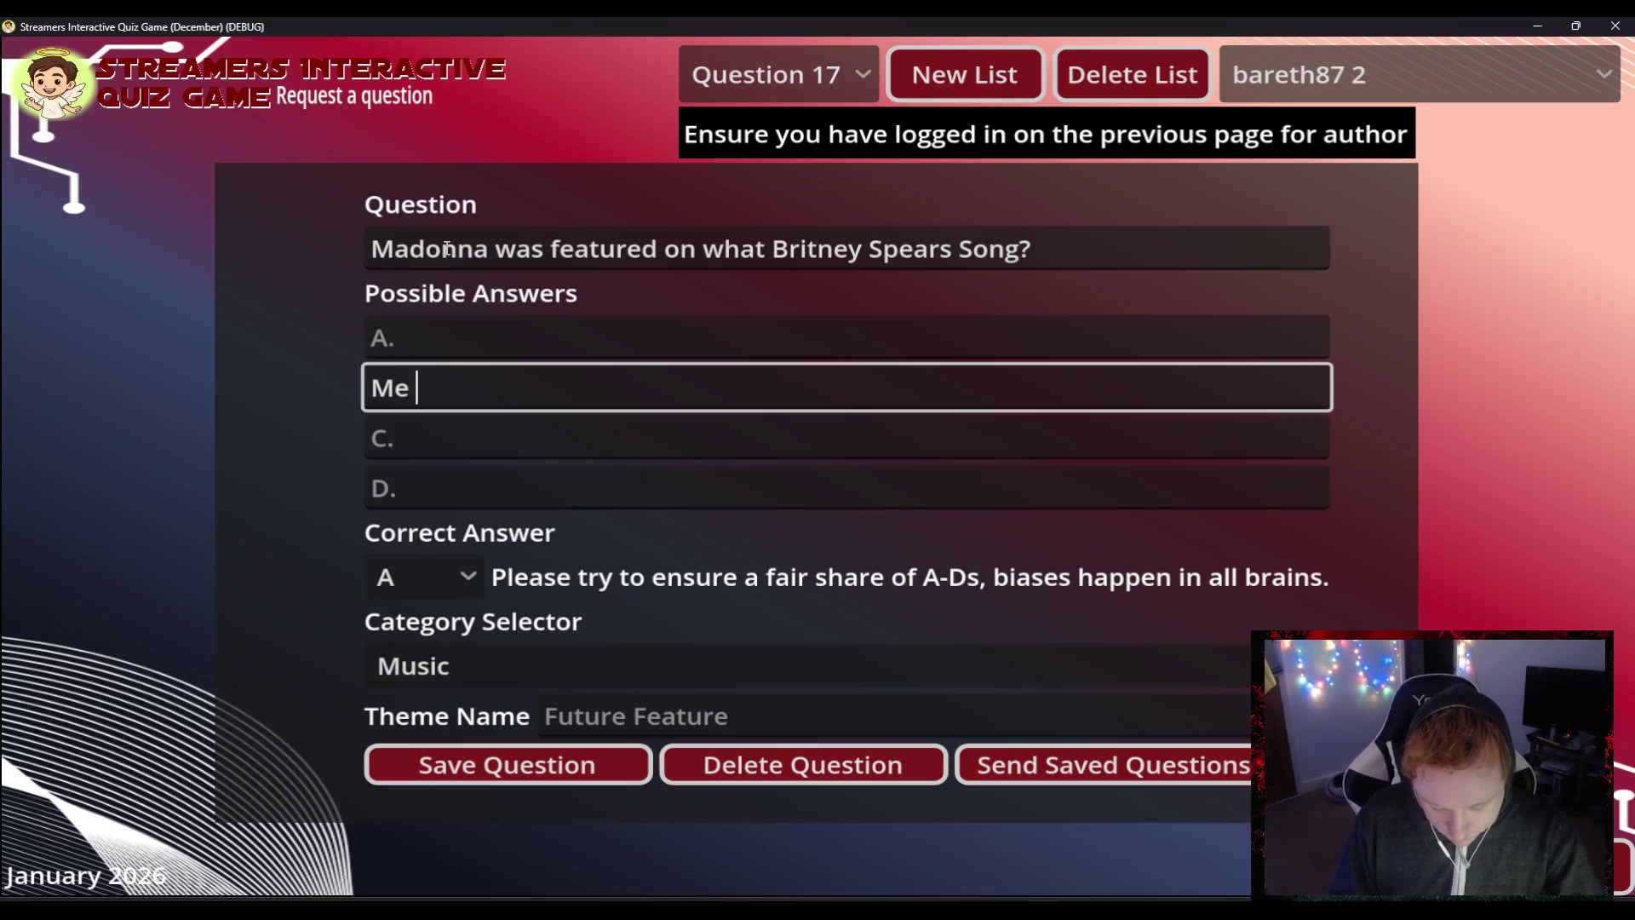
{"action": "type", "text": "Against th"}
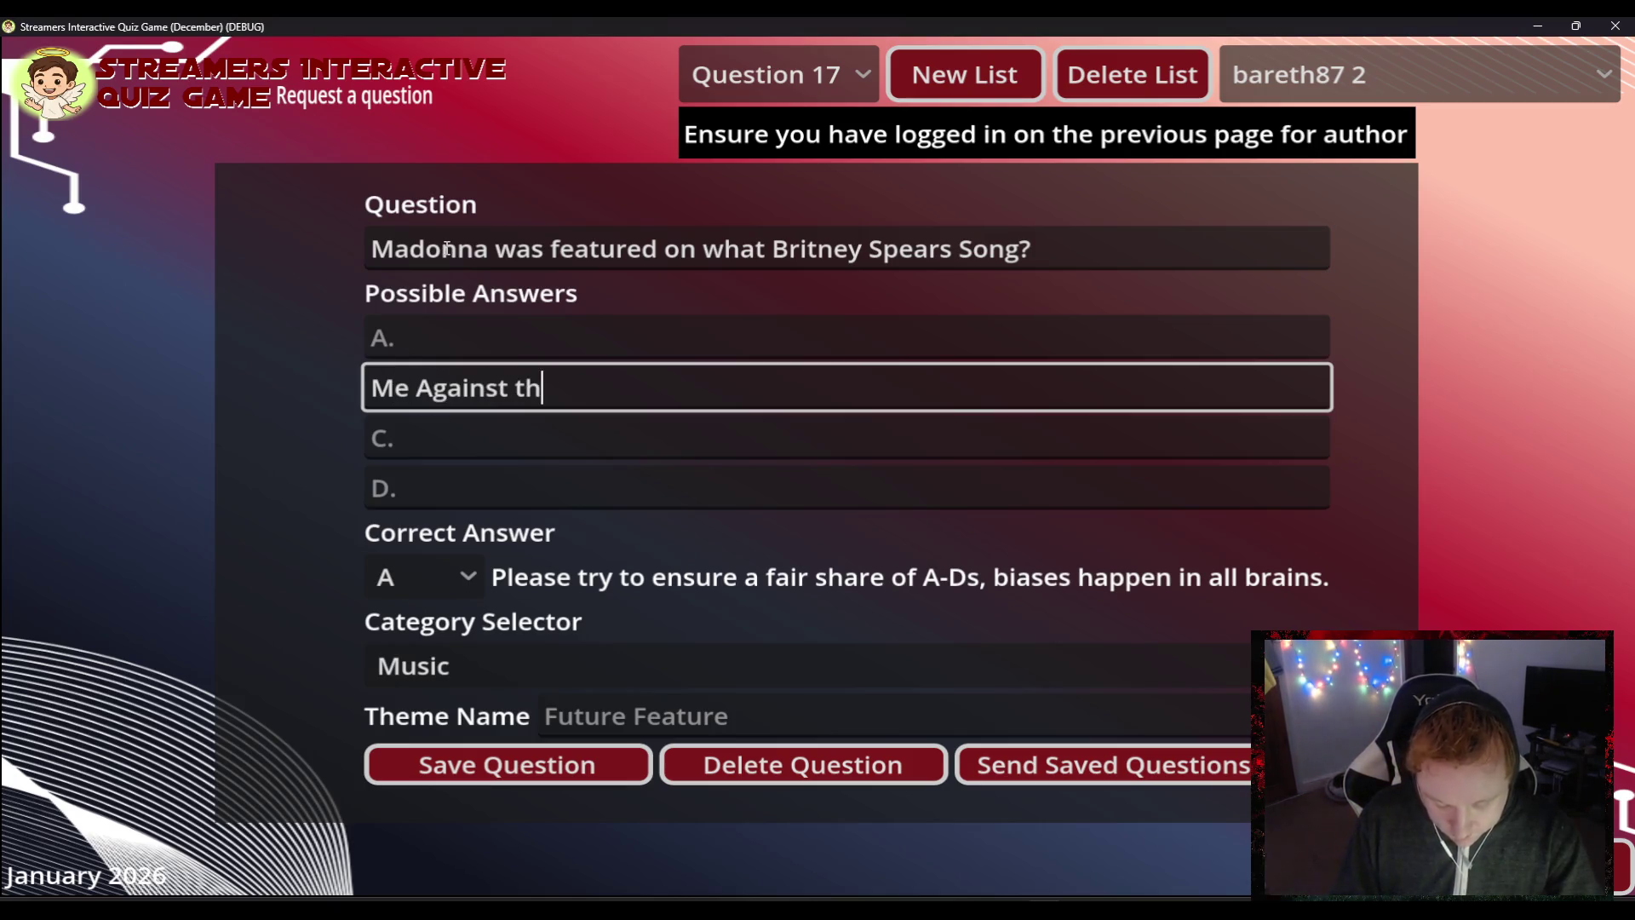
{"action": "type", "text": "e Music"}
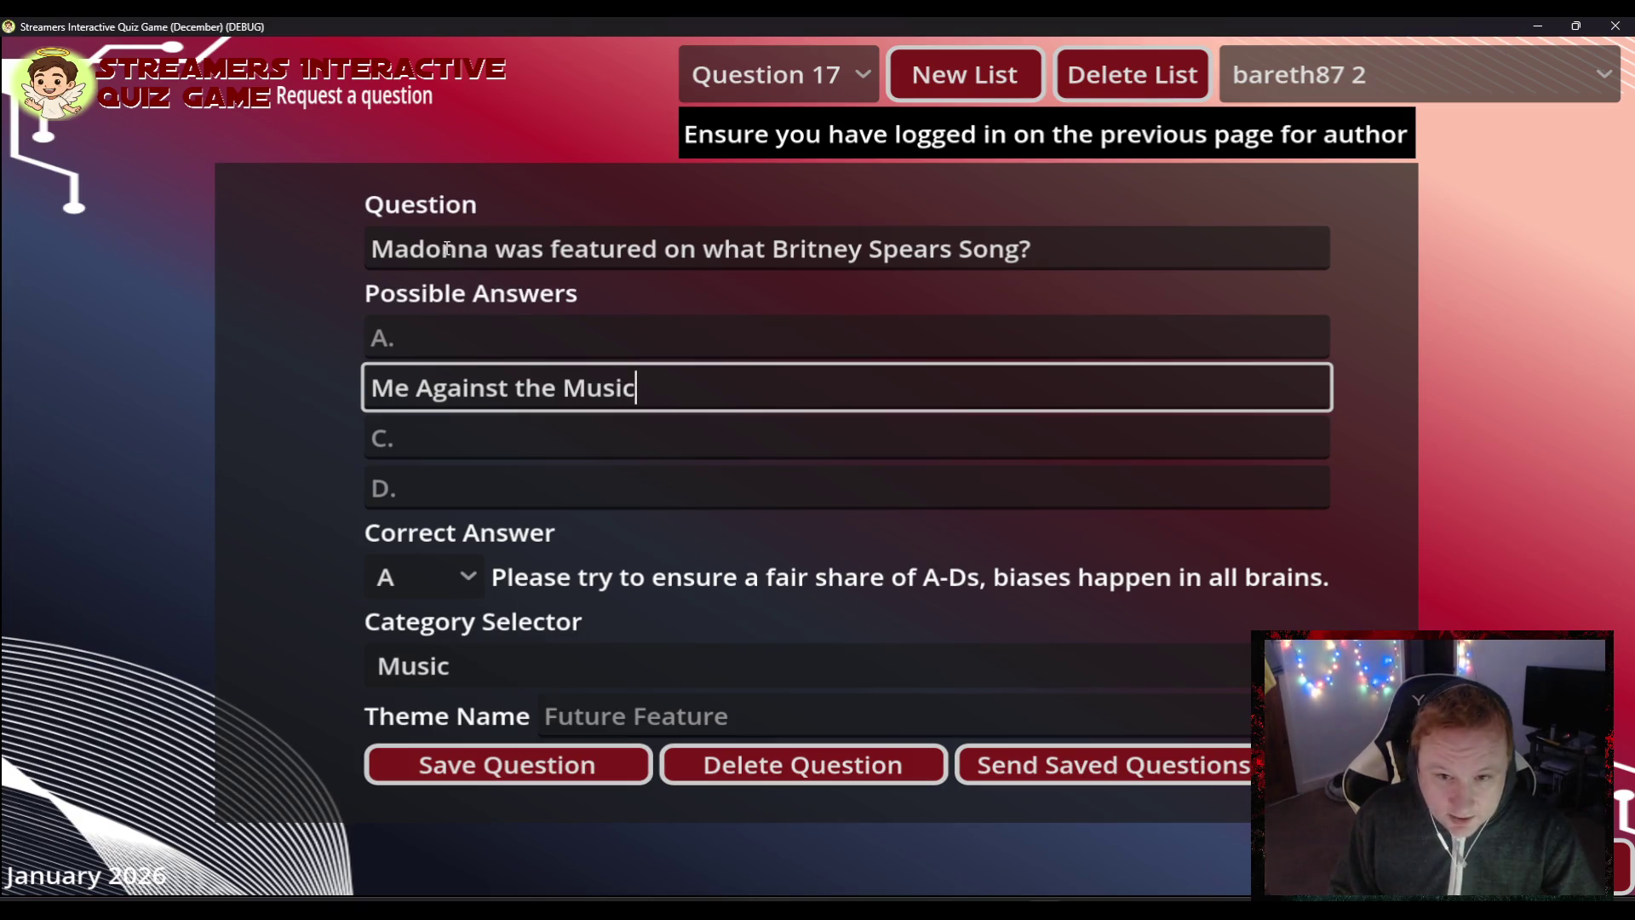
{"action": "left_click", "coordinate": [417, 577]}
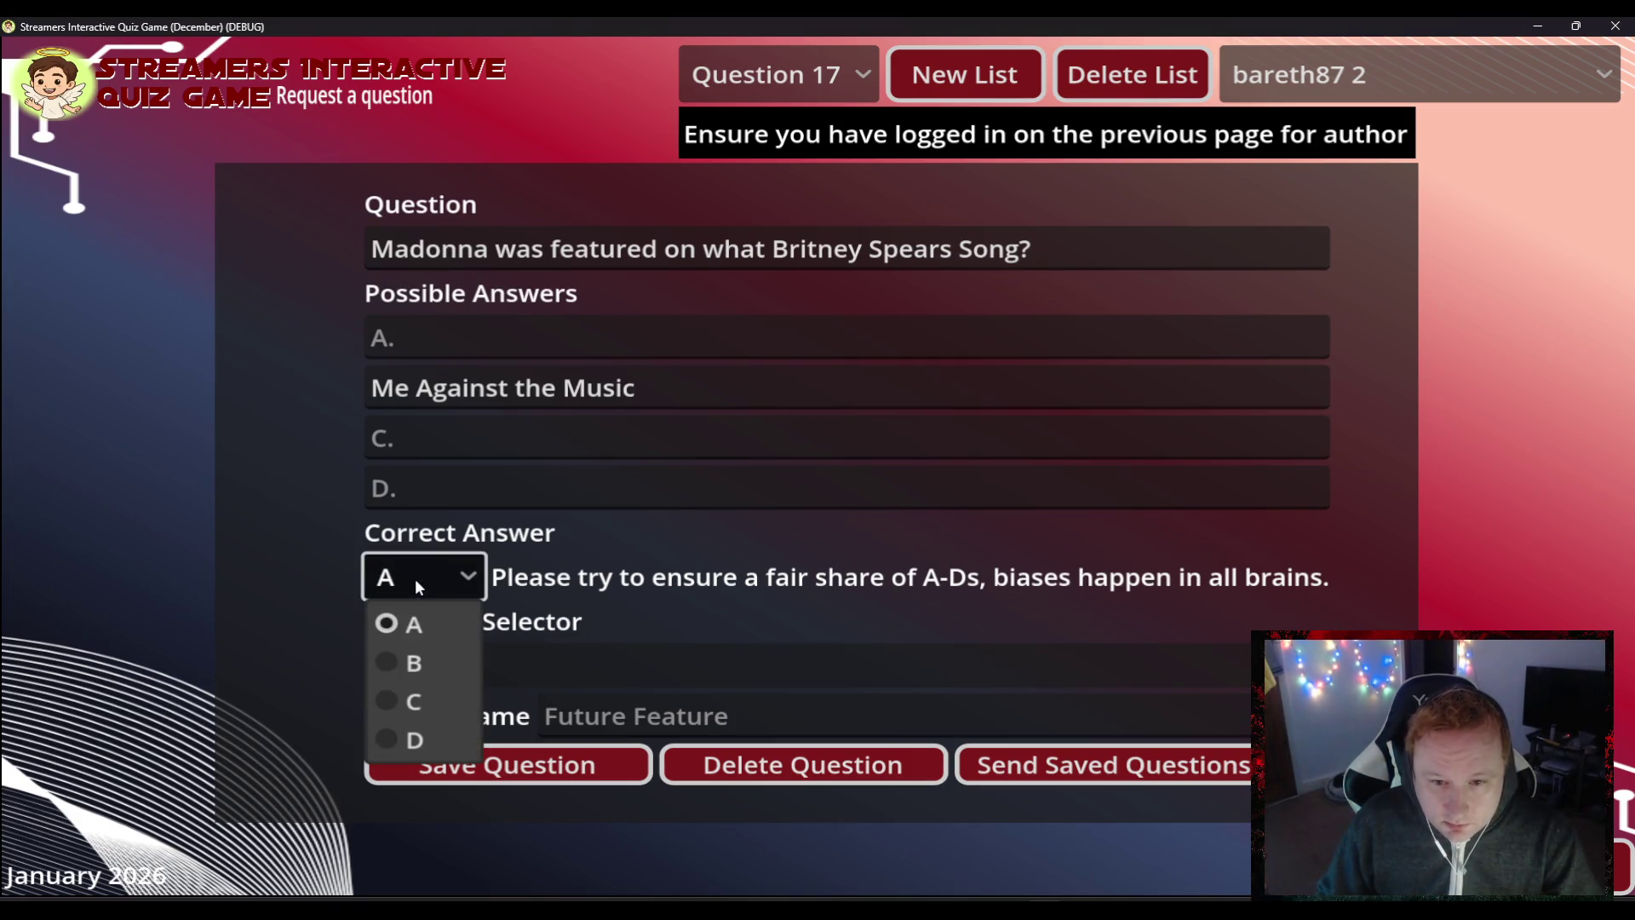
{"action": "left_click", "coordinate": [422, 669]}
- Fill answers A, C and D: 'Me Against the Machine', 'Me Against the Deadline', 'Me Against the Government'
{"action": "left_click", "coordinate": [432, 339]}
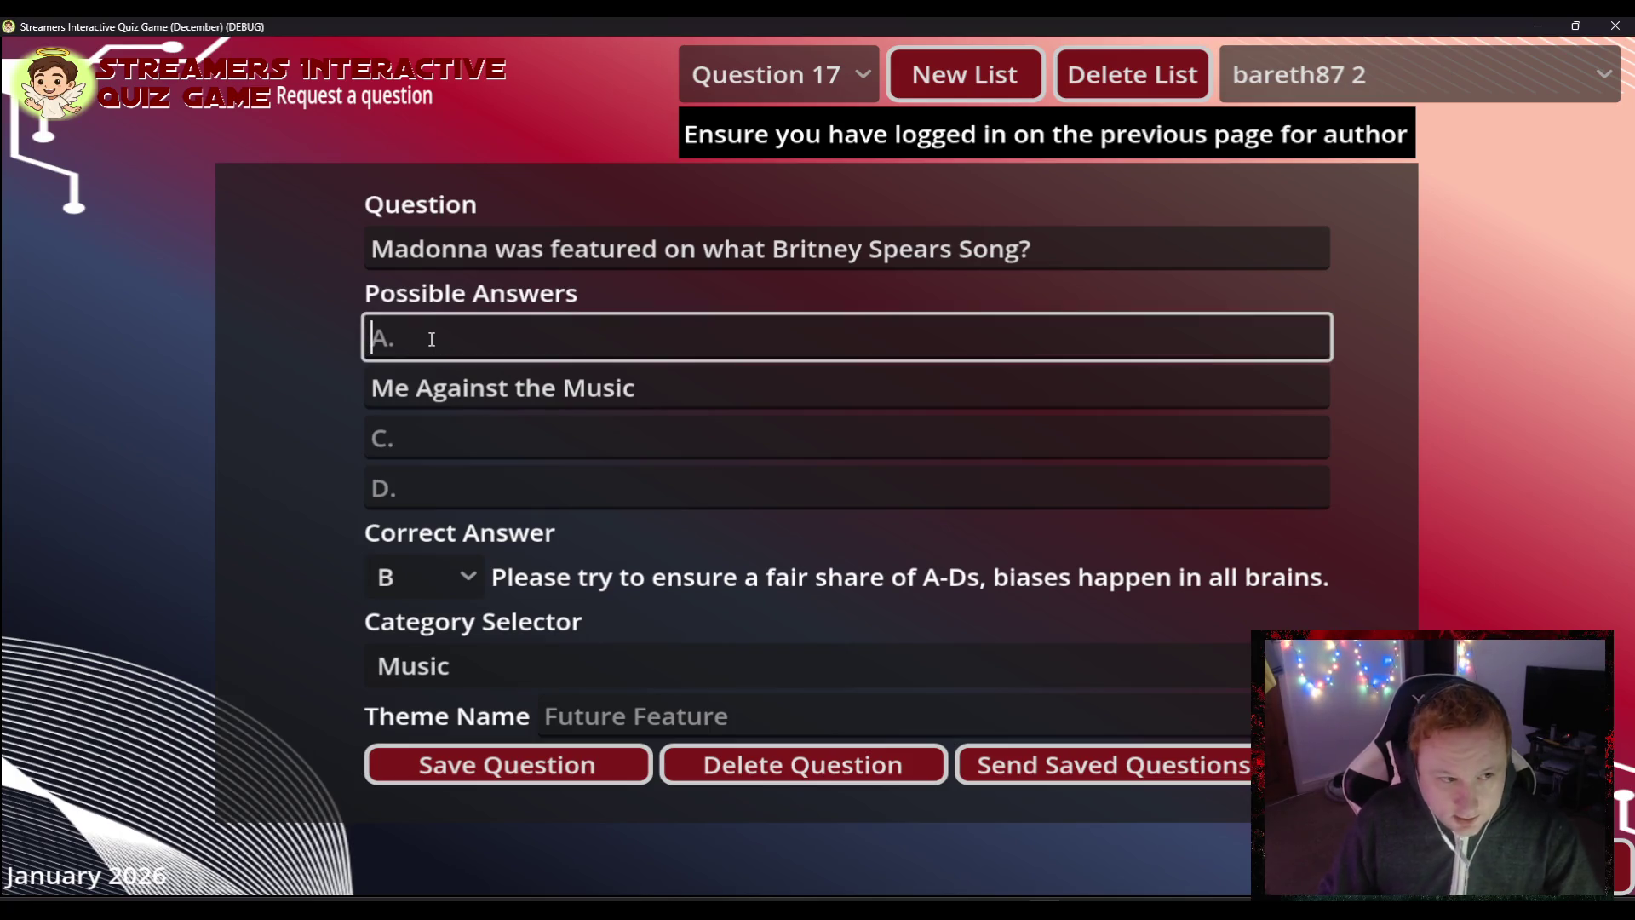
{"action": "type", "text": "Me "}
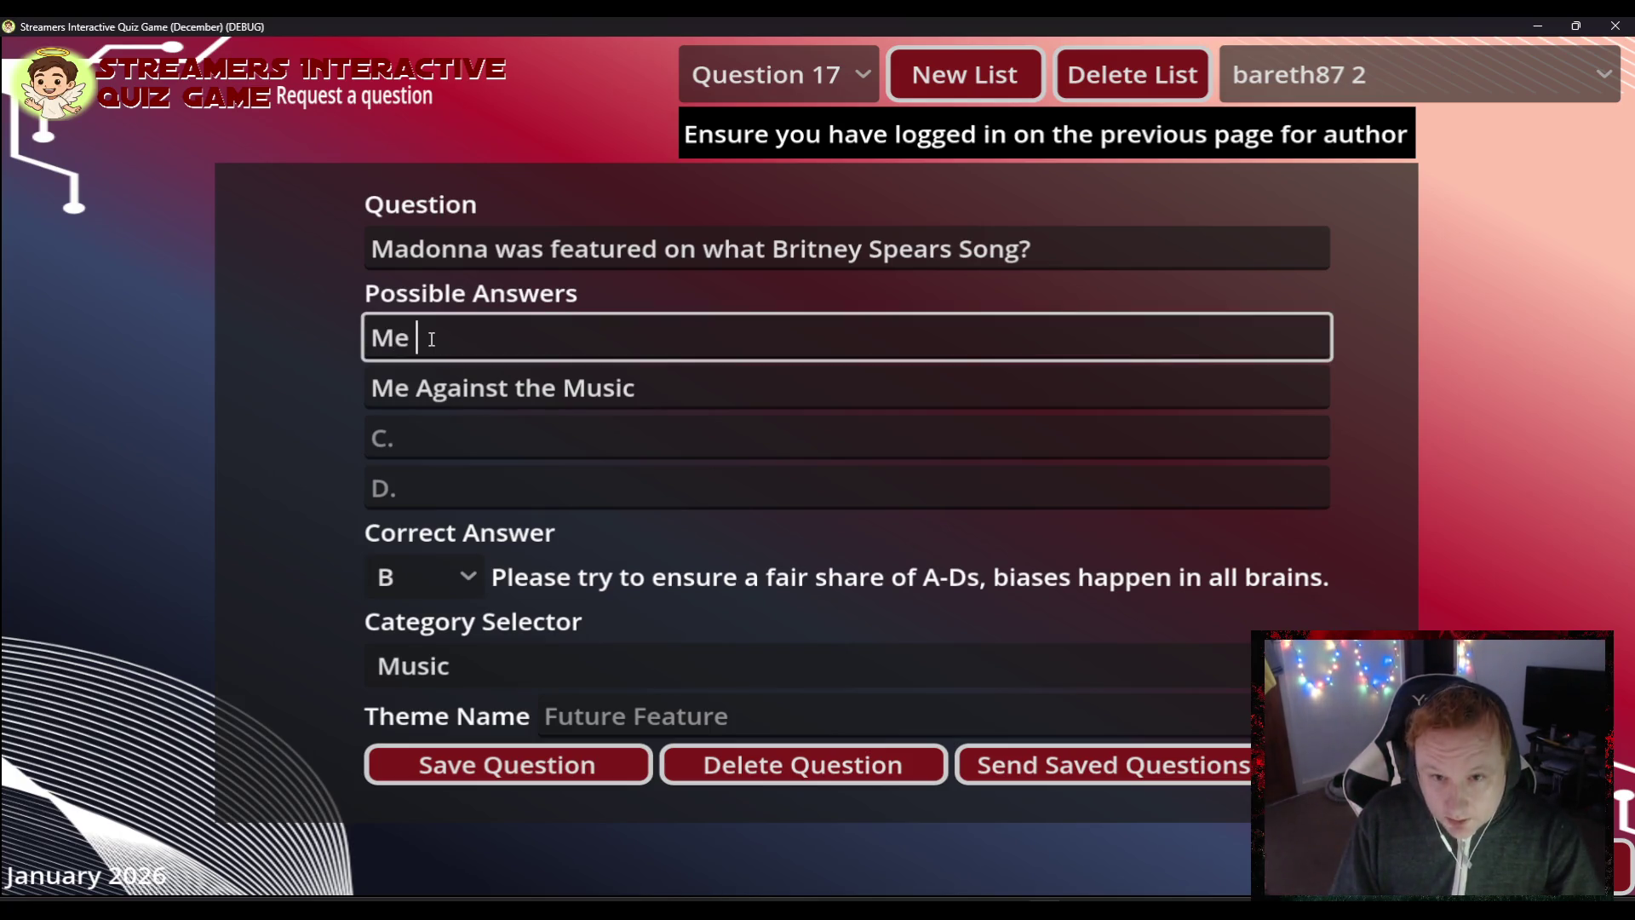
{"action": "type", "text": "Agai"}
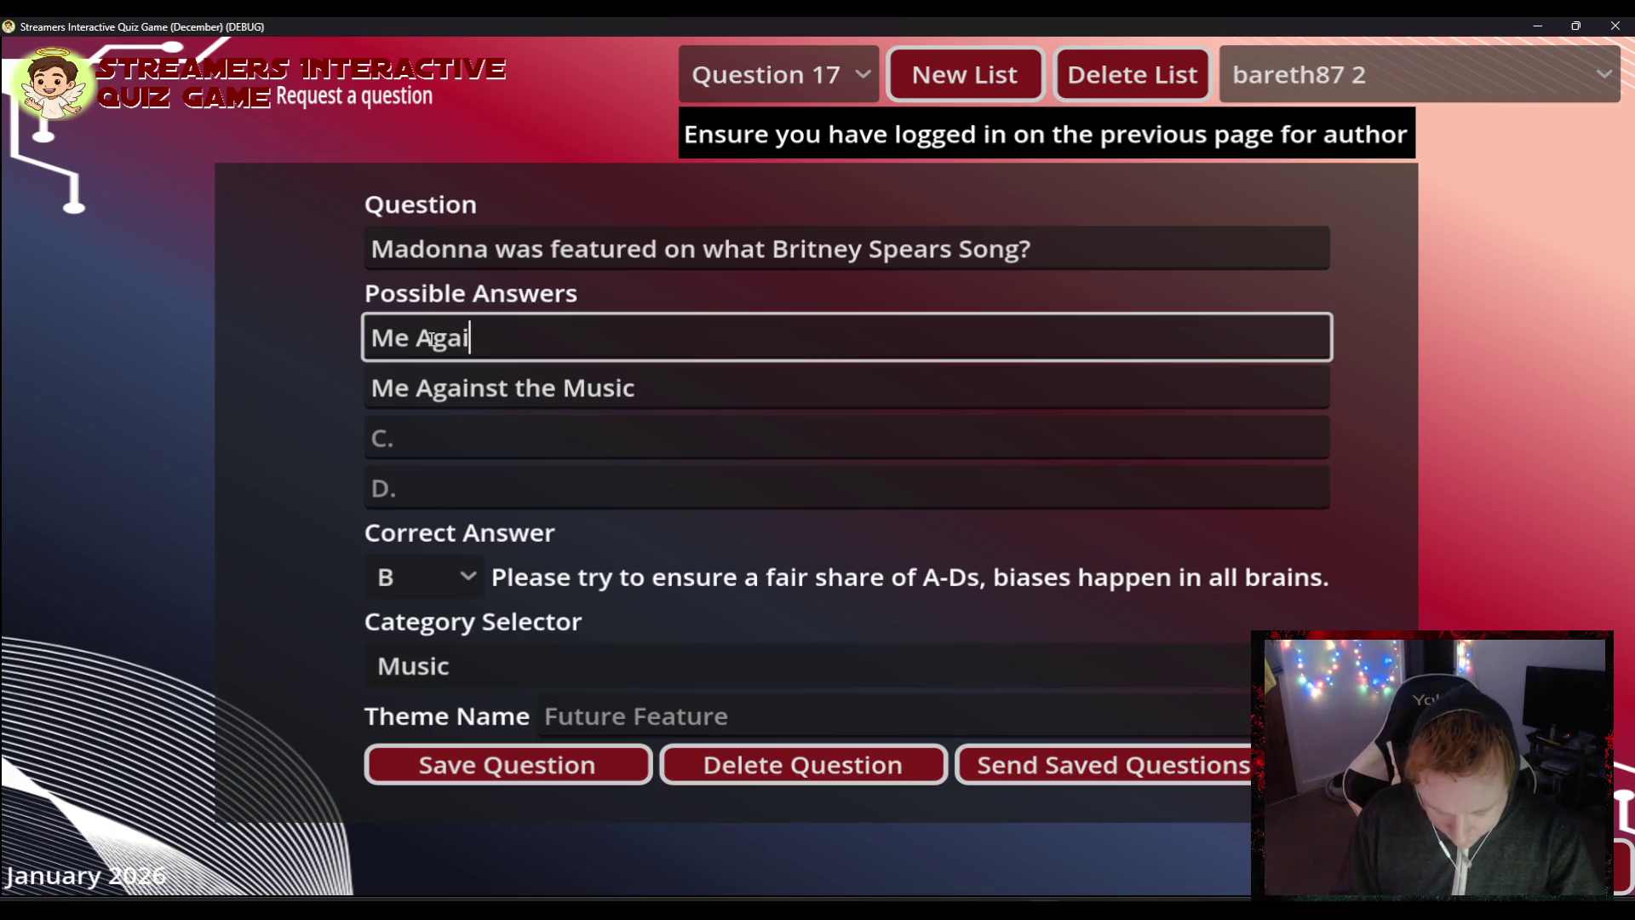
{"action": "type", "text": "nst the "}
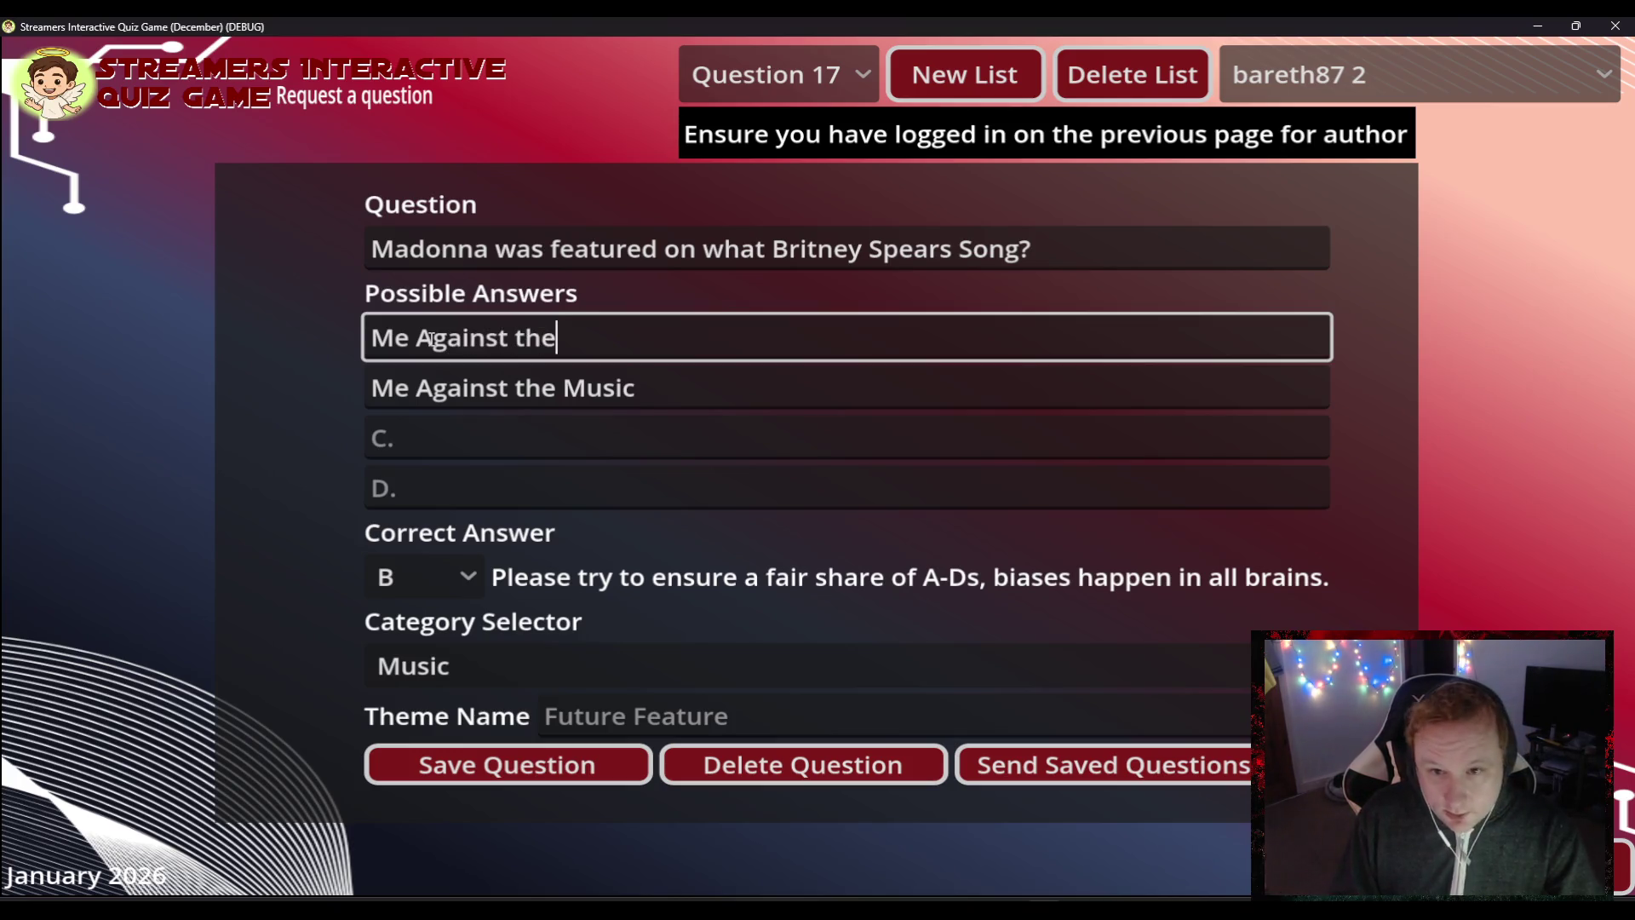
{"action": "type", "text": "Machine"}
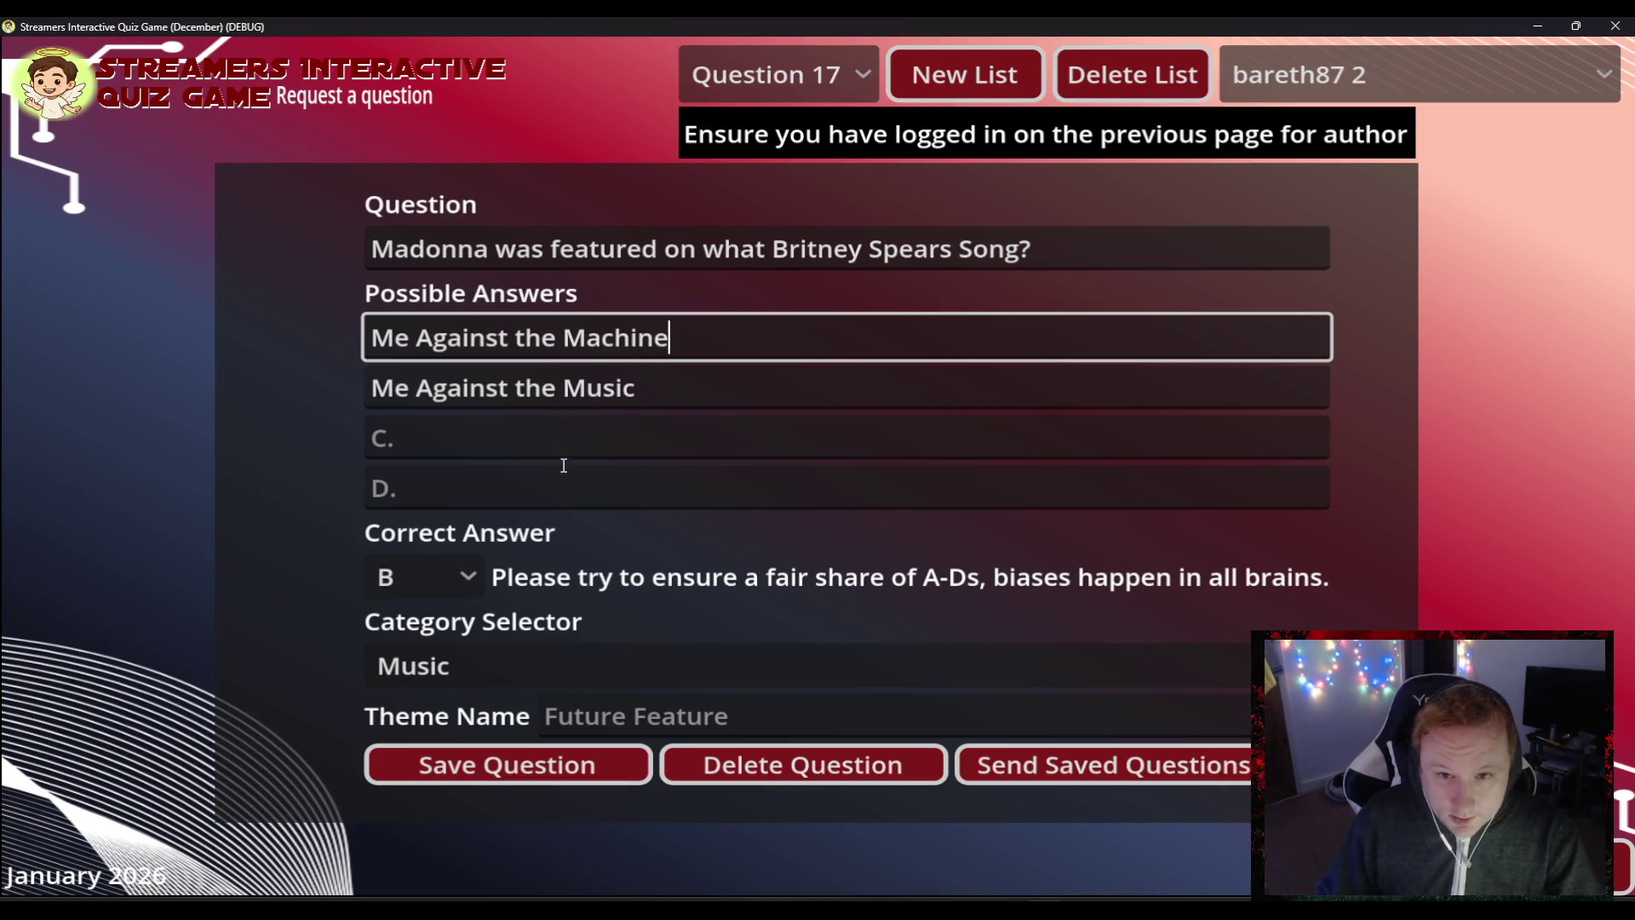
{"action": "left_click", "coordinate": [522, 424]}
{"action": "left_click_drag", "start_coordinate": [561, 394], "coordinate": [339, 385]}
{"action": "key", "text": "ctrl+c"}
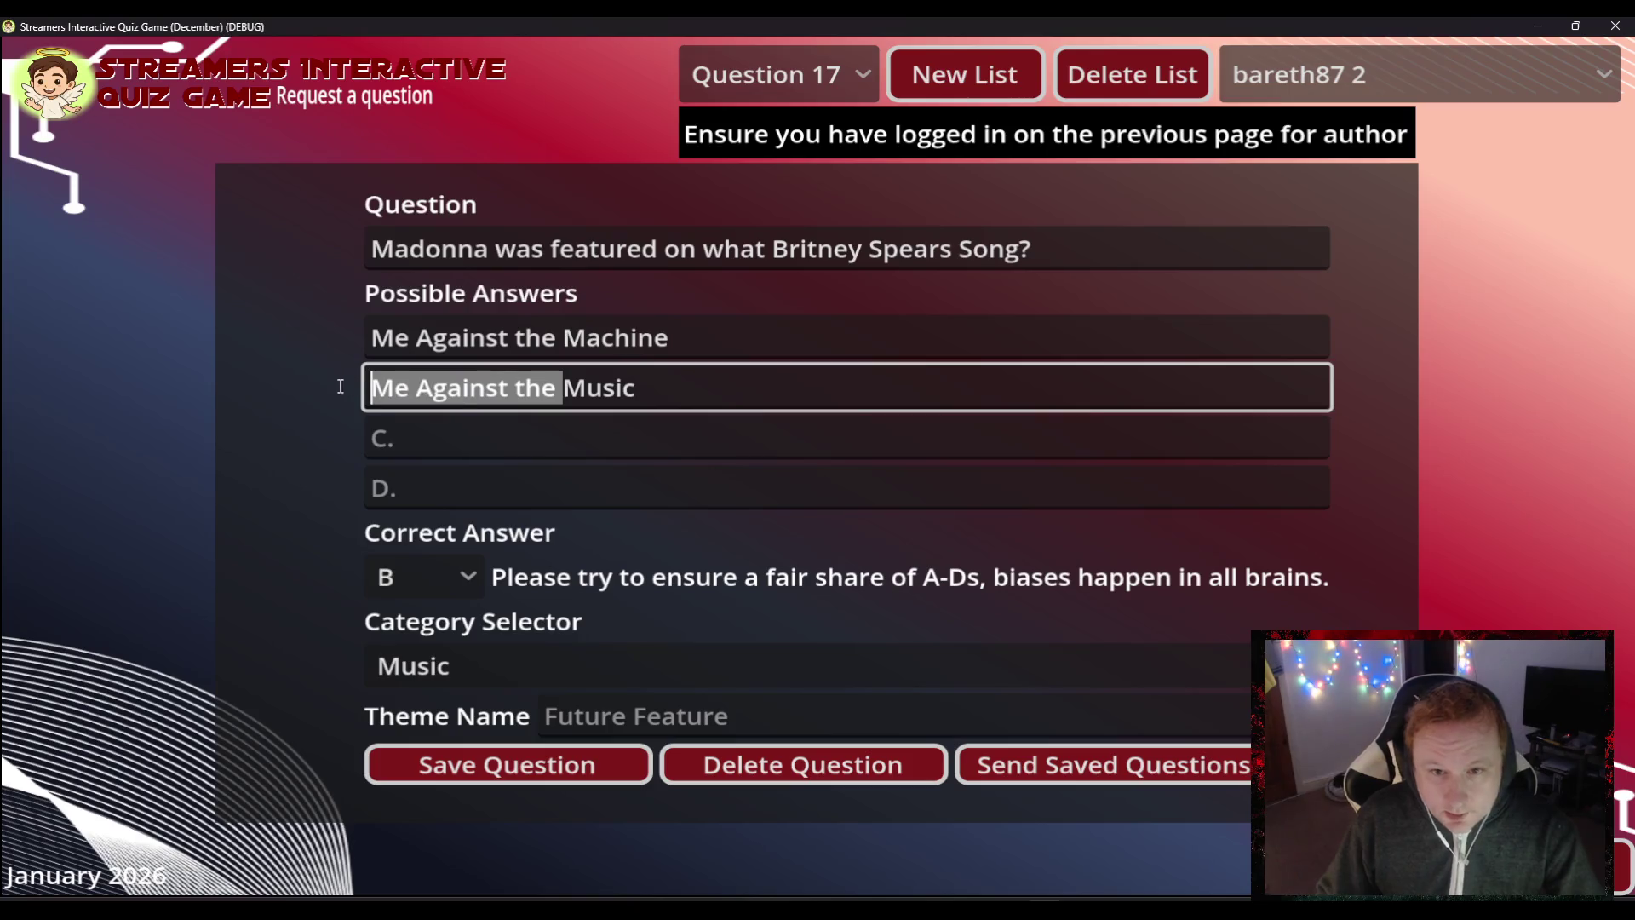
{"action": "left_click", "coordinate": [438, 432]}
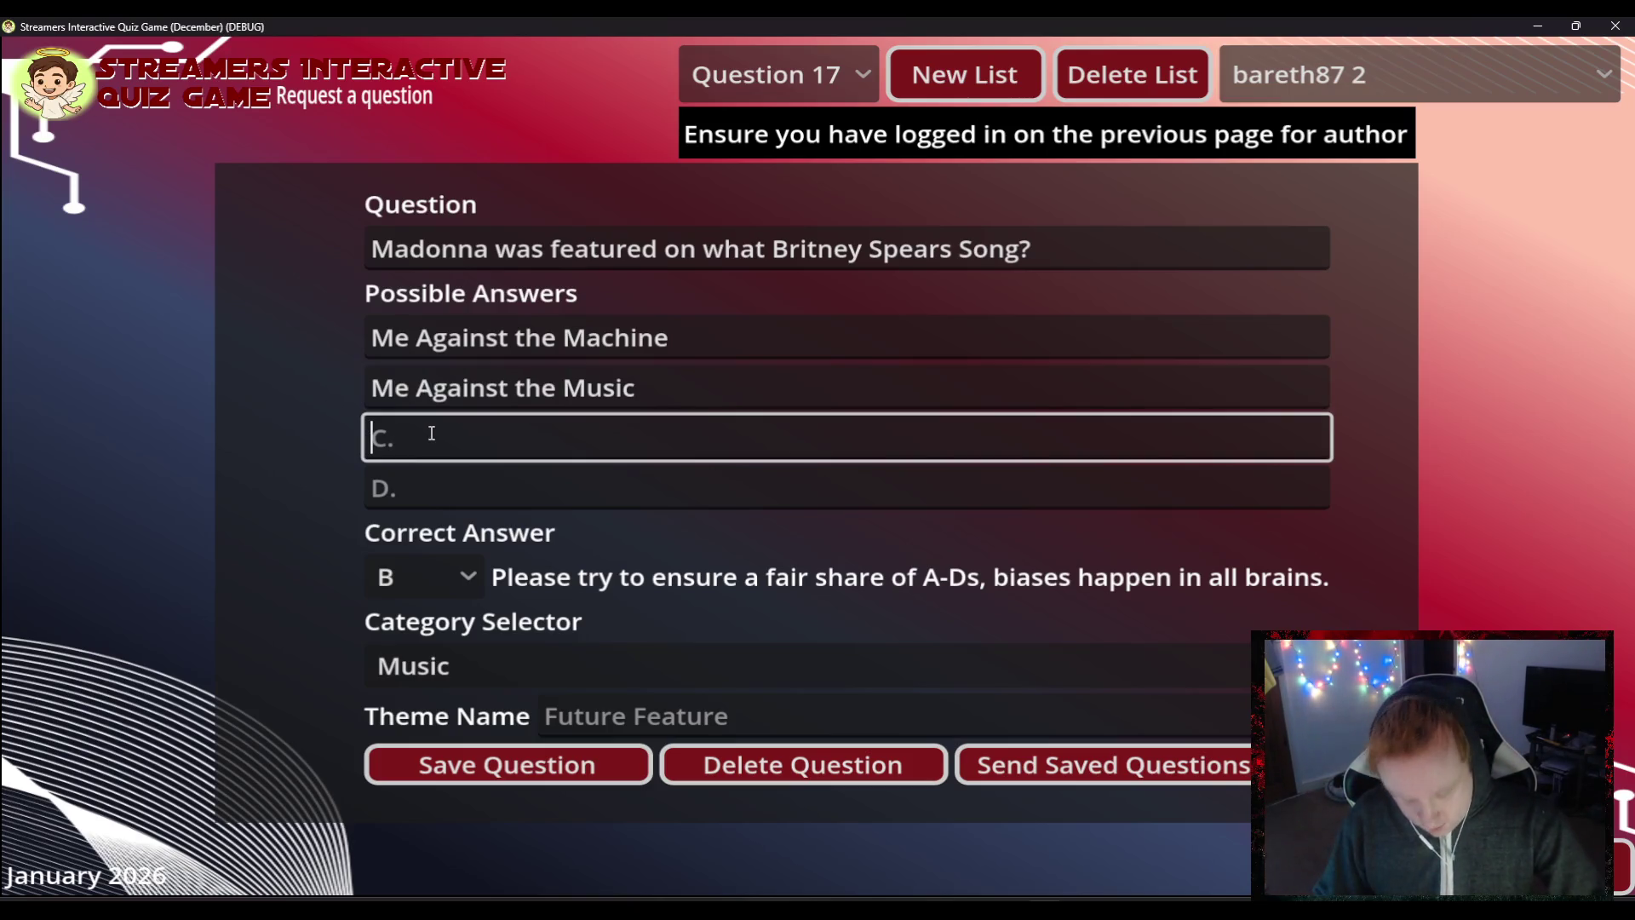
{"action": "key", "text": "ctrl+v"}
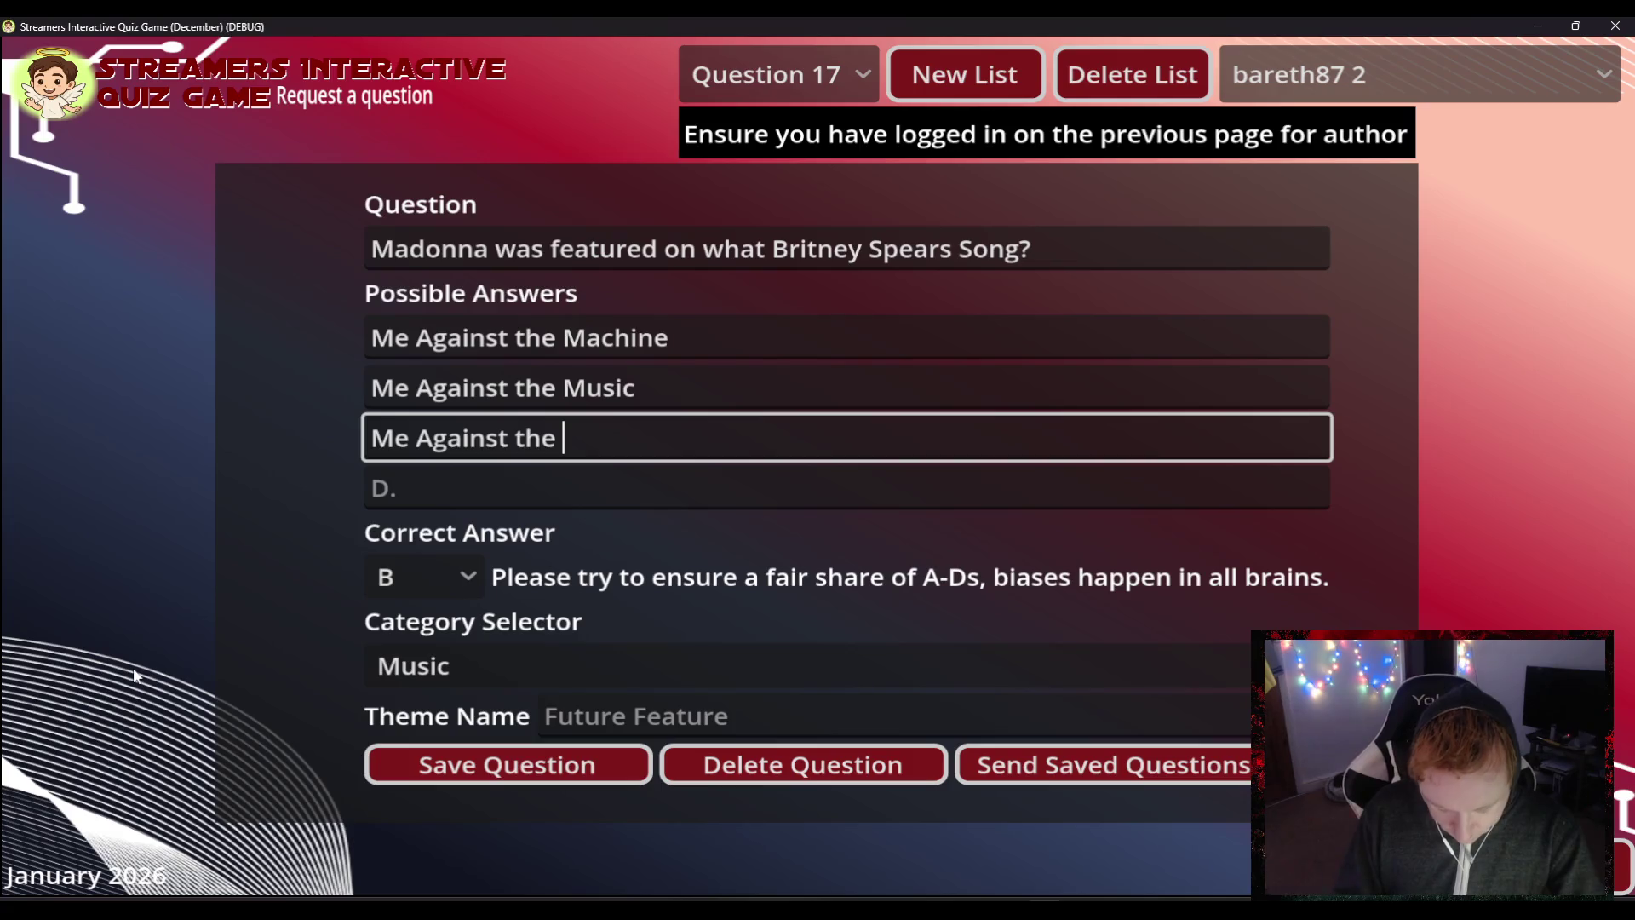
{"action": "type", "text": "Deadline"}
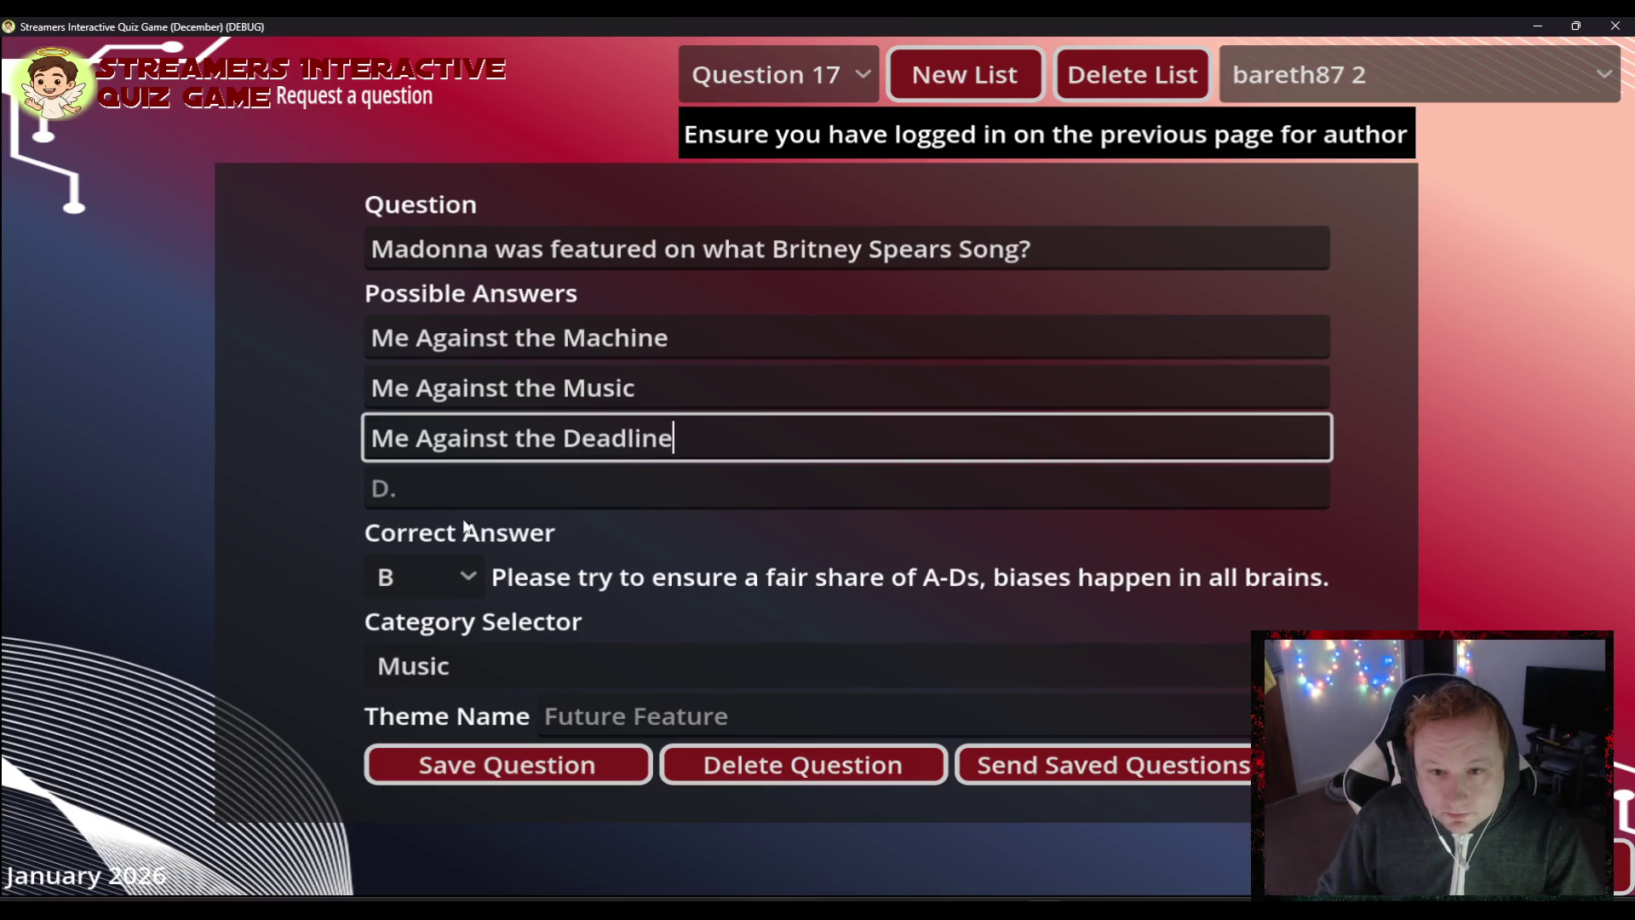
{"action": "left_click", "coordinate": [478, 487]}
{"action": "type", "text": "Me Against the"}
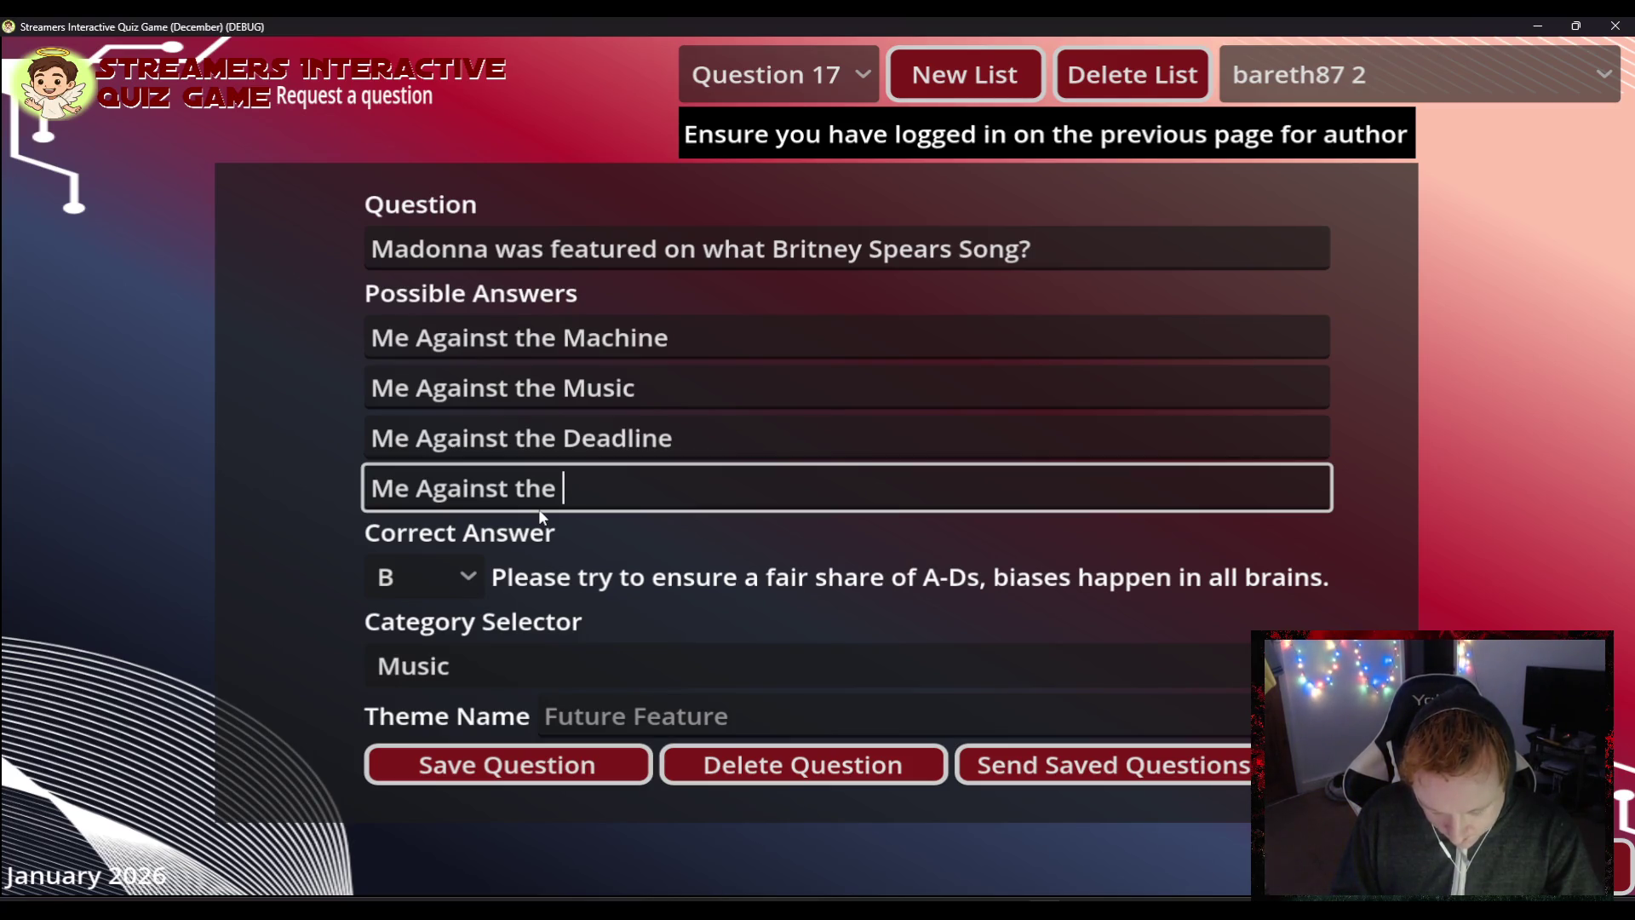
{"action": "type", "text": "G"}
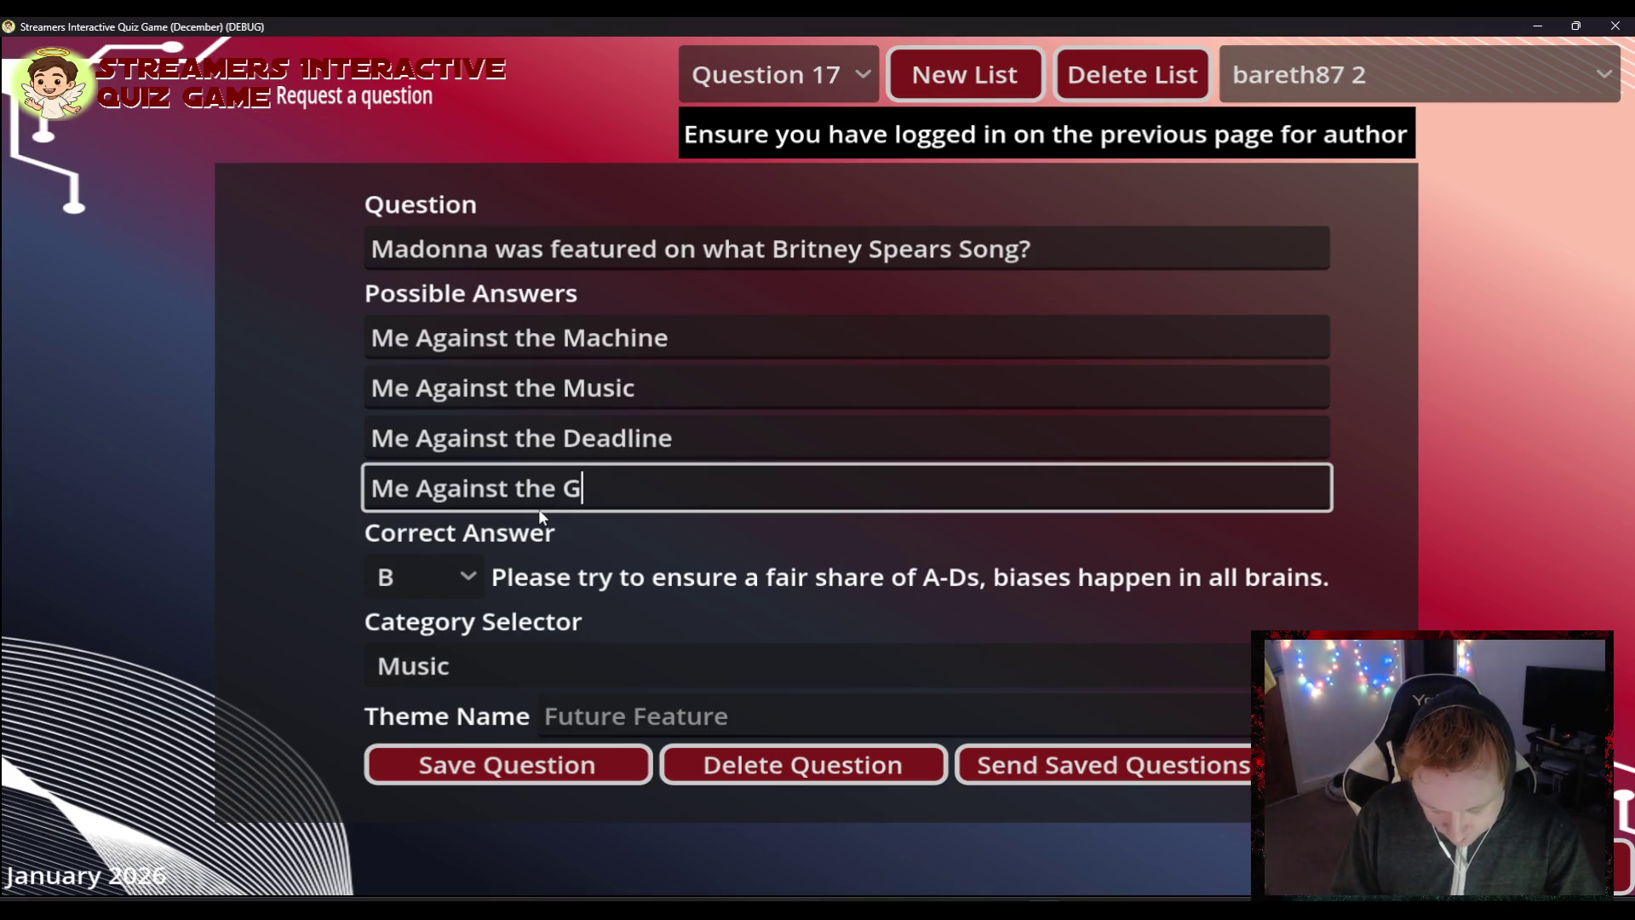
{"action": "type", "text": "overnment"}
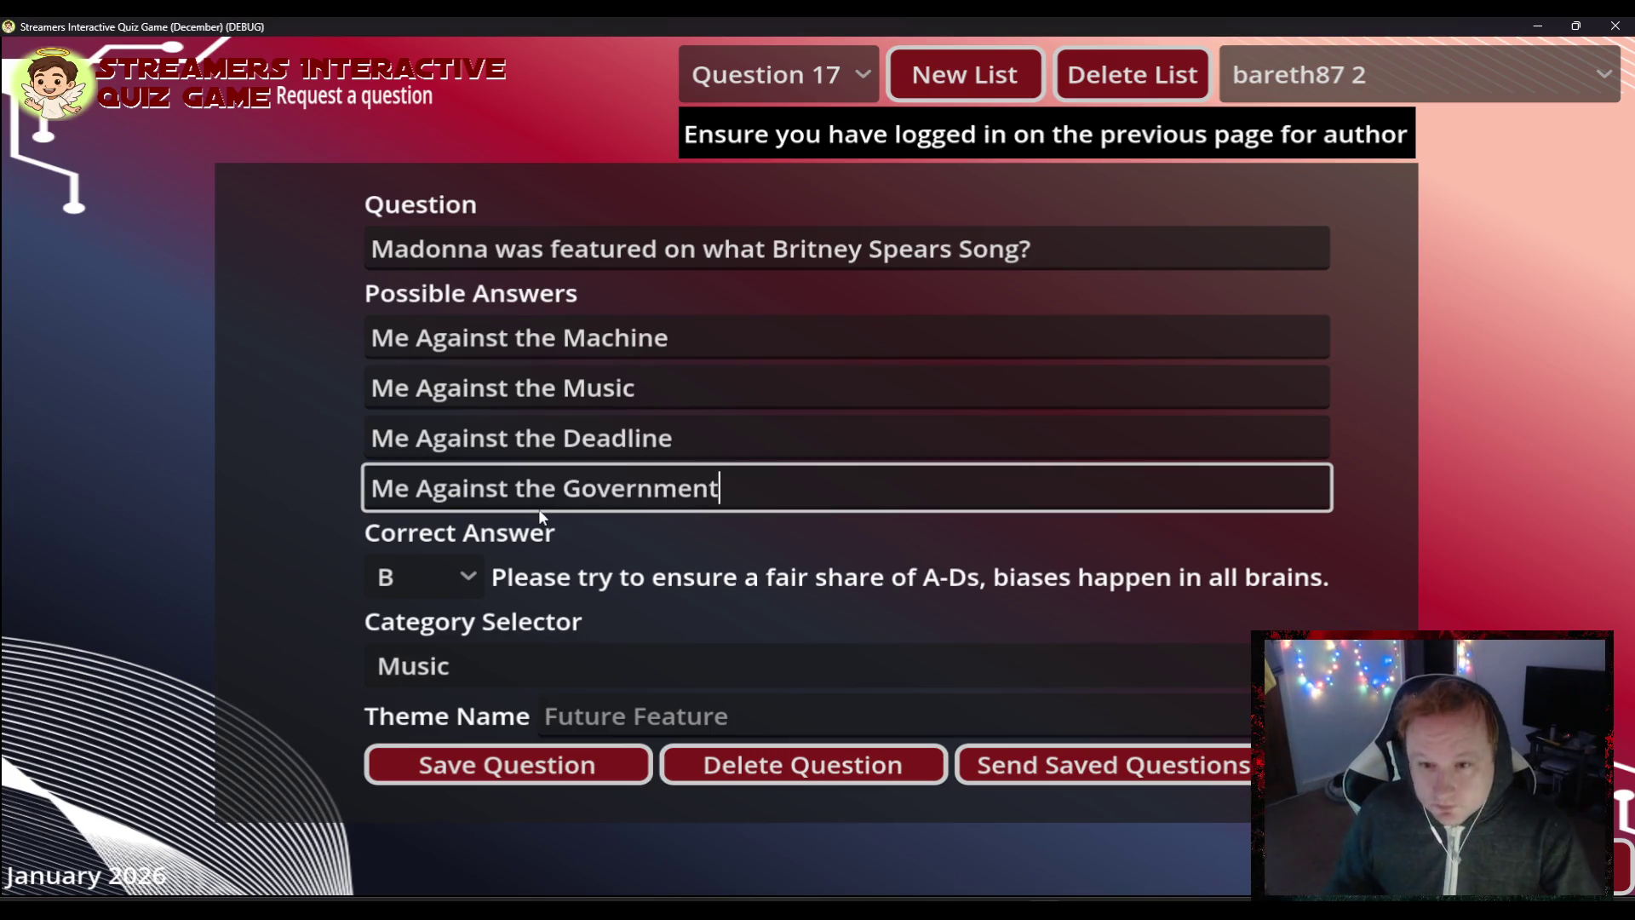
- Save Question 17, confirm it in the question list, and return to blank Question 18
{"action": "left_click", "coordinate": [584, 772]}
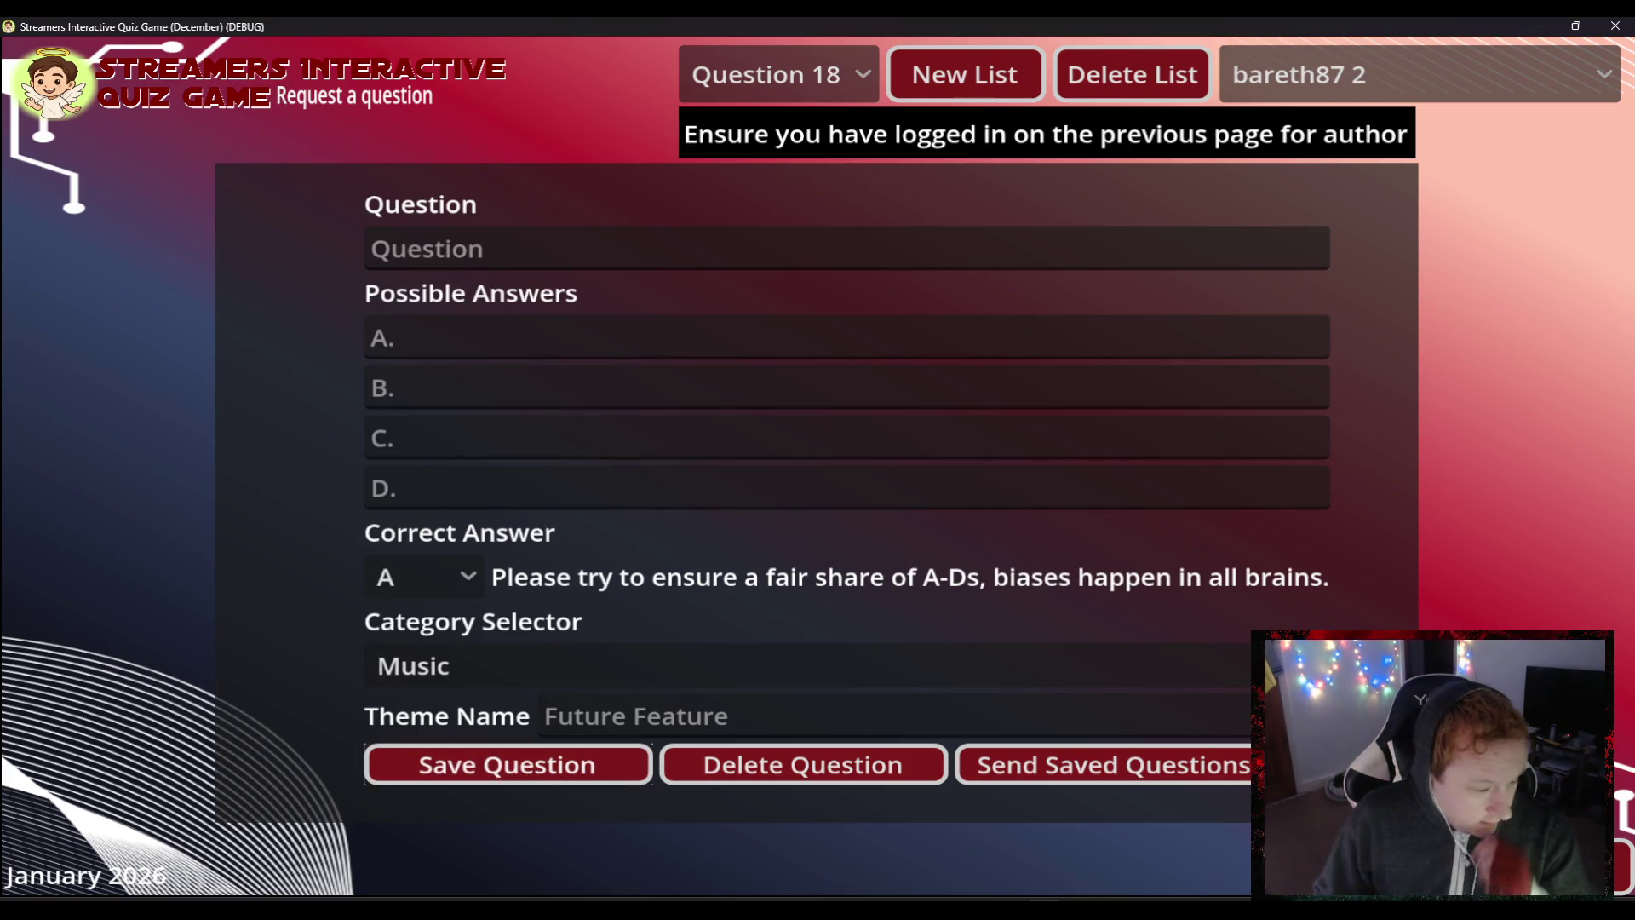
{"action": "left_click", "coordinate": [720, 68]}
{"action": "left_click", "coordinate": [755, 749]}
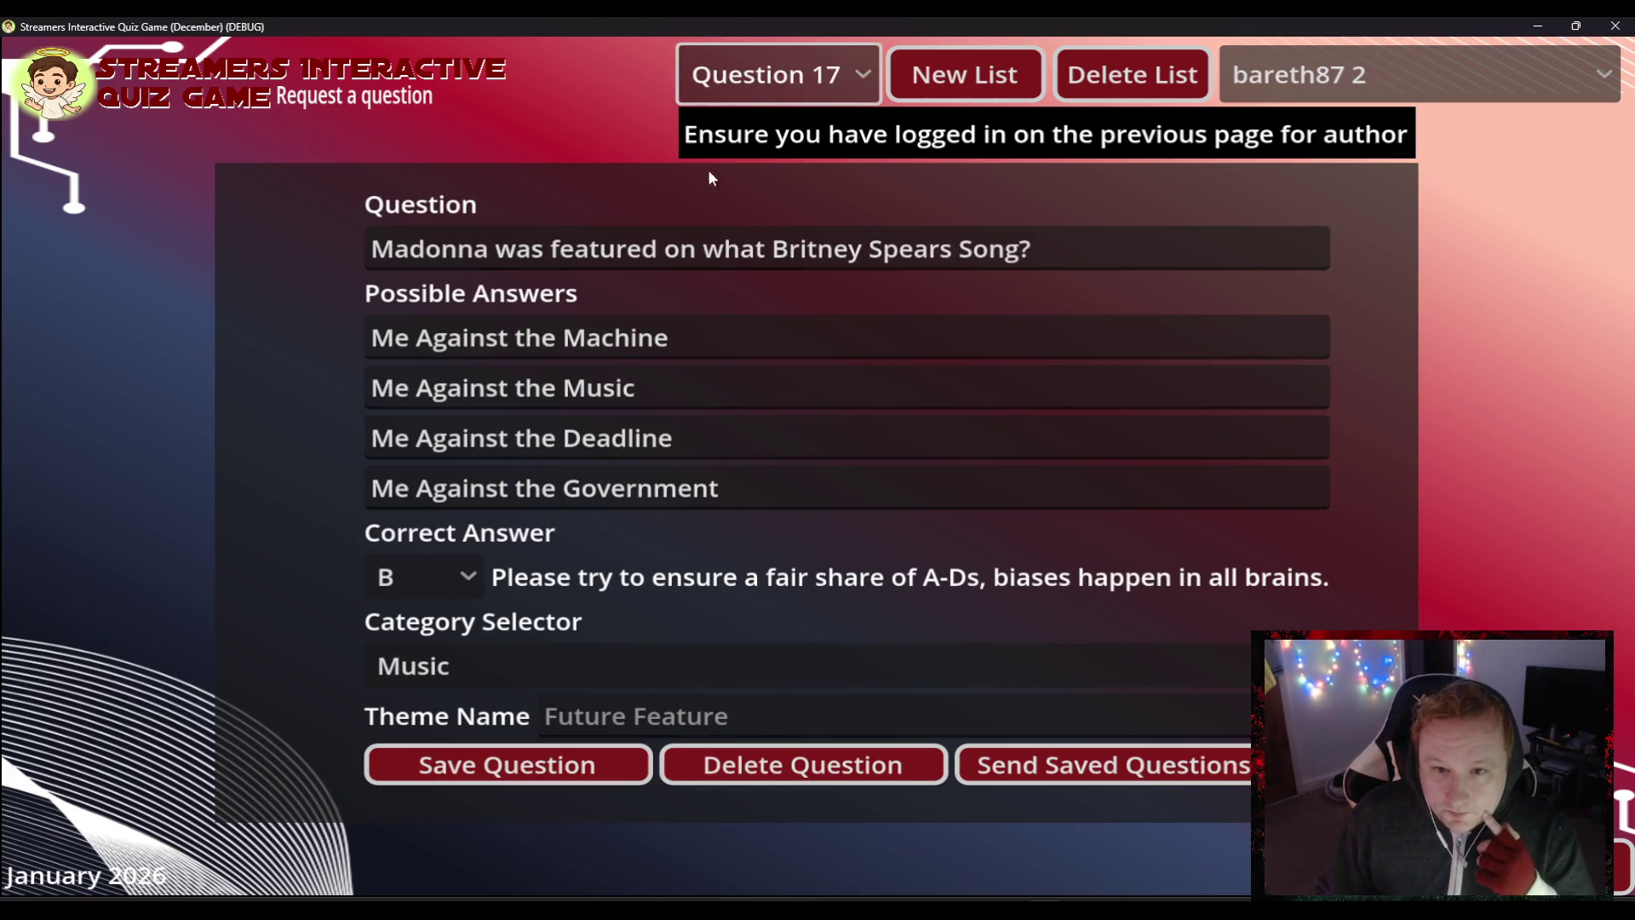
{"action": "left_click", "coordinate": [745, 78]}
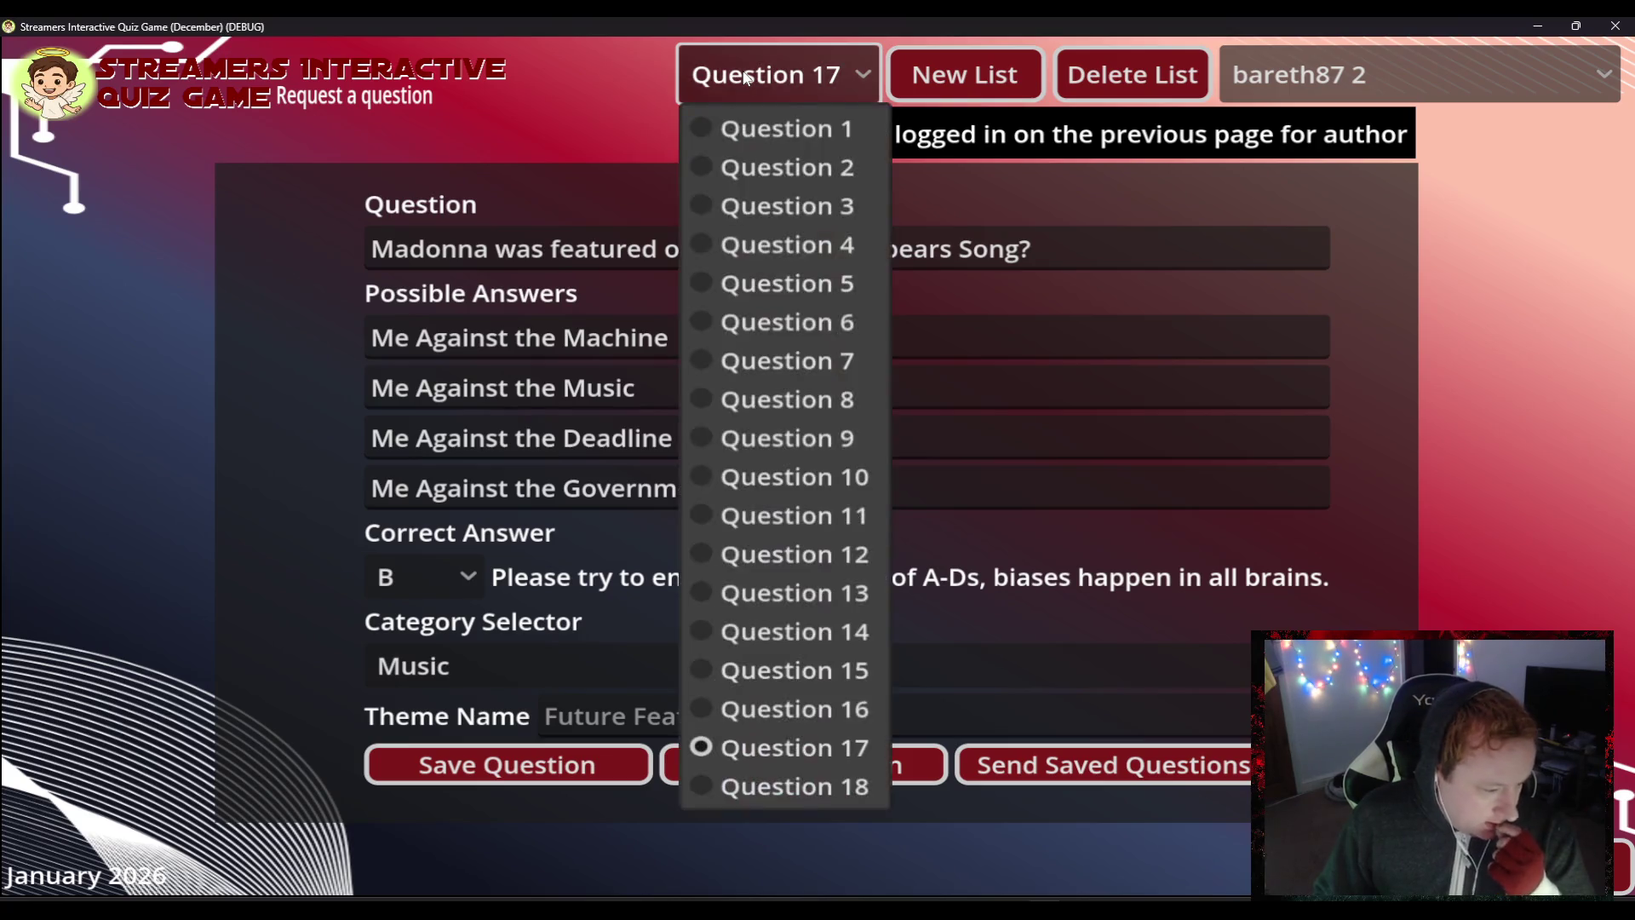
{"action": "left_click", "coordinate": [735, 787]}
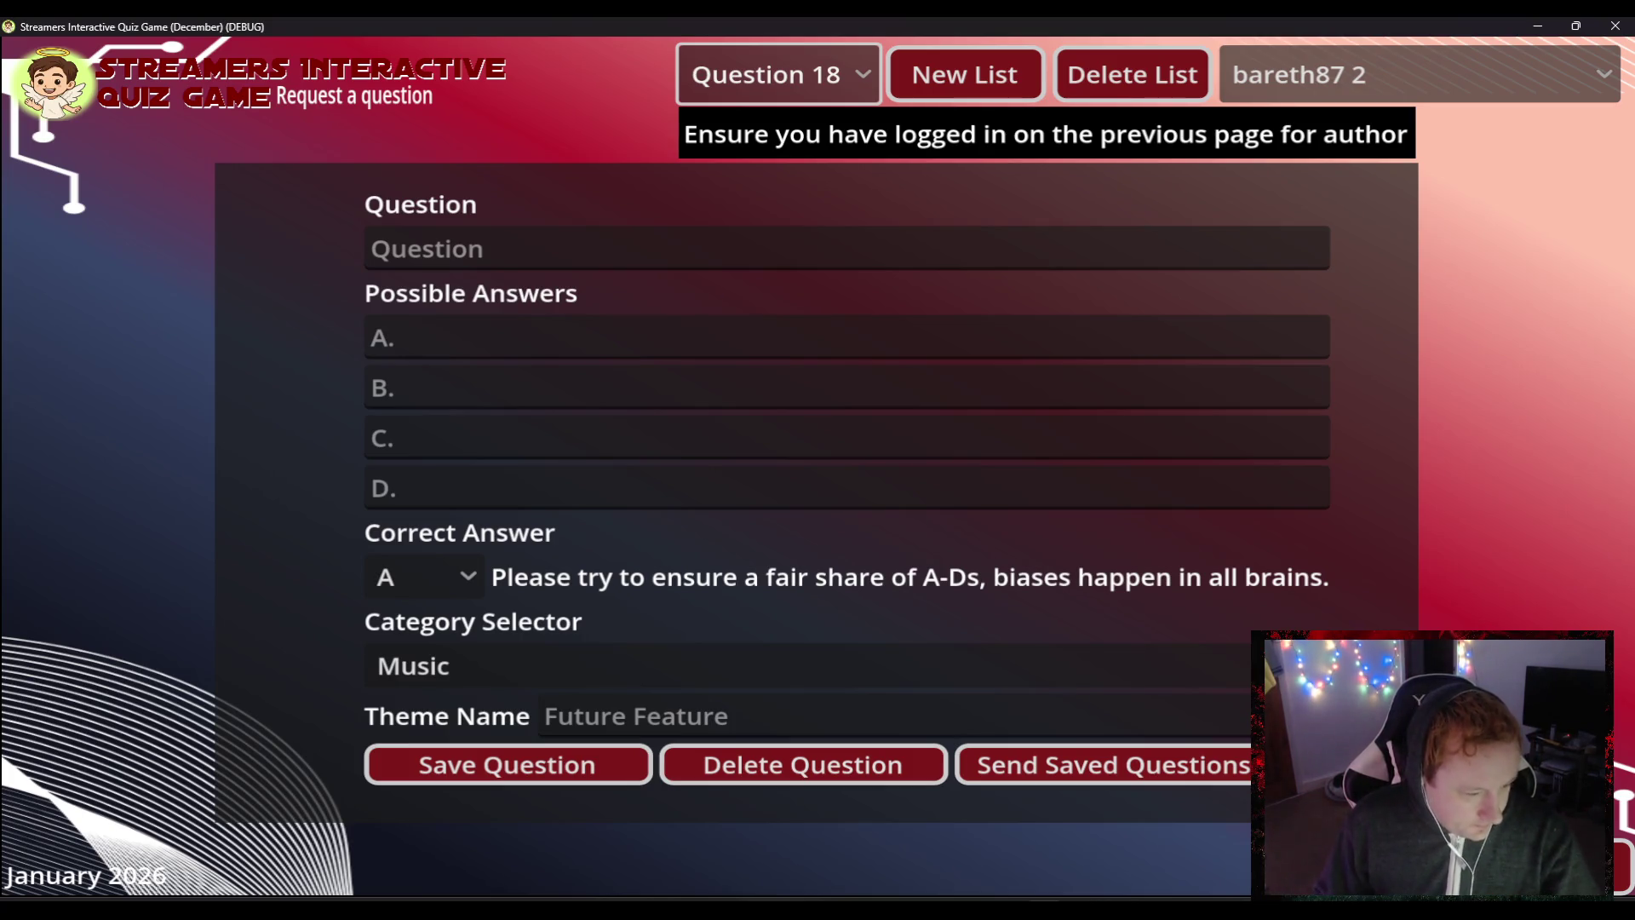
- Write the Question 18 text 'Madonna sang which of these songs?' with lowercase 'sang'
{"action": "left_click", "coordinate": [451, 255]}
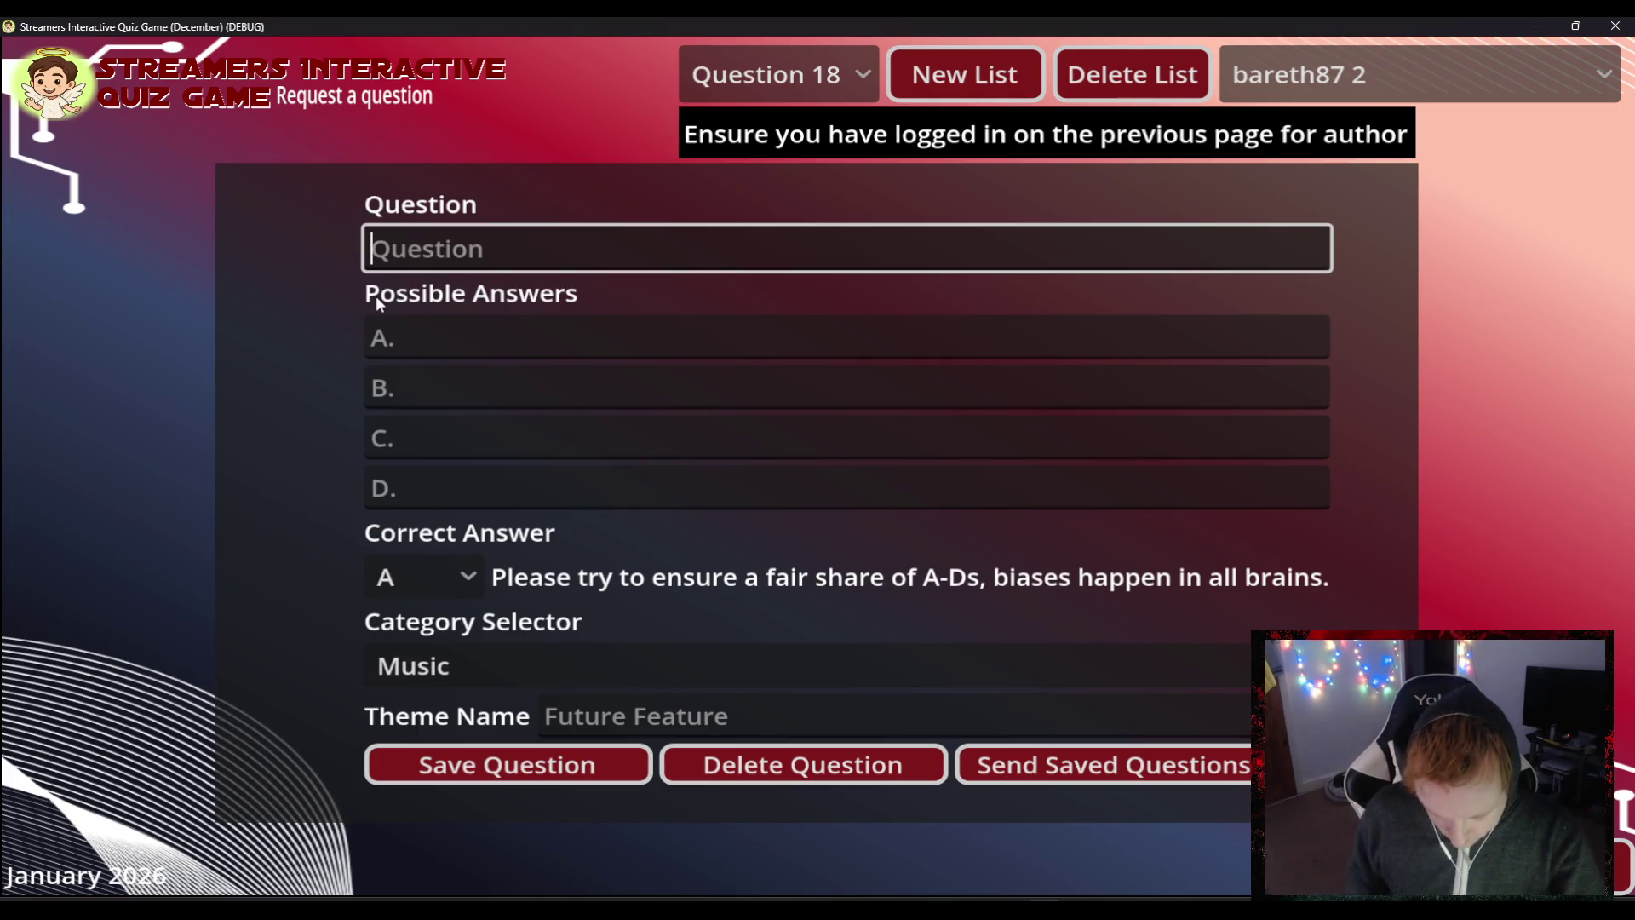
{"action": "type", "text": "MKa"}
{"action": "key", "text": "BackSpace"}
{"action": "key", "text": "BackSpace"}
{"action": "type", "text": "a"}
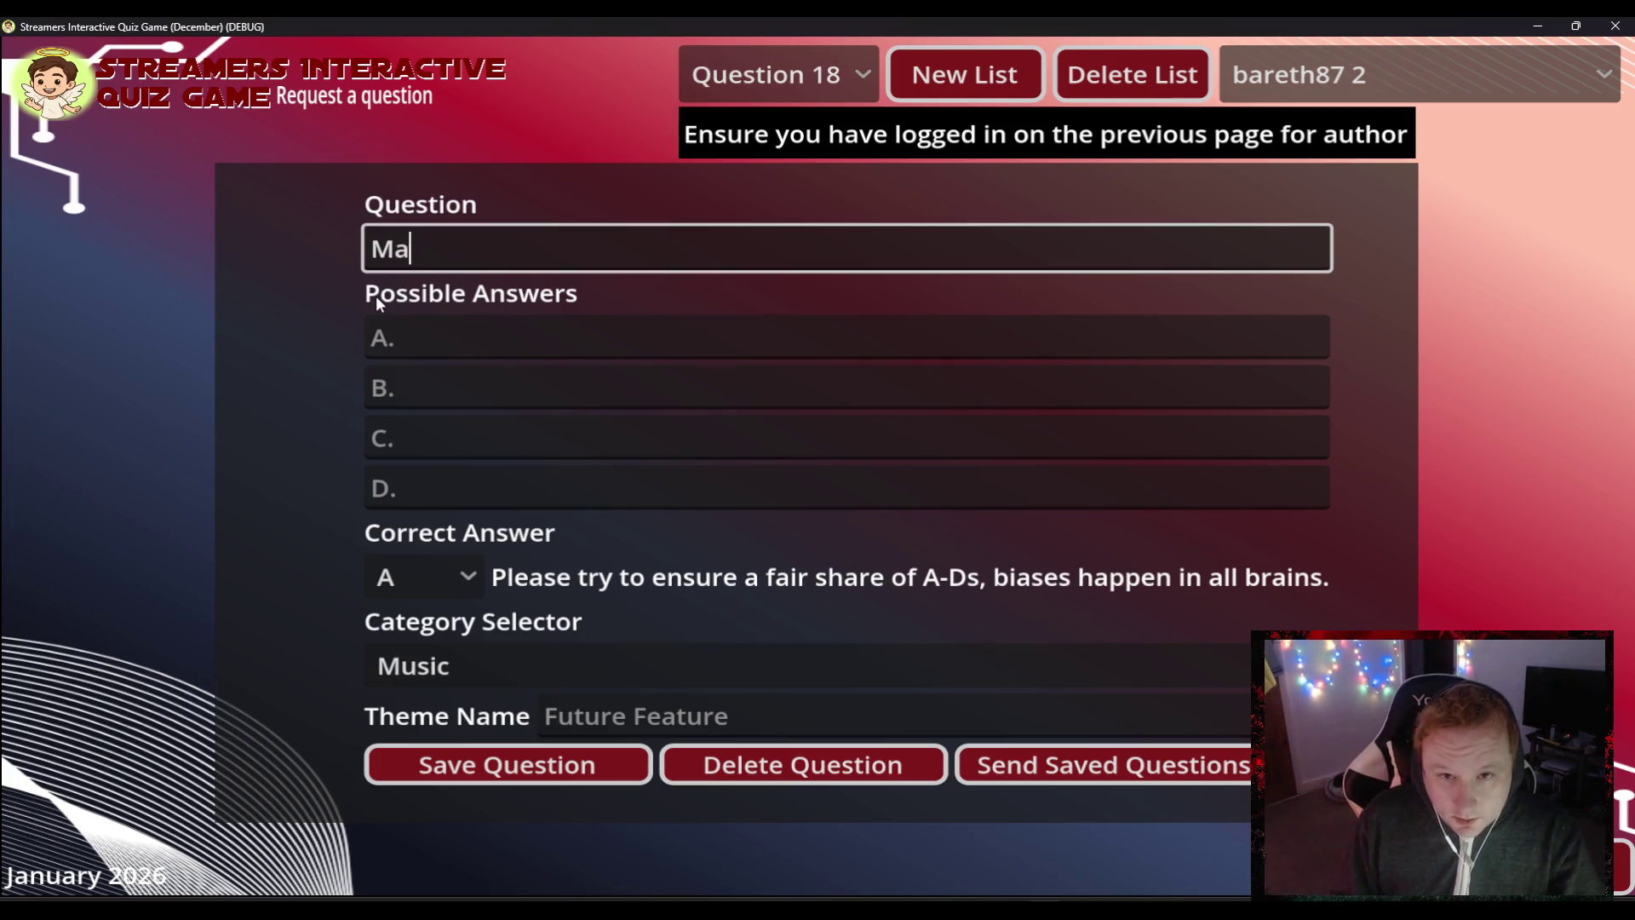
{"action": "type", "text": "donna "}
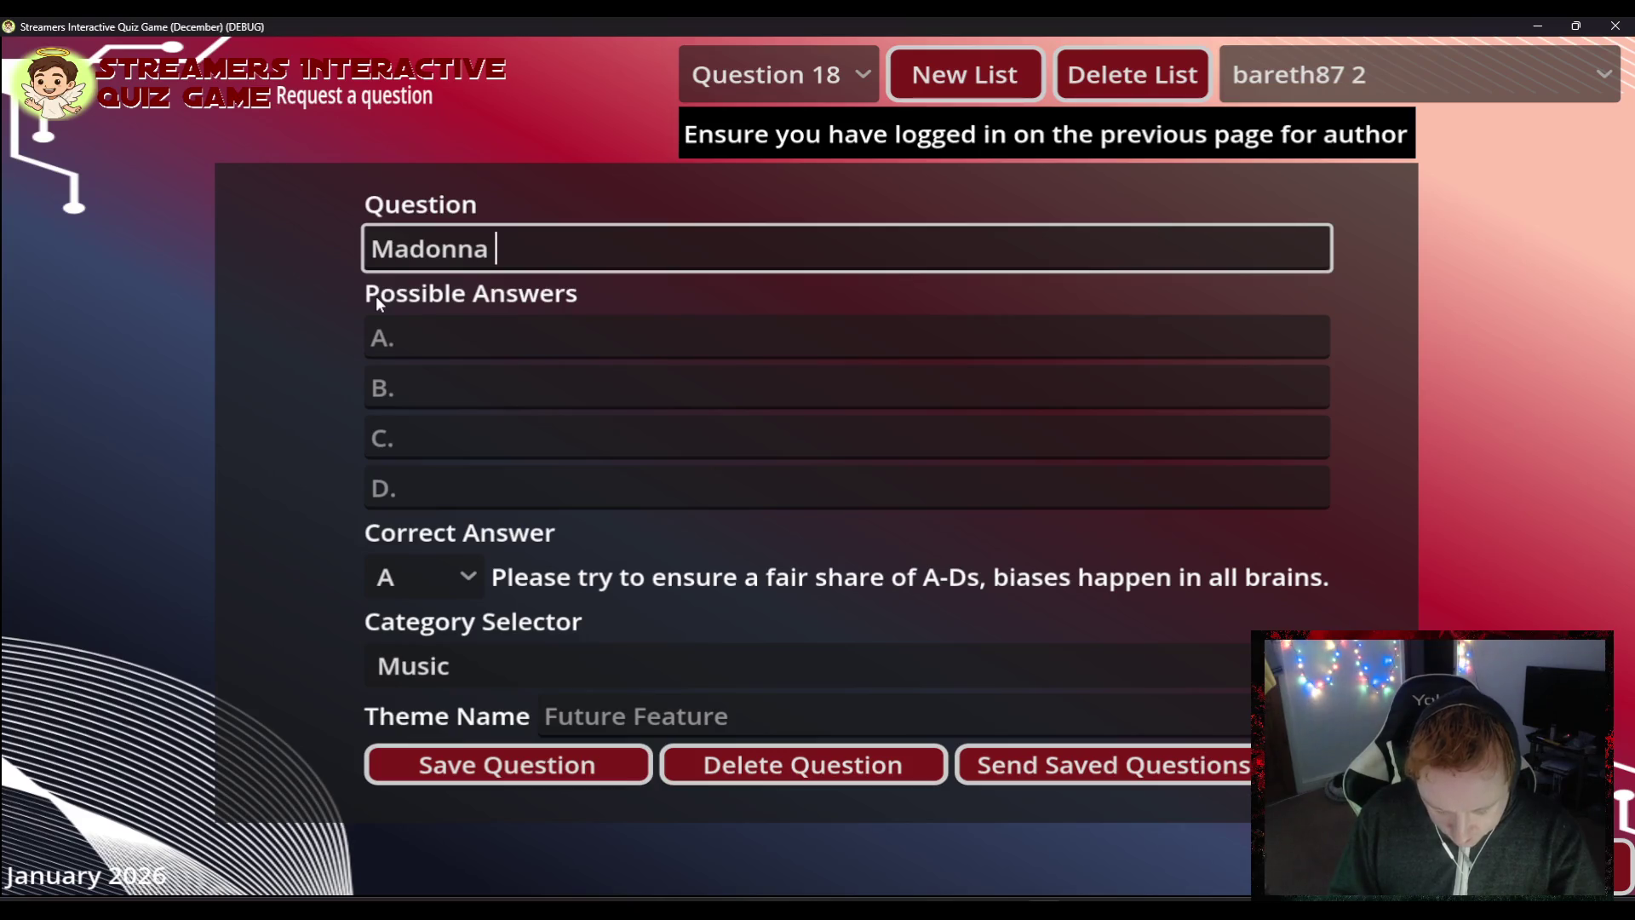
{"action": "type", "text": "Sang w"}
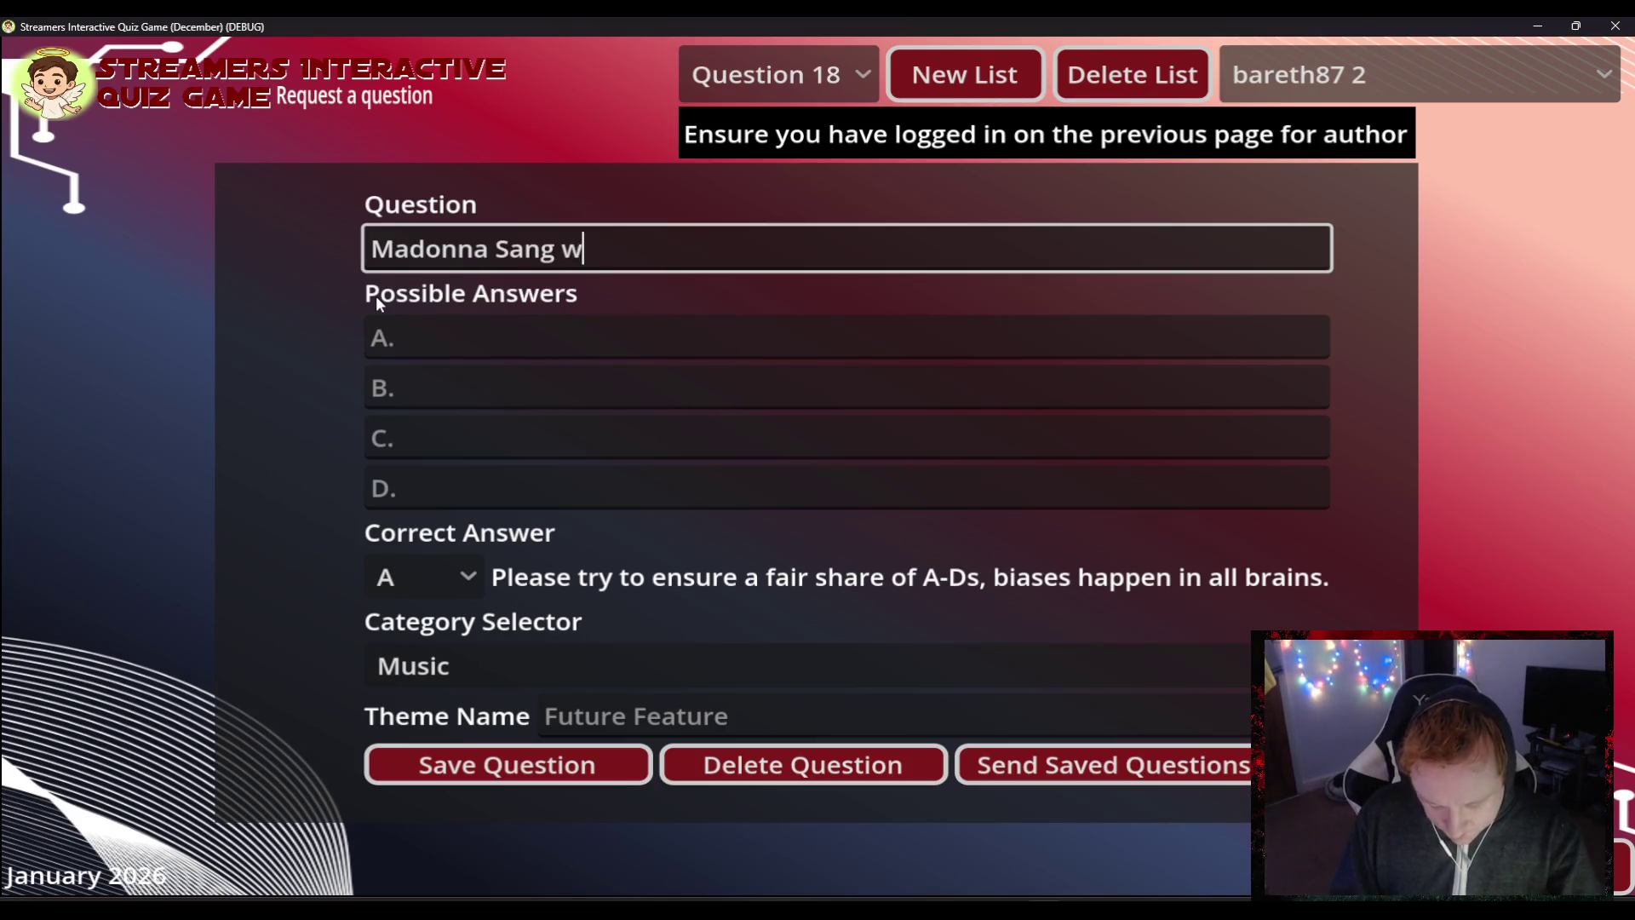
{"action": "type", "text": "hich of these song"}
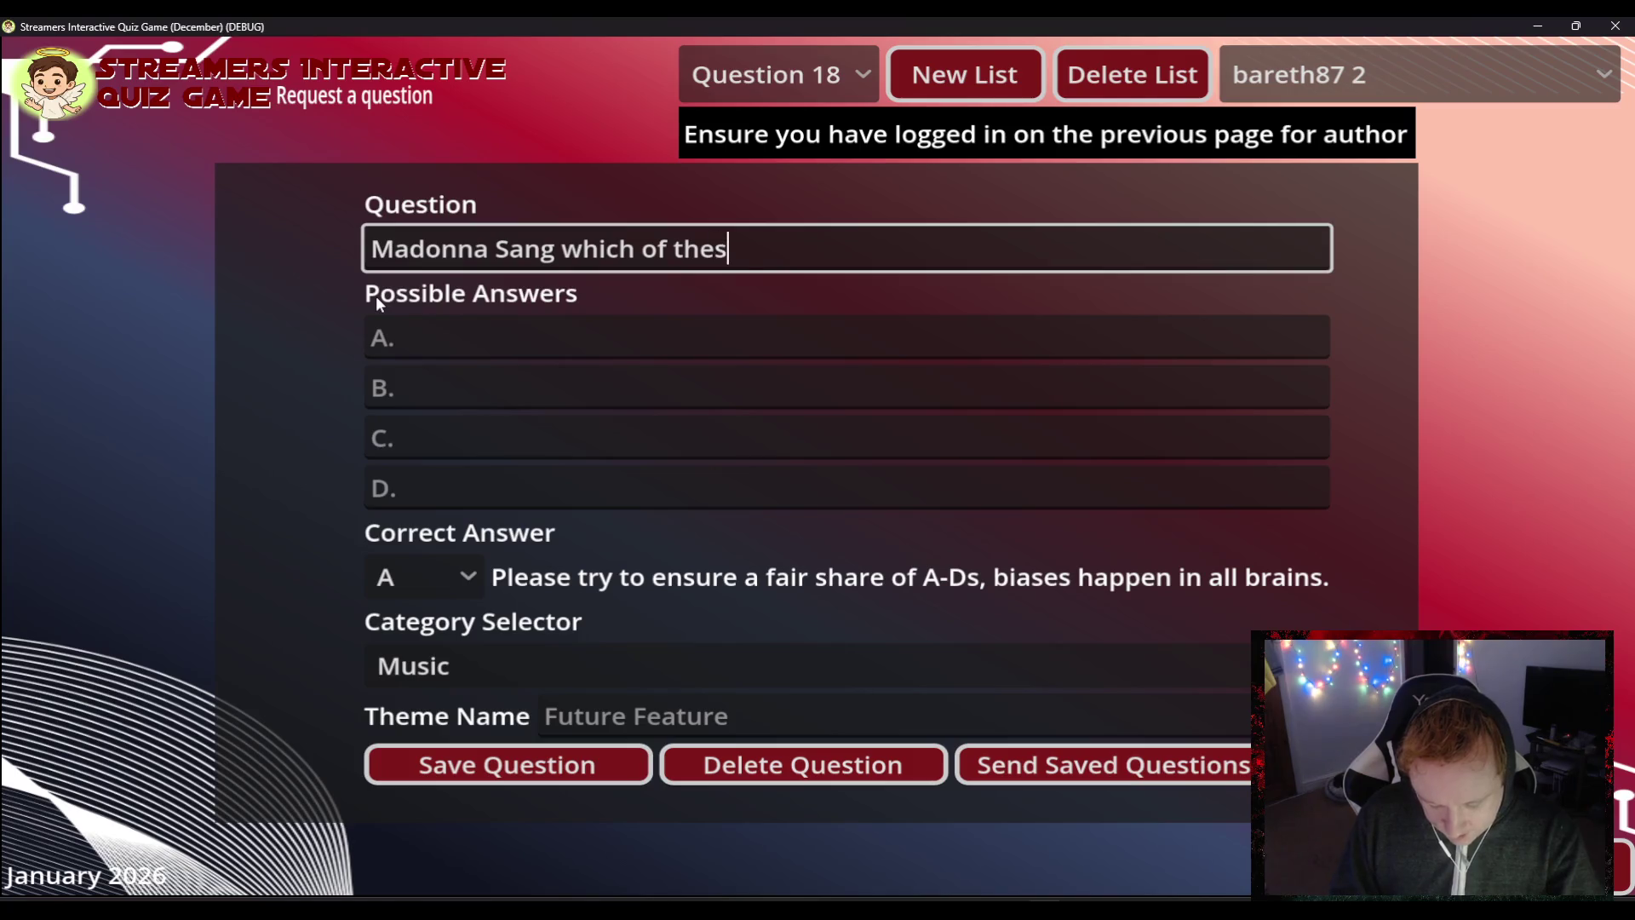
{"action": "type", "text": "s?"}
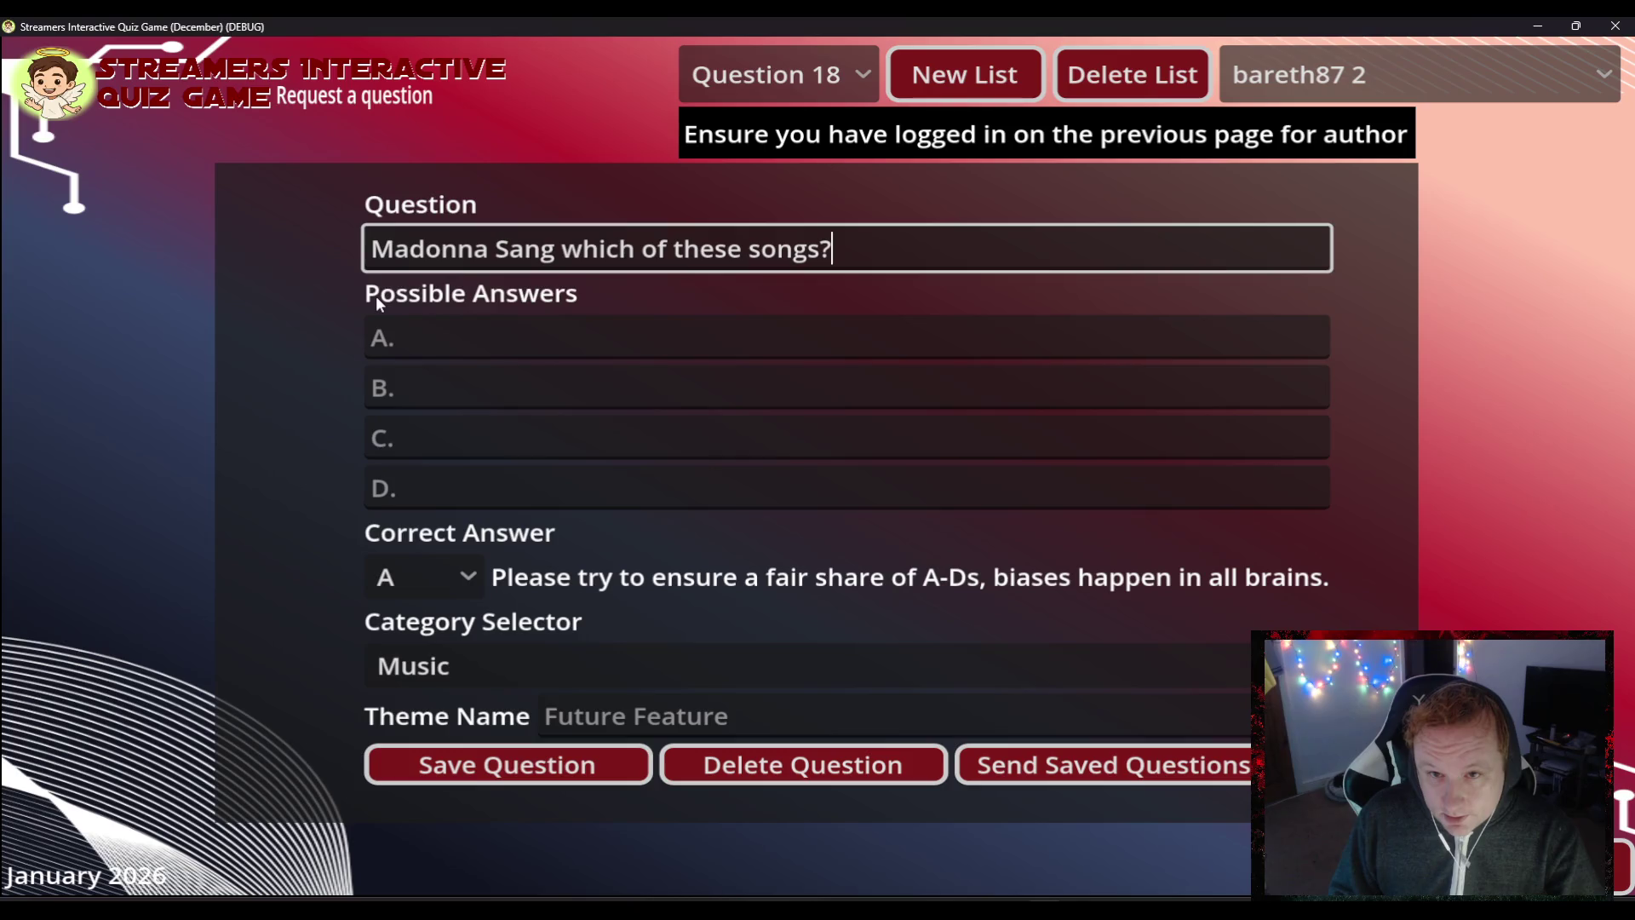
{"action": "key", "text": "Left"}
{"action": "key", "text": "Left"}
{"action": "key", "text": "Left"}
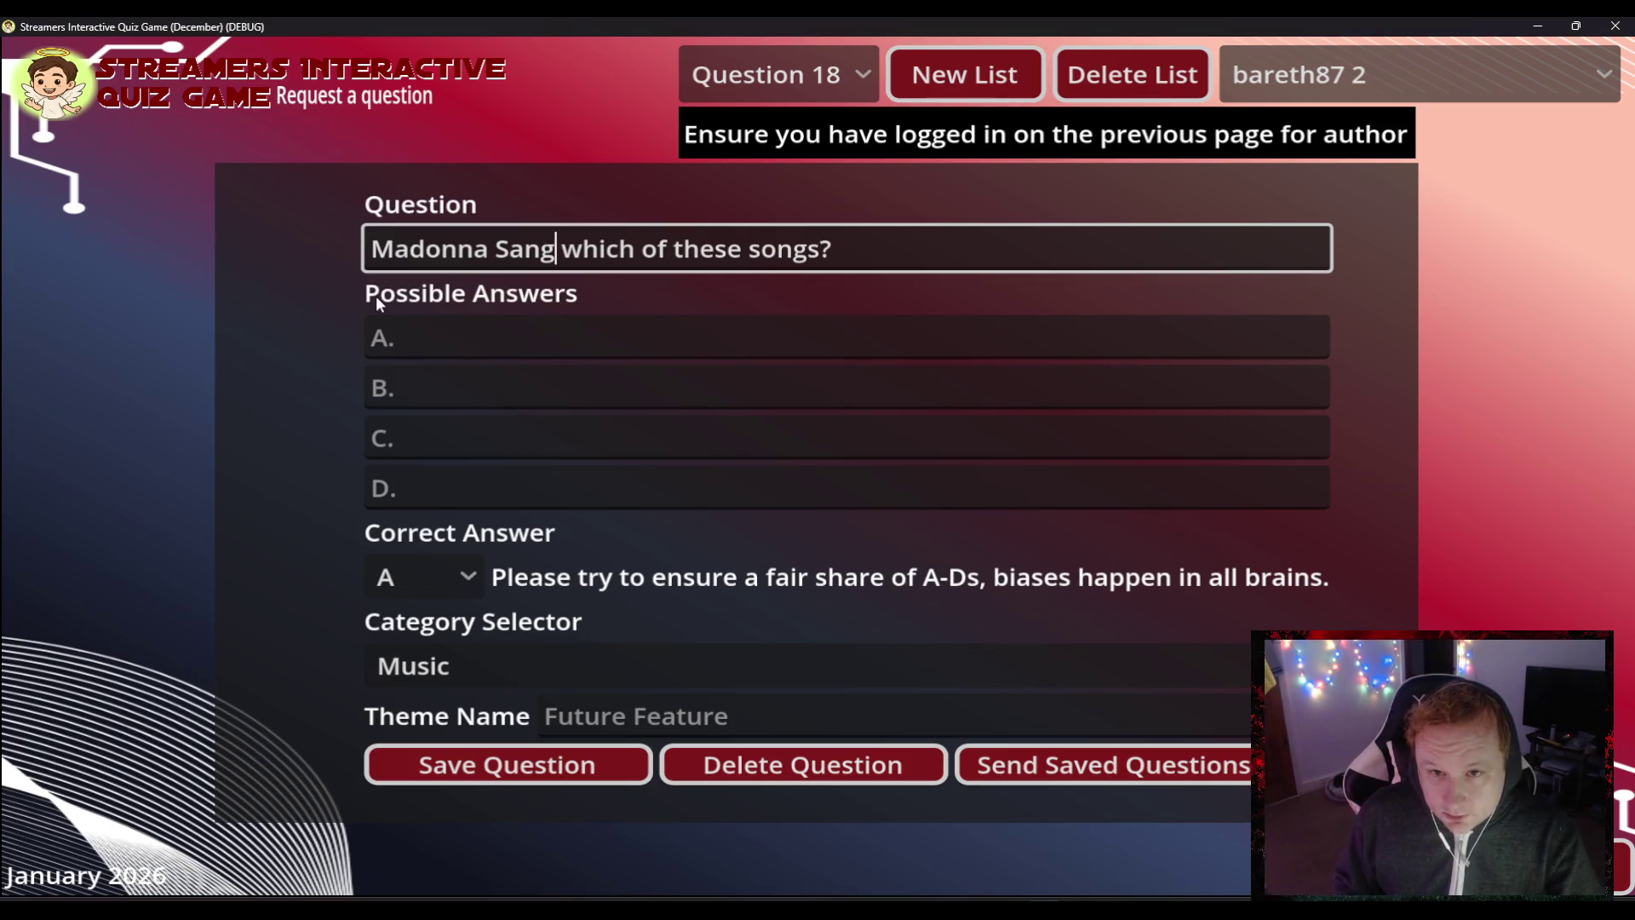
{"action": "key", "text": "Delete"}
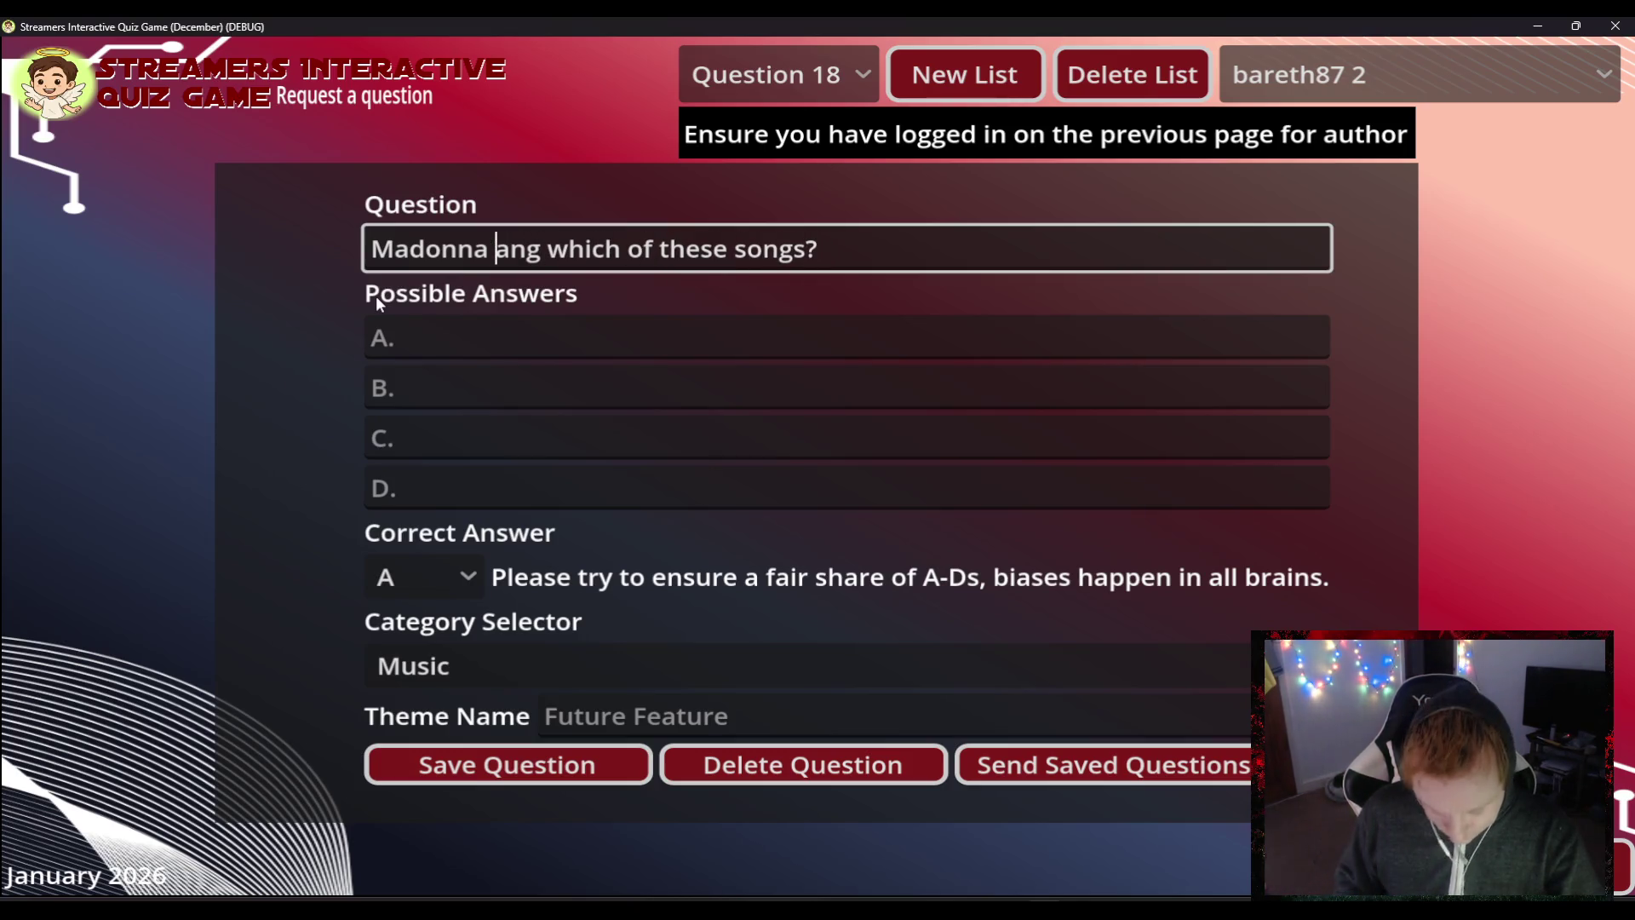
{"action": "type", "text": "s"}
- Set answer D to 'Miles Away' and mark D as the correct answer
{"action": "key", "text": "Tab"}
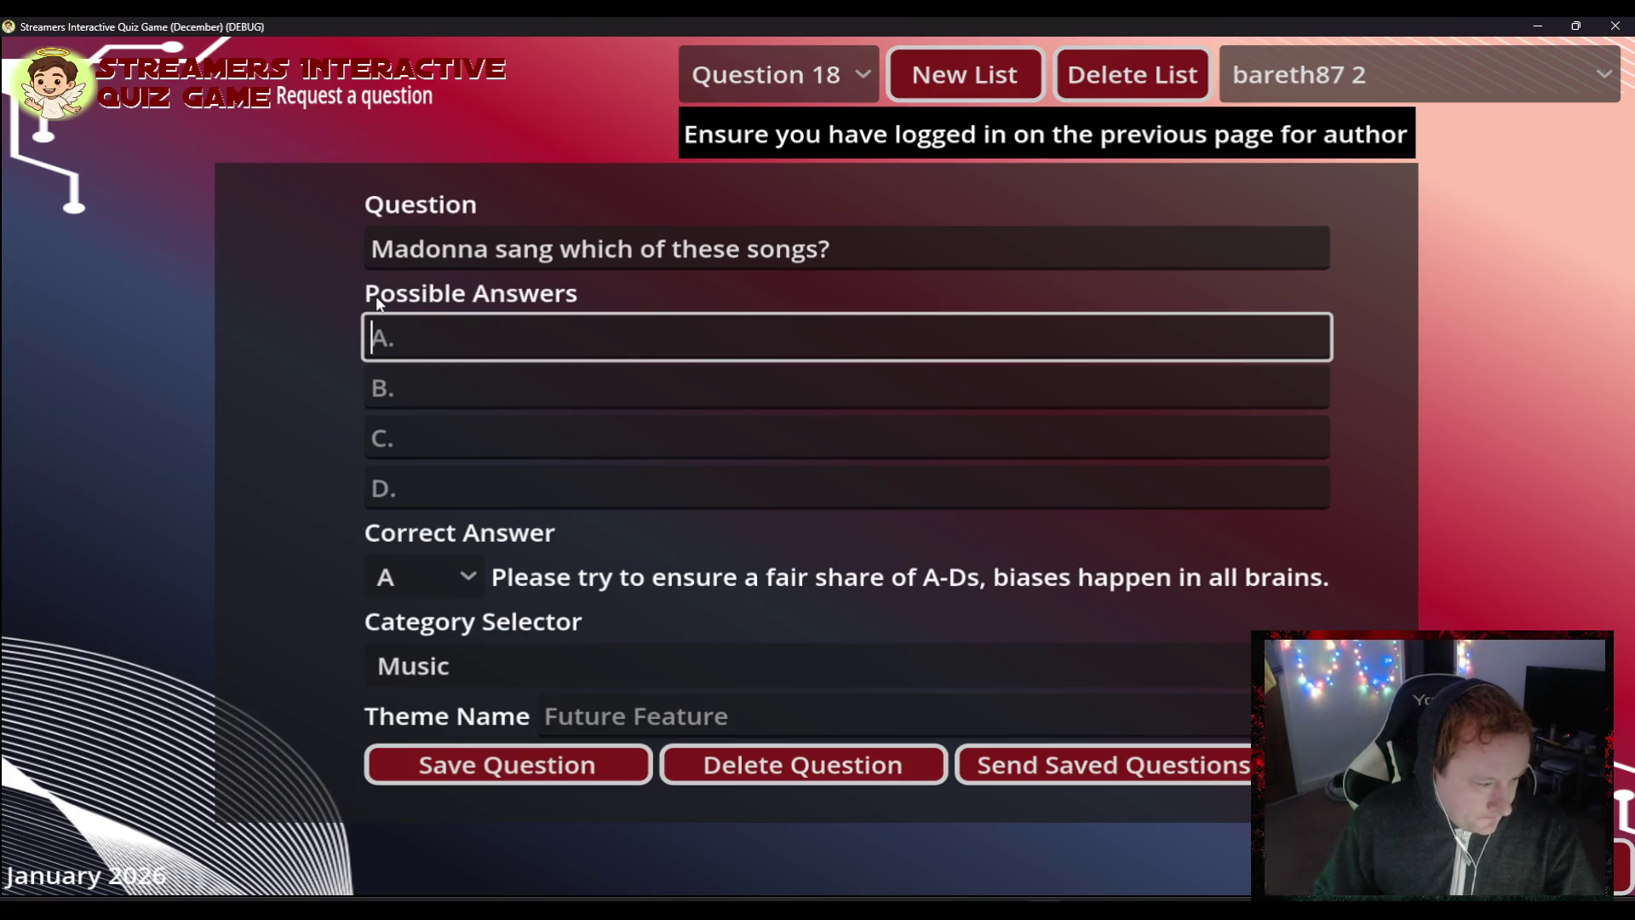
{"action": "key", "text": "Tab"}
{"action": "key", "text": "Tab"}
{"action": "key", "text": "Tab"}
{"action": "type", "text": "Miles Away"}
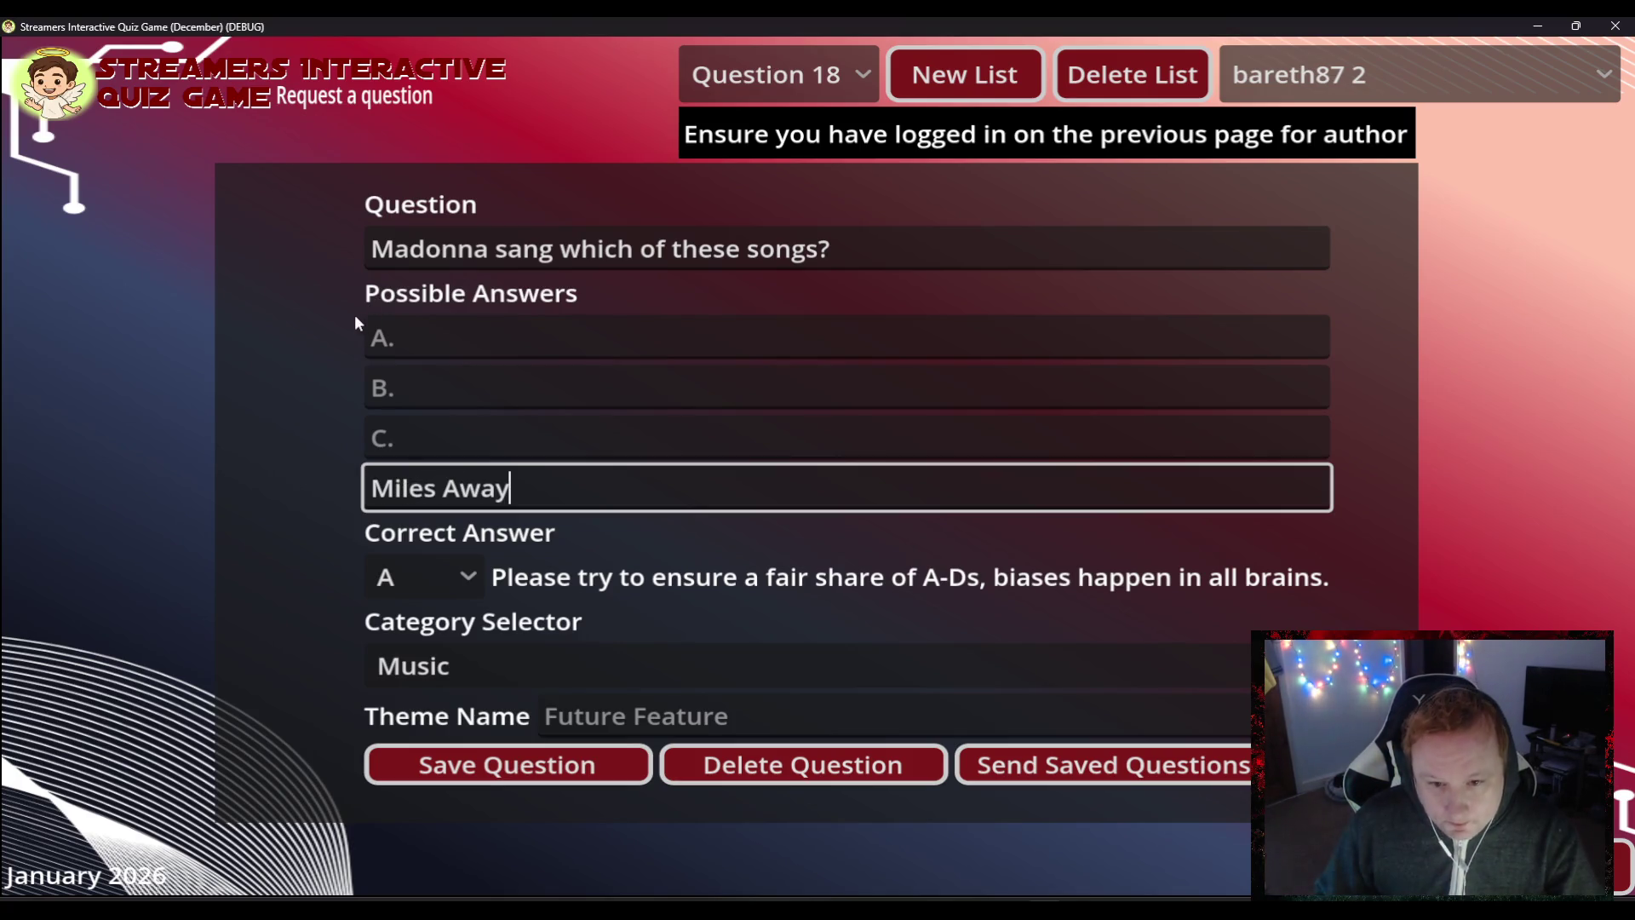
{"action": "left_click", "coordinate": [440, 562]}
{"action": "left_click", "coordinate": [424, 737]}
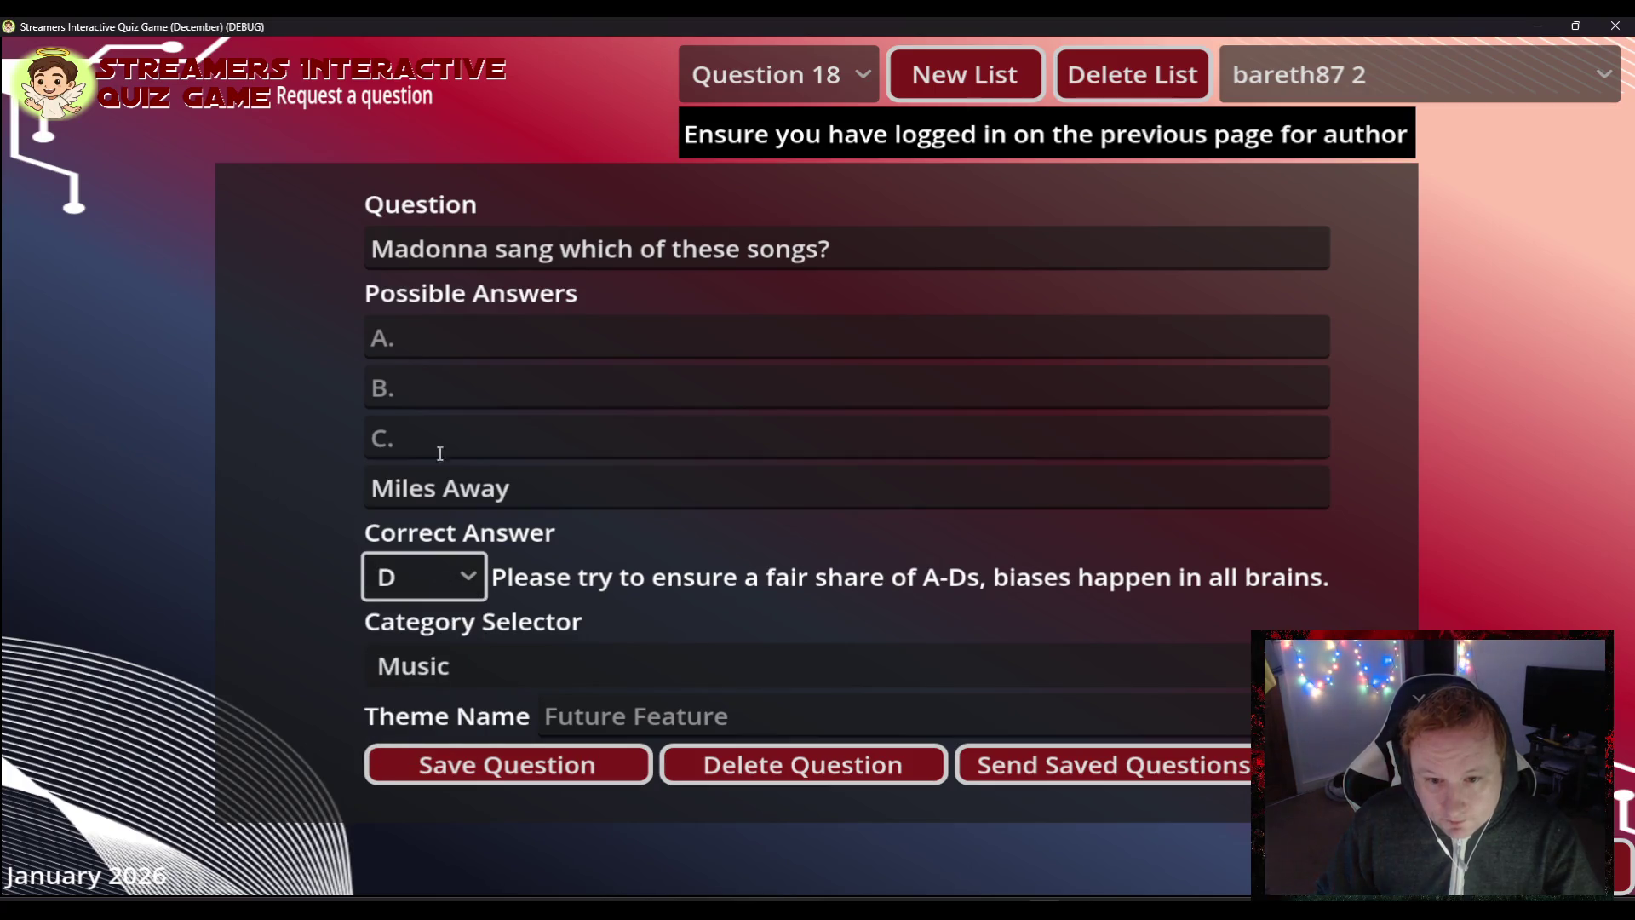
- Fill answers C, B and A: 'Kilometers Away', 'Meters Away', 'Lightyears Away'
{"action": "left_click", "coordinate": [430, 437]}
{"action": "type", "text": "Kilometers Away"}
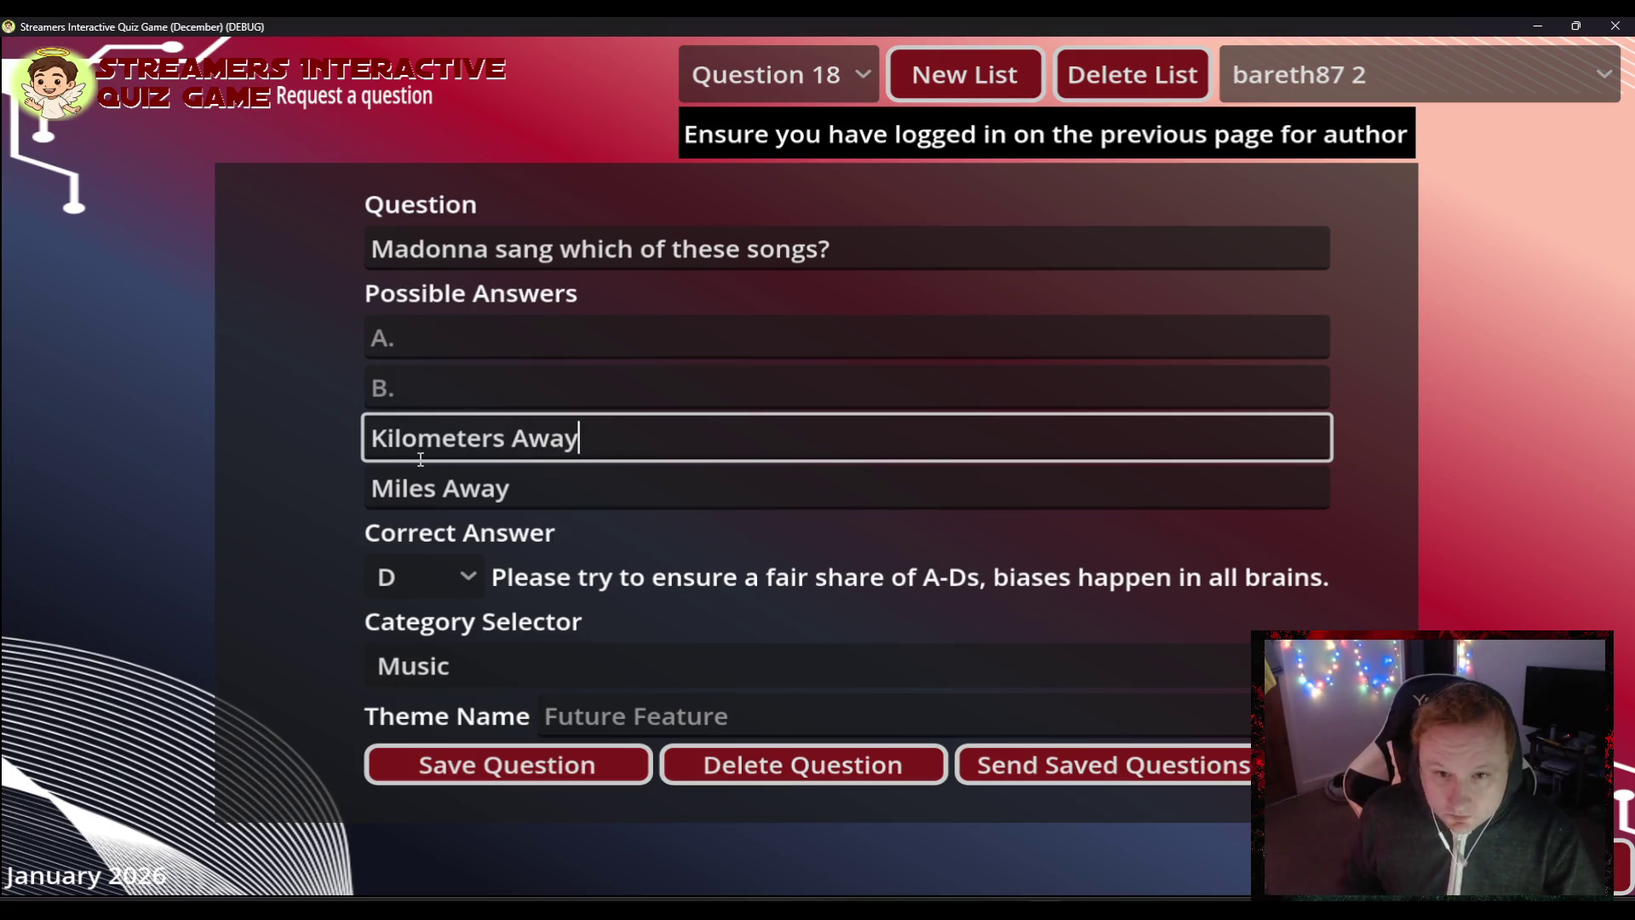
{"action": "left_click", "coordinate": [490, 383]}
{"action": "type", "text": "Meters Away"}
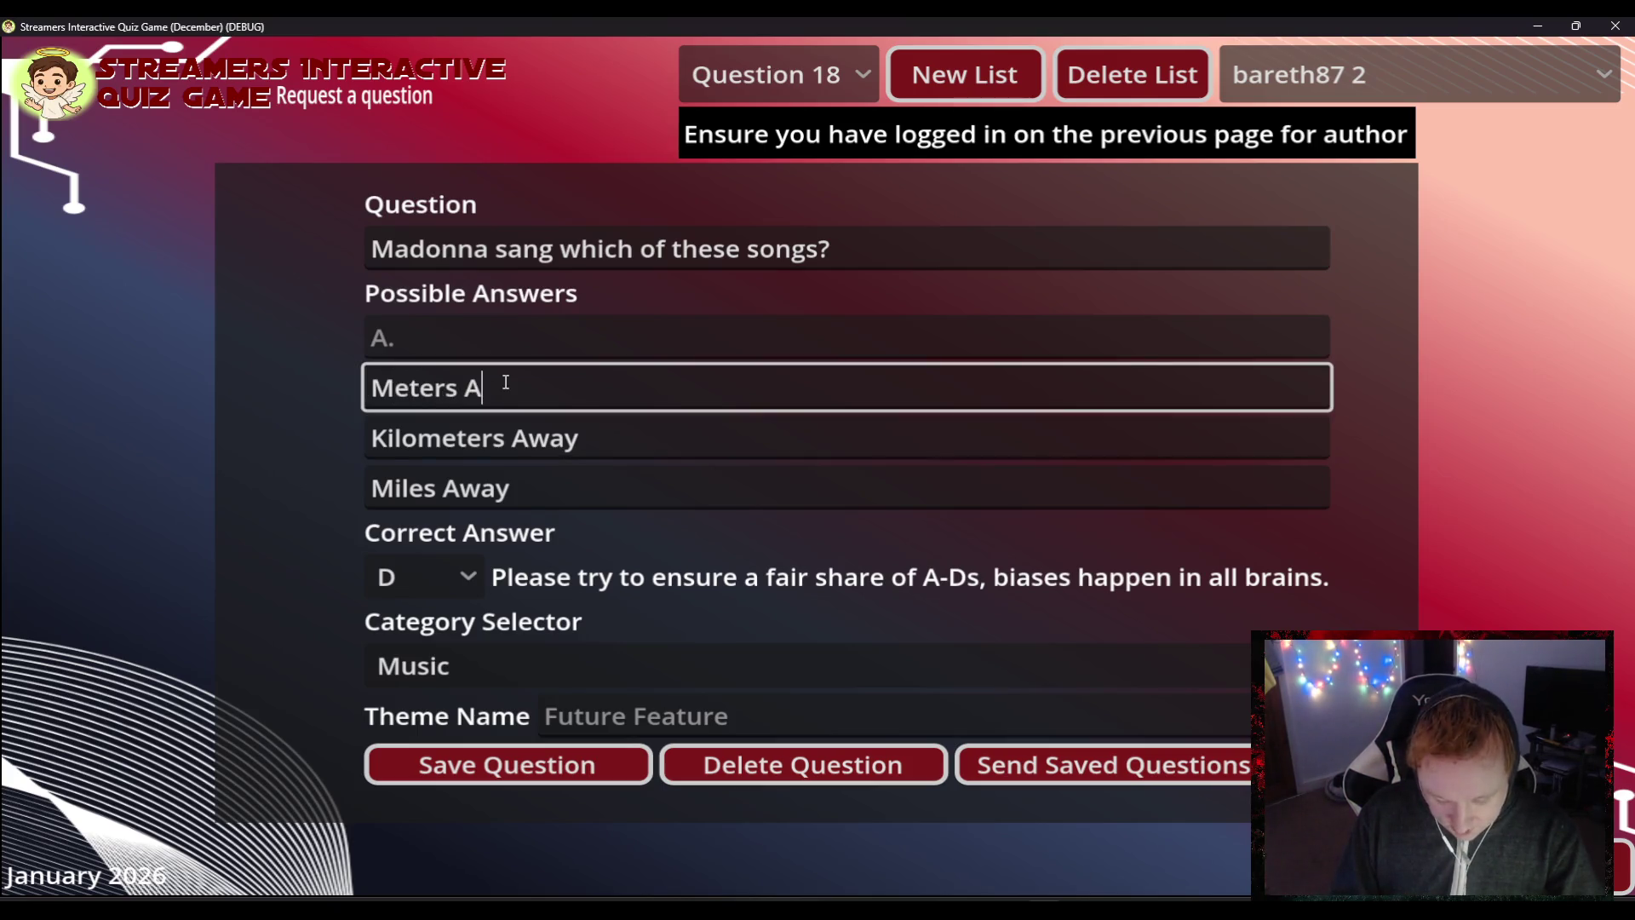
{"action": "left_click", "coordinate": [428, 337]}
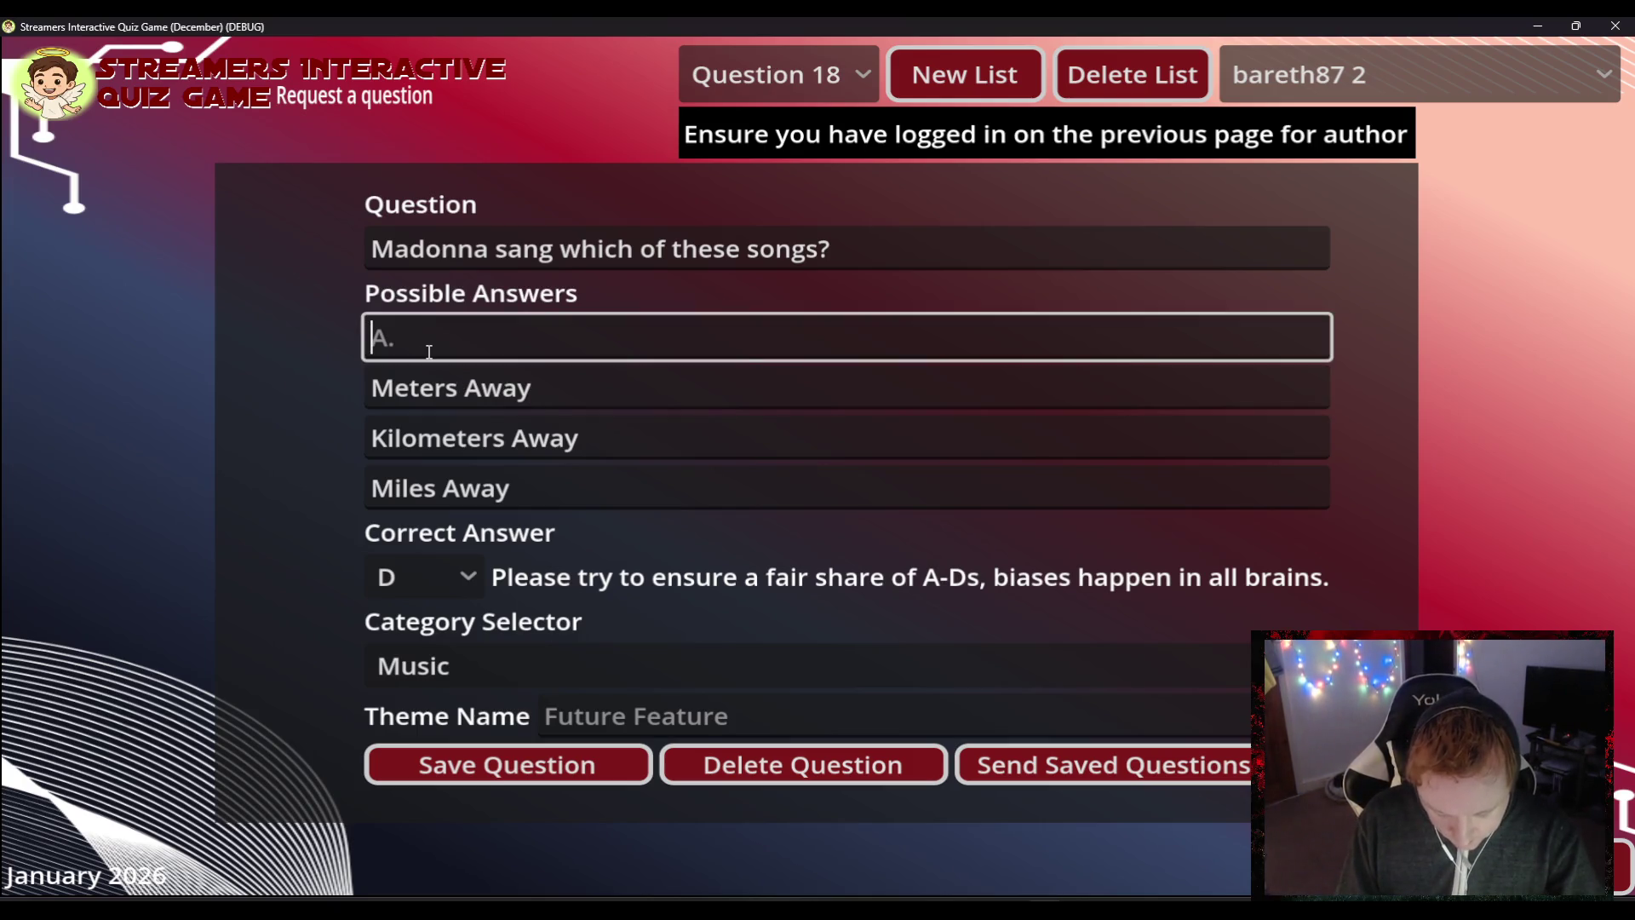
{"action": "type", "text": "Lightyears "}
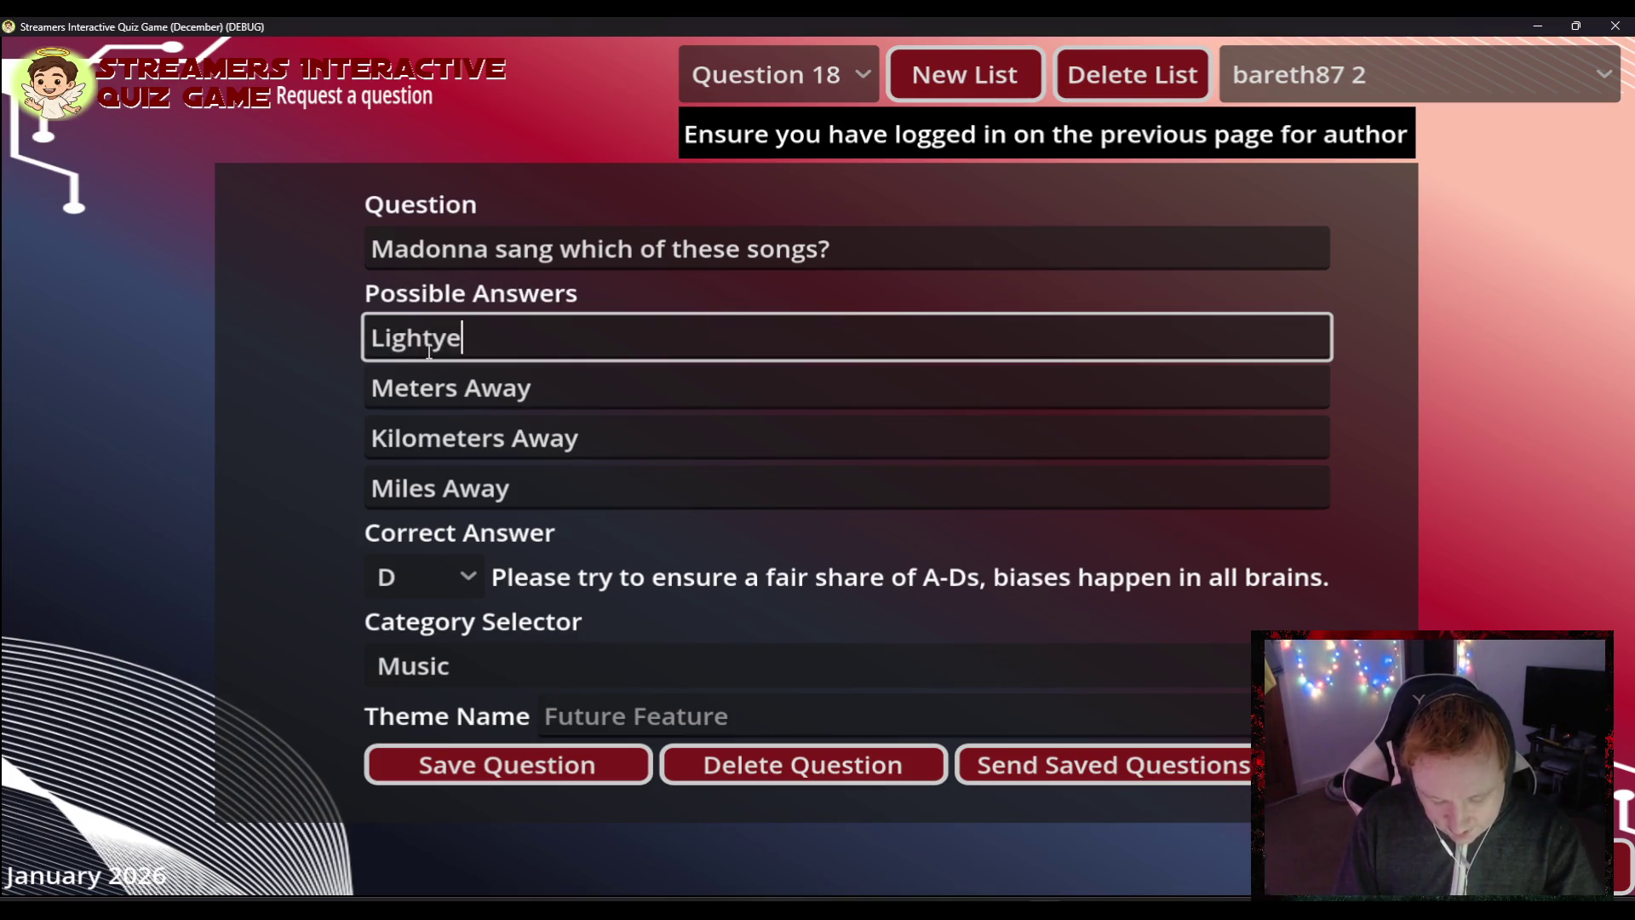
{"action": "type", "text": "Awa"}
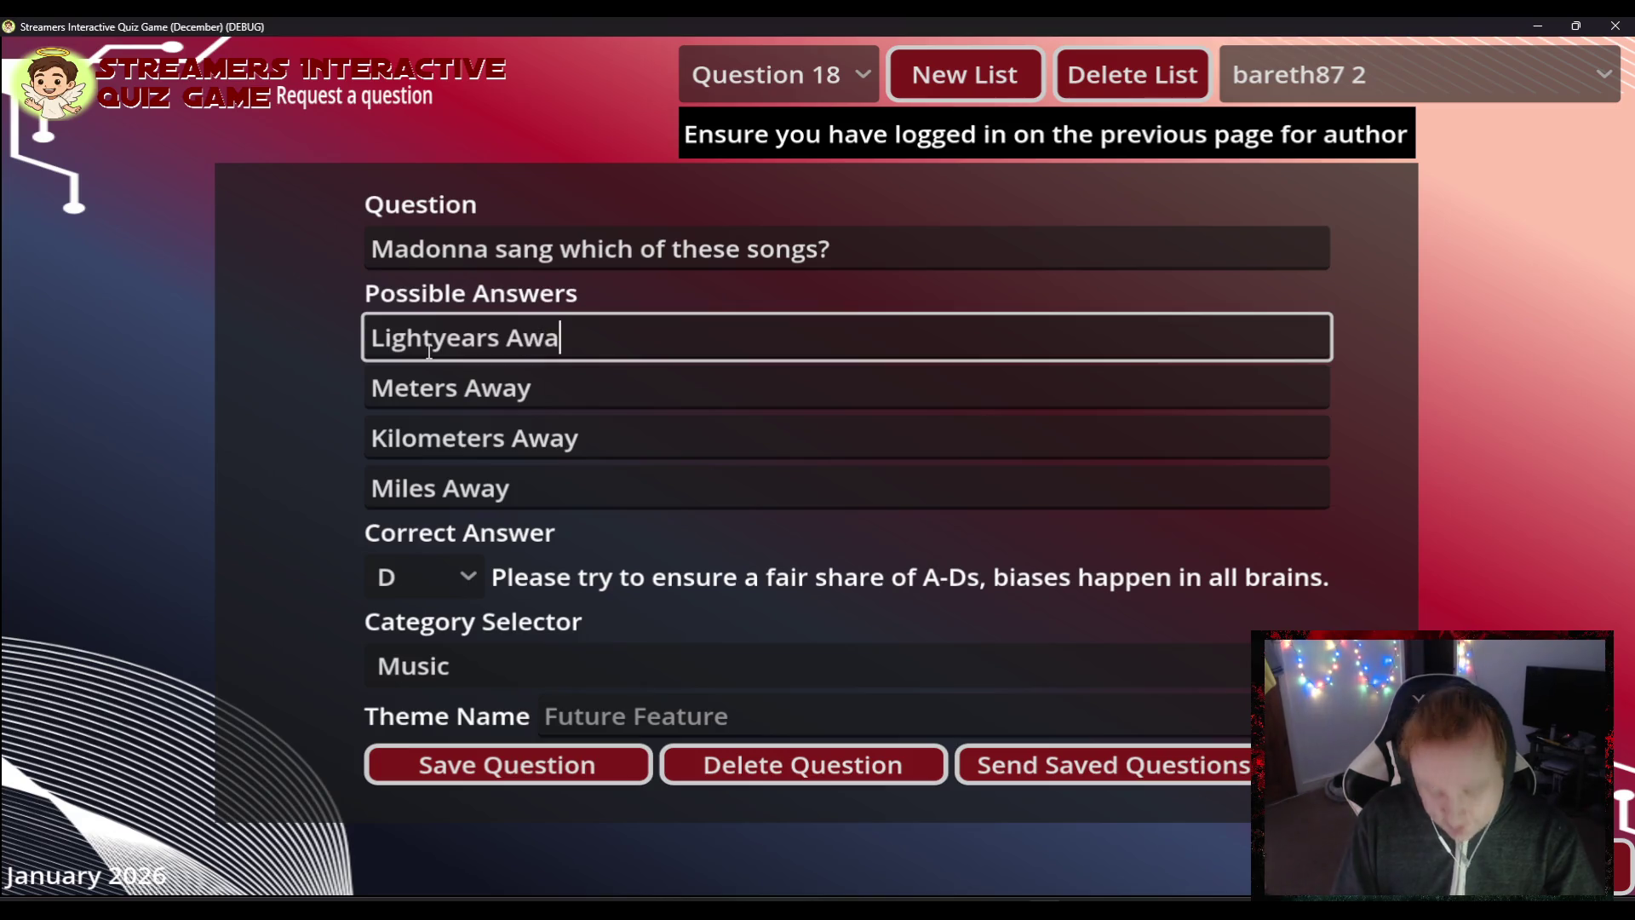
{"action": "type", "text": "y"}
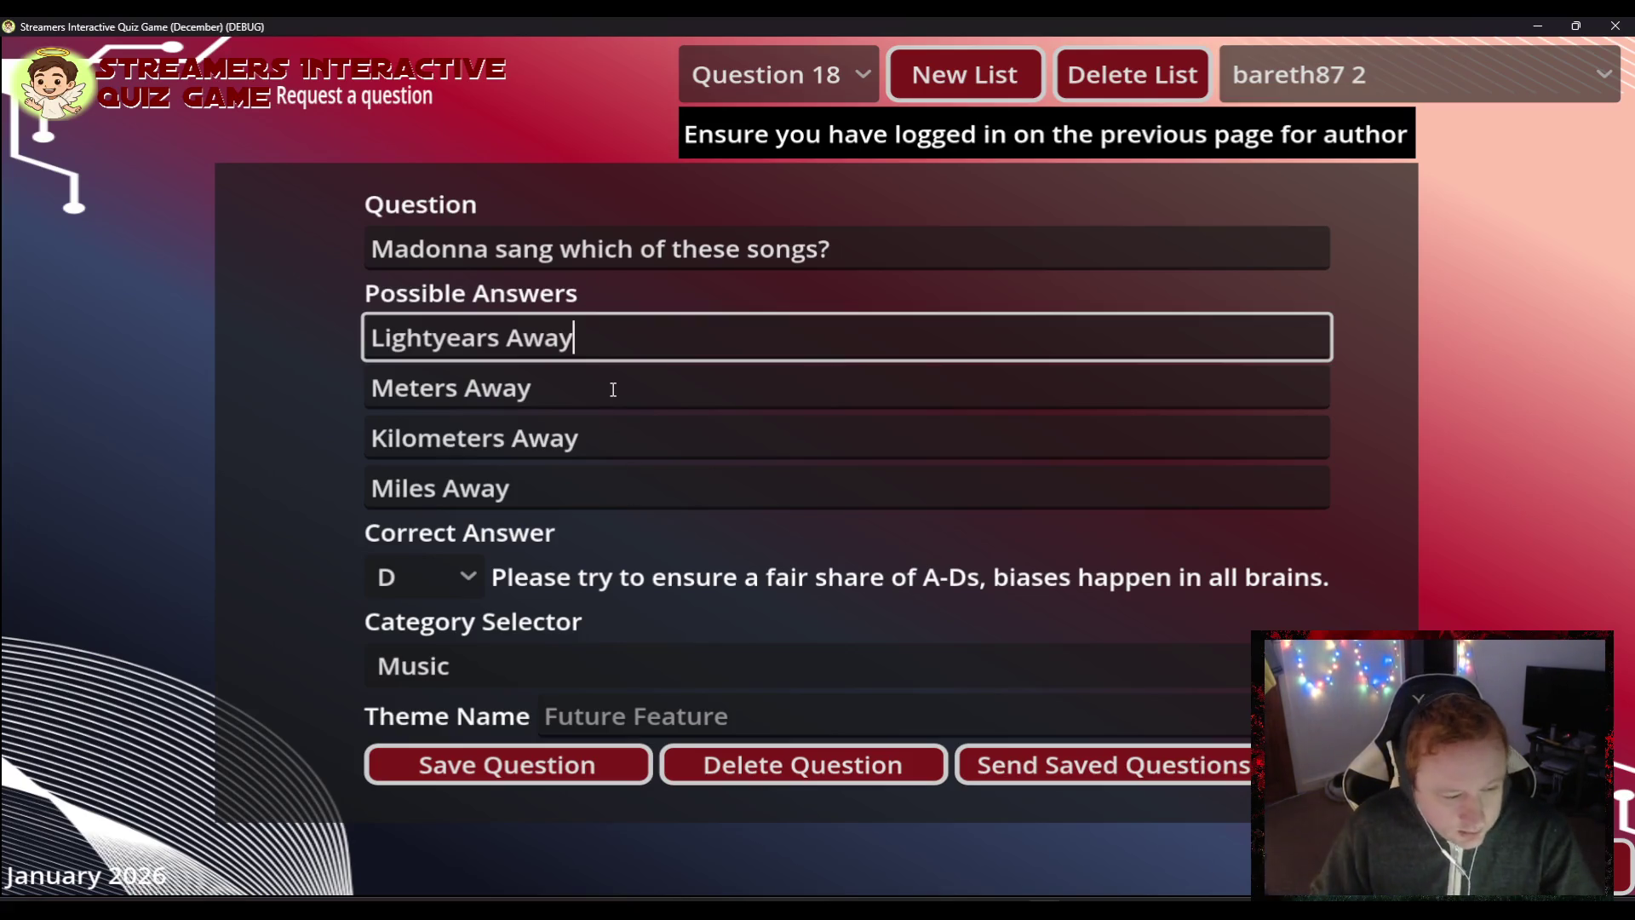
- Save Question 18, reopen it from the question list to check, then switch to blank Question 19
{"action": "left_click", "coordinate": [535, 770]}
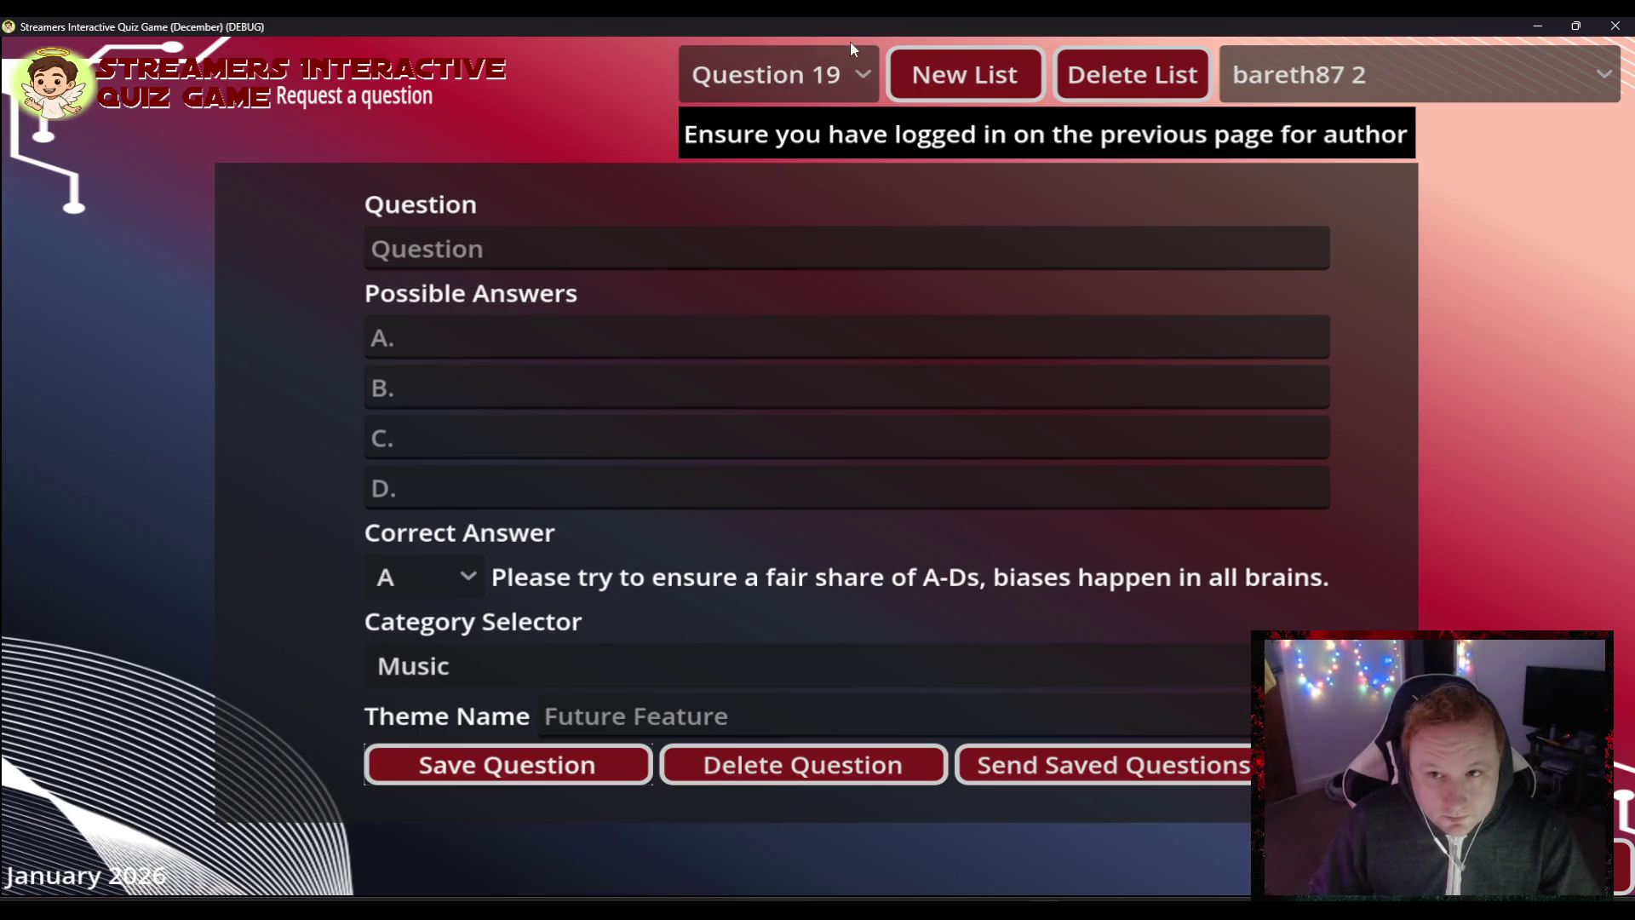
{"action": "left_click", "coordinate": [838, 74]}
{"action": "left_click", "coordinate": [712, 787]}
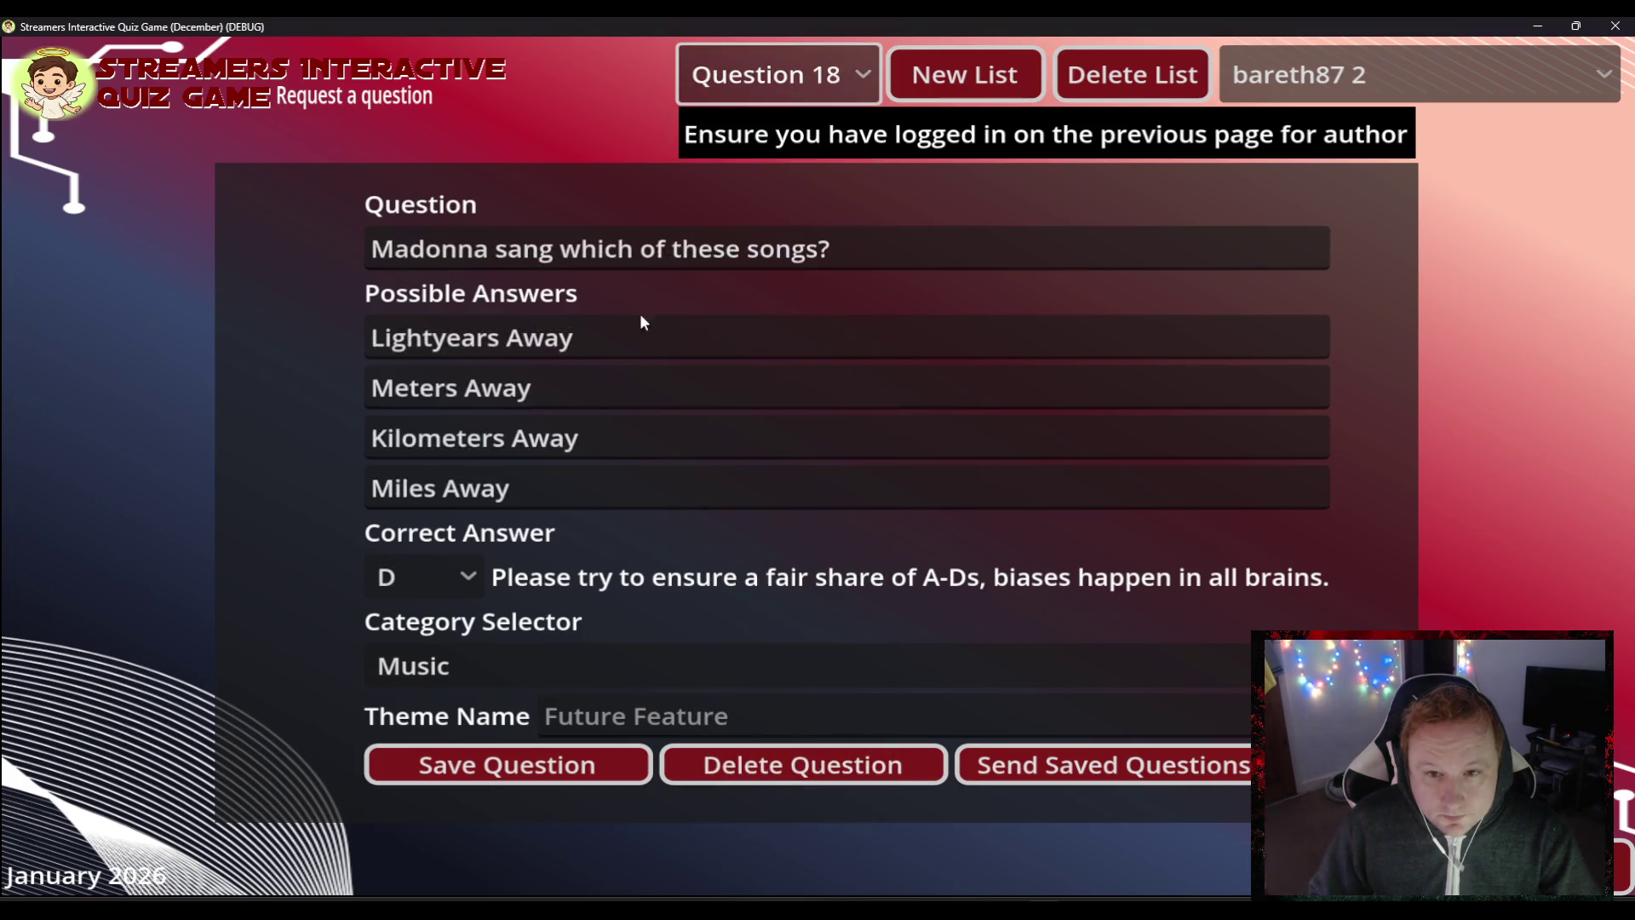
{"action": "left_click_drag", "start_coordinate": [859, 249], "coordinate": [120, 228]}
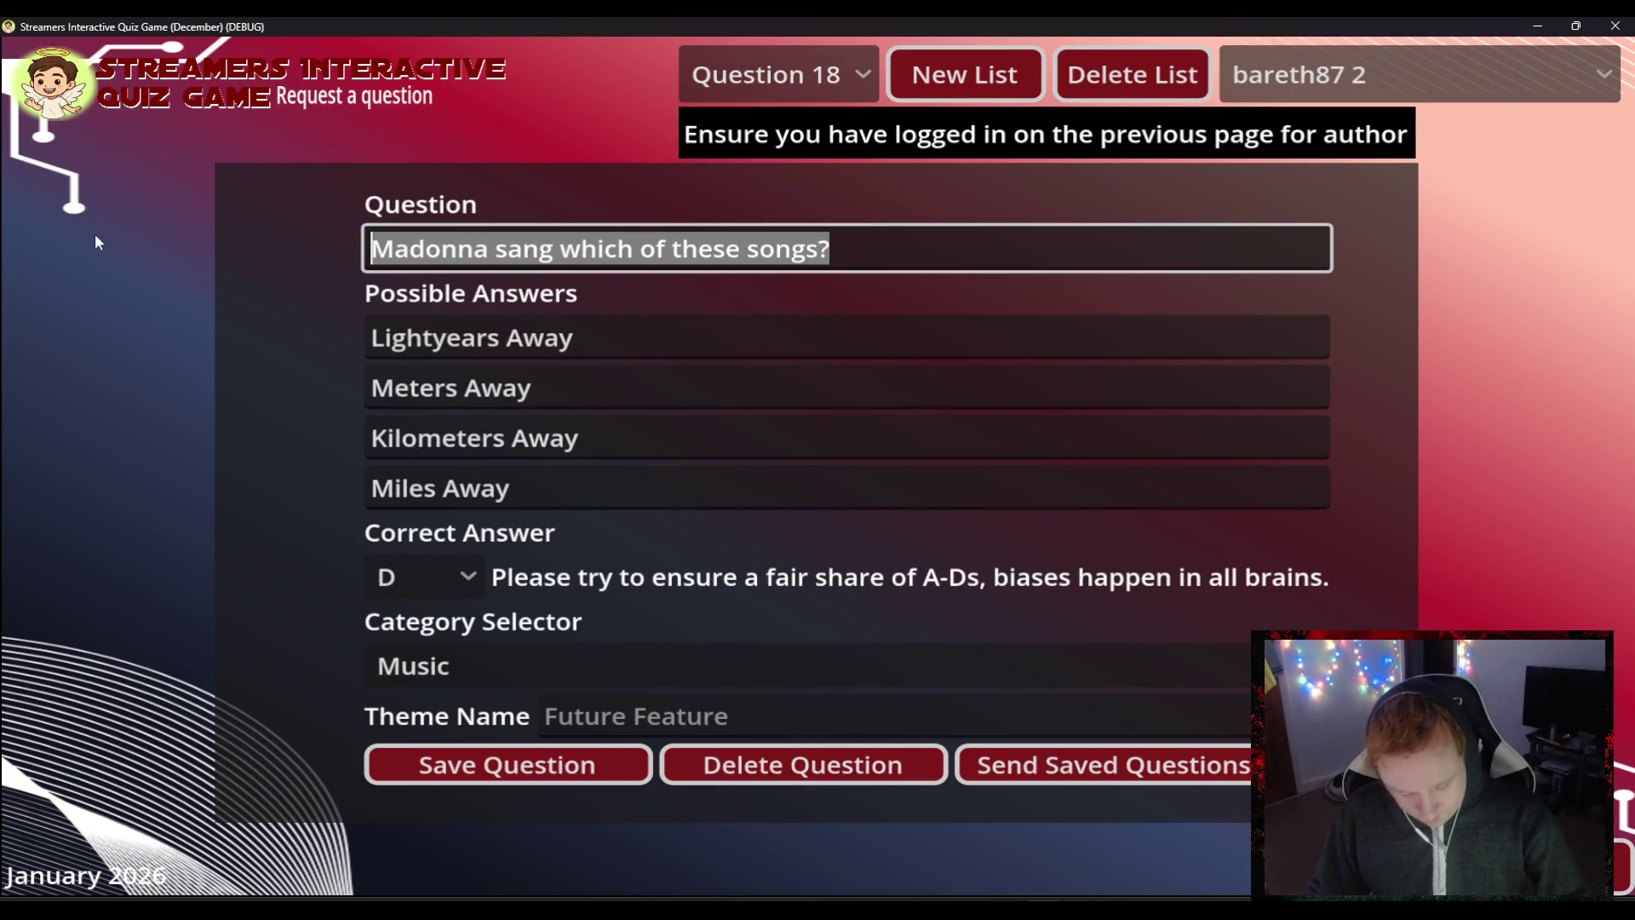
{"action": "left_click", "coordinate": [807, 68]}
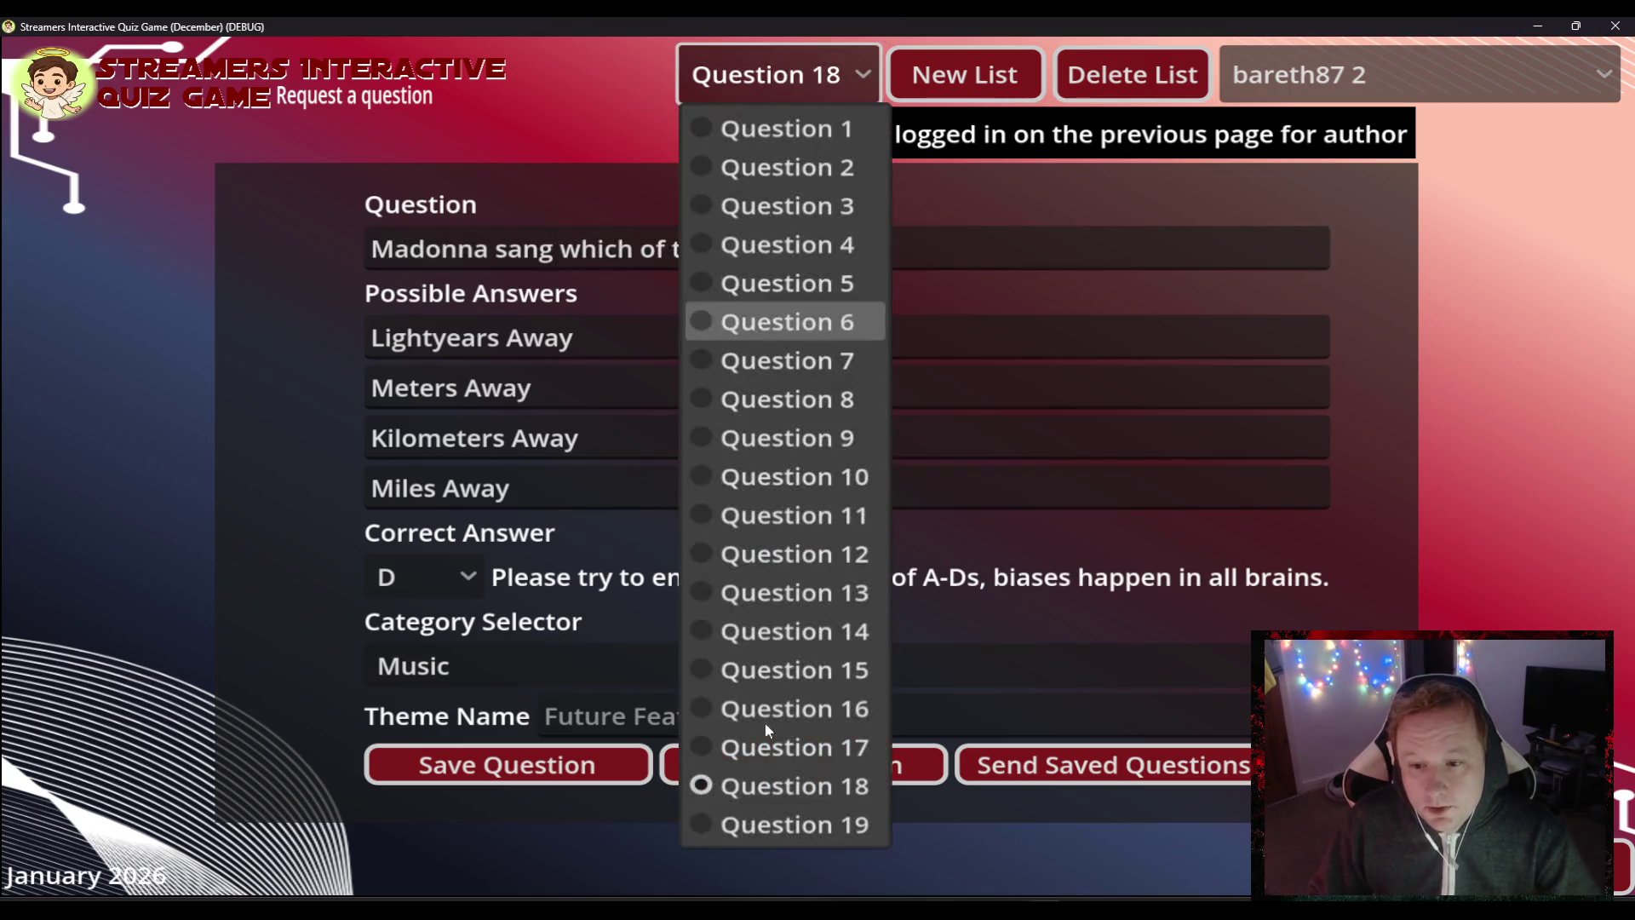
{"action": "left_click", "coordinate": [707, 820]}
- Enter the Question 19 text 'Madonna sang which of these songs?' with answer A 'Papa Don't Preach'
{"action": "left_click", "coordinate": [485, 248]}
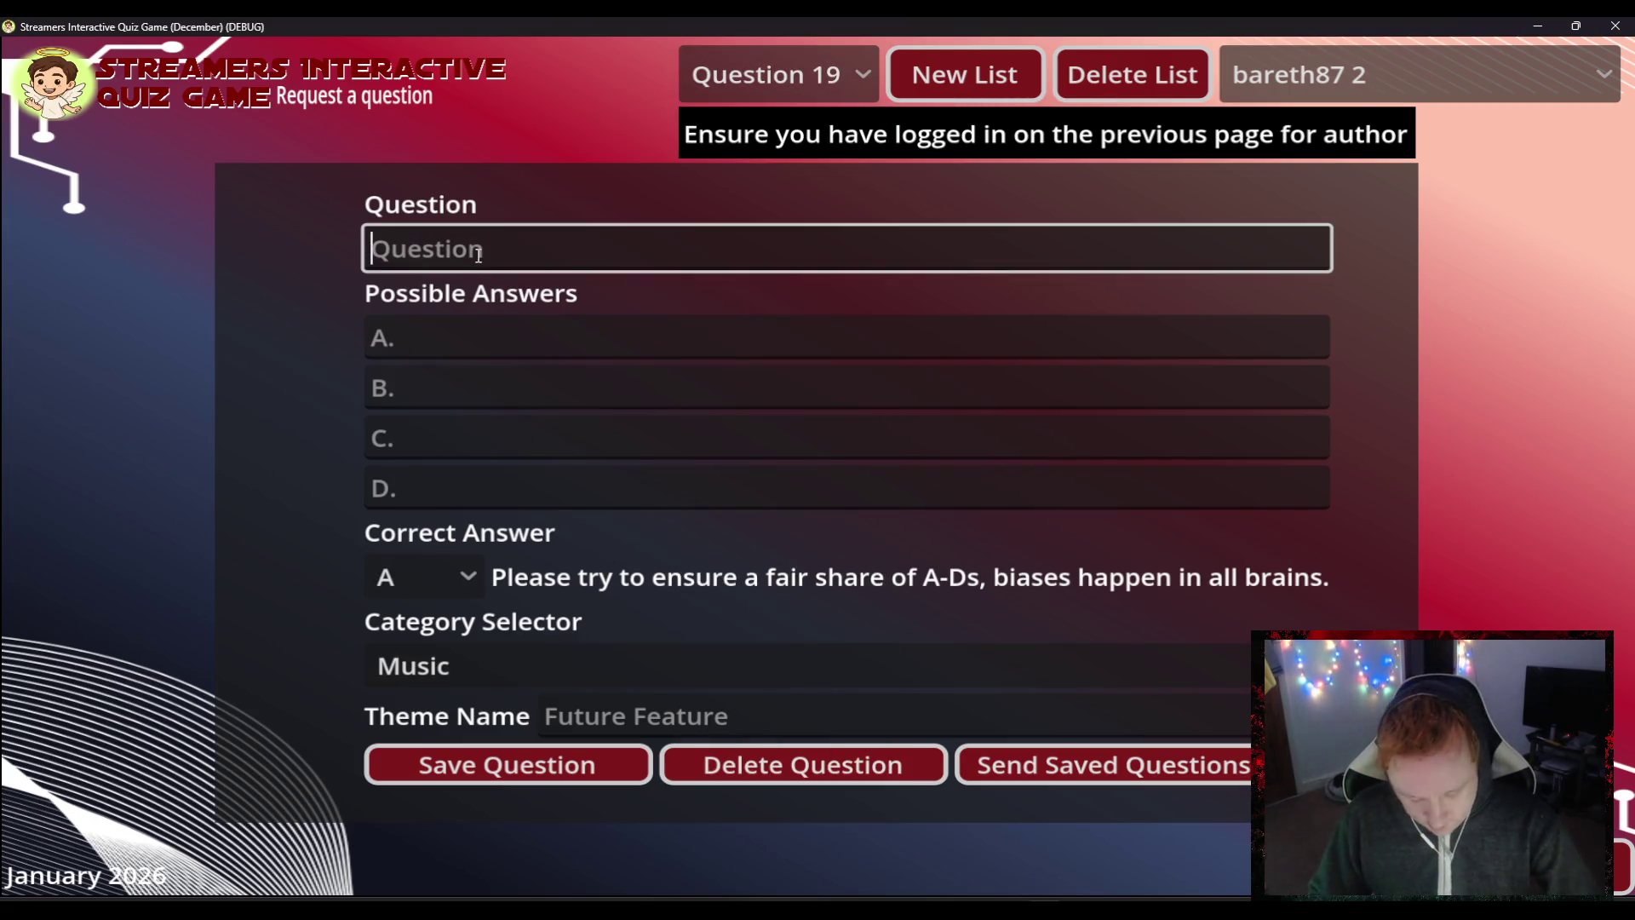
{"action": "type", "text": "Madonna sang which of these songs?"}
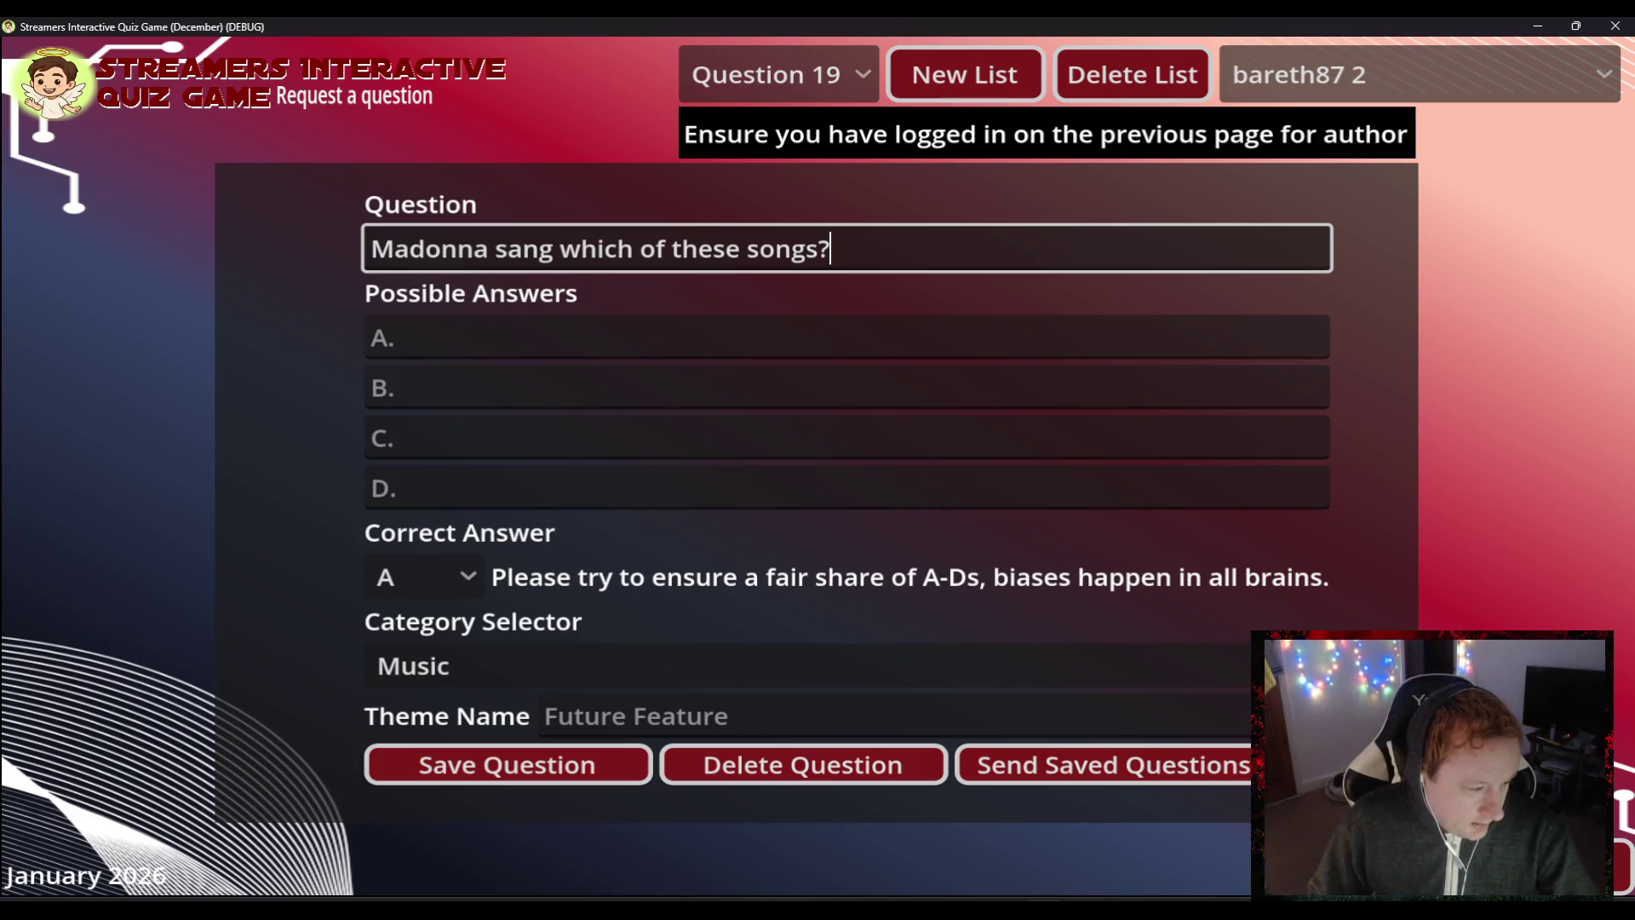
{"action": "left_click", "coordinate": [516, 339]}
{"action": "type", "text": "P"}
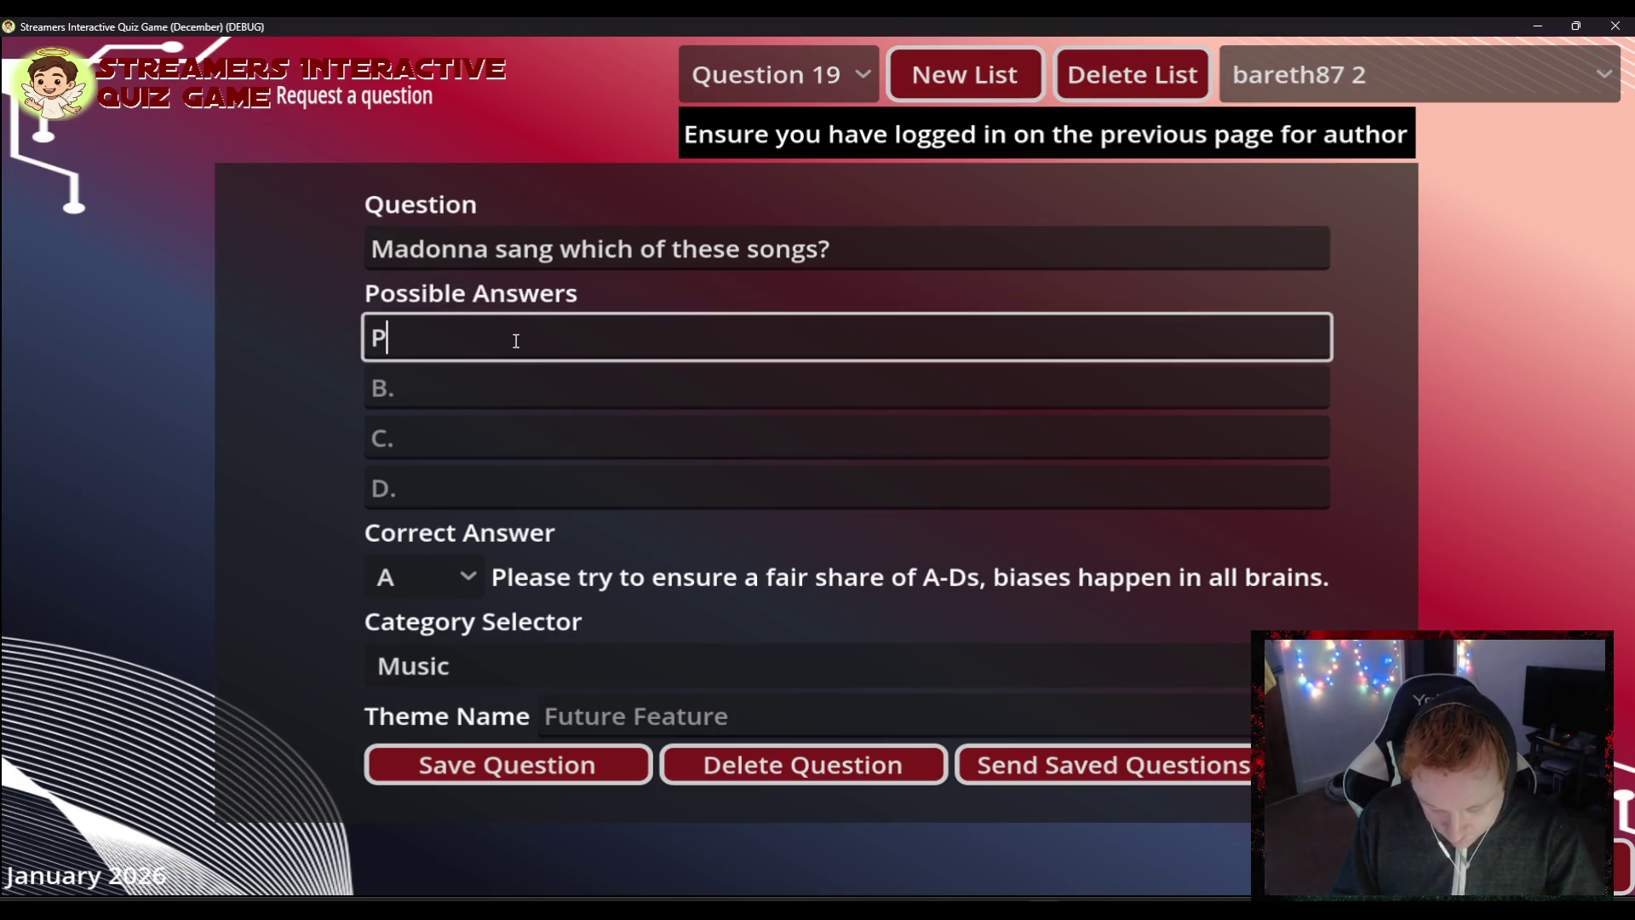
{"action": "type", "text": "apa Don"}
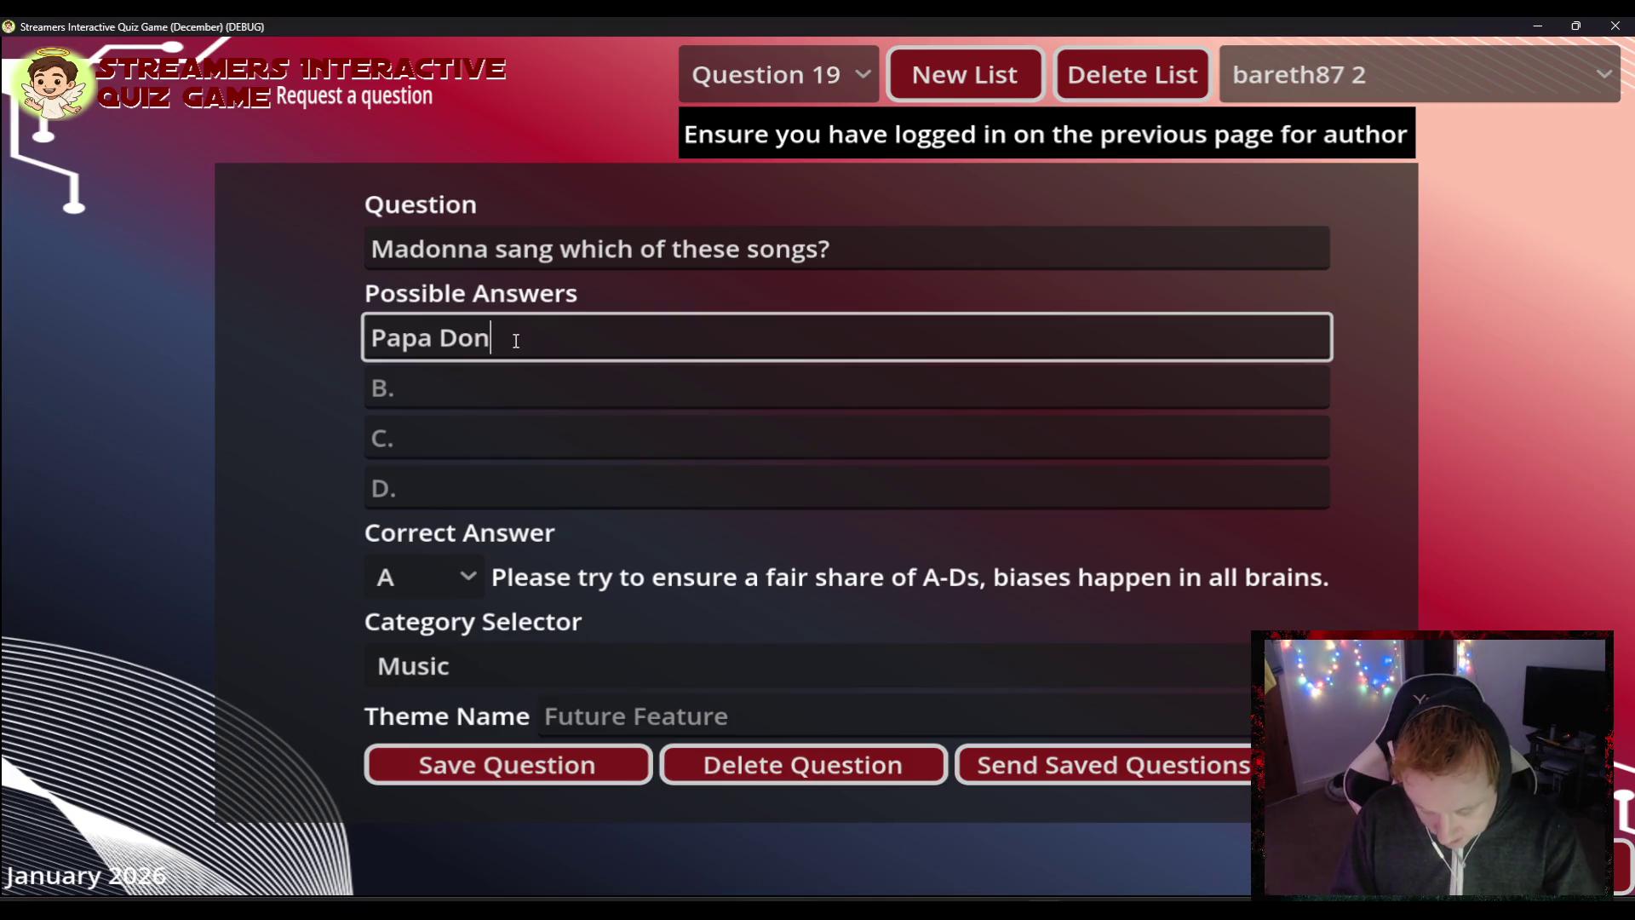
{"action": "type", "text": "'t Preach"}
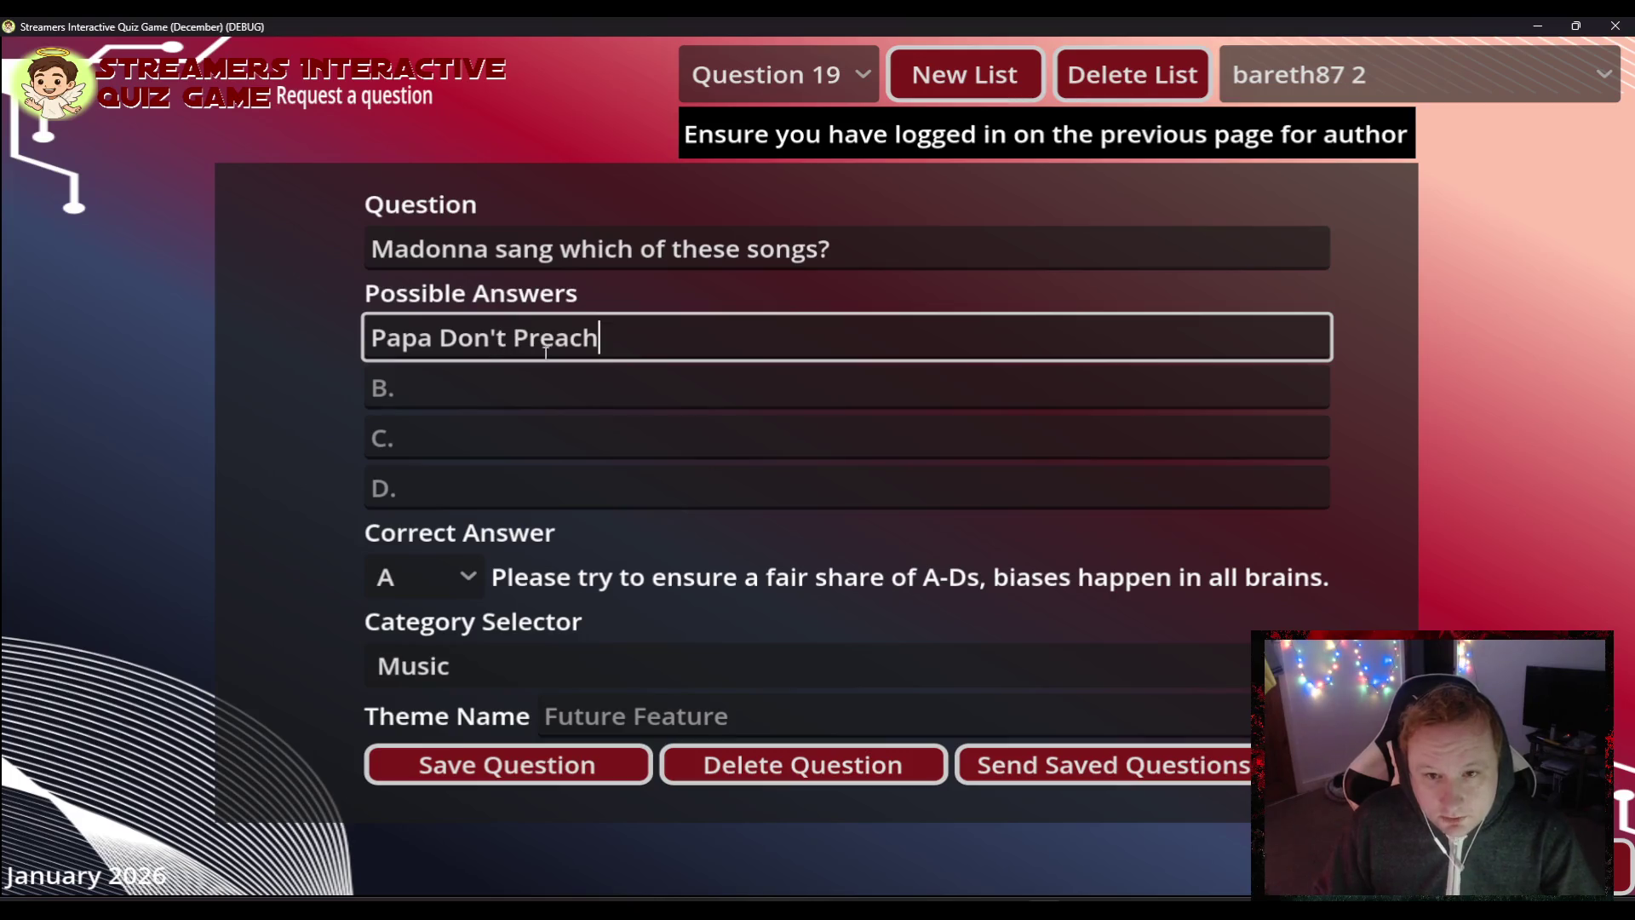
- Fill answers B–D as 'Papa Don't Believe', 'Papa Don't Bleed', 'Papa Don't Dance' and save with A correct
{"action": "left_click_drag", "start_coordinate": [513, 341], "coordinate": [368, 338]}
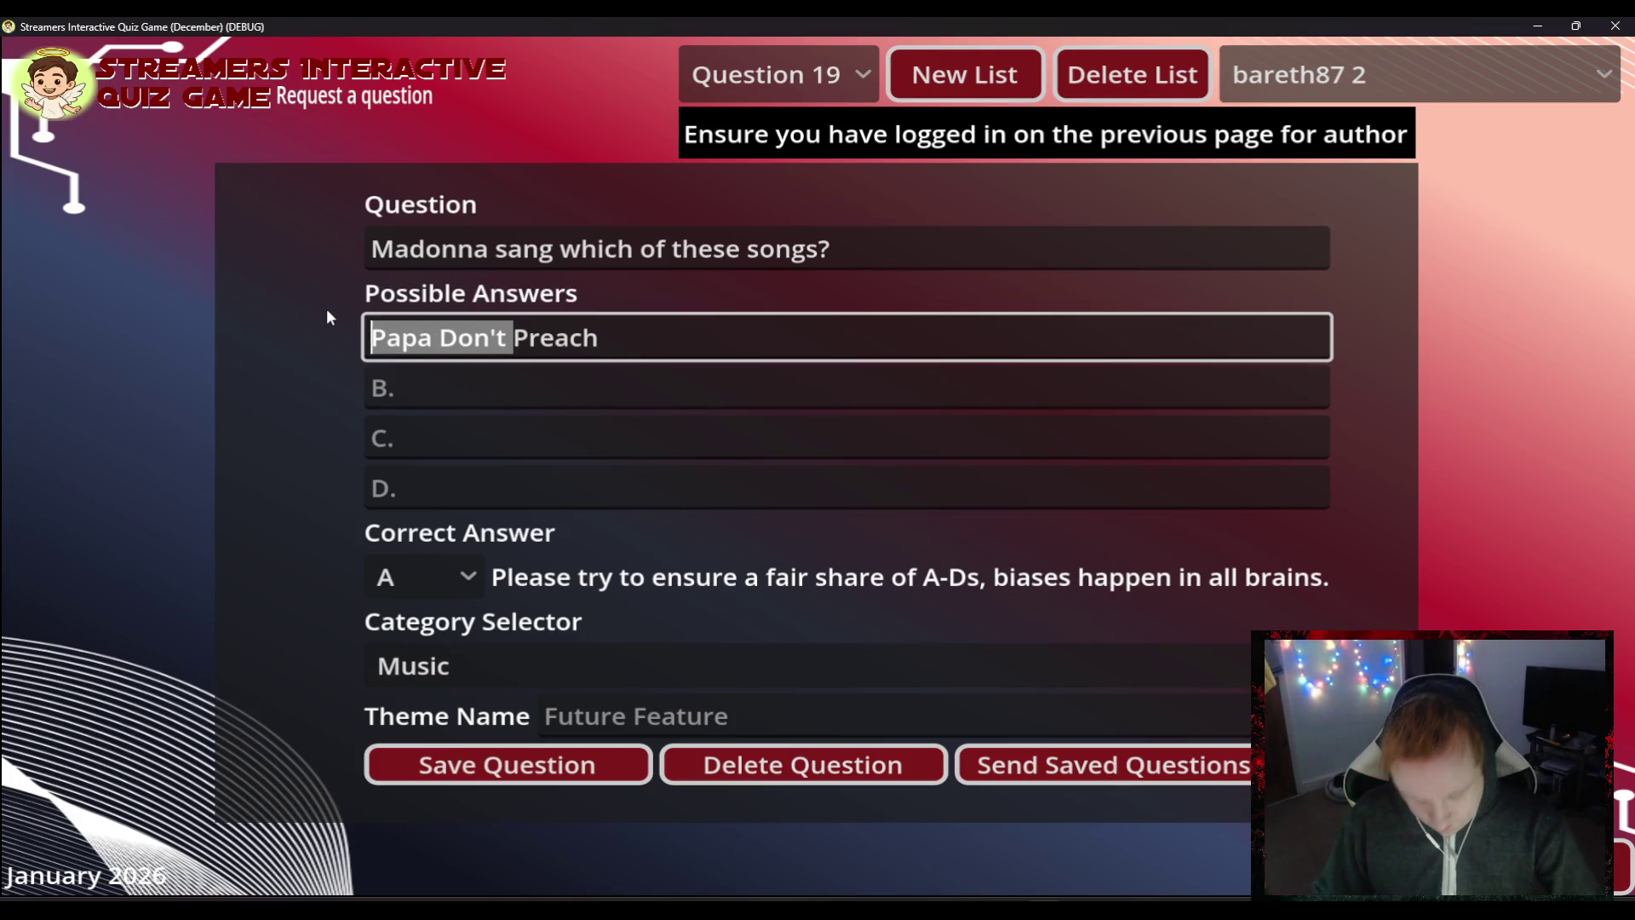
{"action": "key", "text": "ctrl+c"}
{"action": "left_click", "coordinate": [408, 377]}
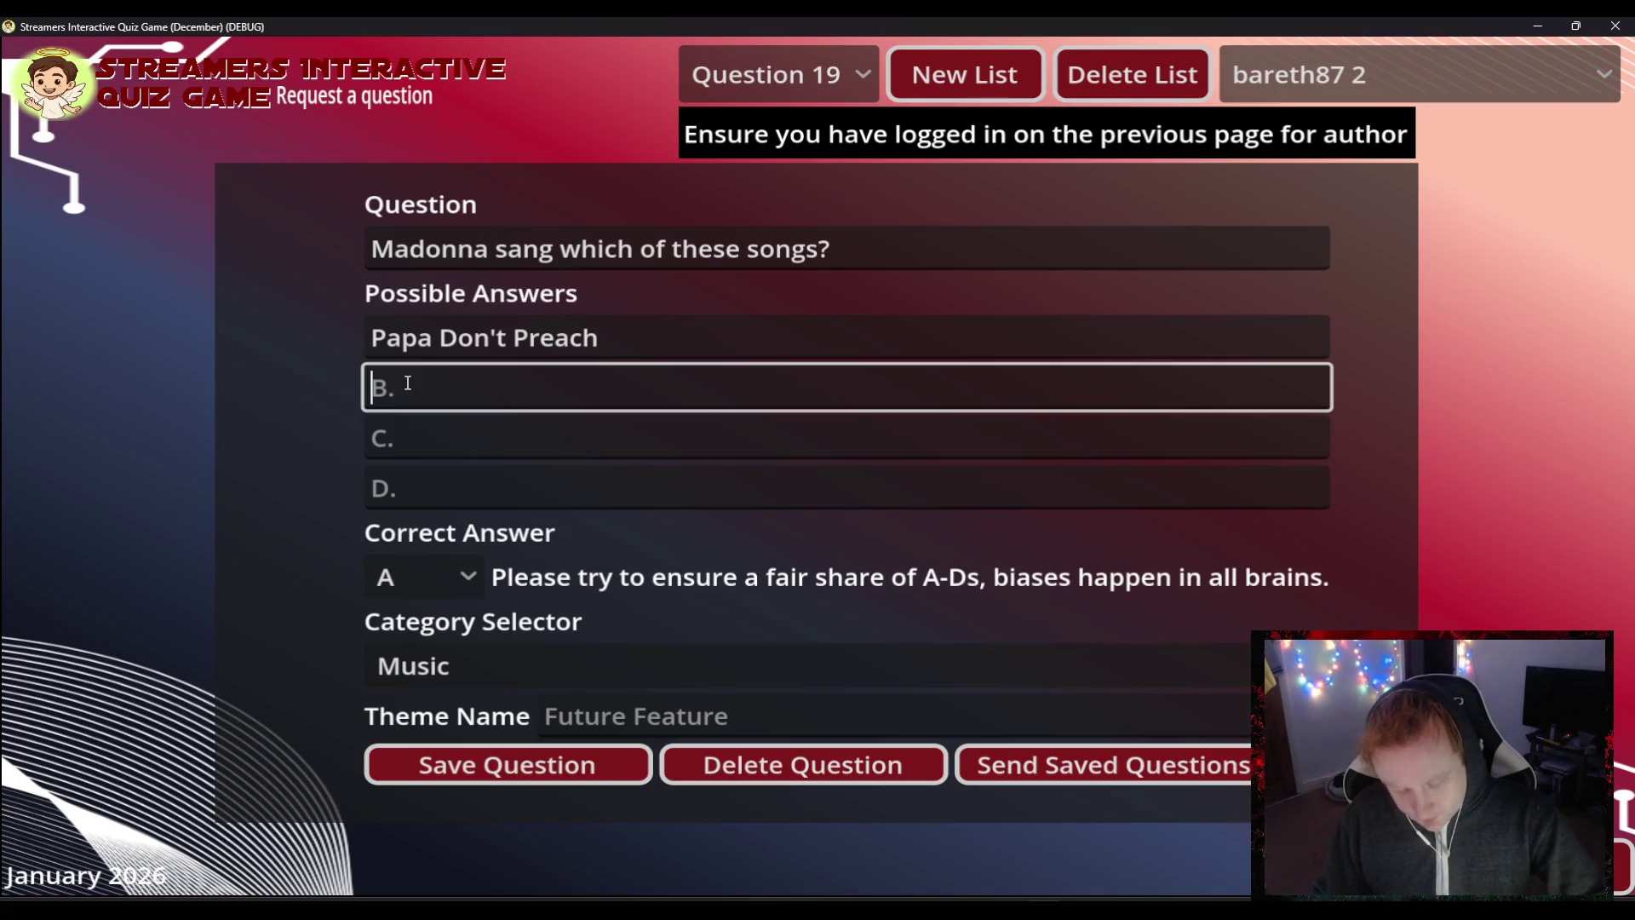
{"action": "key", "text": "ctrl+v"}
{"action": "type", "text": "Believe"}
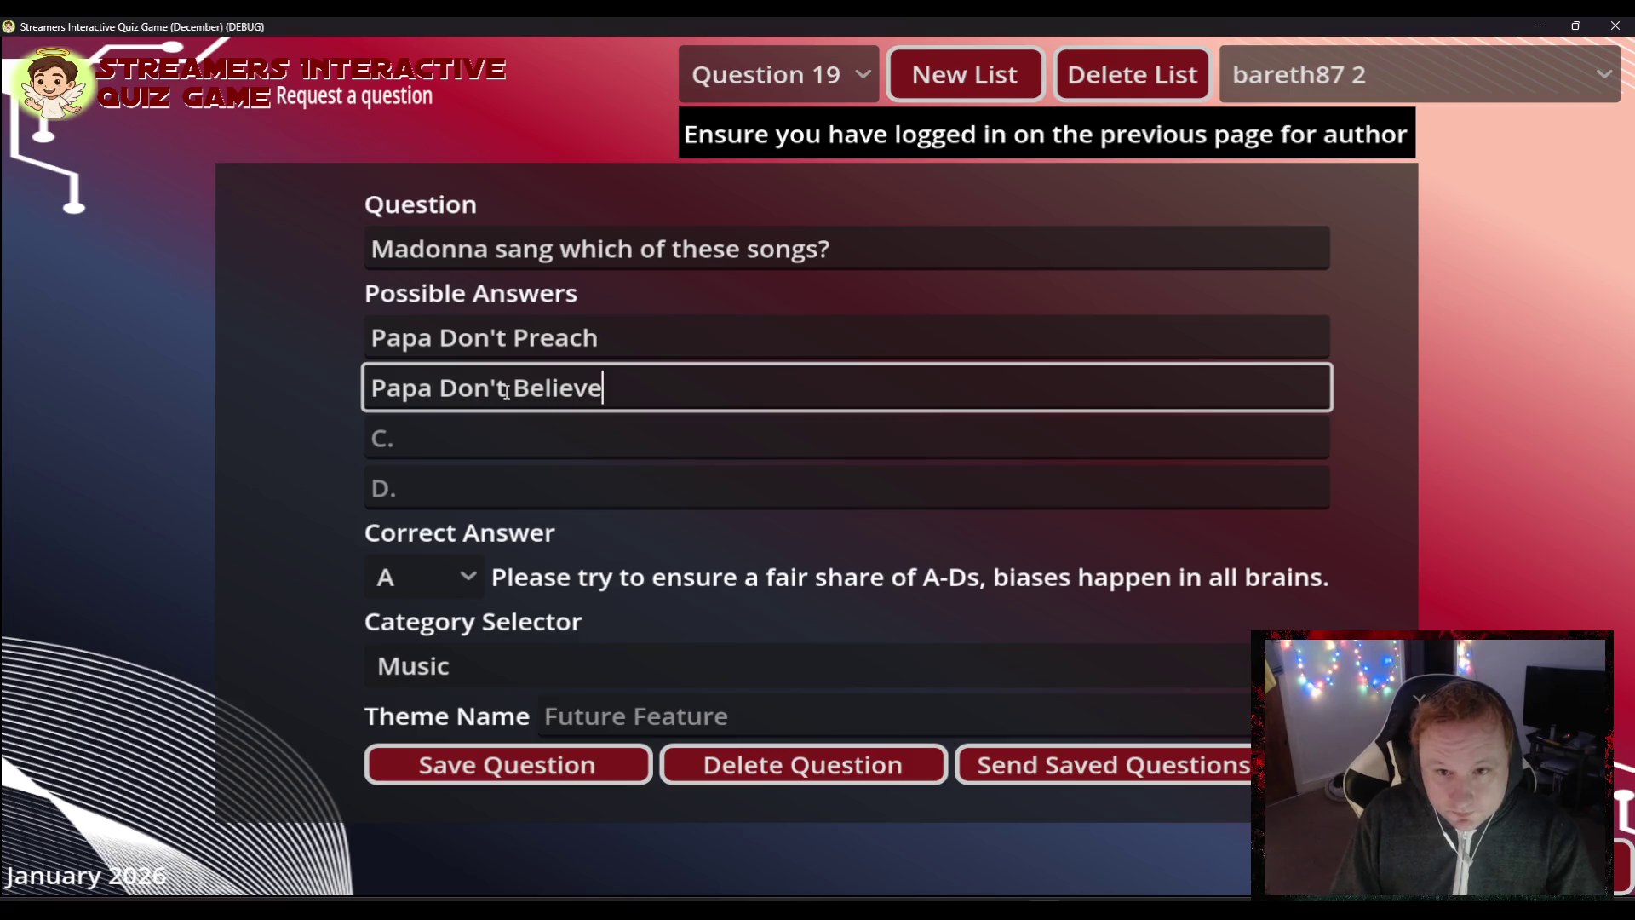
{"action": "key", "text": "Tab"}
{"action": "key", "text": "ctrl+v"}
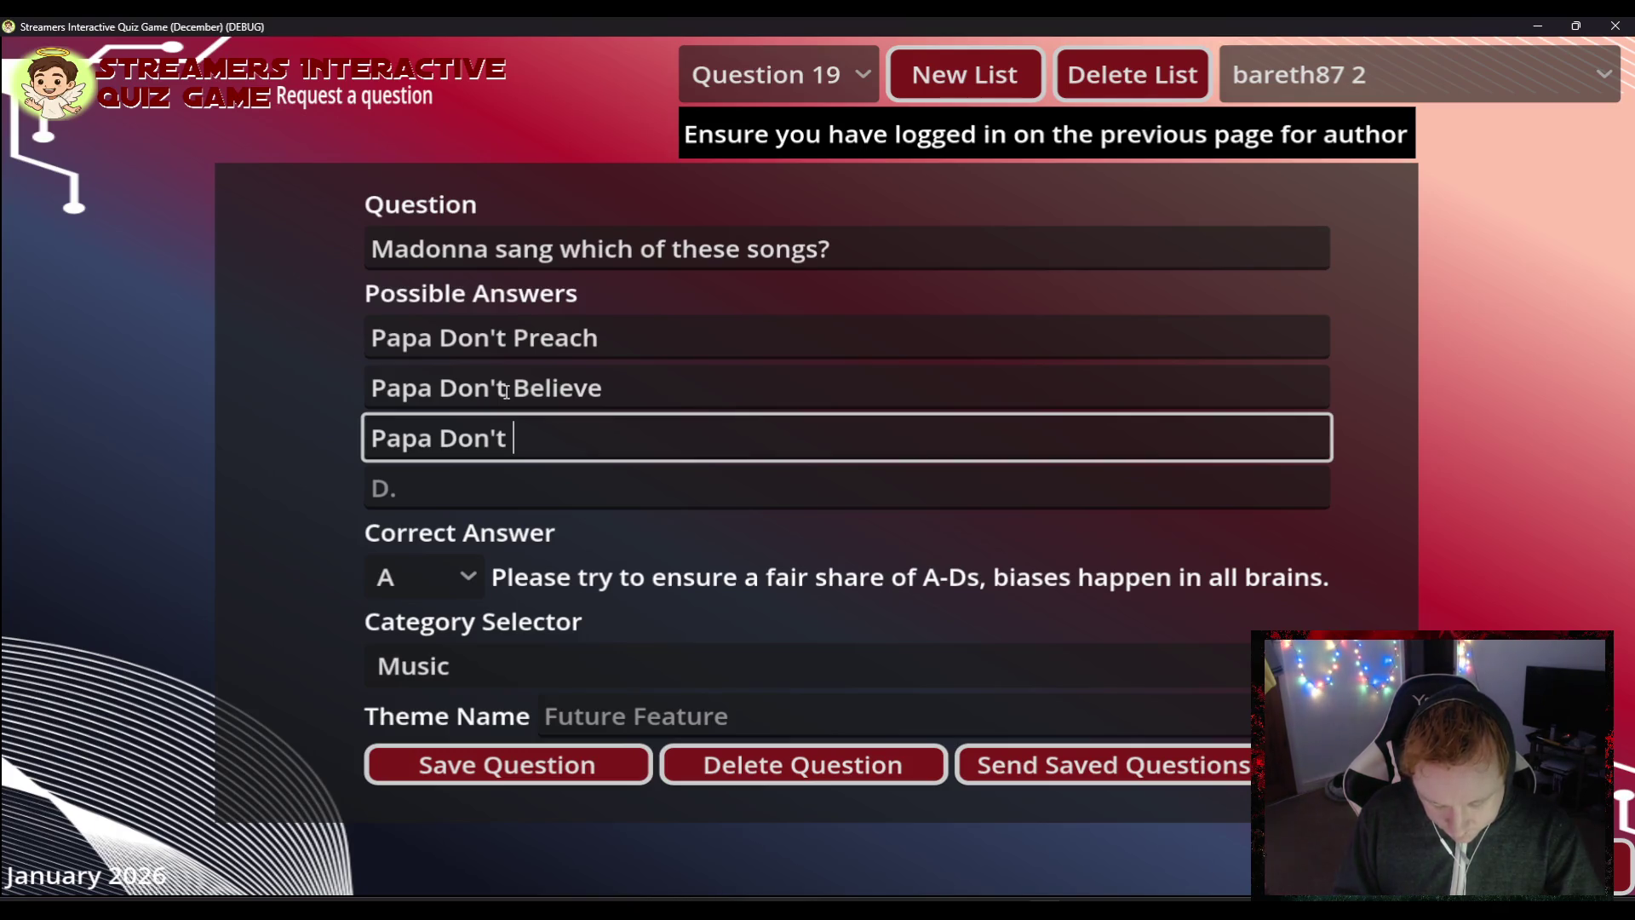
{"action": "type", "text": "Bleed"}
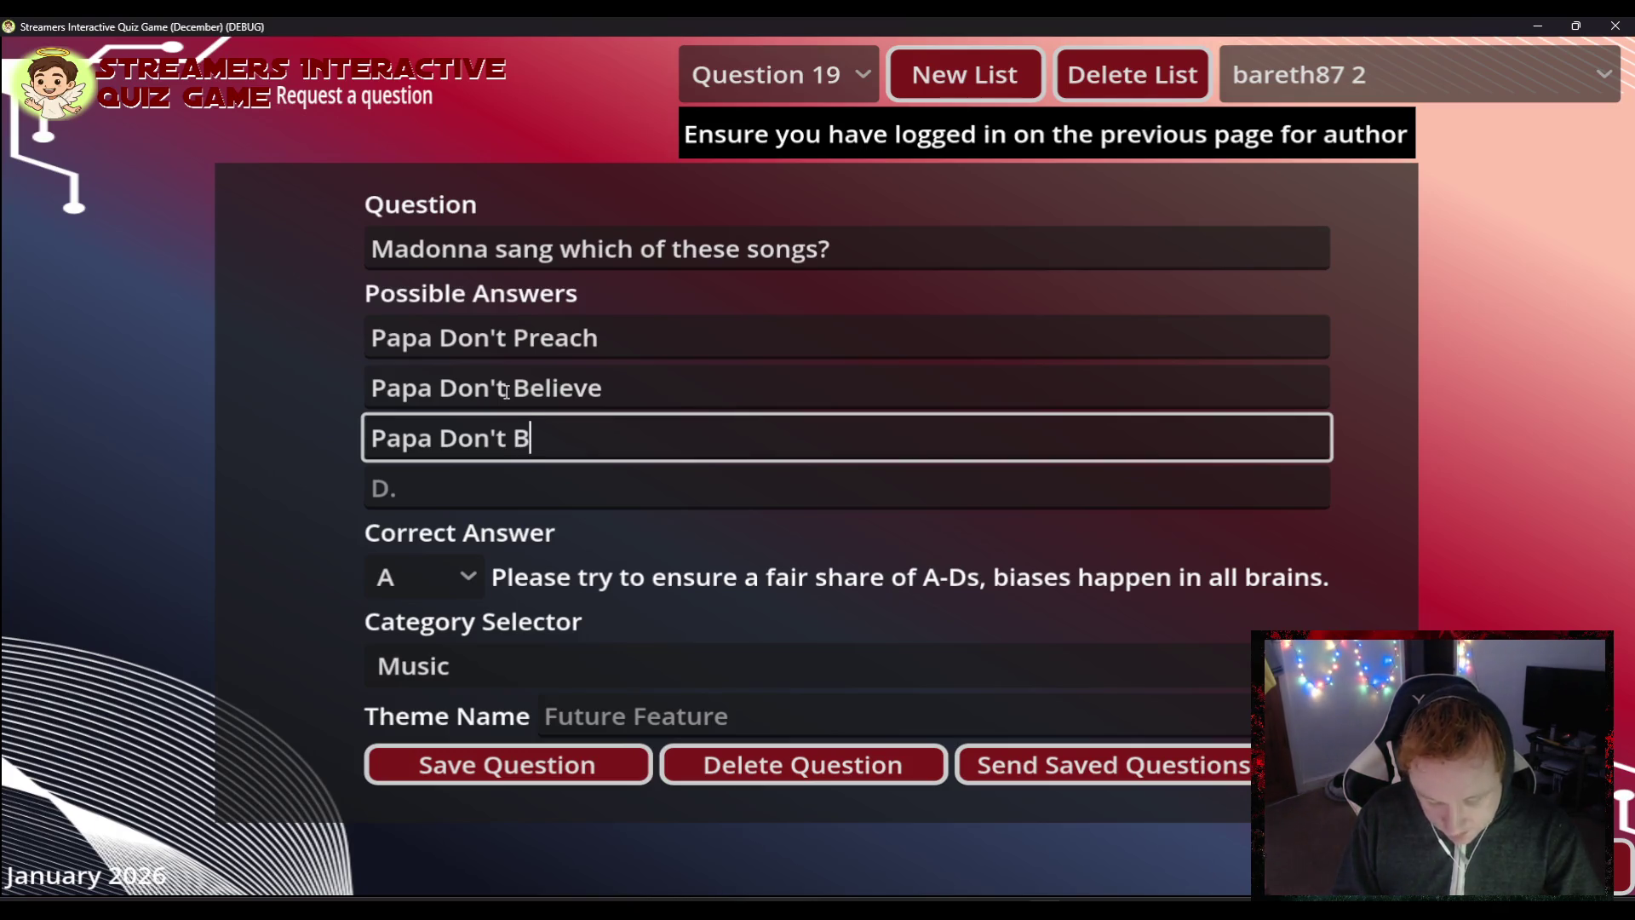
{"action": "key", "text": "Tab"}
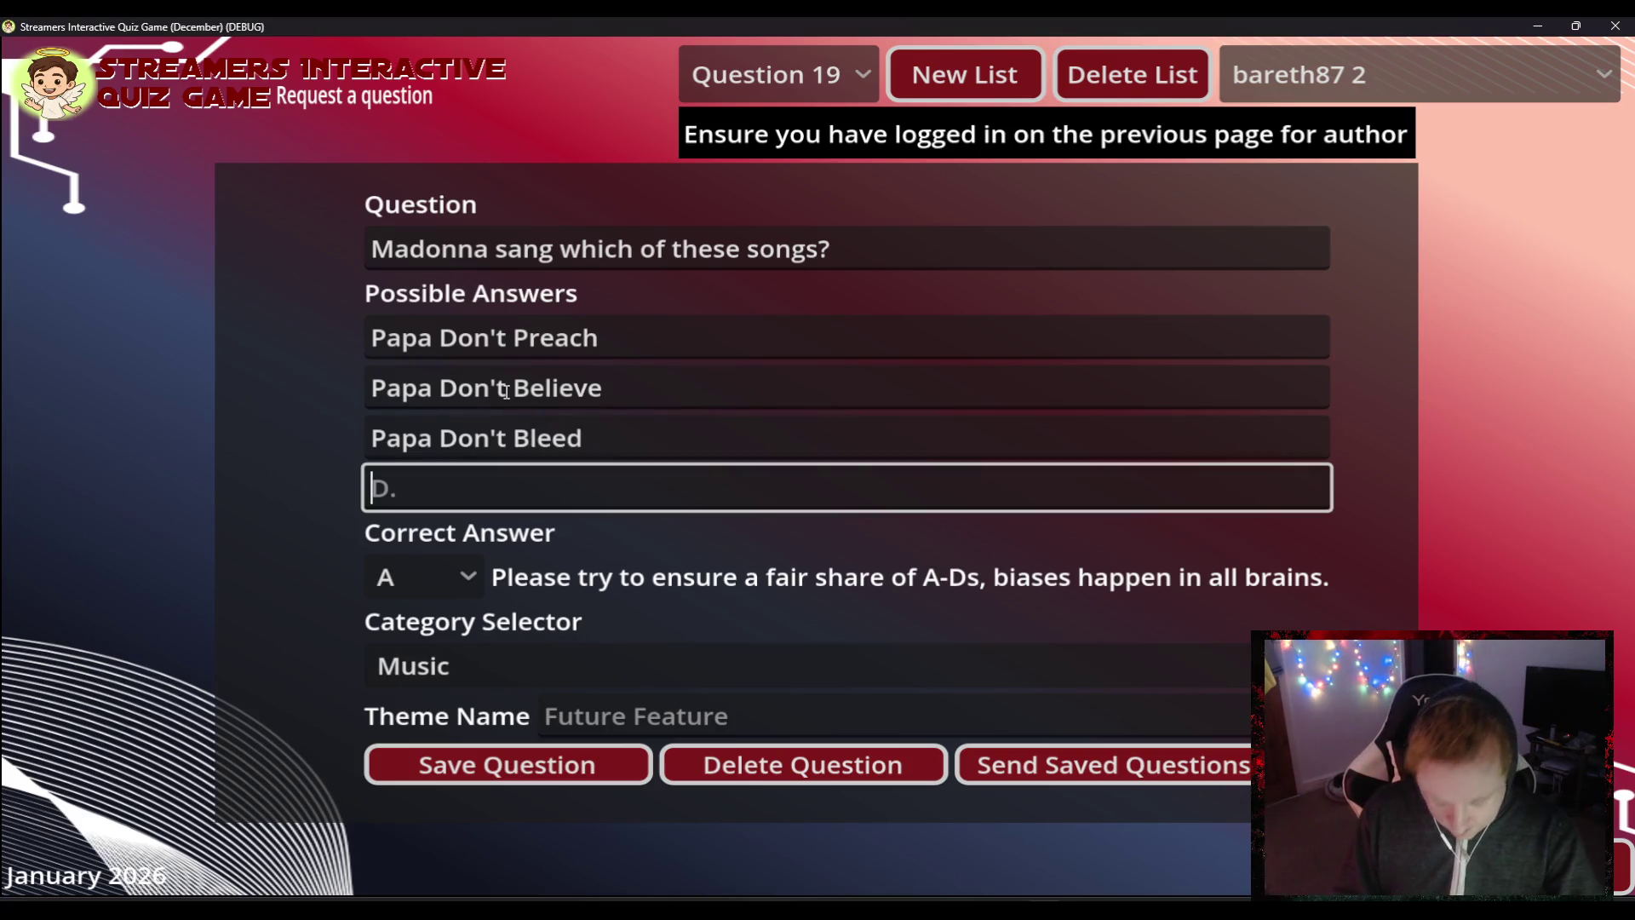
{"action": "type", "text": "Papa Don't "}
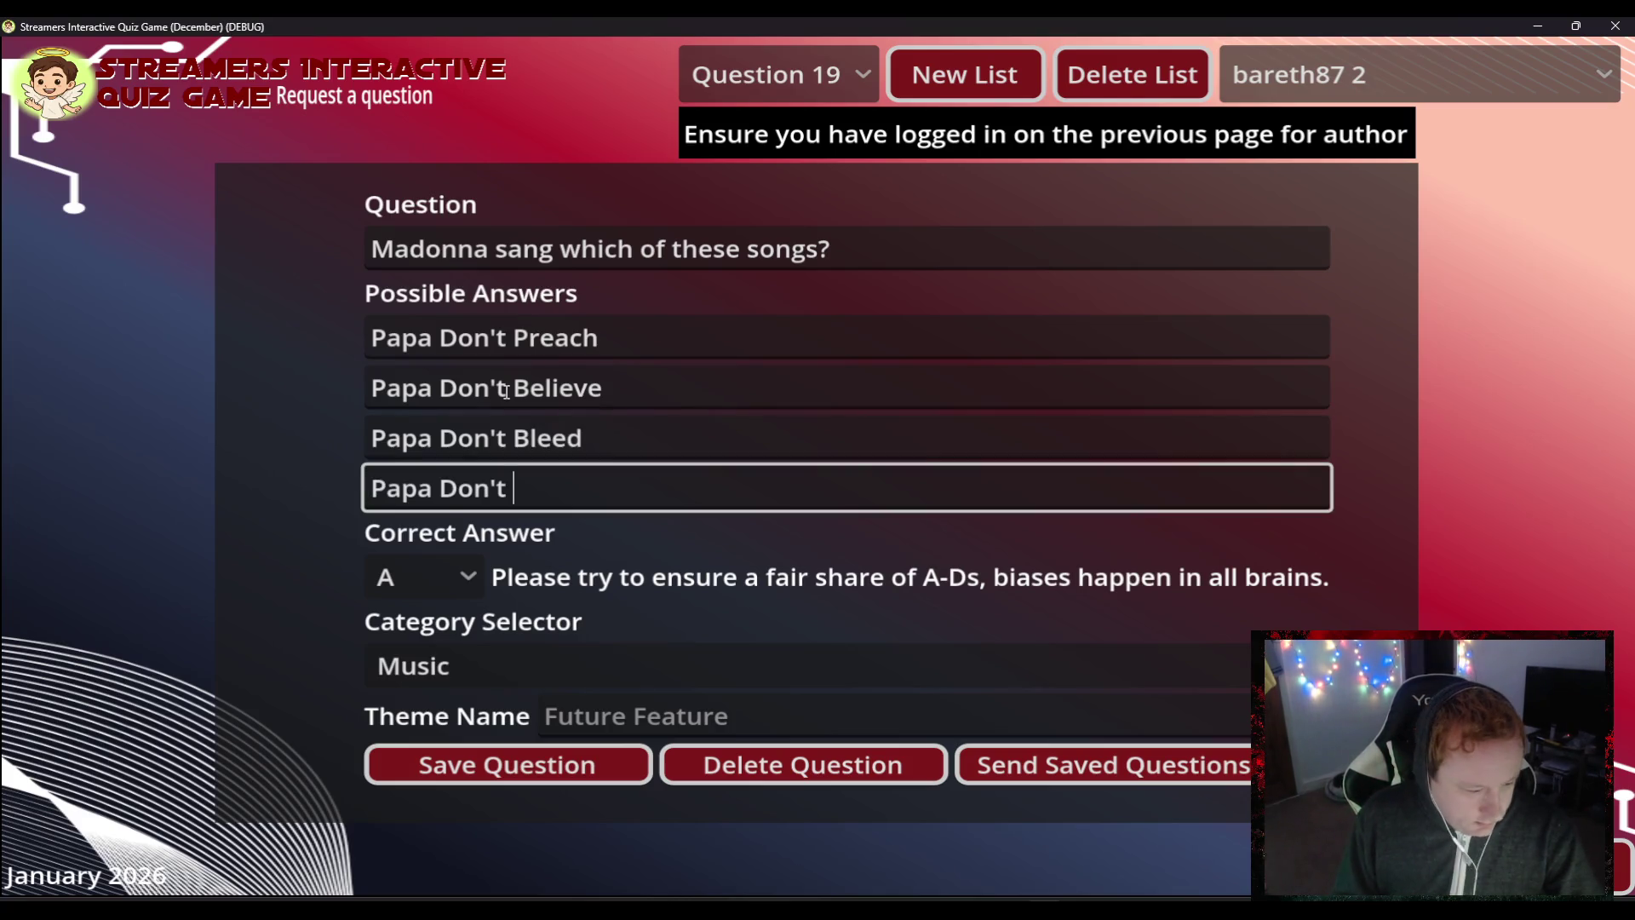
{"action": "type", "text": "Dance"}
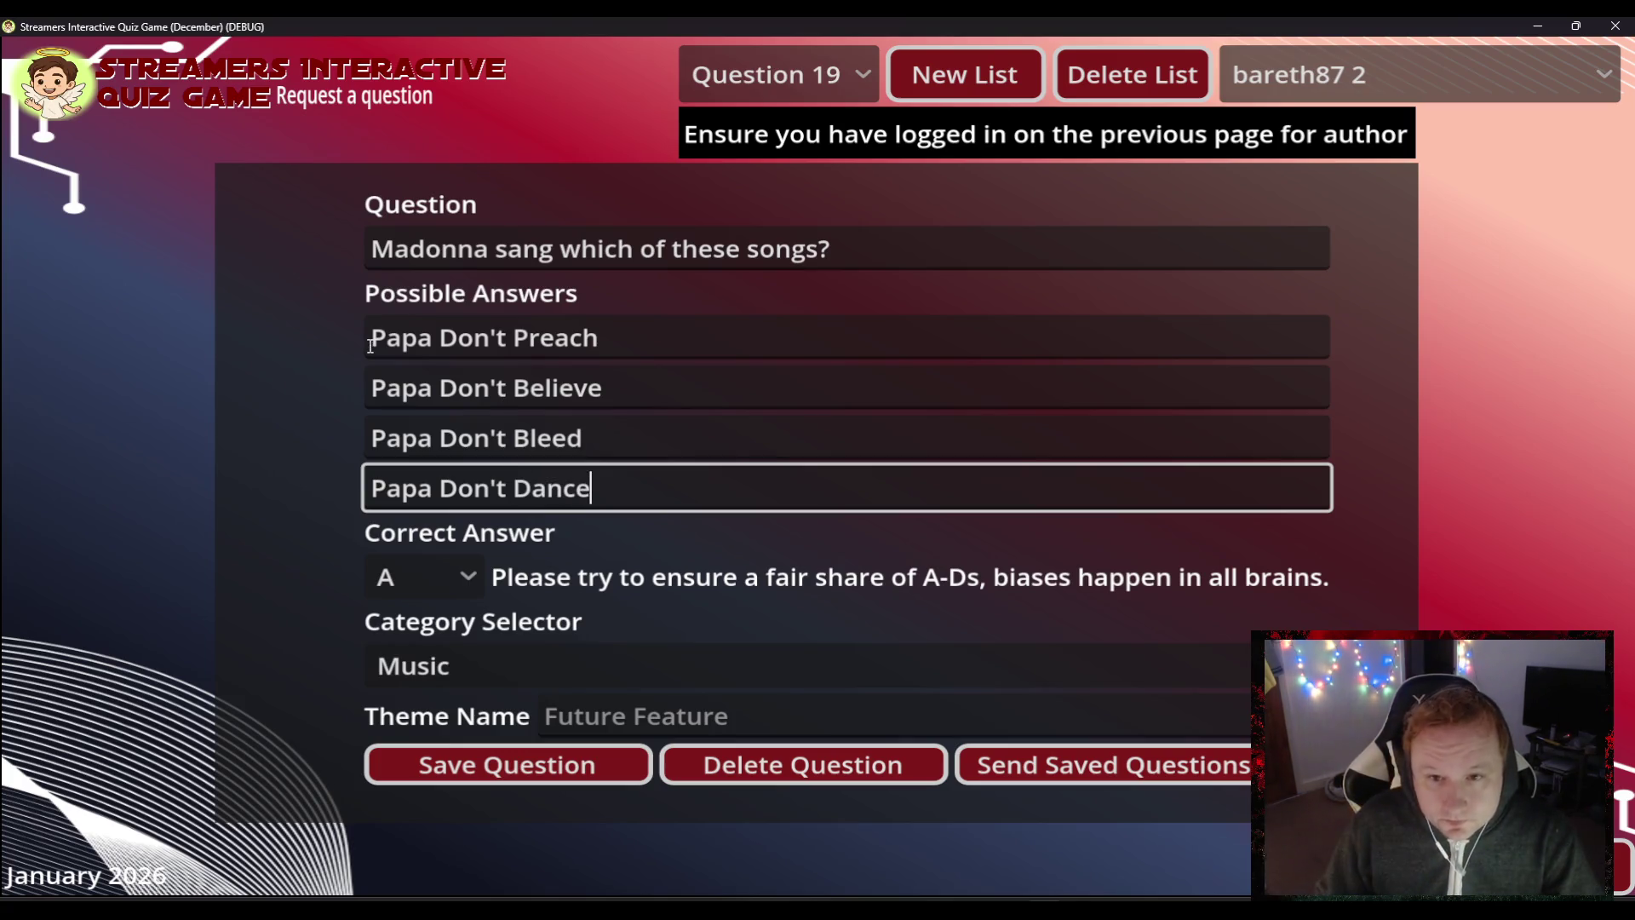
{"action": "left_click", "coordinate": [441, 774]}
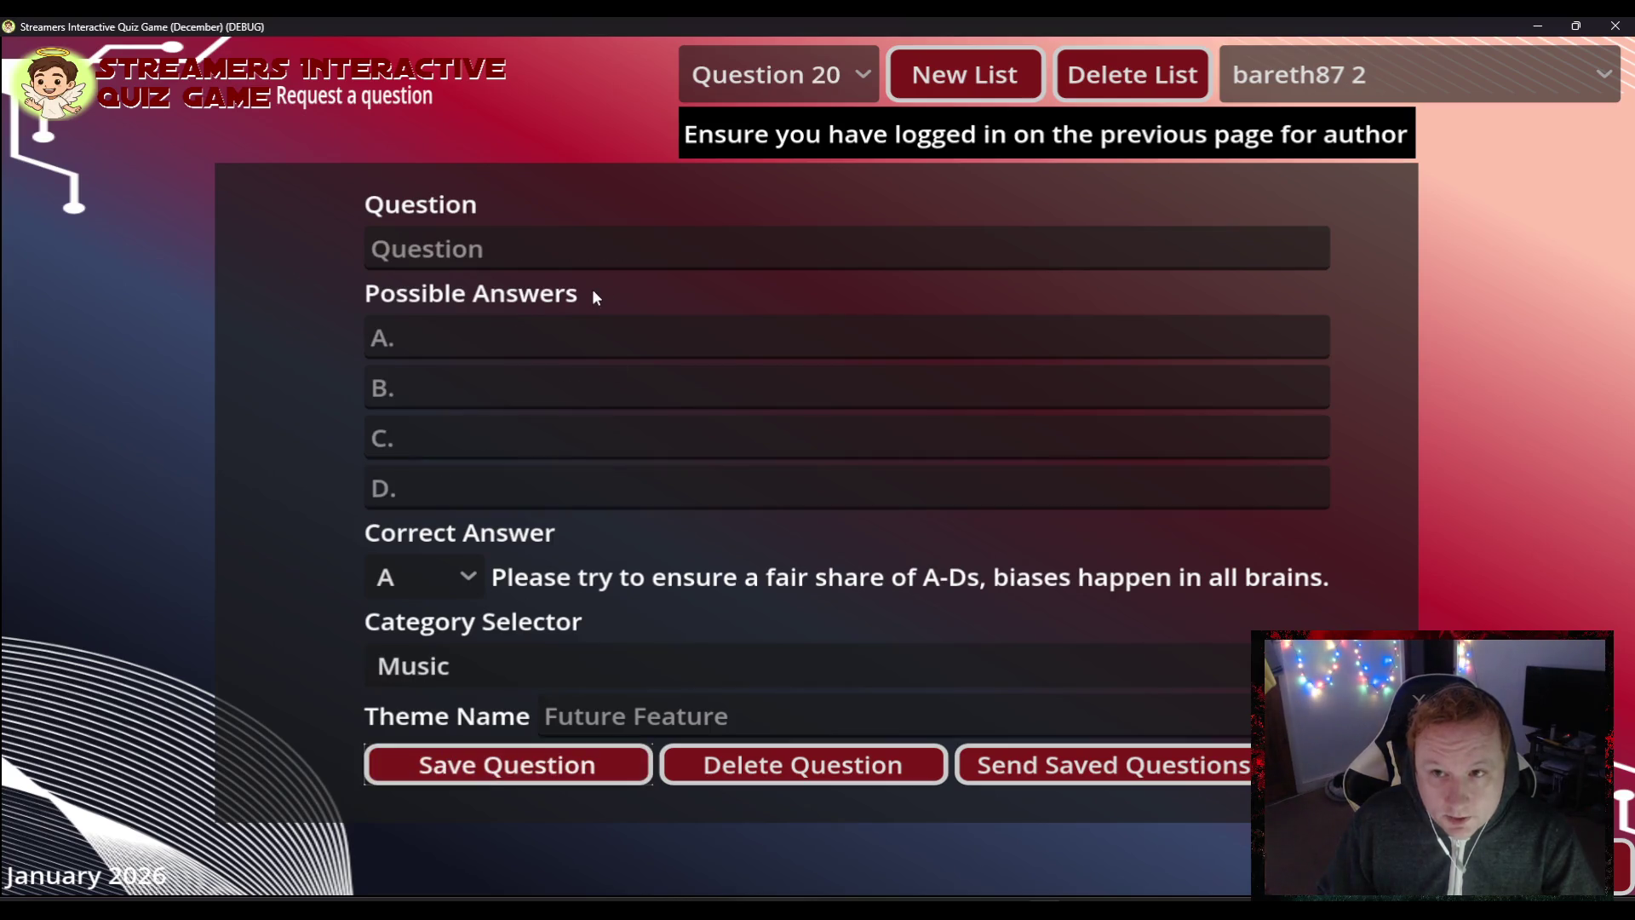
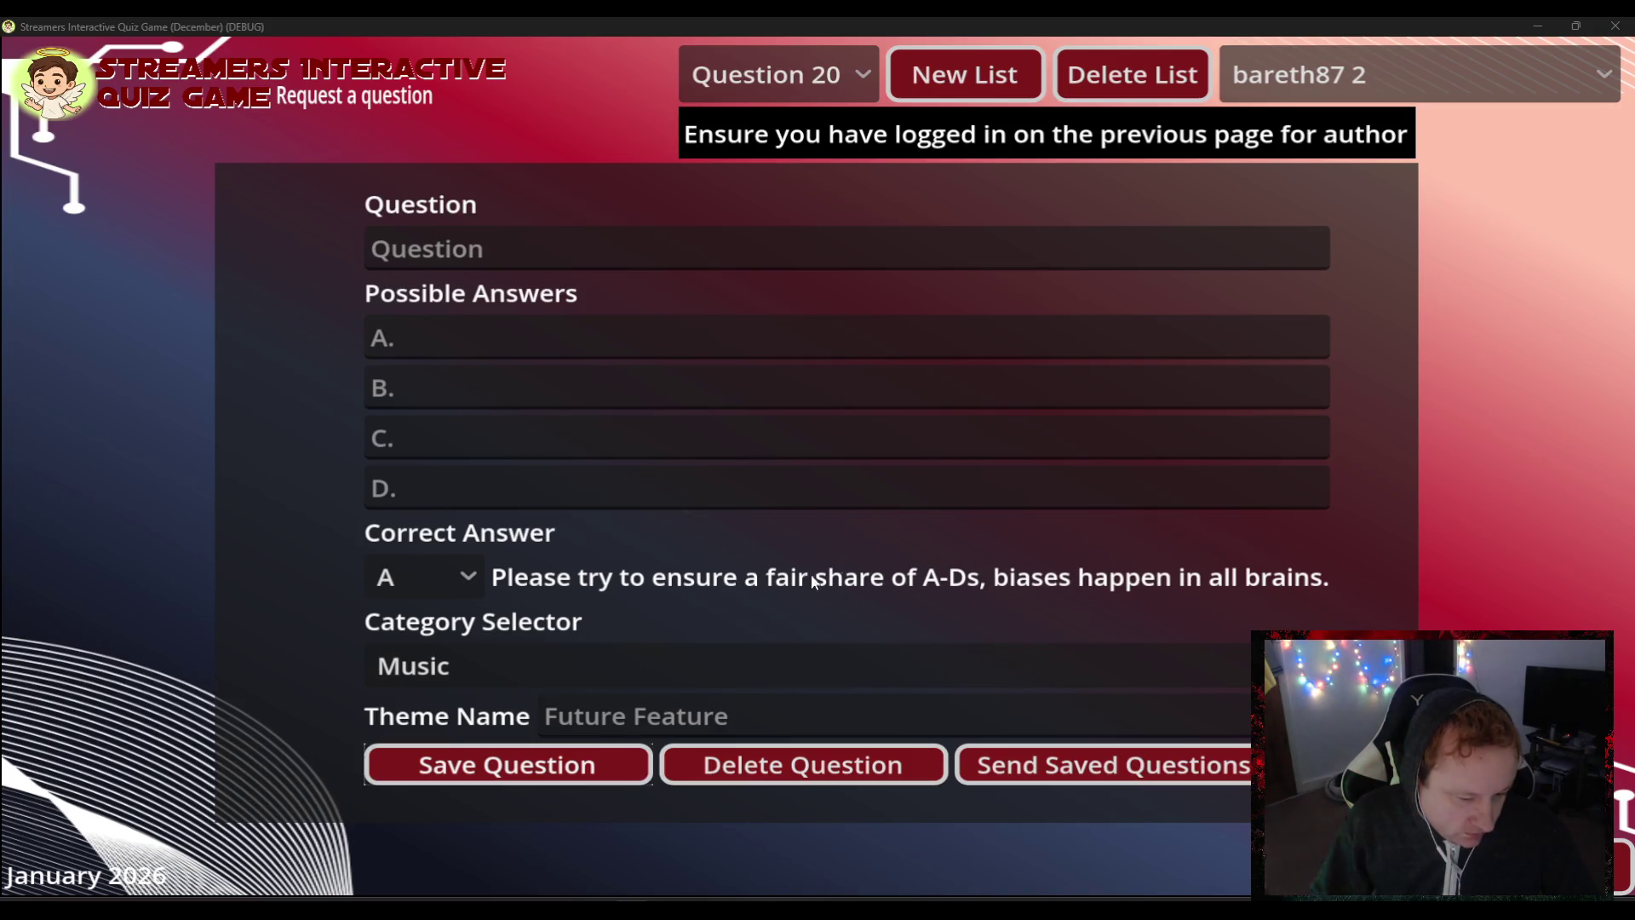
- Enter the question 'Where was Madonna Born?' with answer C 'Bay City' marked correct
{"action": "left_click", "coordinate": [508, 254]}
{"action": "type", "text": "Where was Madonna "}
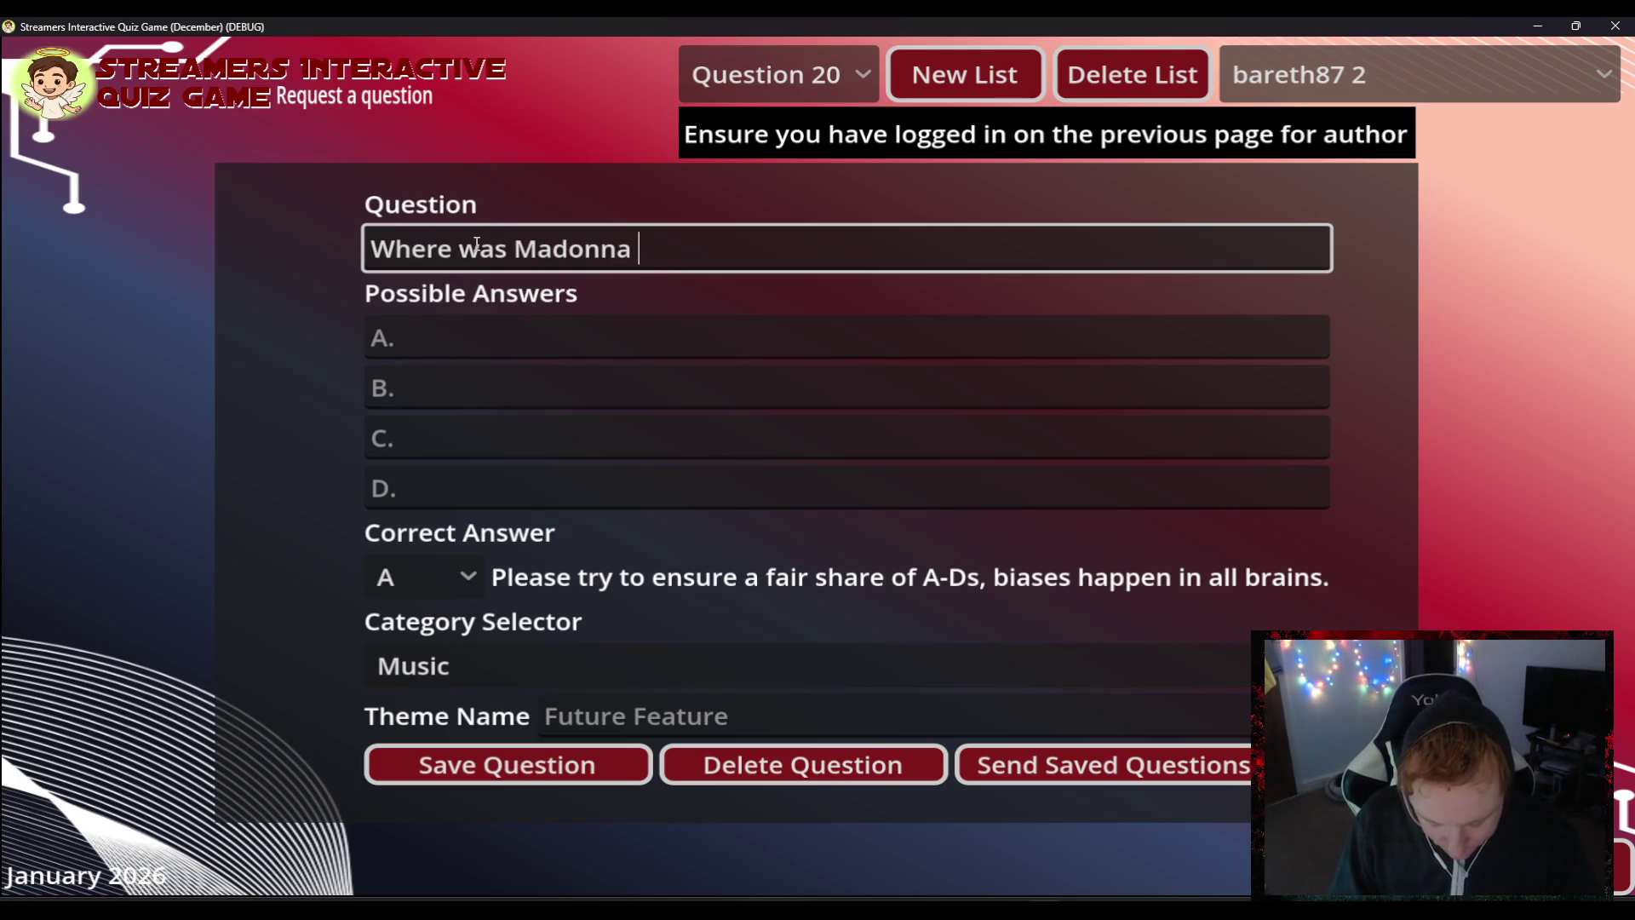
{"action": "type", "text": "Bo"}
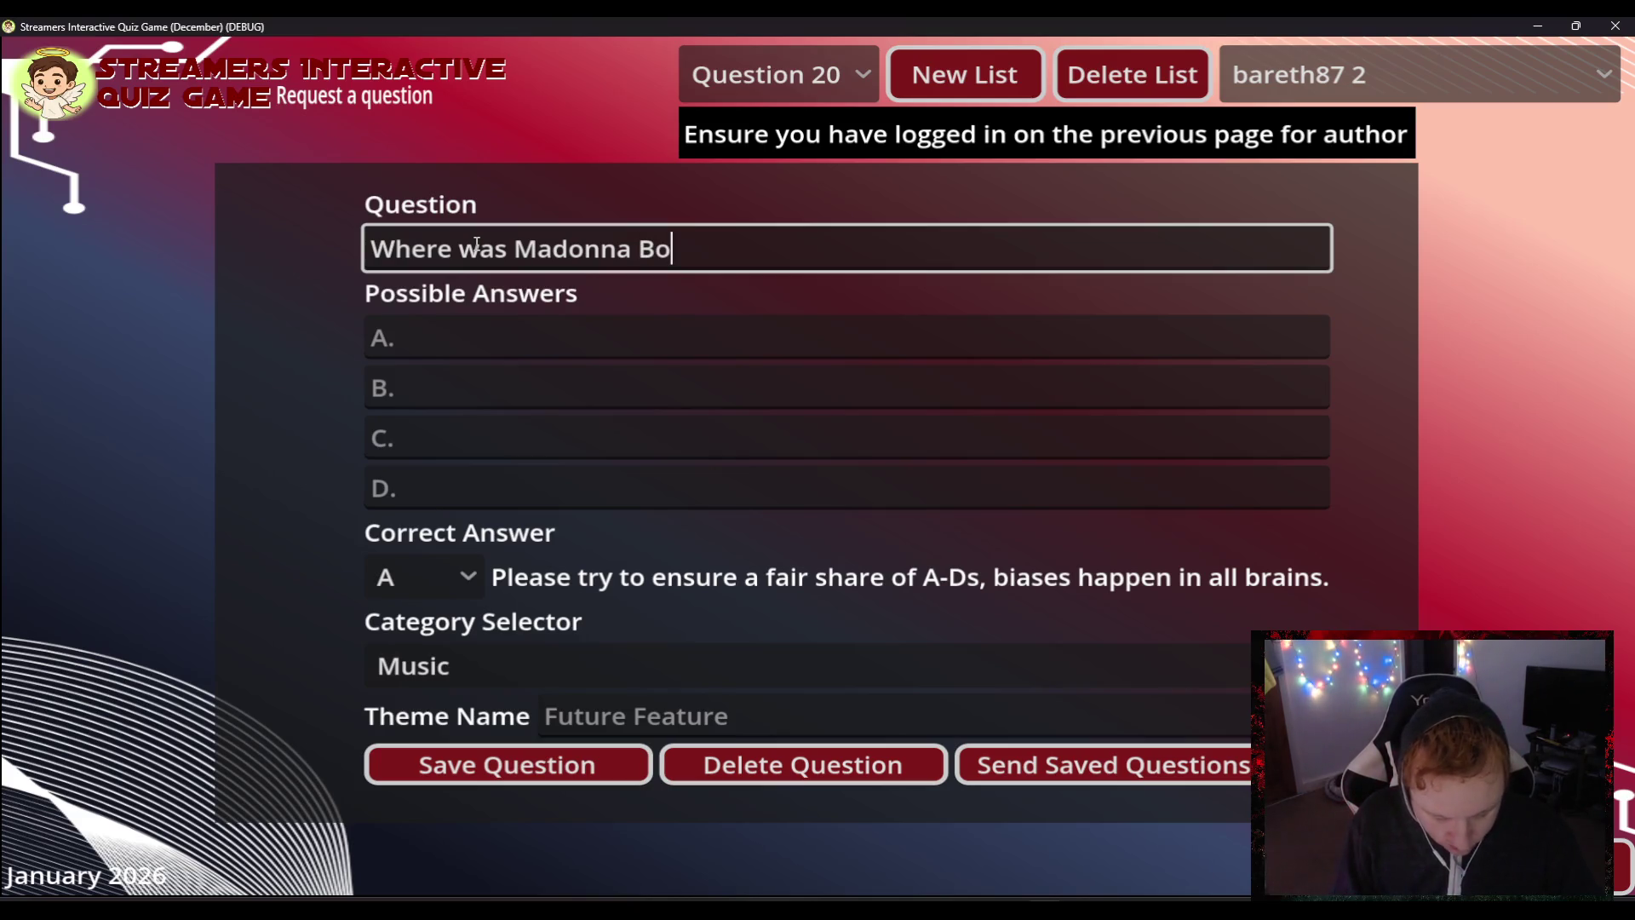
{"action": "type", "text": "rn?"}
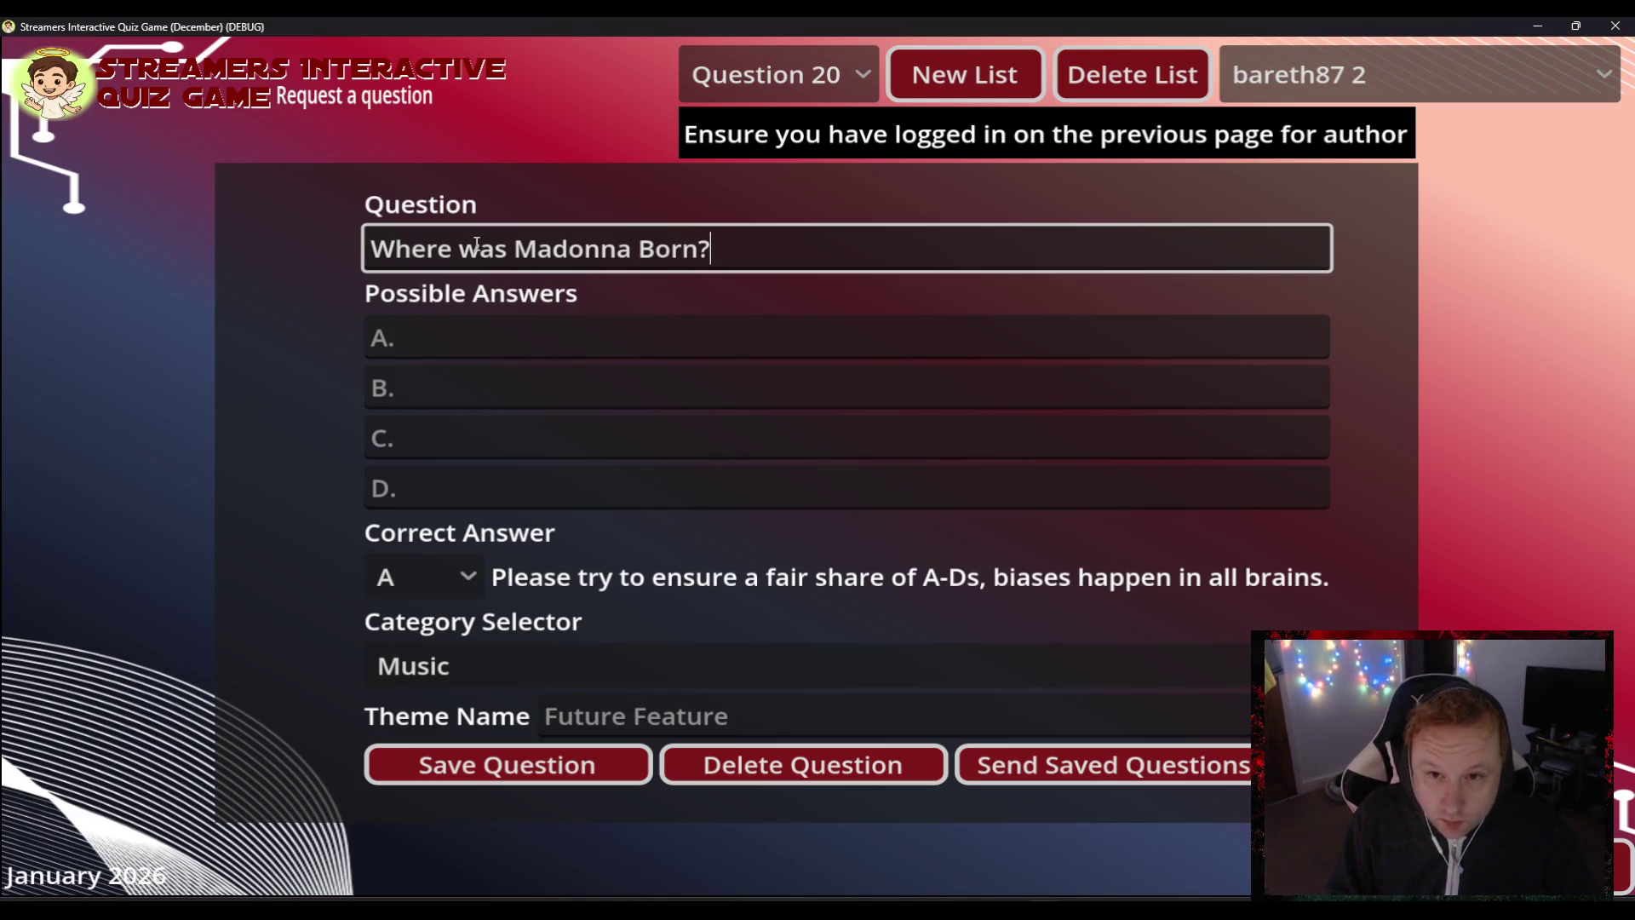
{"action": "key", "text": "Tab"}
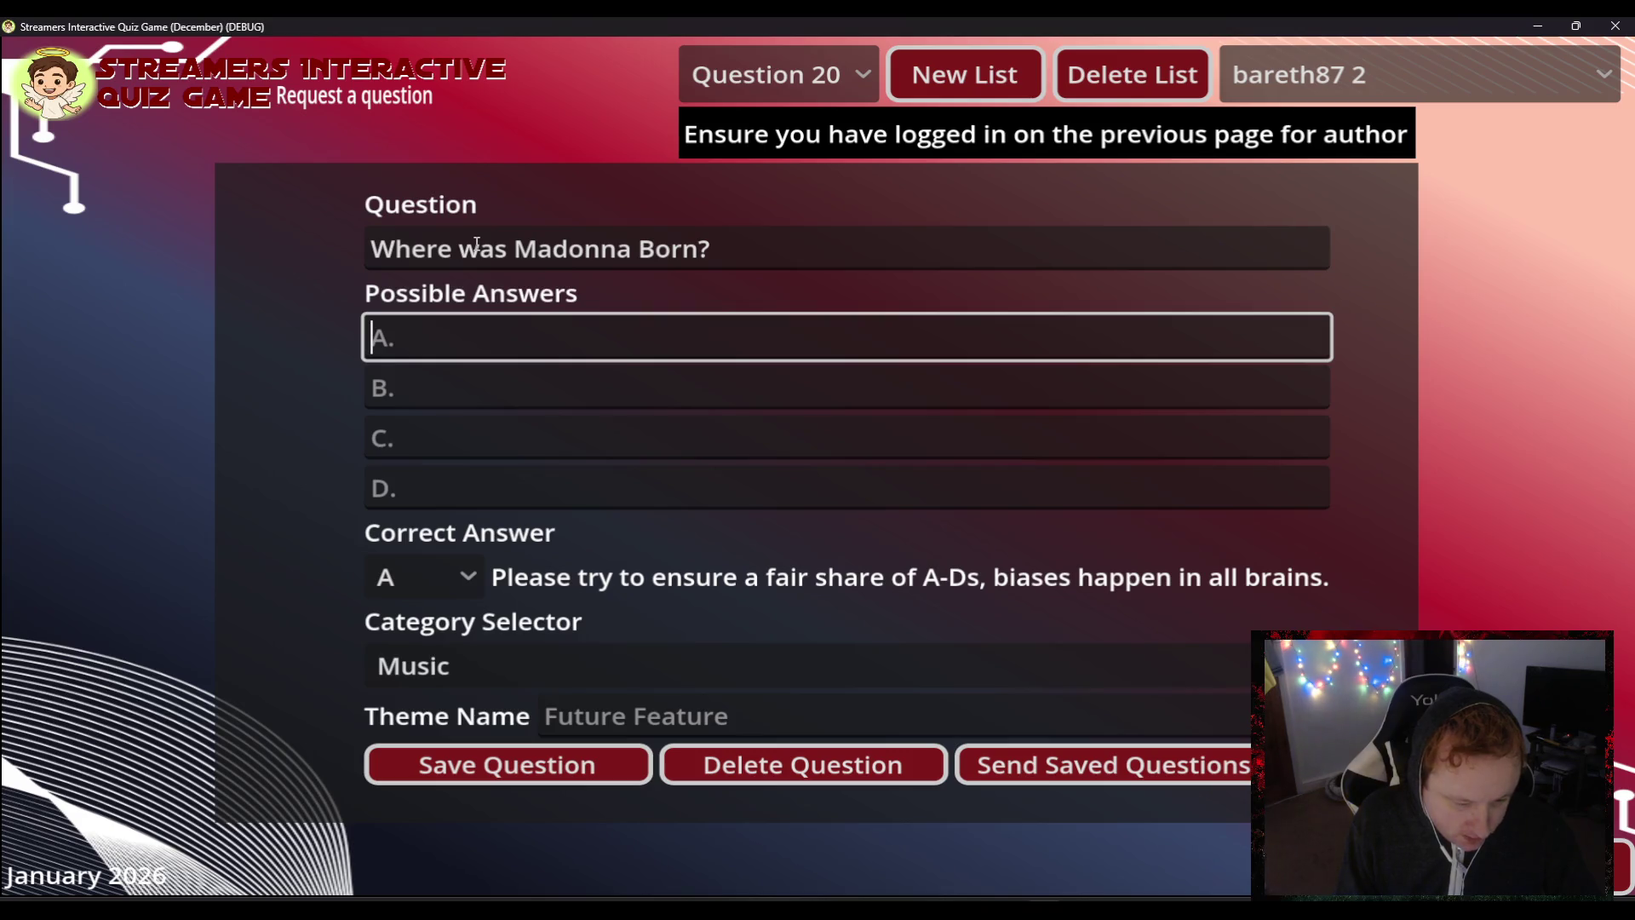
{"action": "type", "text": "Ba"}
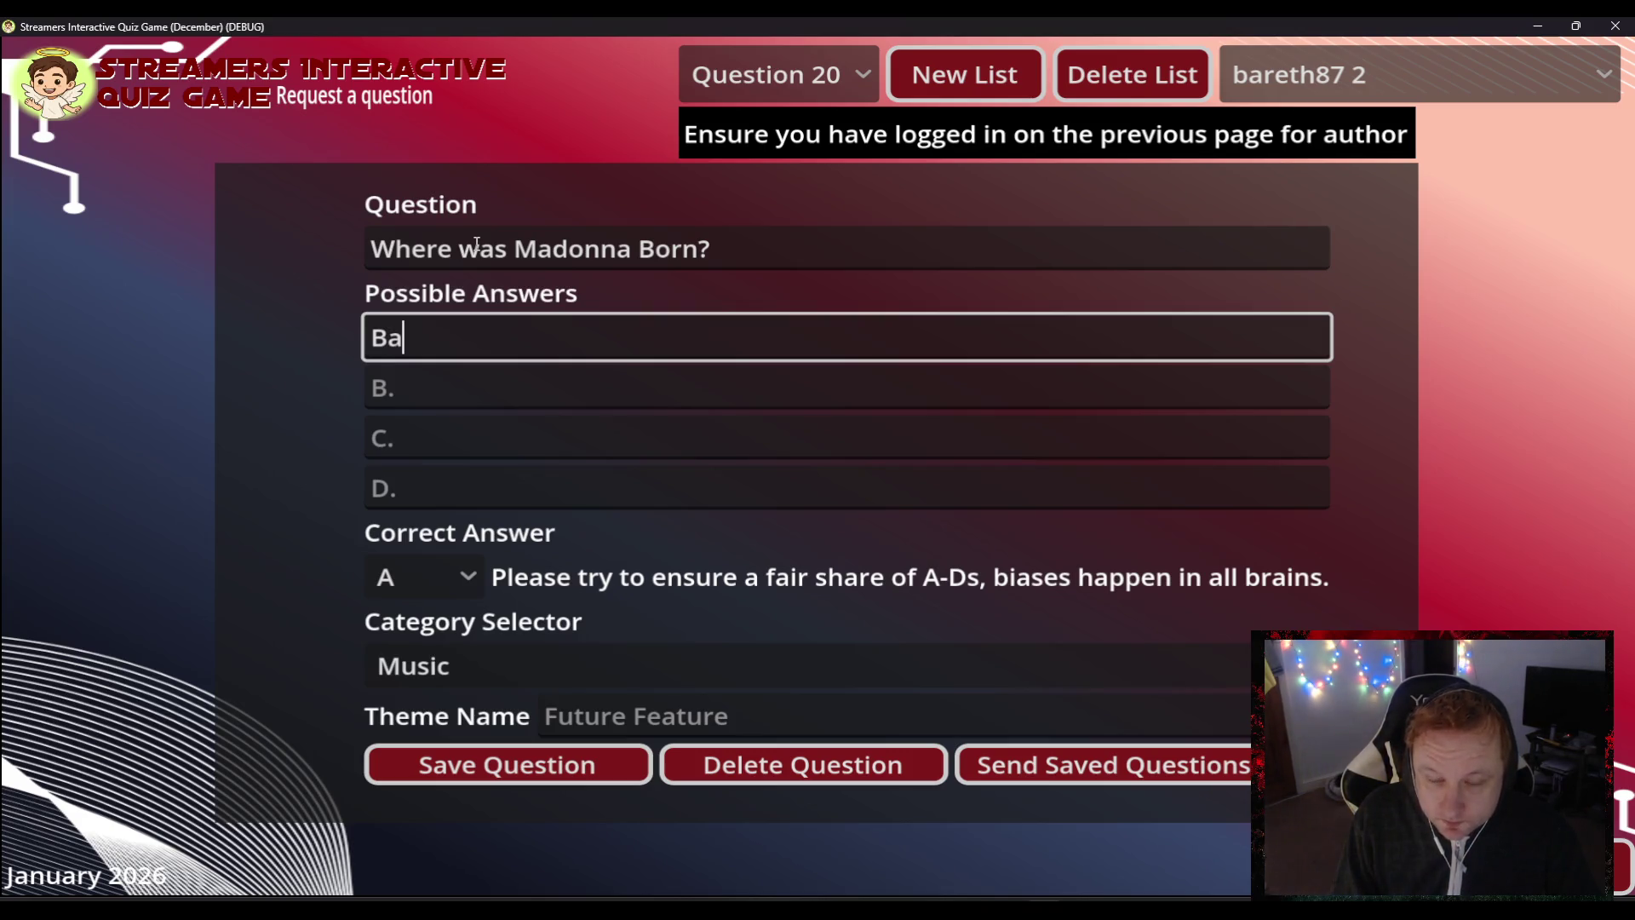
{"action": "key", "text": "BackSpace"}
{"action": "key", "text": "BackSpace"}
{"action": "key", "text": "Tab"}
{"action": "key", "text": "Tab"}
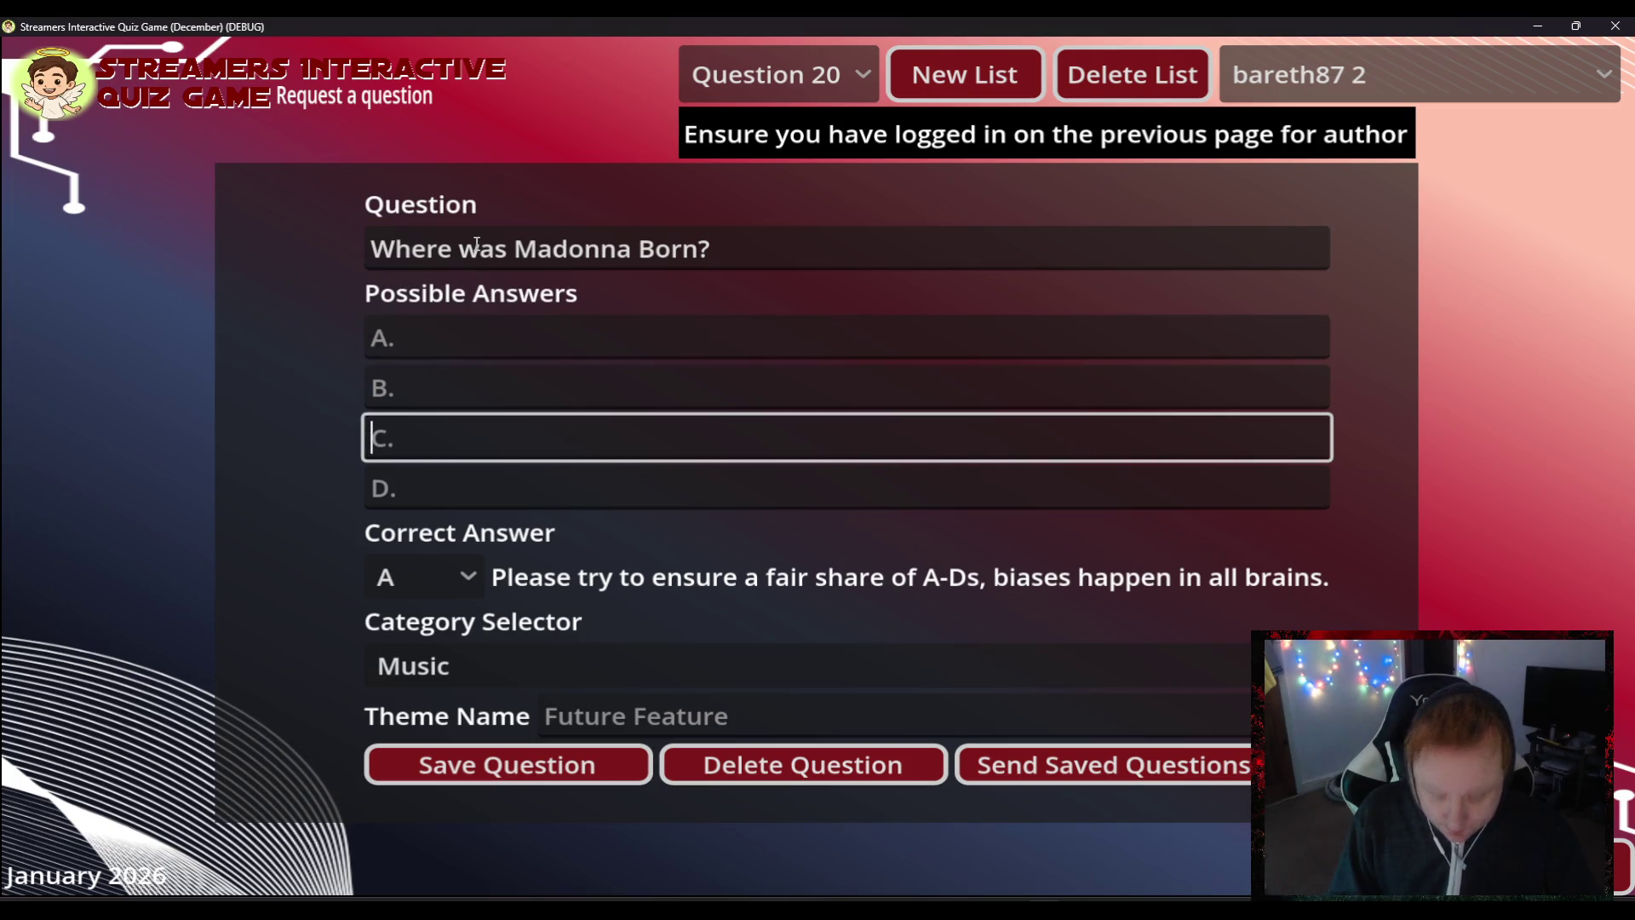
{"action": "type", "text": "Bay City"}
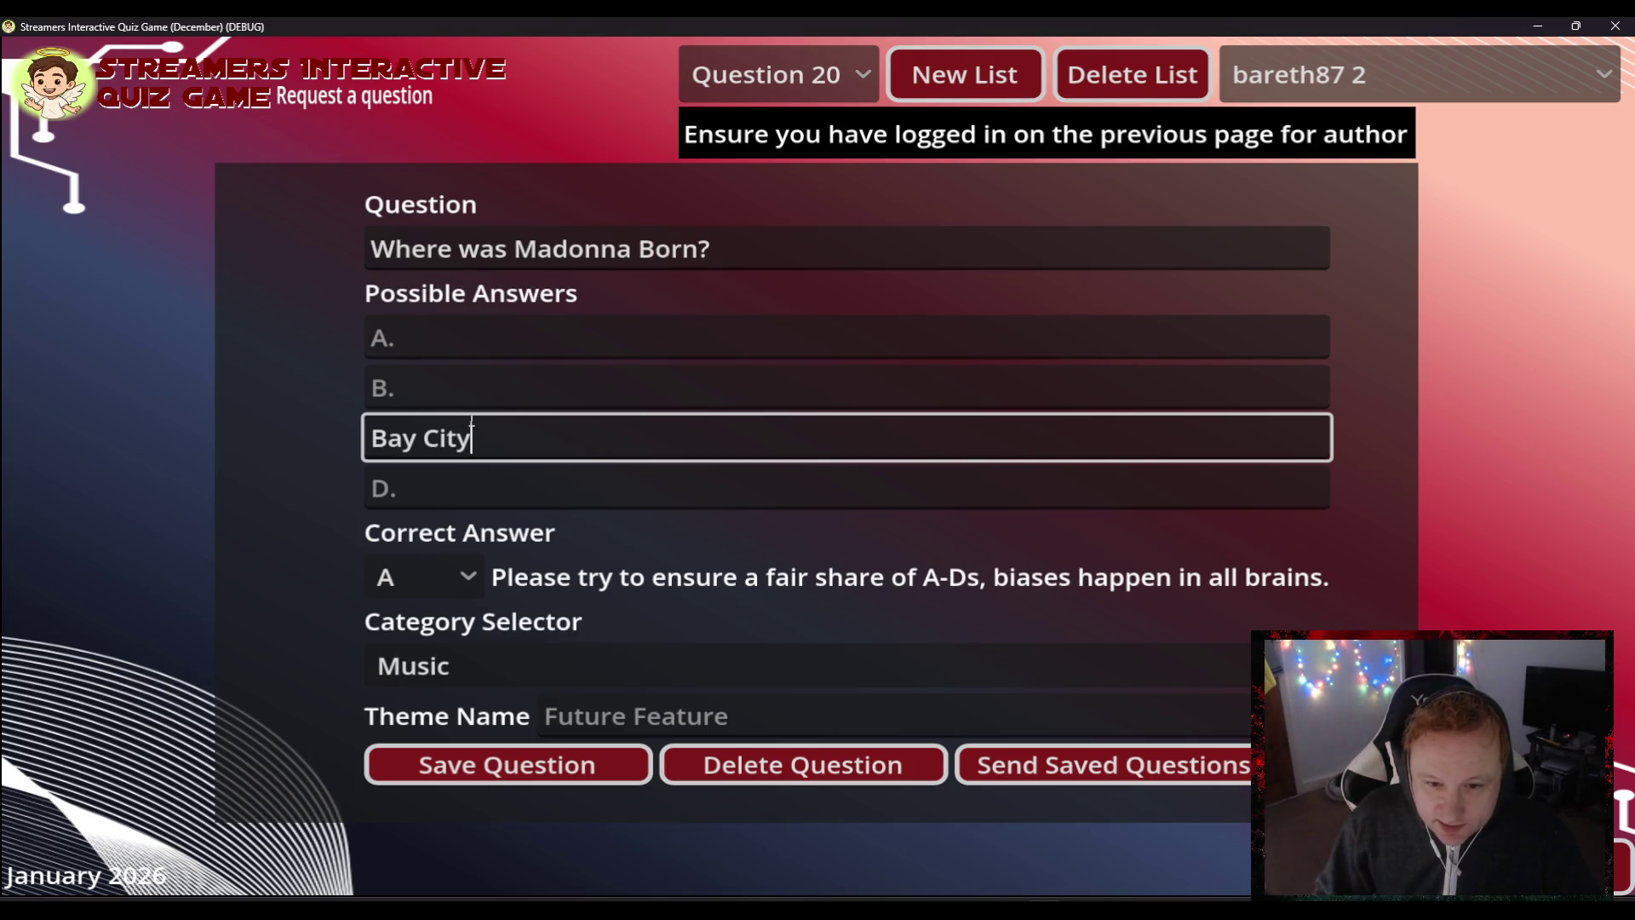
{"action": "left_click", "coordinate": [424, 567]}
{"action": "left_click", "coordinate": [394, 698]}
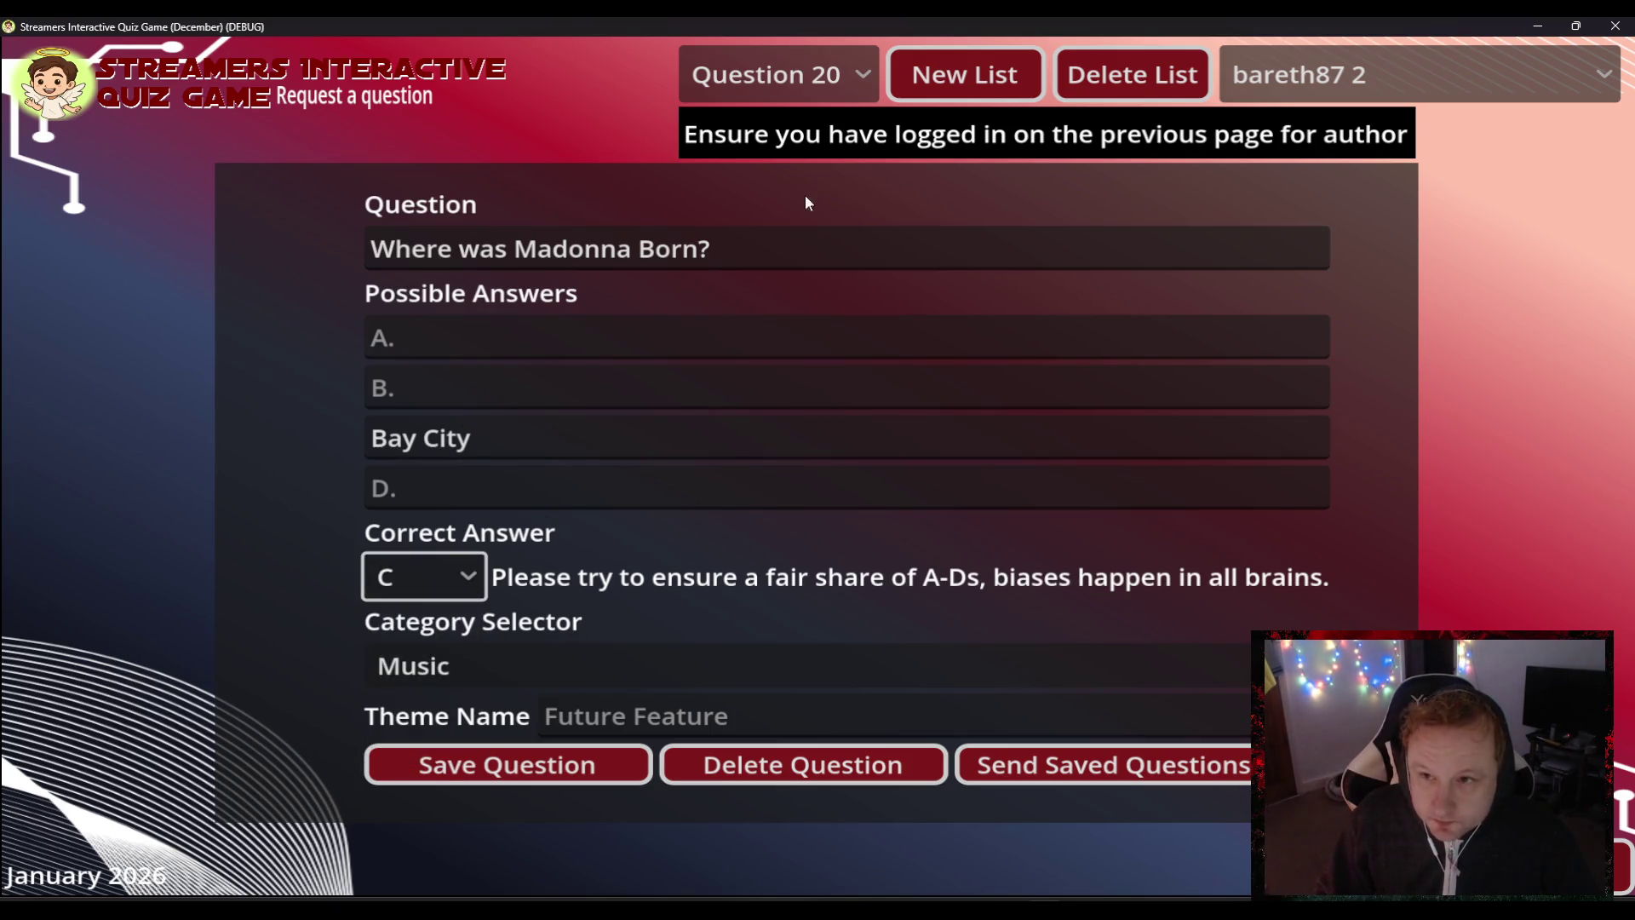
- Fill answers A 'Washington', B 'Lincoln' and D 'Vancover', then save Question 20
{"action": "left_click", "coordinate": [445, 342]}
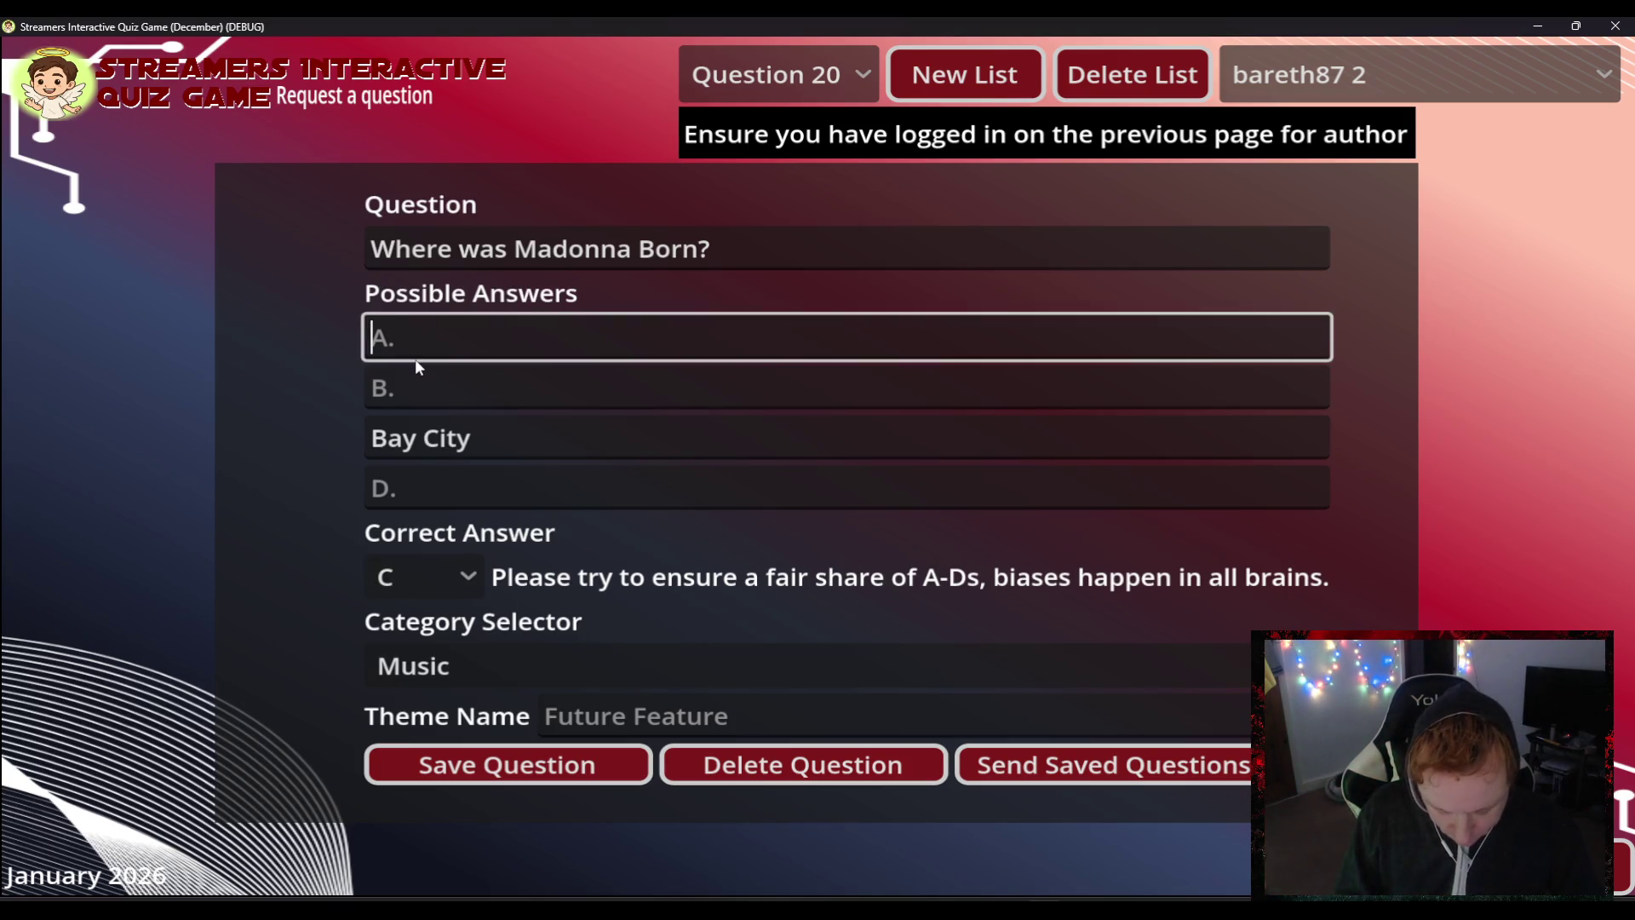
{"action": "type", "text": "Washington"}
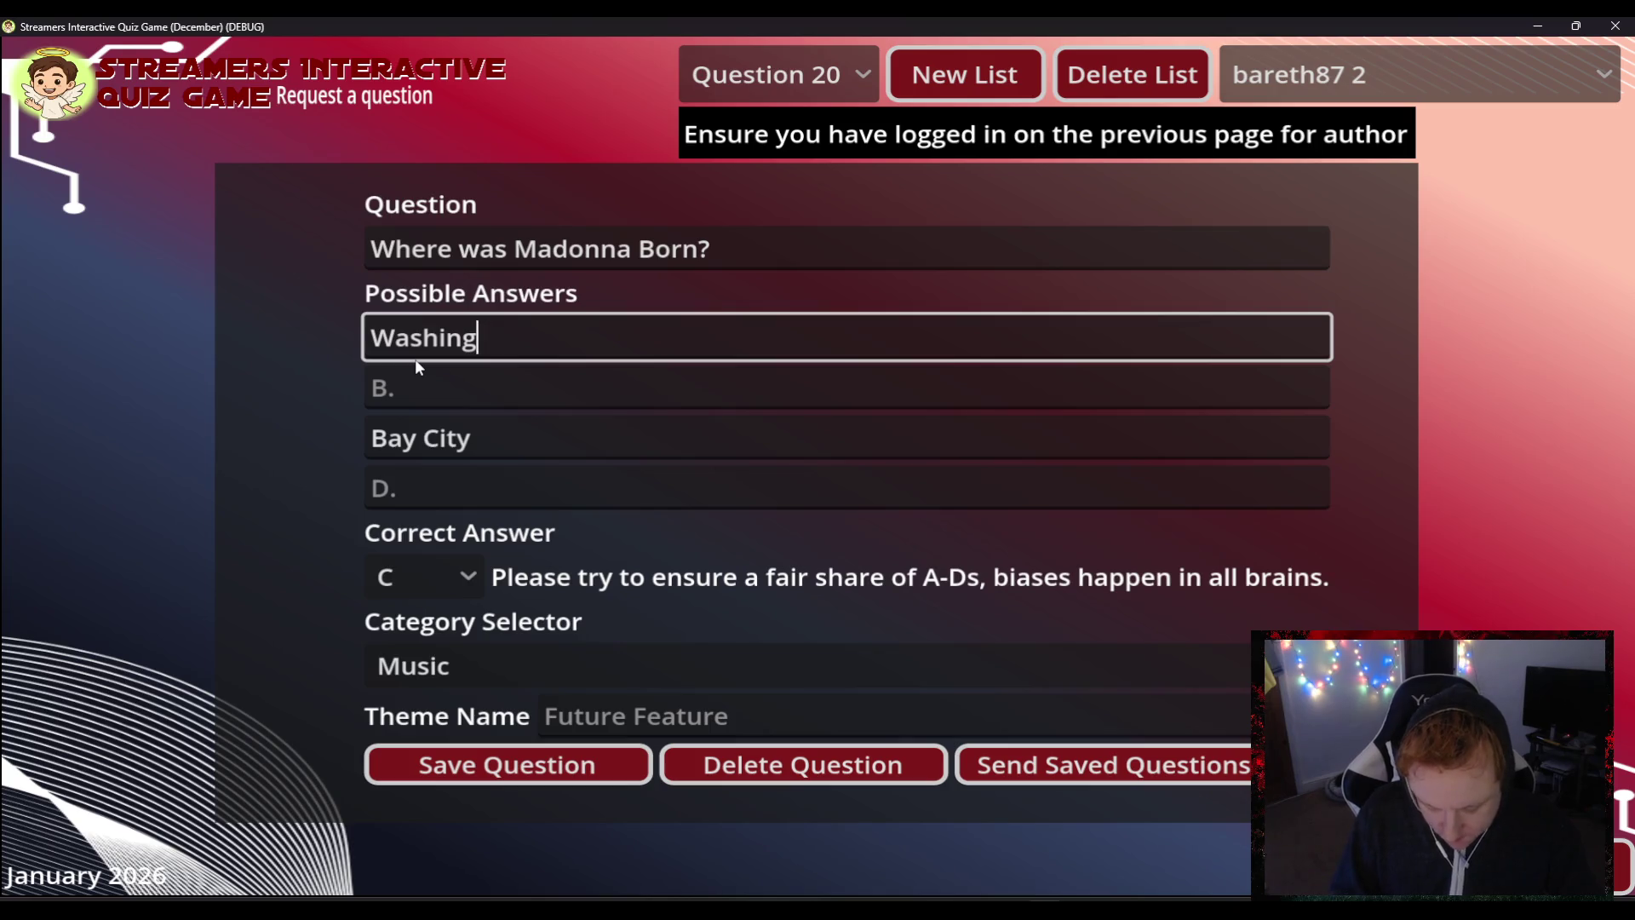
{"action": "left_click", "coordinate": [416, 370]}
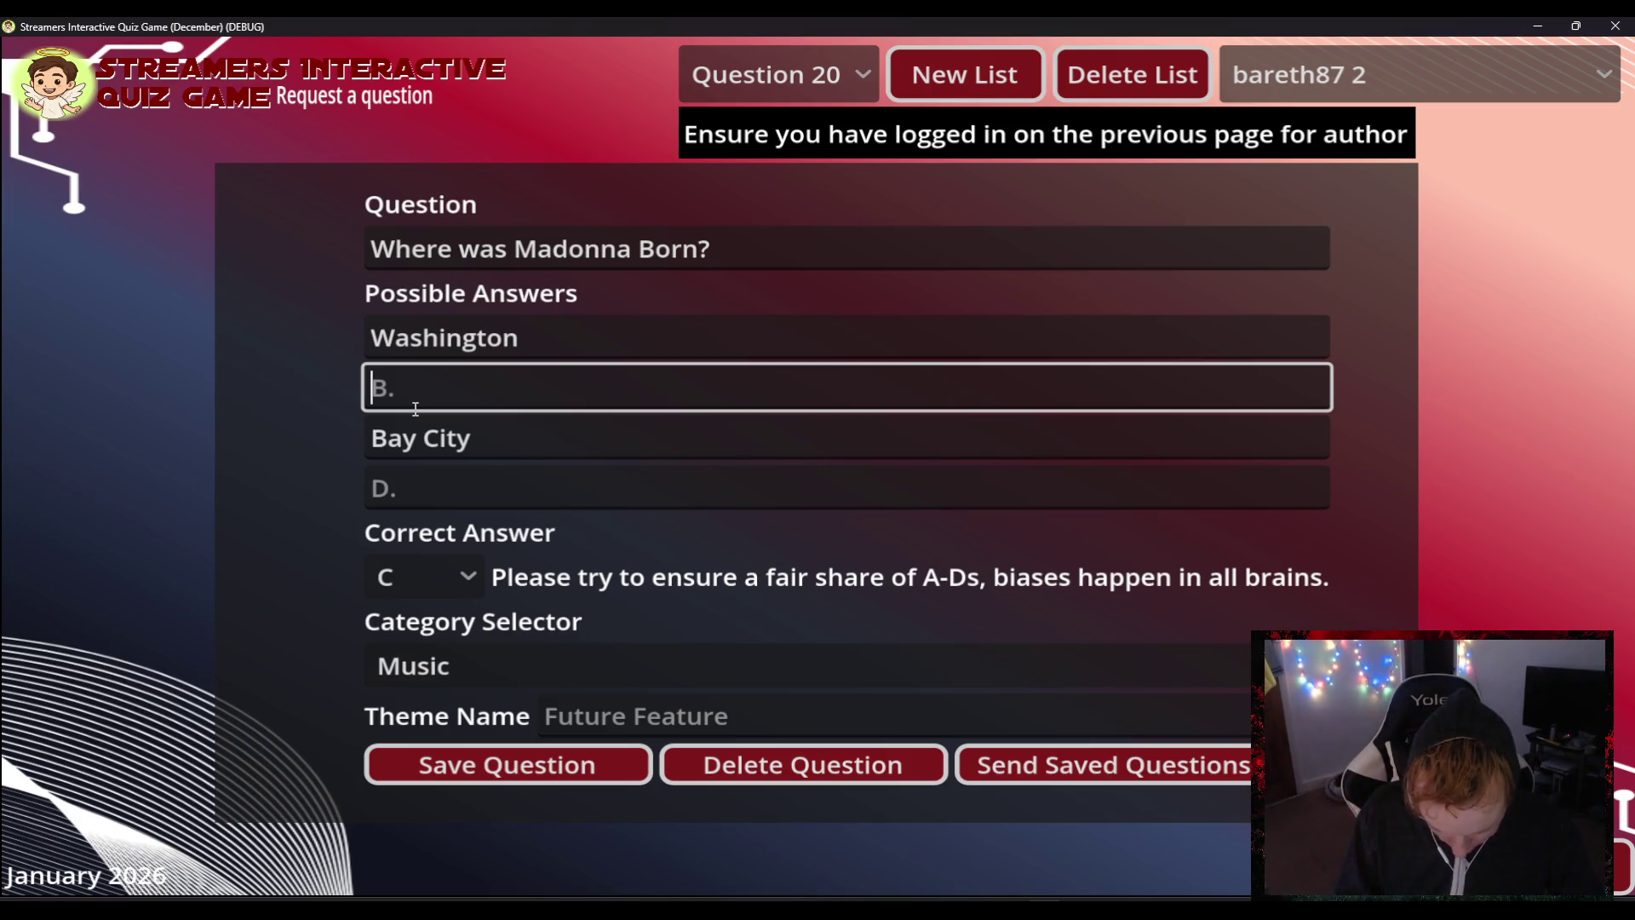
{"action": "type", "text": "Lincoln"}
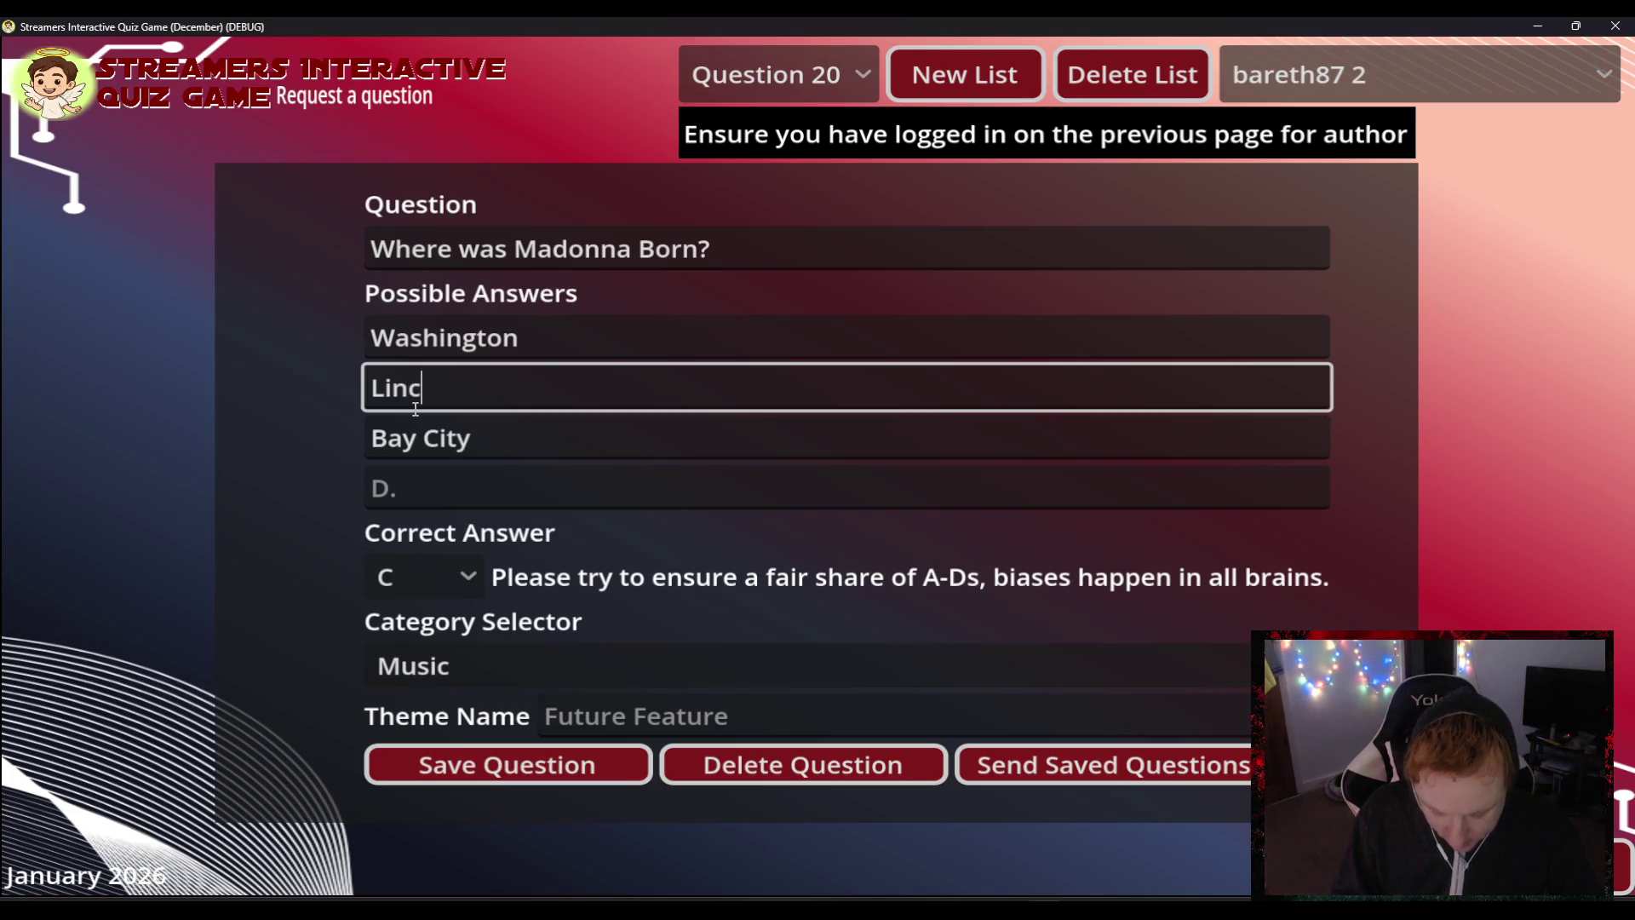
{"action": "key", "text": "Tab"}
{"action": "key", "text": "Tab"}
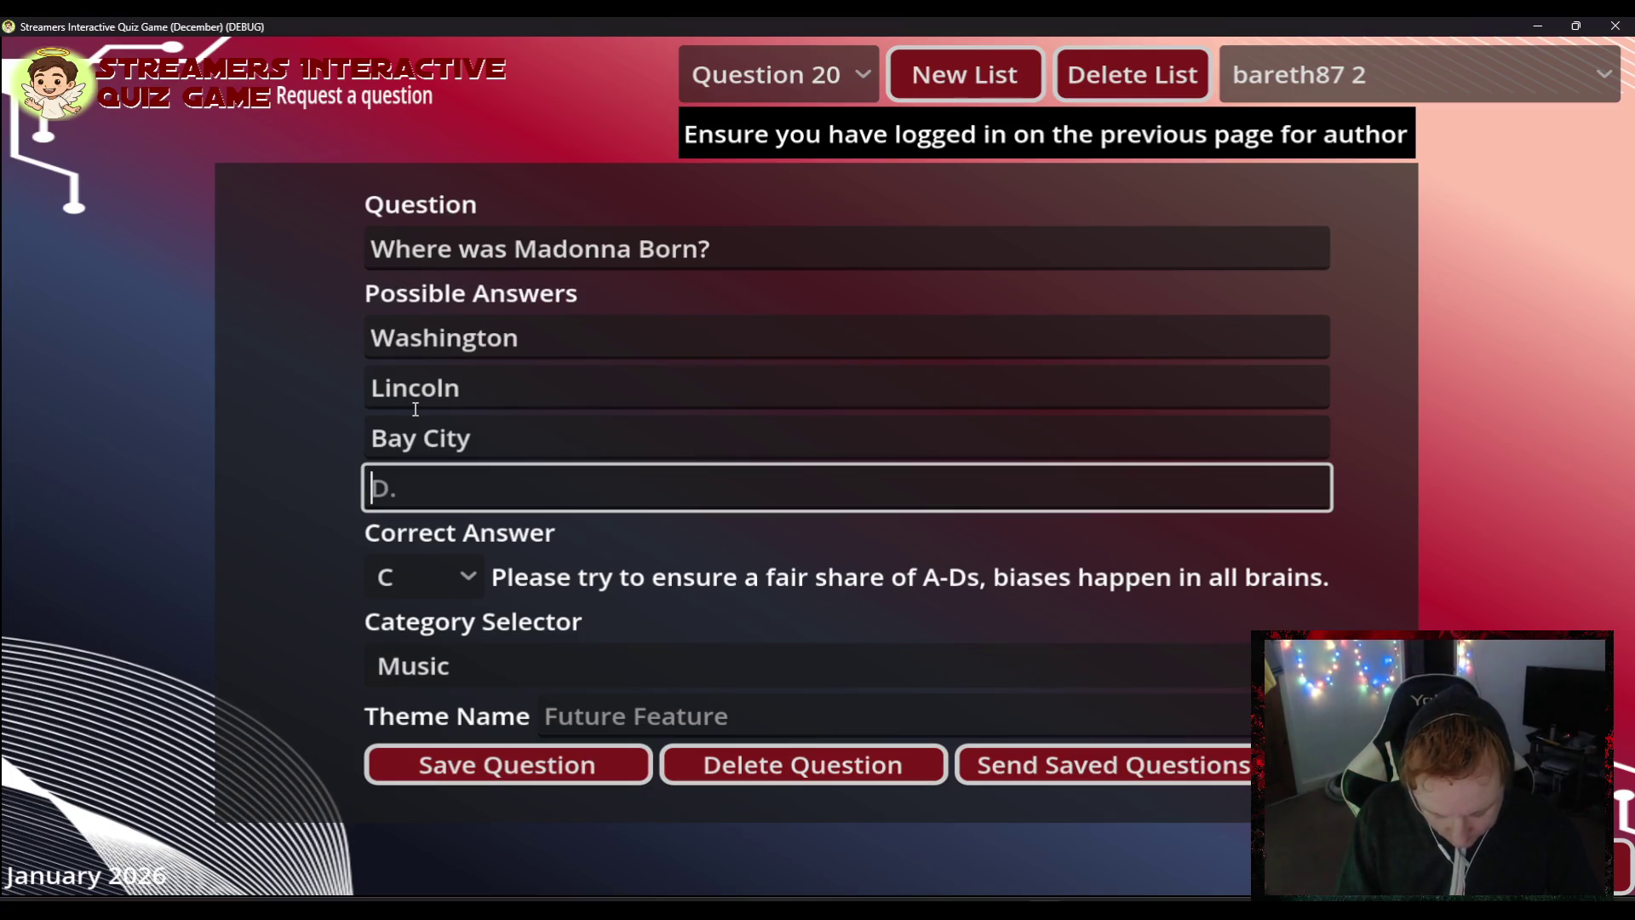
{"action": "type", "text": "Vanc"}
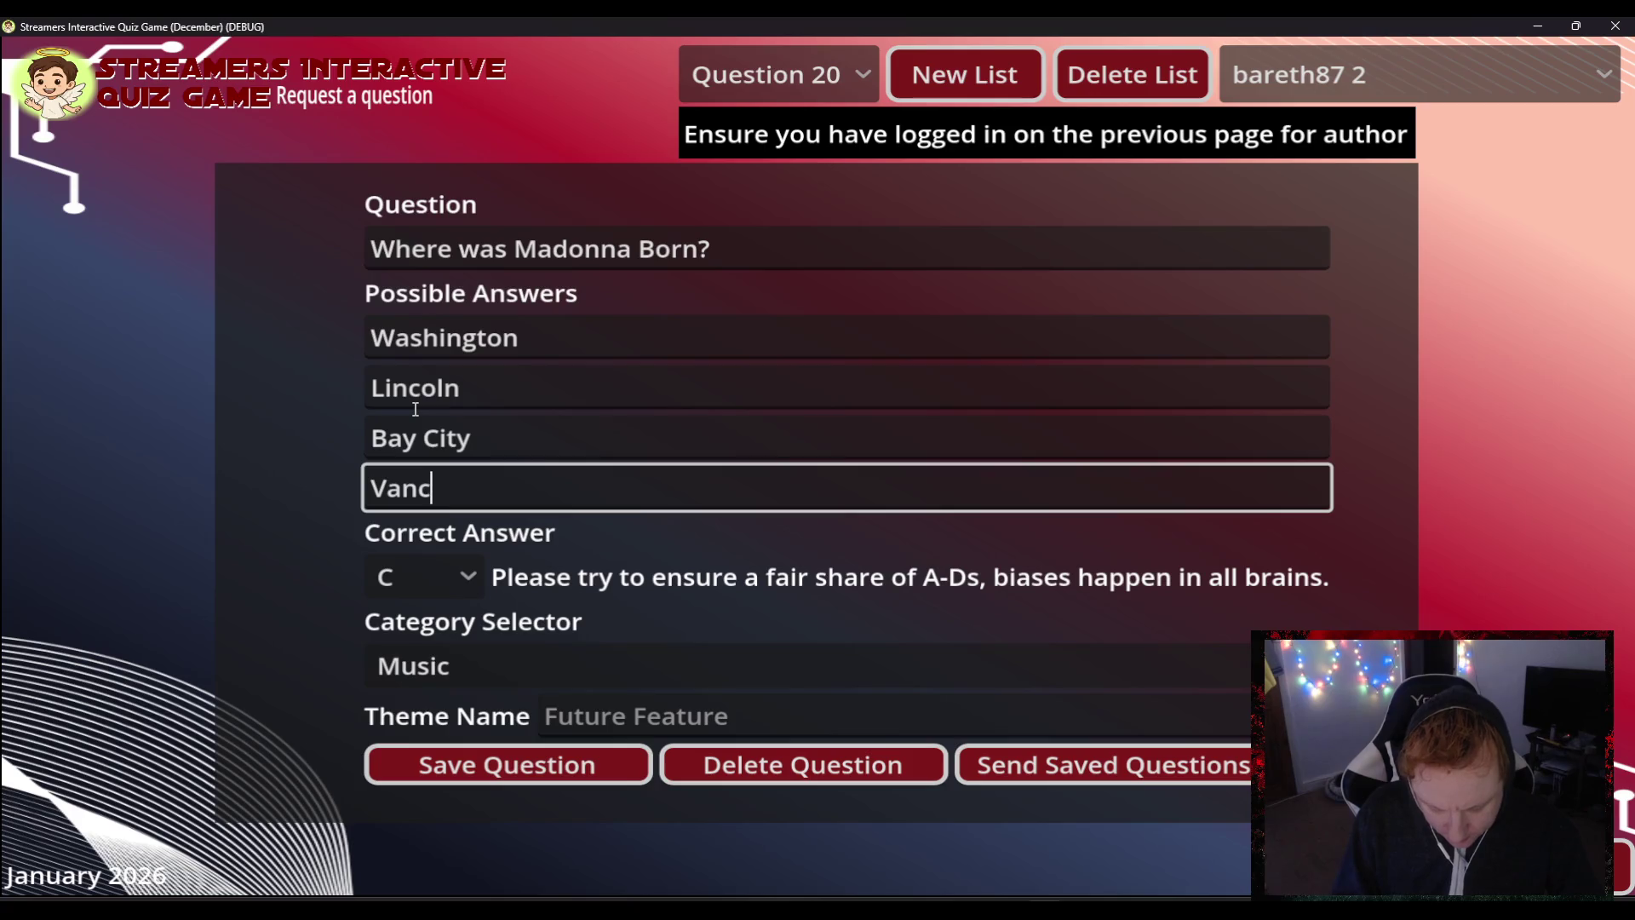
{"action": "type", "text": "over"}
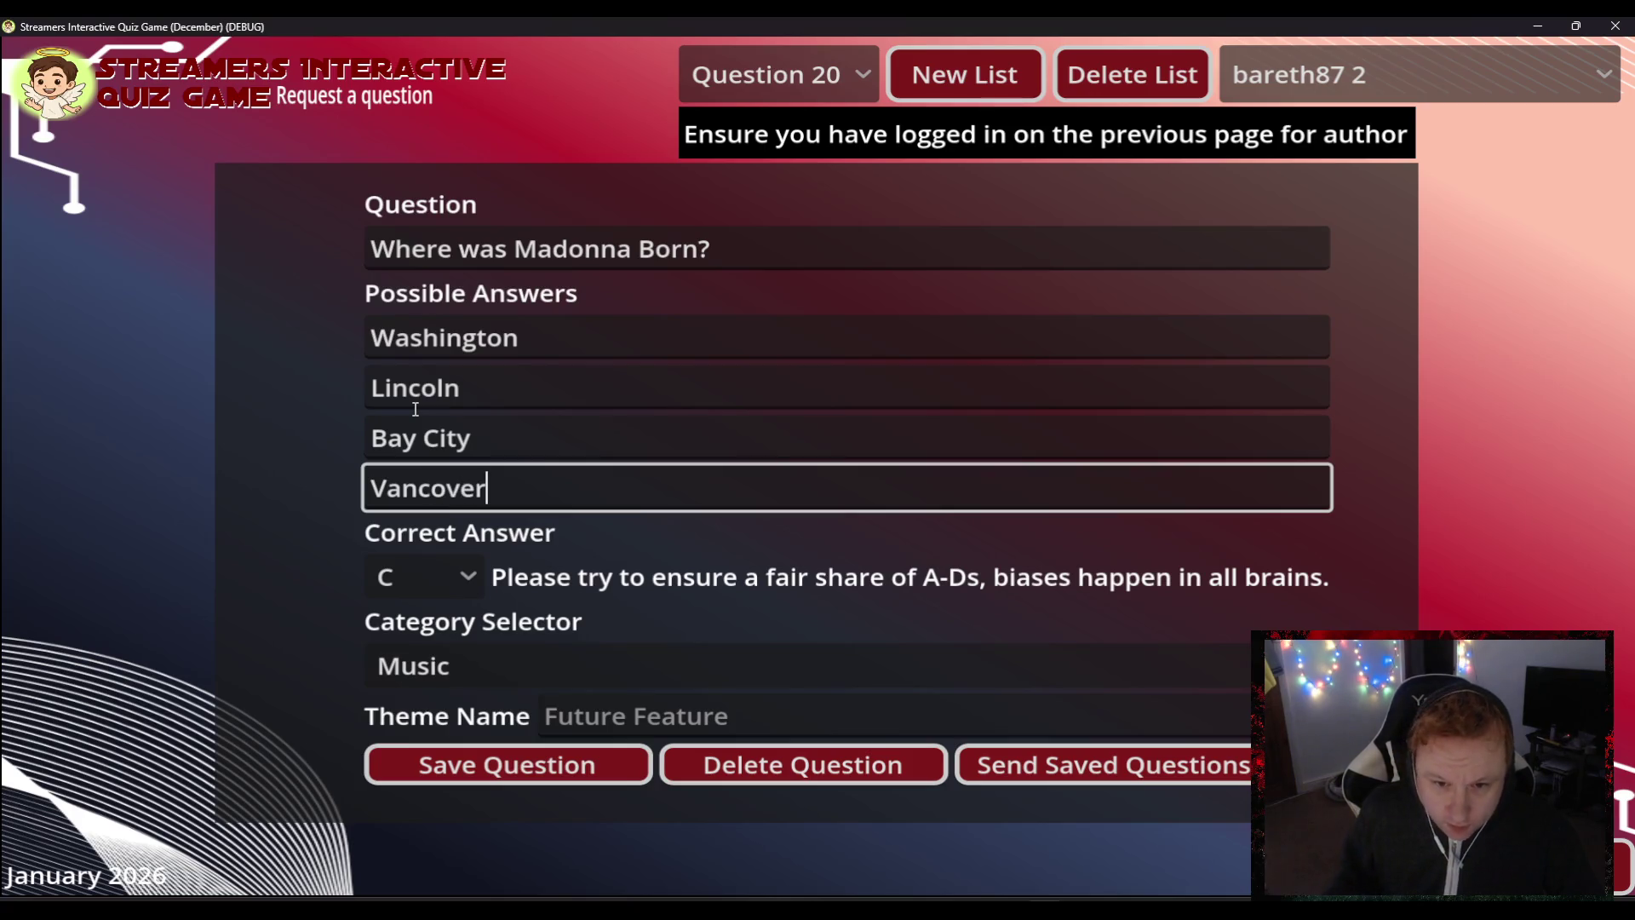
{"action": "left_click", "coordinate": [511, 764]}
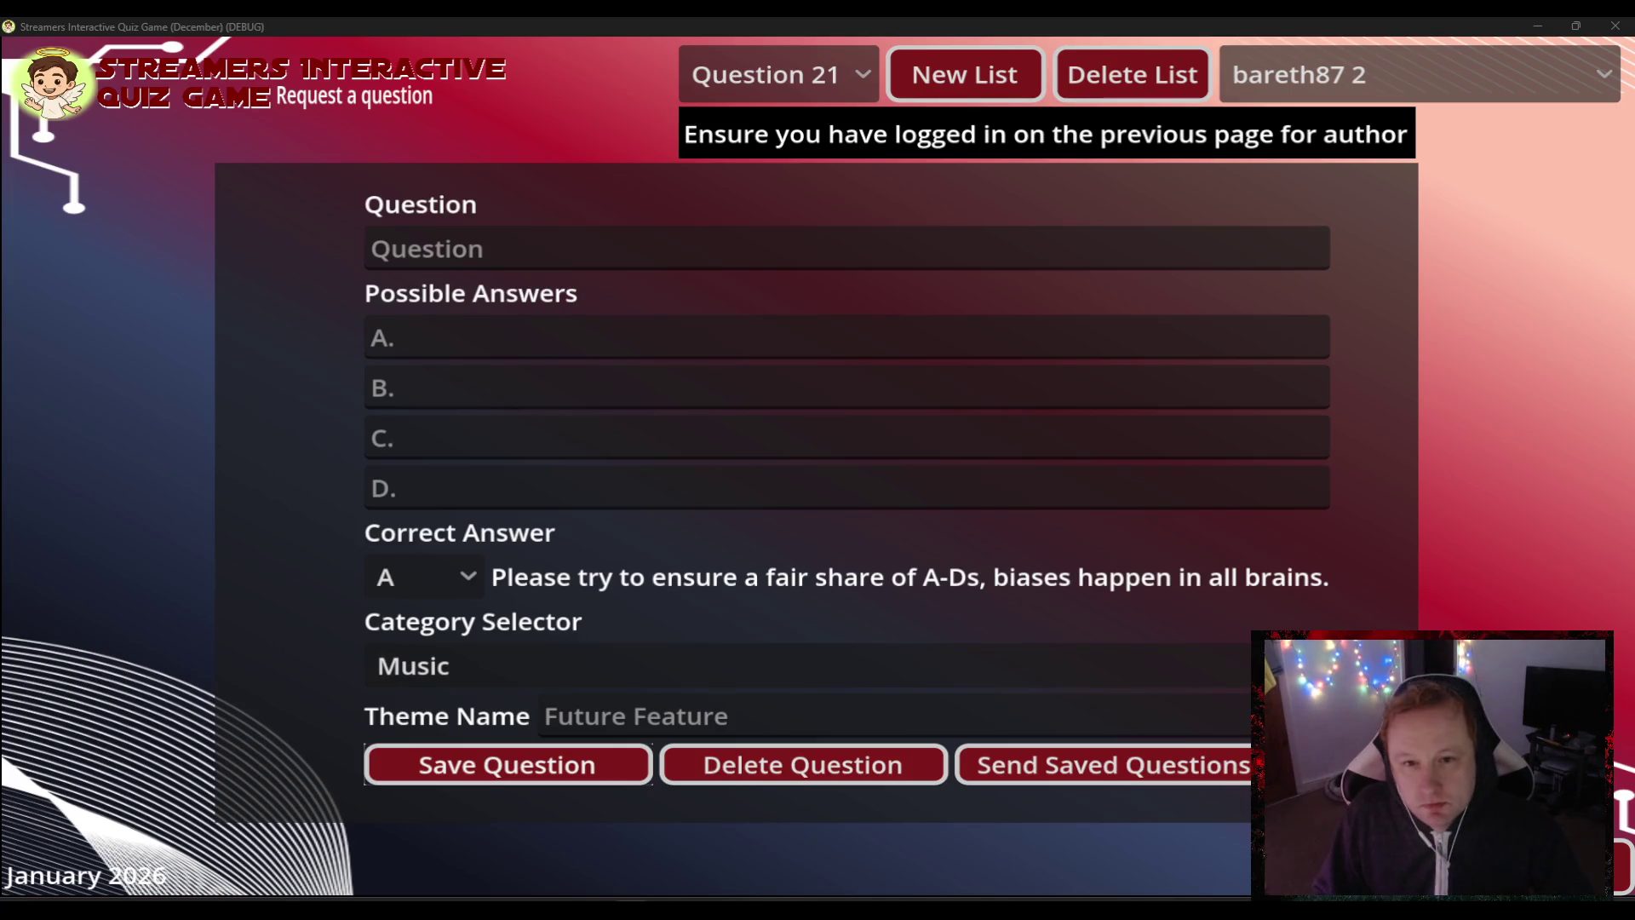
- Clear the started question text and reload Question 20 to confirm it saved
{"action": "left_click", "coordinate": [644, 251]}
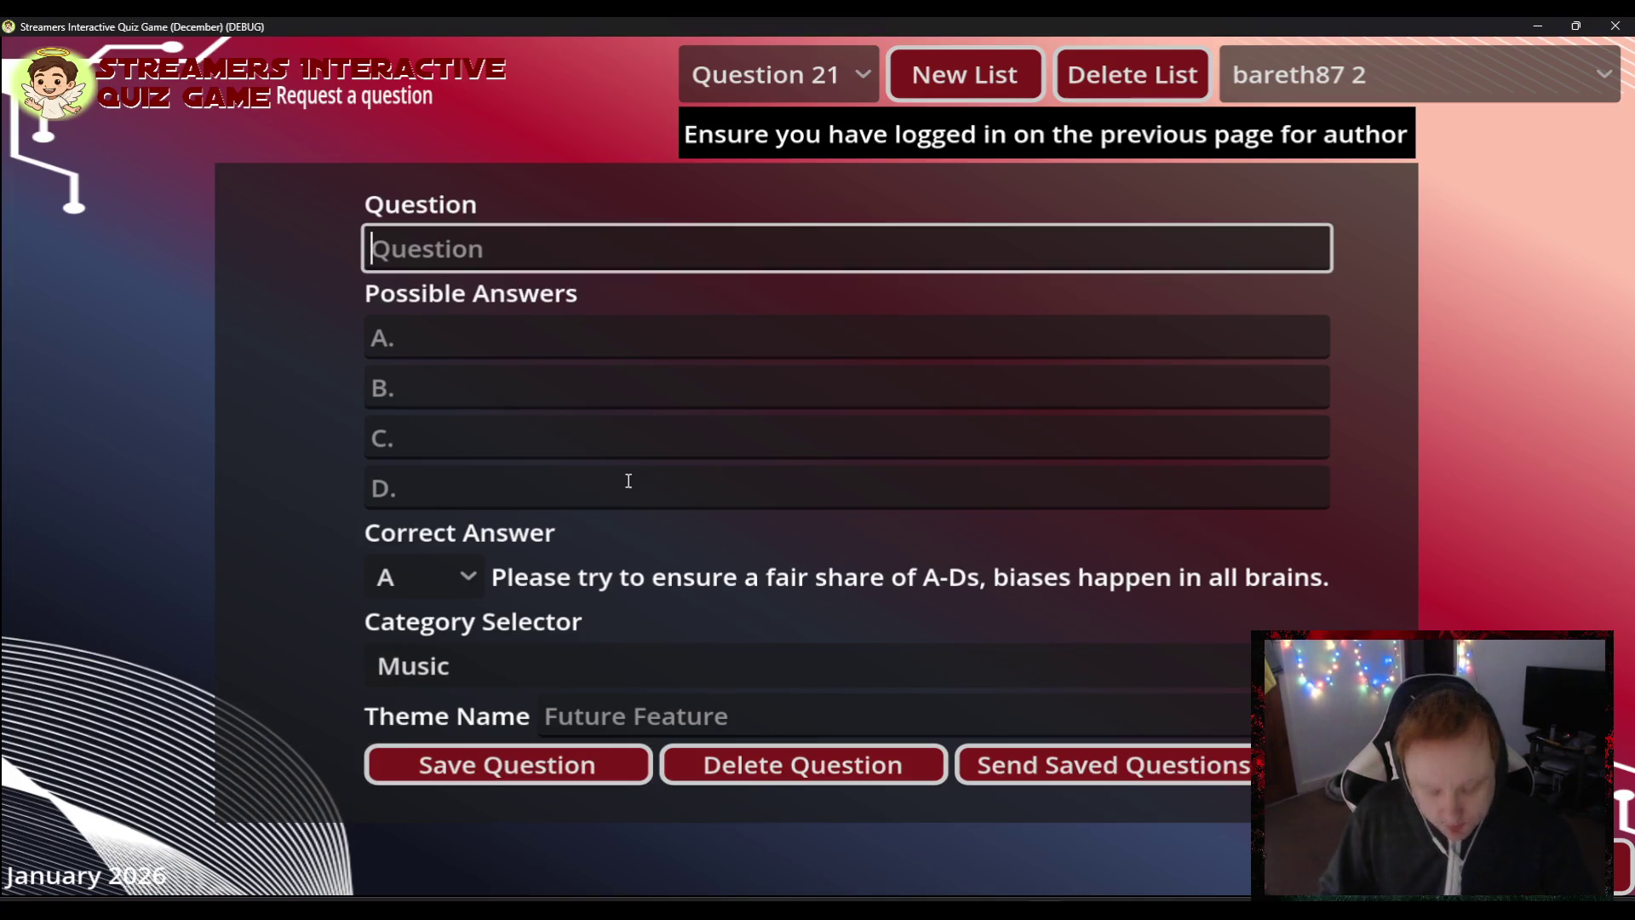
{"action": "type", "text": "W"}
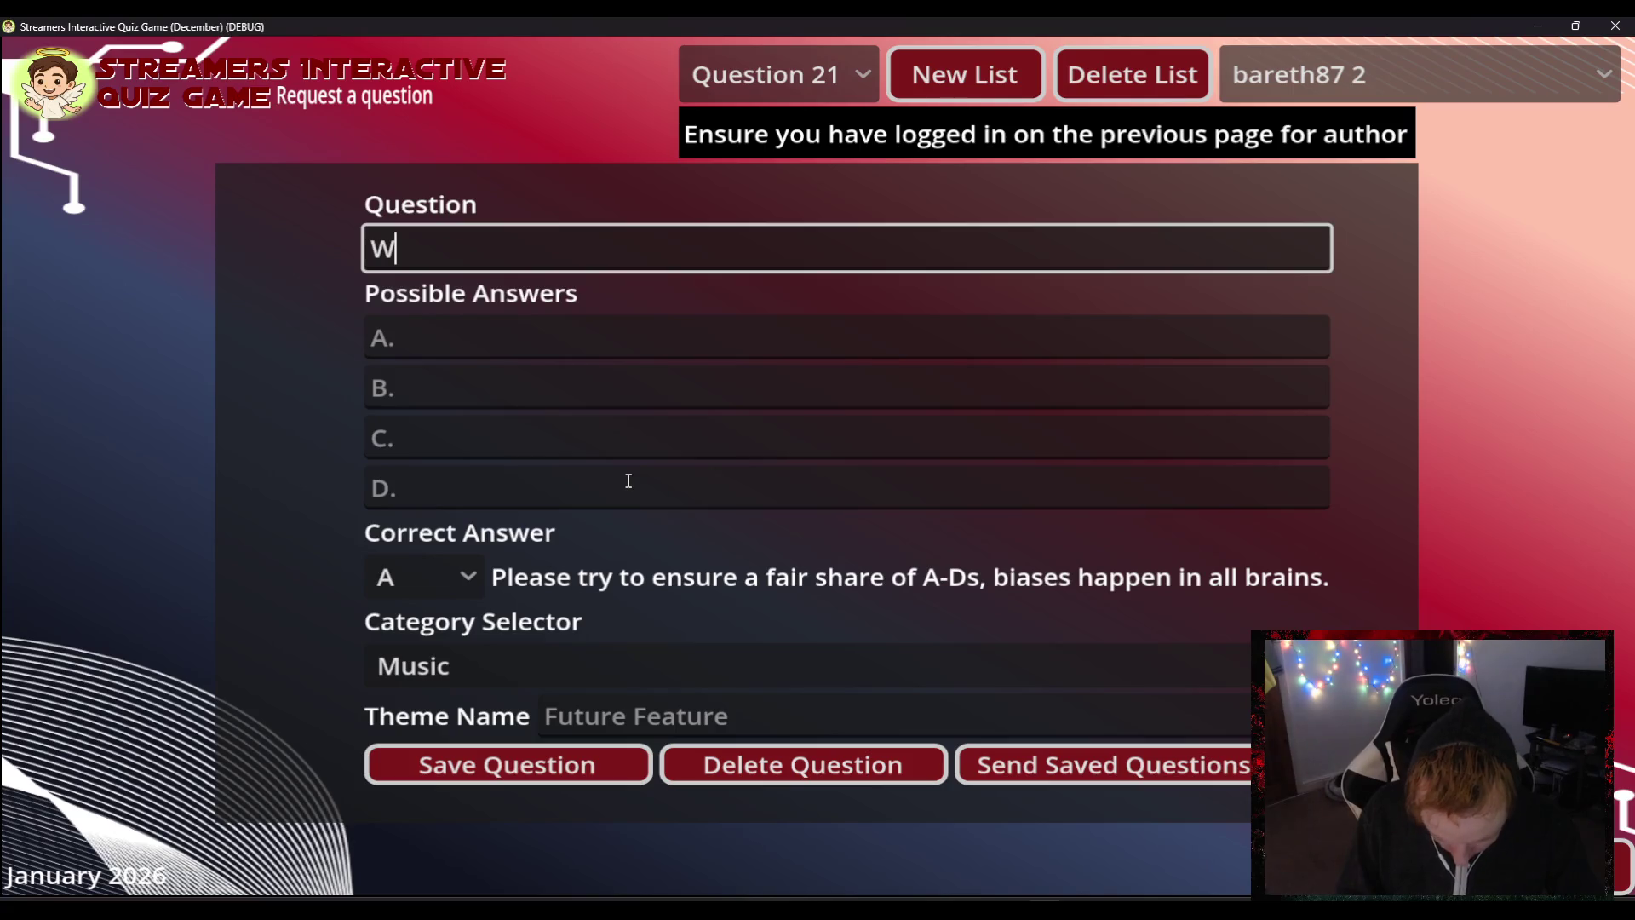
{"action": "type", "text": "hi"}
{"action": "key", "text": "BackSpace"}
{"action": "key", "text": "BackSpace"}
{"action": "key", "text": "BackSpace"}
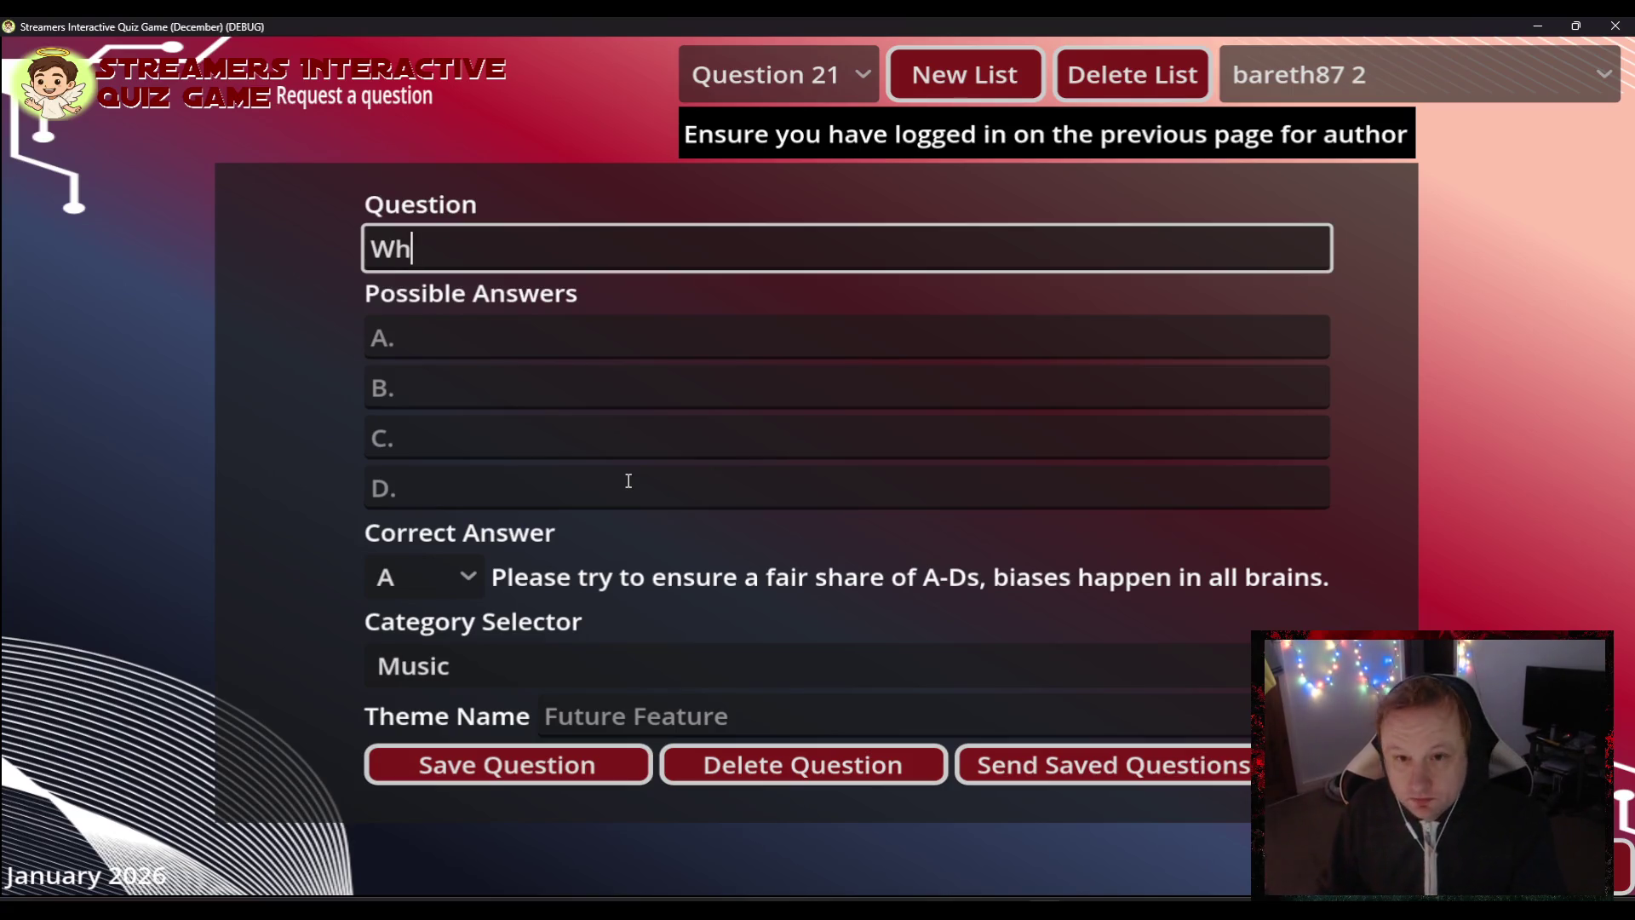
{"action": "left_click", "coordinate": [817, 76]}
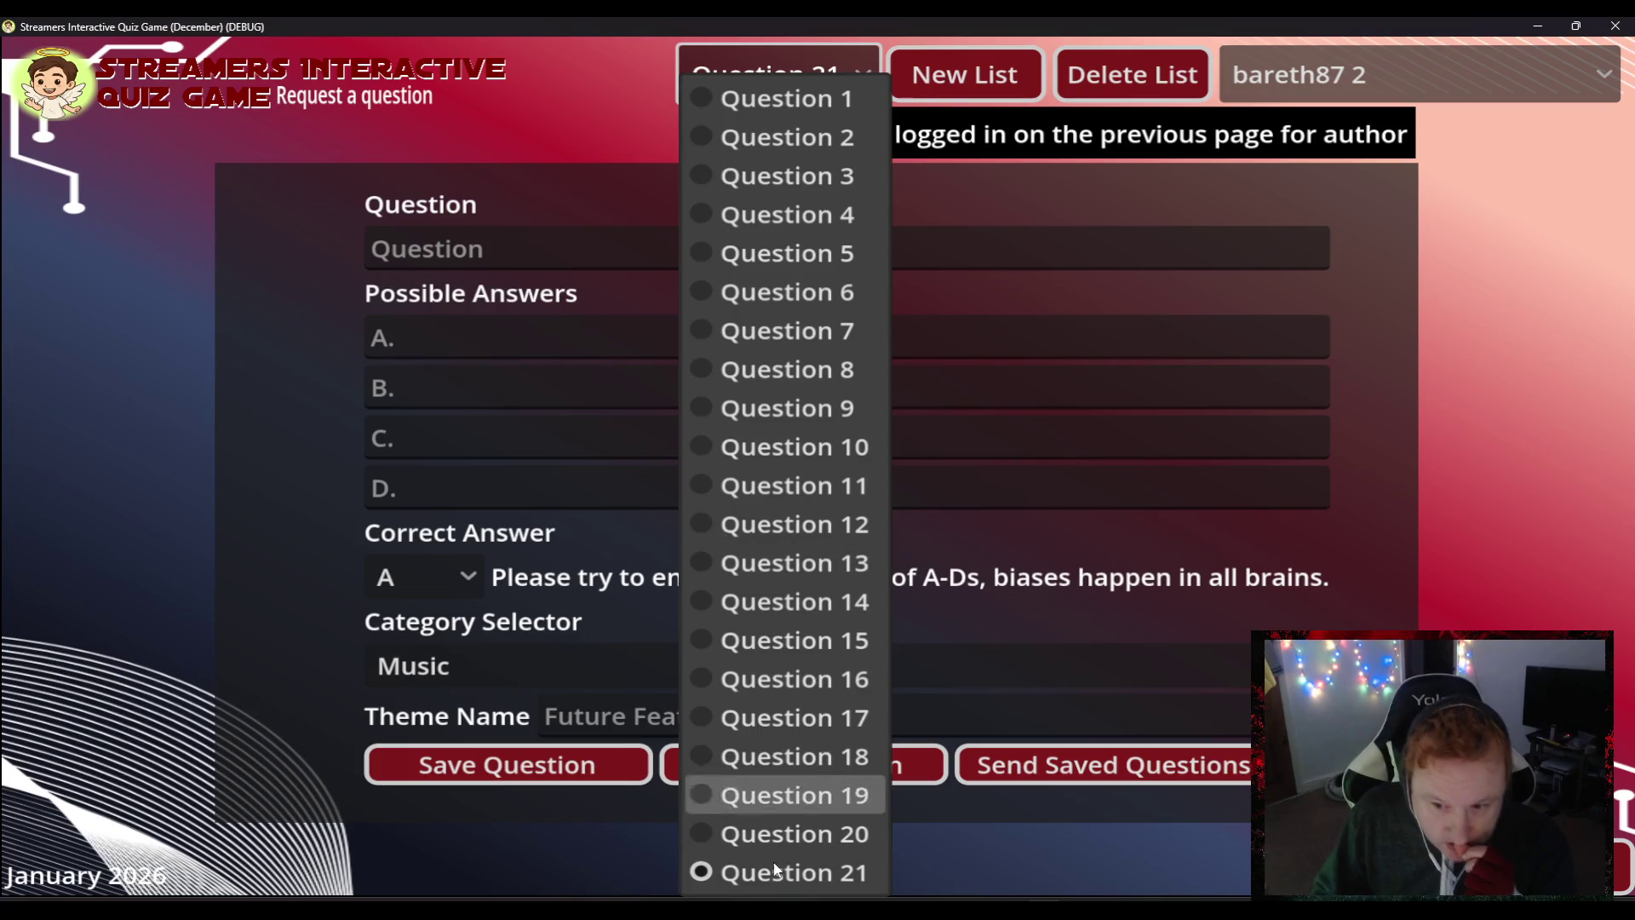
{"action": "left_click", "coordinate": [764, 834]}
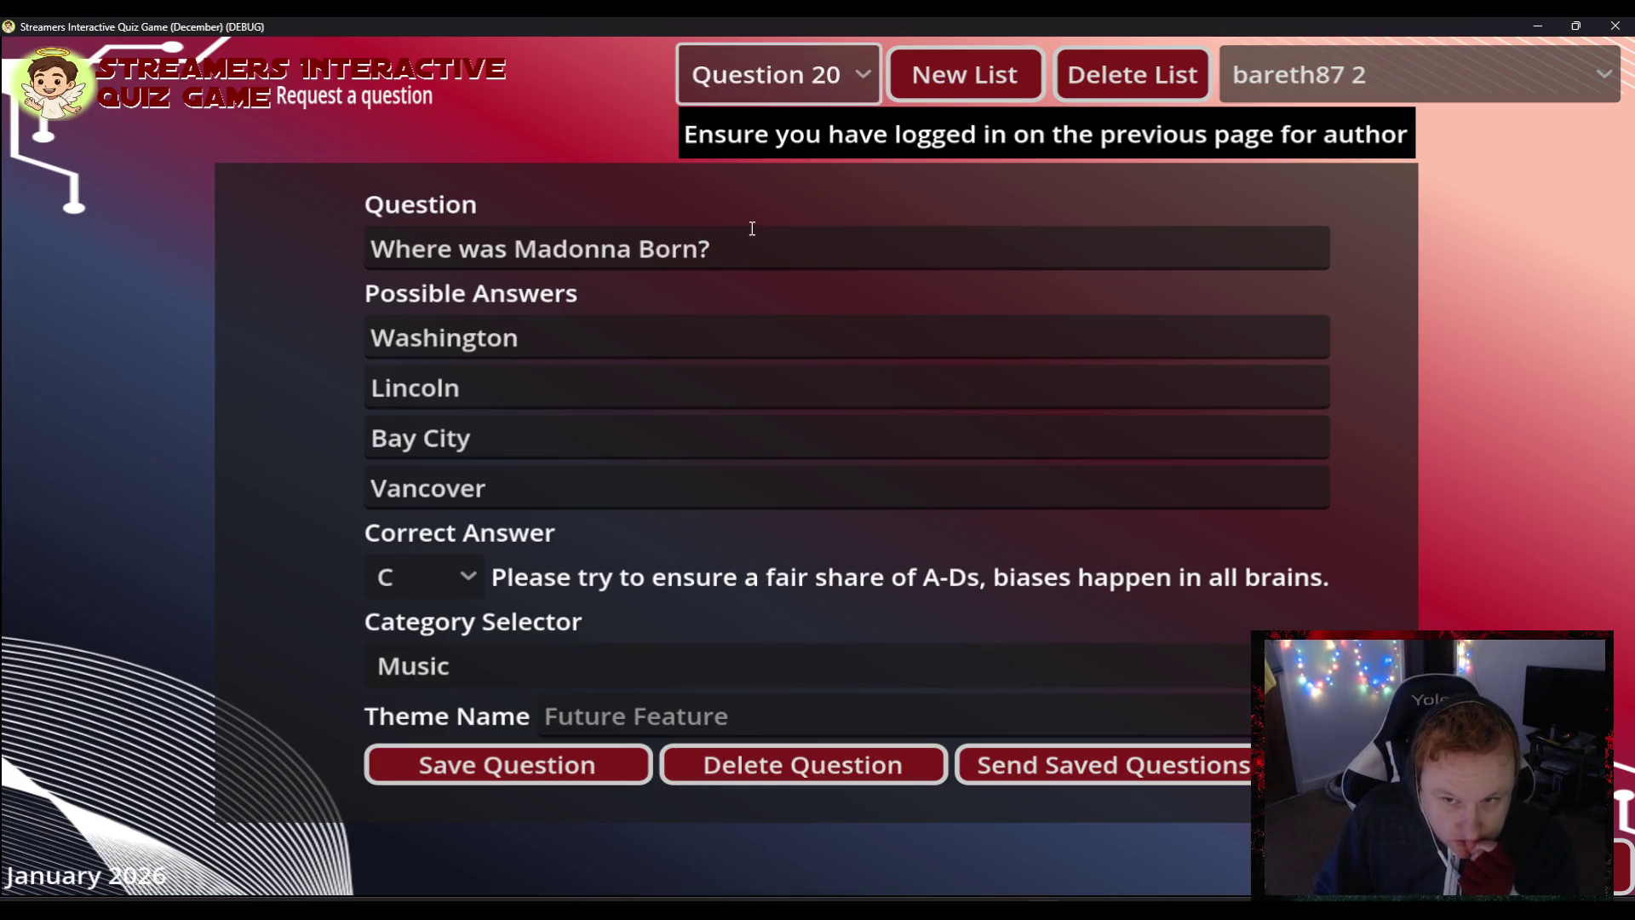
- Copy Question 19's question text and return to the blank Question 21
{"action": "left_click", "coordinate": [804, 85]}
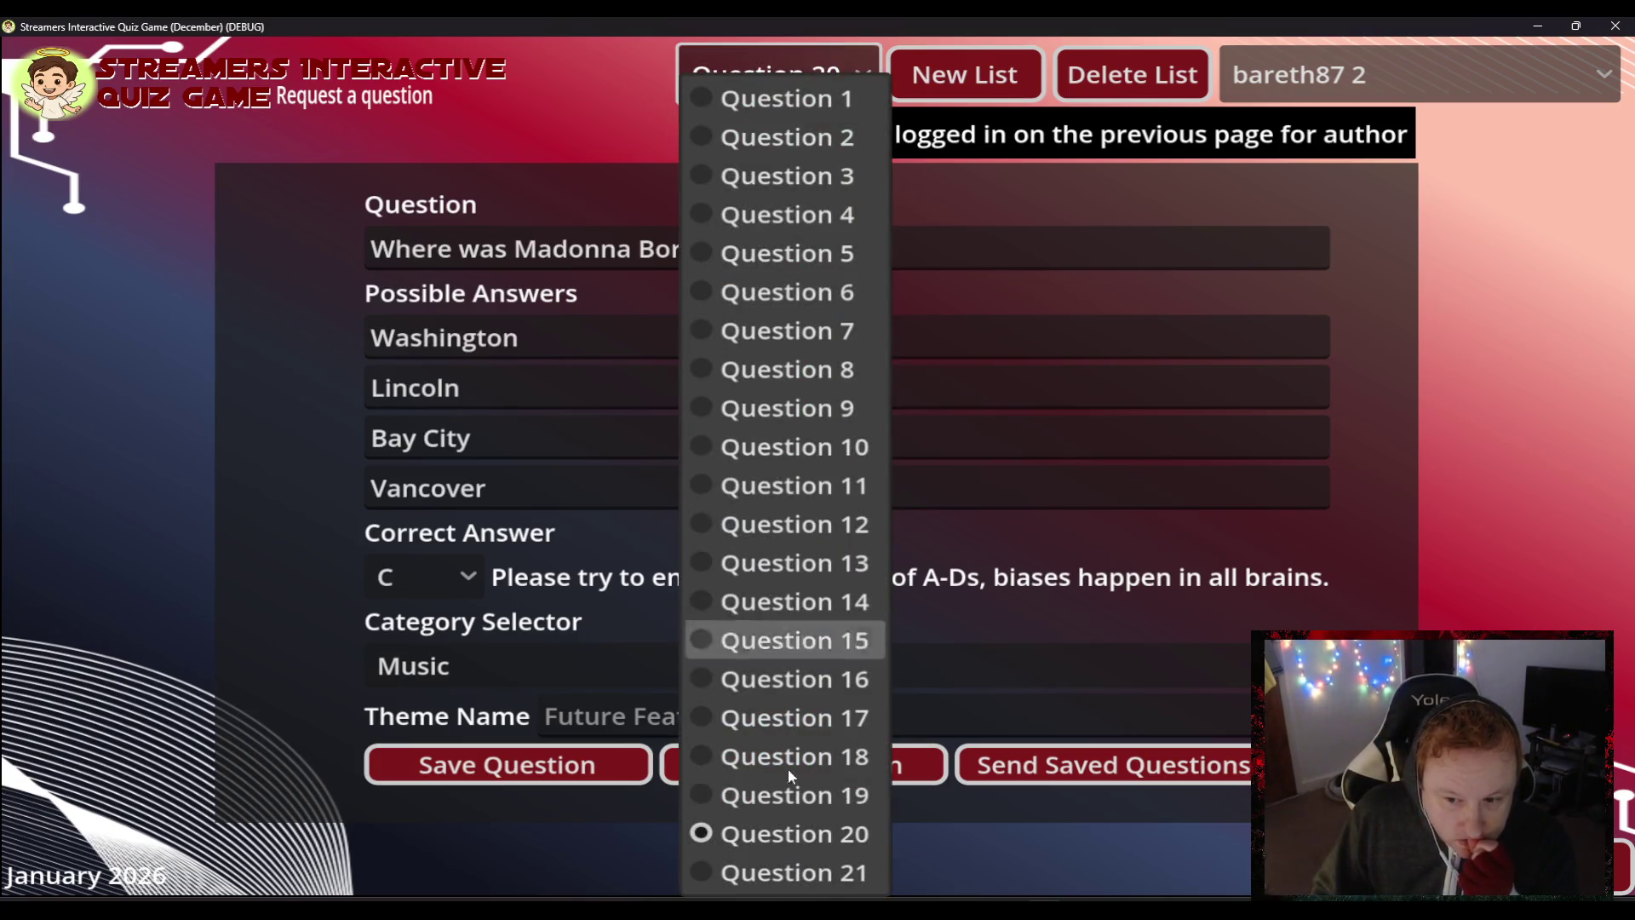
{"action": "left_click", "coordinate": [789, 794]}
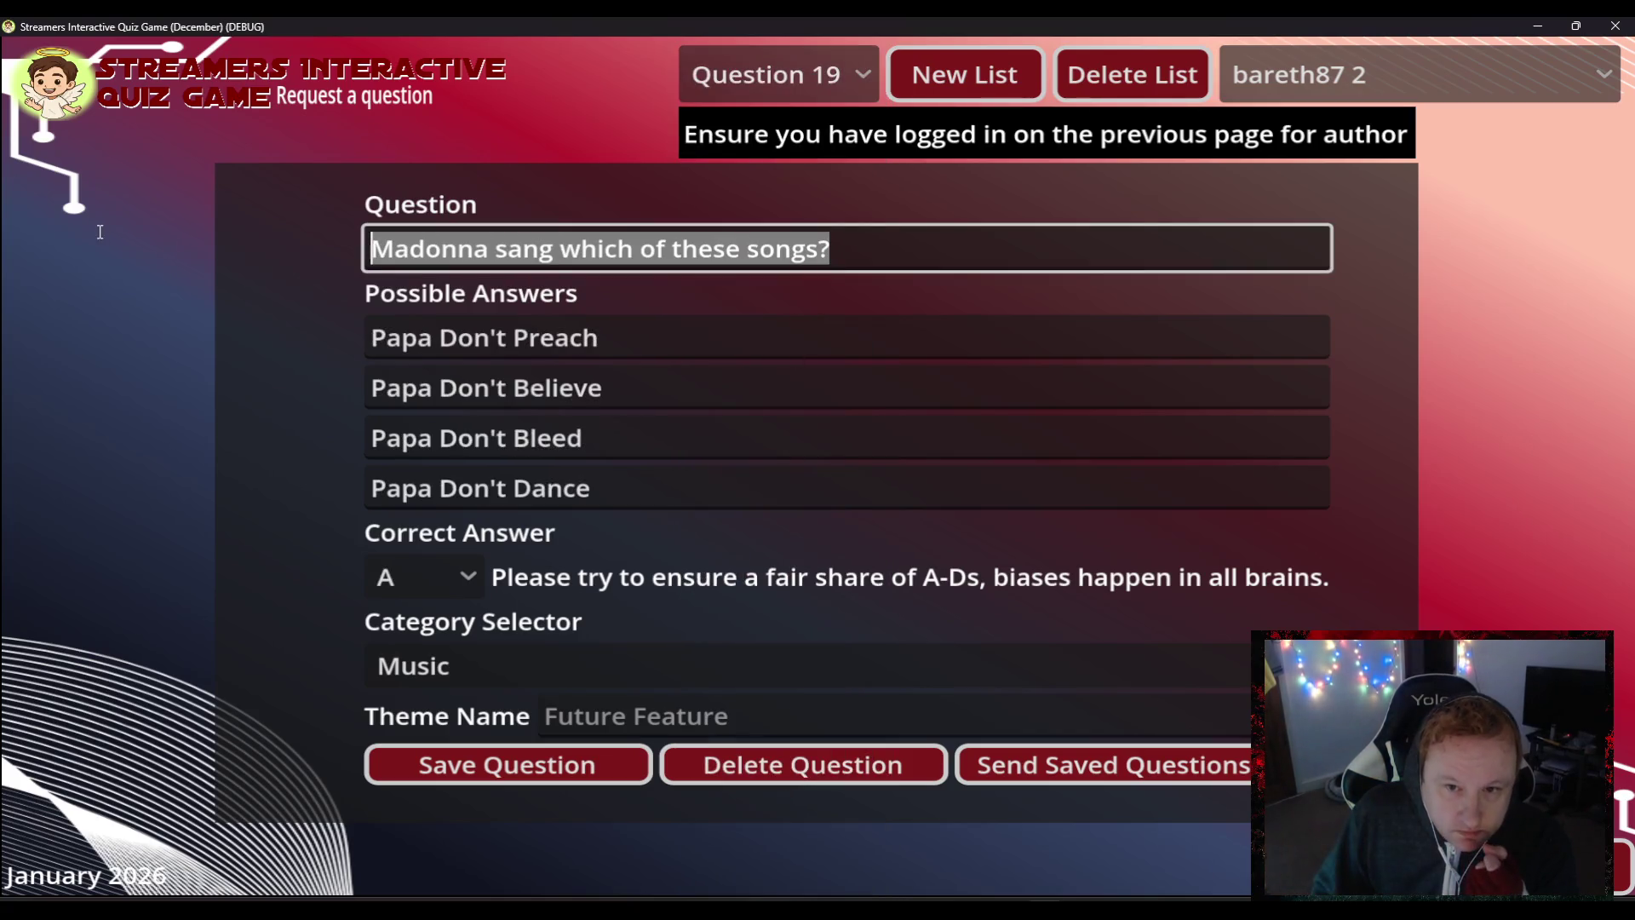
{"action": "right_click", "coordinate": [442, 243]}
{"action": "left_click", "coordinate": [521, 348]}
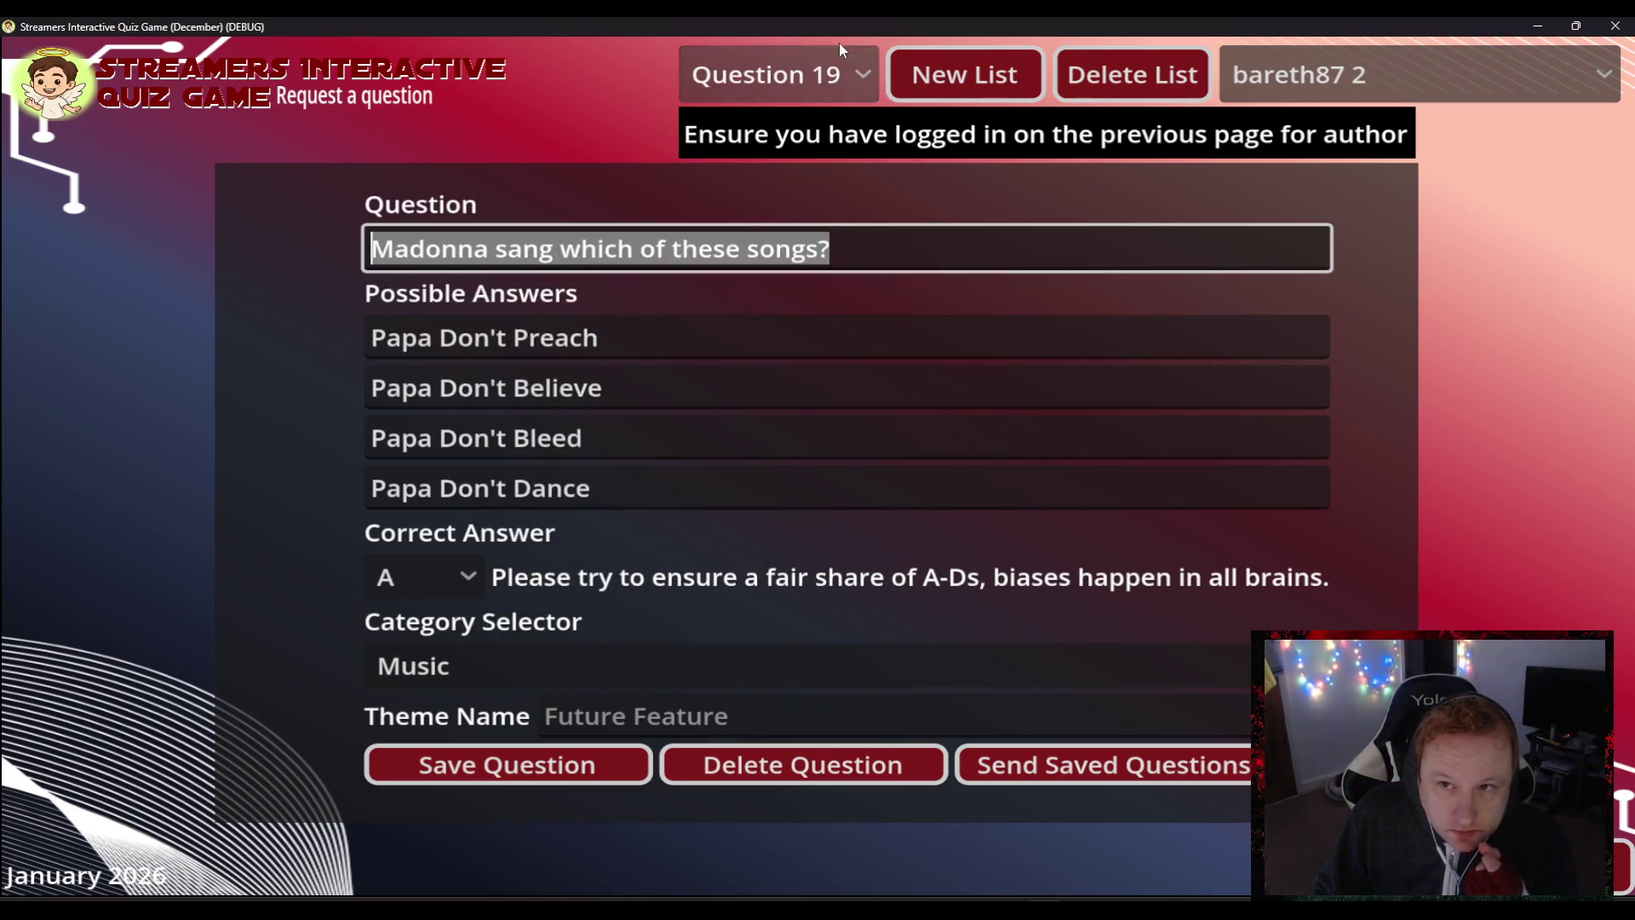
{"action": "left_click", "coordinate": [833, 75]}
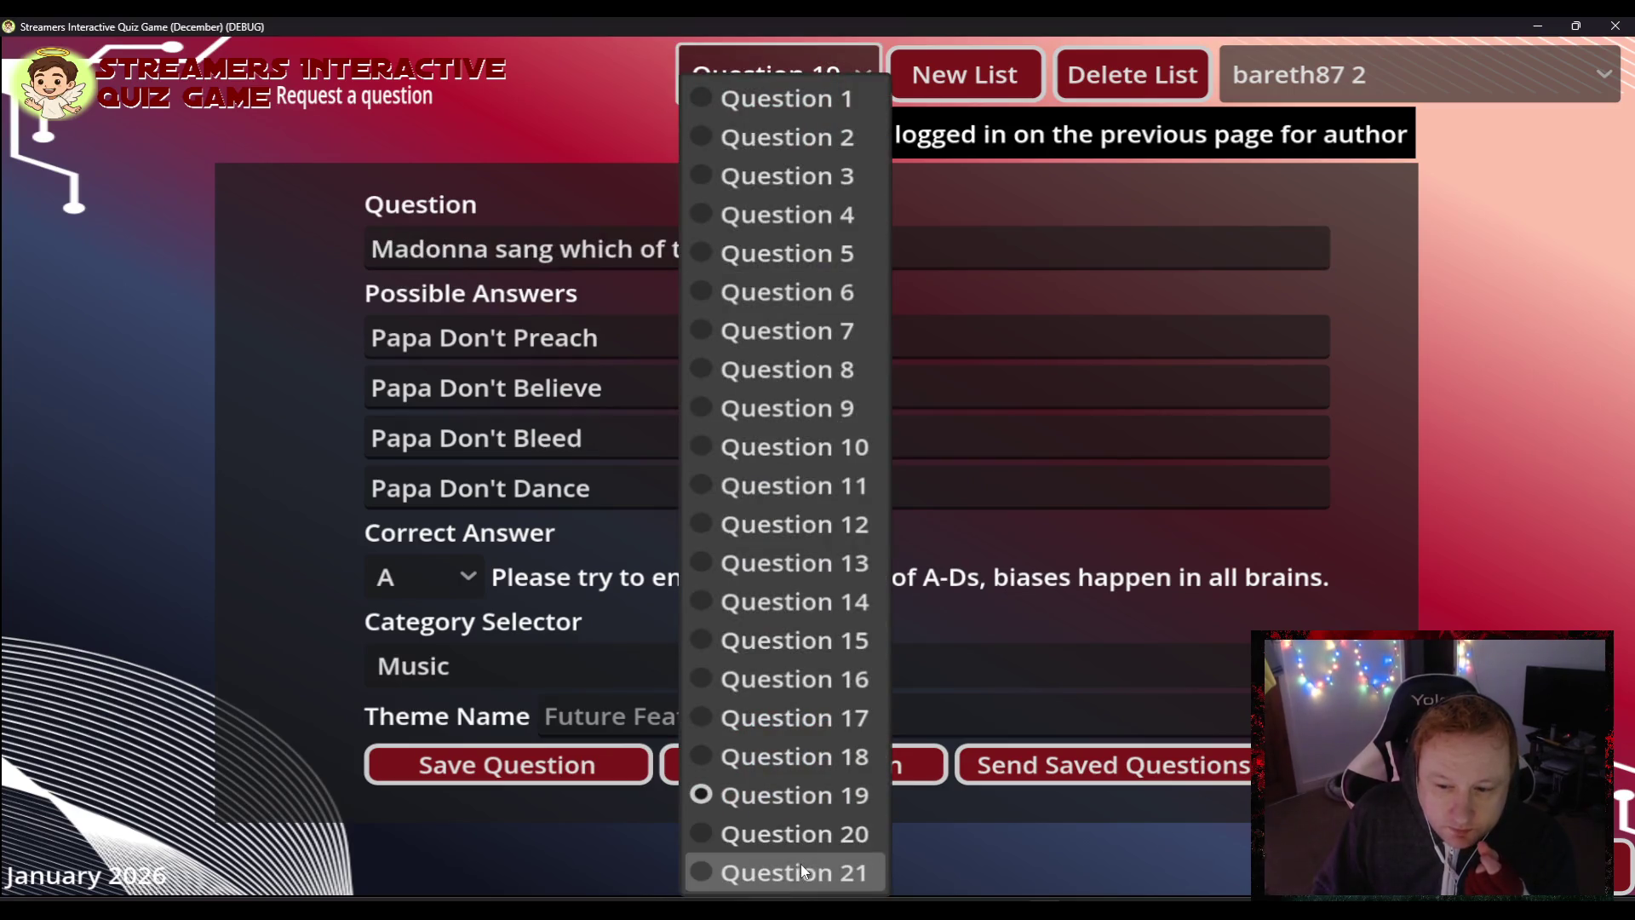
{"action": "left_click", "coordinate": [800, 864]}
{"action": "left_click", "coordinate": [640, 254]}
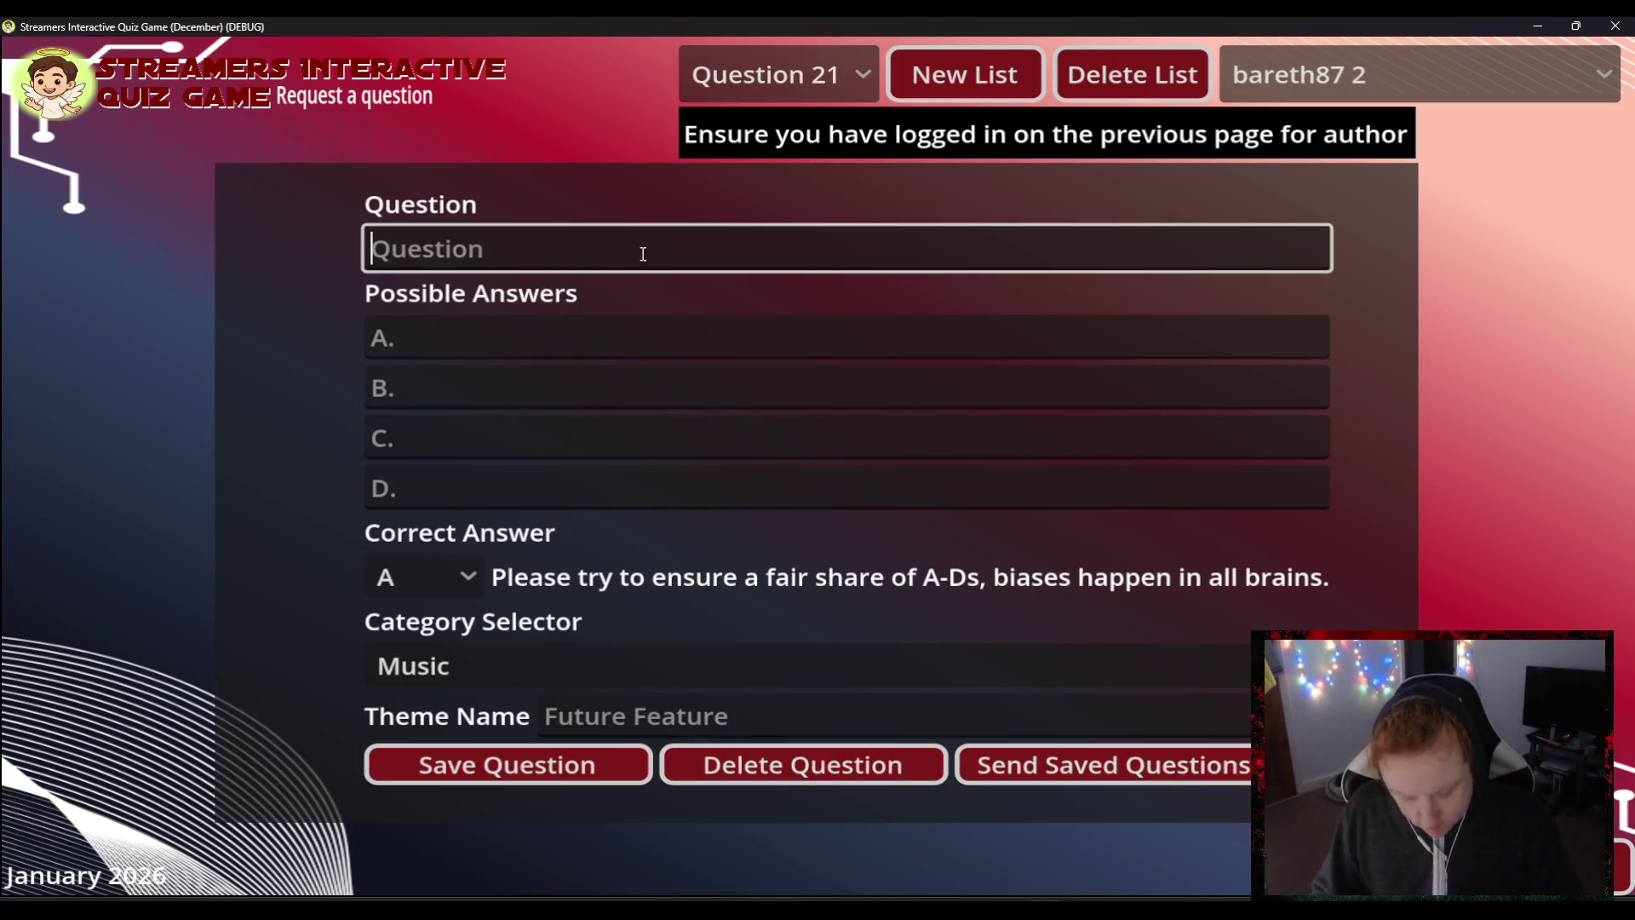
- Paste the Madonna song question, mark B correct, and enter answer B 'American Pie'
{"action": "key", "text": "ctrl+v"}
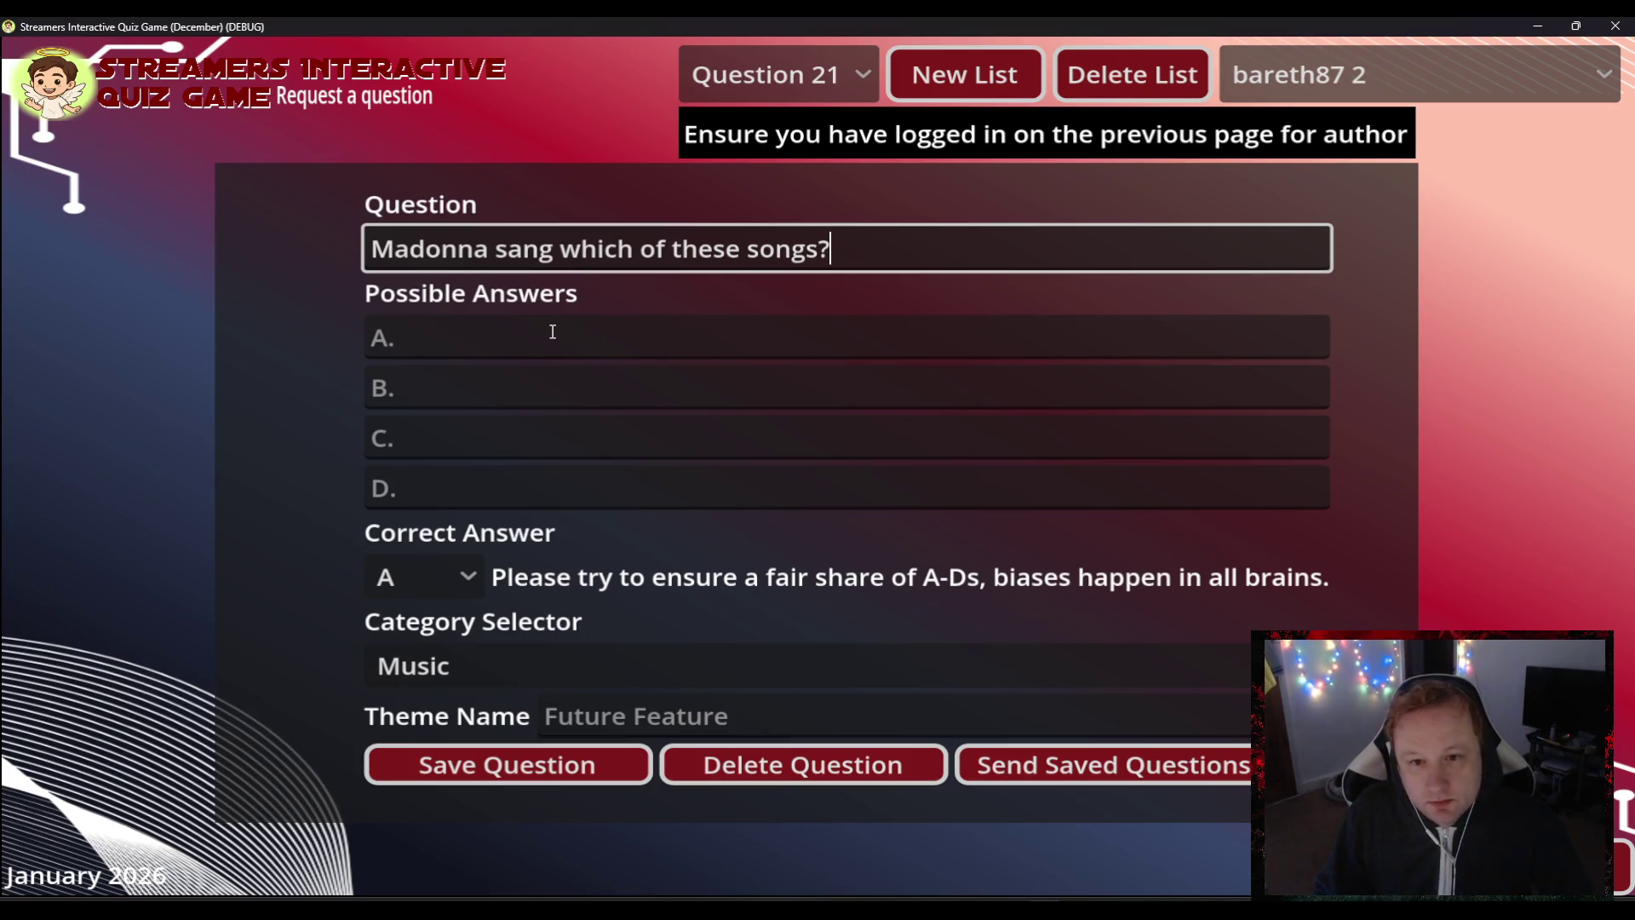
{"action": "left_click", "coordinate": [441, 385]}
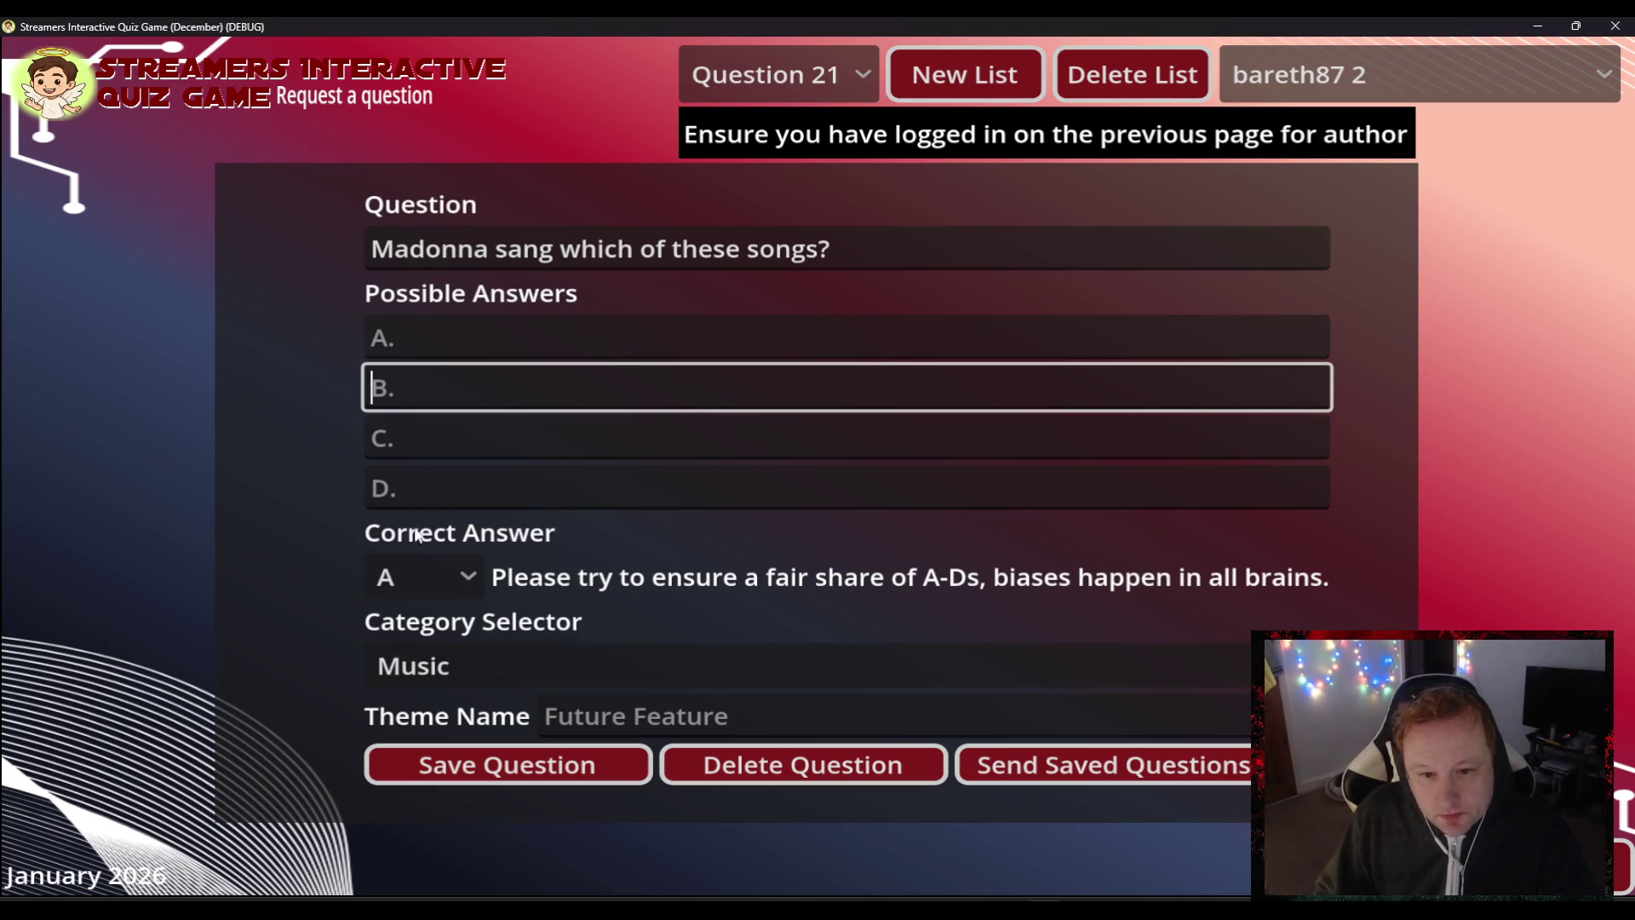
{"action": "left_click", "coordinate": [416, 572]}
{"action": "left_click", "coordinate": [413, 661]}
{"action": "left_click", "coordinate": [447, 392]}
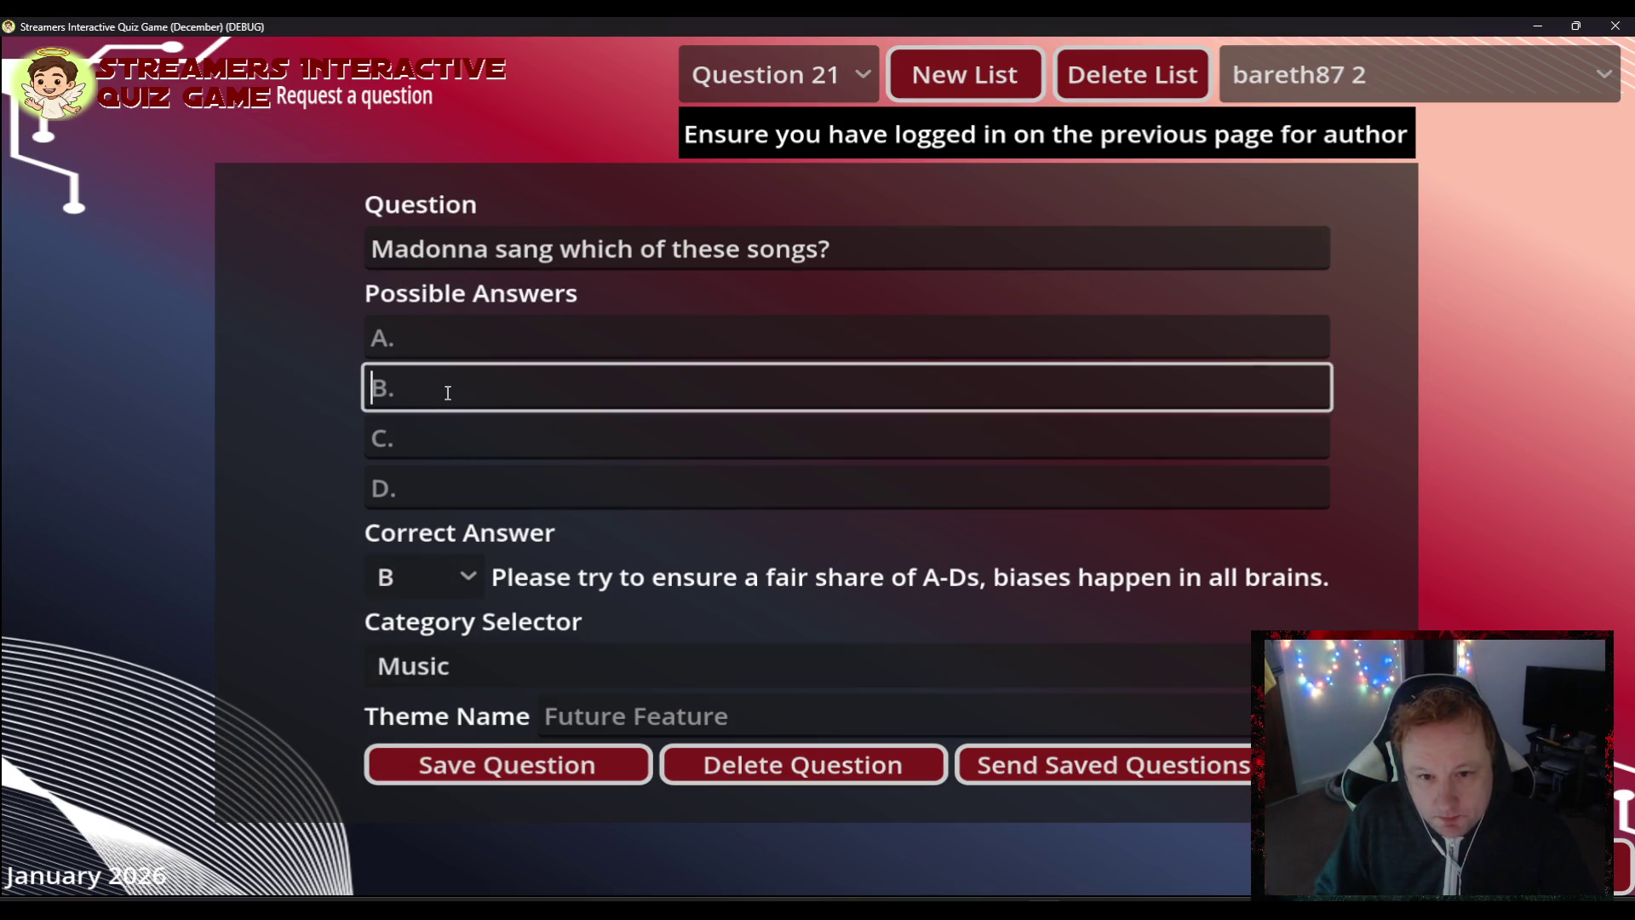
{"action": "type", "text": "American Pi"}
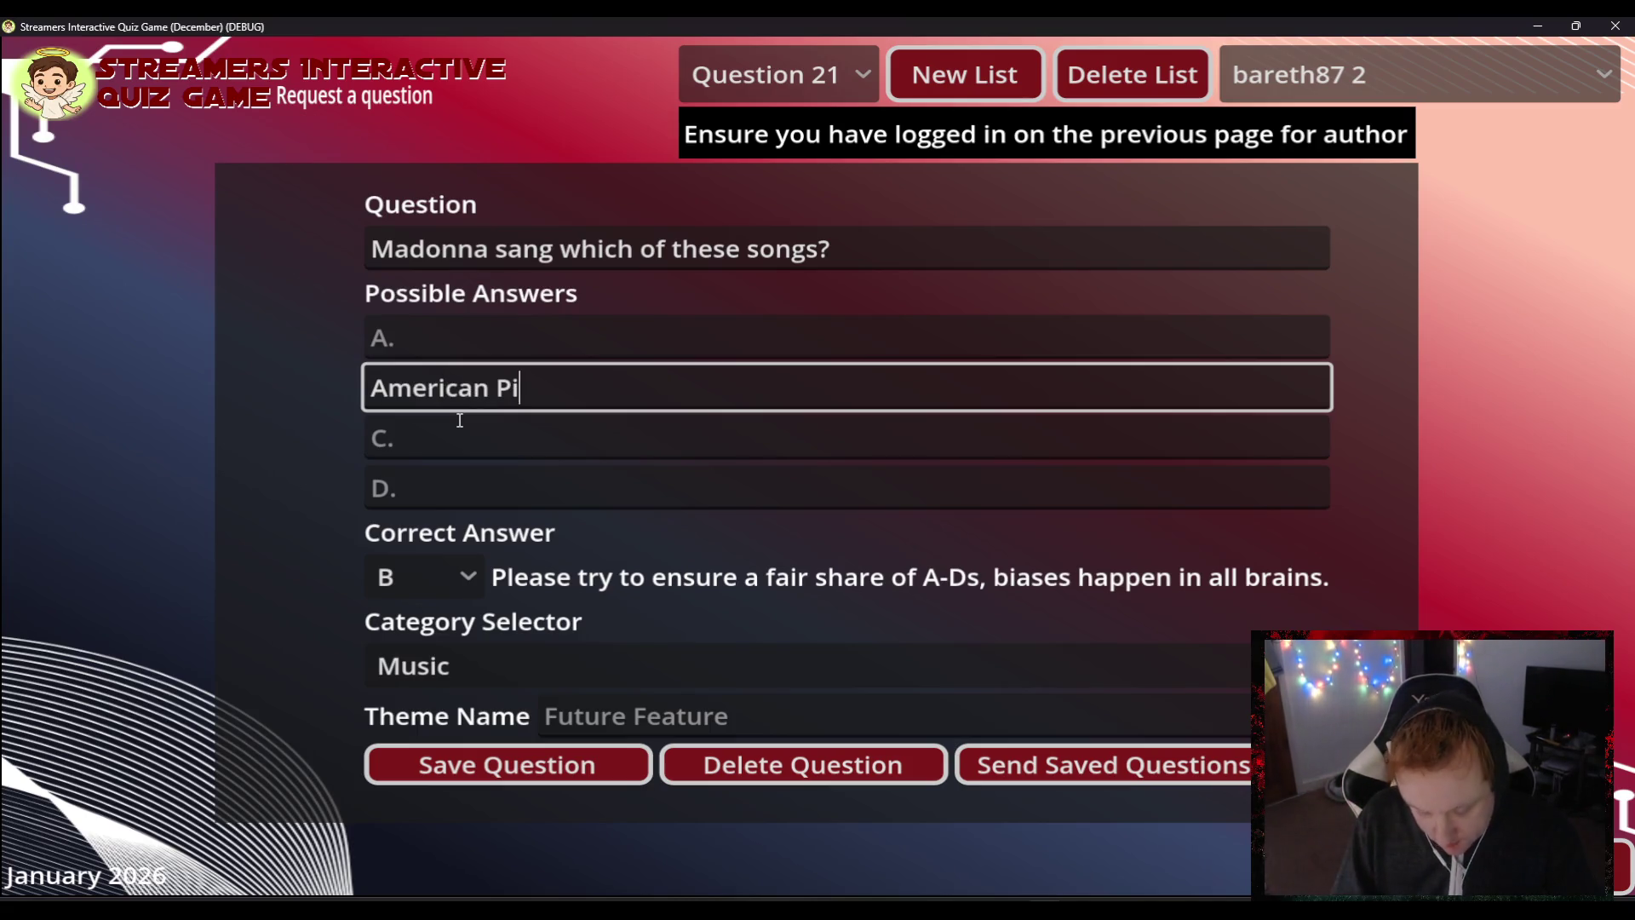
{"action": "type", "text": "e"}
- Add answers C 'Apple Pie' and D 'Pidgeon Pie', then advance to Question 22
{"action": "key", "text": "Tab"}
{"action": "type", "text": "Apple Pie"}
{"action": "key", "text": "Tab"}
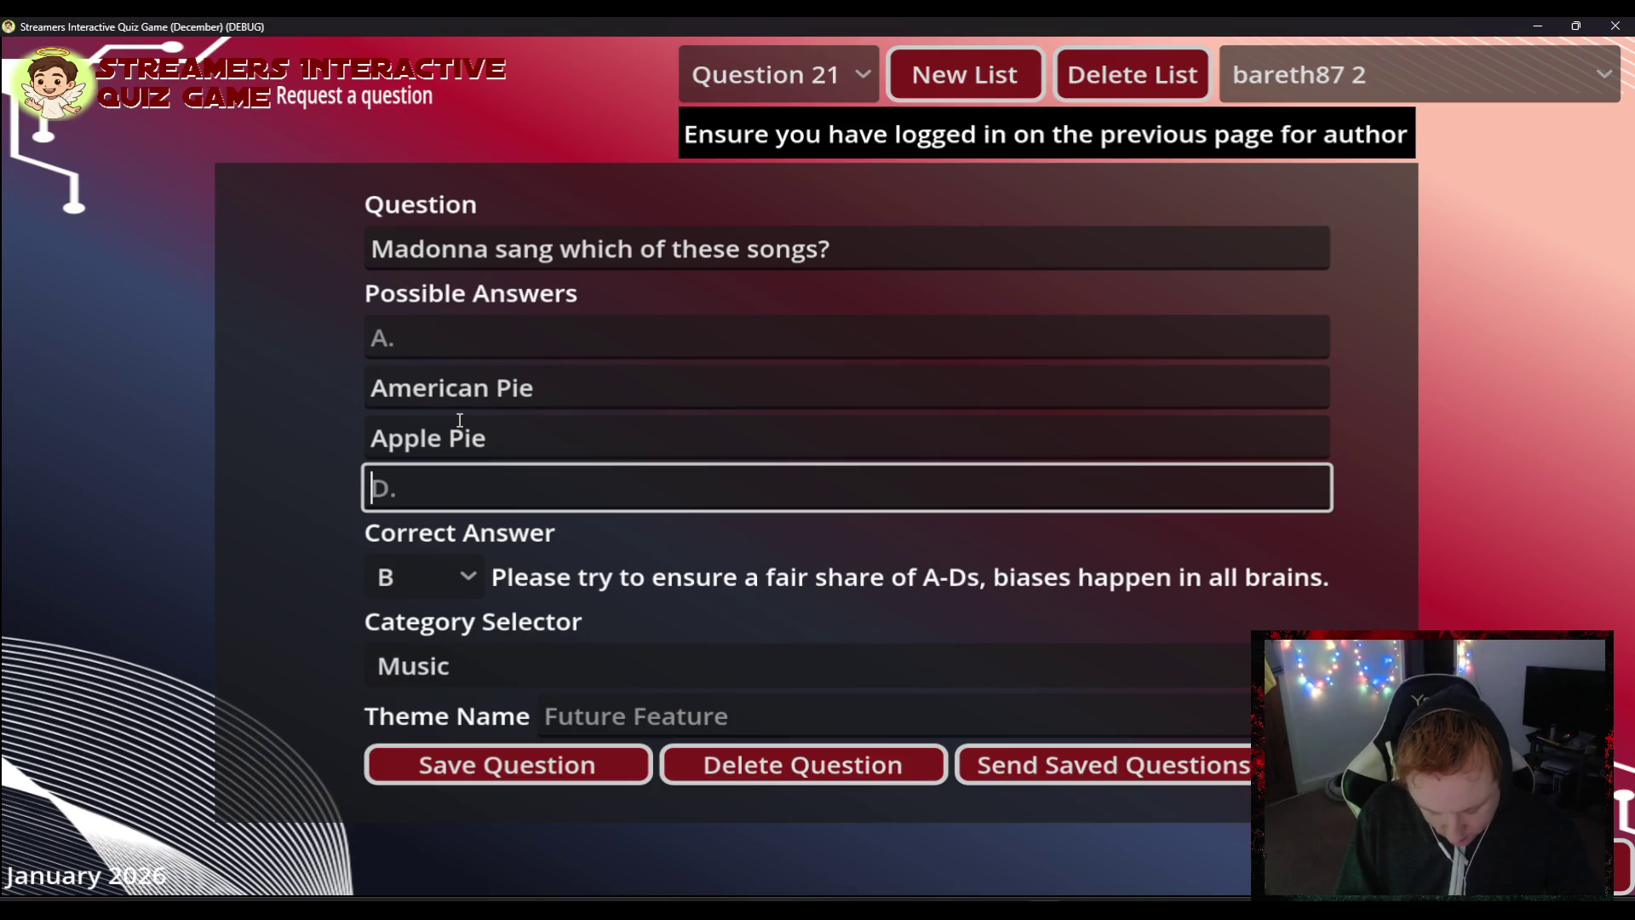
{"action": "type", "text": "Ra"}
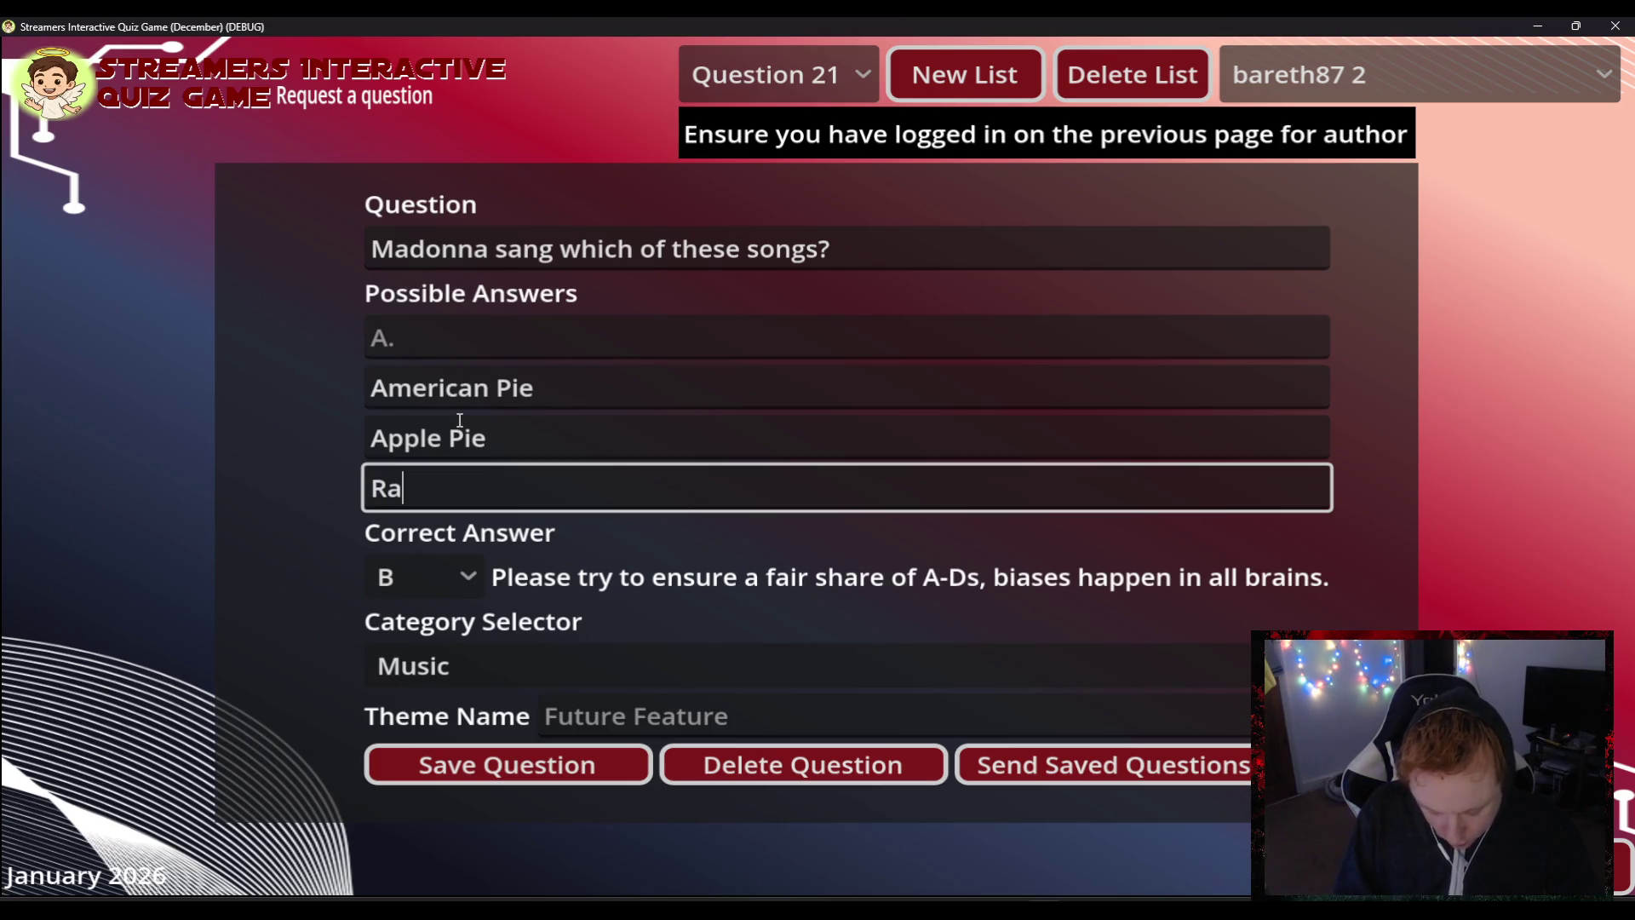
{"action": "type", "text": "spb"}
{"action": "key", "text": "BackSpace"}
{"action": "key", "text": "BackSpace"}
{"action": "key", "text": "BackSpace"}
{"action": "key", "text": "BackSpace"}
{"action": "key", "text": "BackSpace"}
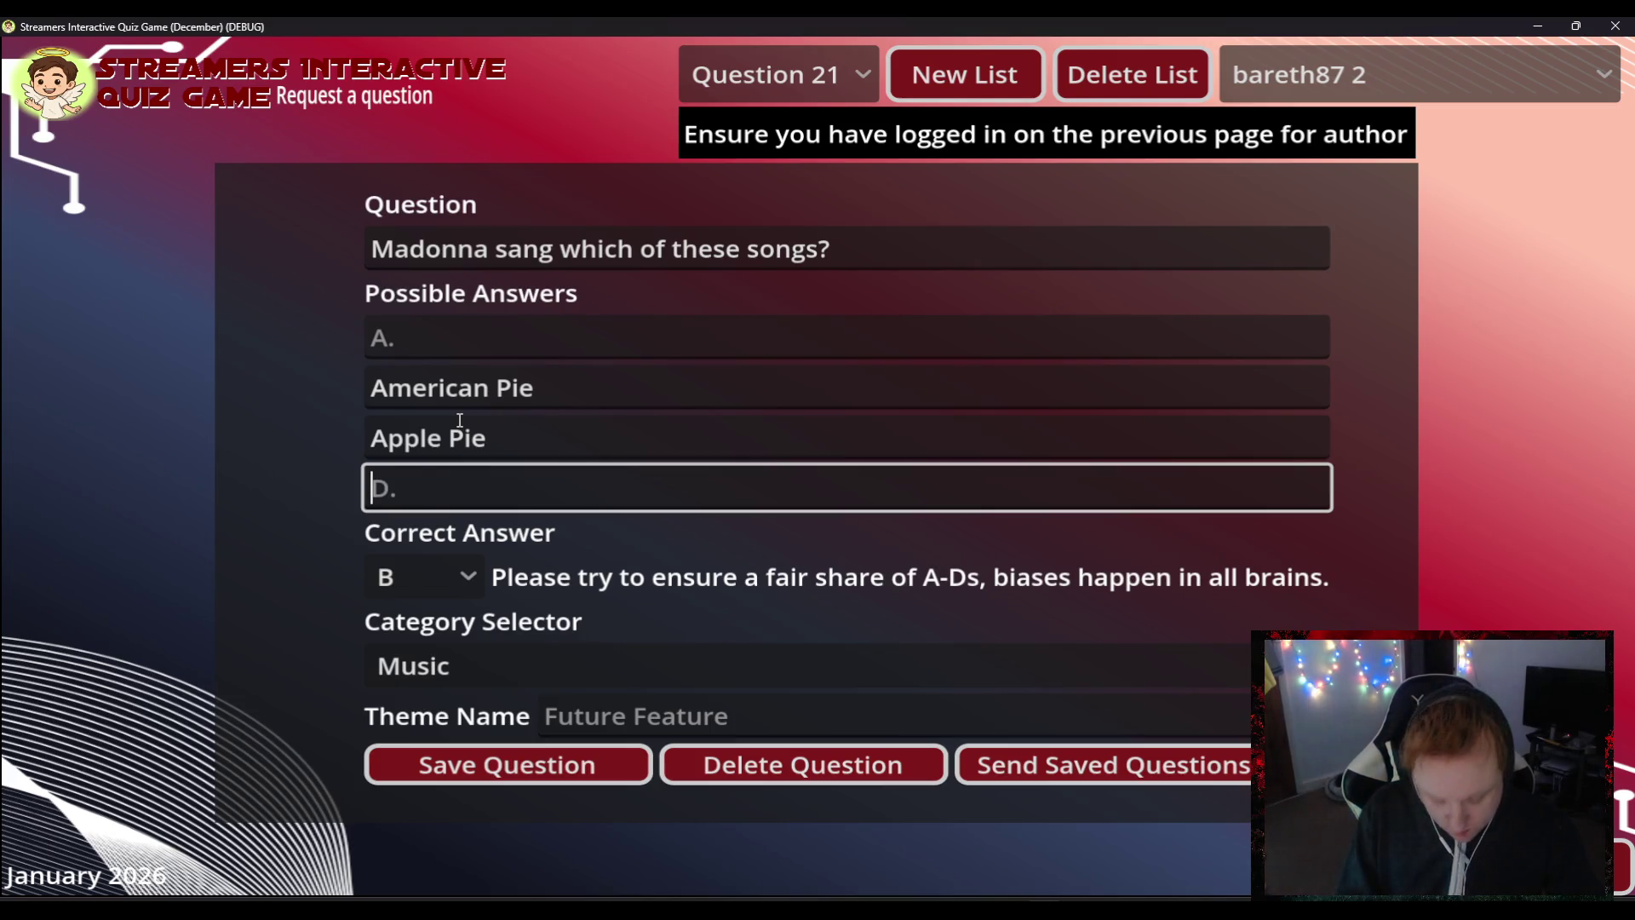
{"action": "type", "text": "Pidgeon Pie"}
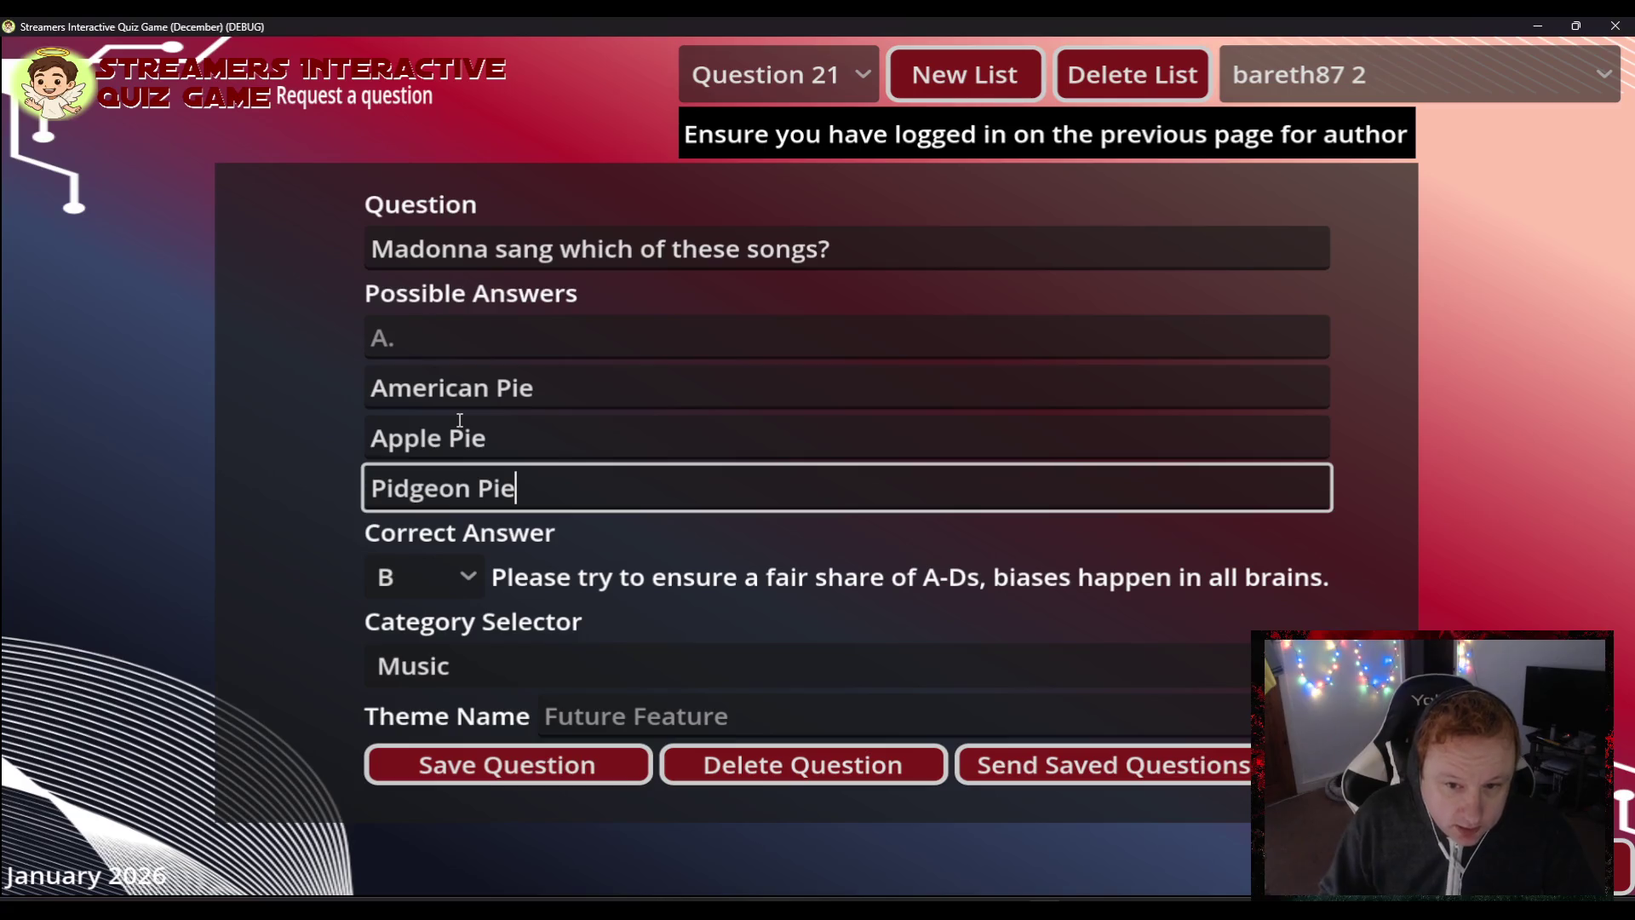
{"action": "left_click", "coordinate": [487, 337]}
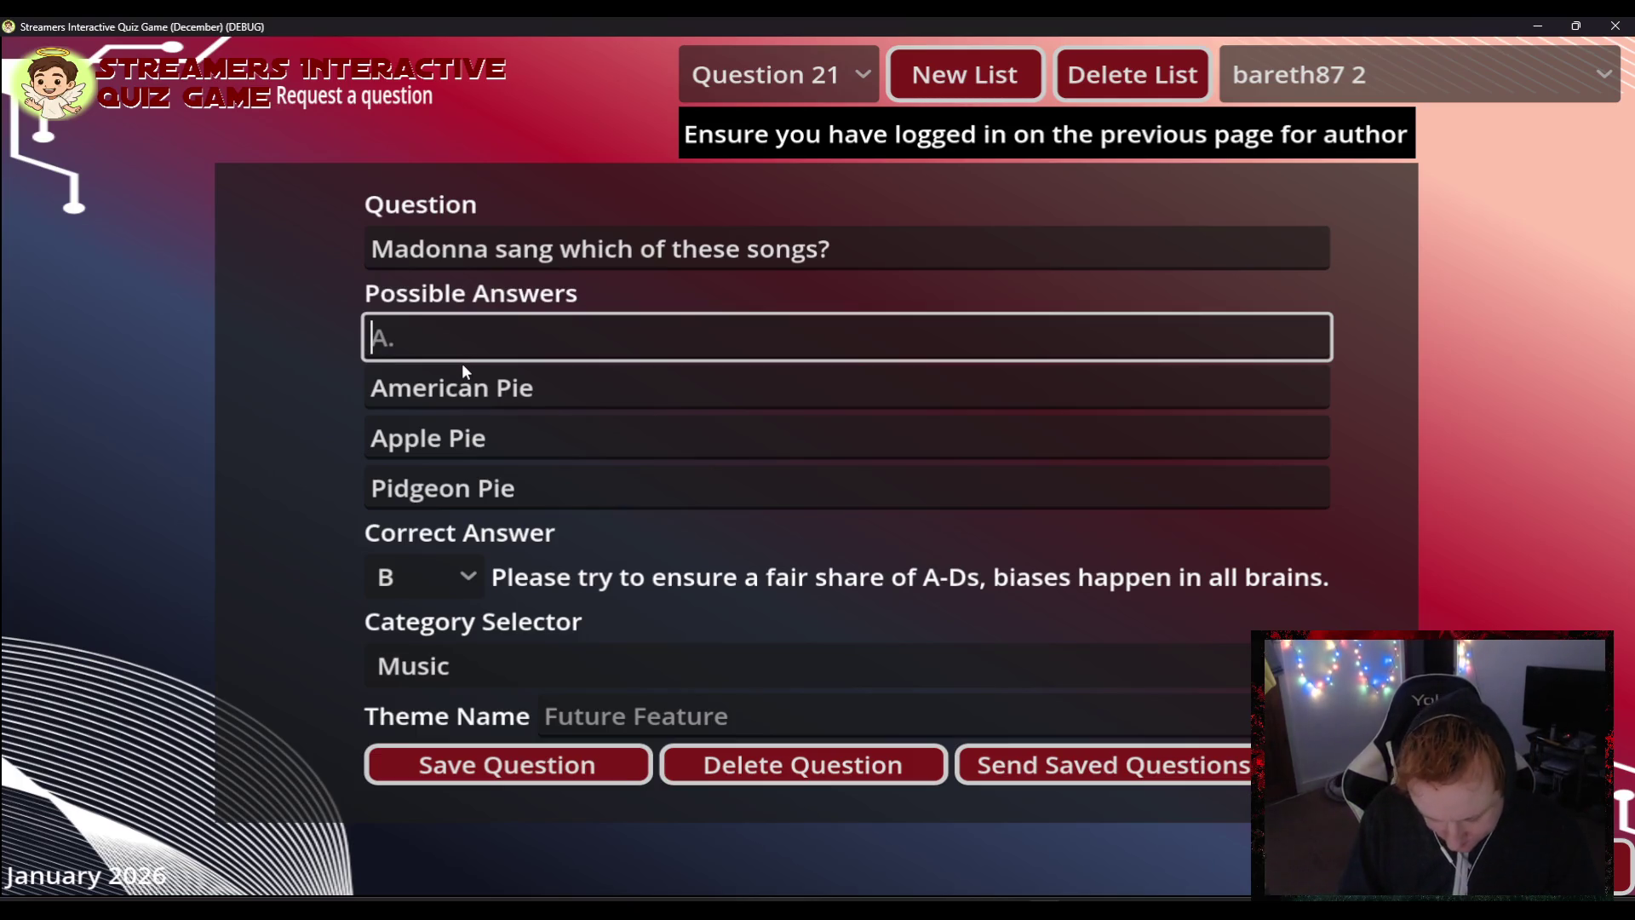
{"action": "key", "text": "Return"}
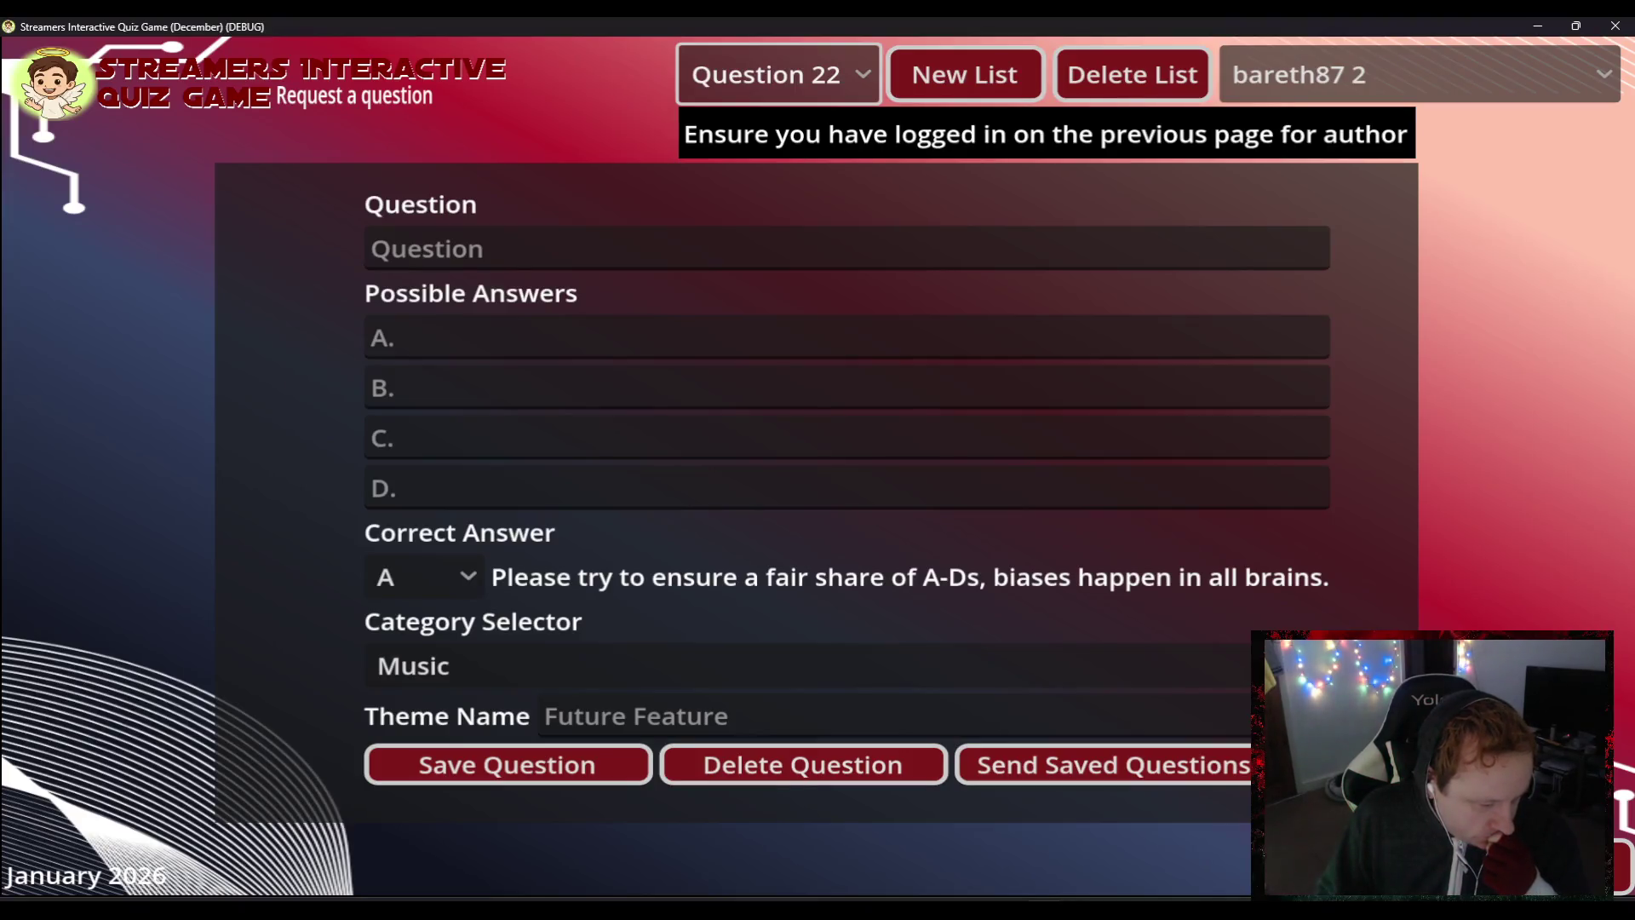
- Enter 'Madonna sang which of these songs?' with D 'Don't Cry For Me Argentina' correct
{"action": "left_click", "coordinate": [476, 248]}
{"action": "type", "text": "Madonna sang which of these songs?"}
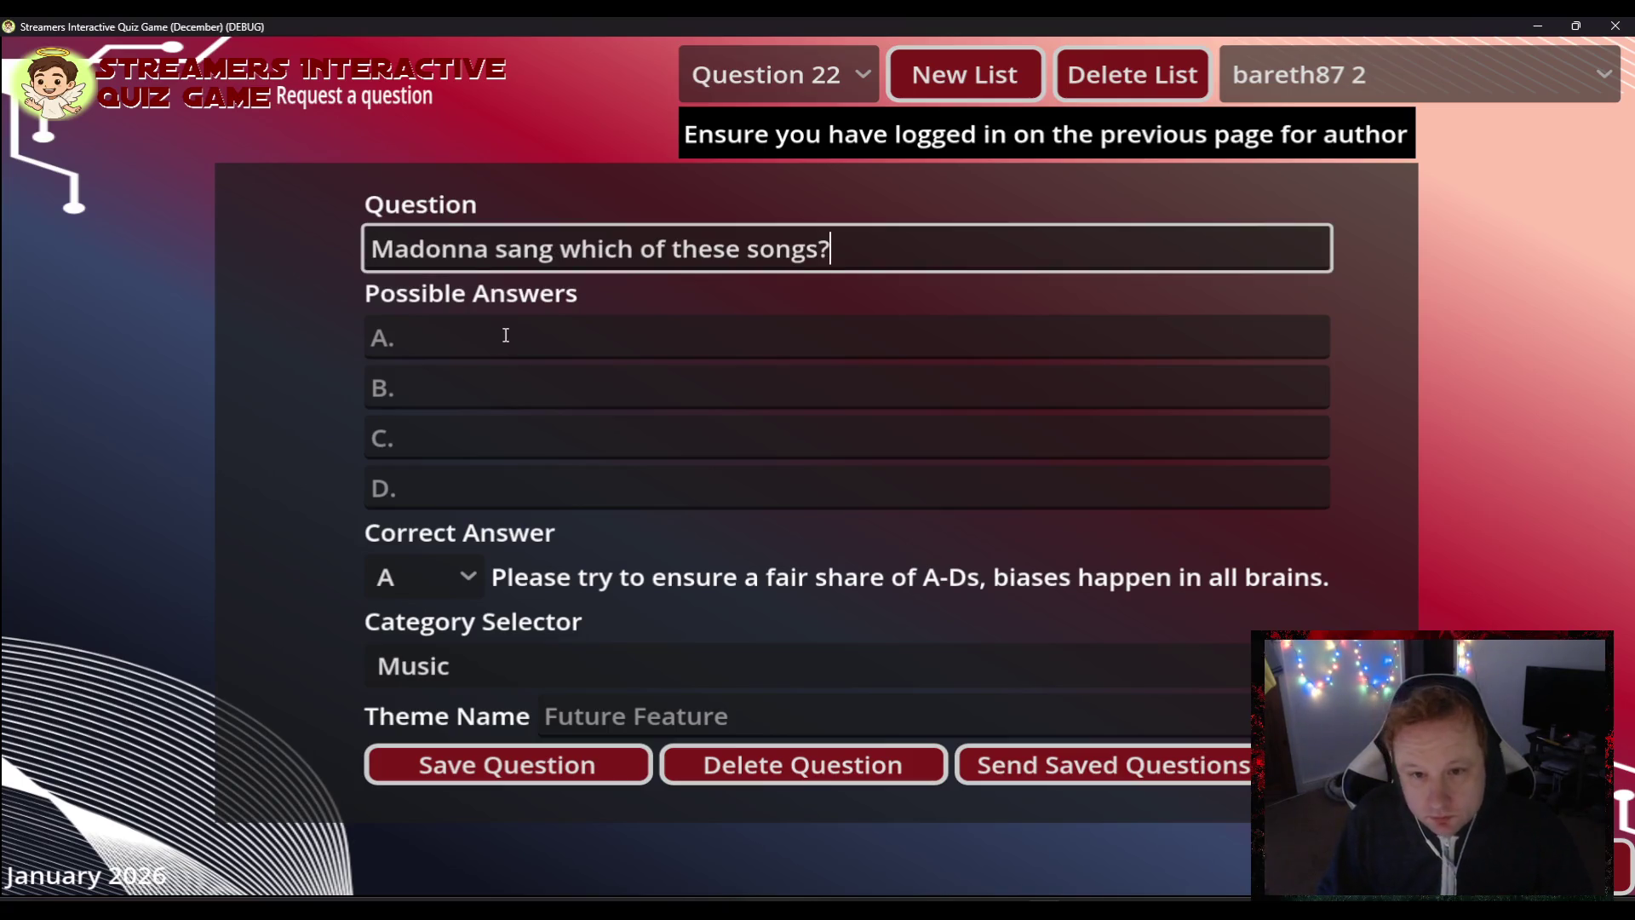
{"action": "left_click", "coordinate": [404, 579]}
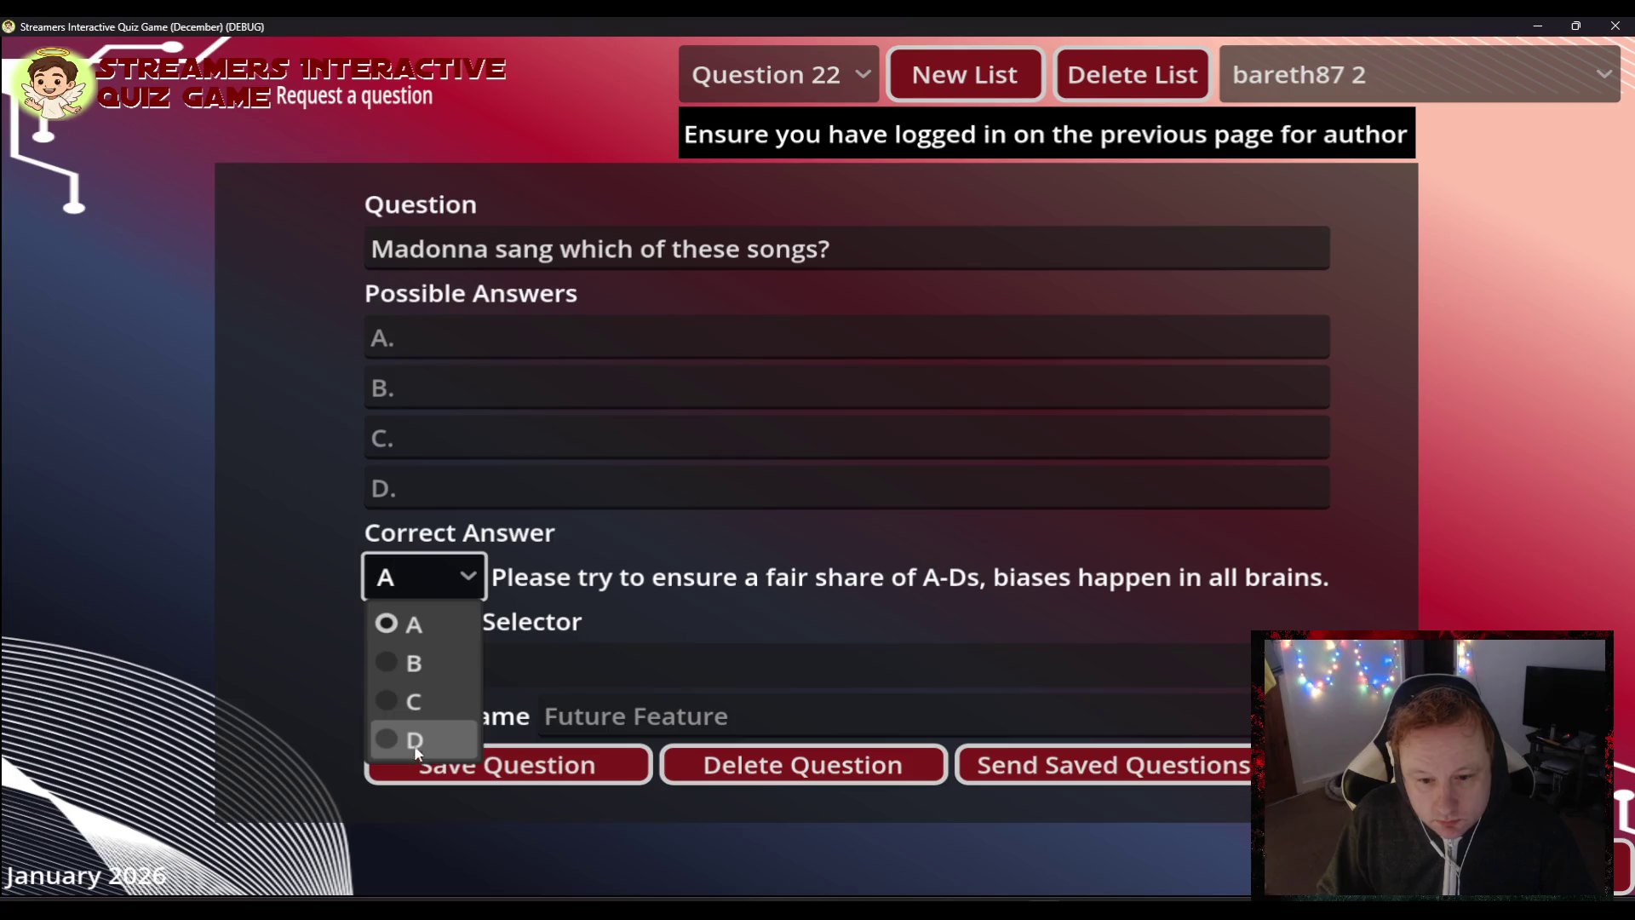
{"action": "left_click", "coordinate": [413, 741]}
{"action": "left_click", "coordinate": [401, 490]}
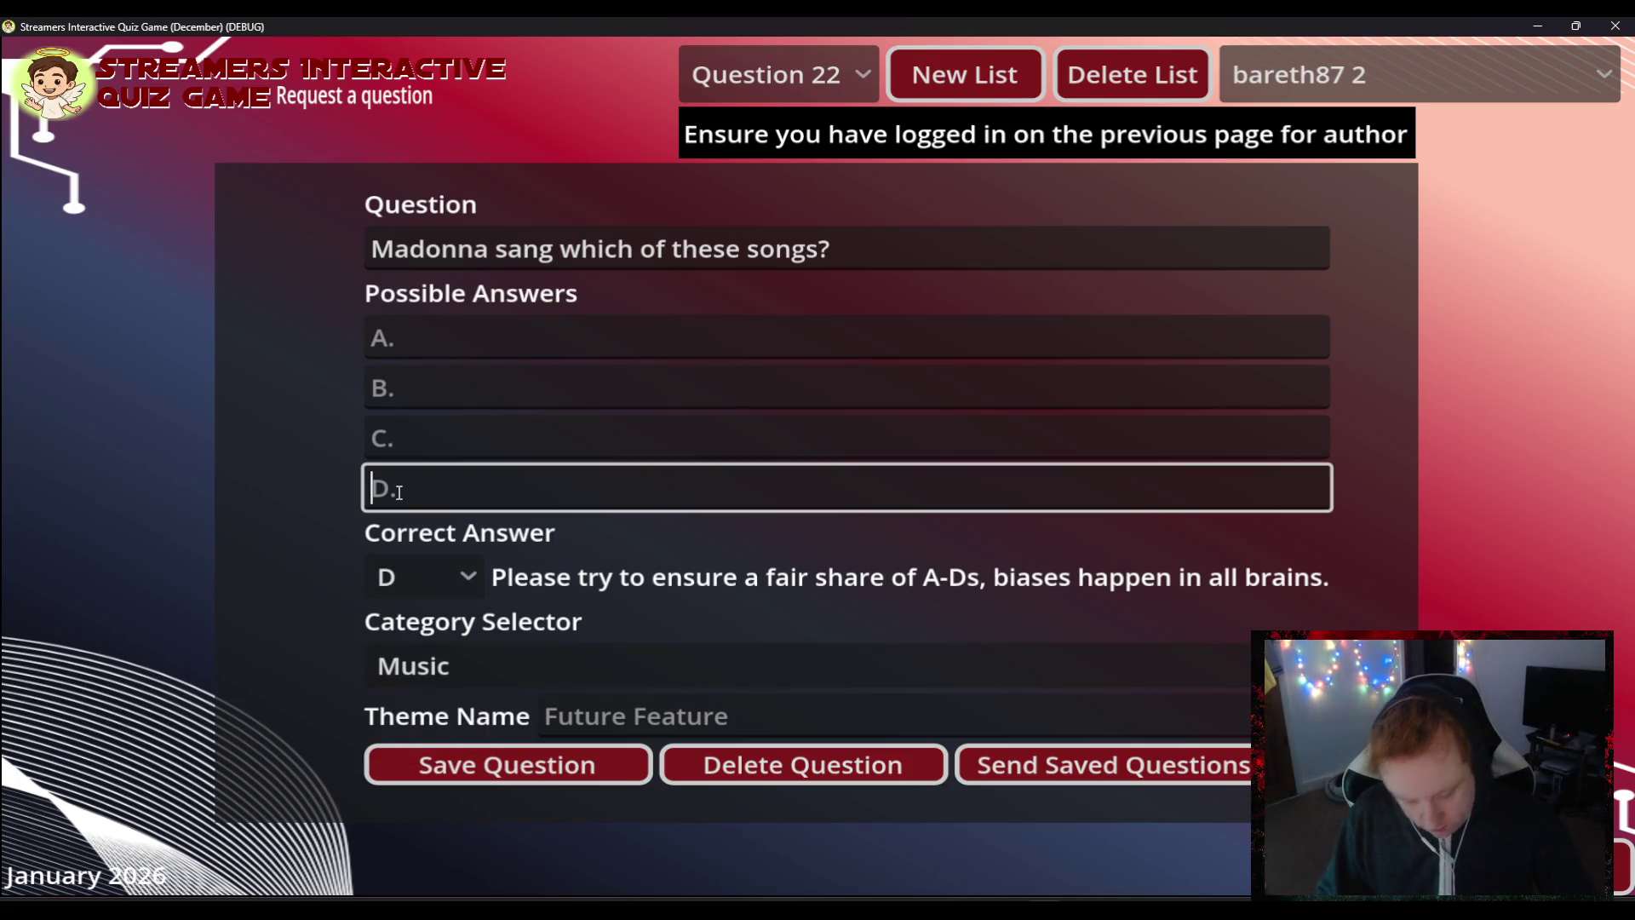
{"action": "type", "text": "Don"}
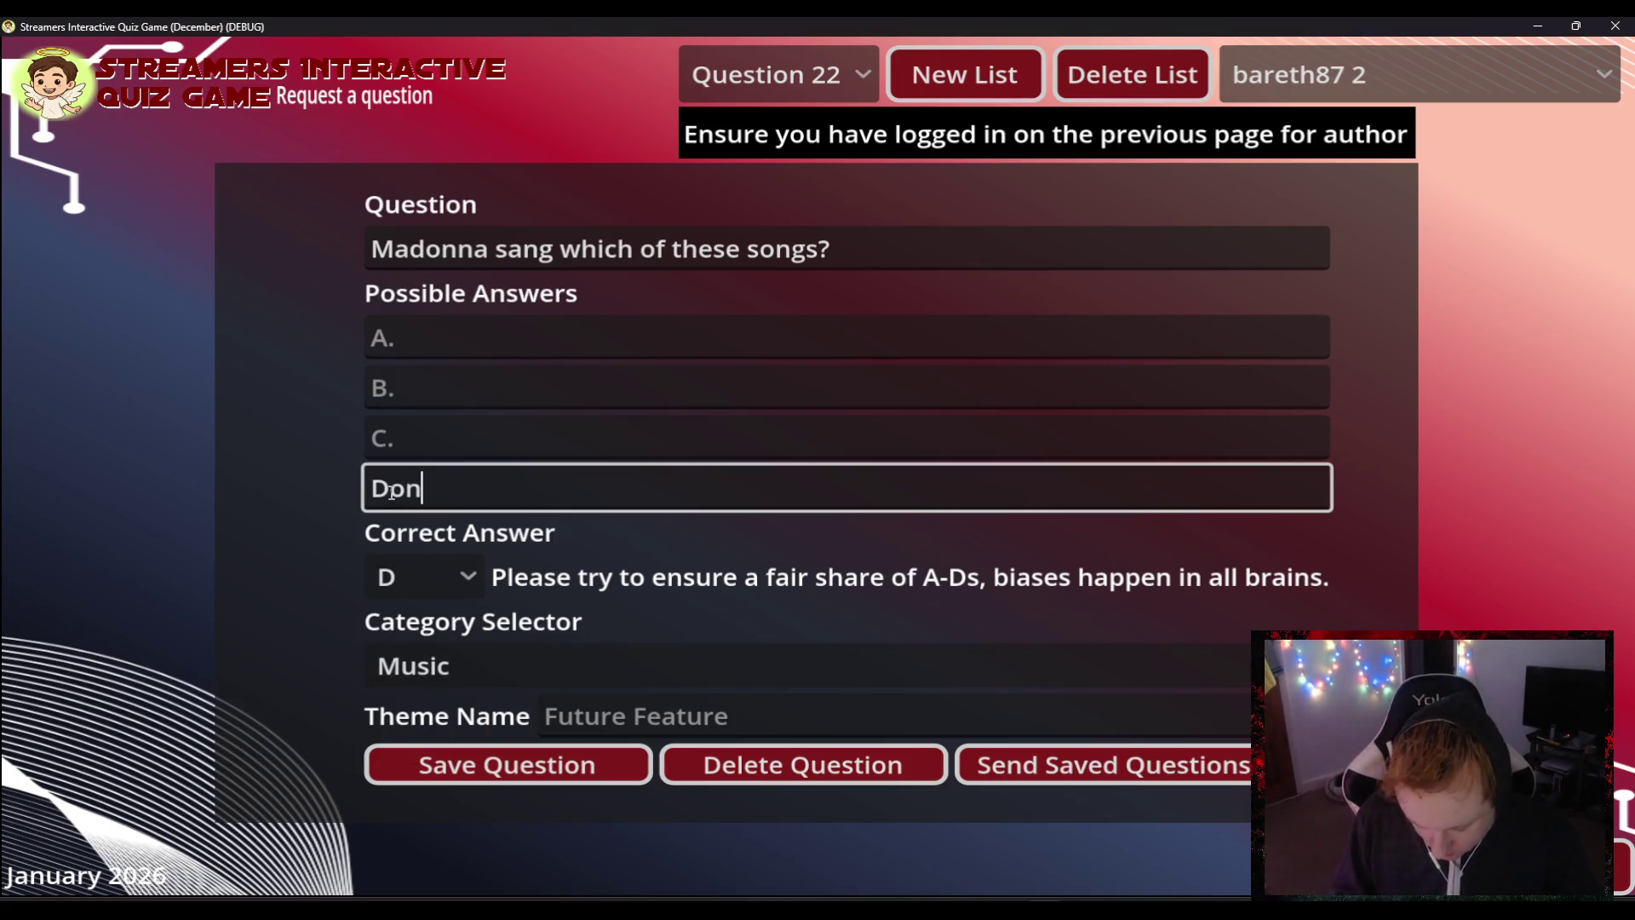
{"action": "type", "text": "'t Cry"}
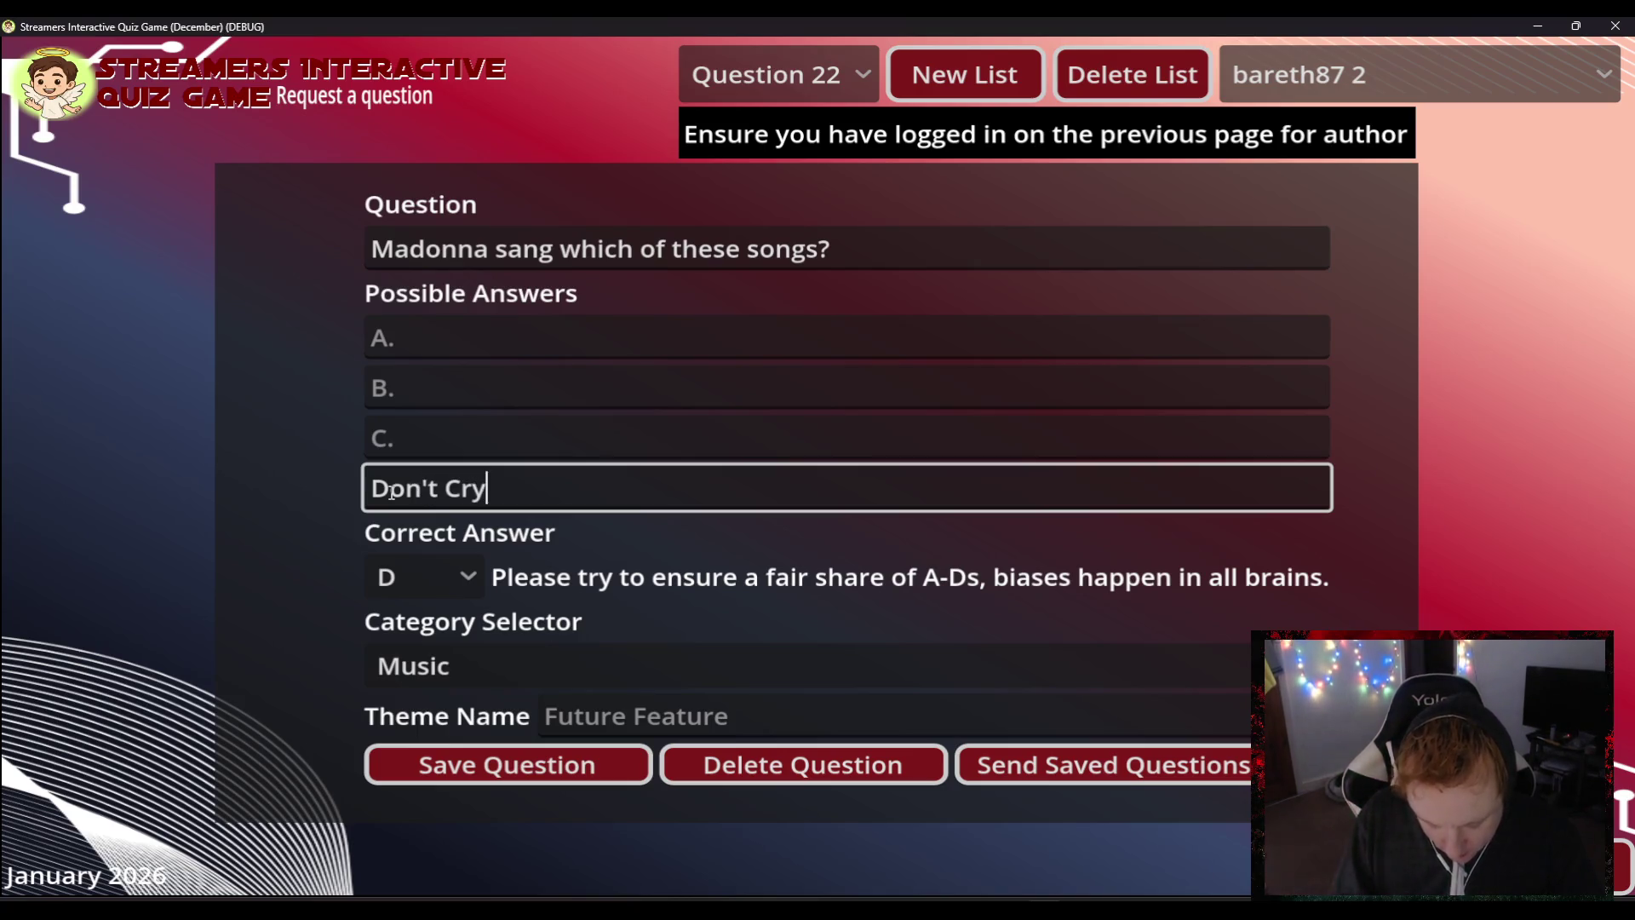
{"action": "type", "text": " For Me"}
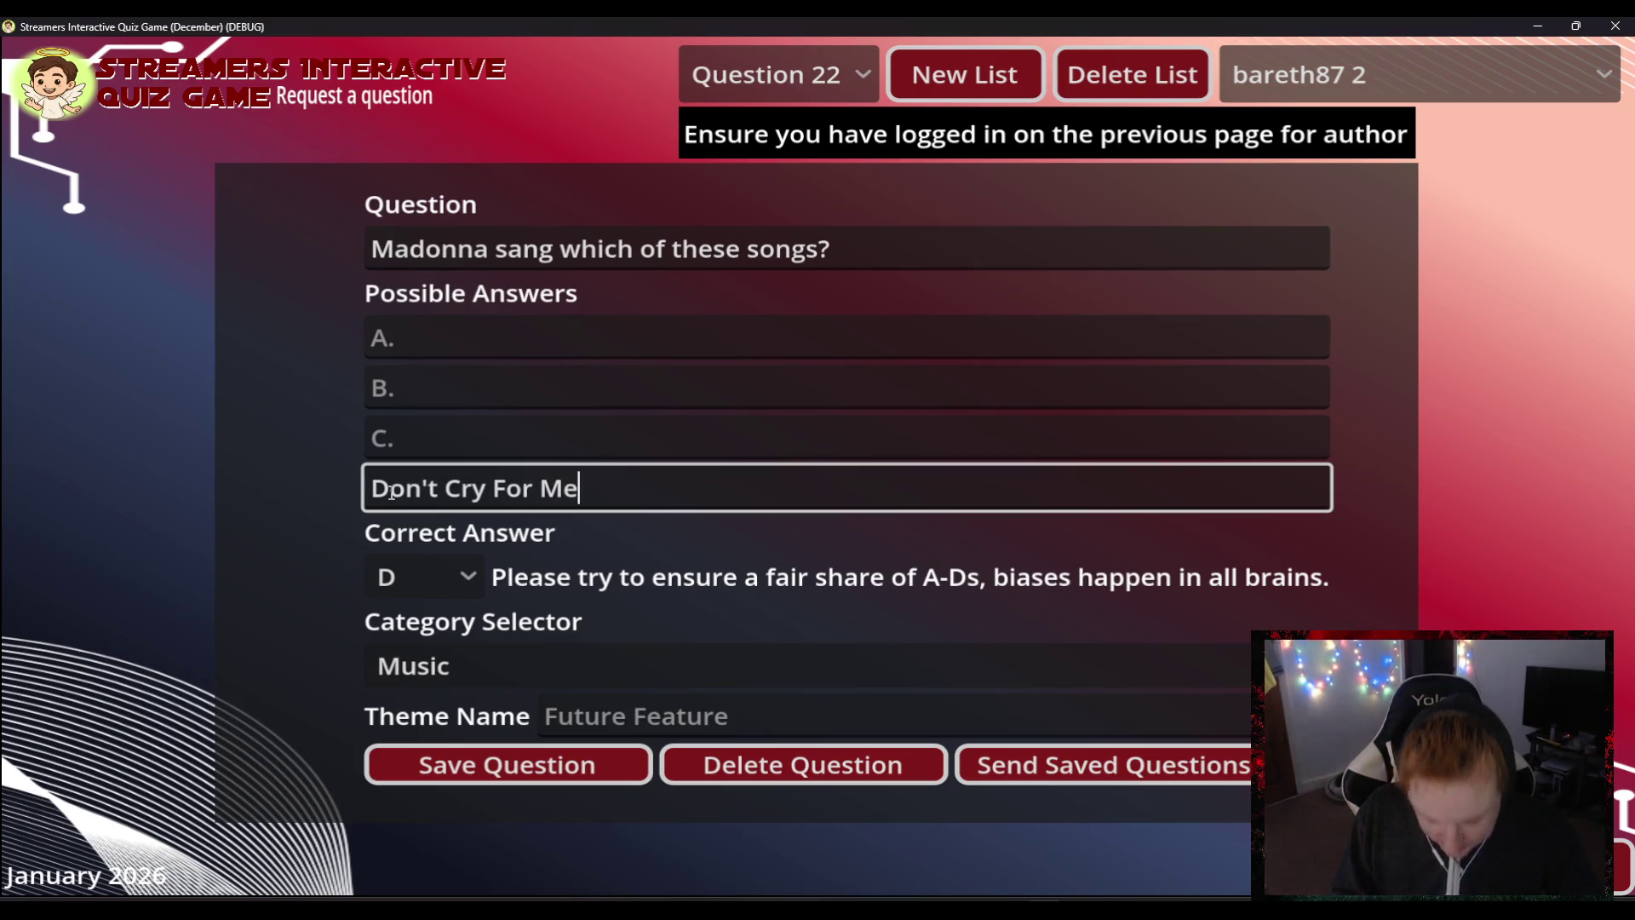
{"action": "type", "text": " Argent"}
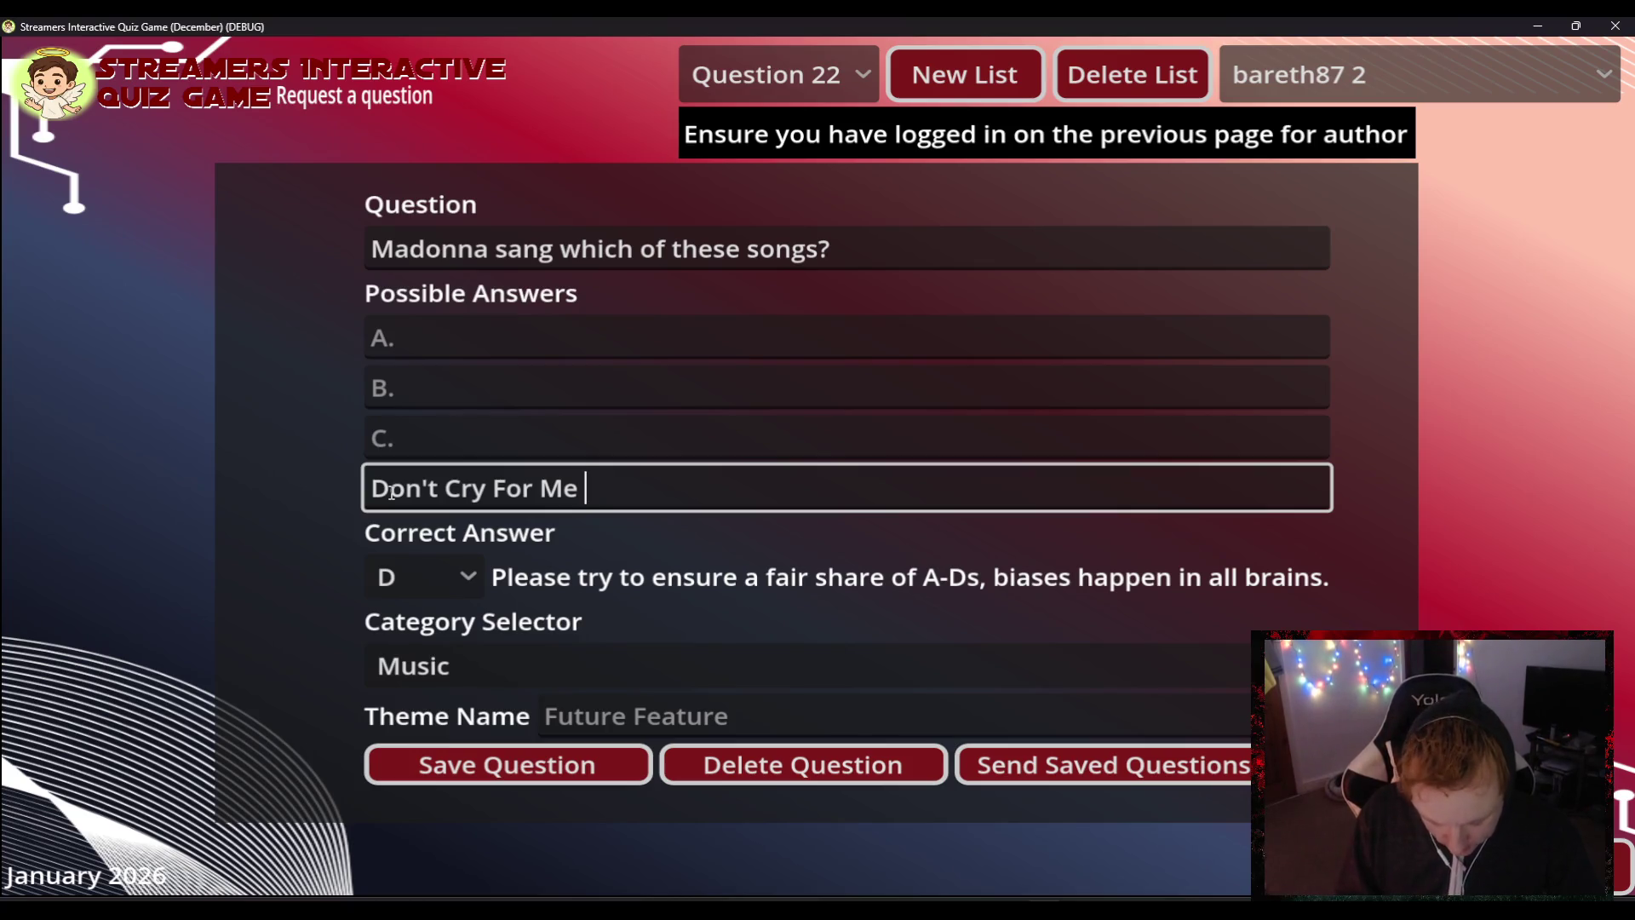
{"action": "type", "text": "ina"}
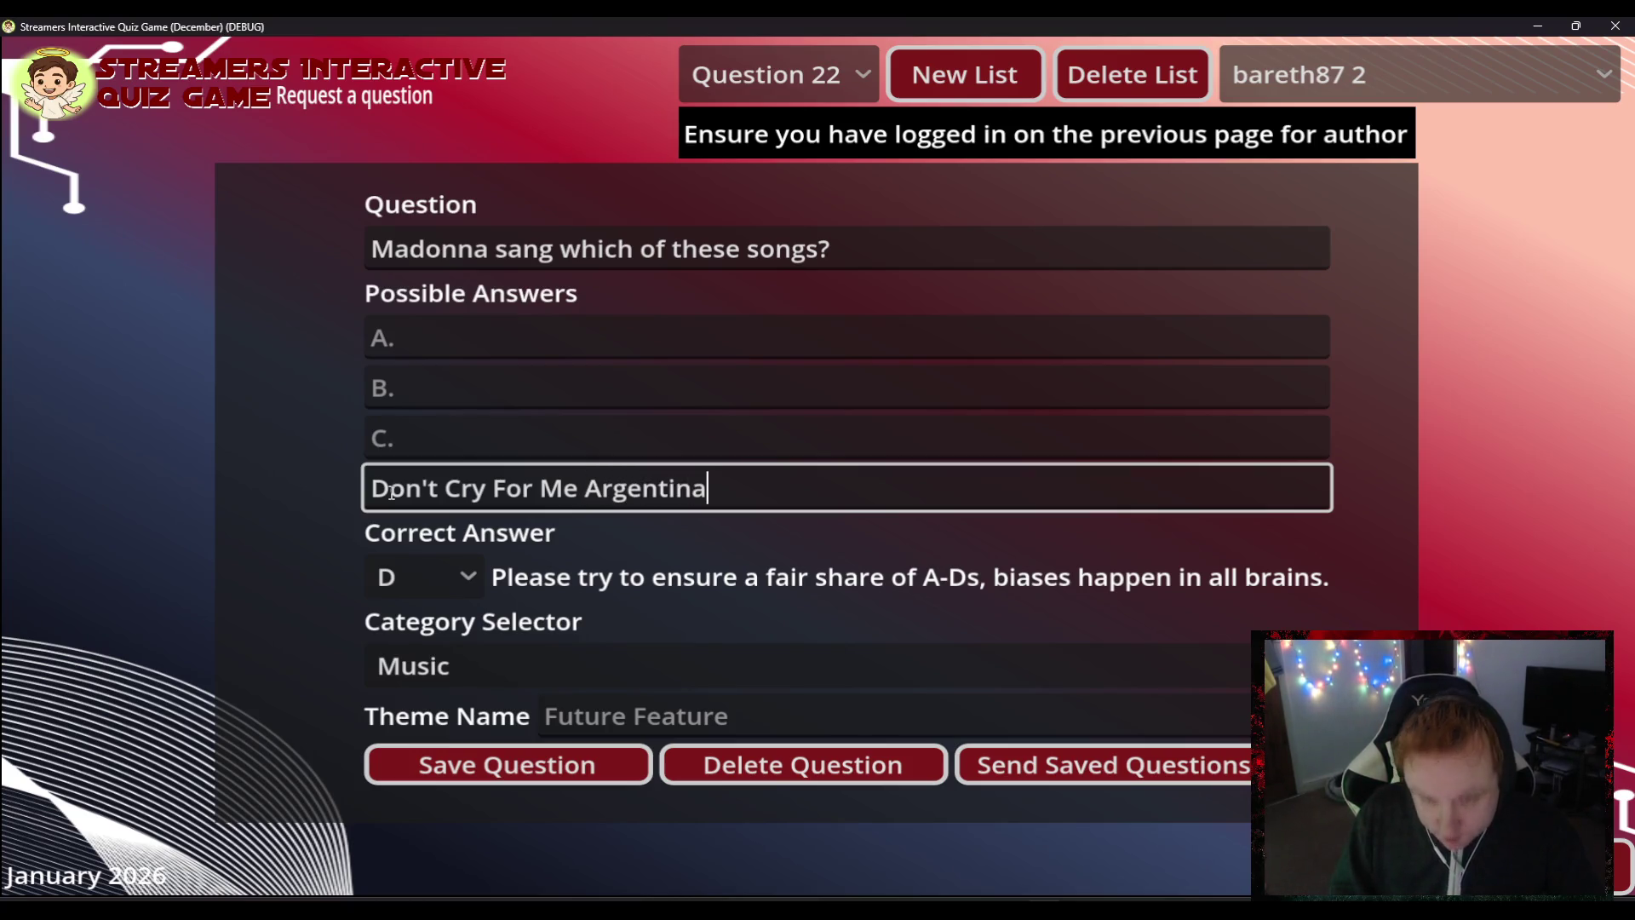
- Set answer C to 'Don't Cry For Me Sao Paulo' and copy the shared phrase
{"action": "left_click_drag", "start_coordinate": [583, 495], "coordinate": [292, 497]}
{"action": "key", "text": "ctrl+c"}
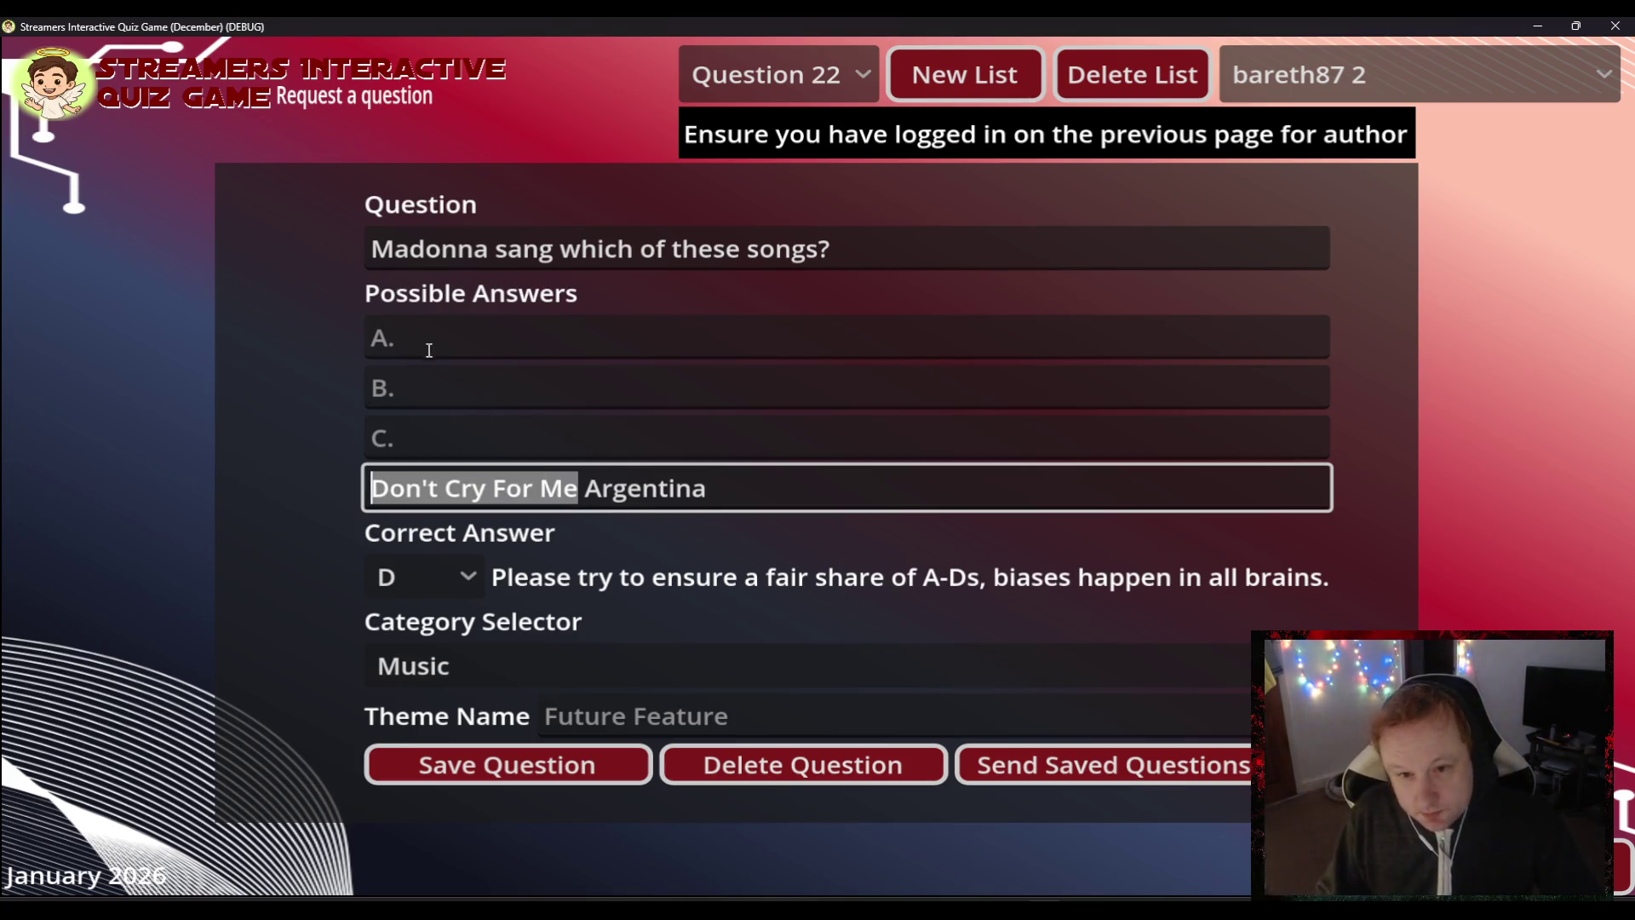
{"action": "left_click", "coordinate": [417, 443]}
{"action": "key", "text": "ctrl+v"}
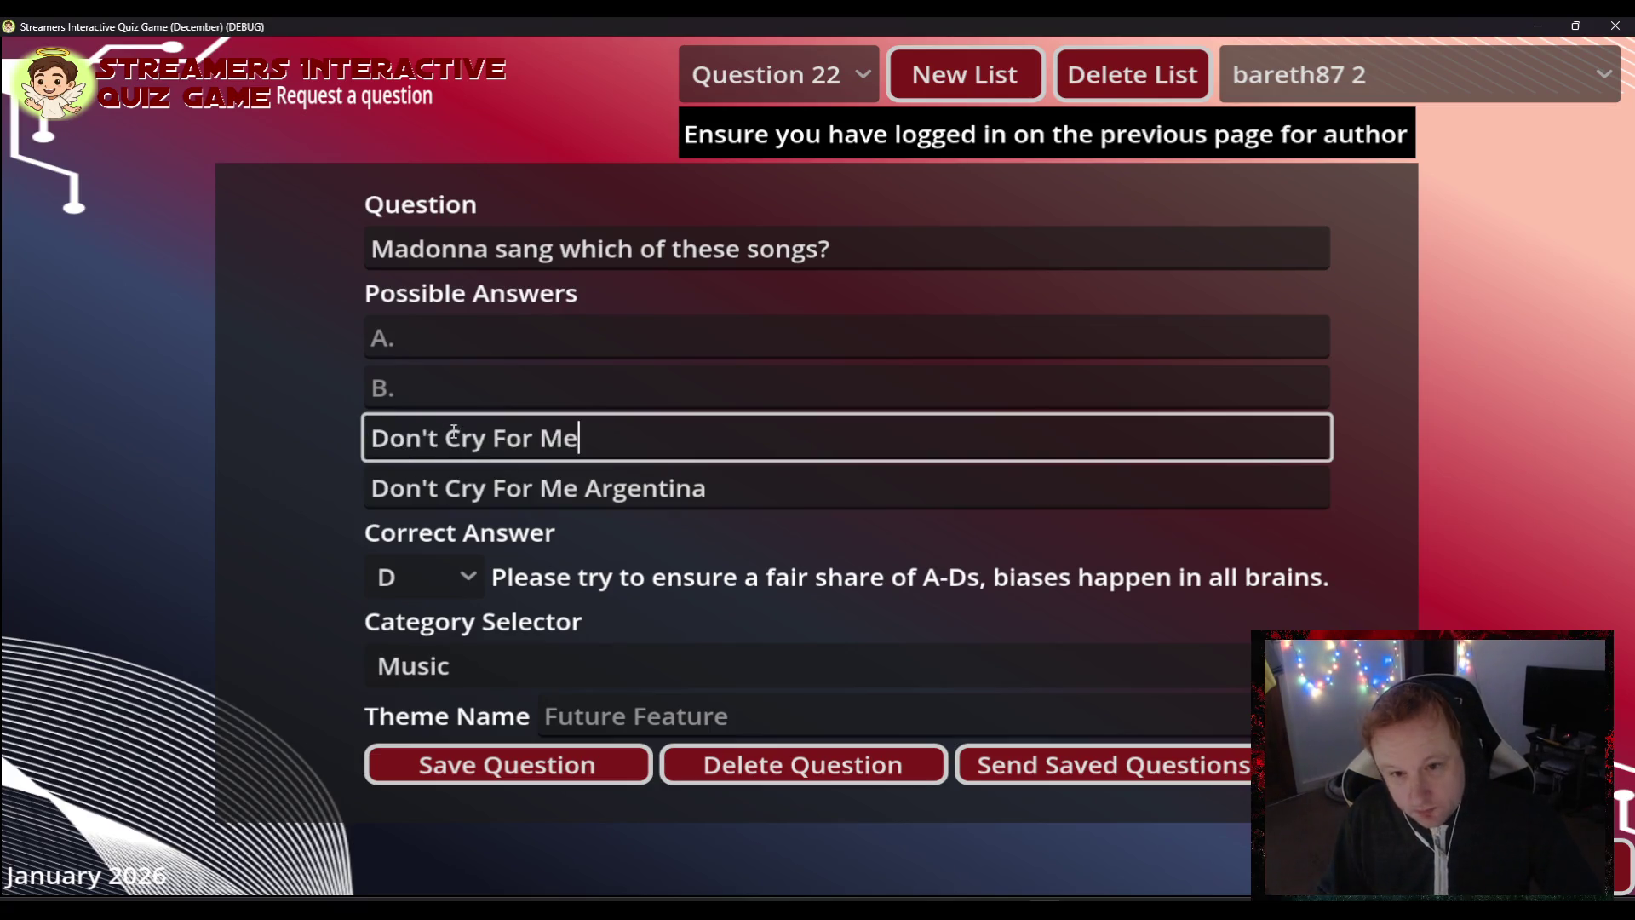
{"action": "type", "text": " Sao"}
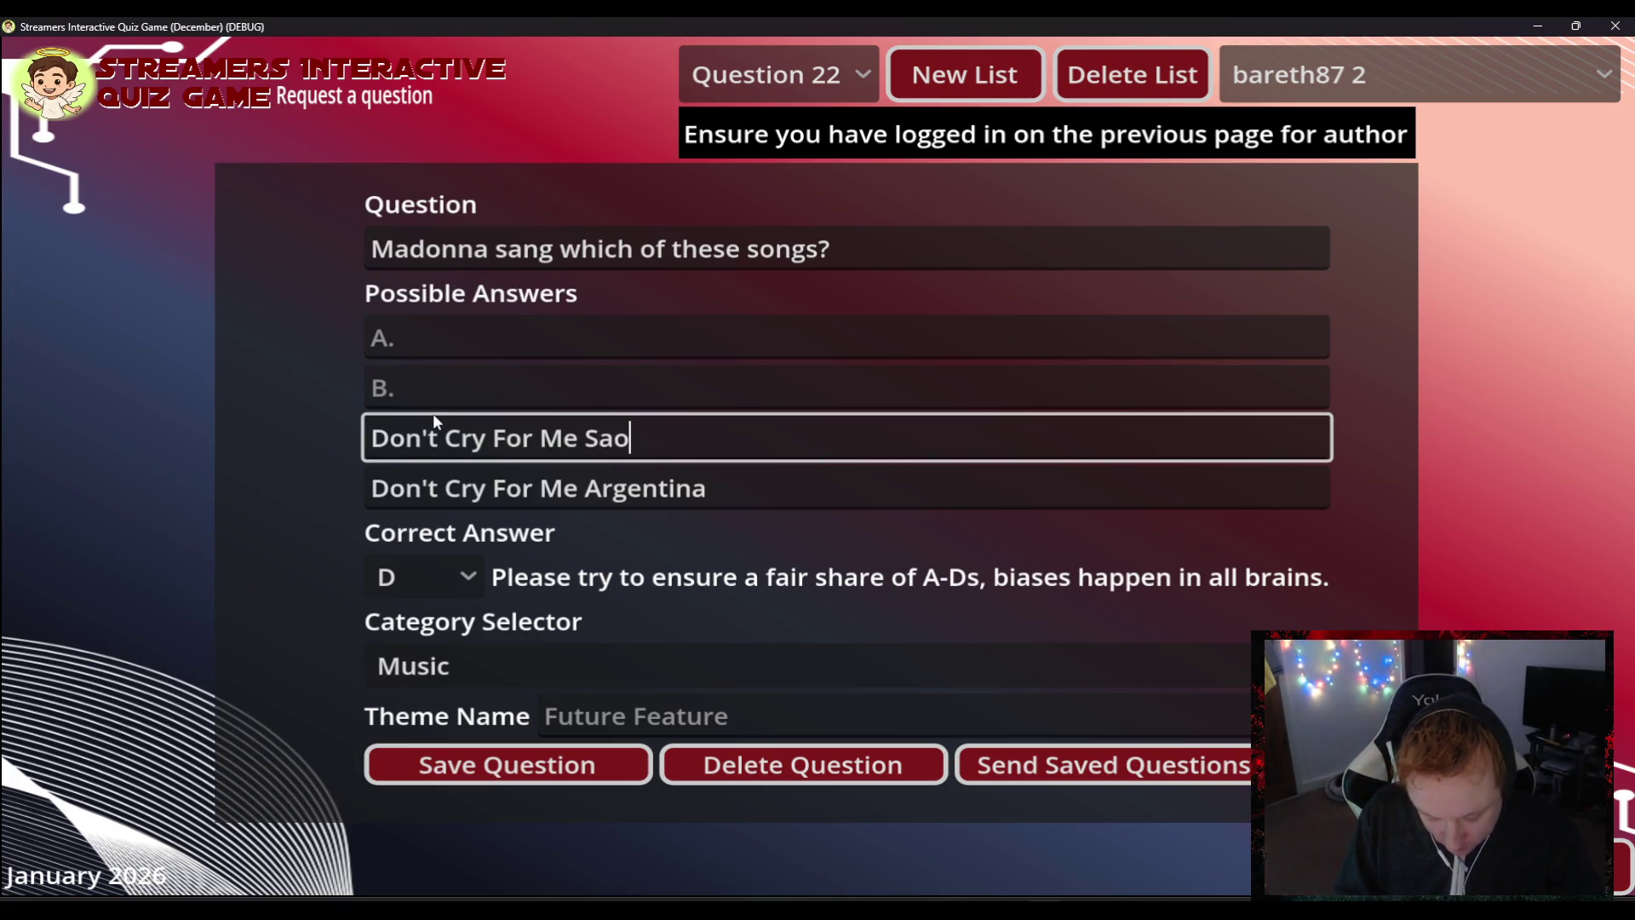
{"action": "type", "text": " Paulo"}
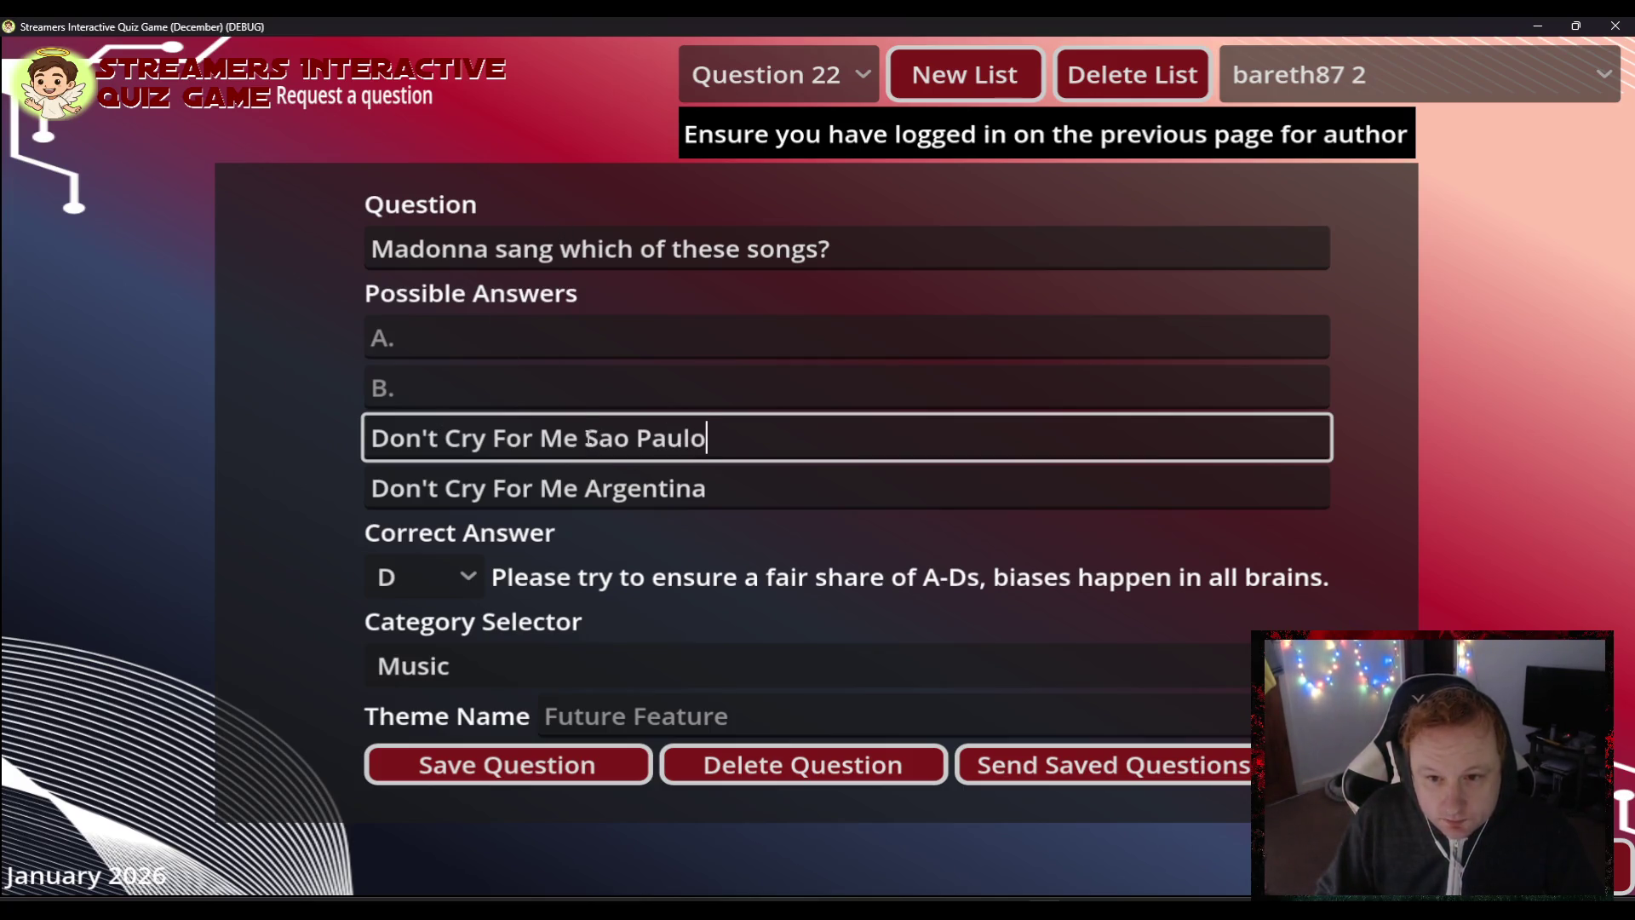
{"action": "left_click_drag", "start_coordinate": [585, 437], "coordinate": [372, 438]}
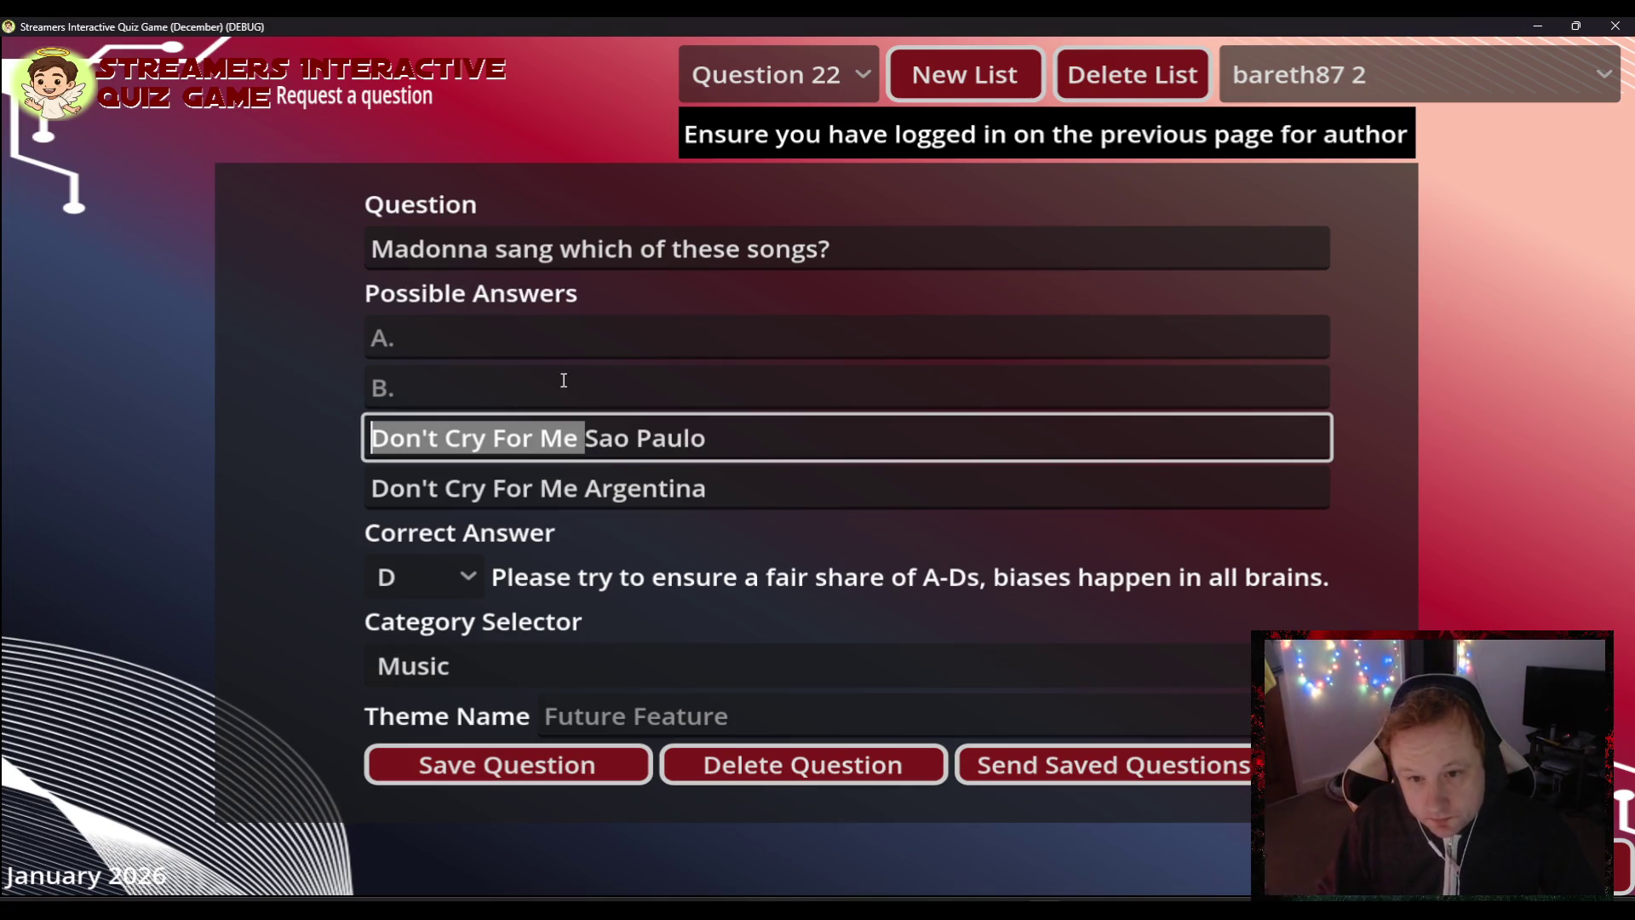
{"action": "key", "text": "ctrl+c"}
- Set answers B 'Don't Cry For Me Urugauay' and A 'Don't Cry For Me Azerbaijan', then save
{"action": "left_click", "coordinate": [523, 366]}
{"action": "key", "text": "ctrl+v"}
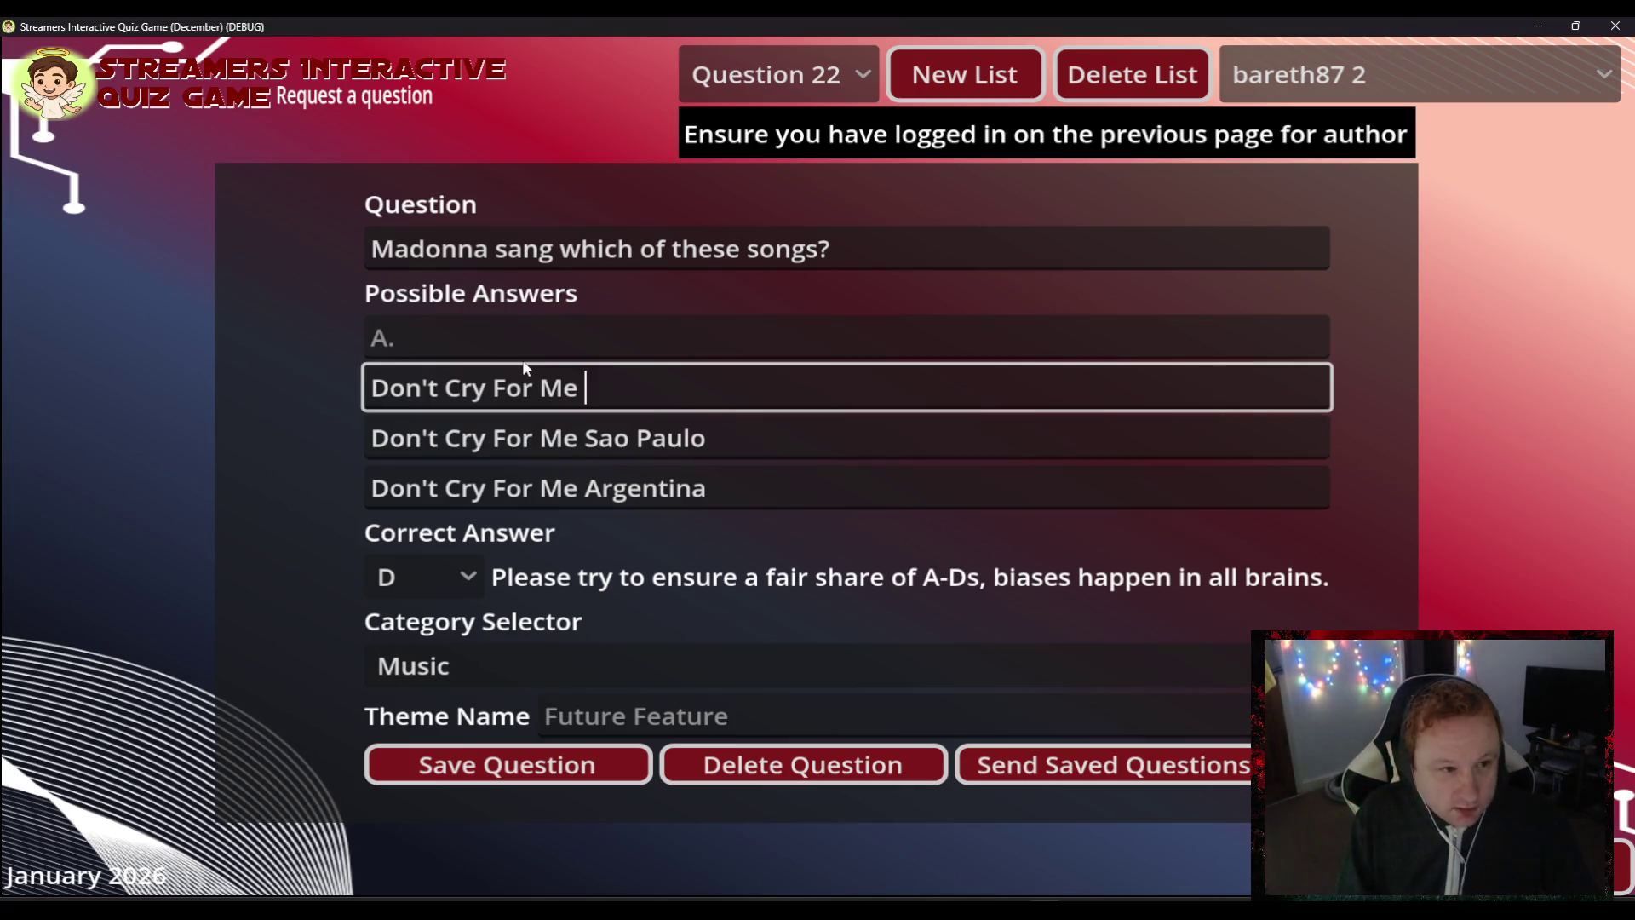
{"action": "type", "text": "Uruga"}
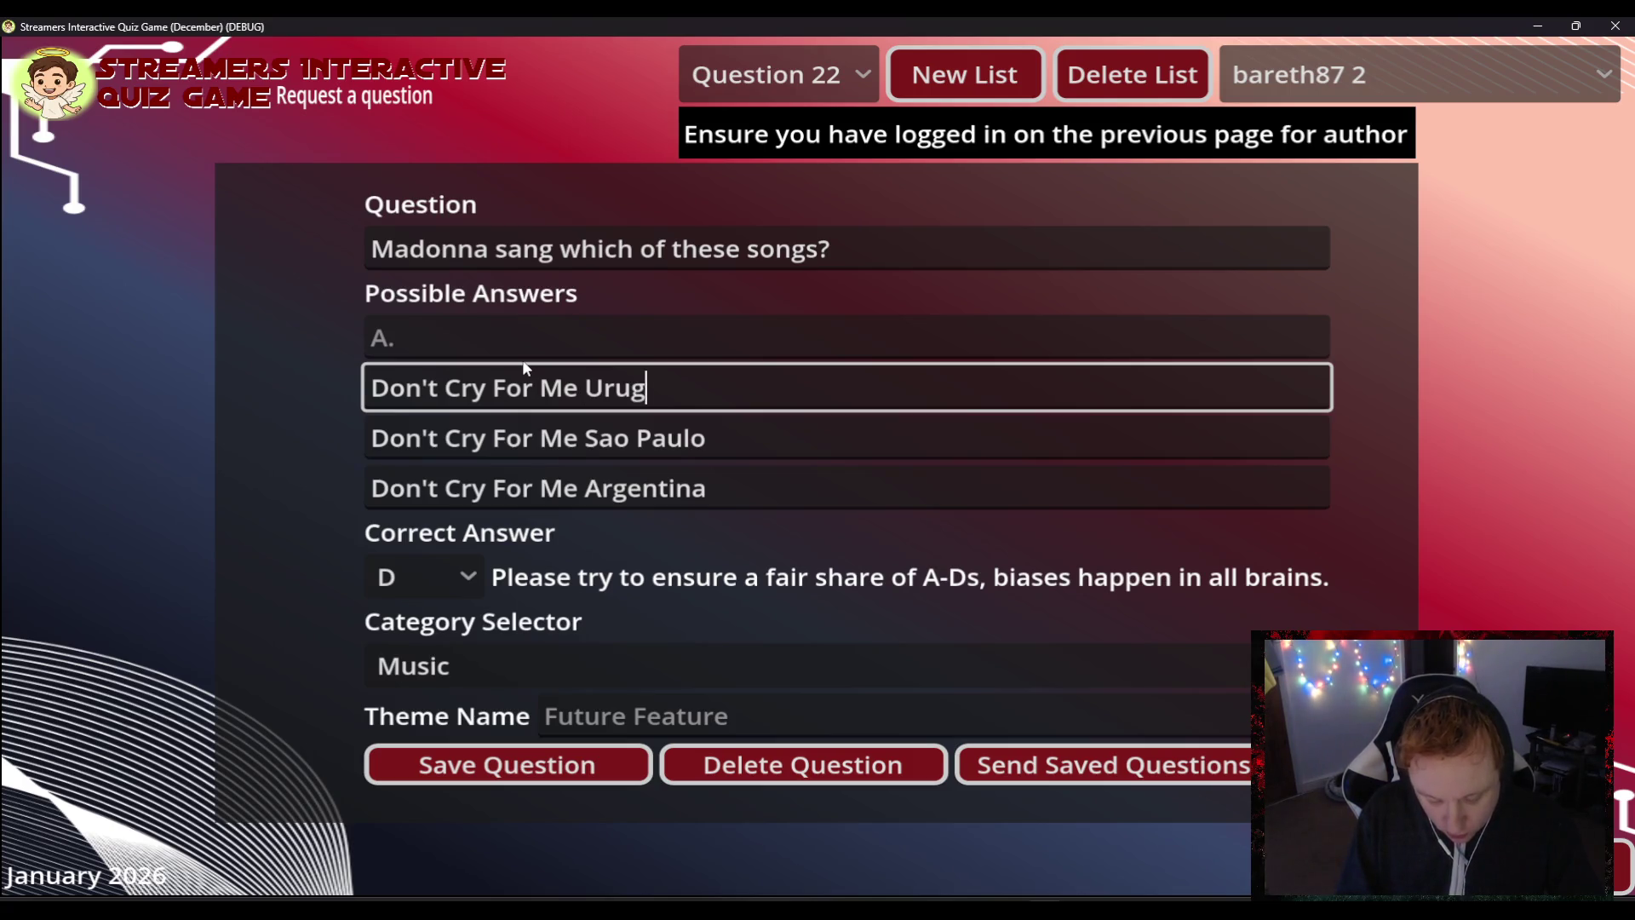
{"action": "type", "text": "uay"}
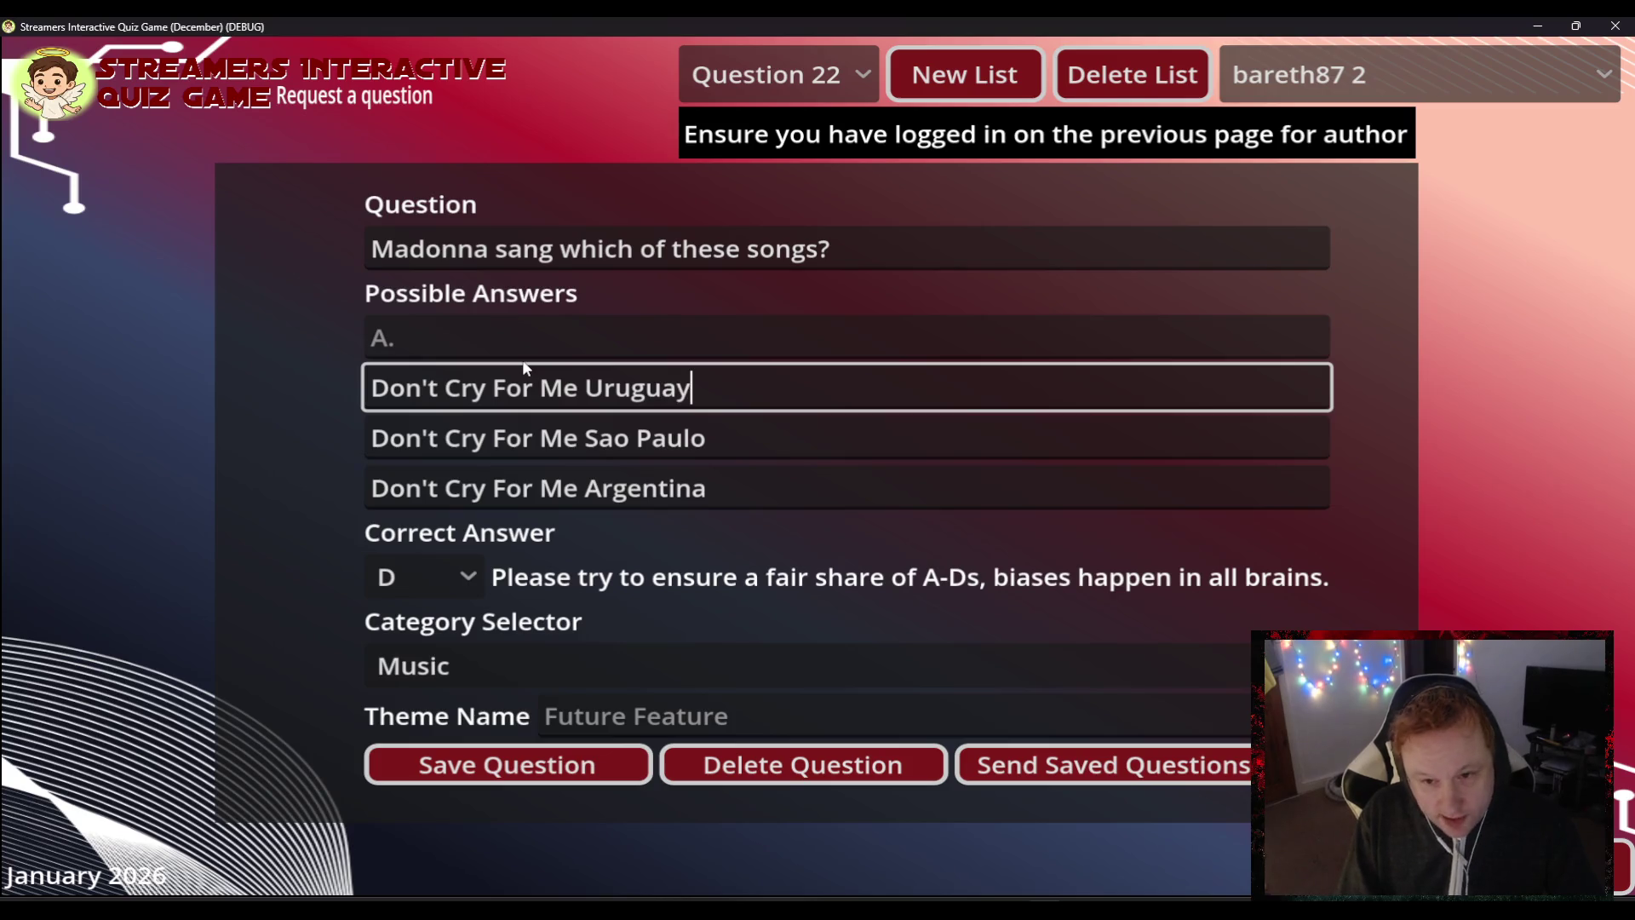
{"action": "left_click", "coordinate": [543, 351]}
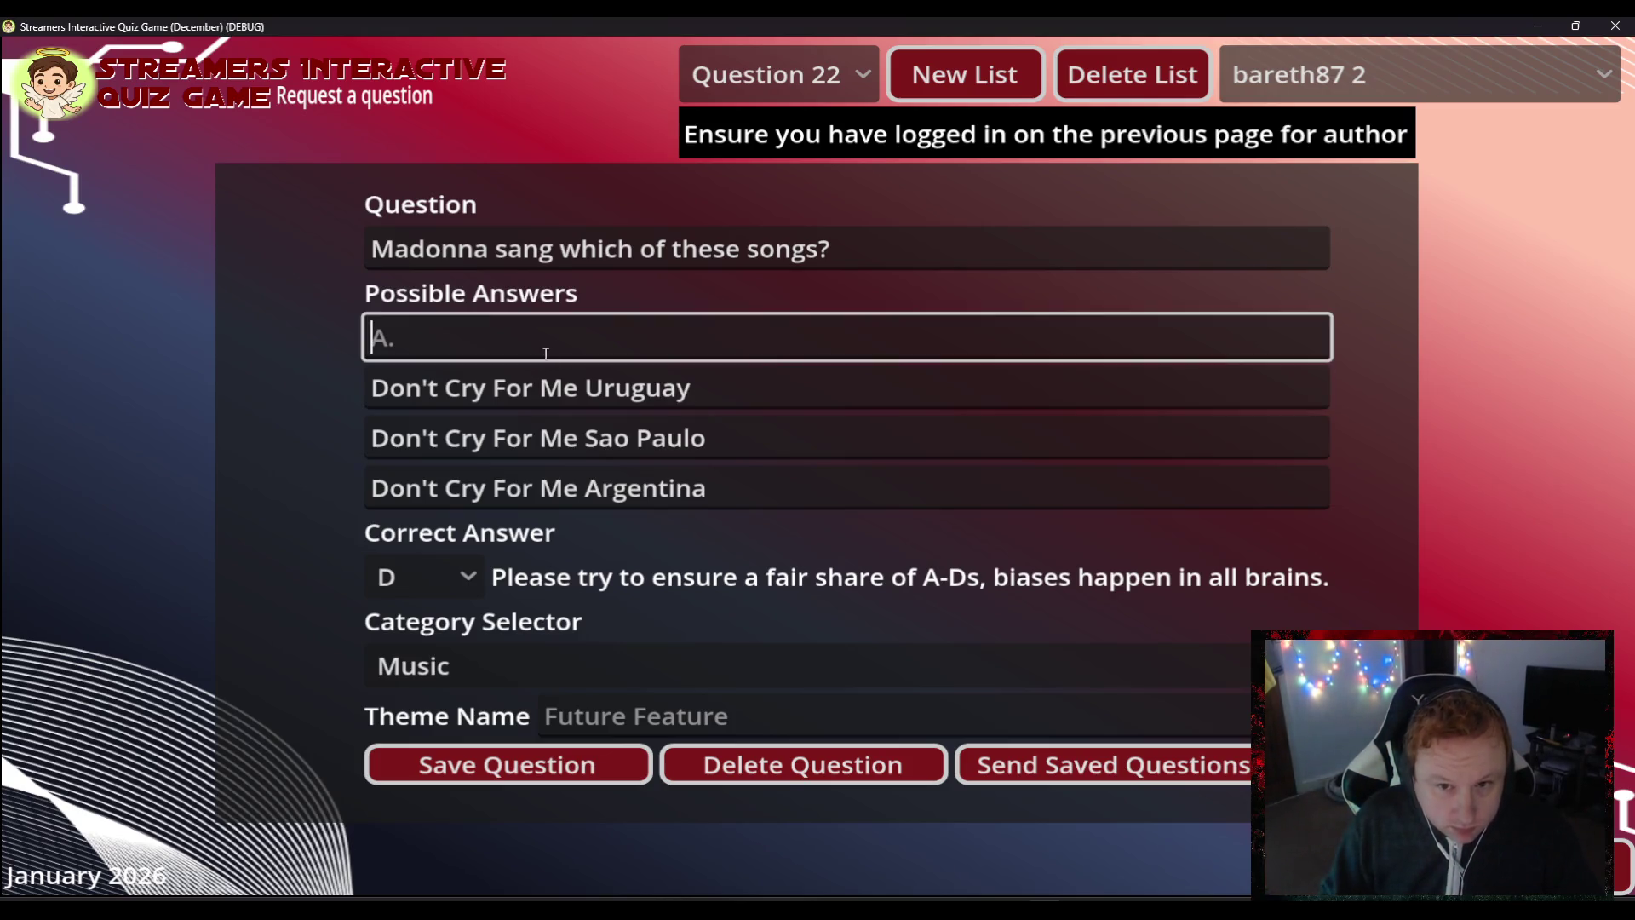
{"action": "key", "text": "ctrl+v"}
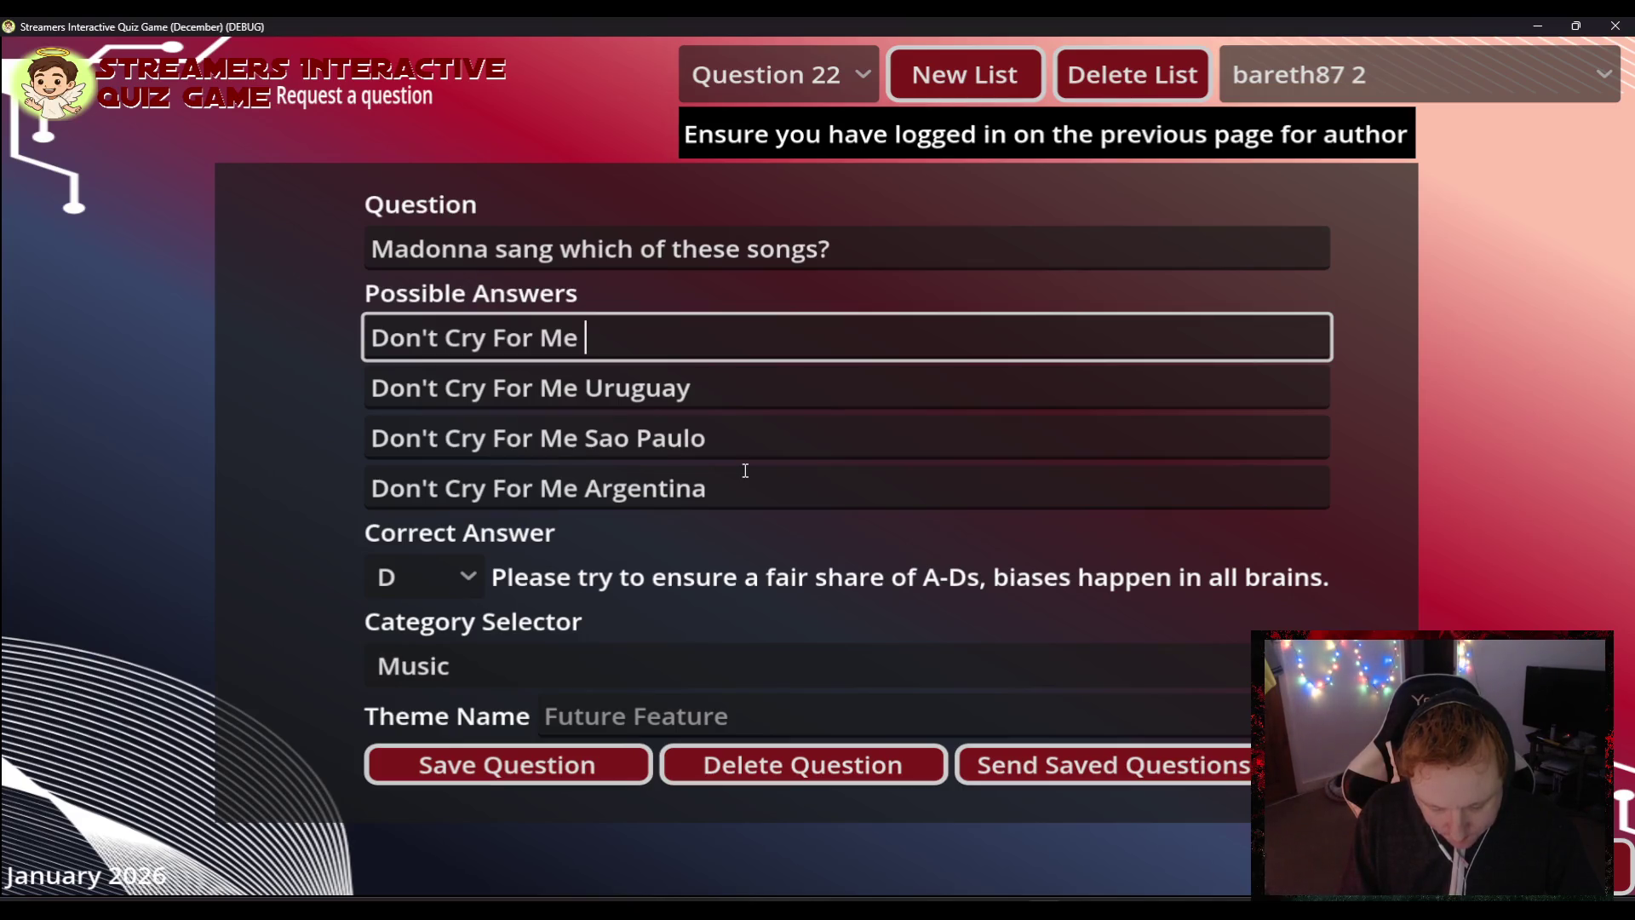
{"action": "type", "text": "Az"}
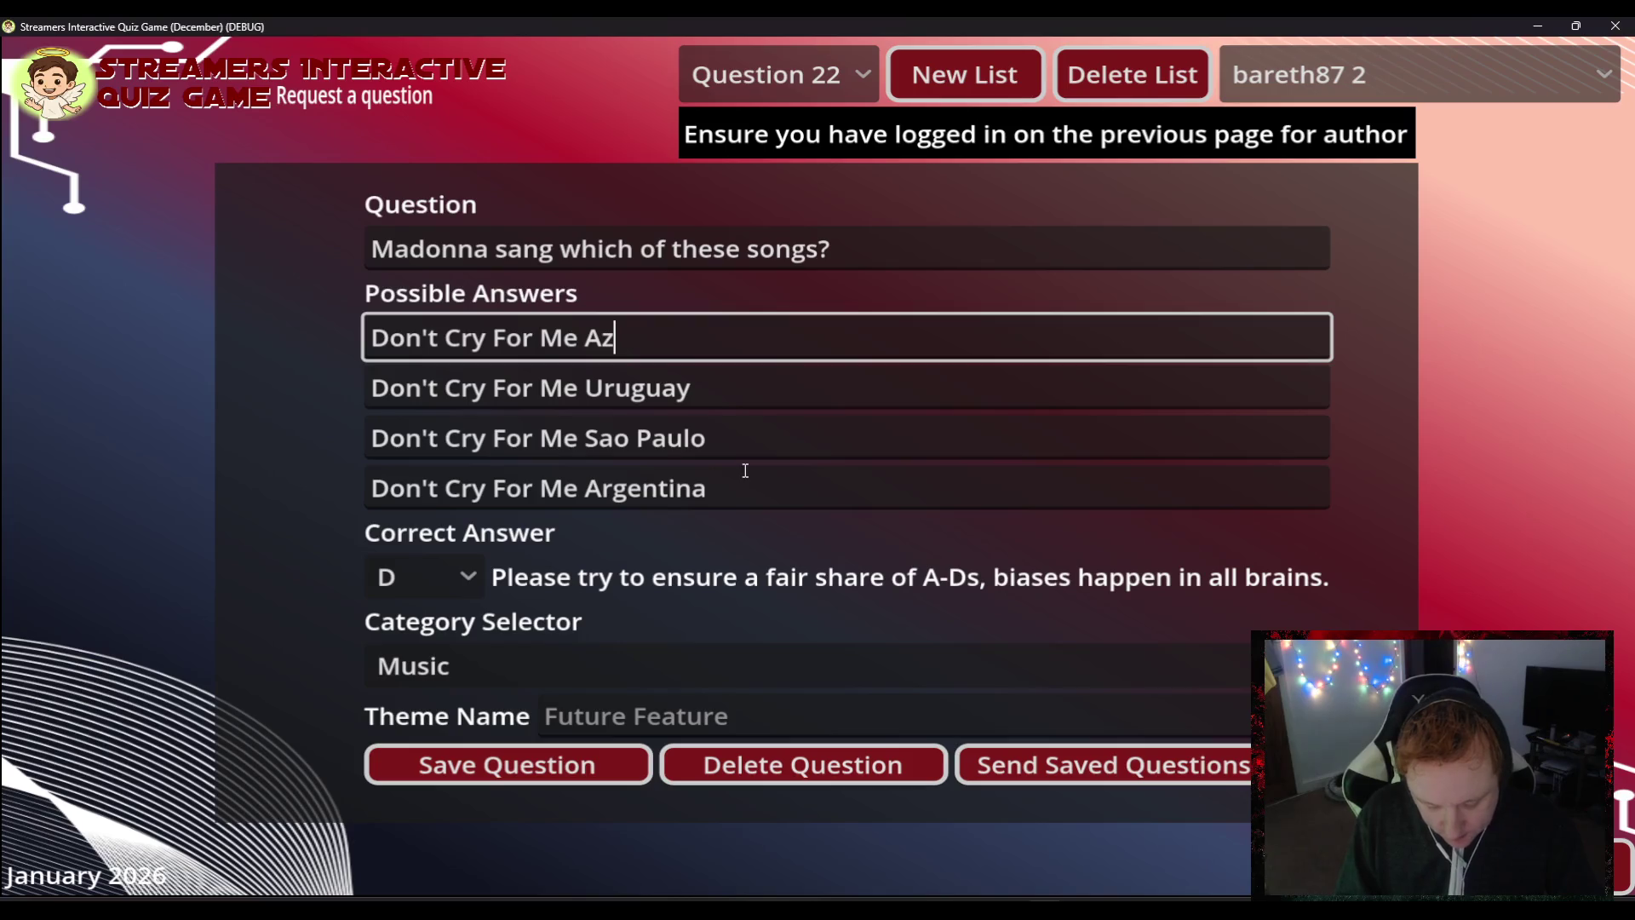
{"action": "type", "text": "erbaijan"}
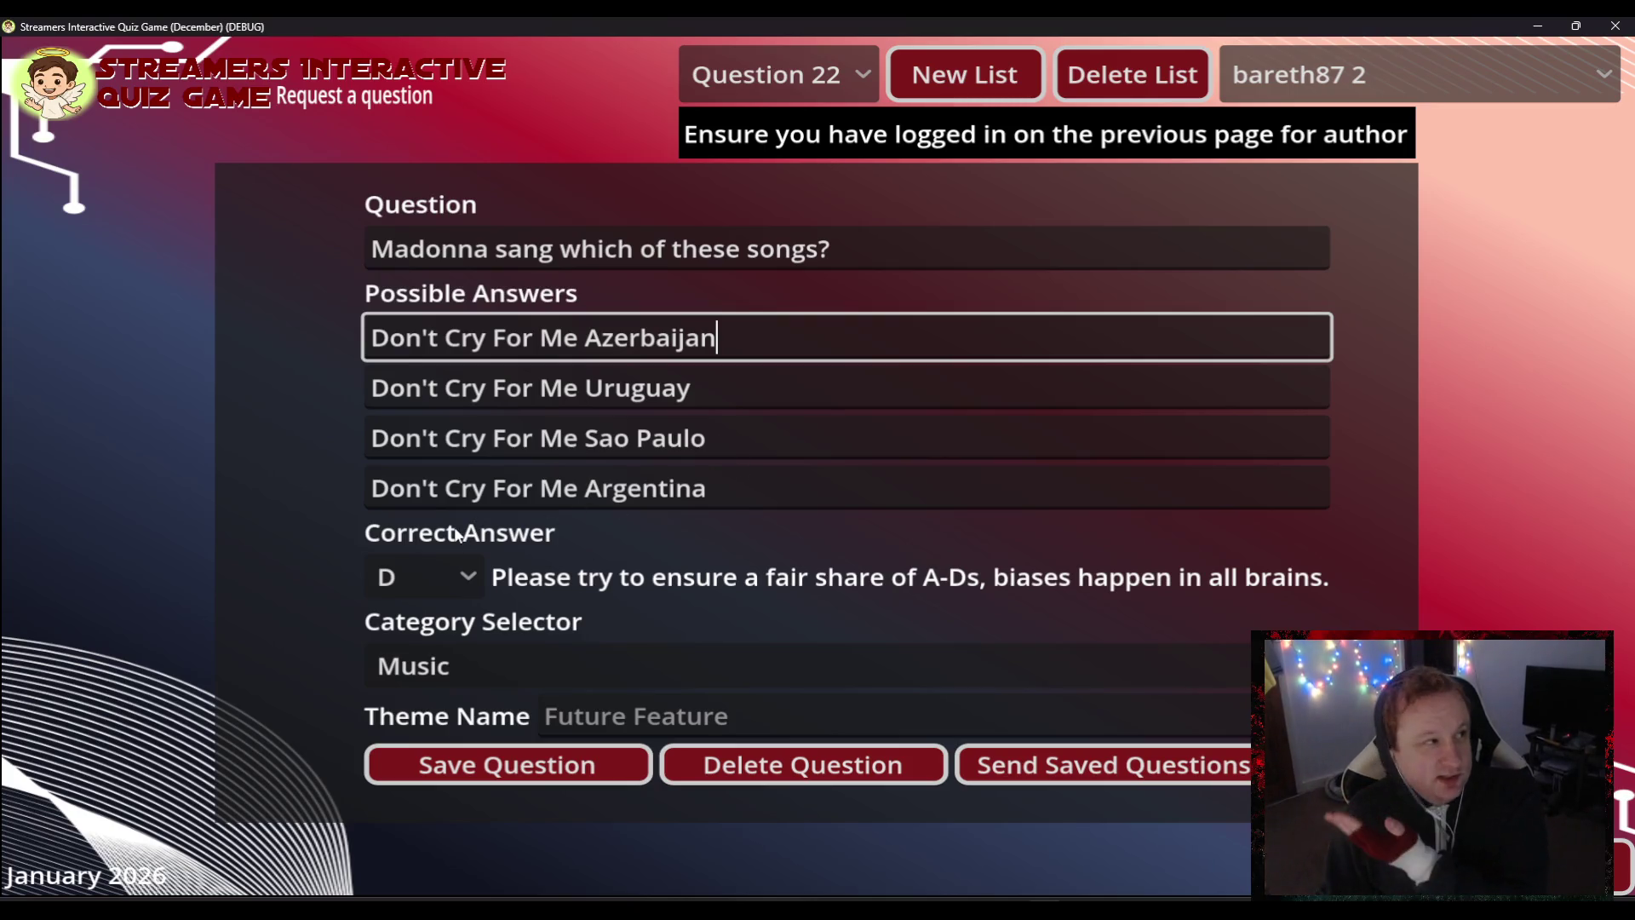
{"action": "left_click", "coordinate": [555, 764]}
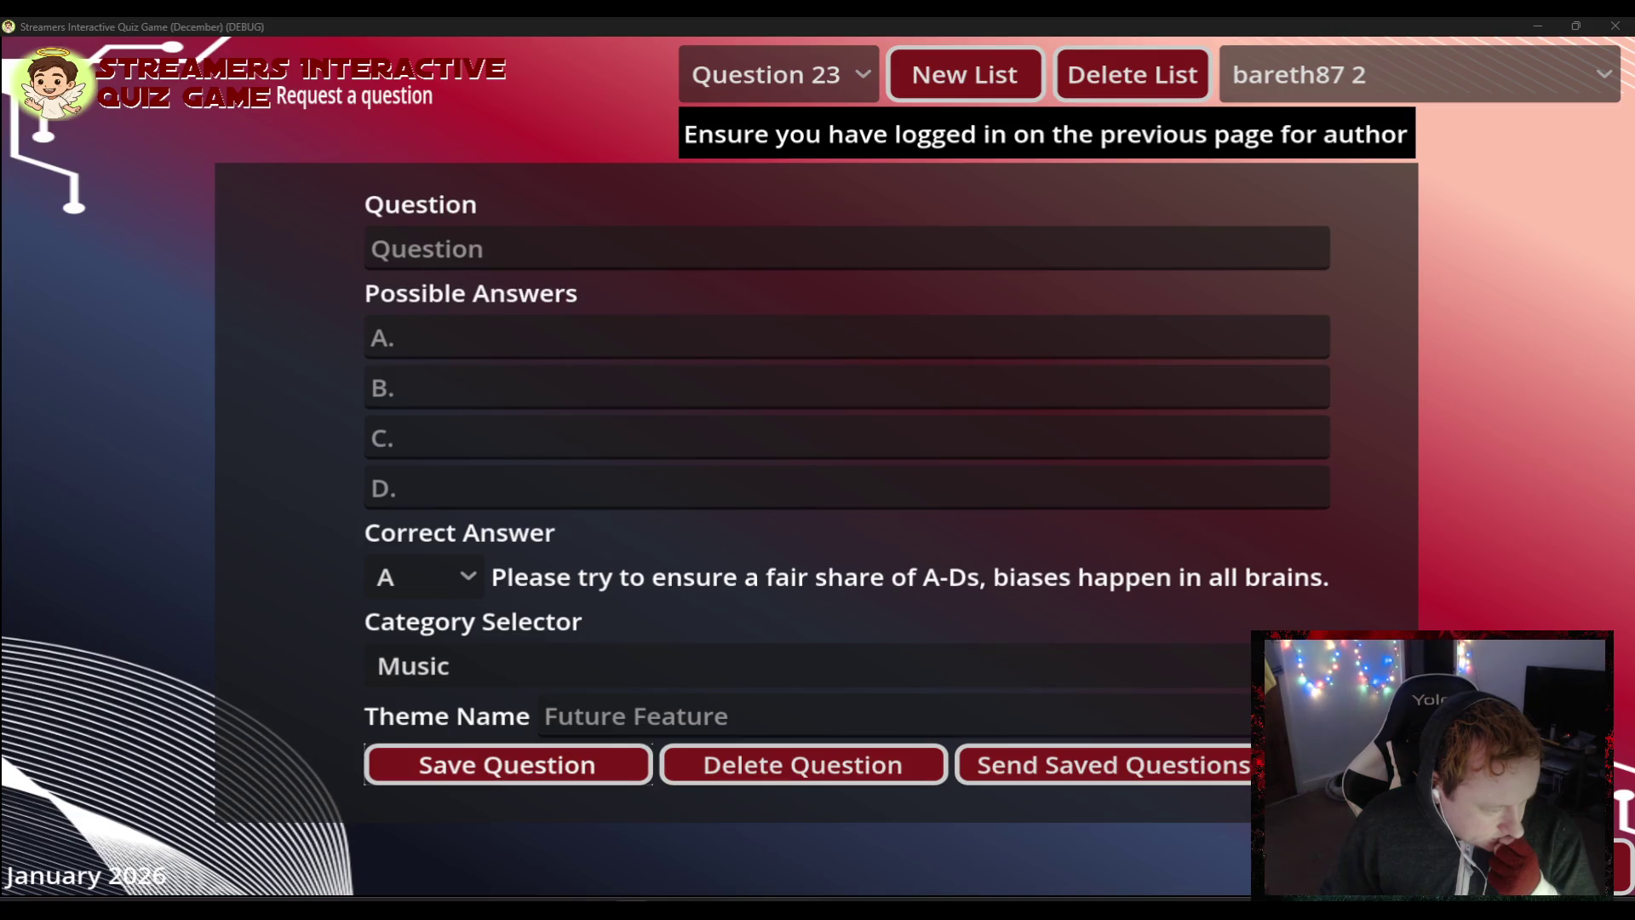
- Type the question "Madonna appeared in 'Will and Grace' but whom did she play?", fixing the WIll typo
{"action": "left_click", "coordinate": [463, 246]}
{"action": "type", "text": "Mado"}
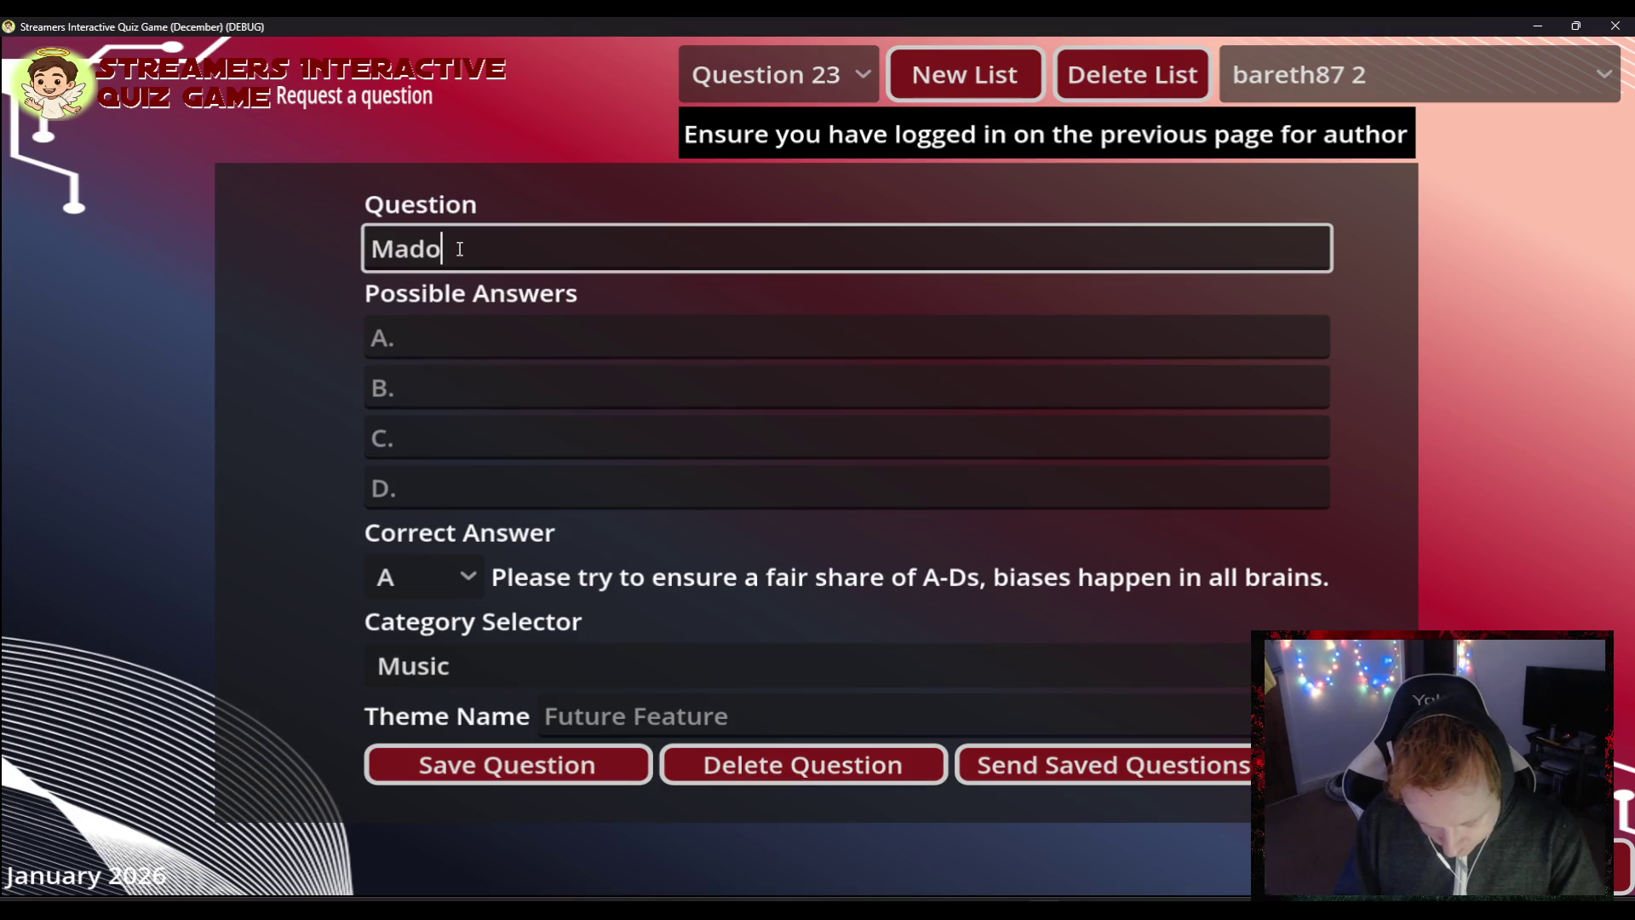
{"action": "type", "text": "nna appeared in Will and Grace"}
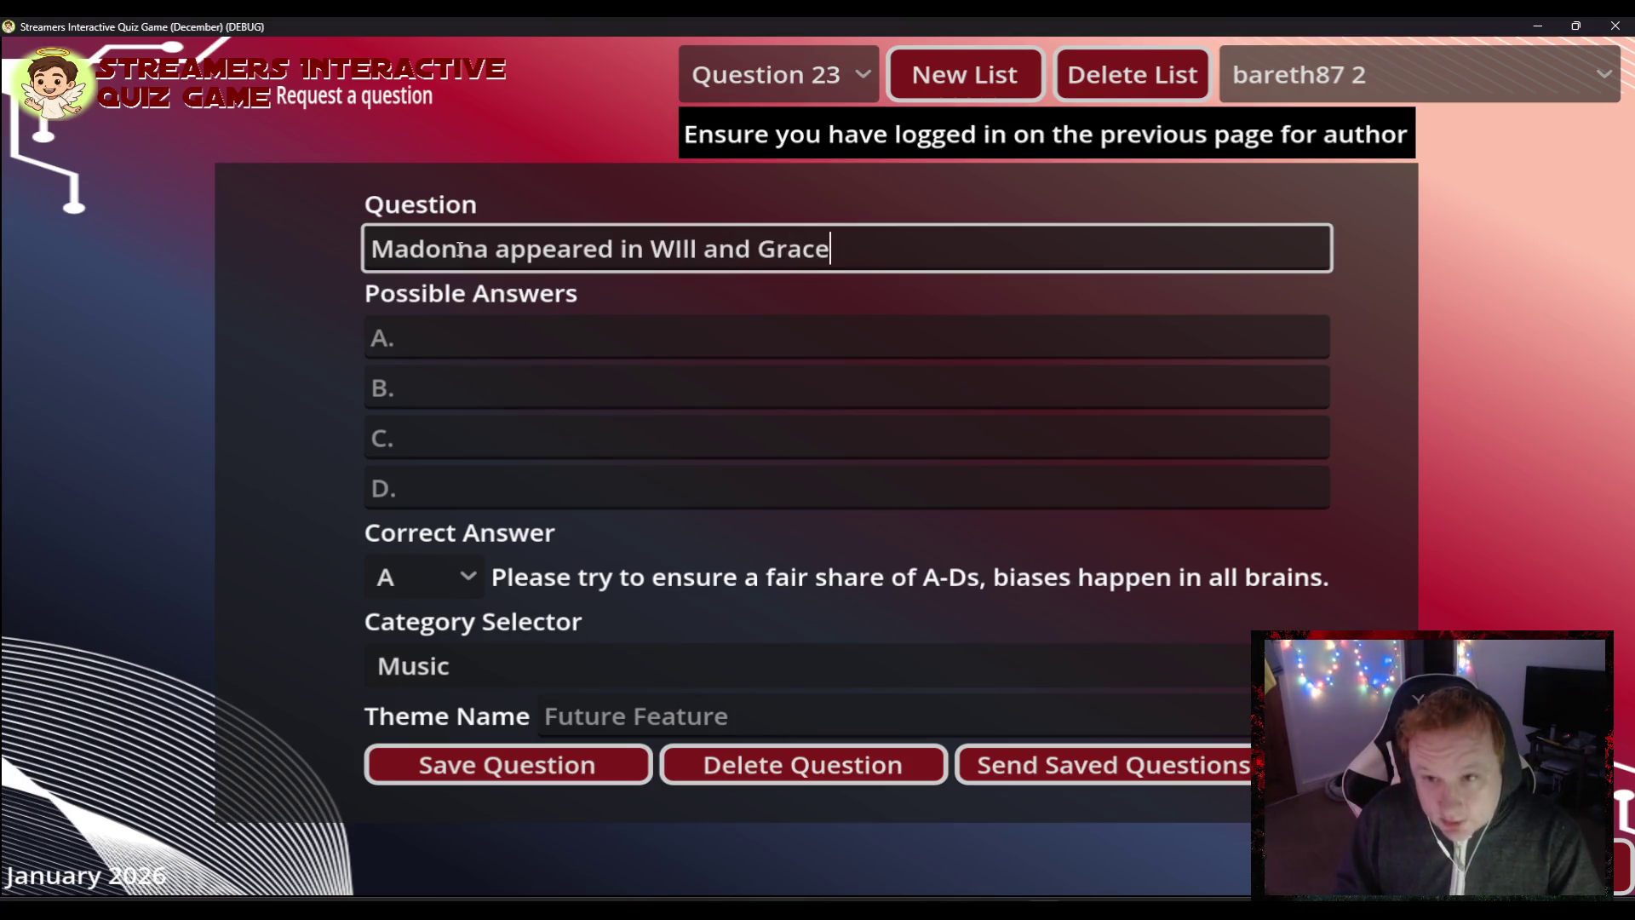
{"action": "type", "text": "'"}
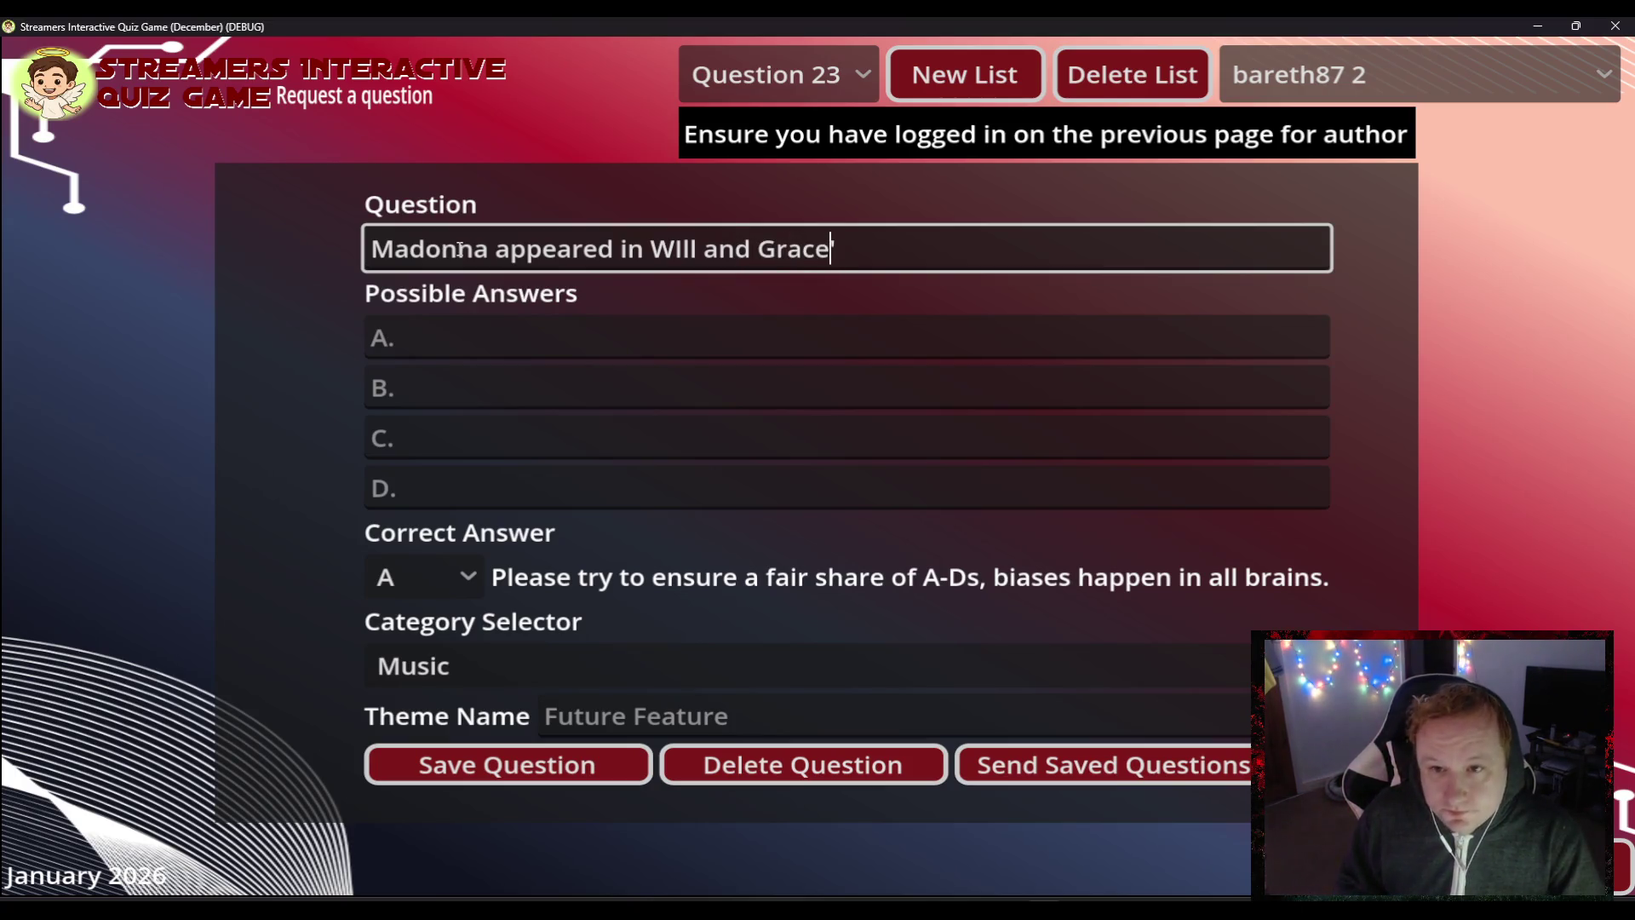
{"action": "key", "text": "Left"}
{"action": "key", "text": "Left"}
{"action": "key", "text": "Left"}
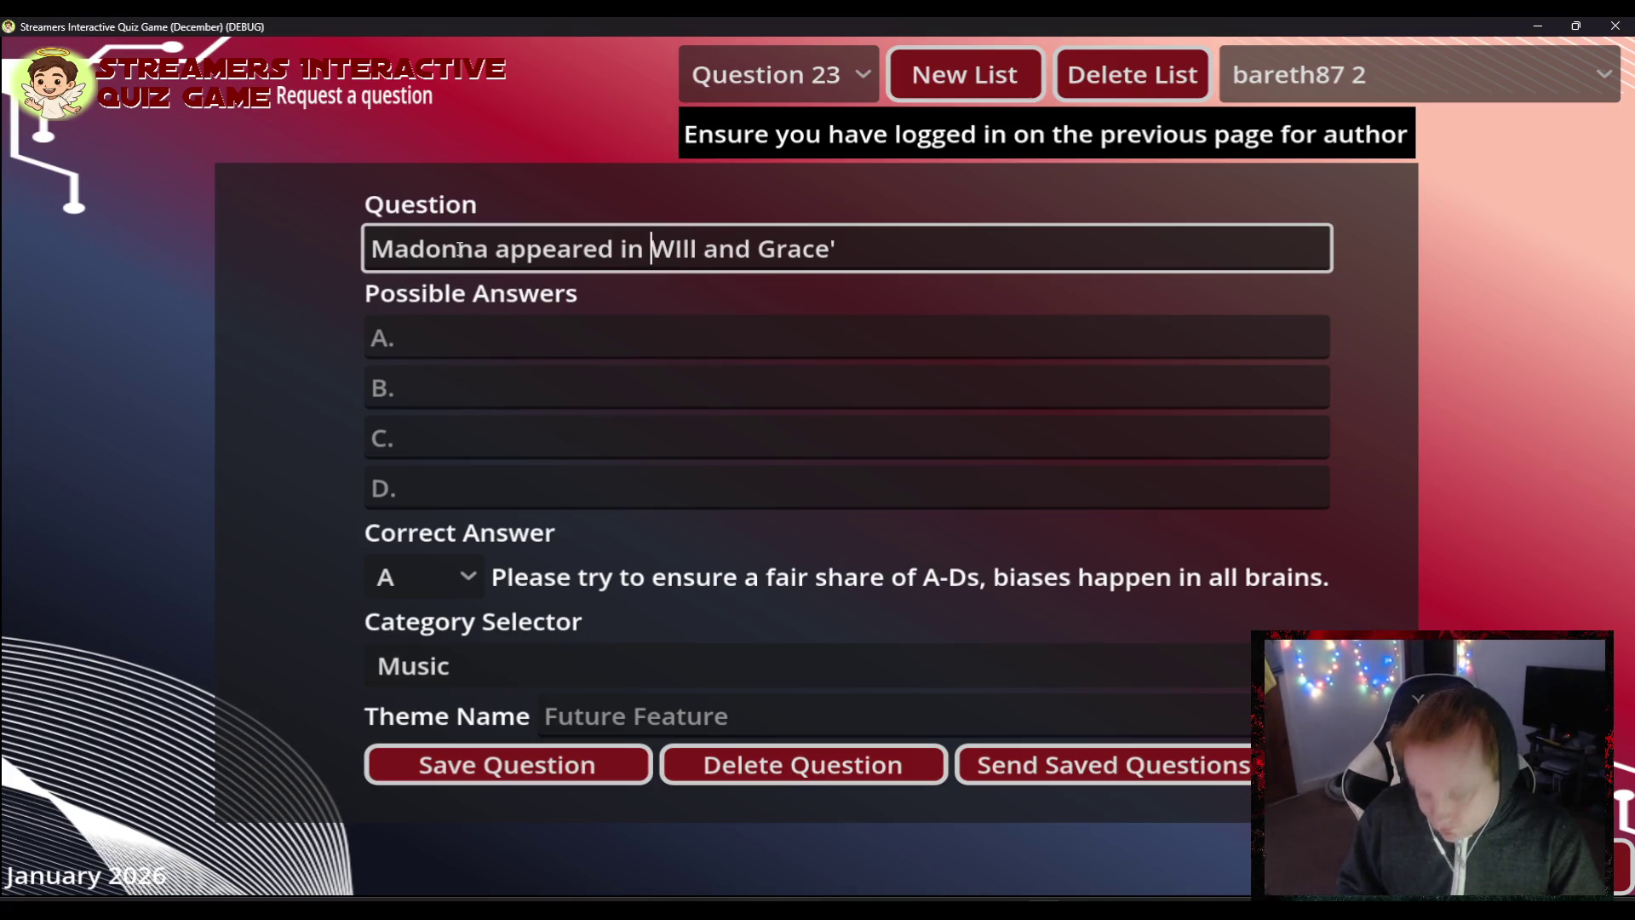
{"action": "type", "text": "'"}
{"action": "key", "text": "Right"}
{"action": "key", "text": "Right"}
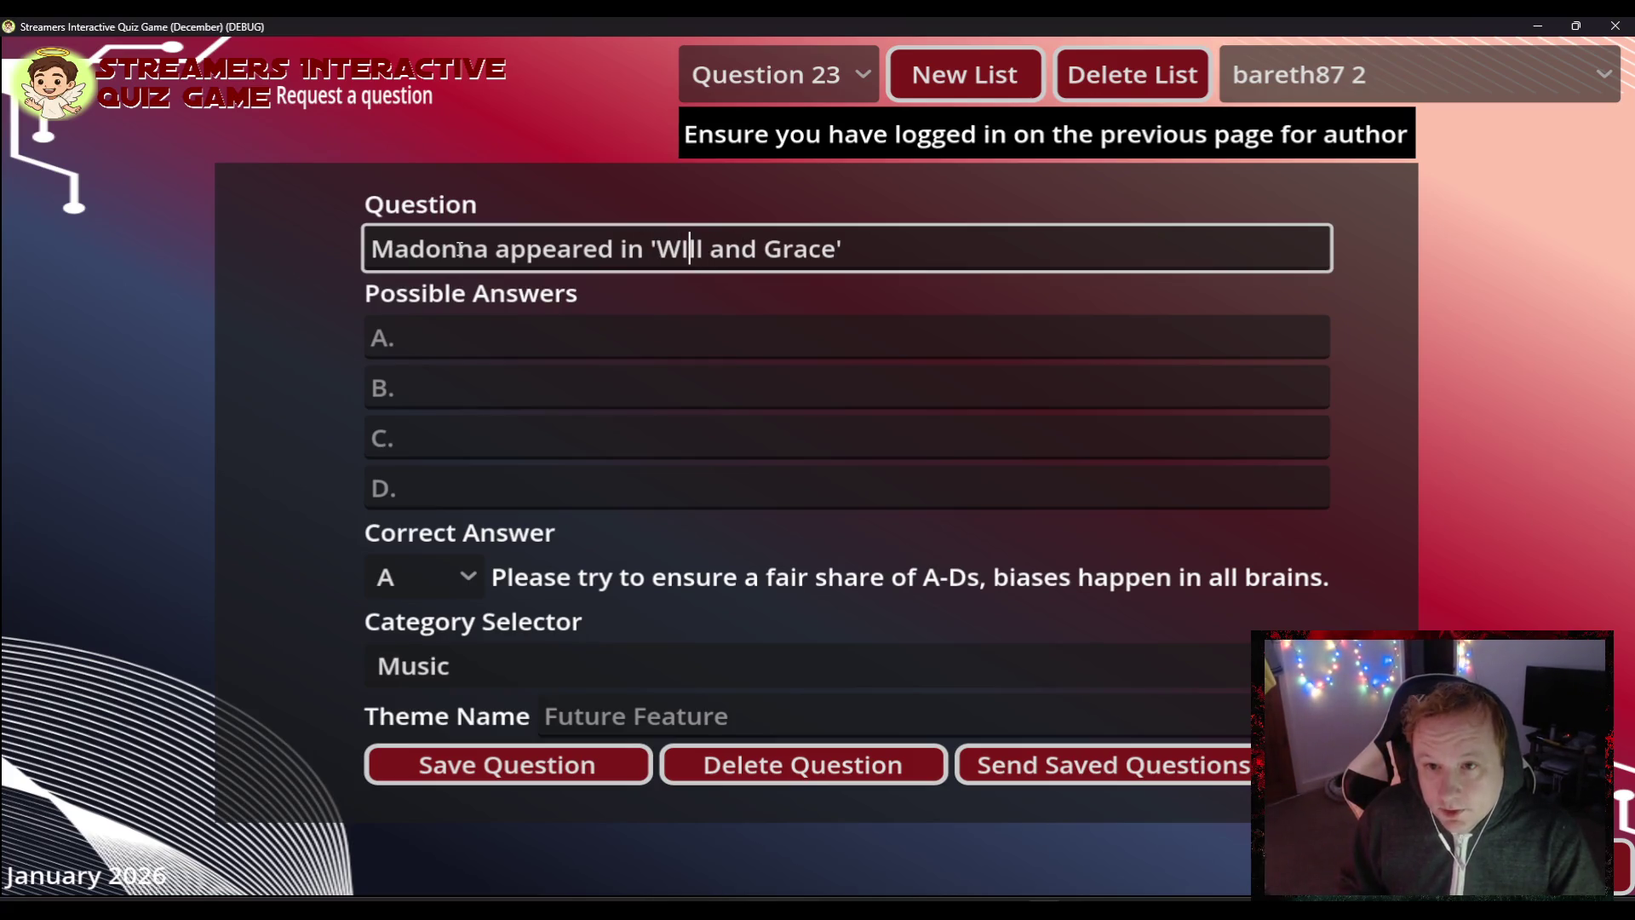
{"action": "key", "text": "BackSpace"}
{"action": "type", "text": "i"}
{"action": "key", "text": "Right"}
{"action": "key", "text": "Right"}
{"action": "key", "text": "Right"}
{"action": "type", "text": "bu"}
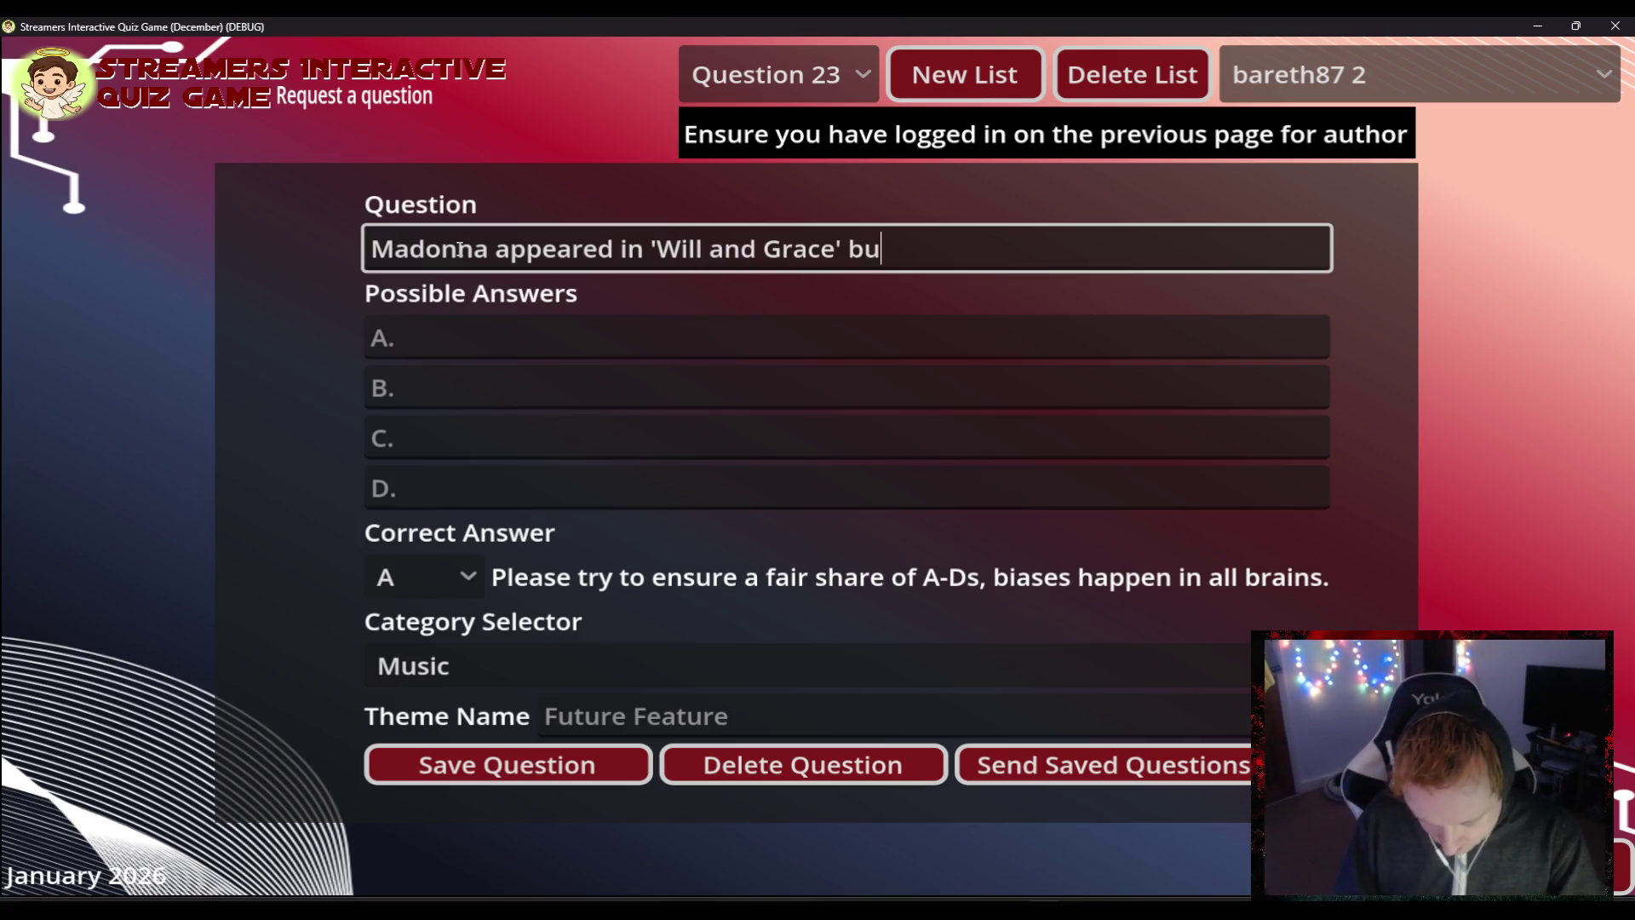
{"action": "type", "text": "t whom did "}
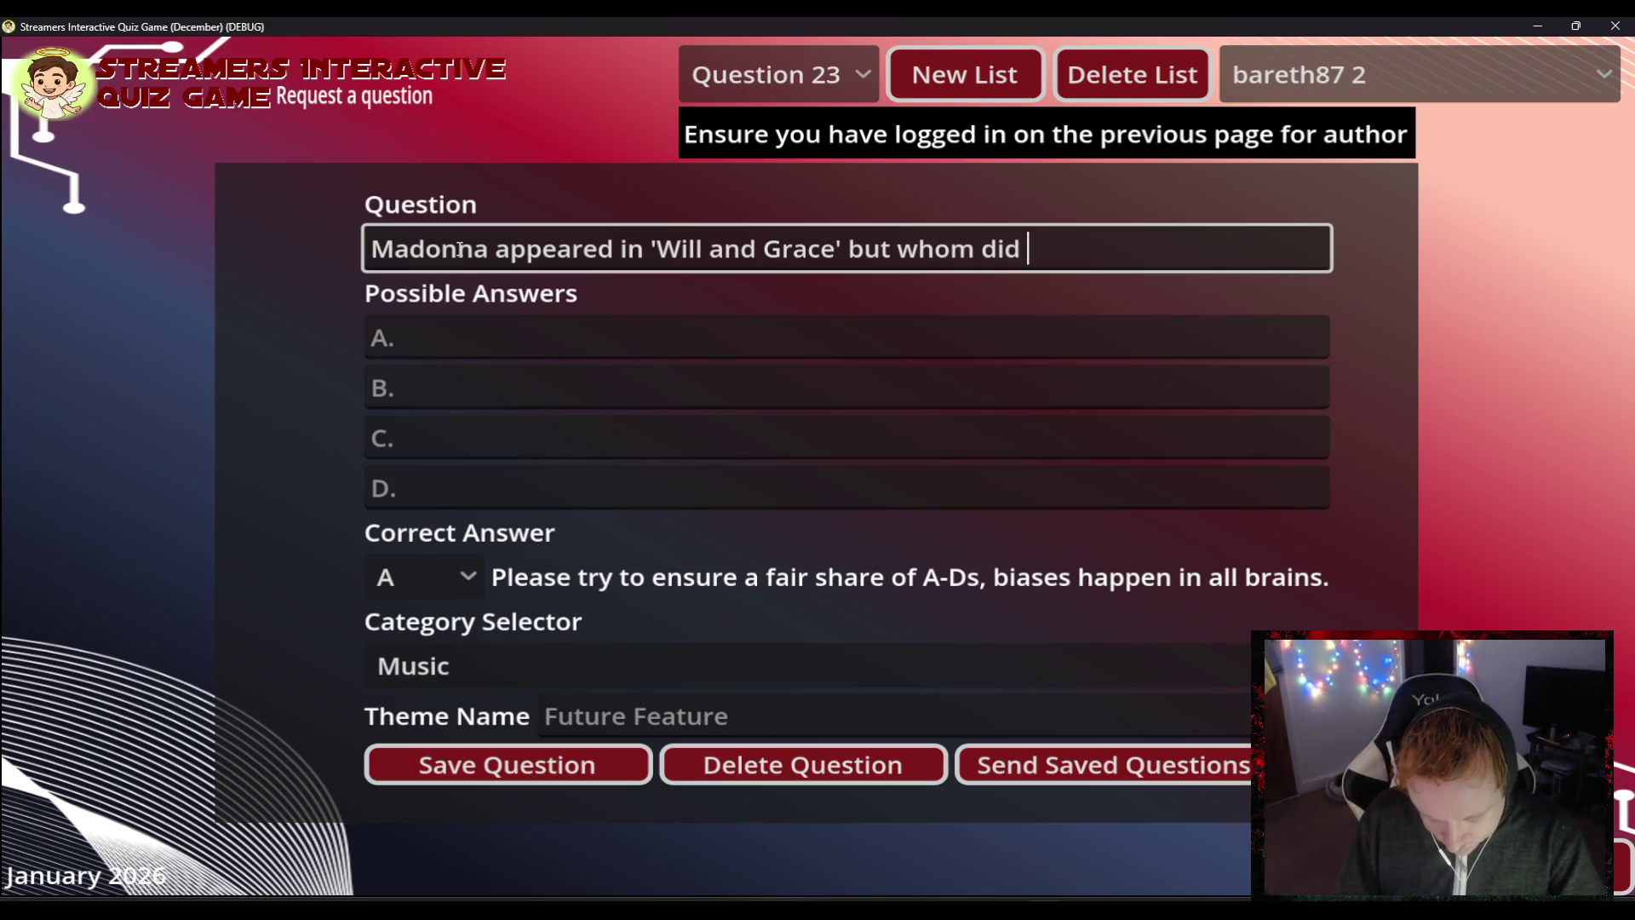
{"action": "type", "text": "she play?"}
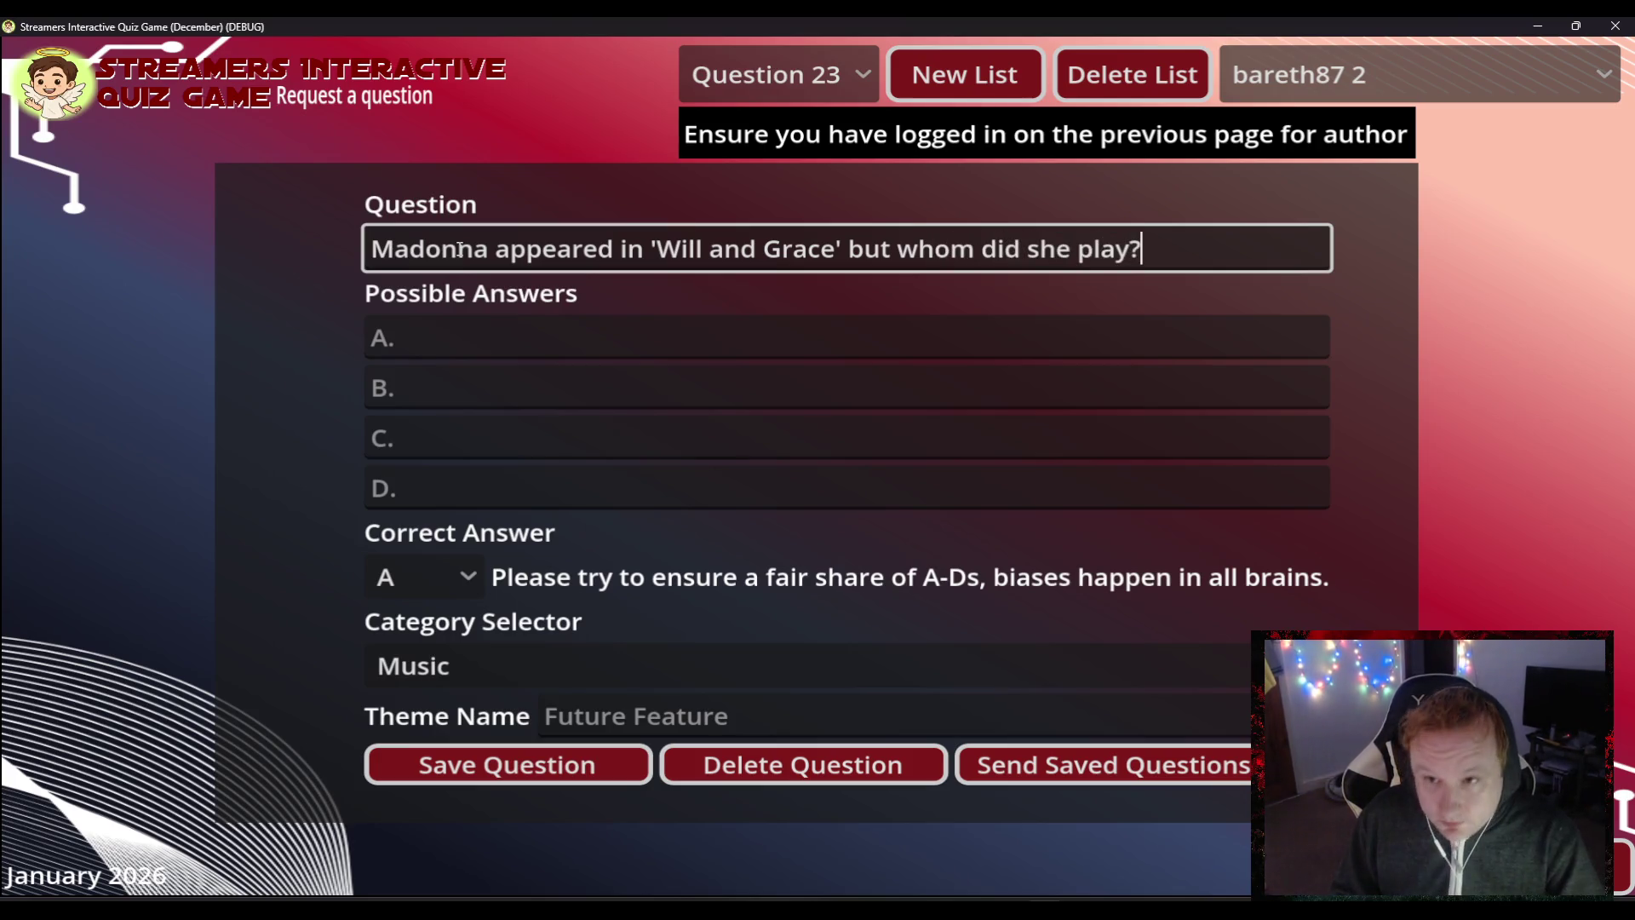
- Enter 'Liz' as answer B
{"action": "key", "text": "Tab"}
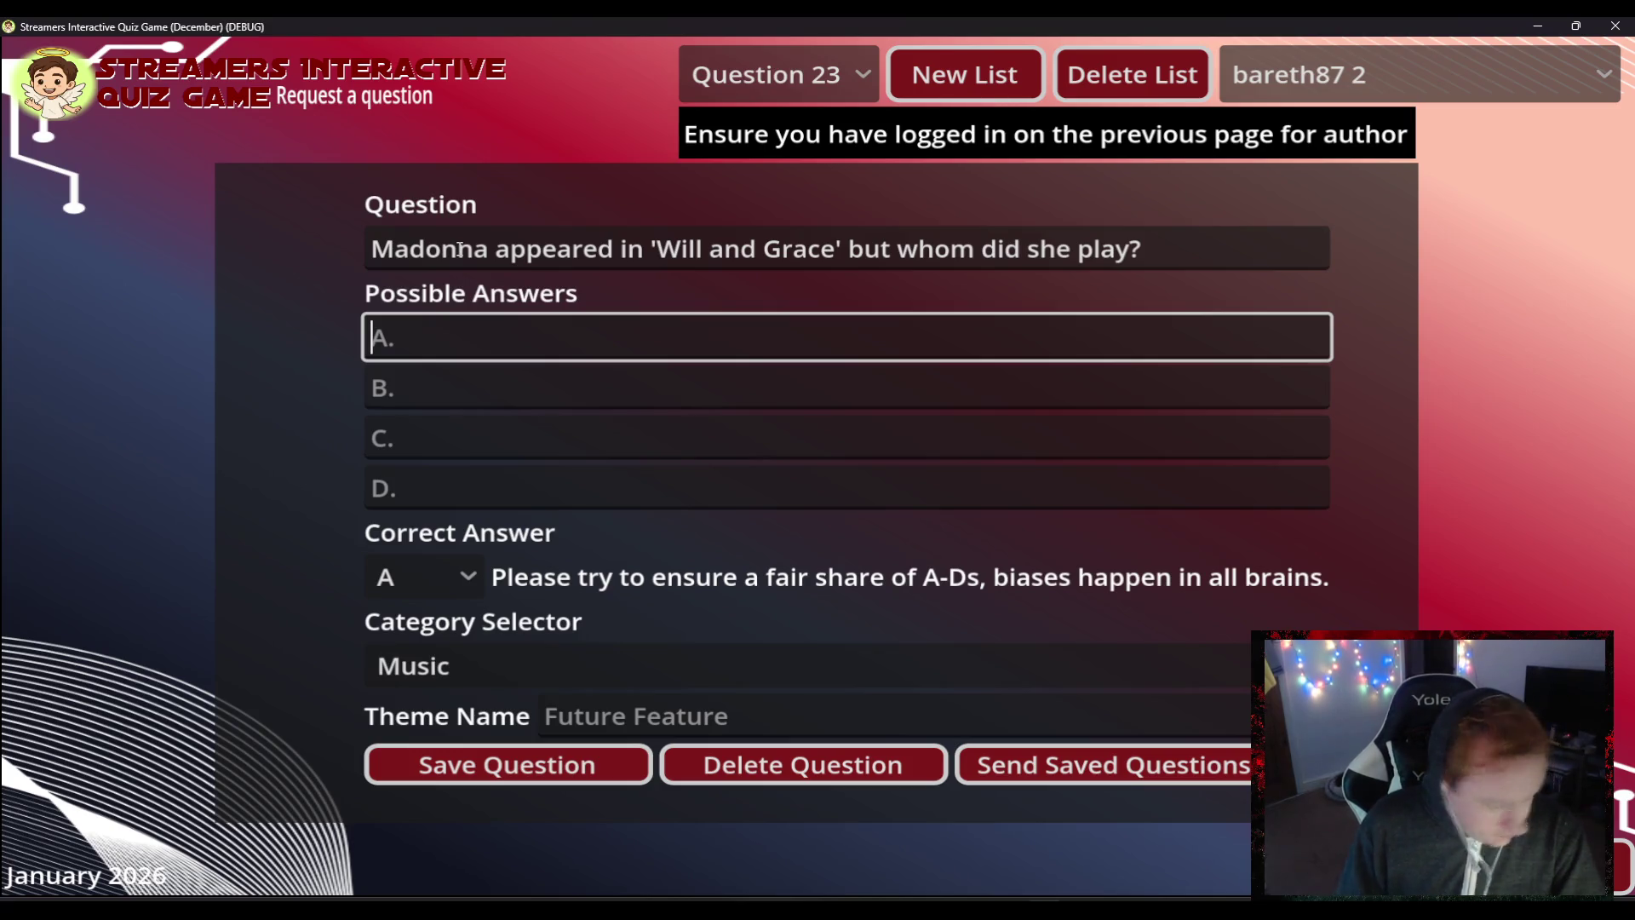
{"action": "key", "text": "Tab"}
{"action": "type", "text": "Liz"}
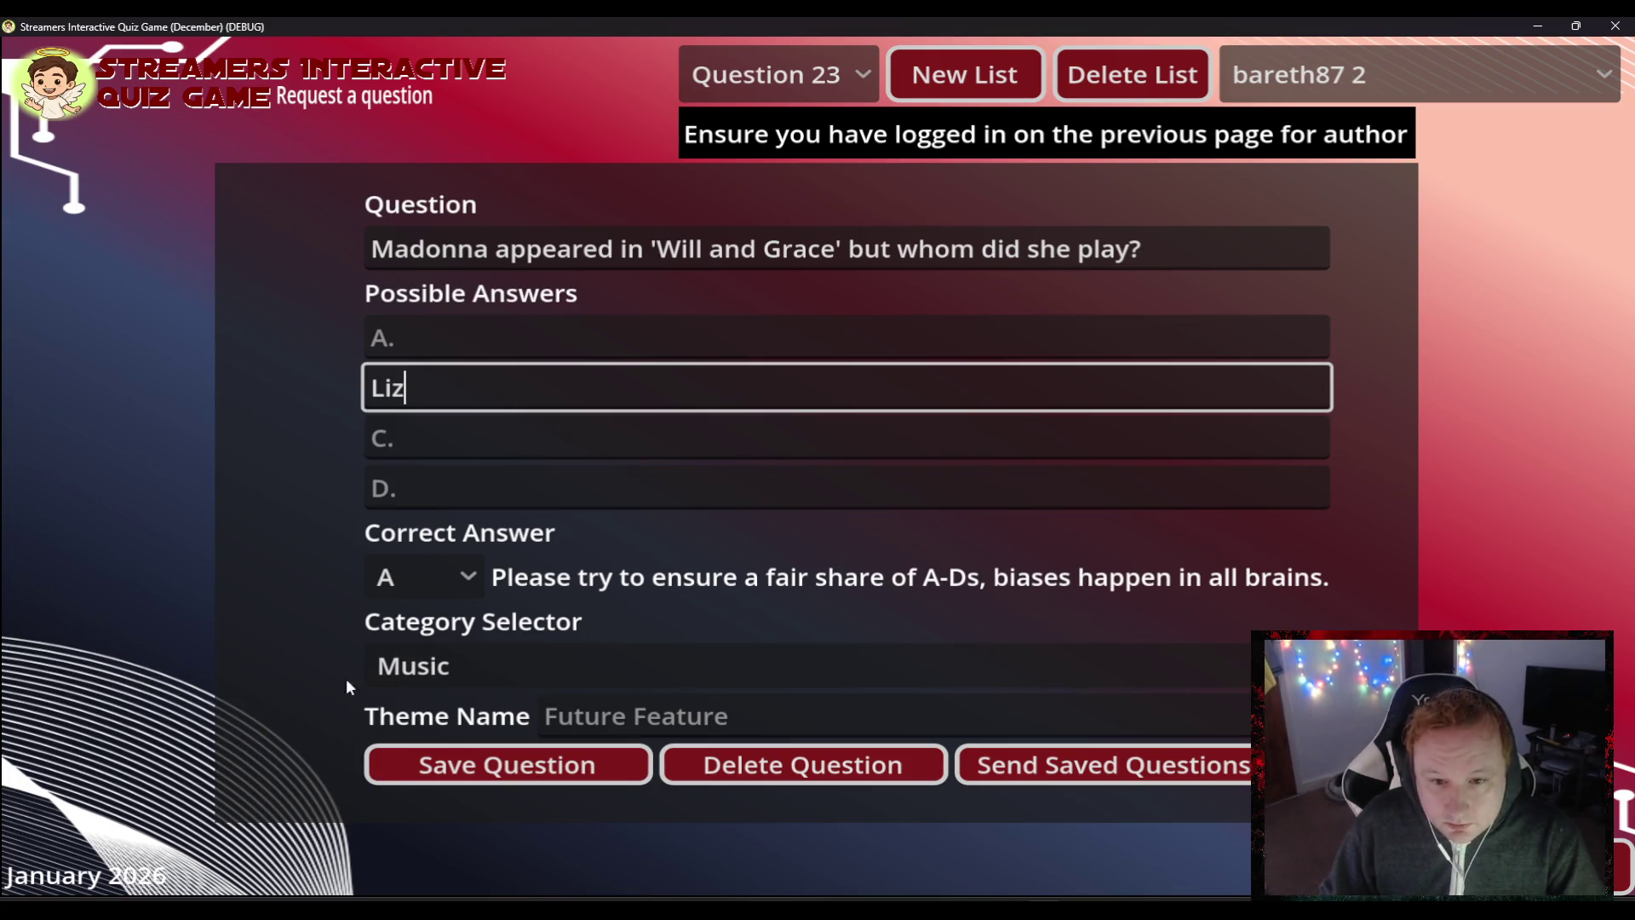
{"action": "left_click", "coordinate": [424, 577]}
- Mark B as the correct answer and set the category to TV and Movies
{"action": "left_click", "coordinate": [411, 667]}
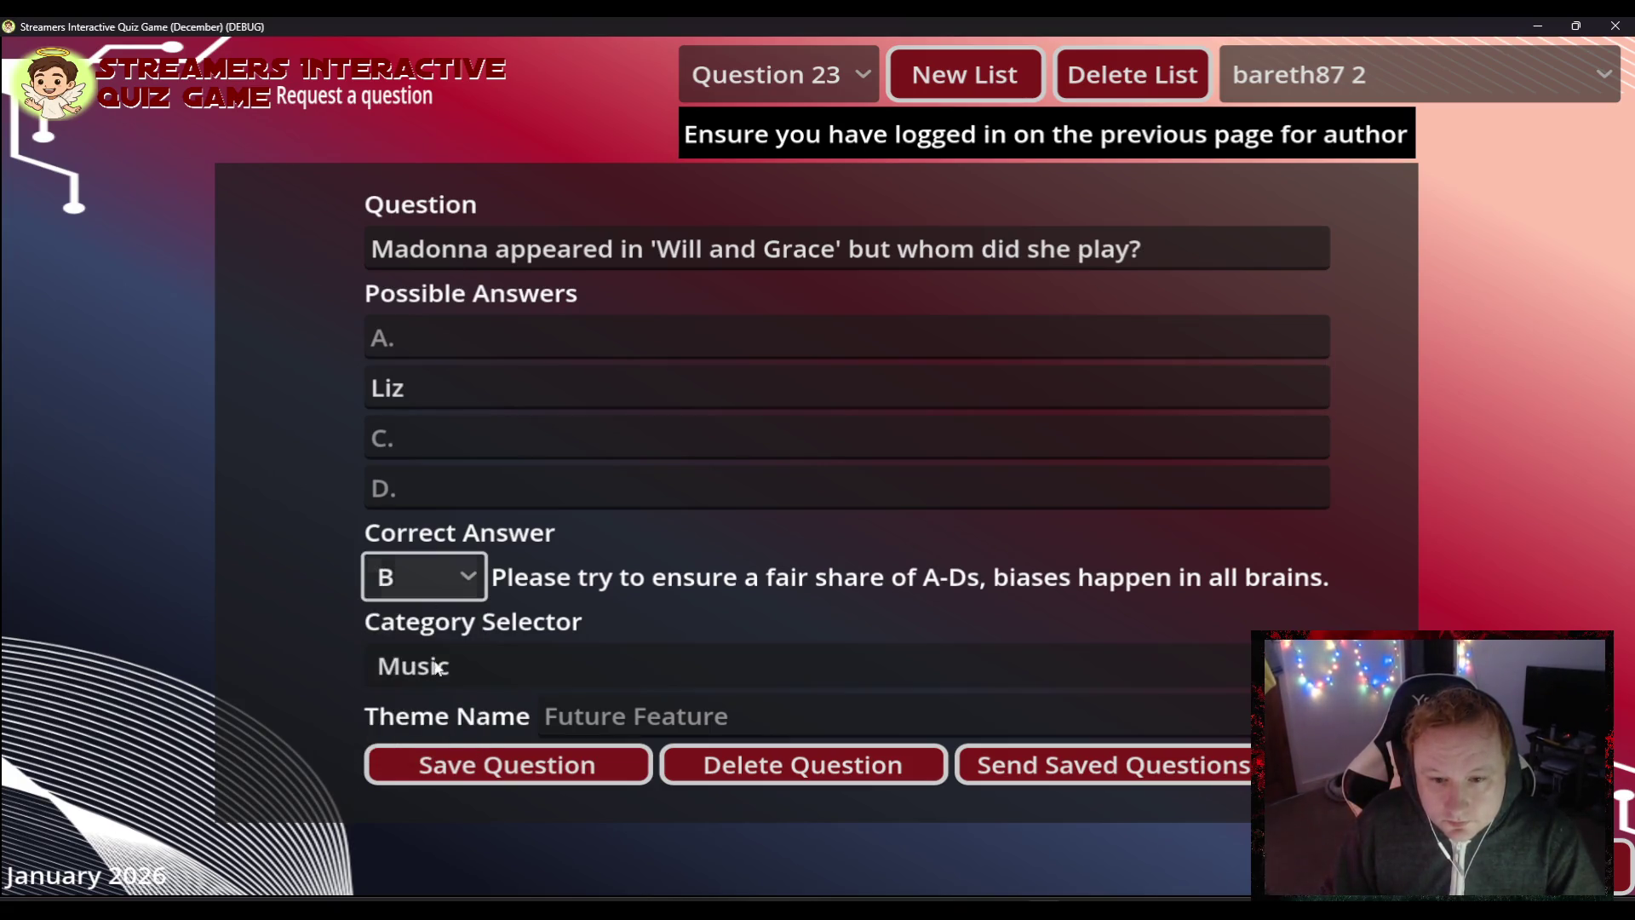
{"action": "left_click", "coordinate": [438, 668]}
{"action": "left_click", "coordinate": [447, 298]}
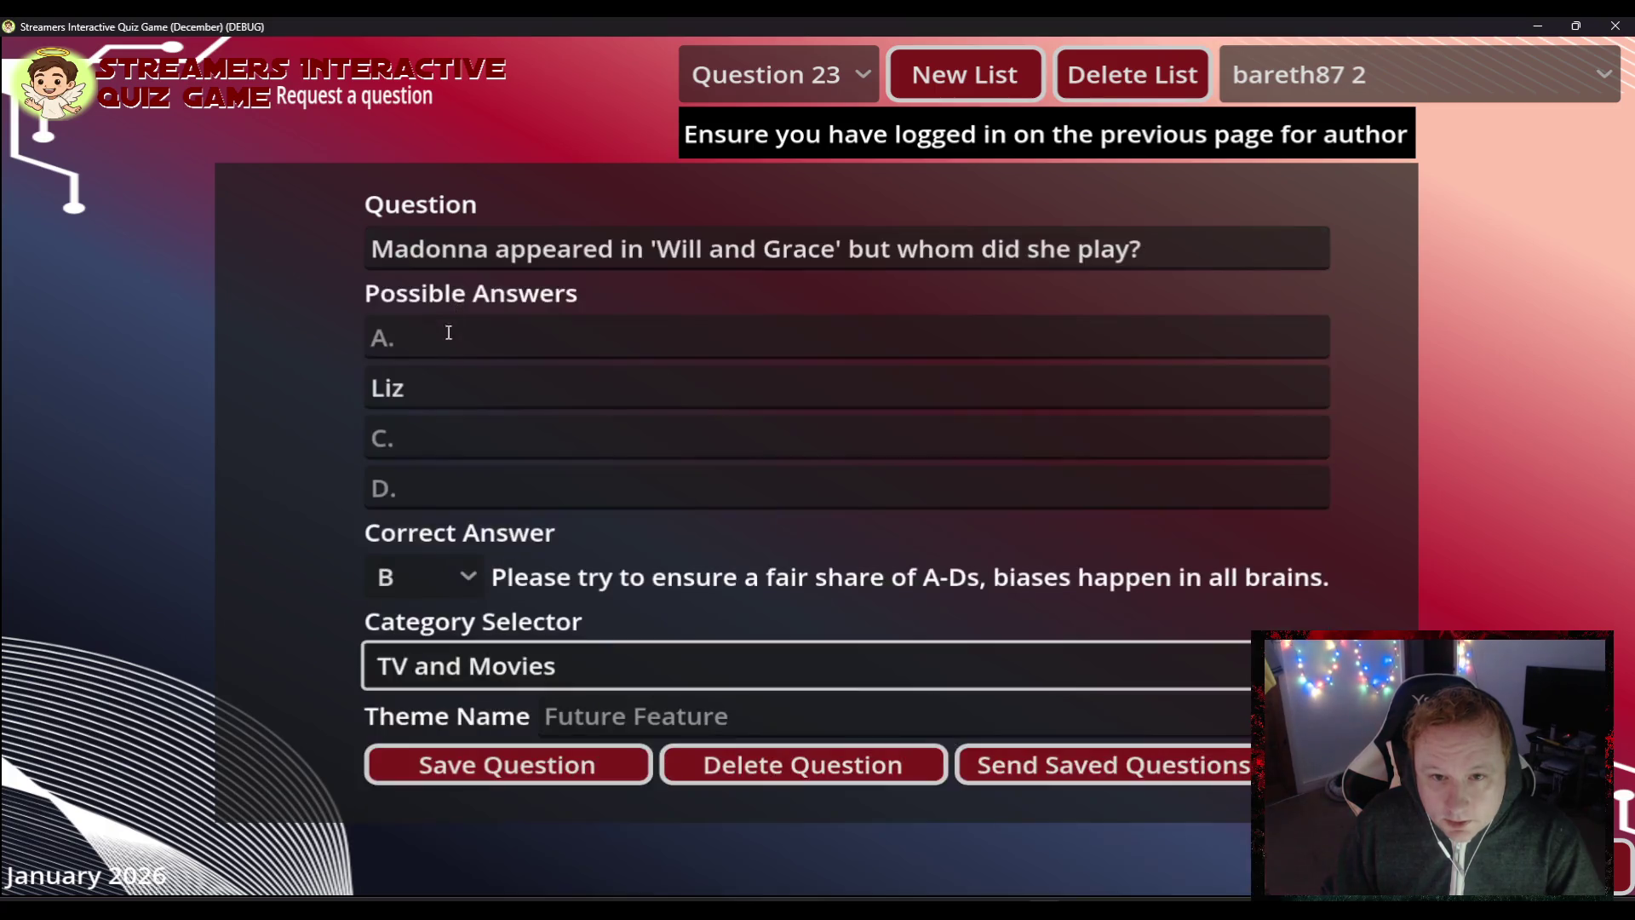
{"action": "left_click", "coordinate": [443, 338]}
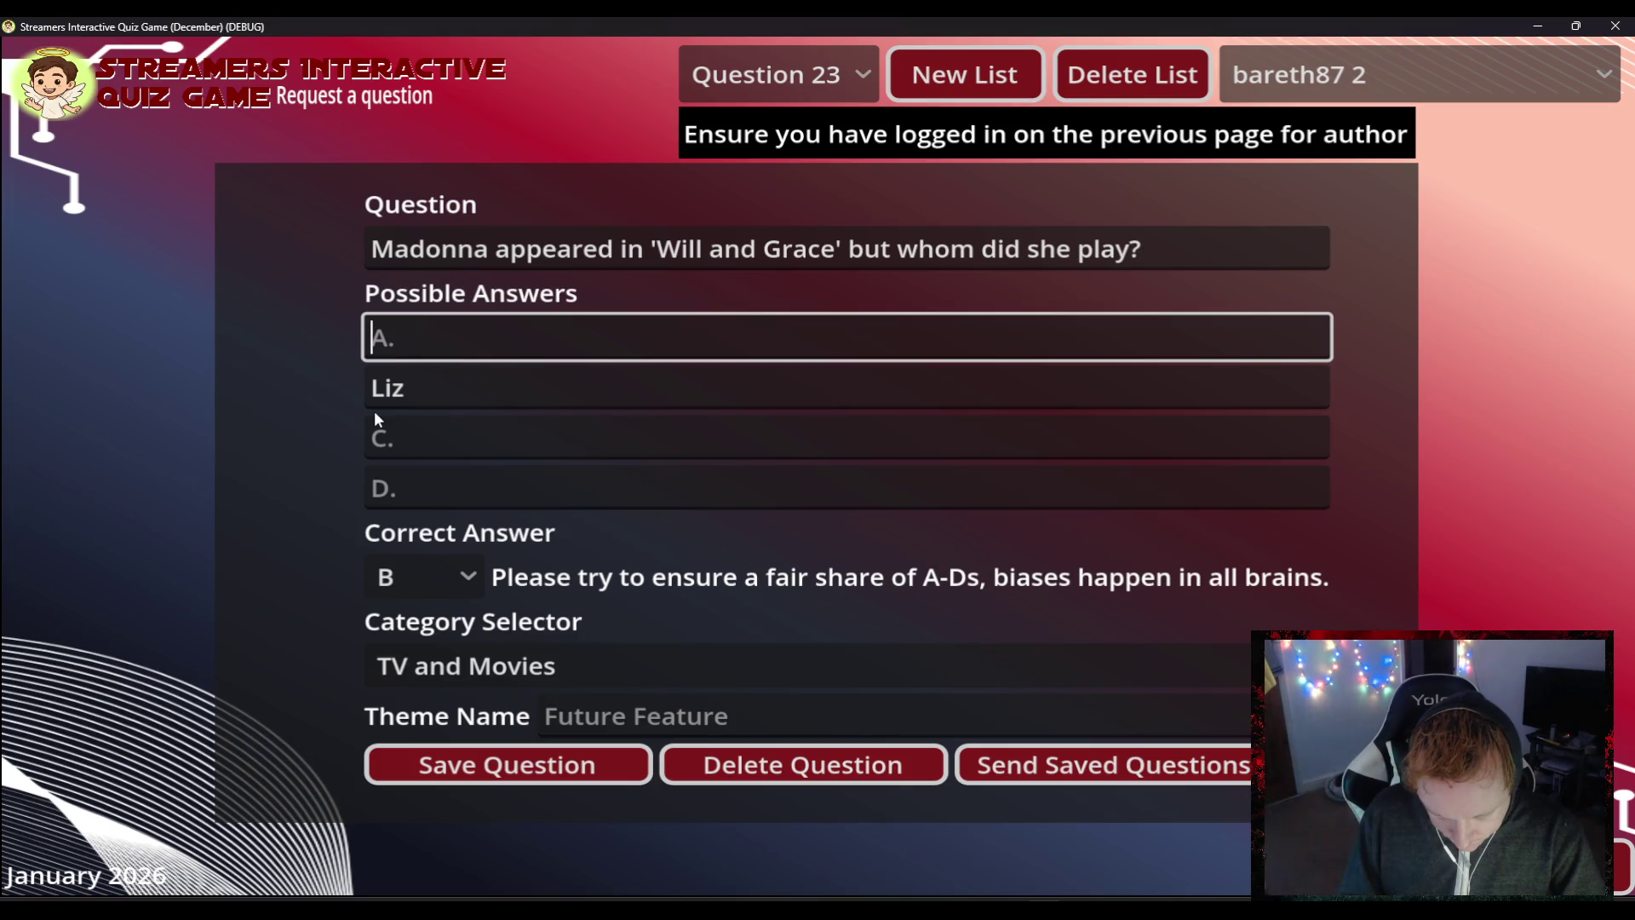
- Fill answers A 'Cathy', C 'Paula' and D 'Verity', then save the question
{"action": "type", "text": "Cathy"}
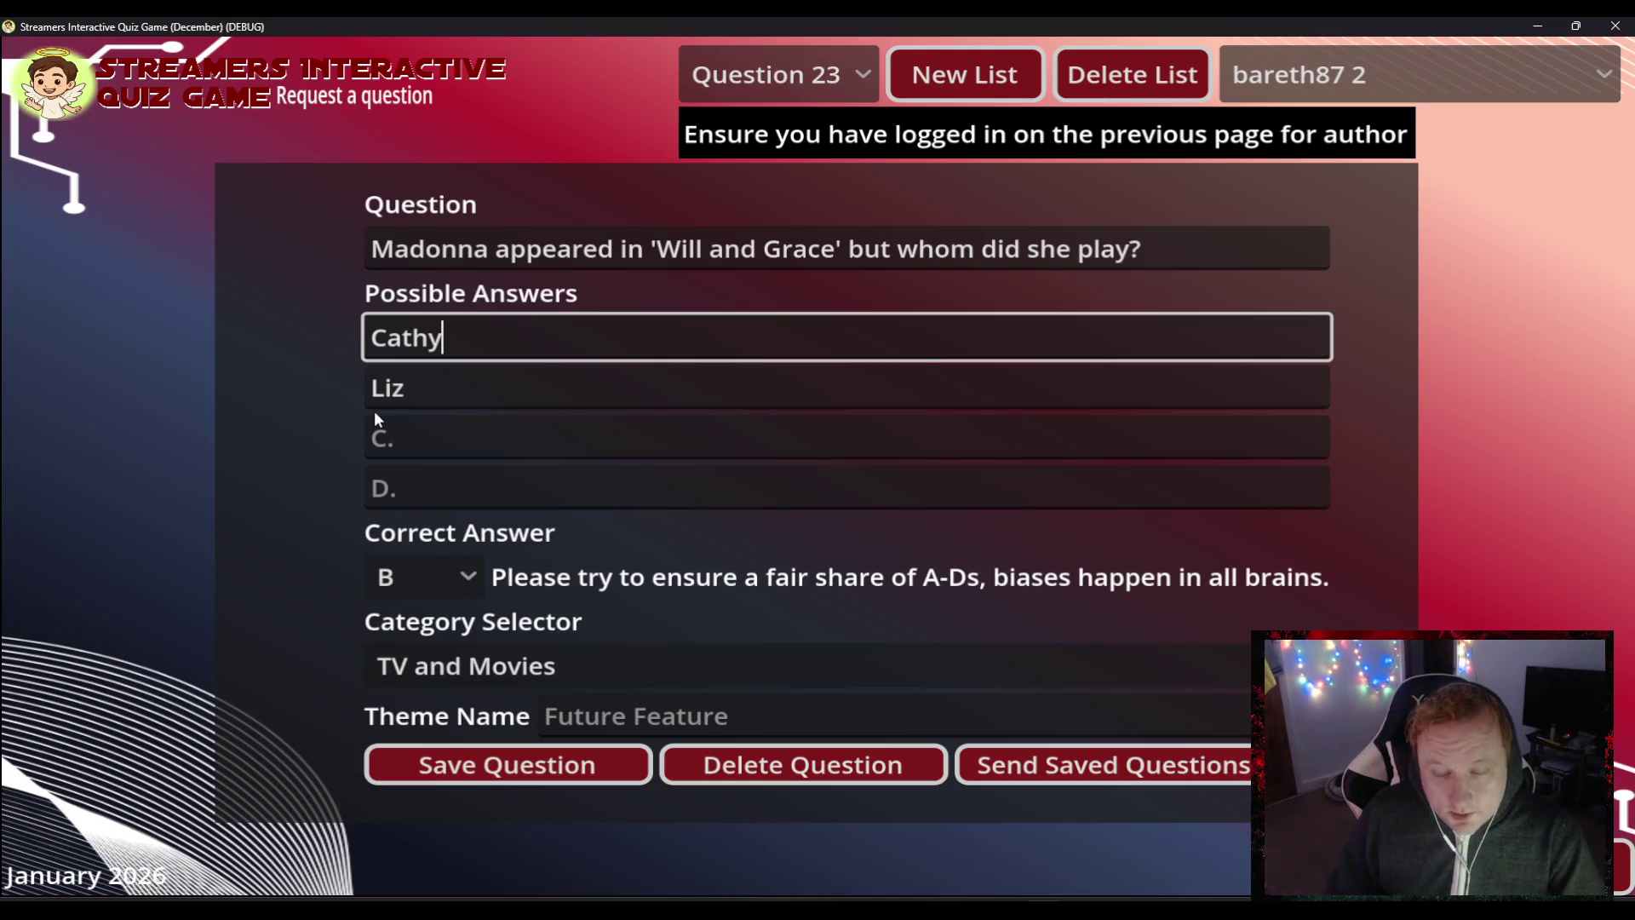
{"action": "left_click", "coordinate": [405, 444]}
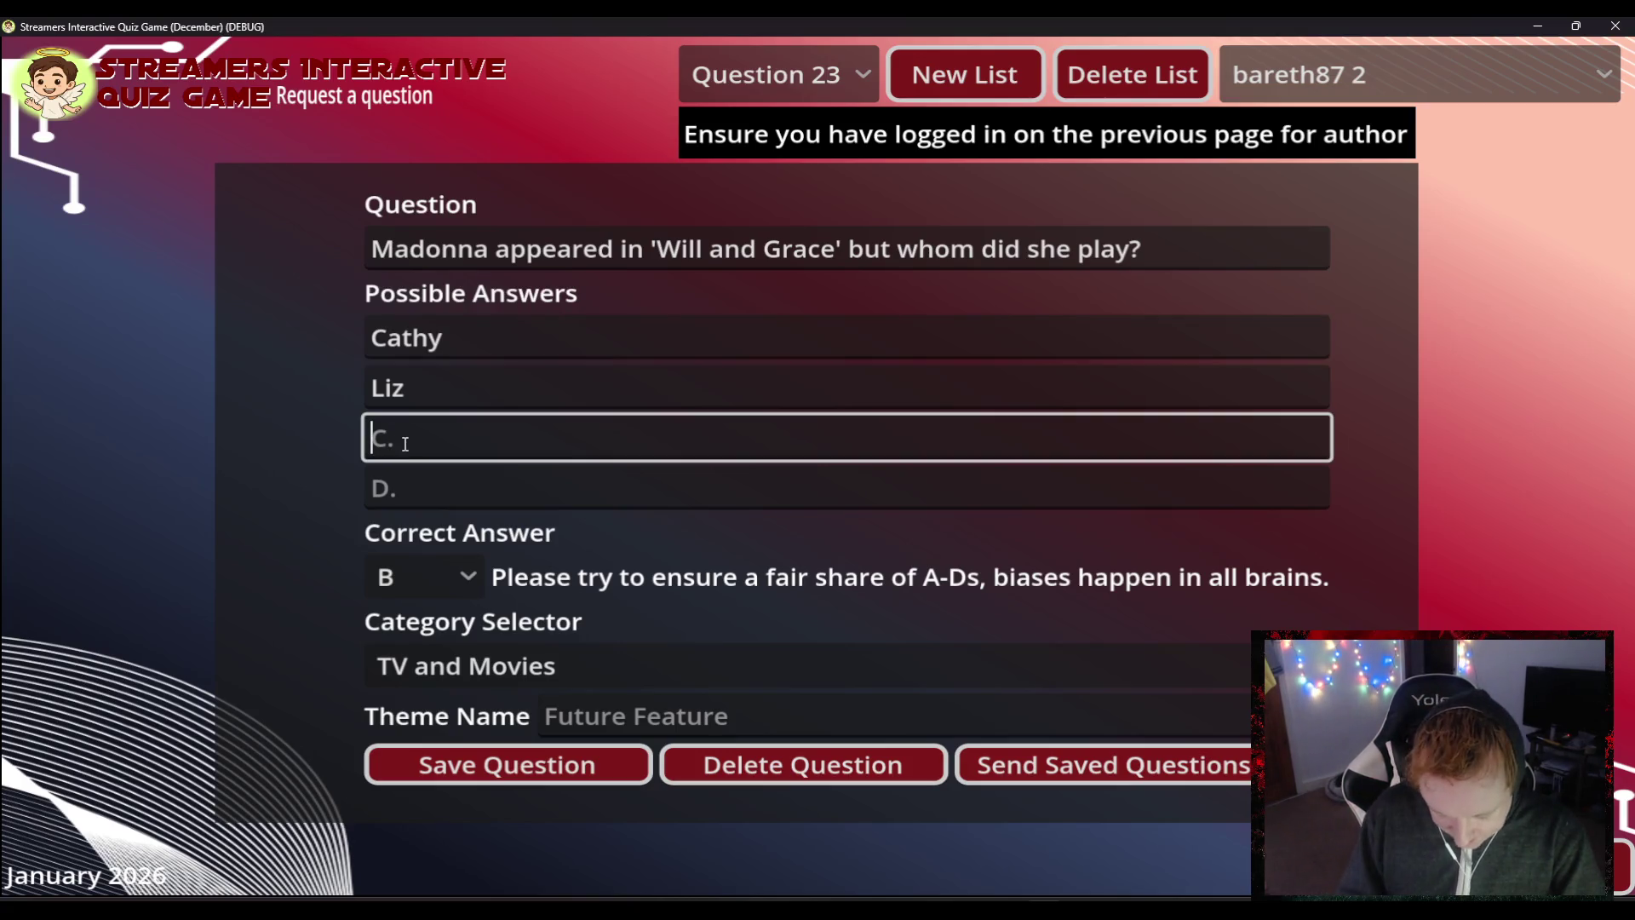
{"action": "type", "text": "Paula"}
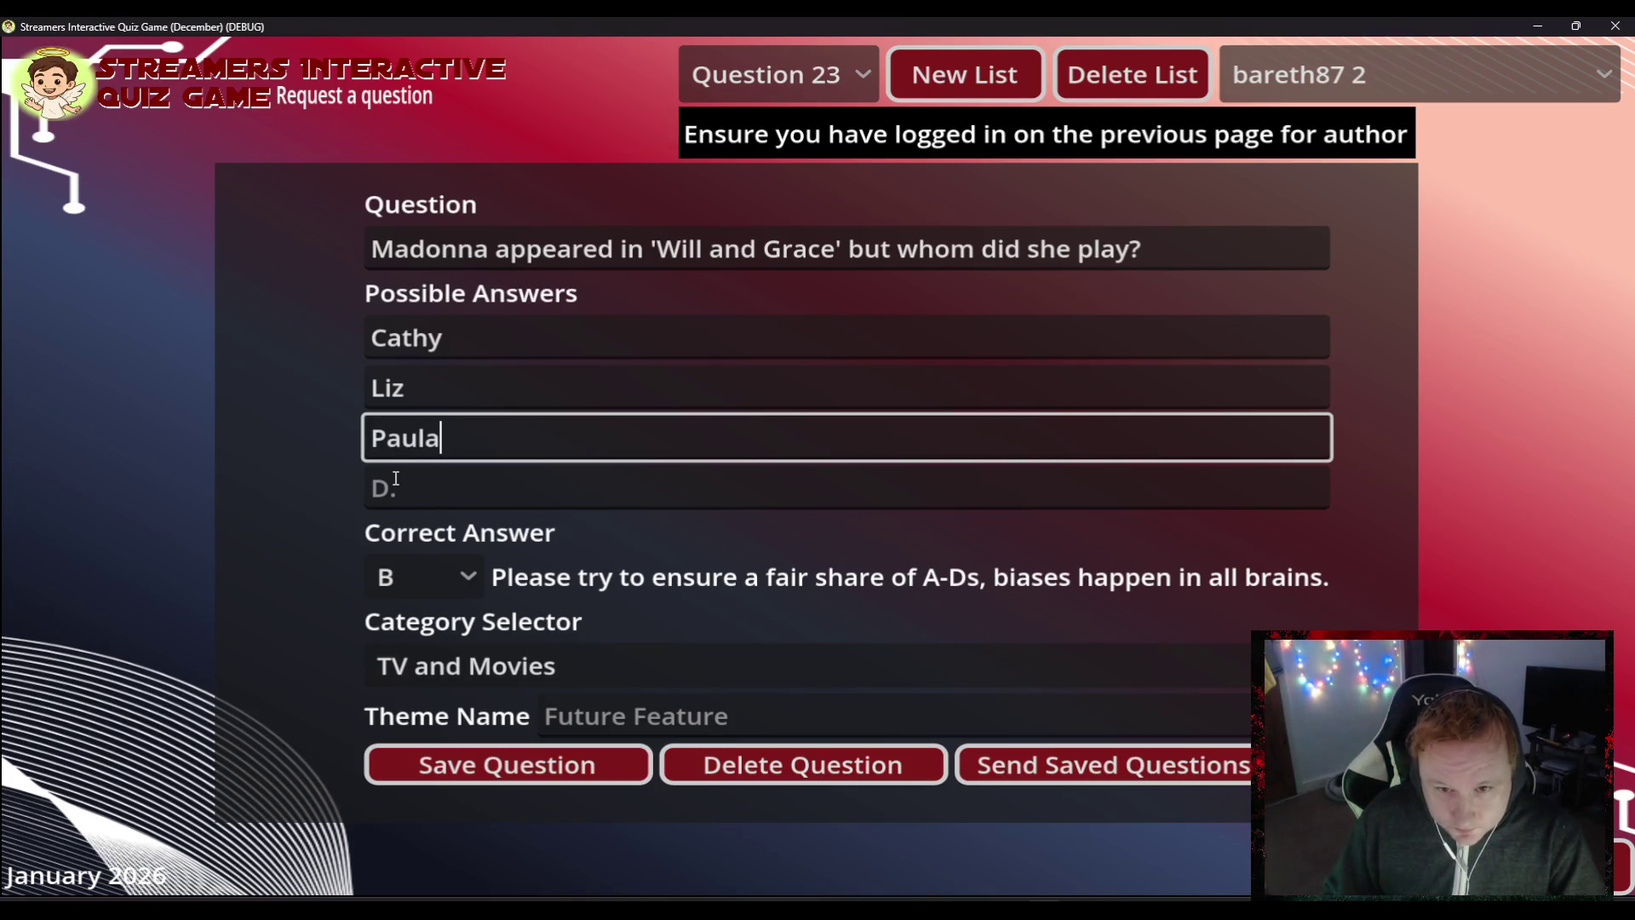
{"action": "left_click", "coordinate": [396, 478]}
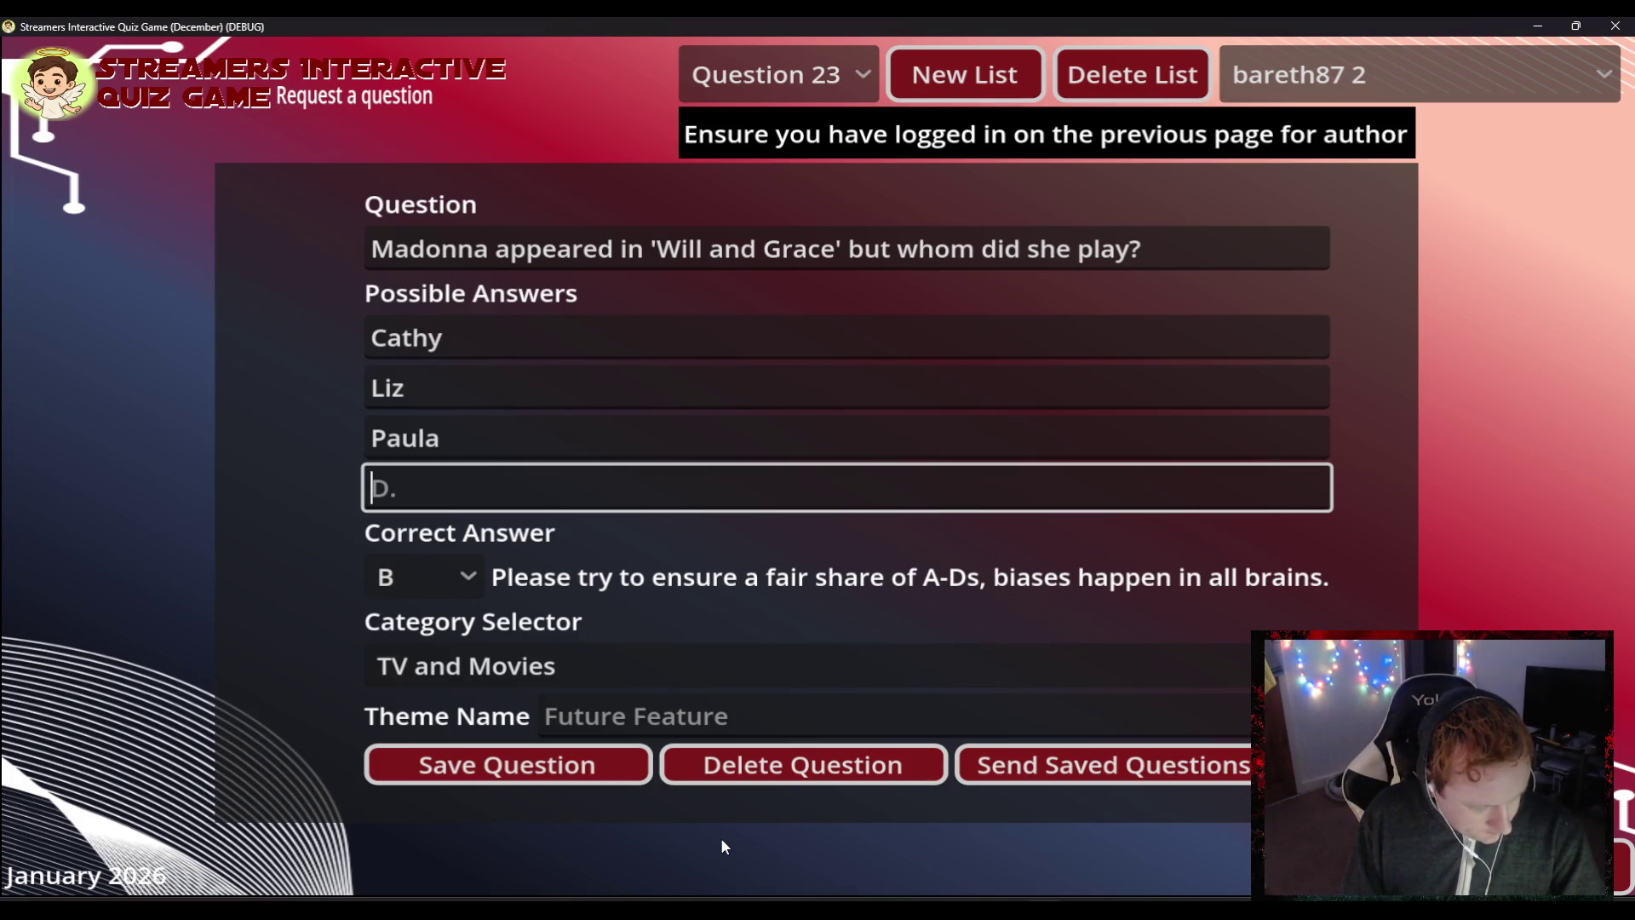
{"action": "type", "text": "Verity"}
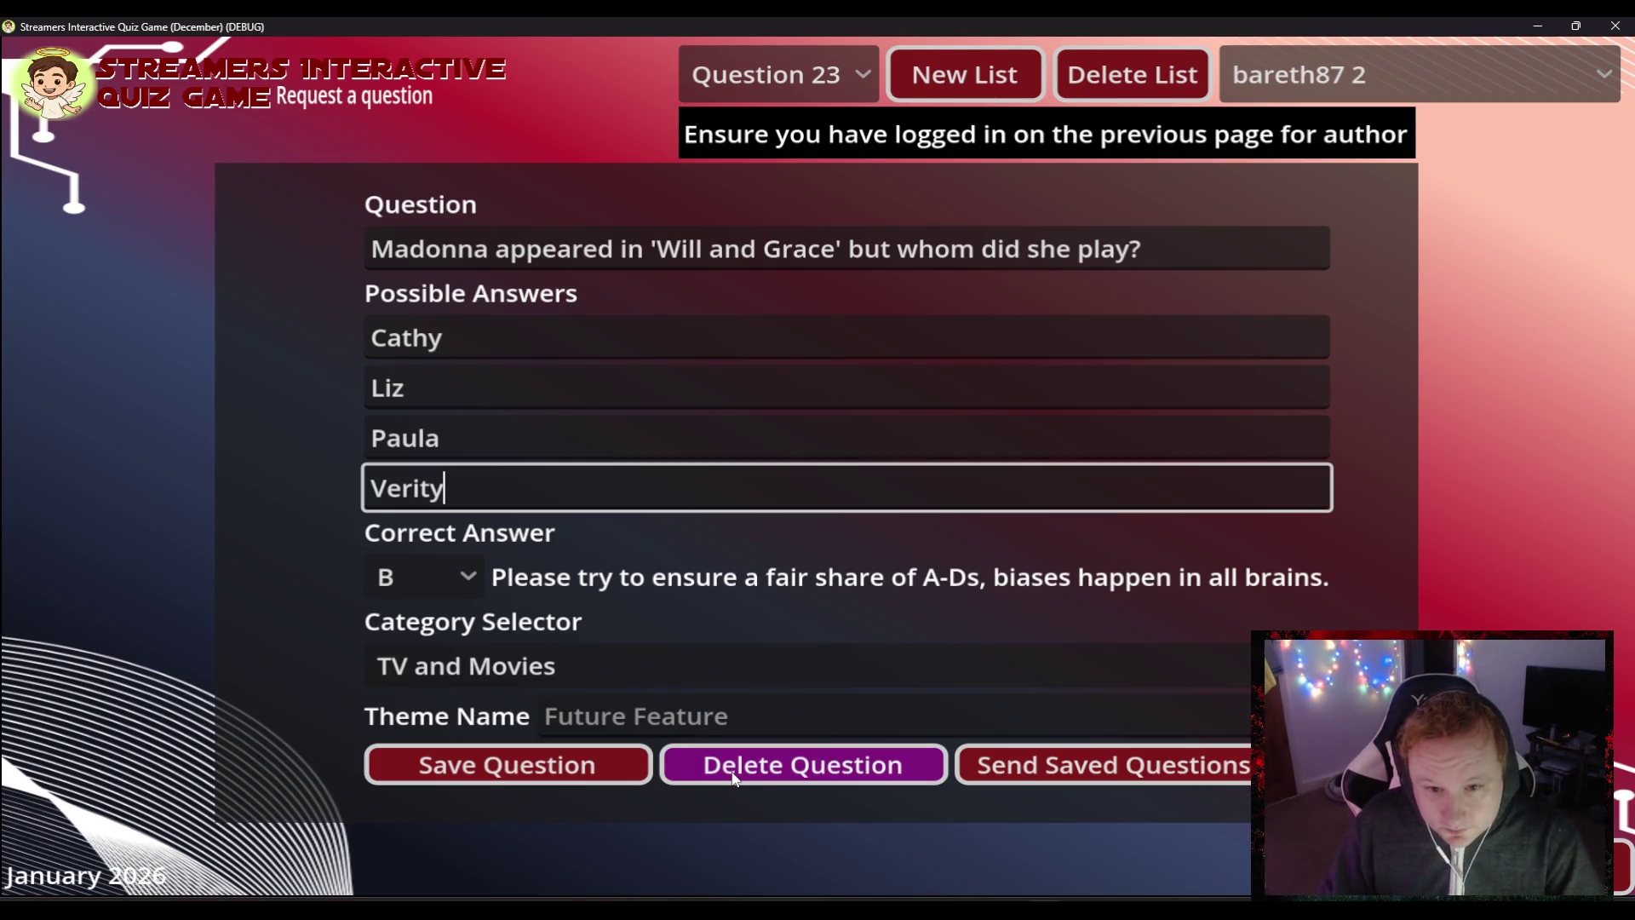
{"action": "left_click", "coordinate": [582, 766]}
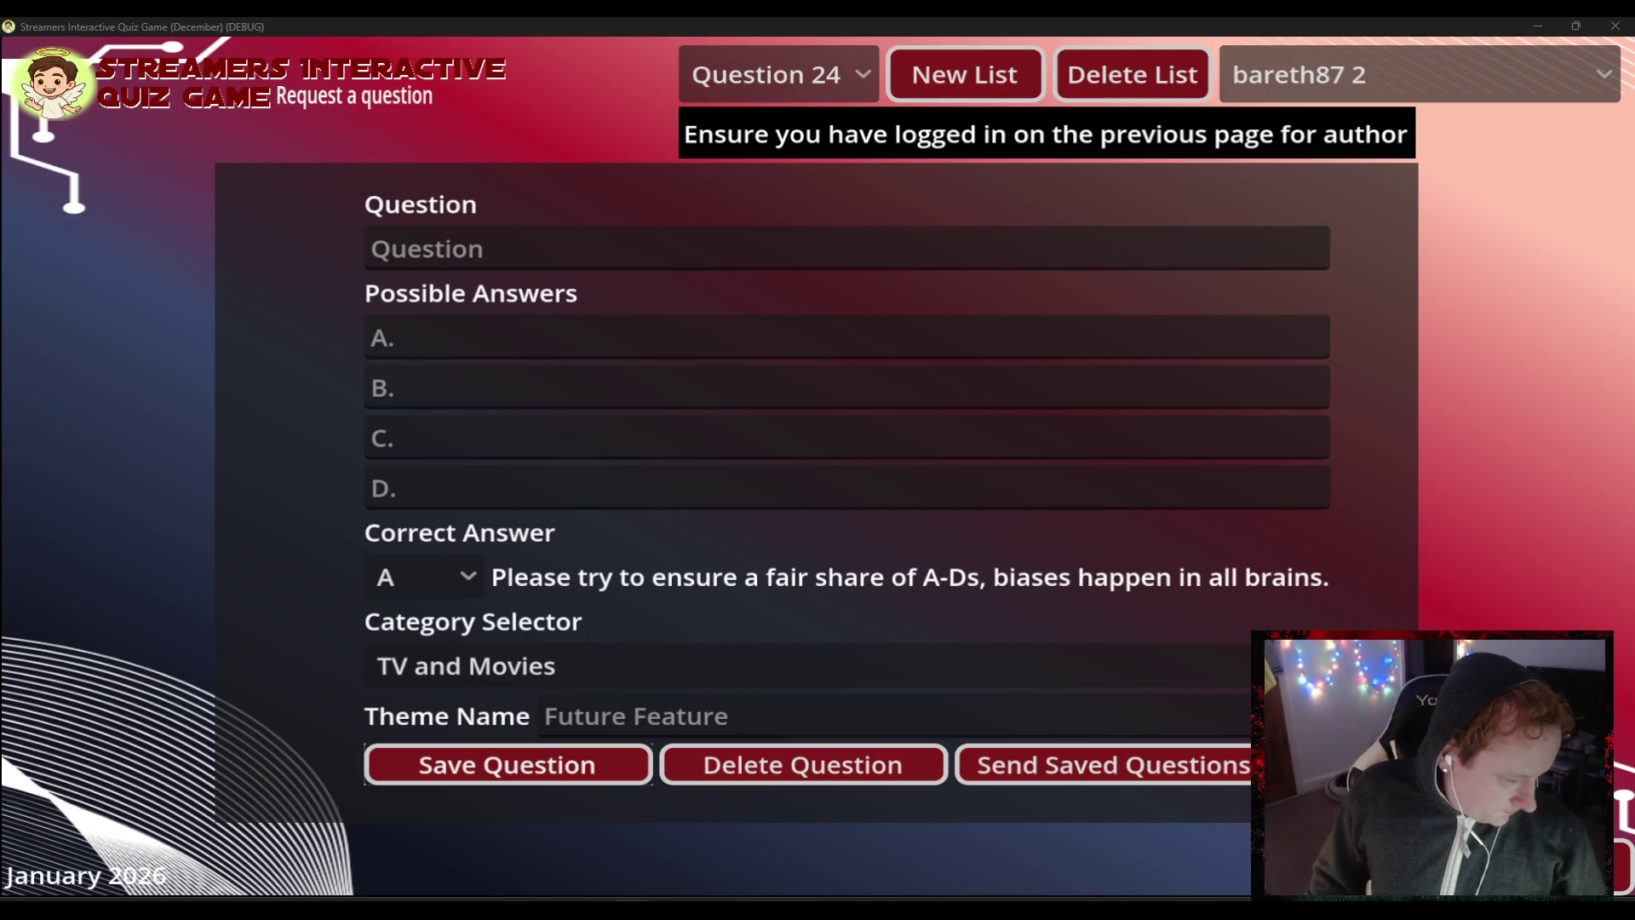
- Enter "Who did Taylor Swift play in 'The Giver'?" with answers A 'The Taker' and B 'Rosemary'
{"action": "left_click", "coordinate": [520, 238]}
{"action": "type", "text": "Who did Taylor Swift play in "}
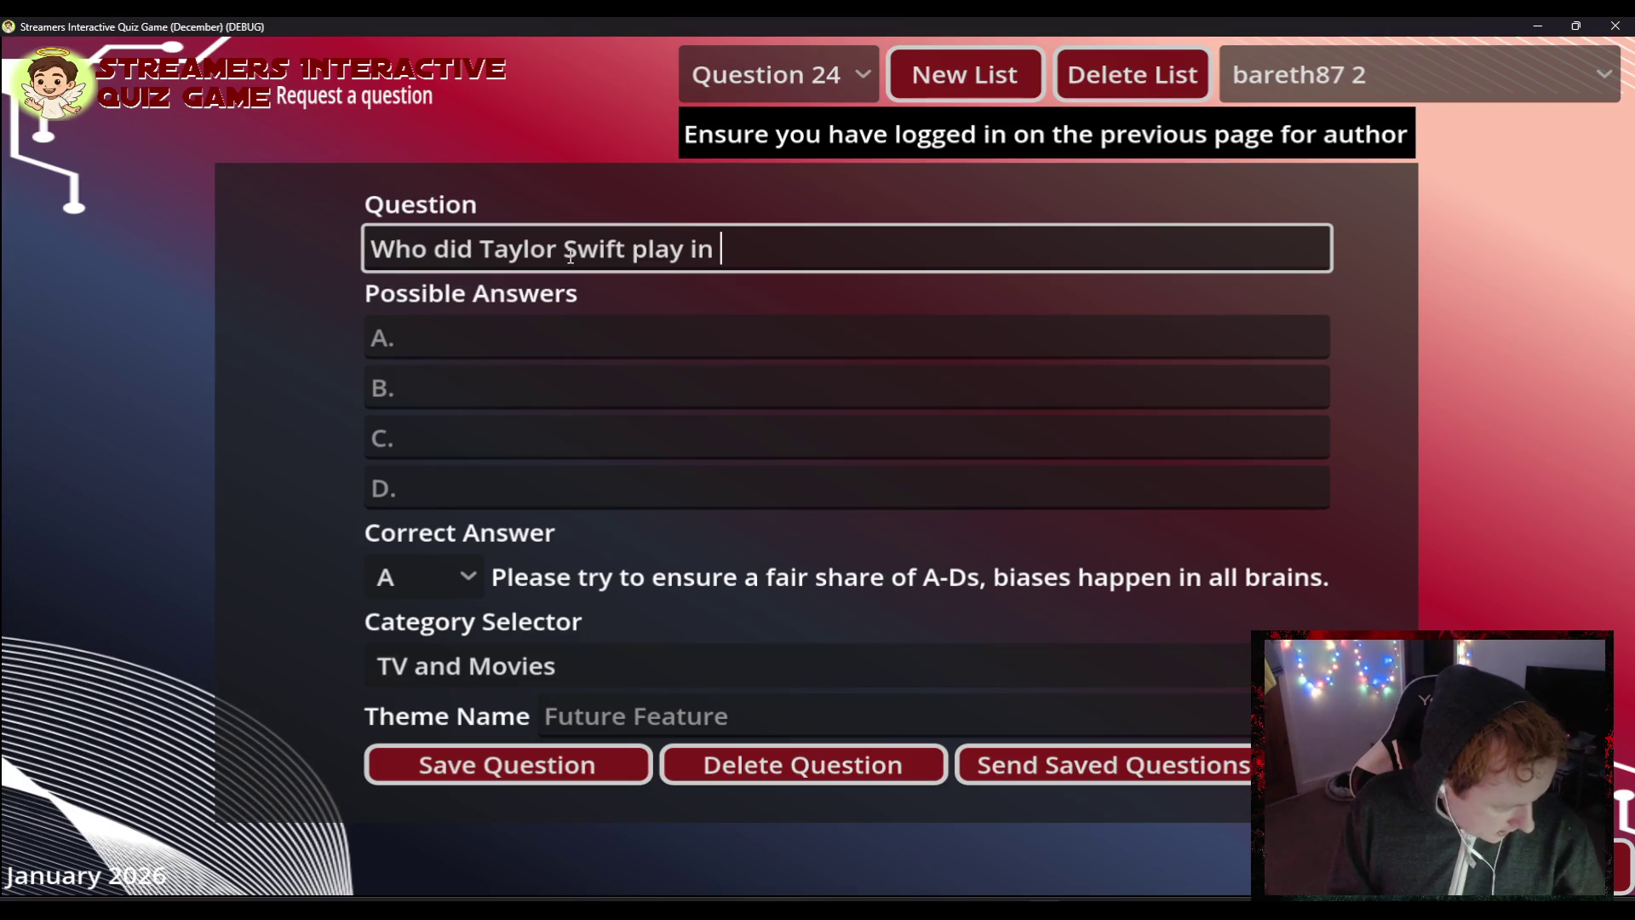
{"action": "type", "text": "'The Giver"}
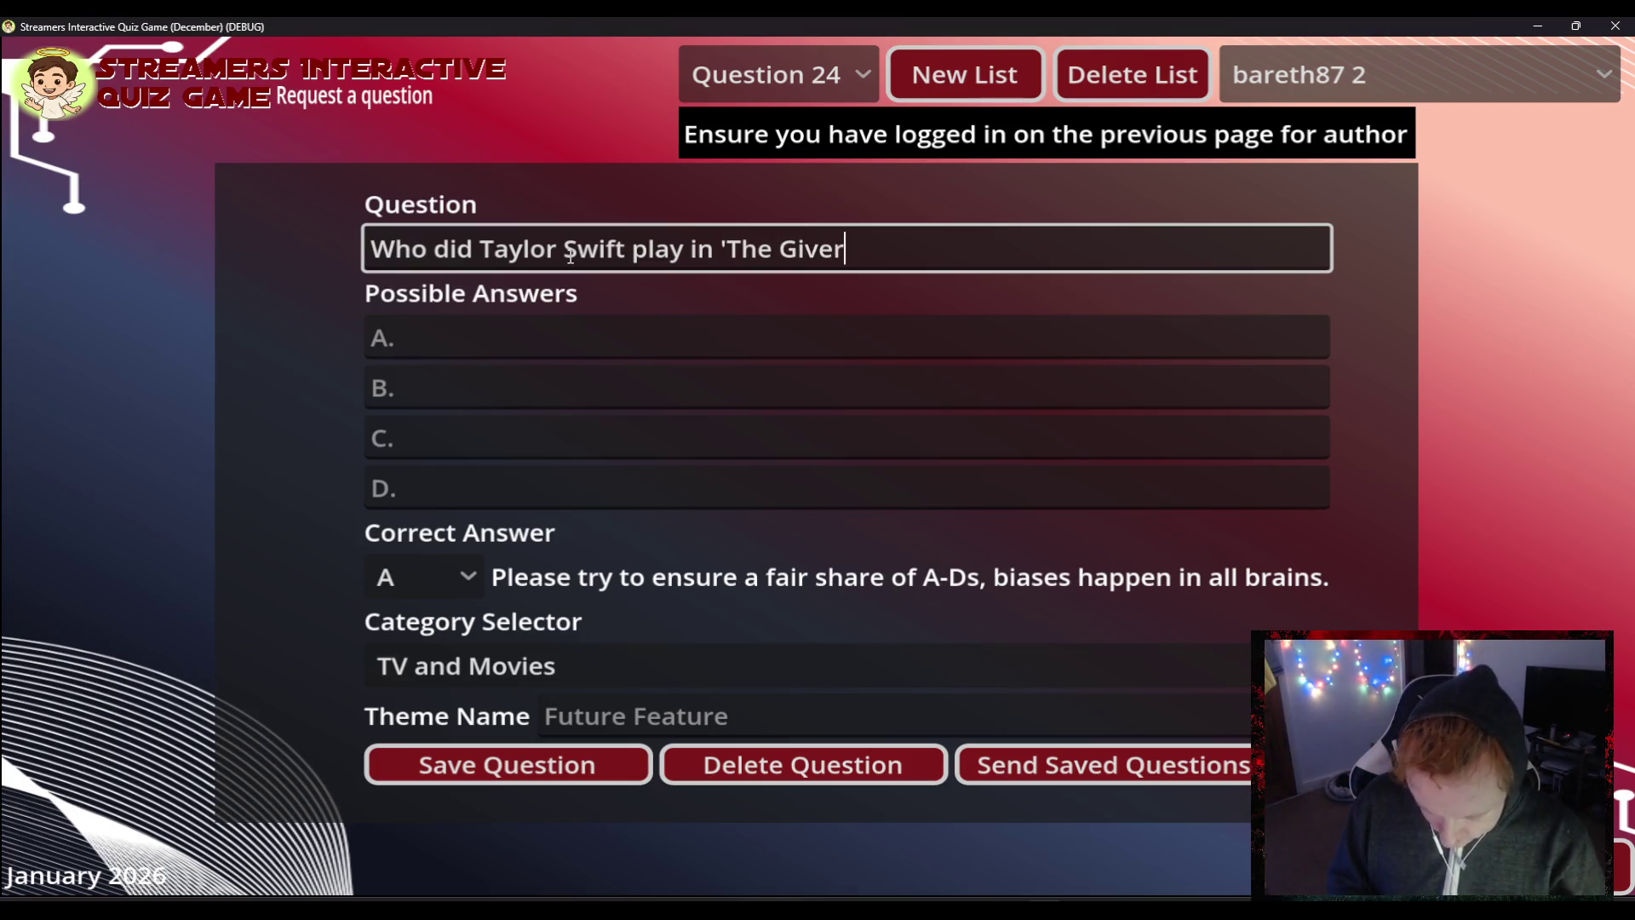
{"action": "type", "text": "'"}
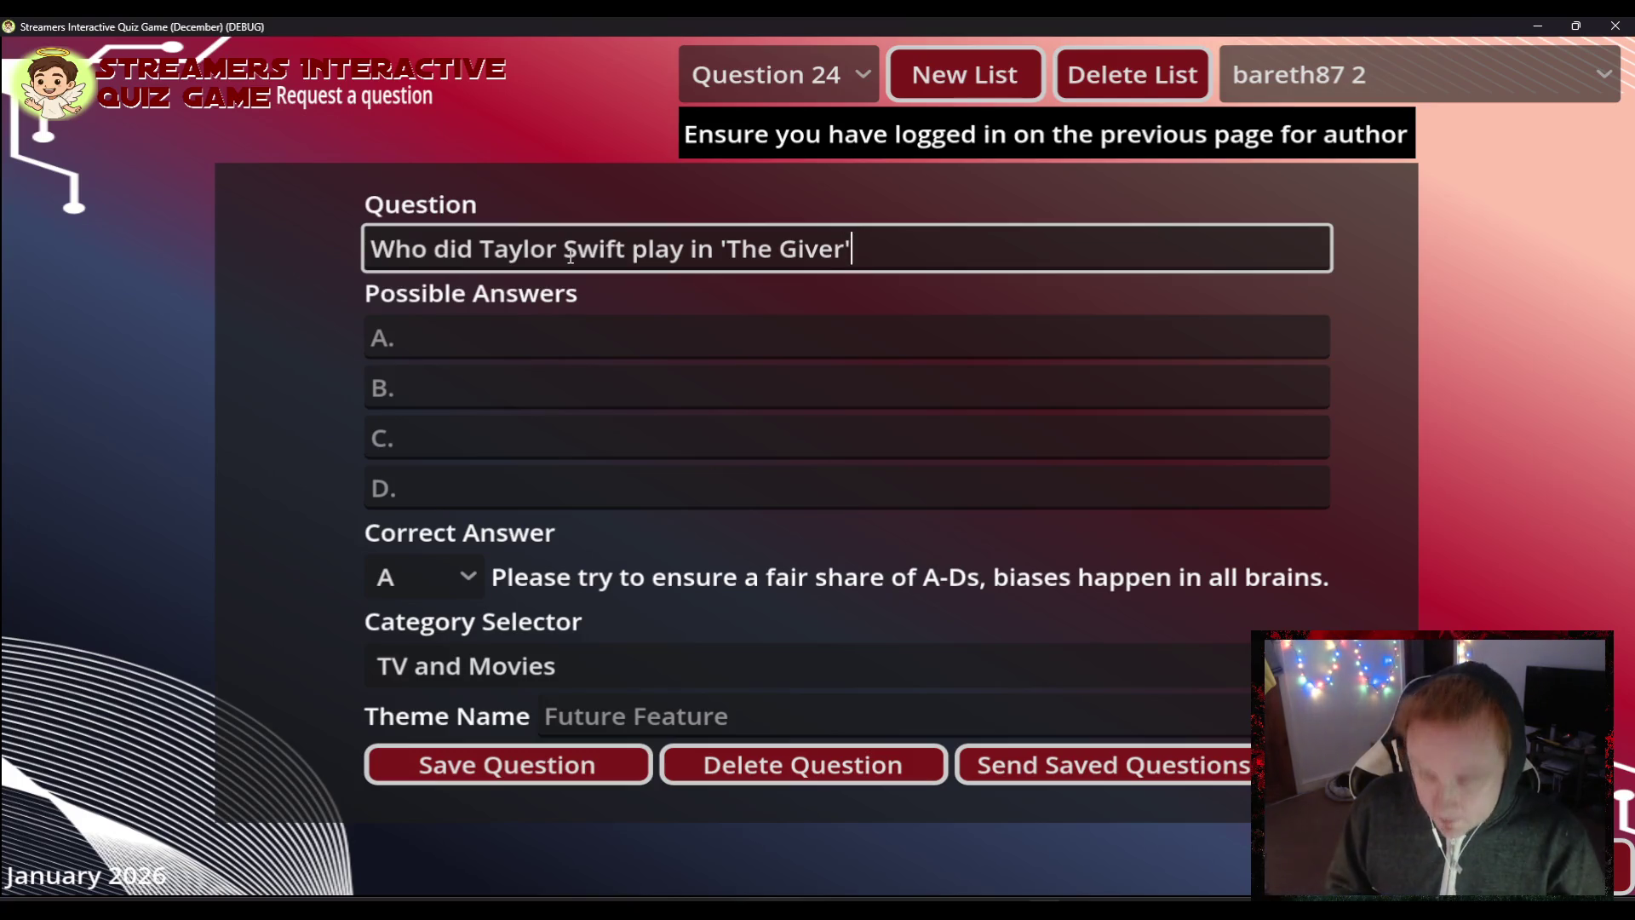
{"action": "type", "text": "?"}
{"action": "key", "text": "Tab"}
{"action": "type", "text": "The"}
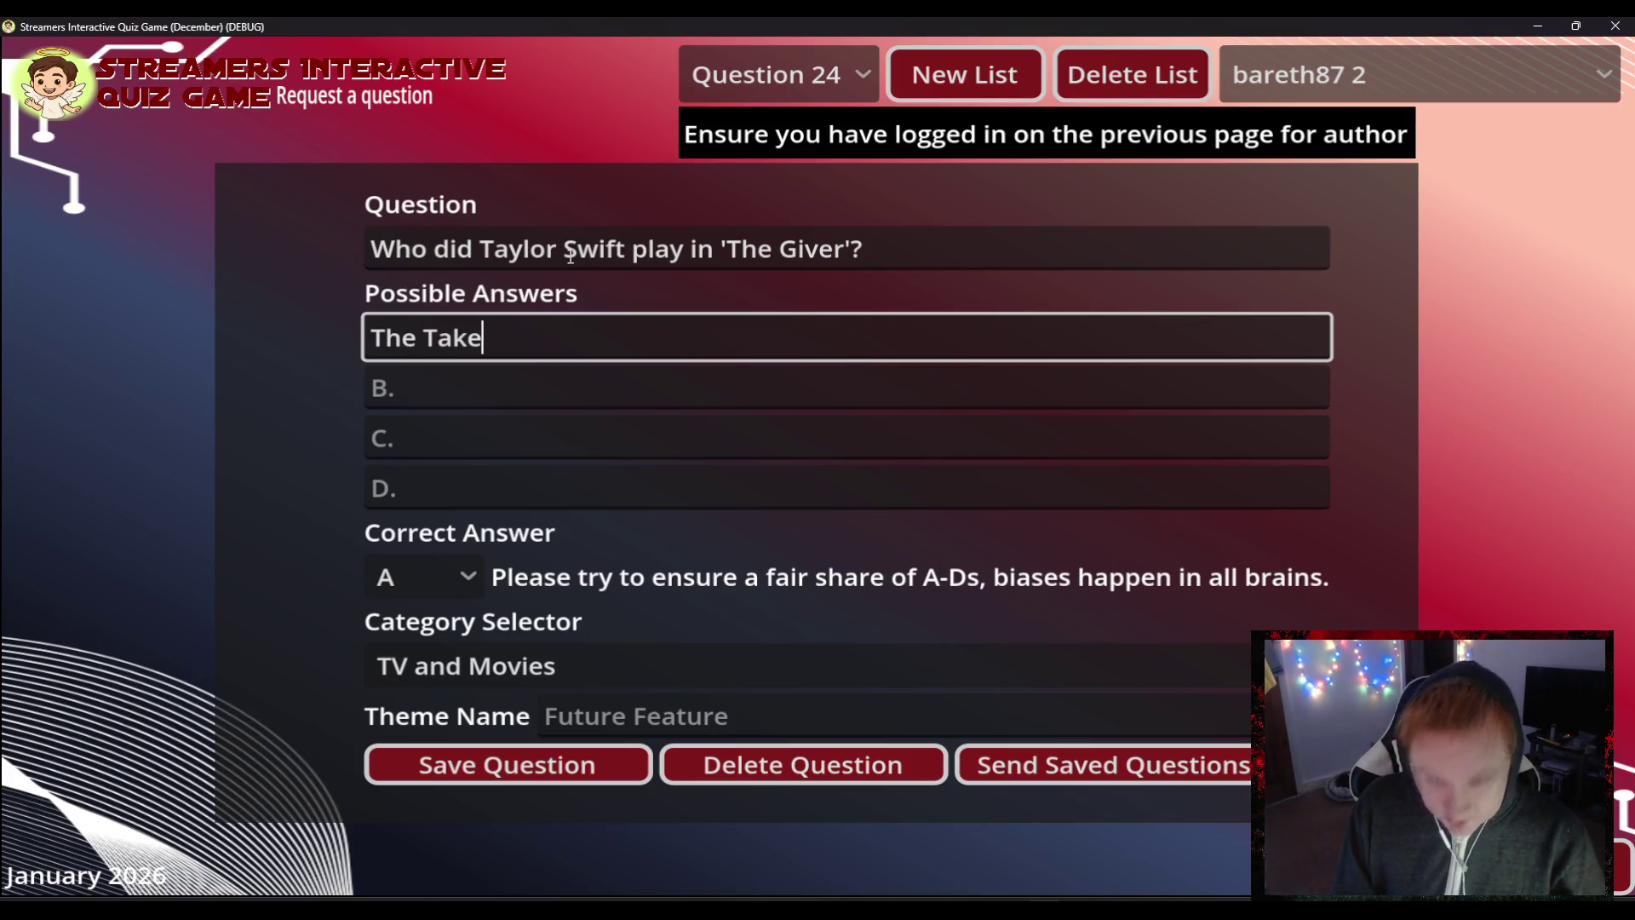
{"action": "type", "text": "r"}
{"action": "key", "text": "Tab"}
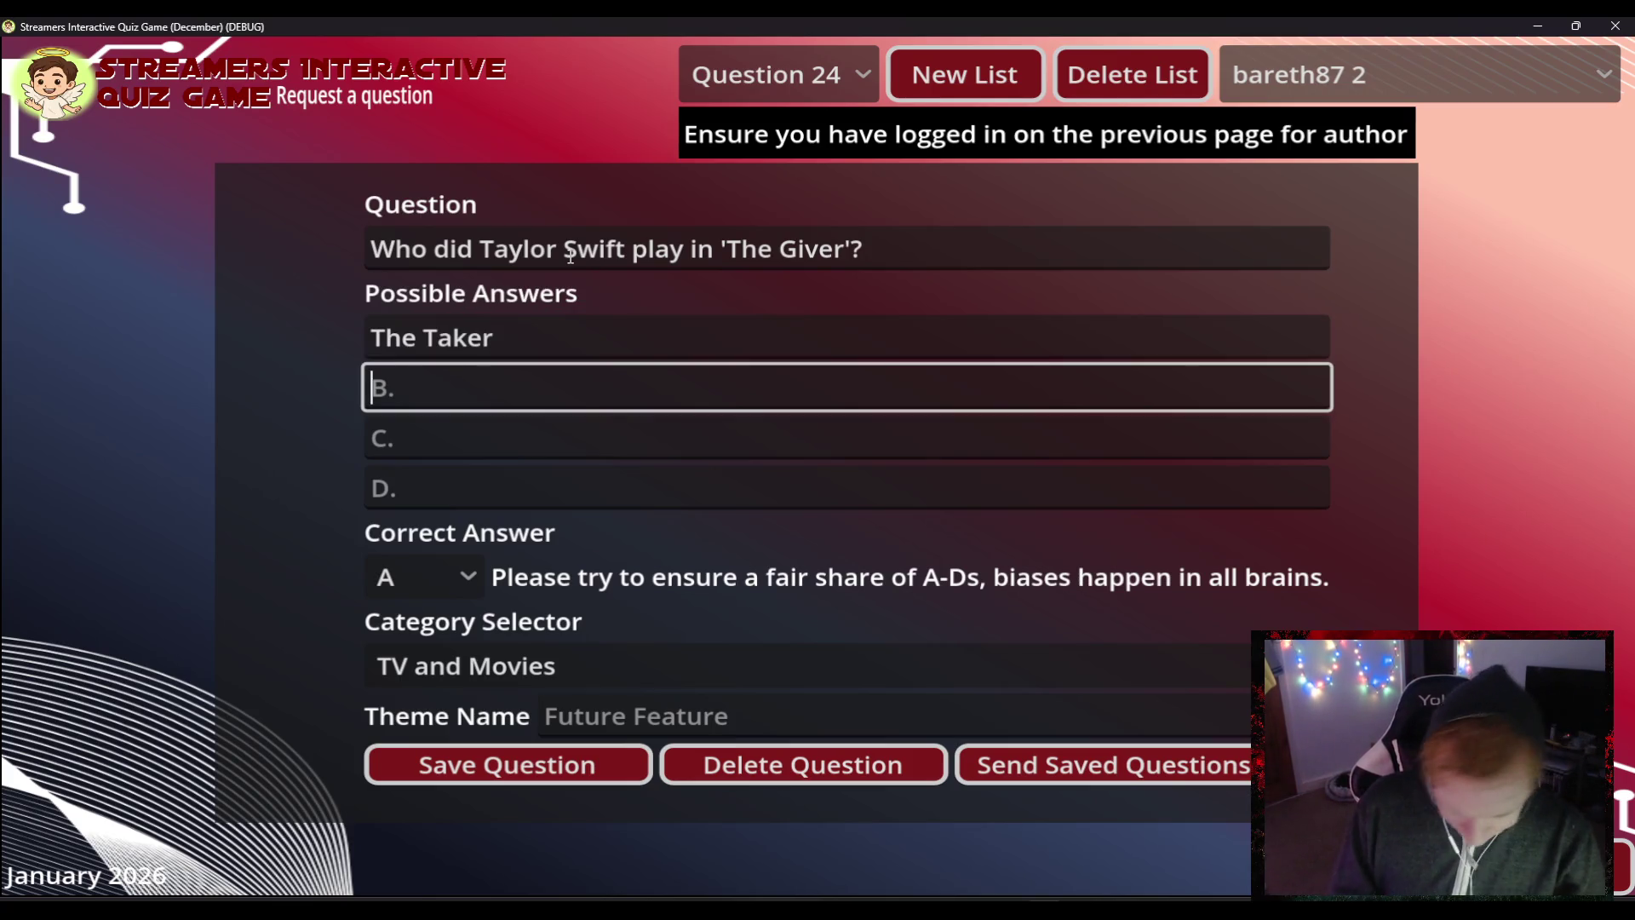
{"action": "type", "text": "Rose"}
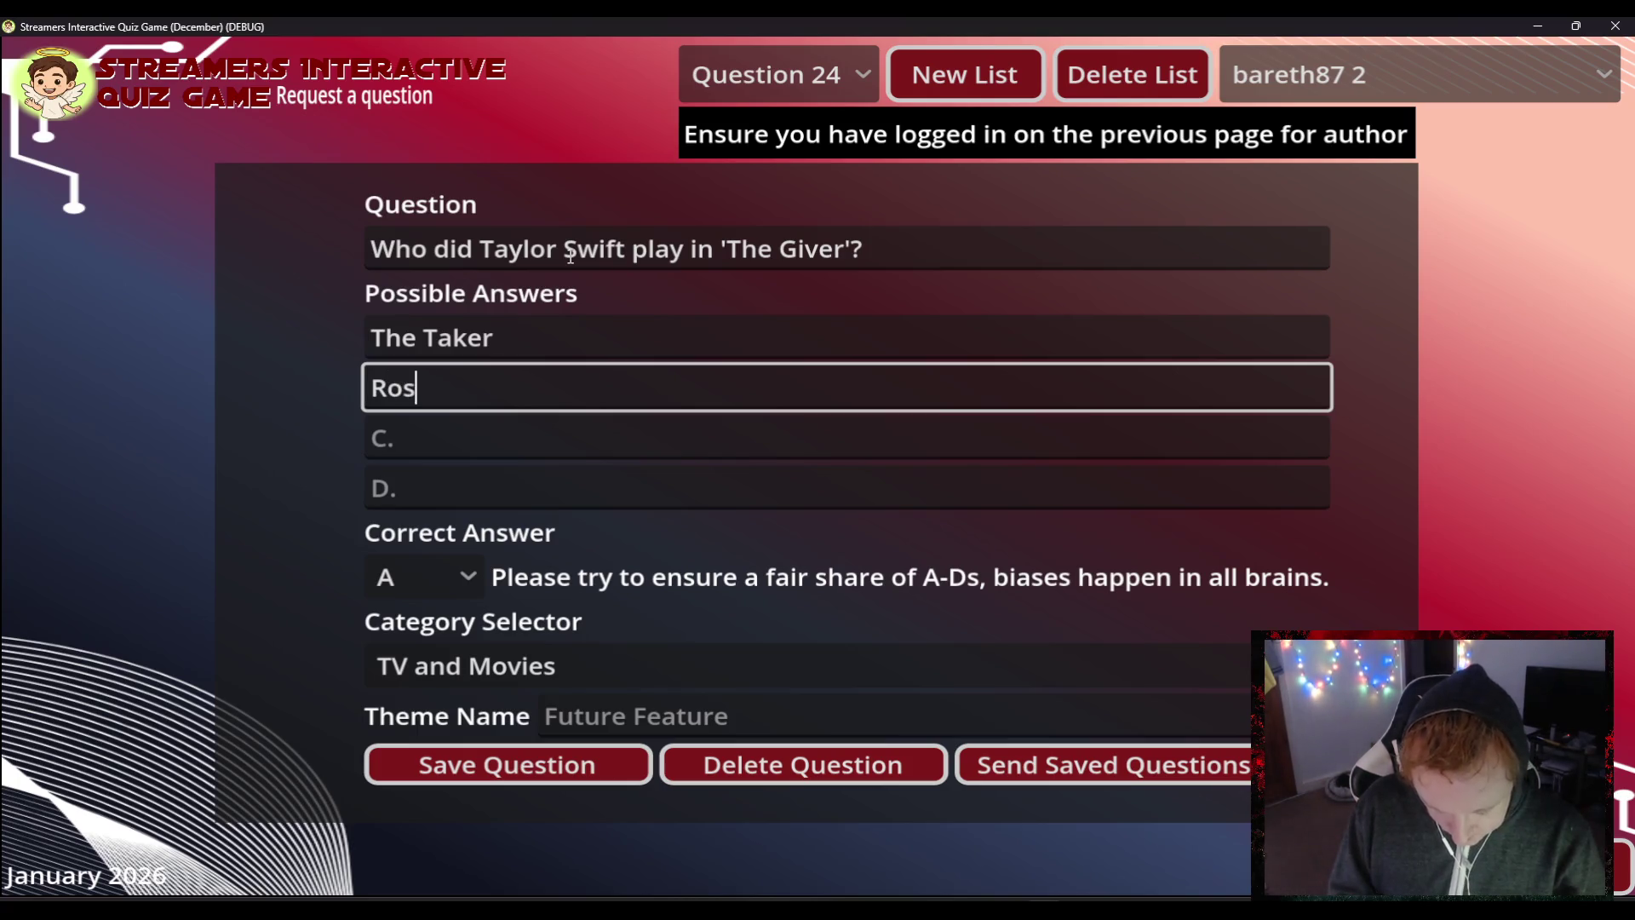
{"action": "type", "text": "mary"}
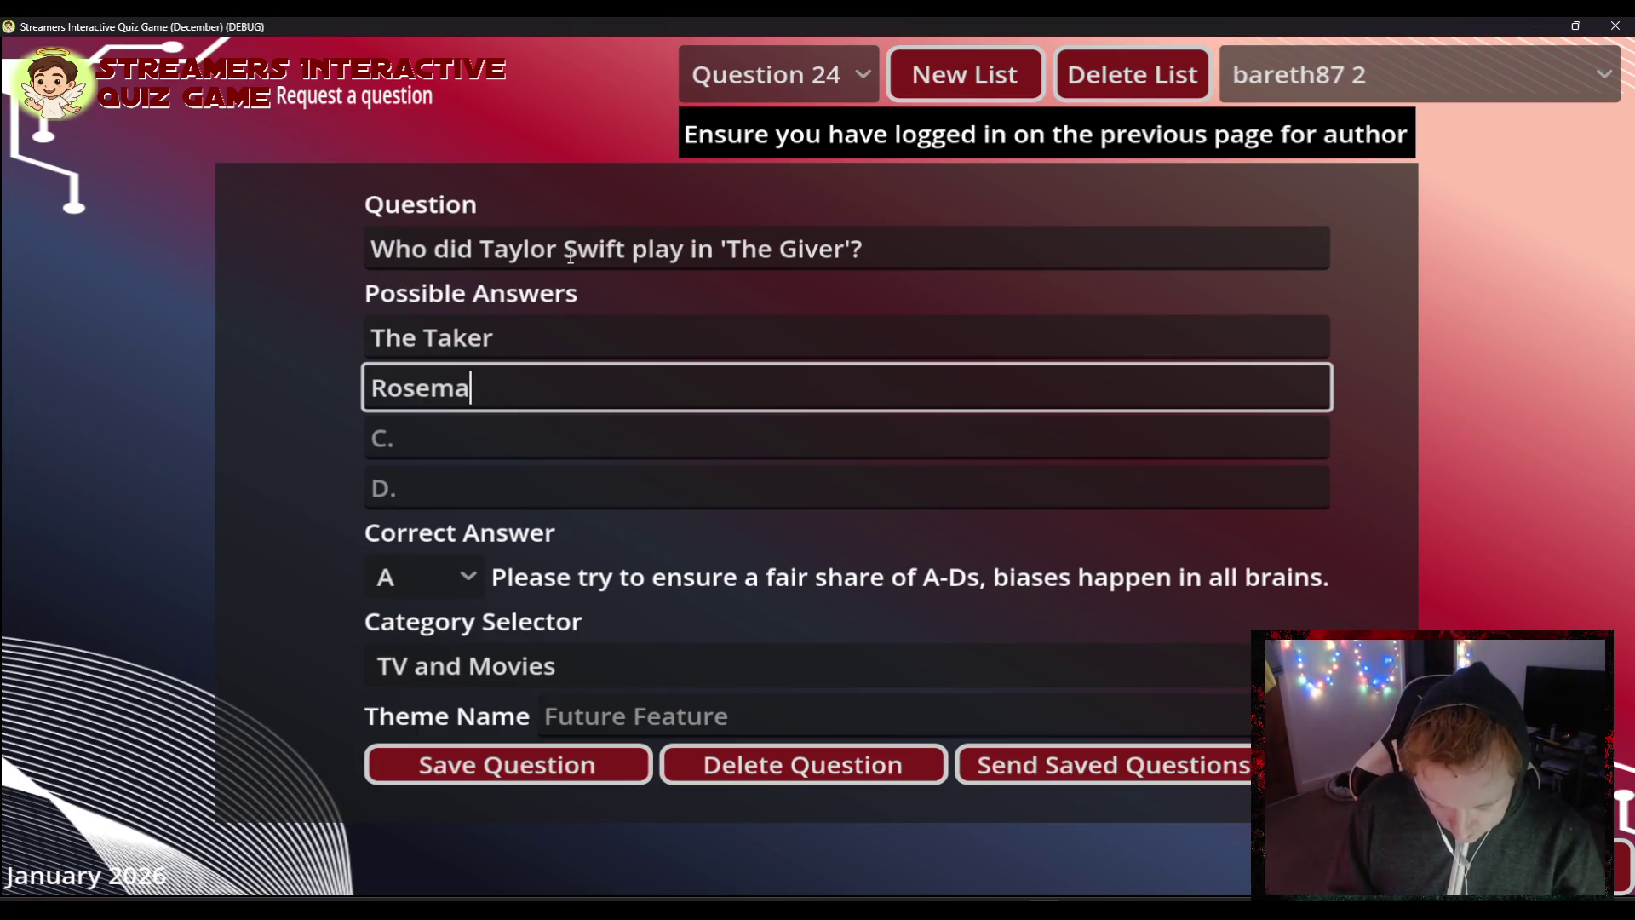
- Add answers C 'Liz' and D 'Norah', mark B correct, and save the question
{"action": "key", "text": "Tab"}
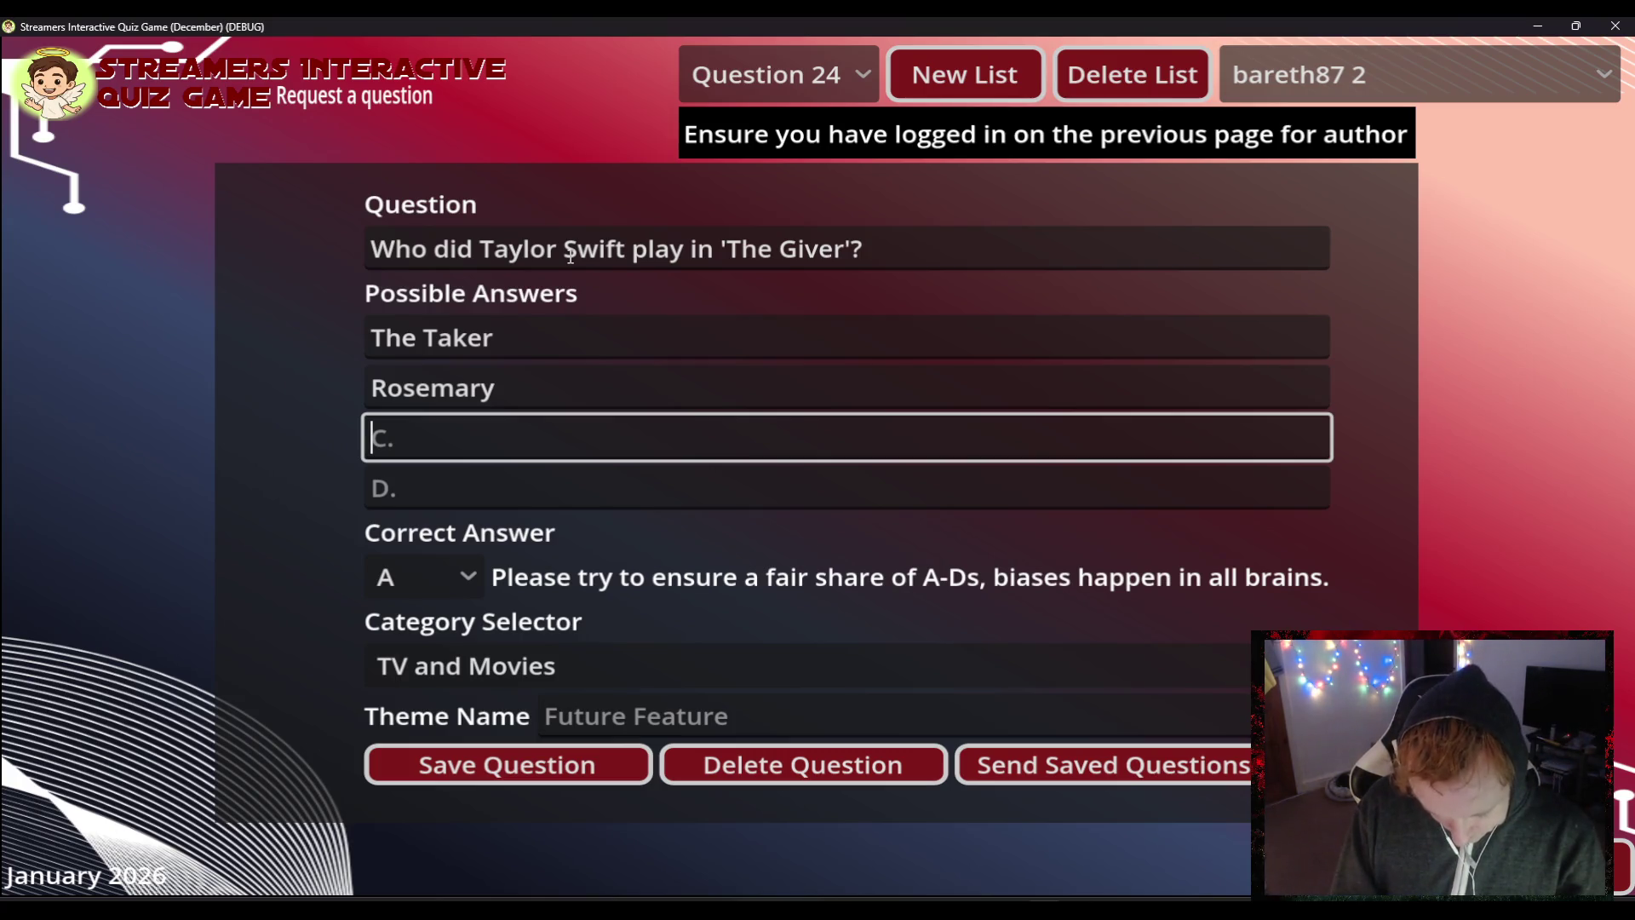
{"action": "type", "text": "Swif"}
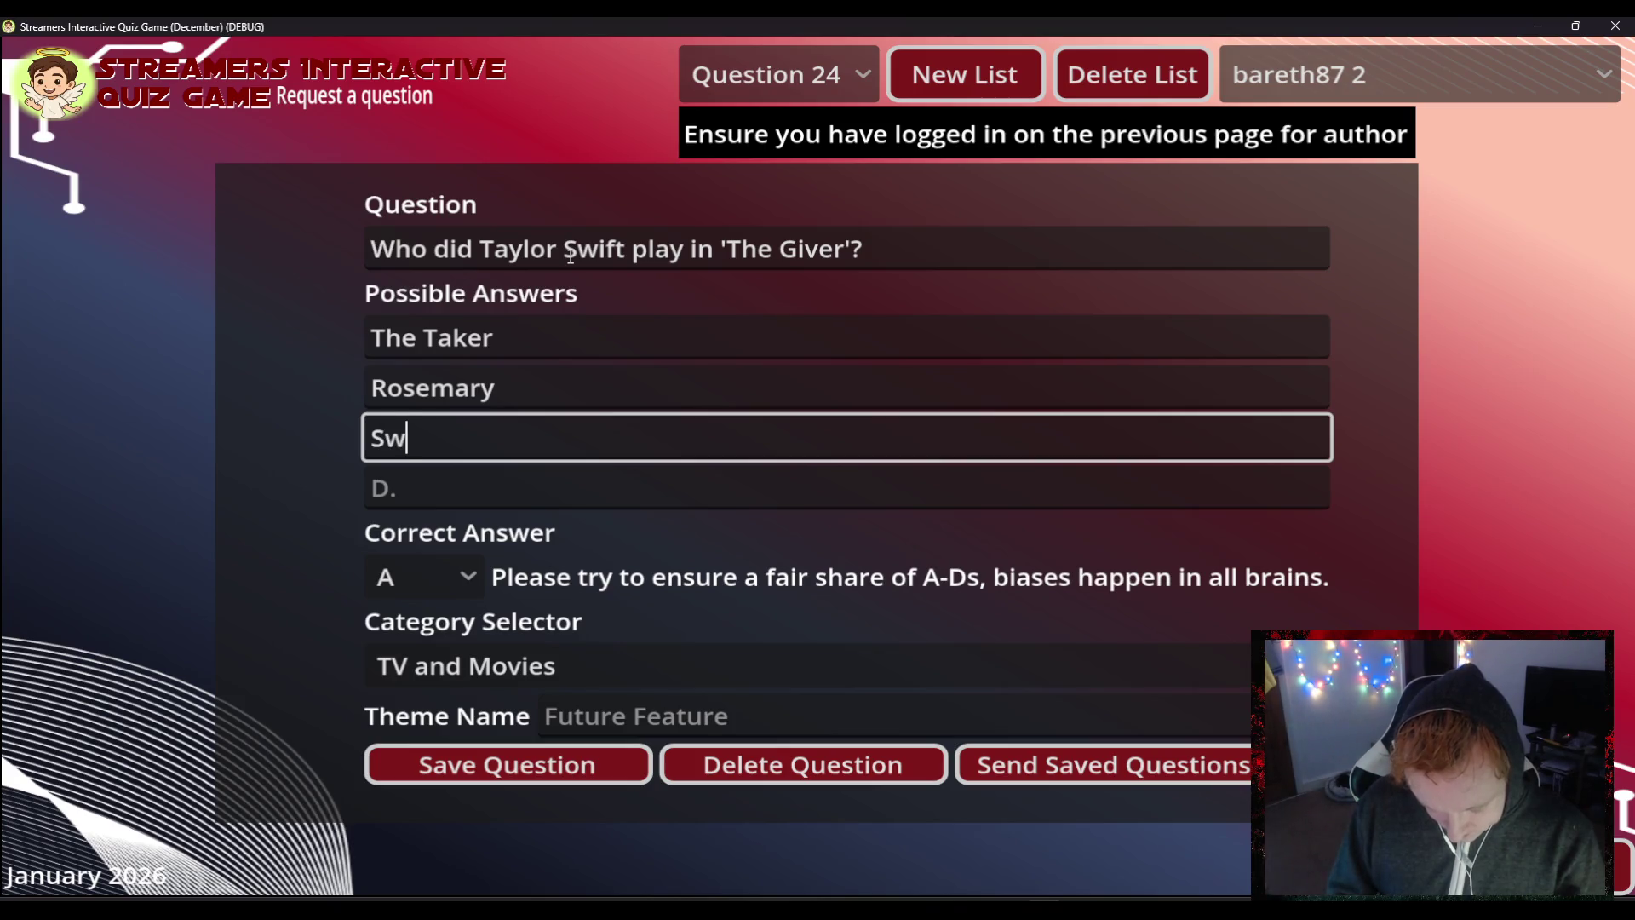
{"action": "key", "text": "BackSpace"}
{"action": "key", "text": "BackSpace"}
{"action": "key", "text": "BackSpace"}
{"action": "key", "text": "BackSpace"}
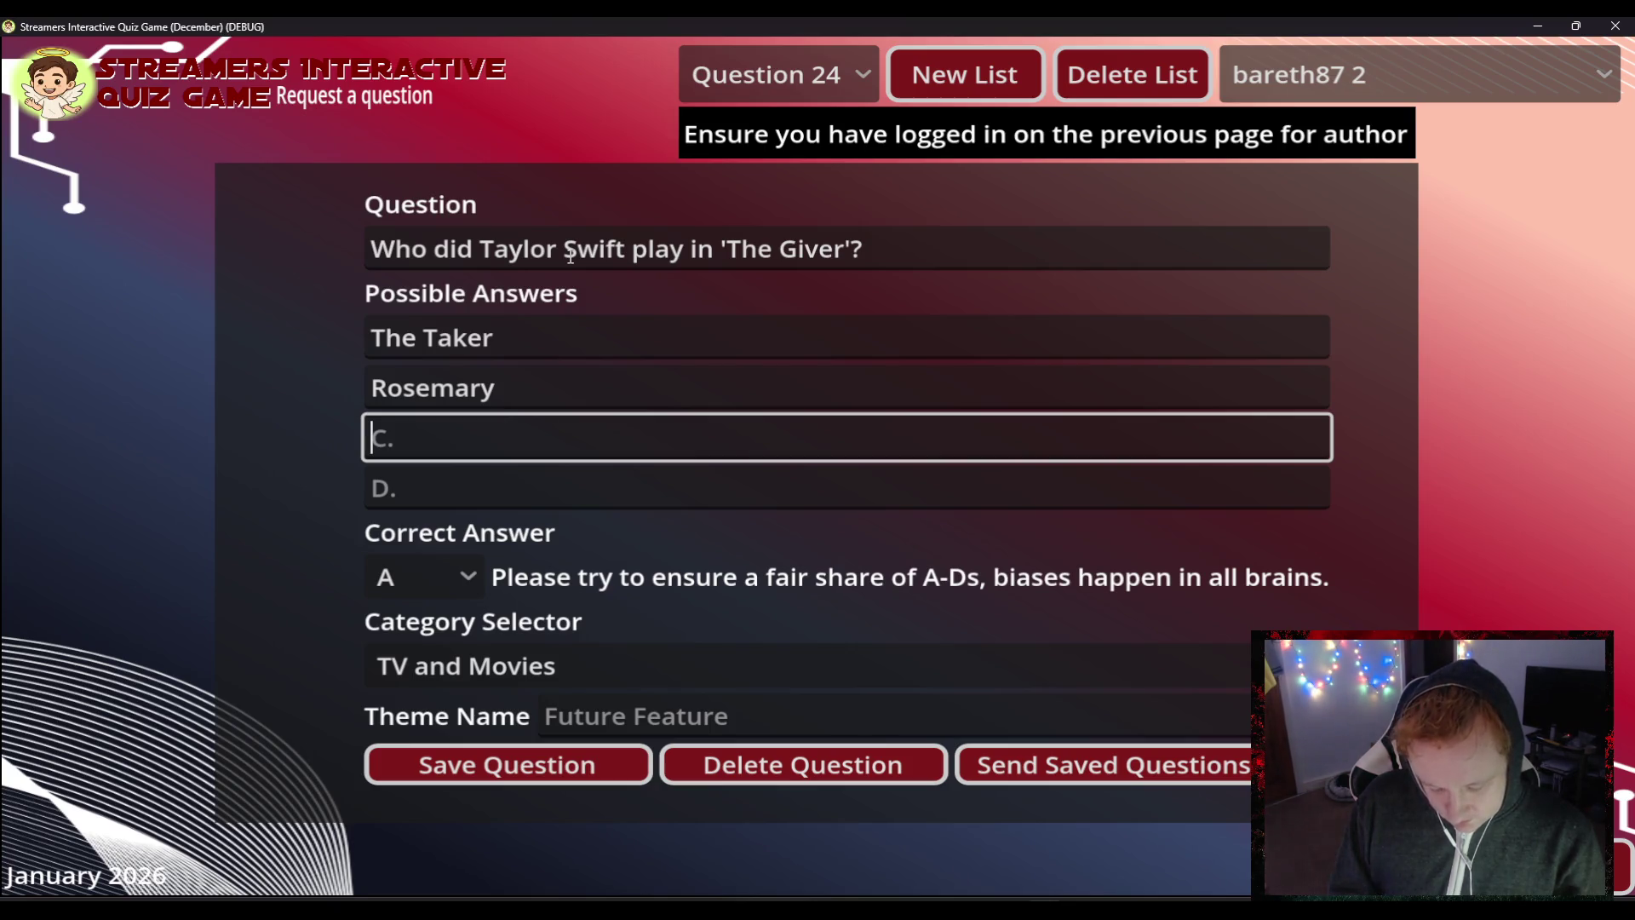
{"action": "type", "text": "Thyme"}
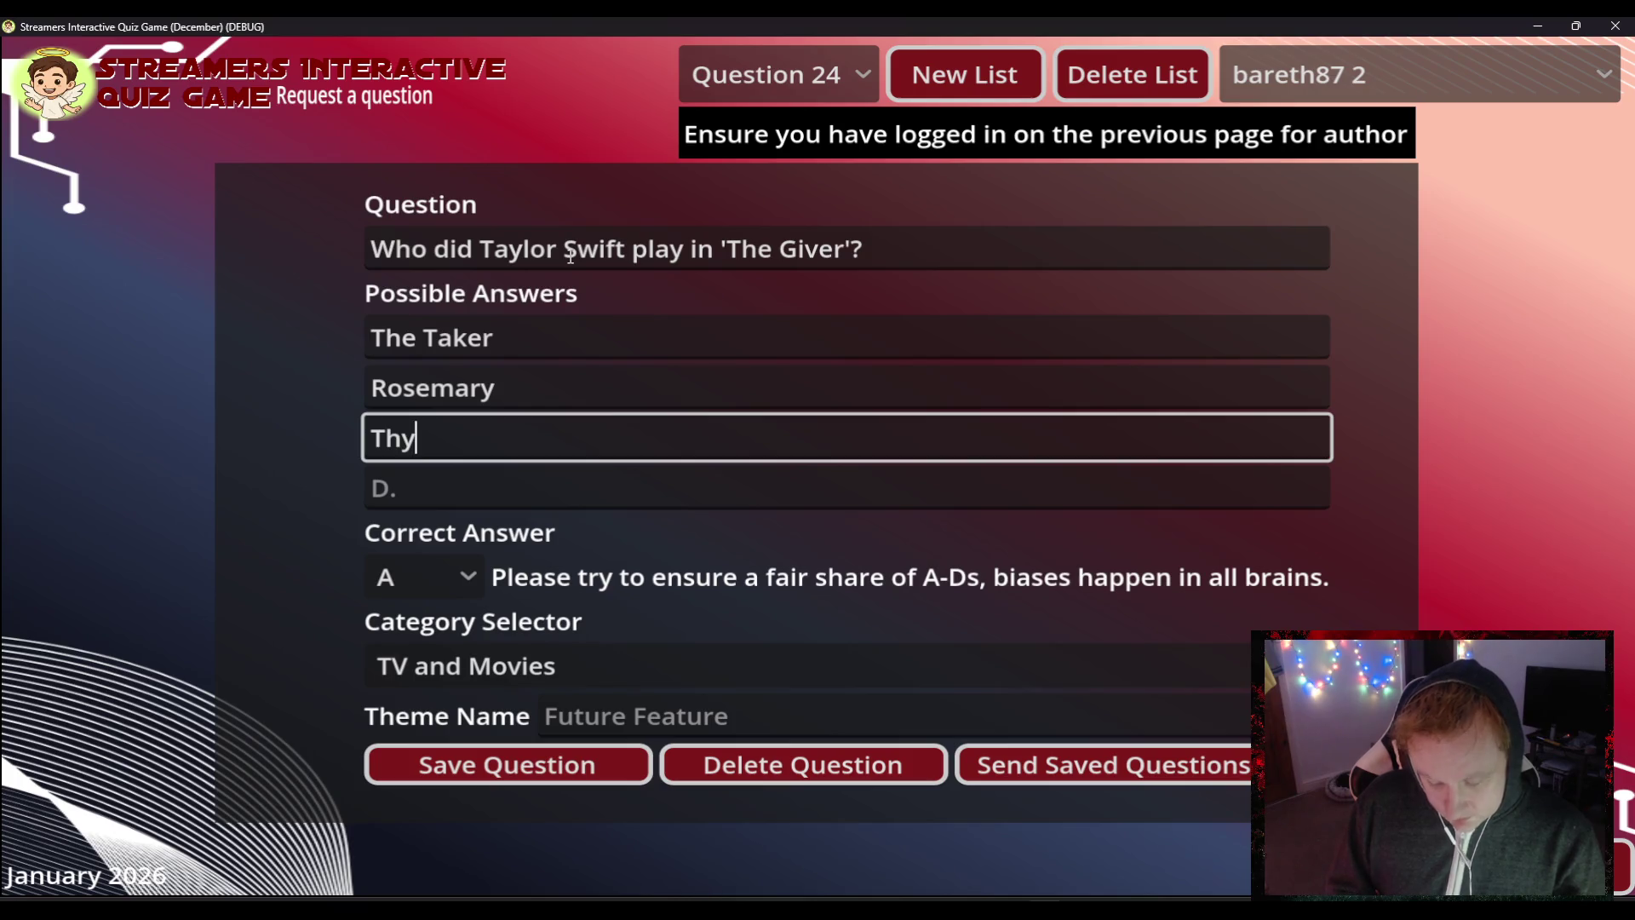
{"action": "key", "text": "BackSpace"}
{"action": "key", "text": "BackSpace"}
{"action": "key", "text": "BackSpace"}
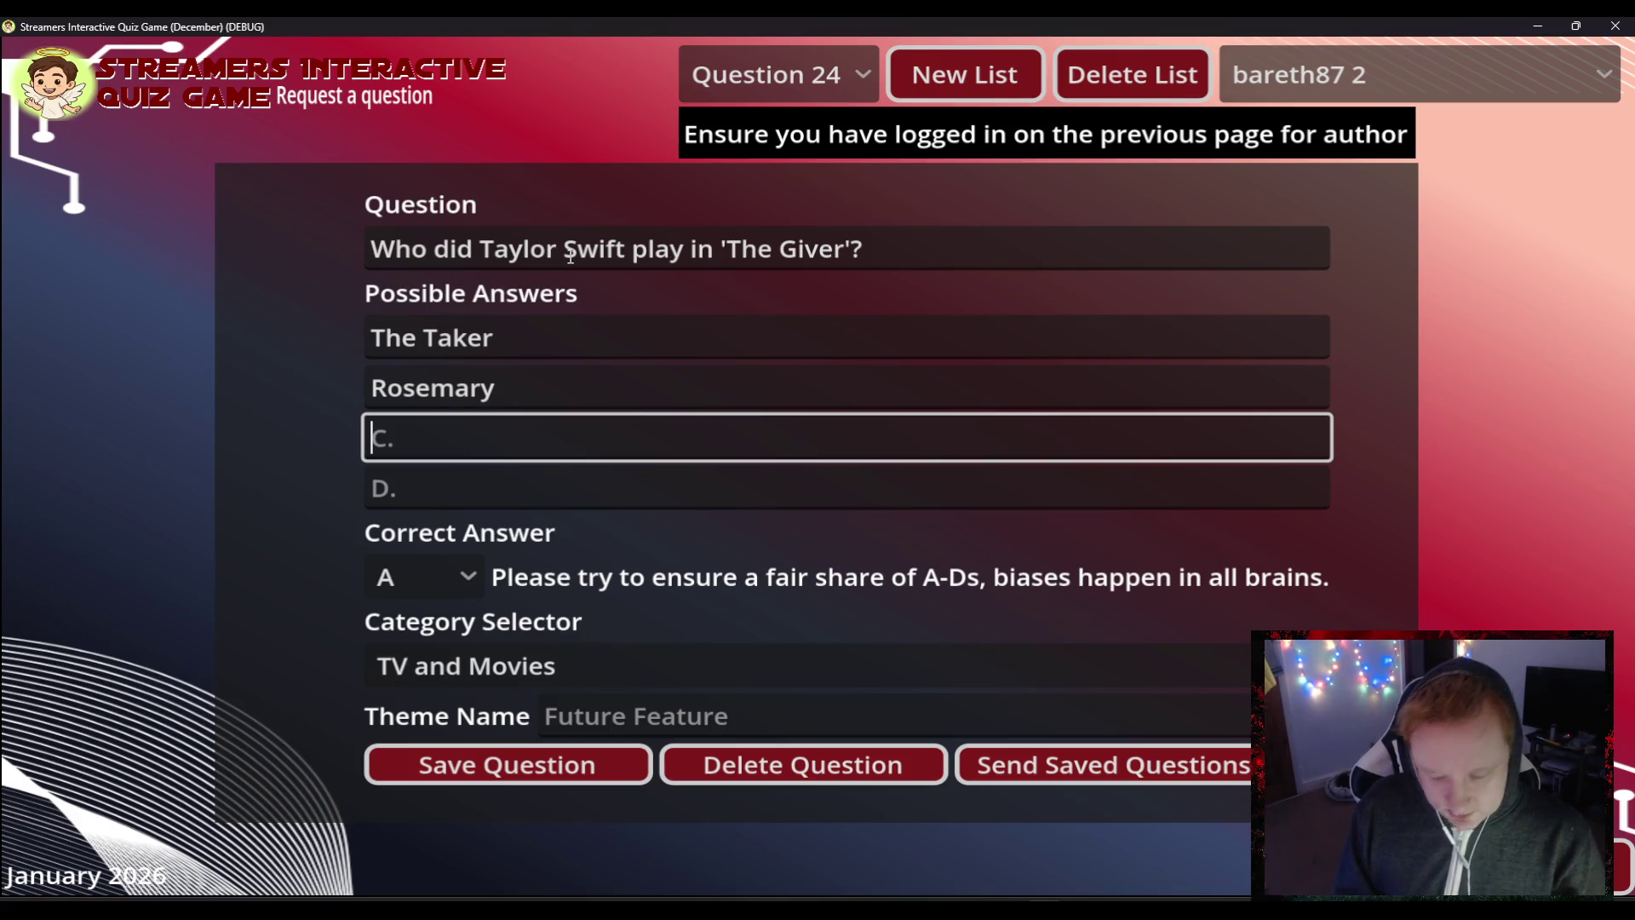
{"action": "type", "text": "Liz"}
{"action": "key", "text": "Tab"}
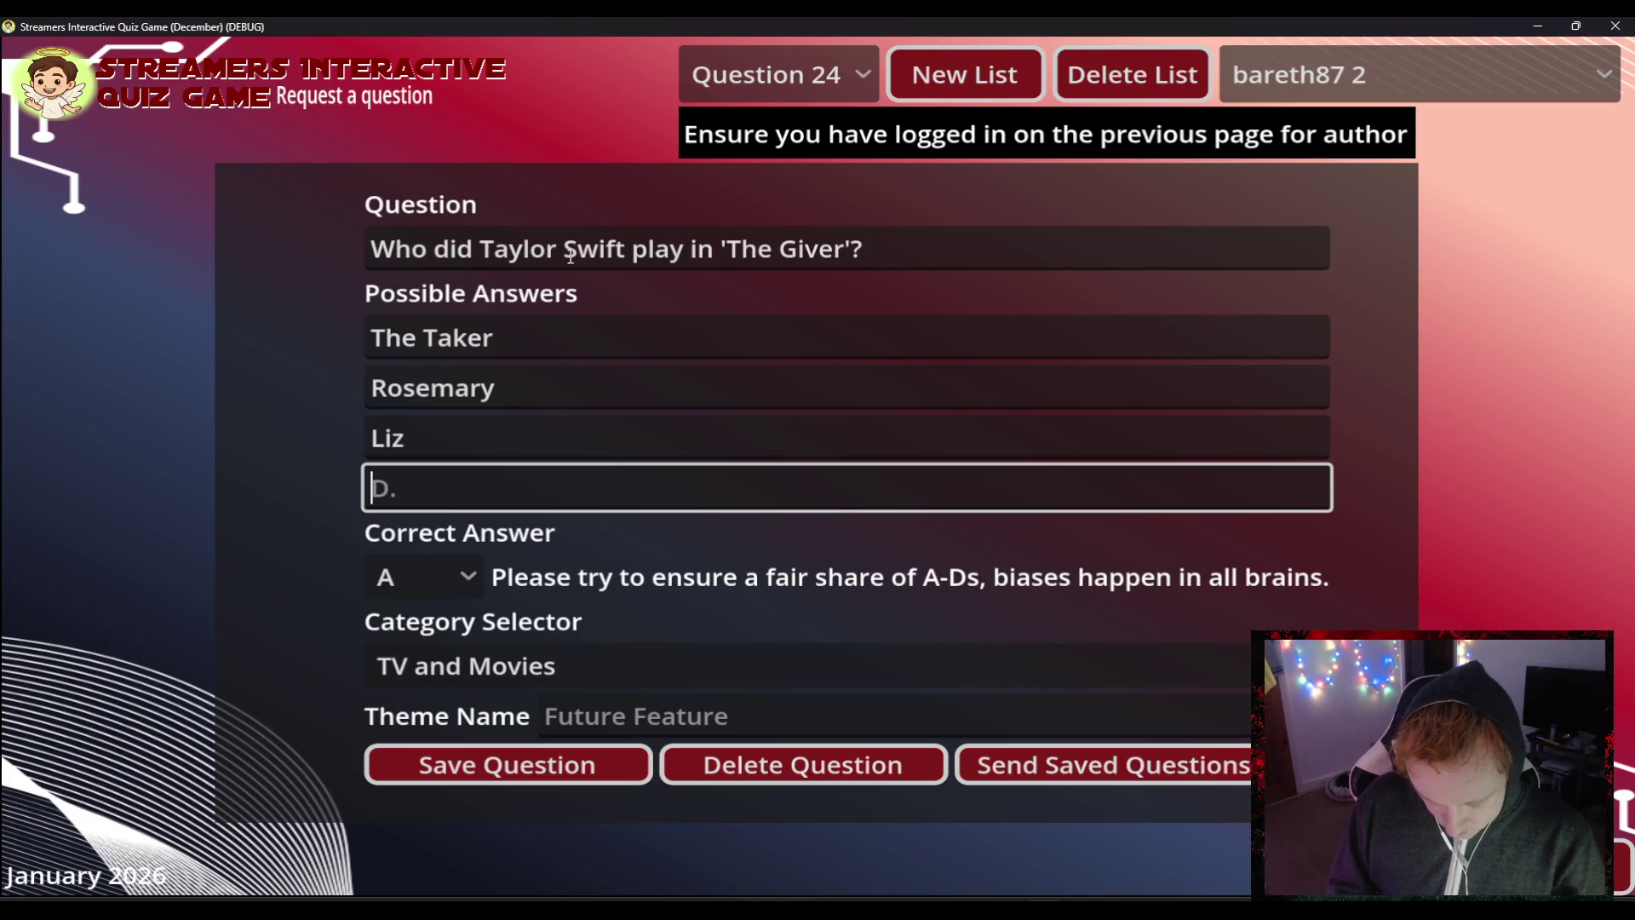
{"action": "type", "text": "Norah"}
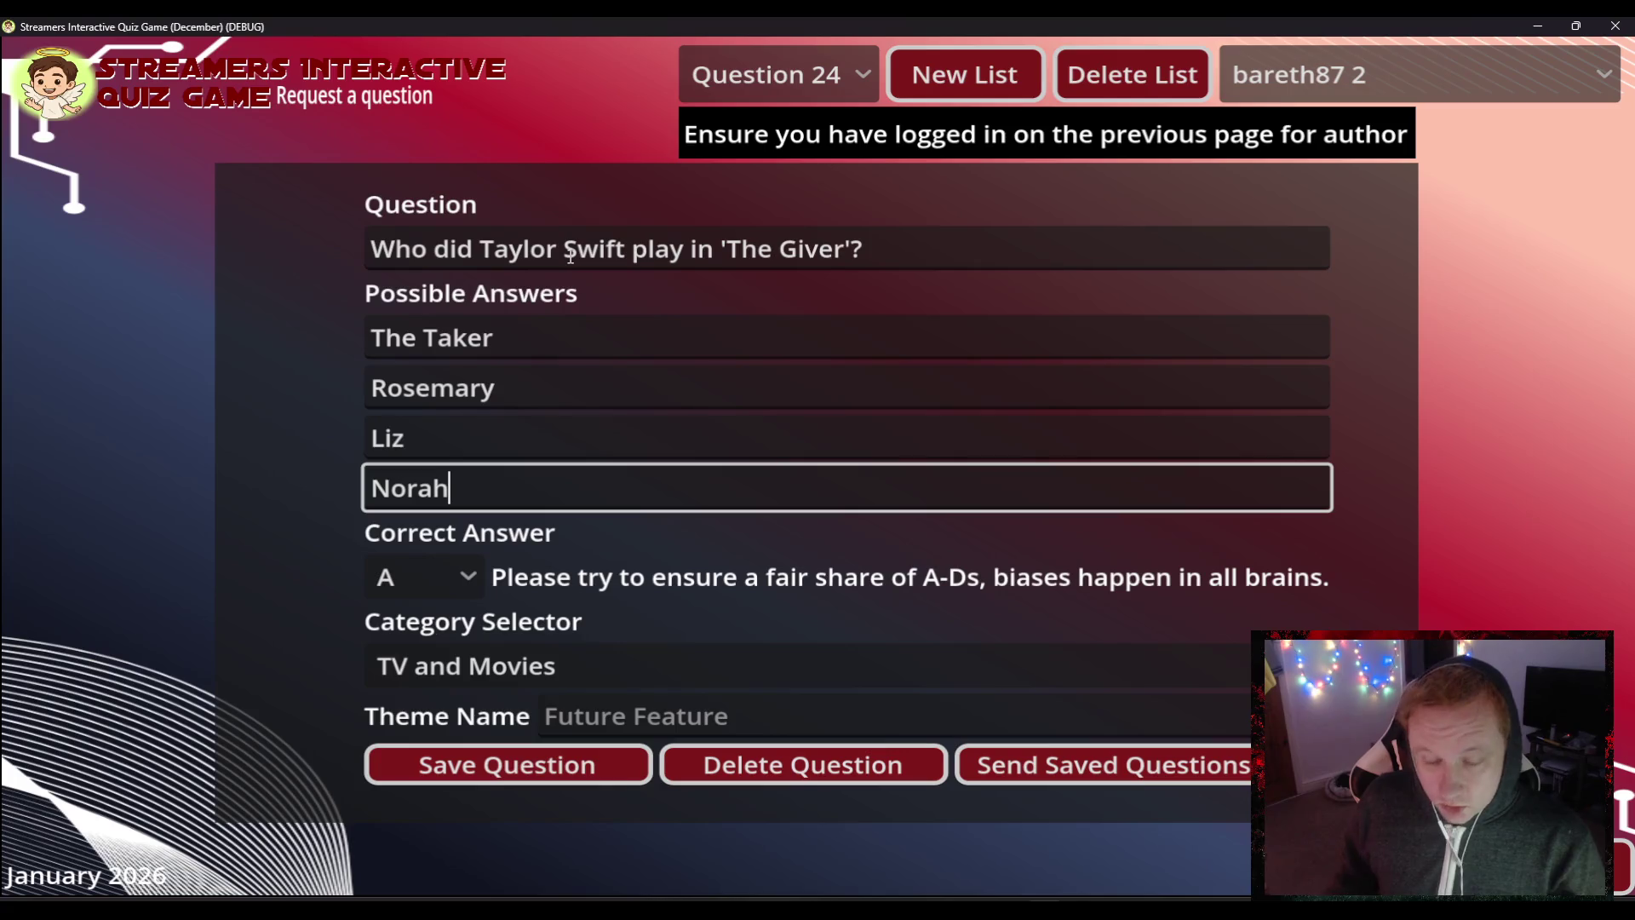
{"action": "left_click", "coordinate": [467, 562]}
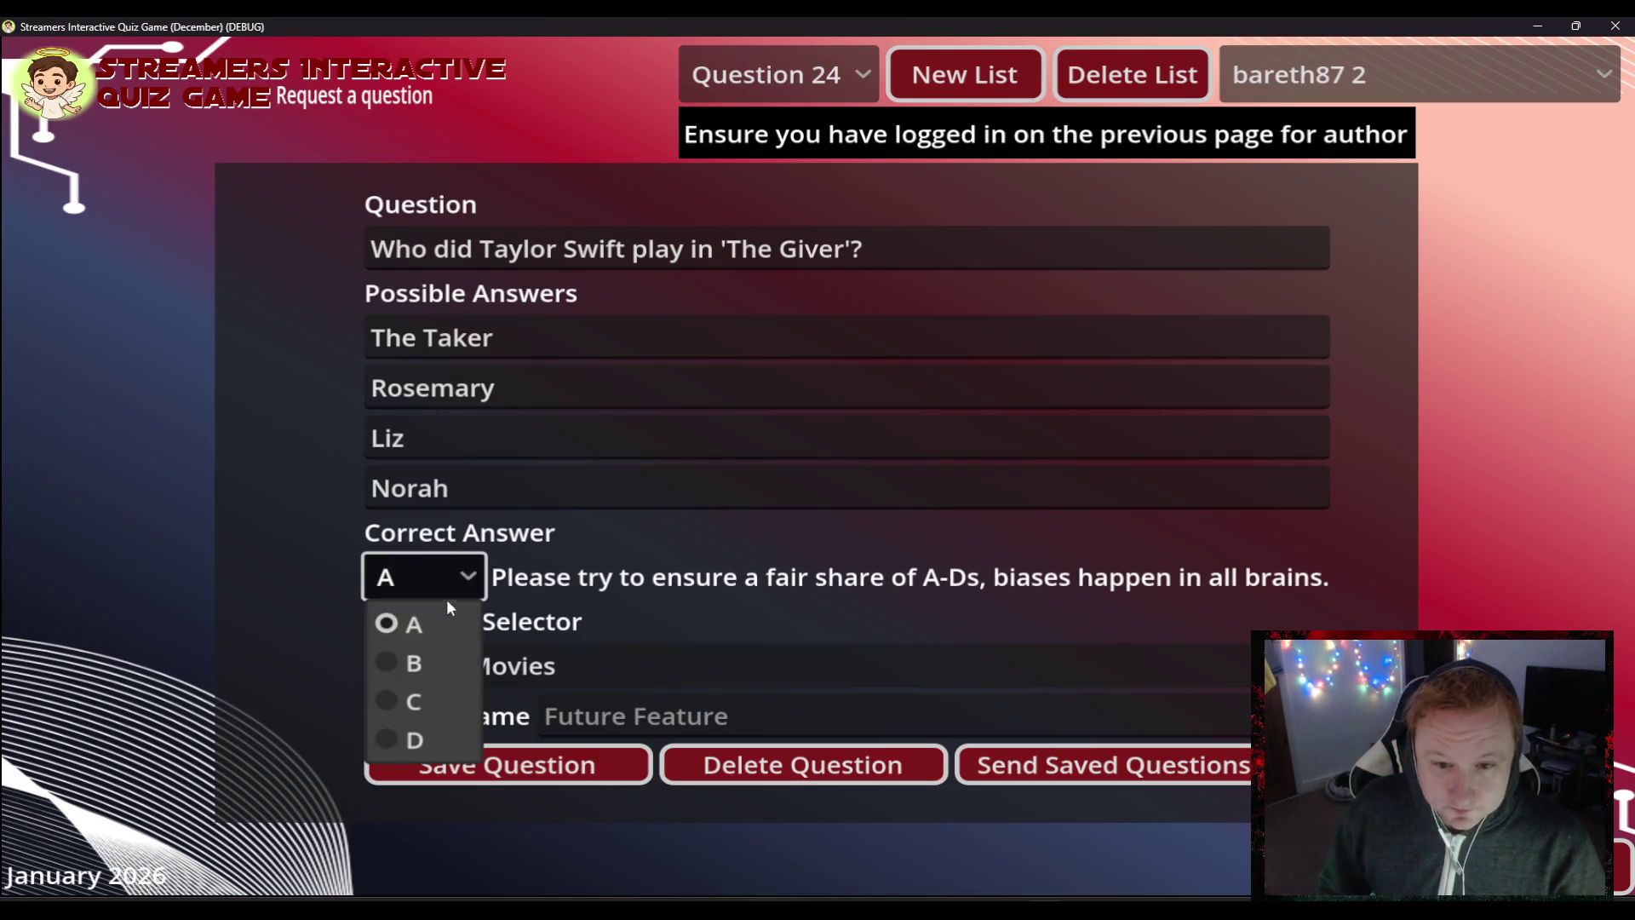
{"action": "left_click", "coordinate": [441, 657]}
{"action": "left_click", "coordinate": [502, 777]}
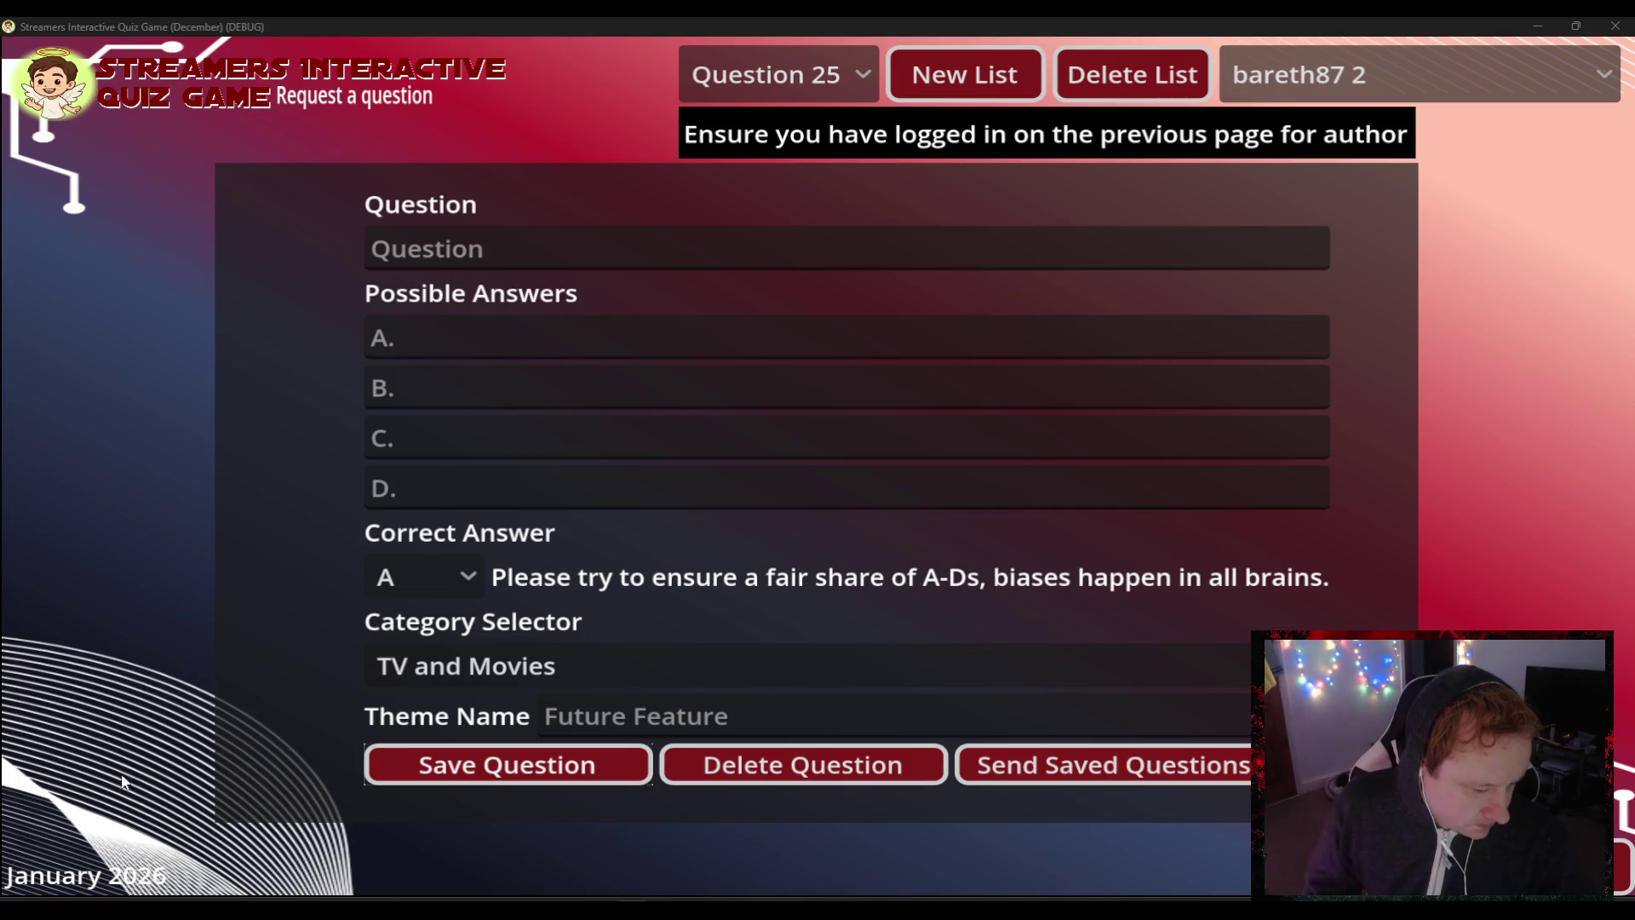
- Place the cursor in Question 25's empty question field
{"action": "left_click", "coordinate": [564, 232]}
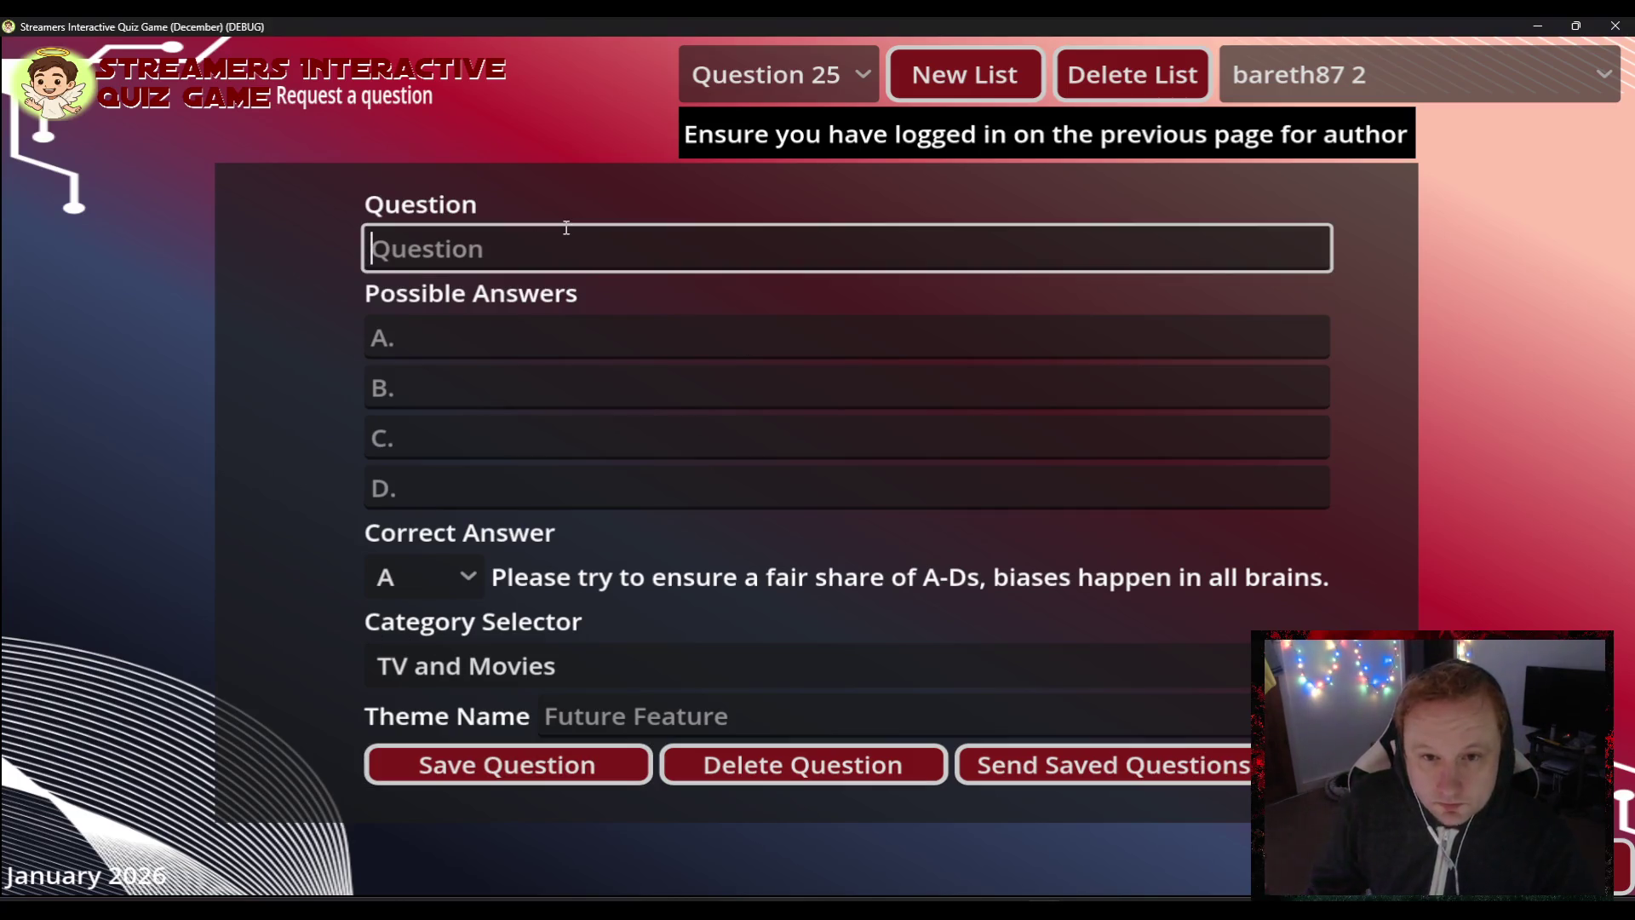
- Type 'What is Taylor Swift's middle name?' with answers A 'Alison' and B 'Mary'
{"action": "type", "text": "What is Taylor Swifts mi"}
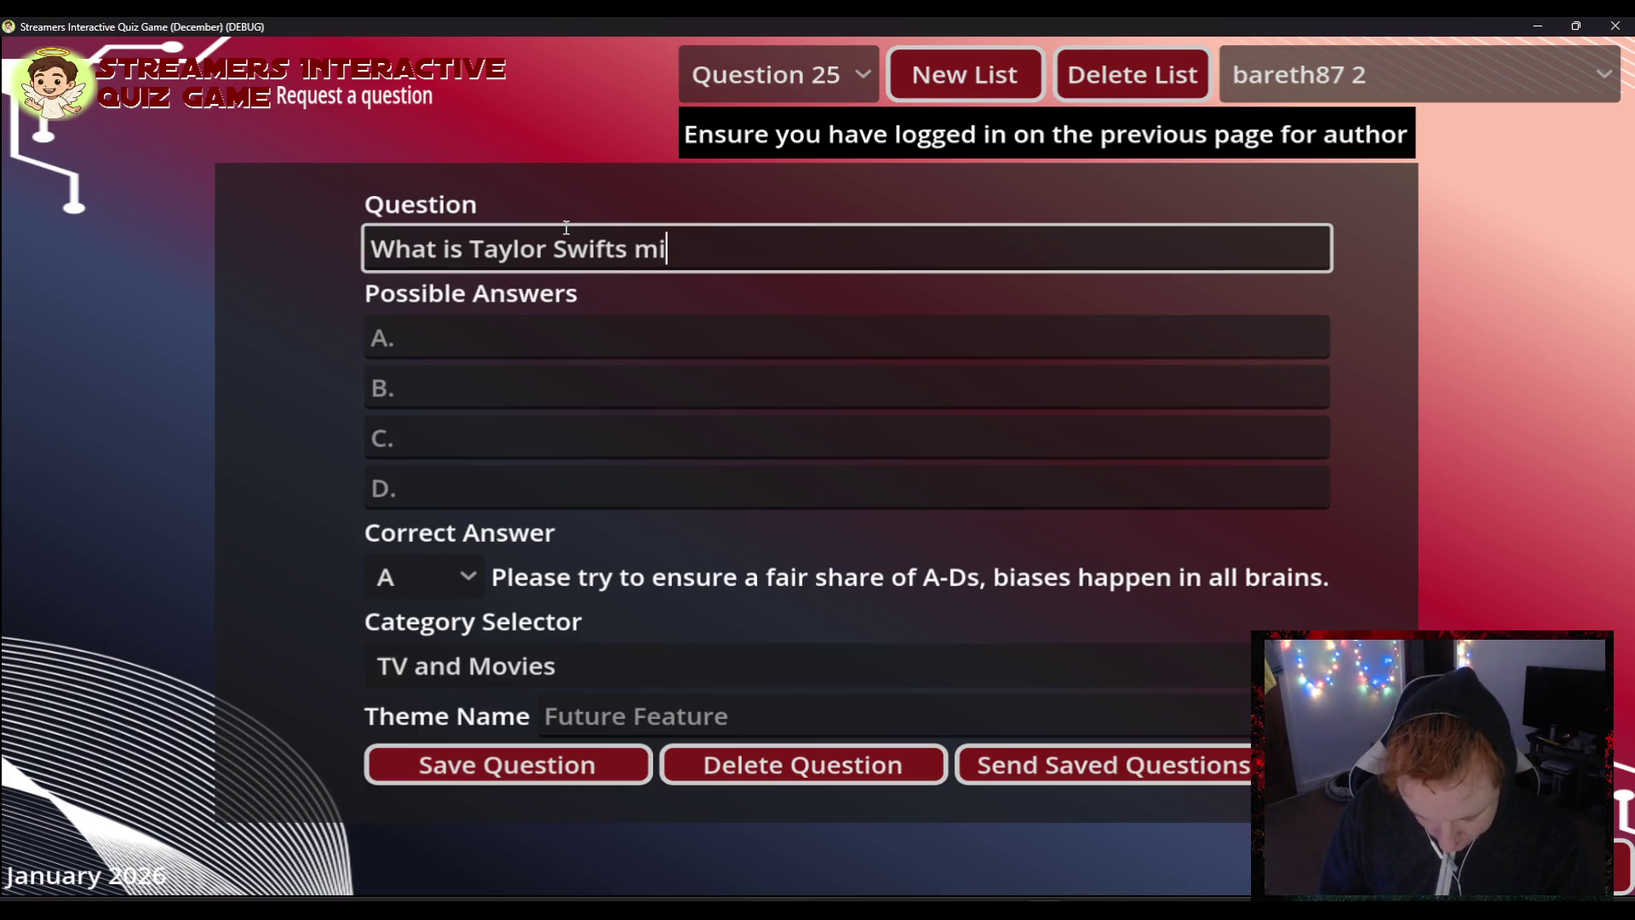
{"action": "type", "text": "ddle name"}
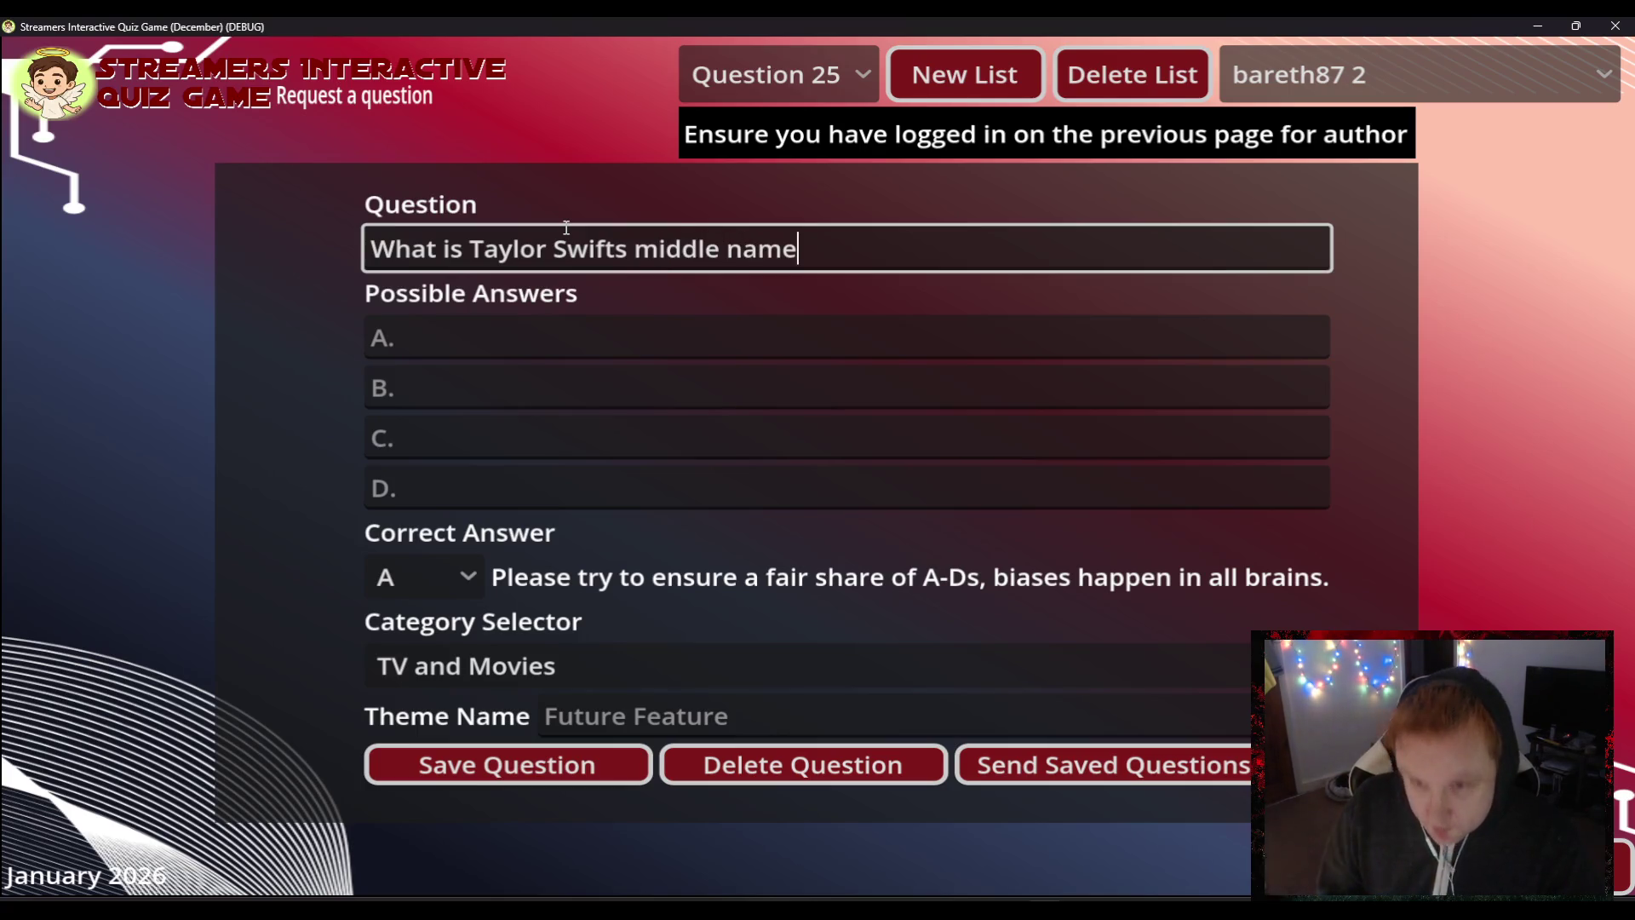
{"action": "type", "text": "?"}
{"action": "key", "text": "Tab"}
{"action": "type", "text": "Ali"}
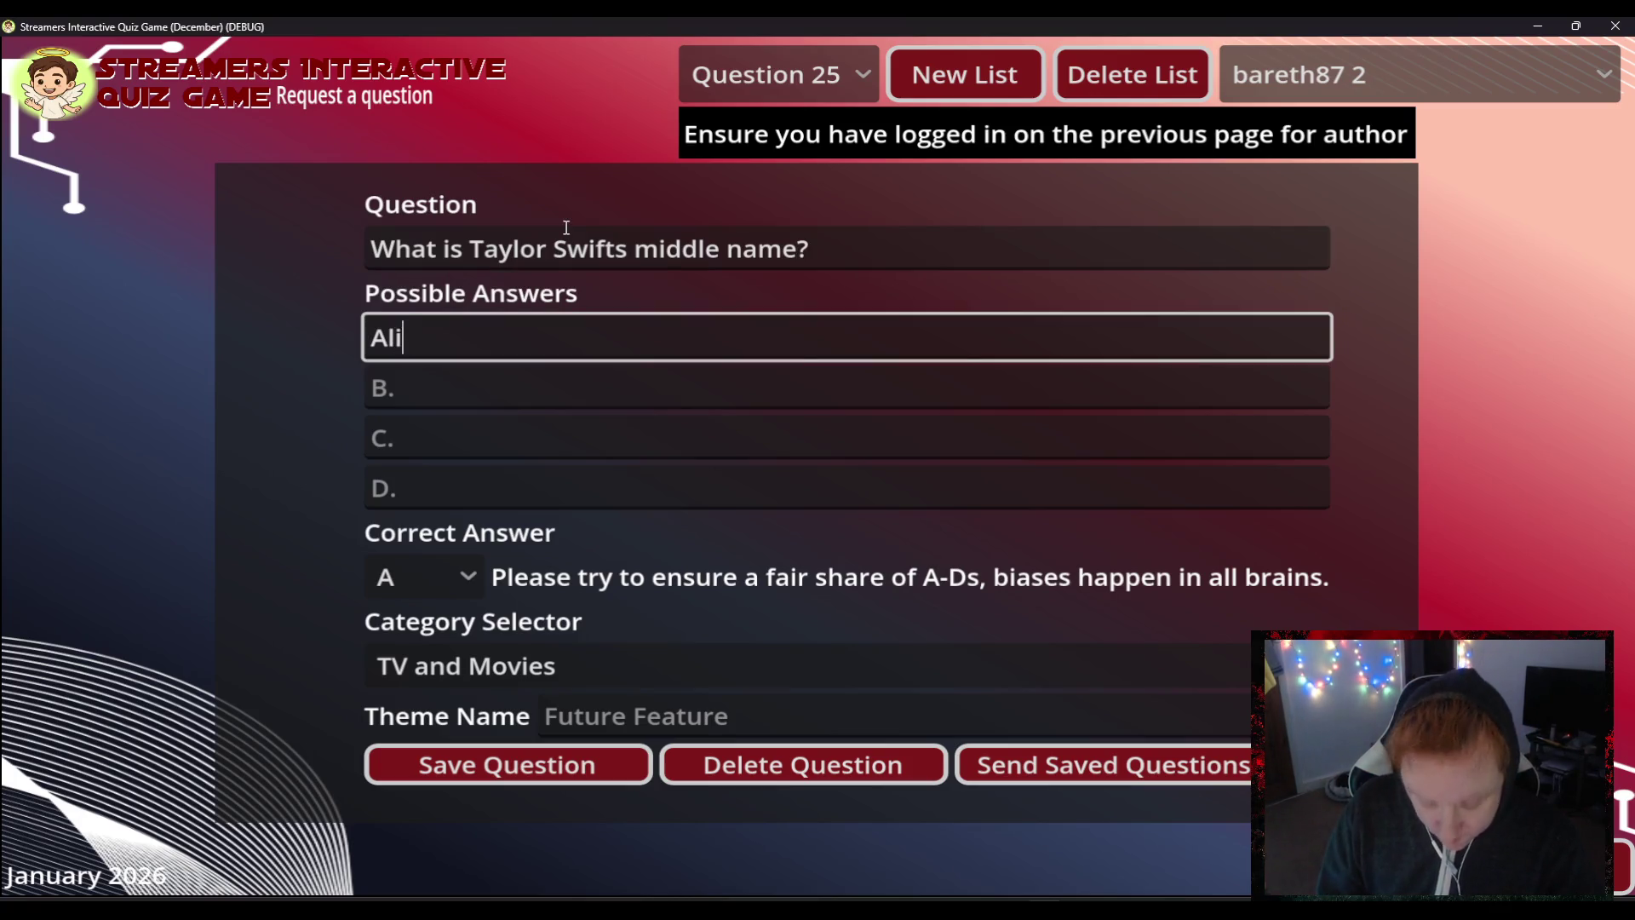
{"action": "type", "text": "son"}
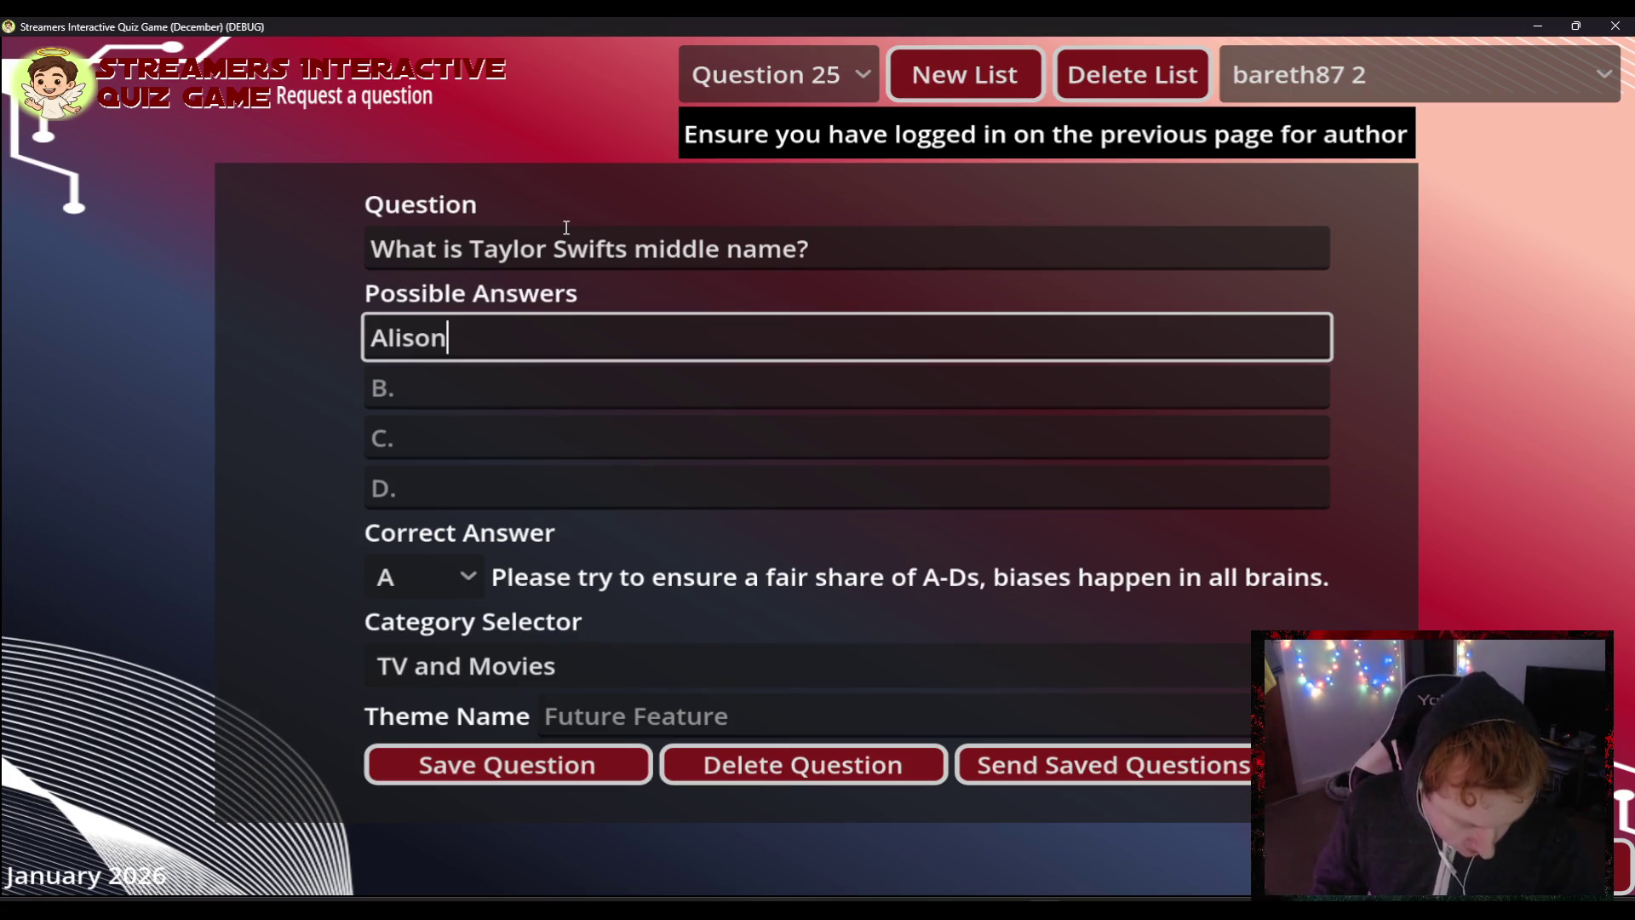
{"action": "left_click", "coordinate": [445, 386]}
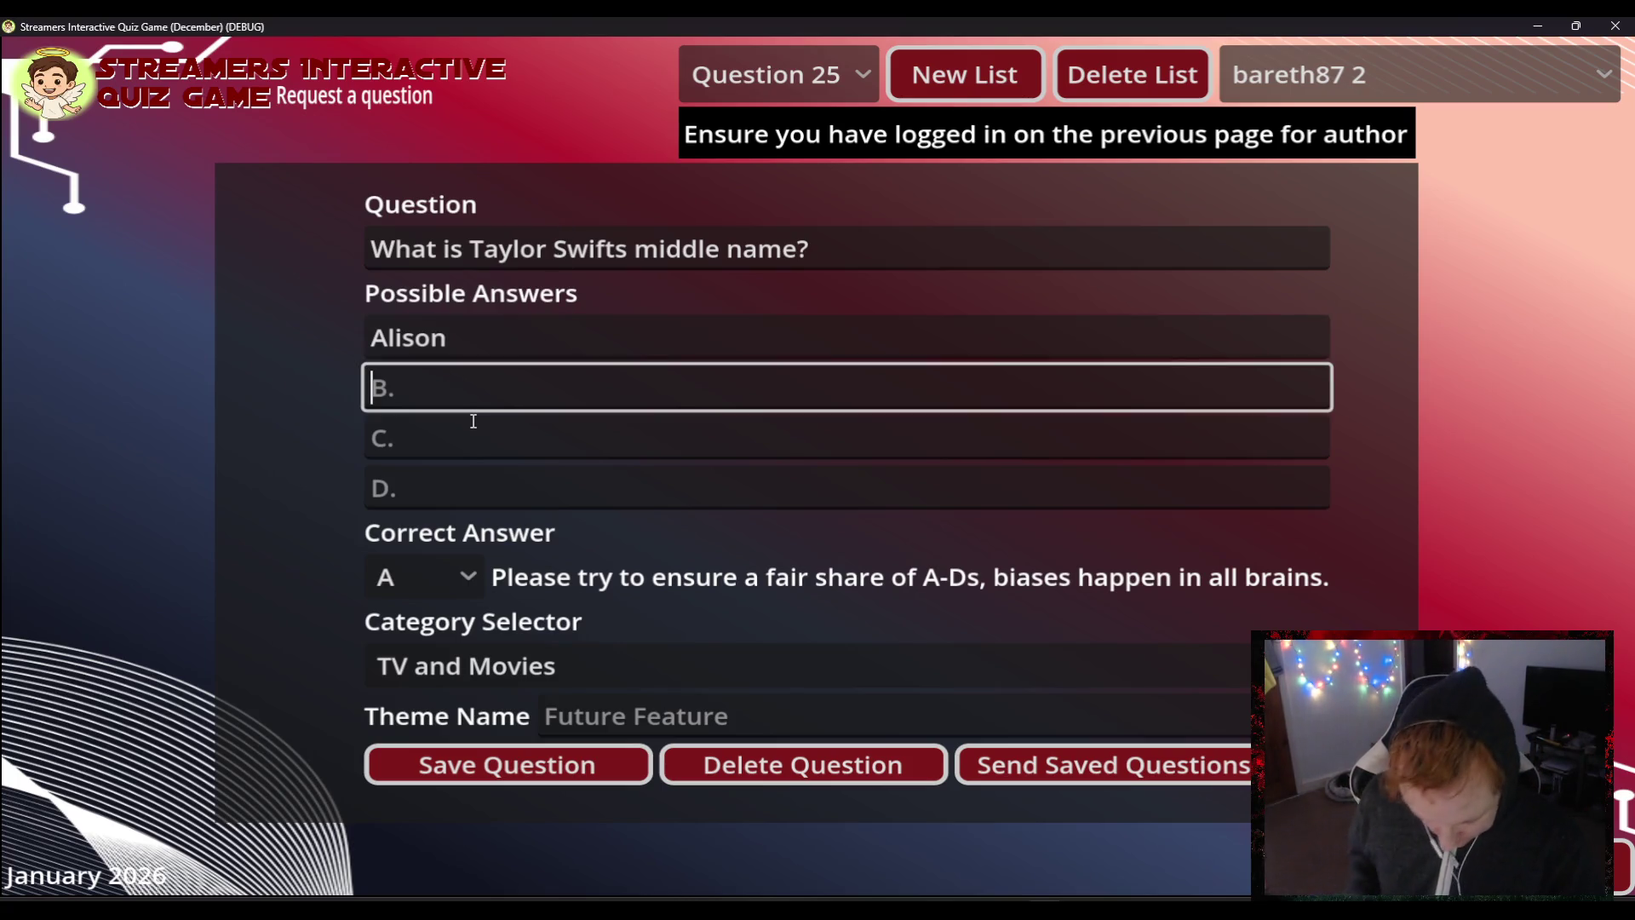
{"action": "type", "text": "Mary"}
- Fill answers C 'Lou' and D 'Patricia', save the question, and send the saved questions
{"action": "left_click", "coordinate": [474, 420]}
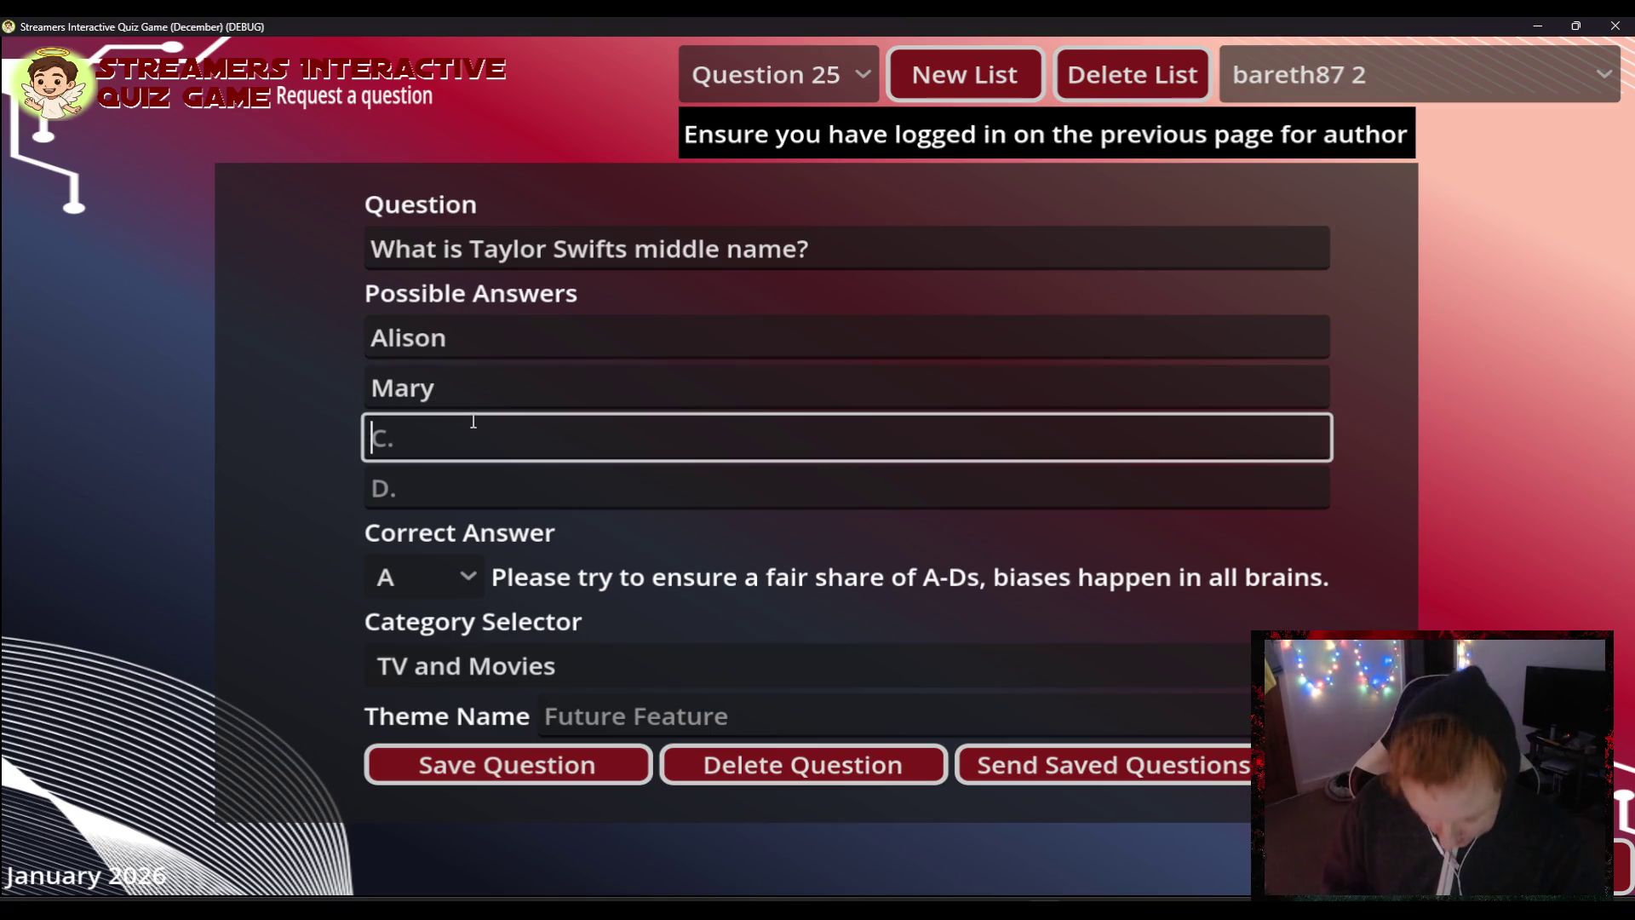
{"action": "type", "text": "Jane"}
{"action": "key", "text": "BackSpace"}
{"action": "key", "text": "BackSpace"}
{"action": "key", "text": "BackSpace"}
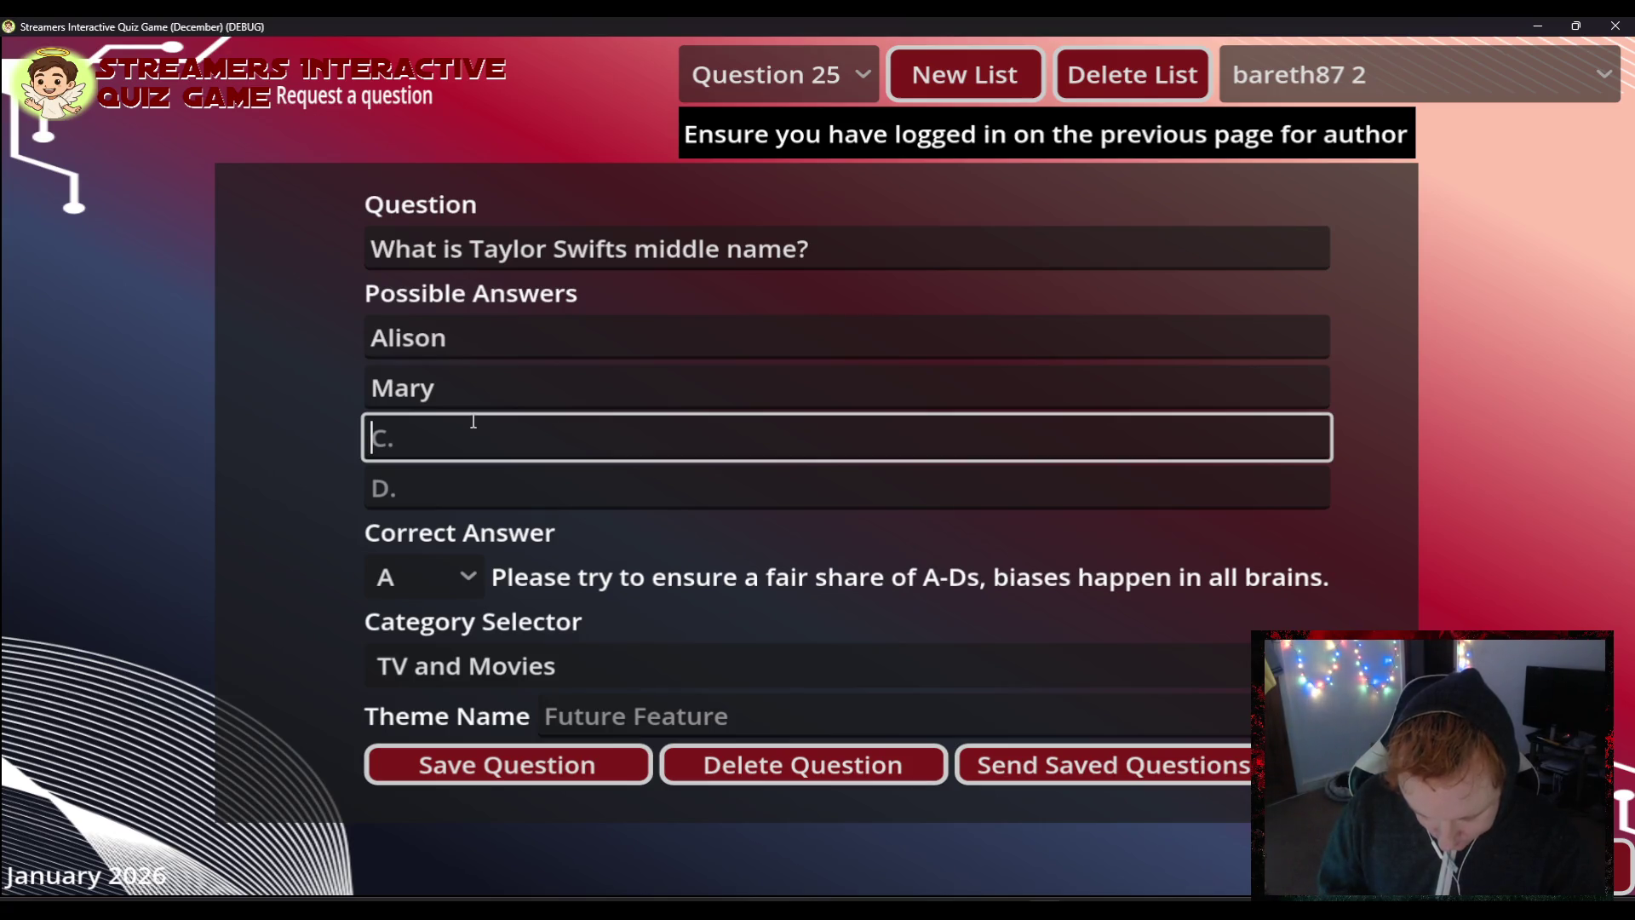
{"action": "key", "text": "Tab"}
{"action": "type", "text": "Patr"}
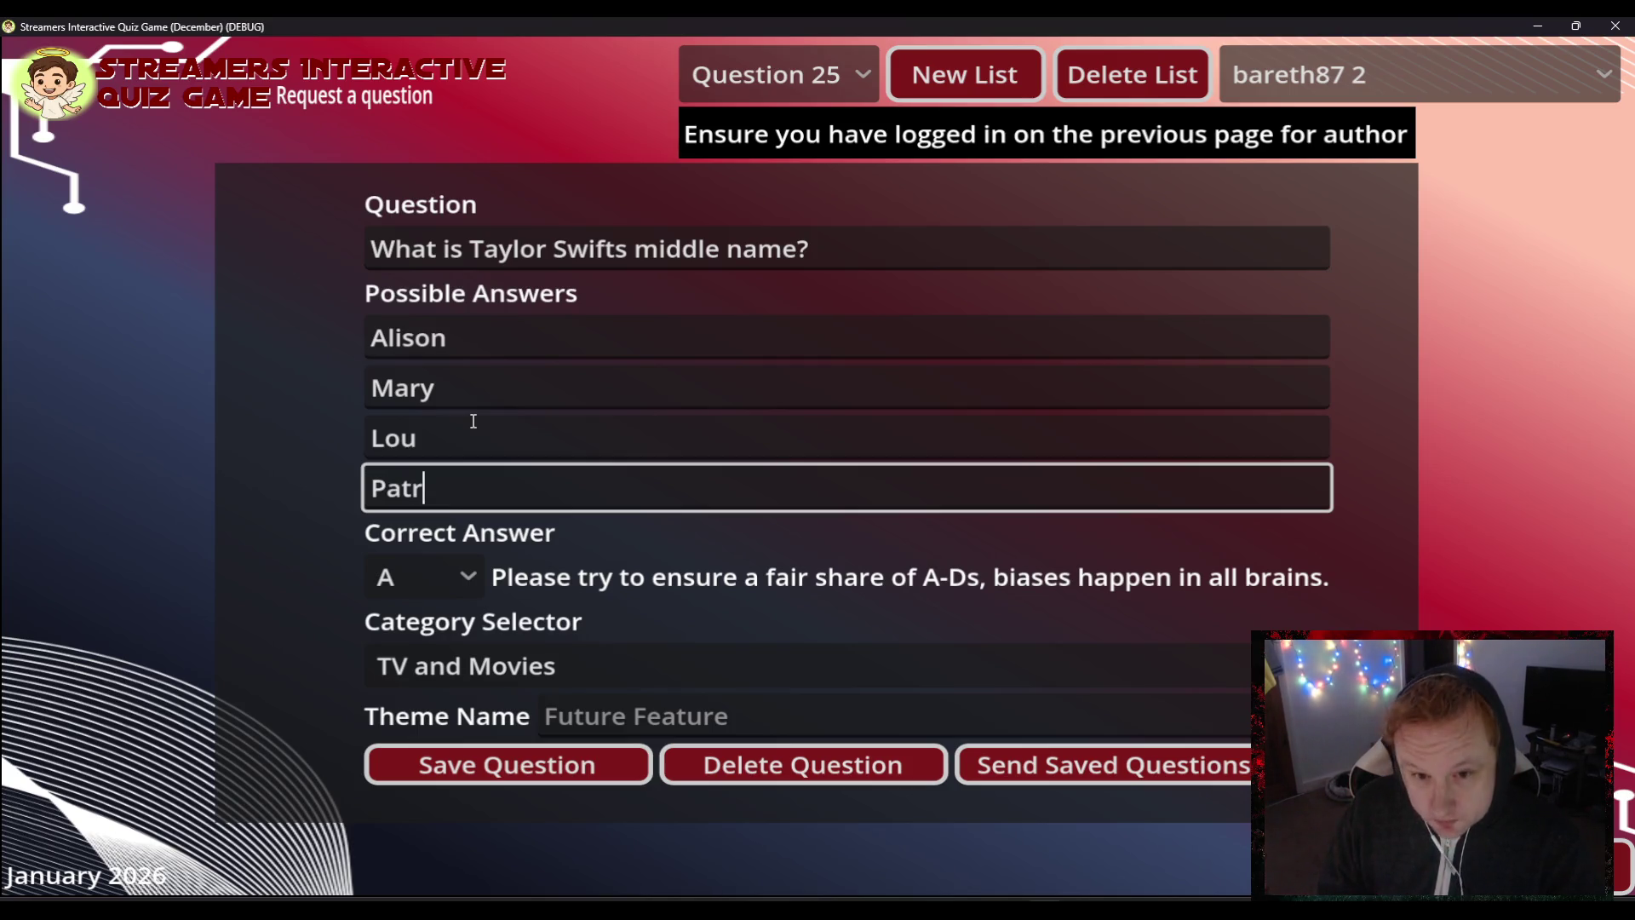
{"action": "type", "text": "itia"}
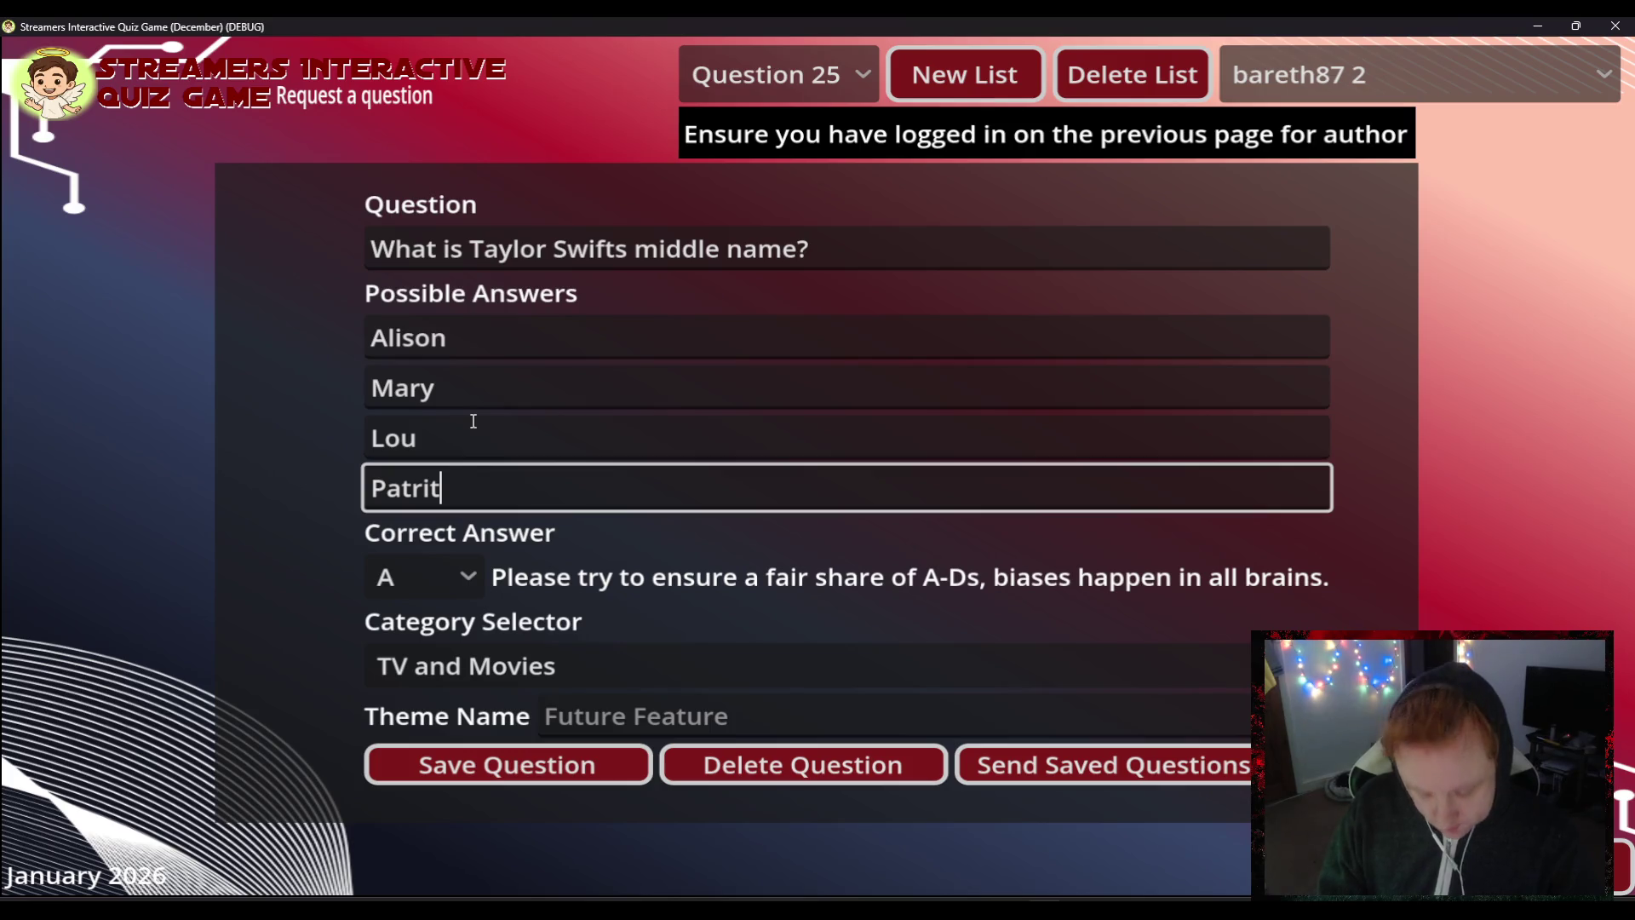
{"action": "key", "text": "BackSpace"}
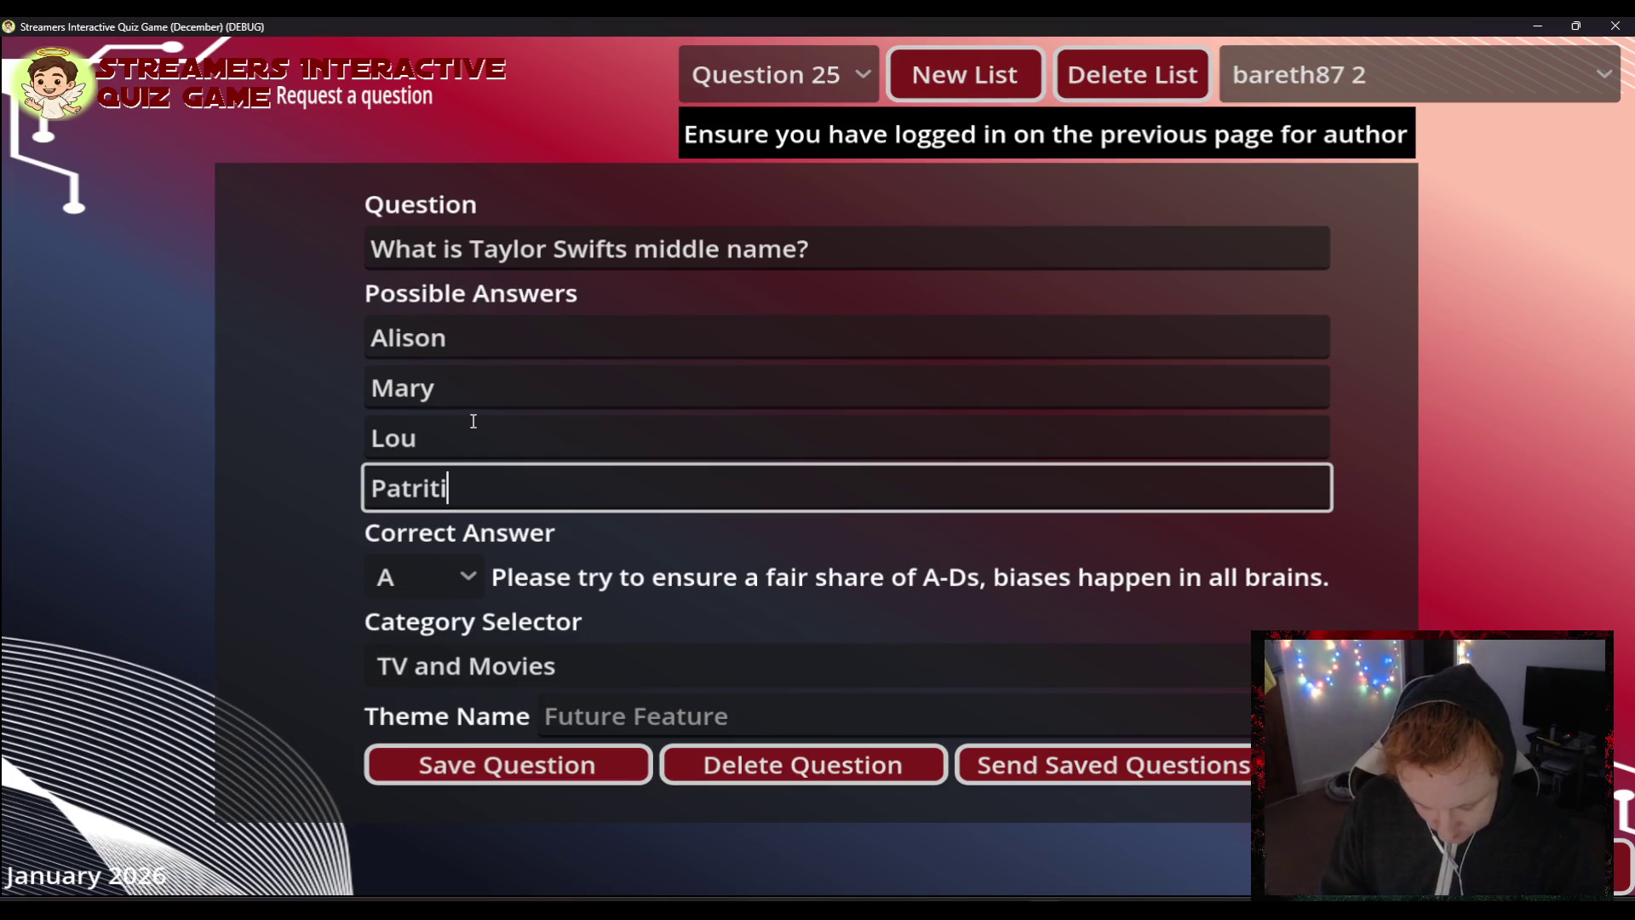
{"action": "type", "text": "ca"}
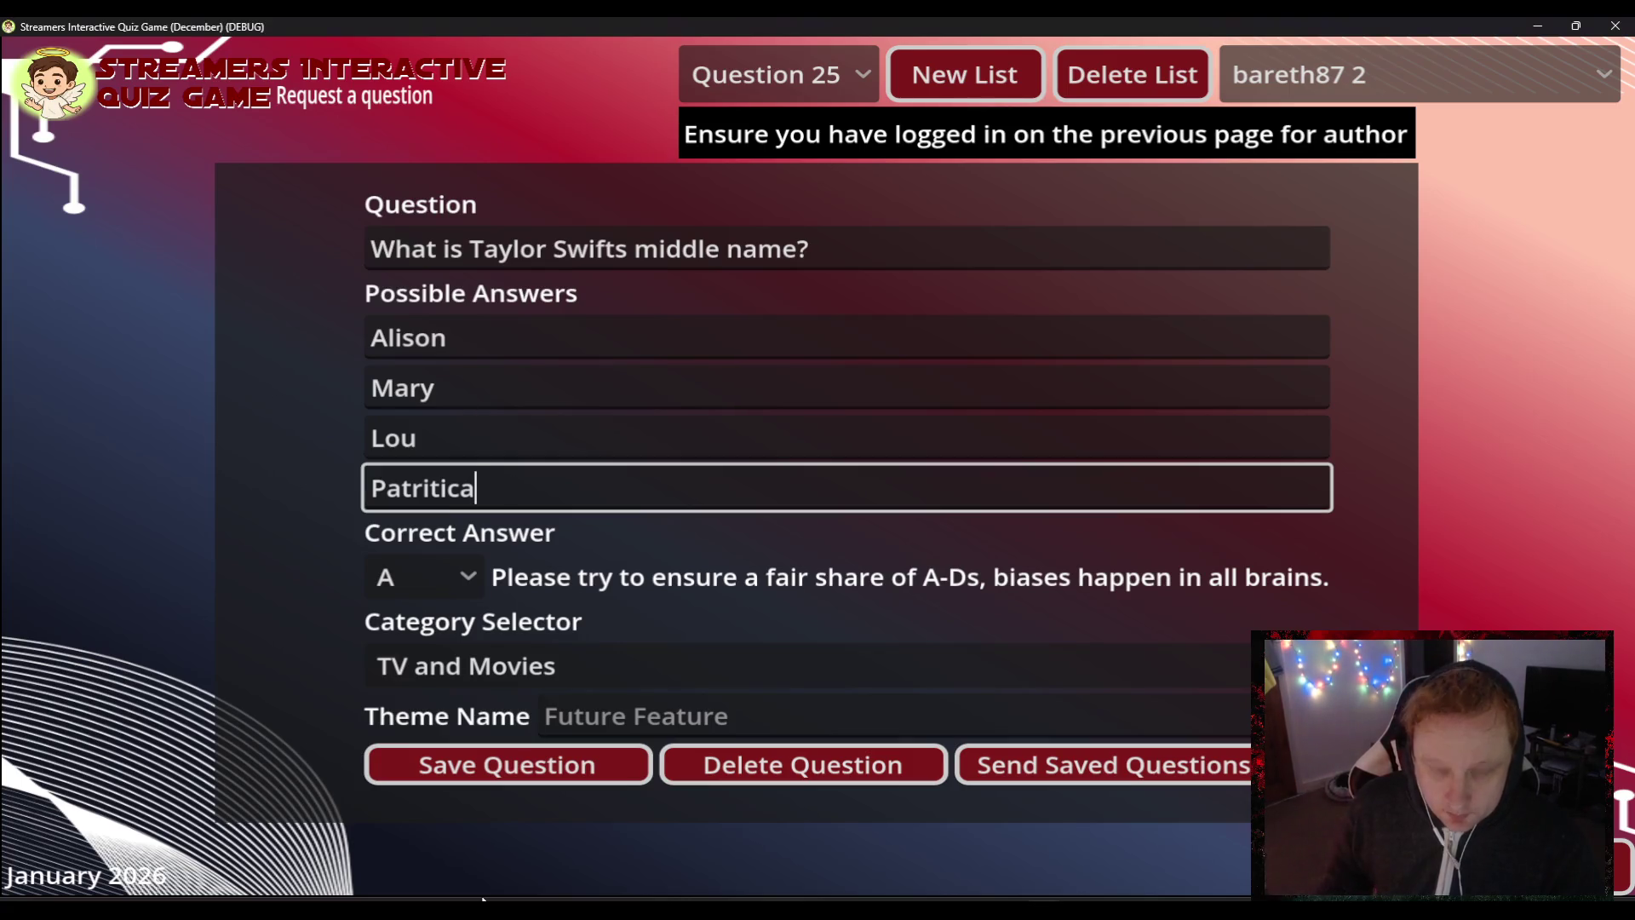
{"action": "key", "text": "BackSpace"}
{"action": "key", "text": "BackSpace"}
{"action": "key", "text": "BackSpace"}
{"action": "key", "text": "BackSpace"}
{"action": "type", "text": "cia"}
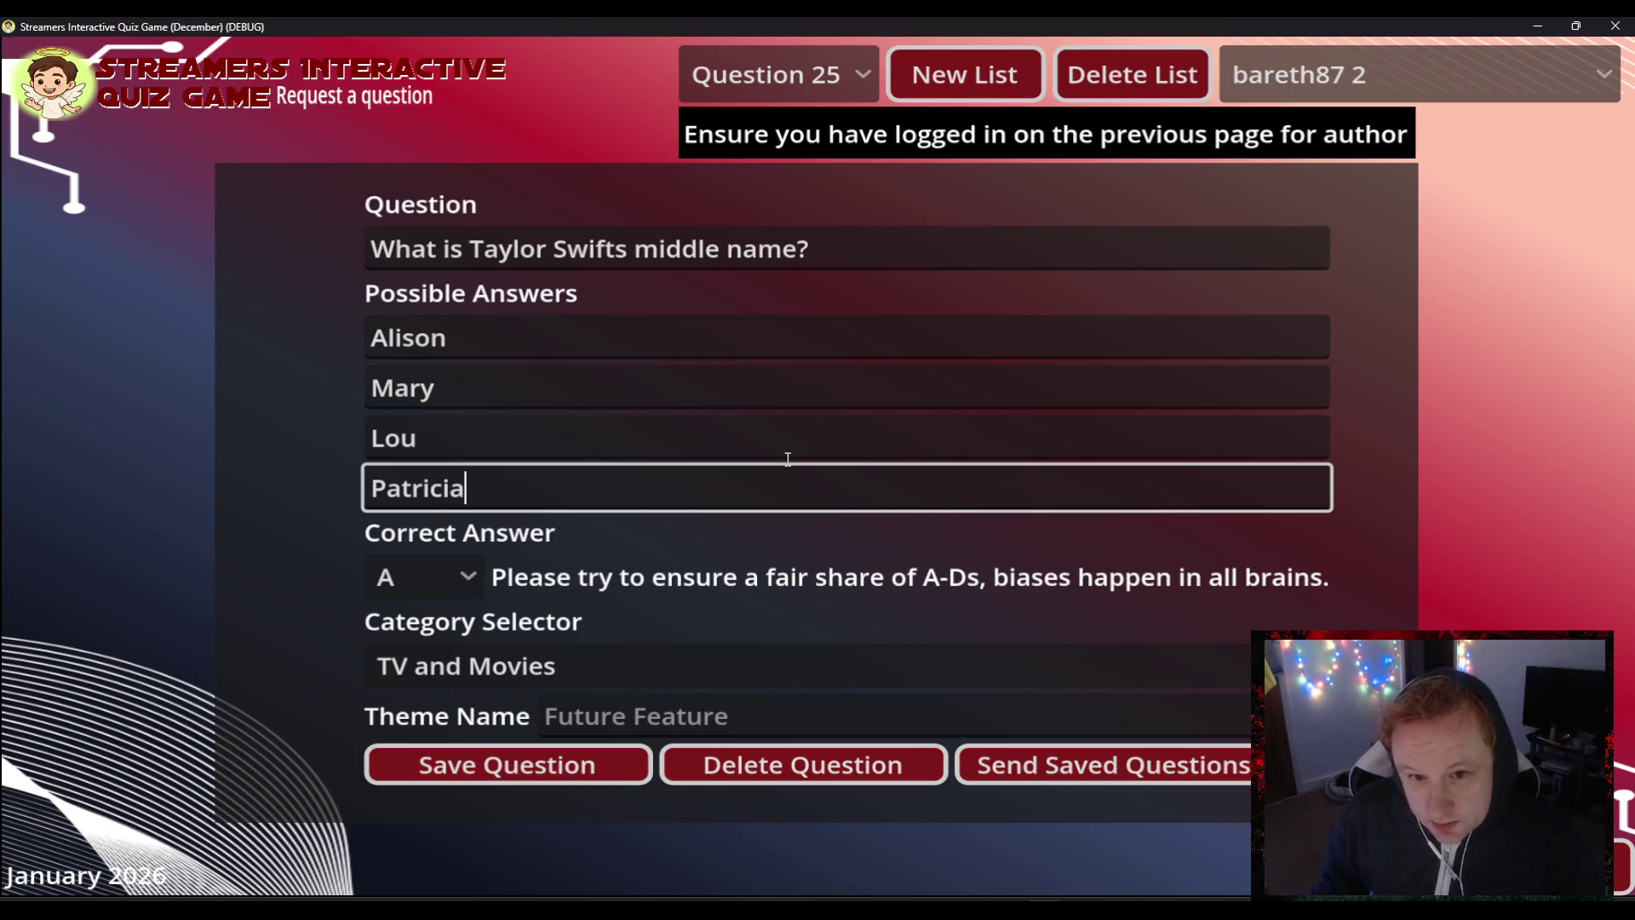
{"action": "left_click", "coordinate": [540, 772]}
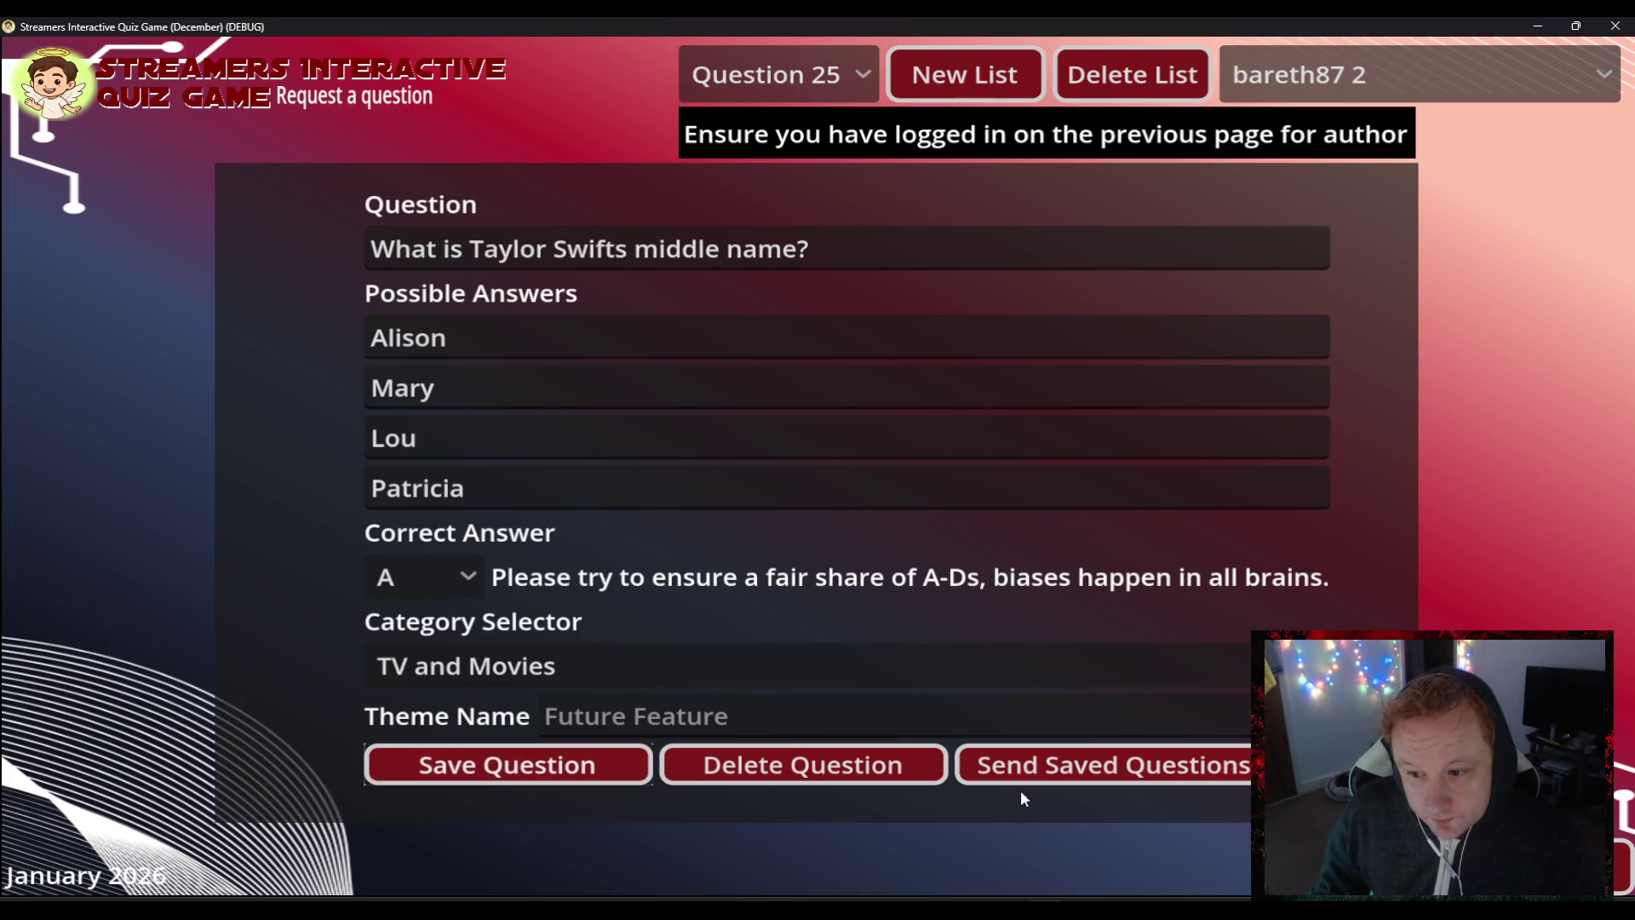
{"action": "left_click", "coordinate": [1047, 768]}
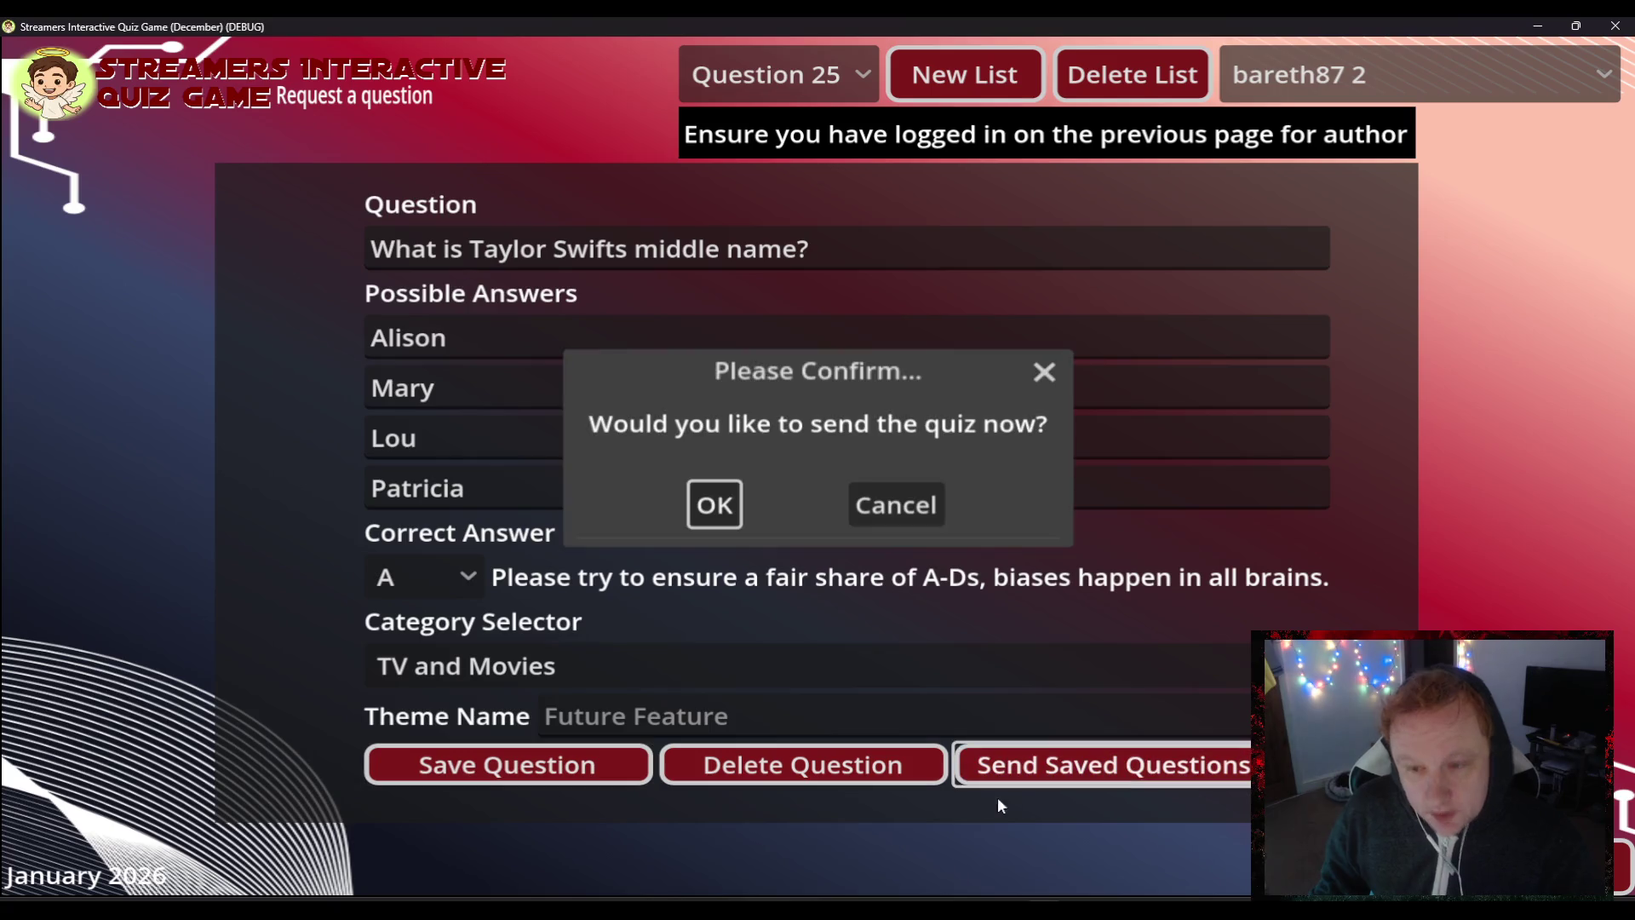
- Confirm sending the saved questions and return to the main menu
{"action": "left_click", "coordinate": [706, 499]}
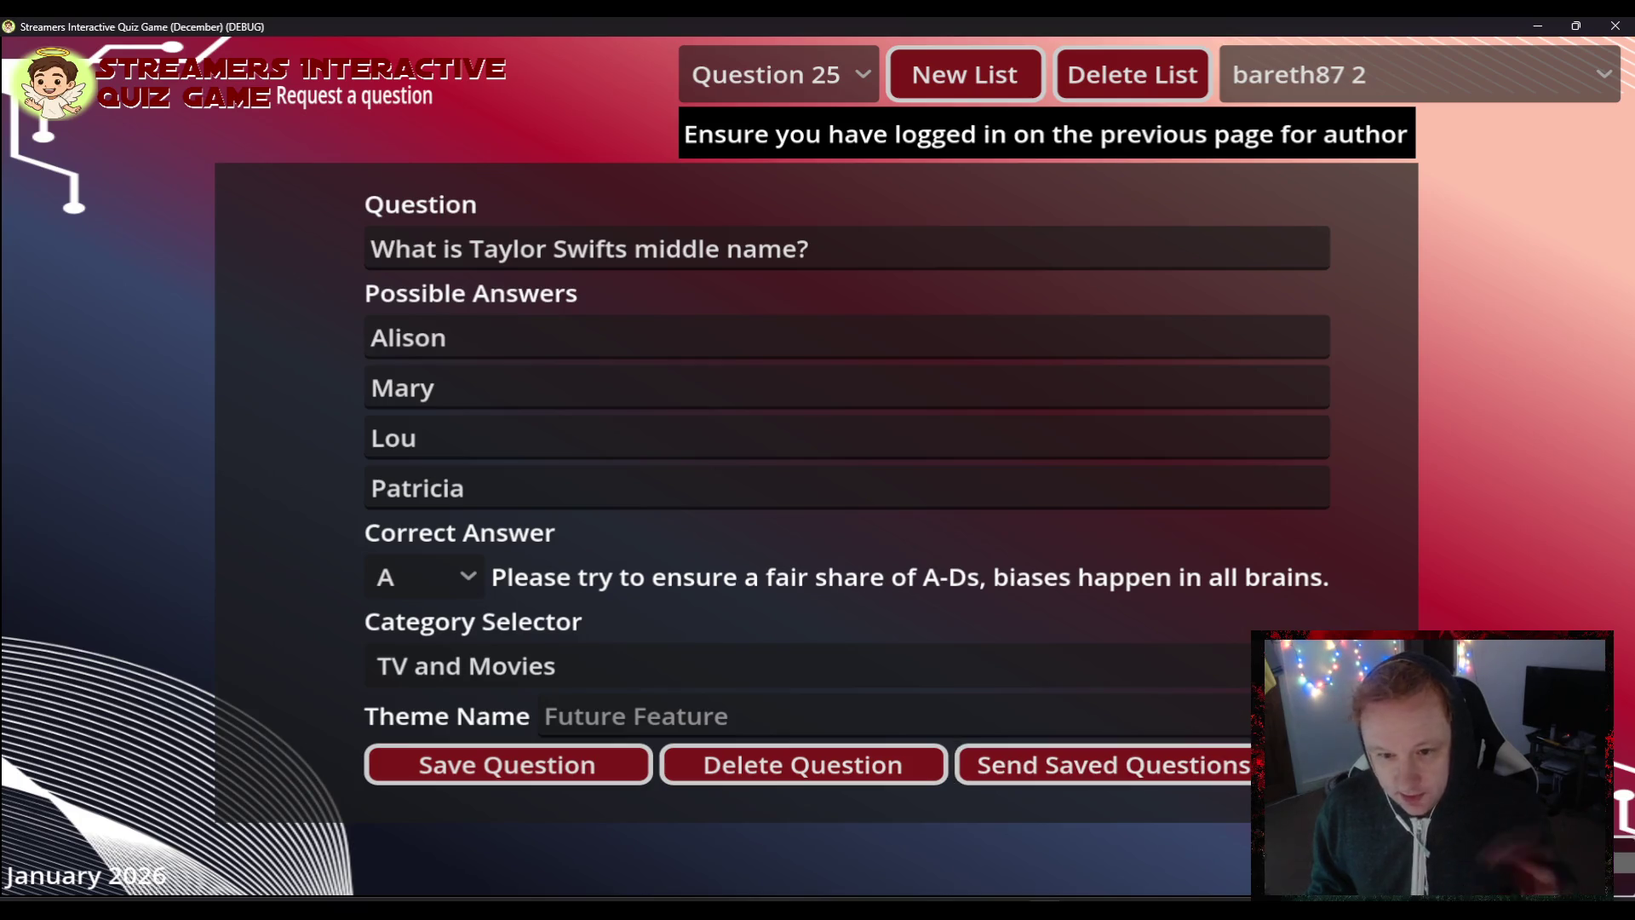
{"action": "left_click", "coordinate": [1107, 764]}
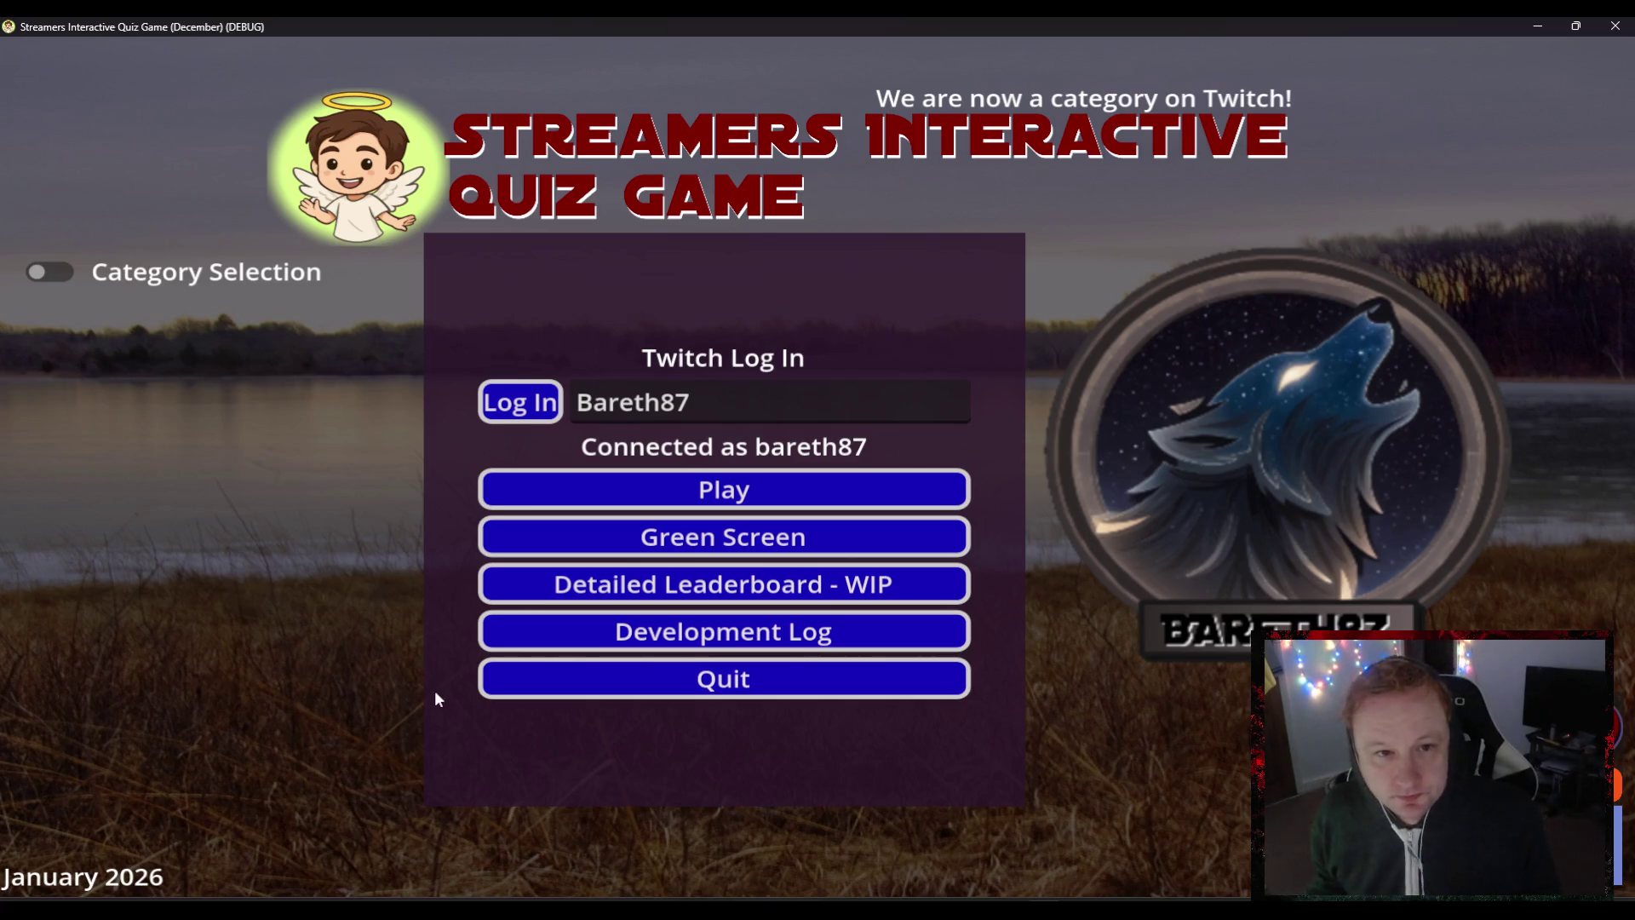
- Turn on Category Selection, check that Christmas, Time Zones and Actors are chosen, and go to Play
{"action": "left_click", "coordinate": [38, 272]}
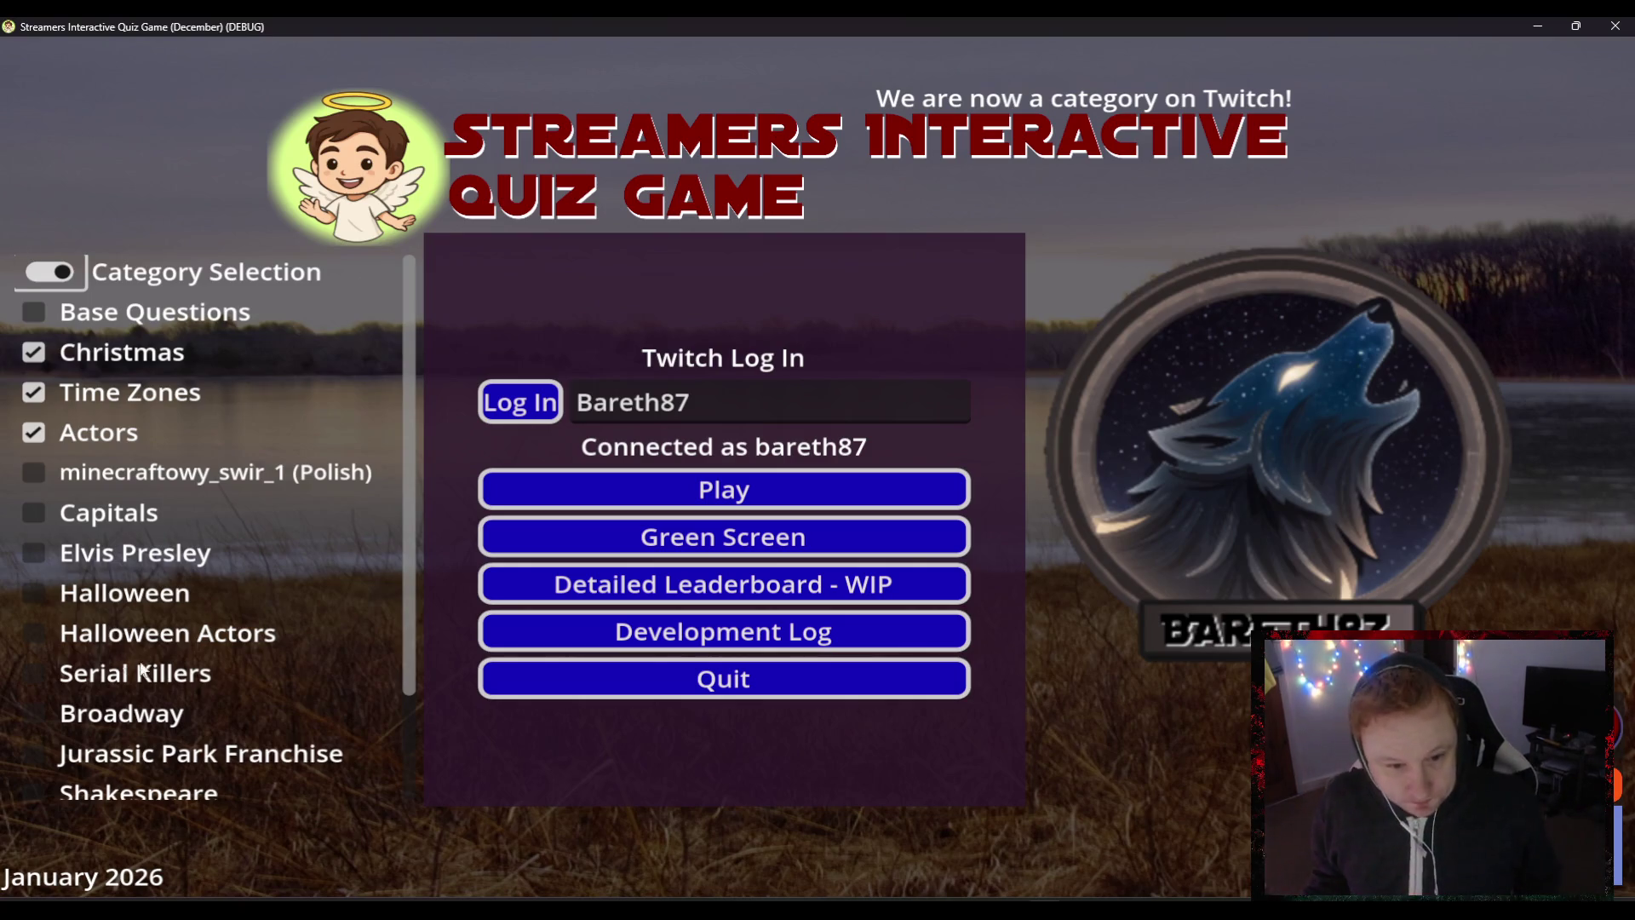
{"action": "scroll", "coordinate": [312, 700], "scroll_direction": "down", "scroll_amount": 3}
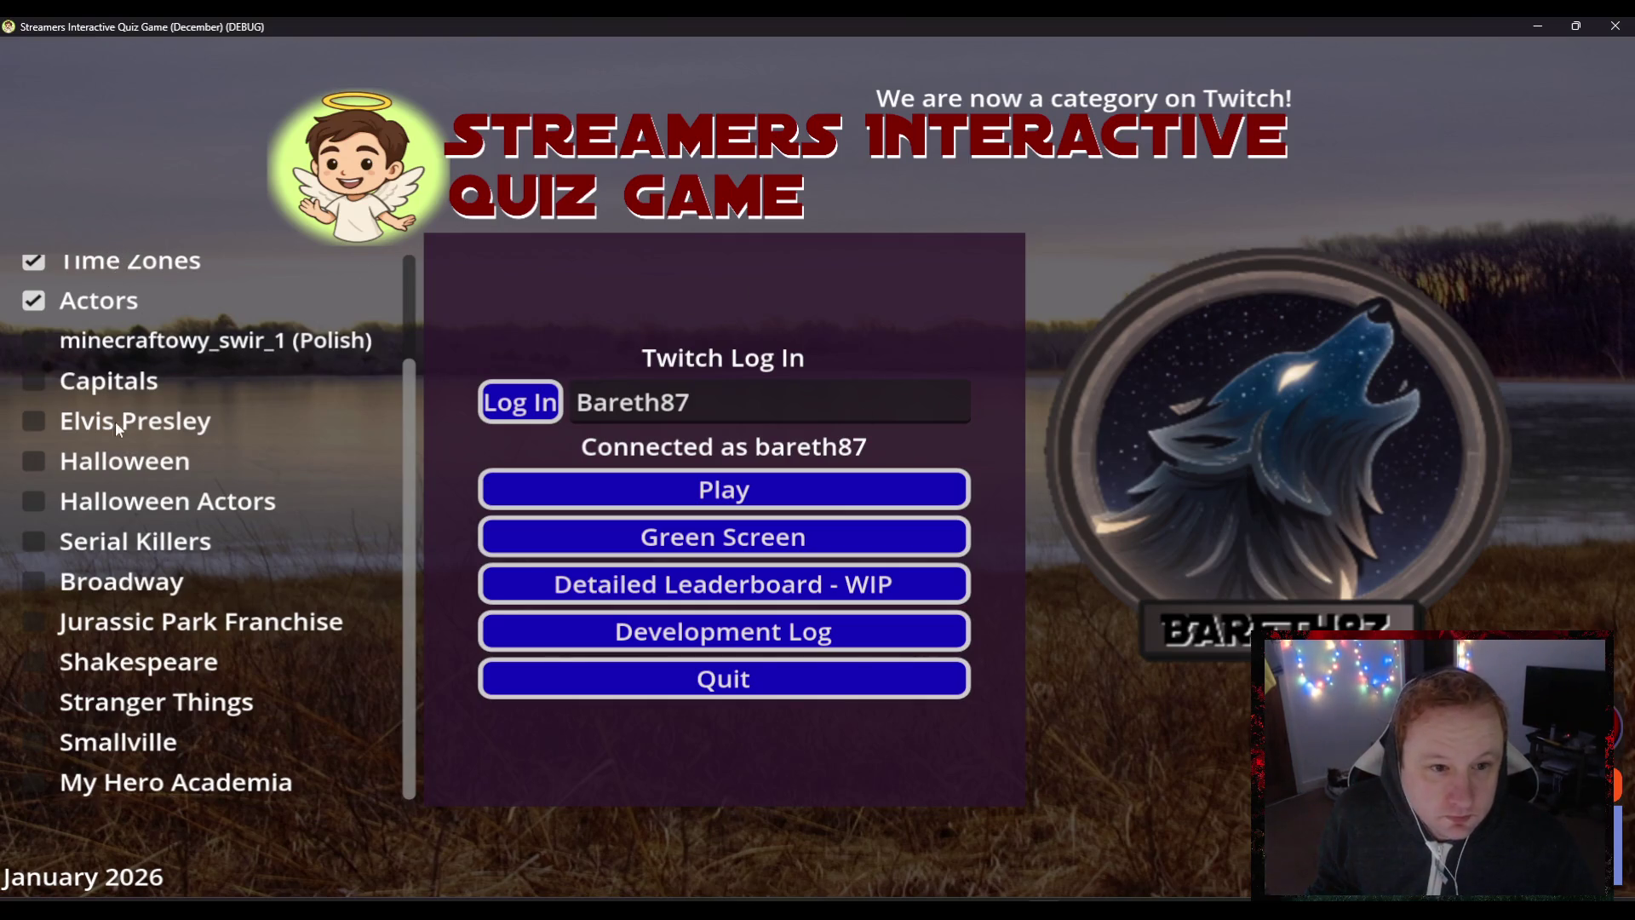
{"action": "scroll", "coordinate": [143, 385], "scroll_direction": "up", "scroll_amount": 3}
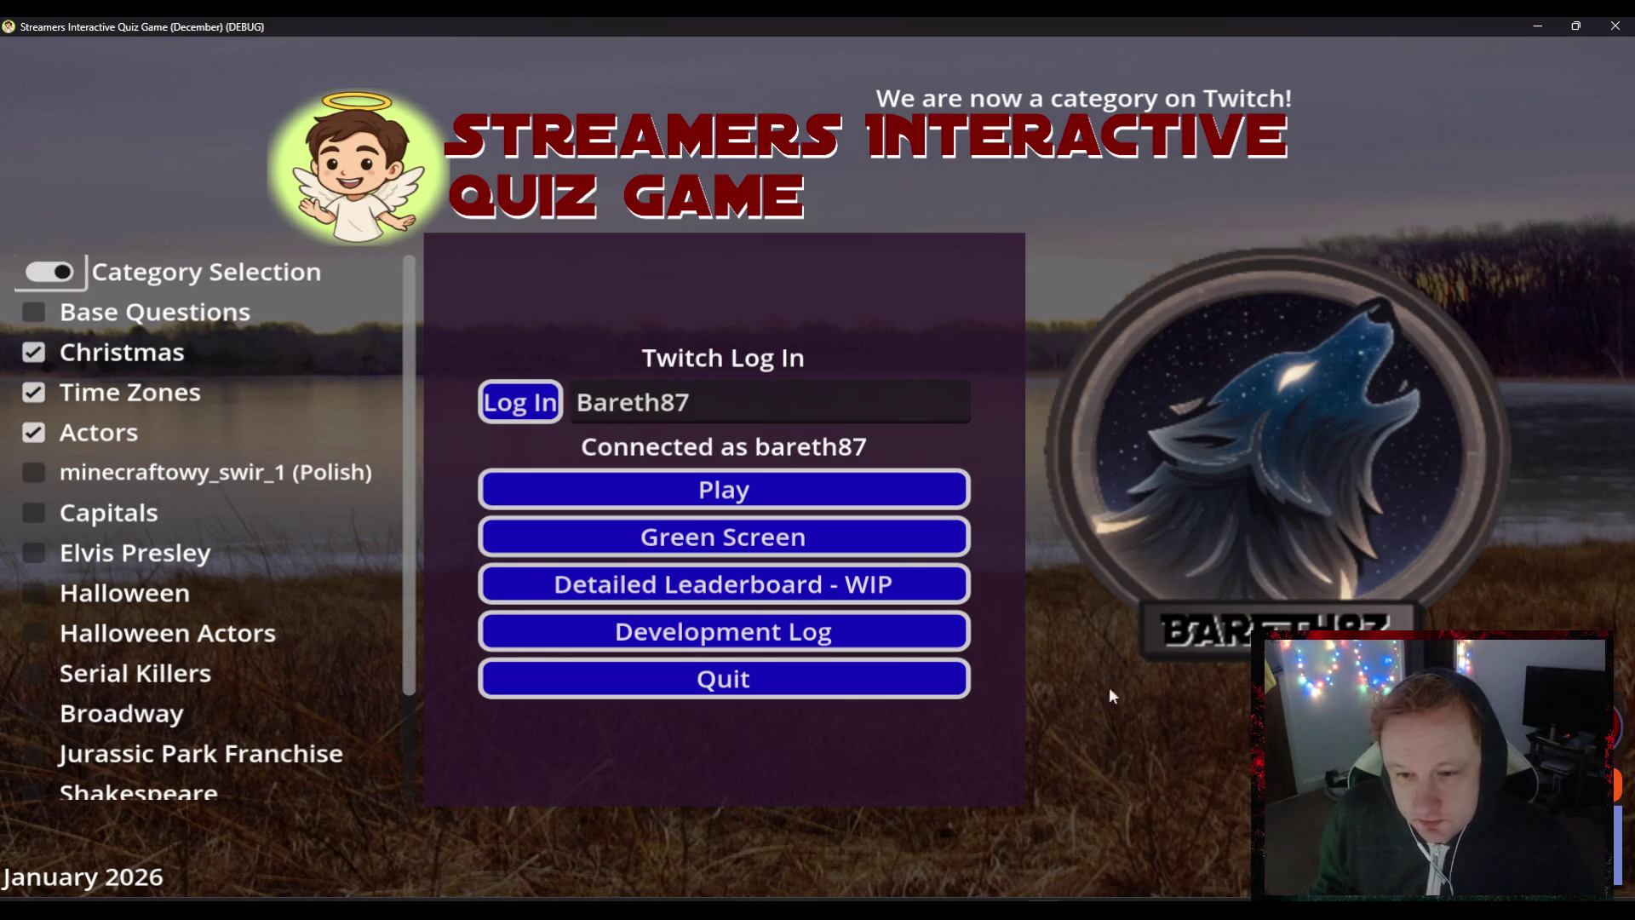
{"action": "left_click", "coordinate": [760, 498]}
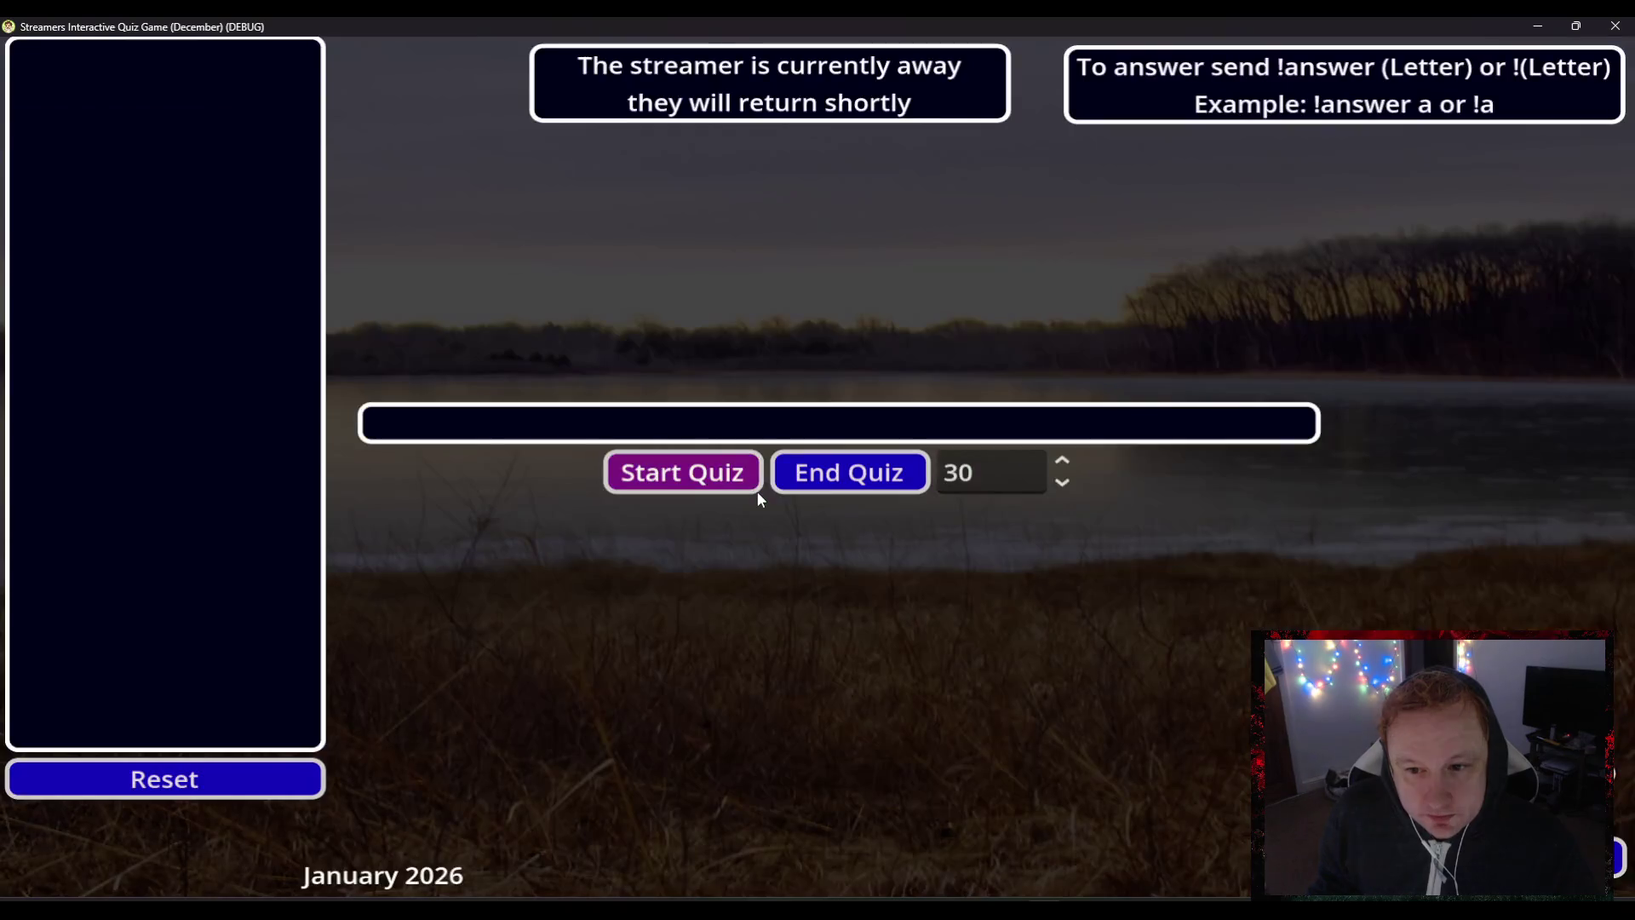
- Start the quiz on the 30-second timer and let the questions run
{"action": "left_click", "coordinate": [713, 478]}
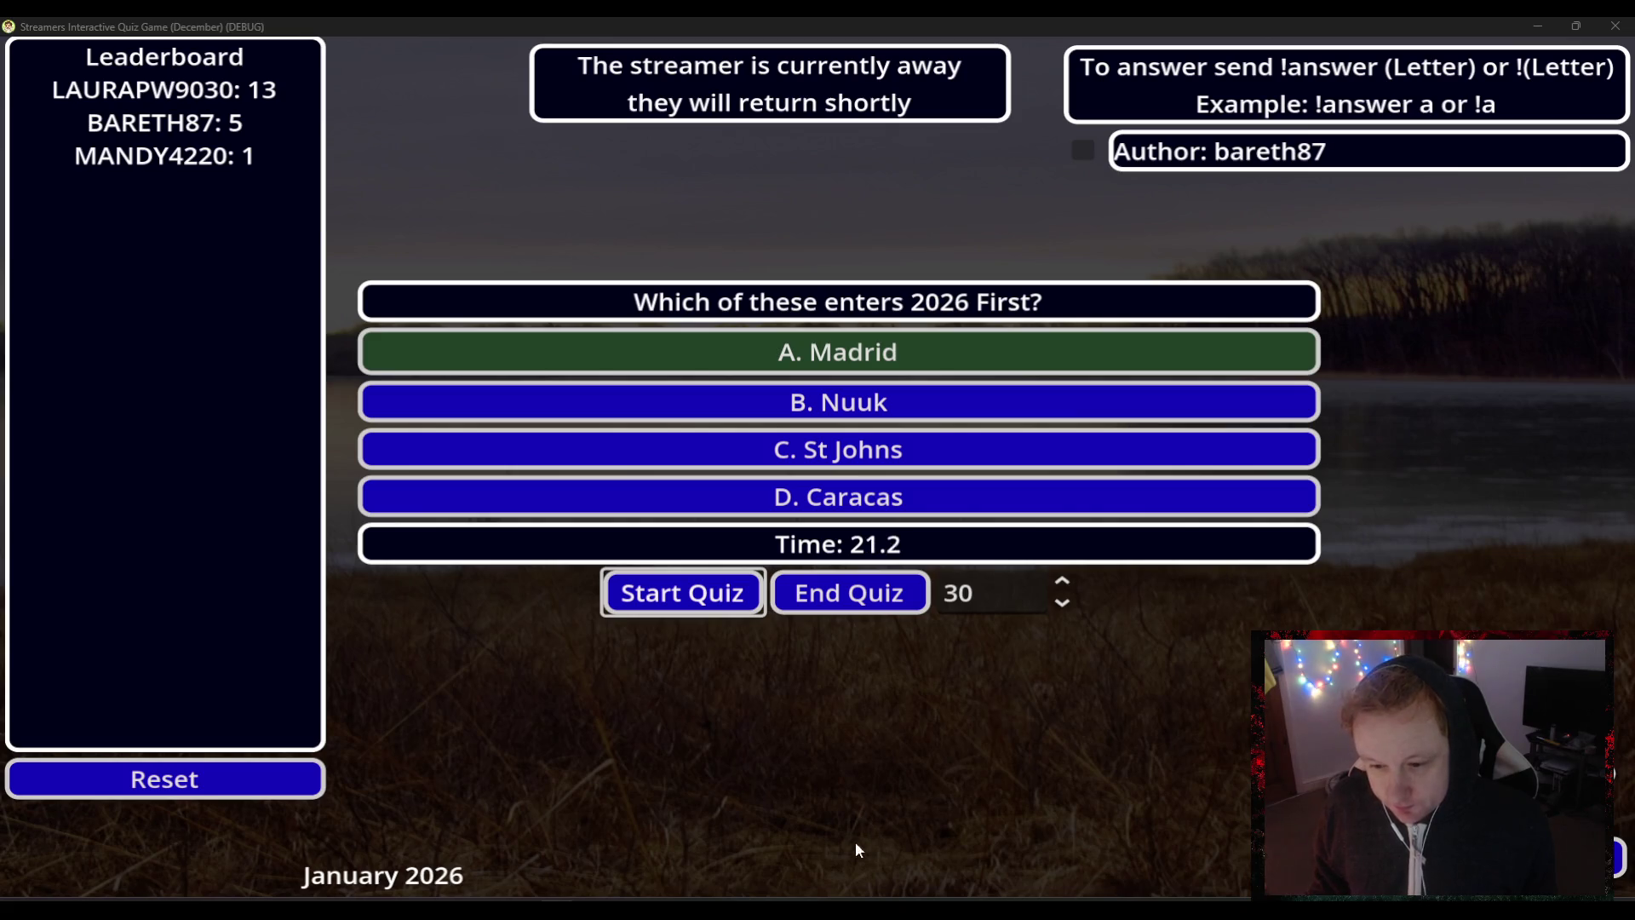
{"action": "mouse_move", "coordinate": [596, 907]}
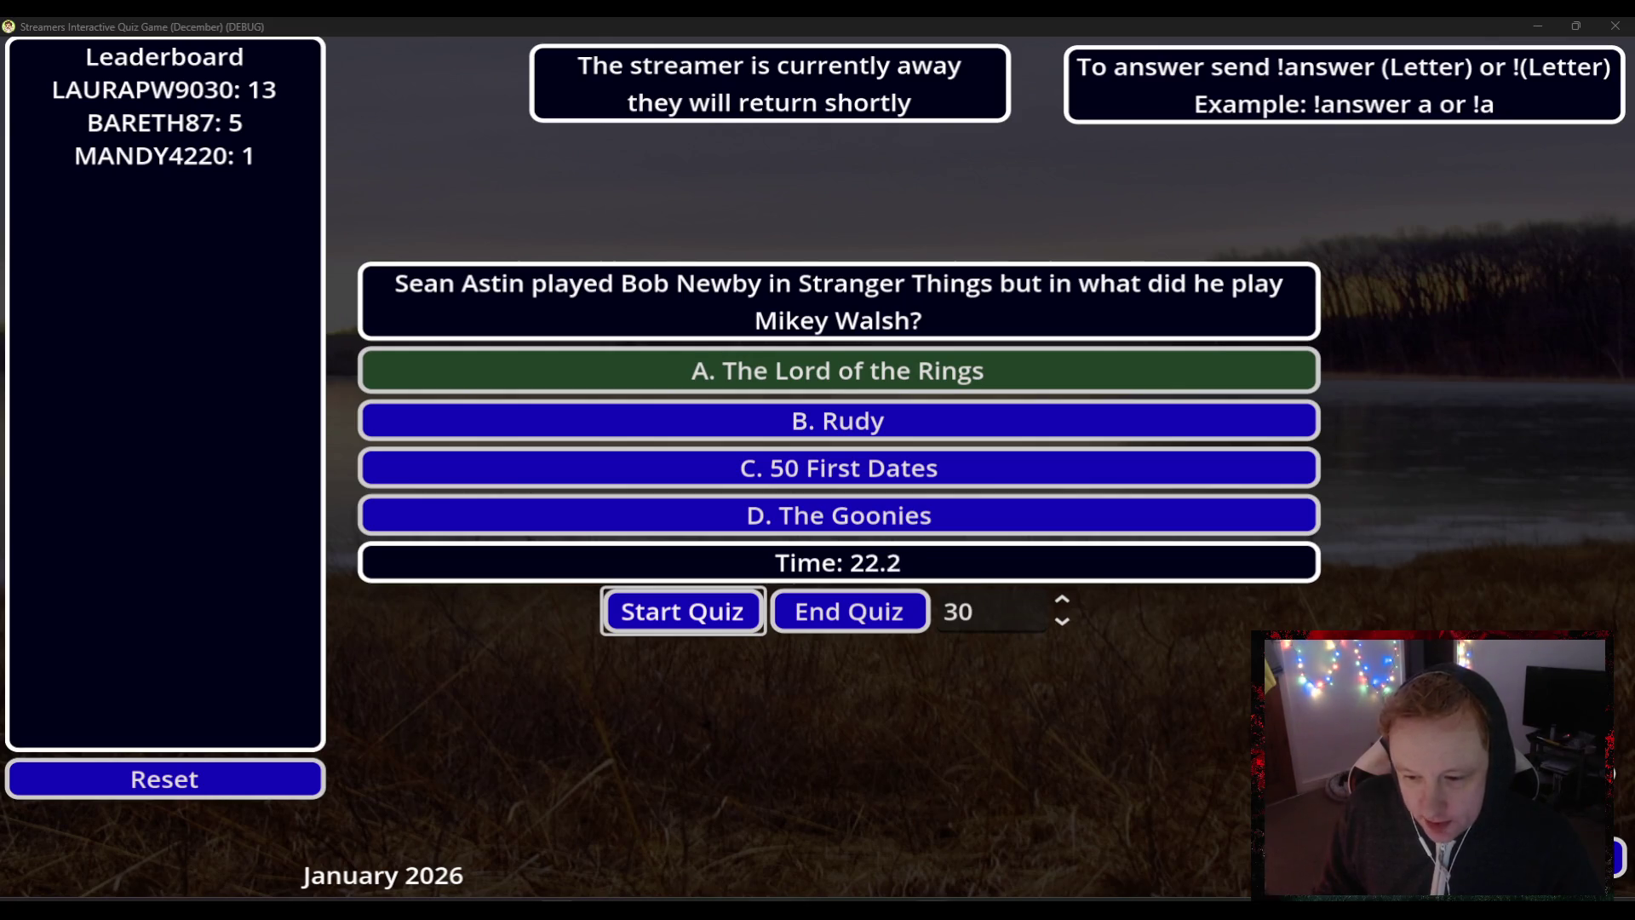
{"action": "left_click", "coordinate": [1004, 817]}
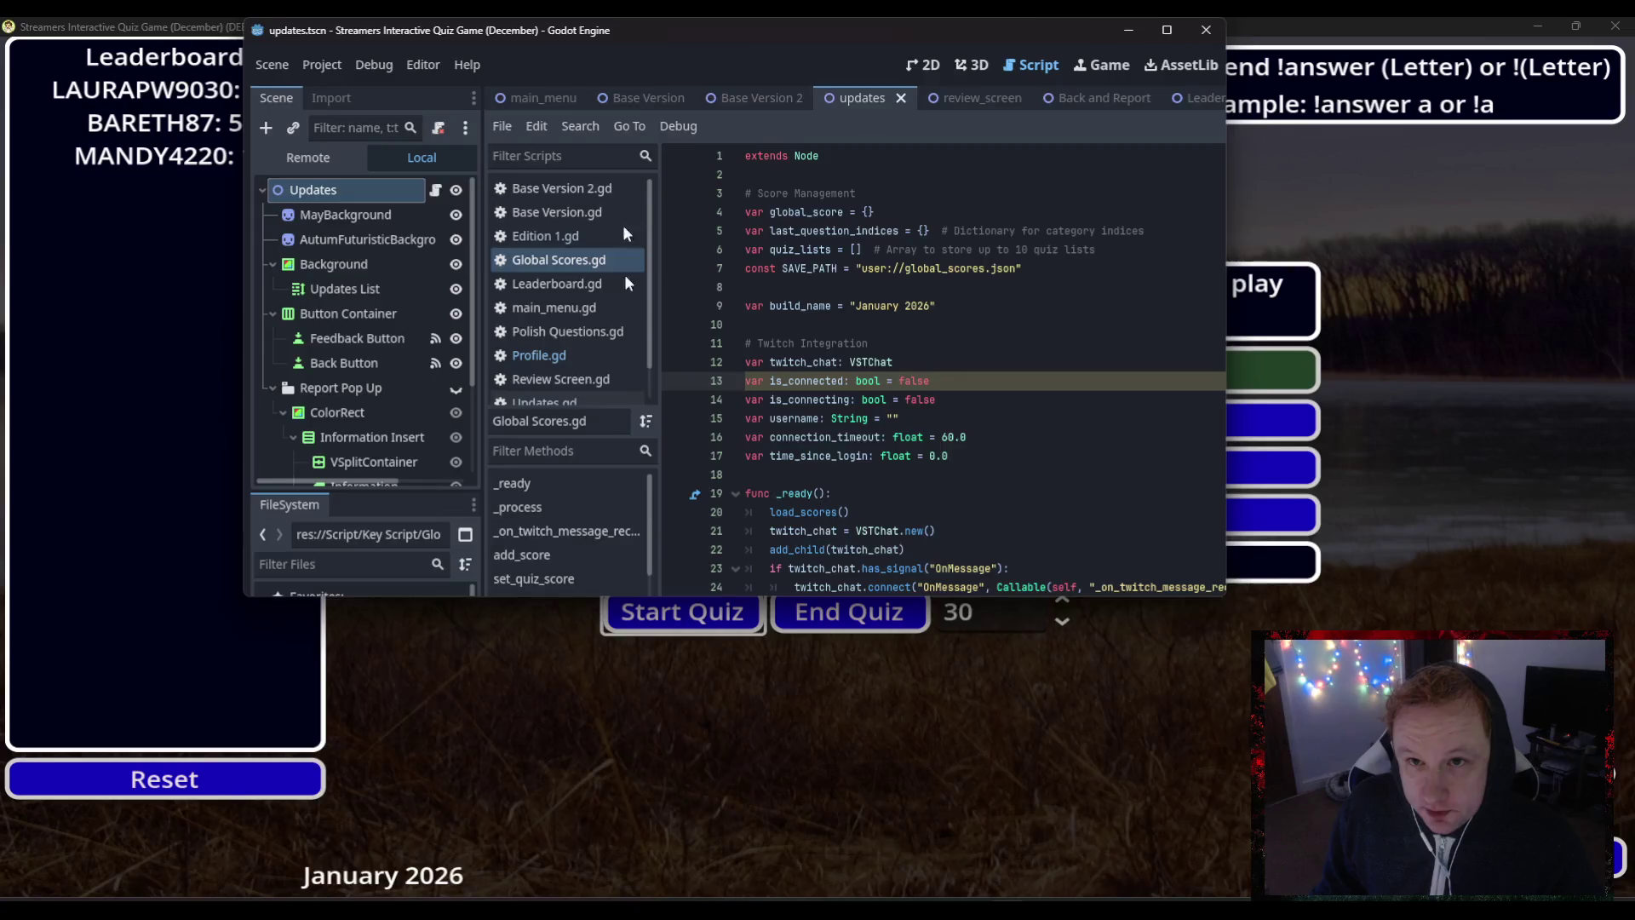
{"action": "key", "text": "alt+Tab"}
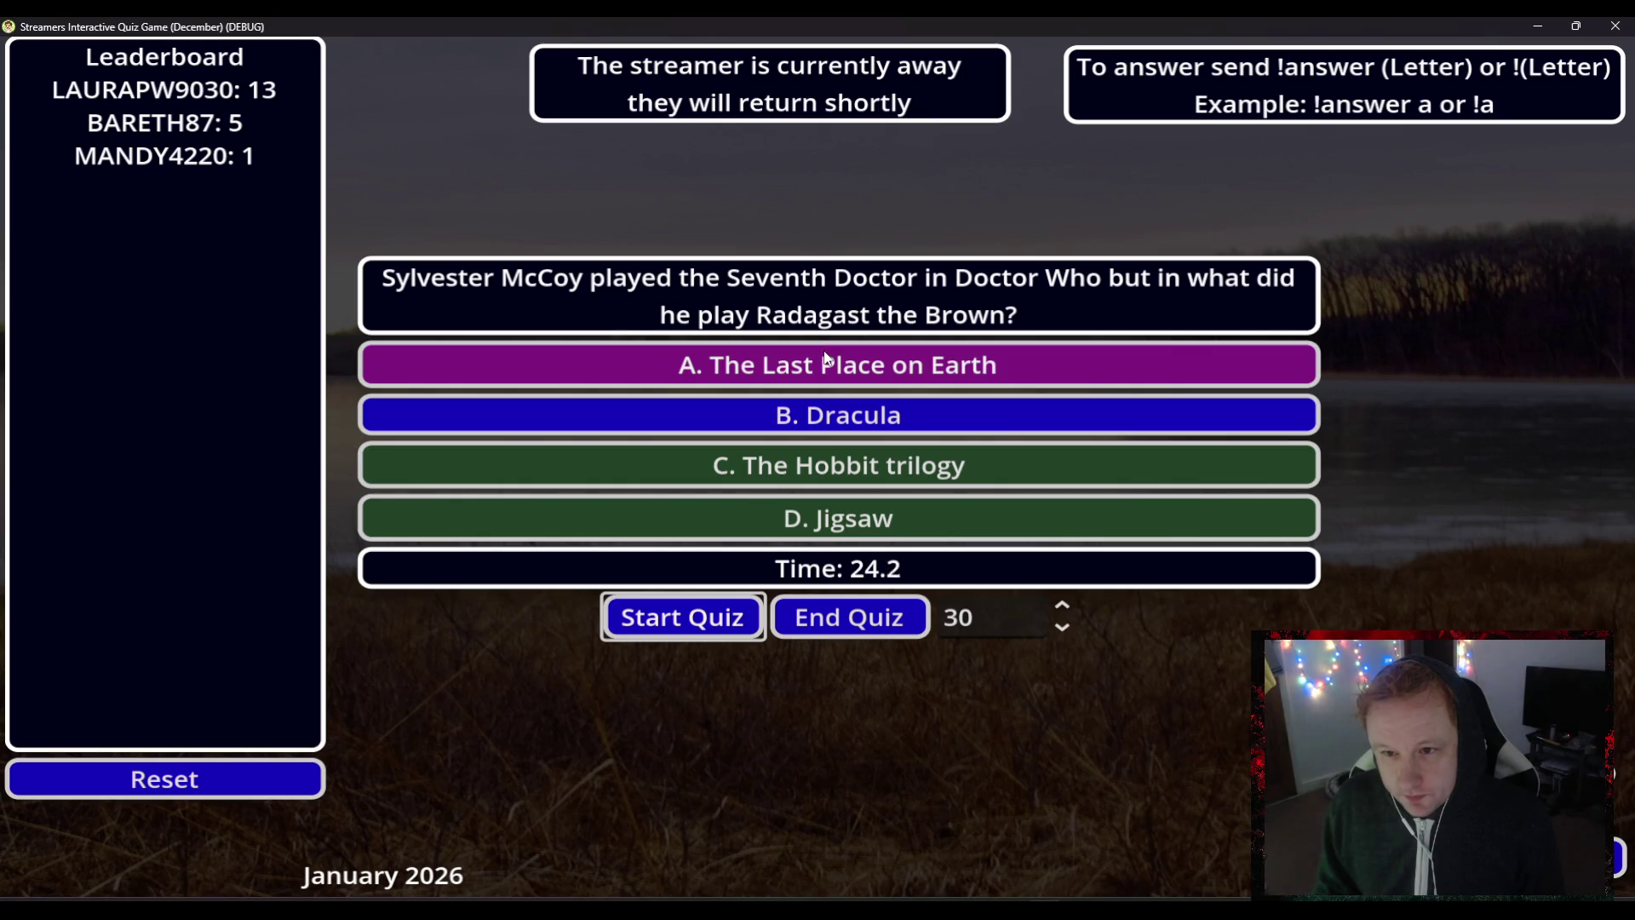
- Answer A, end the current round, and start a new round on the Hanukkah question
{"action": "left_click", "coordinate": [846, 368]}
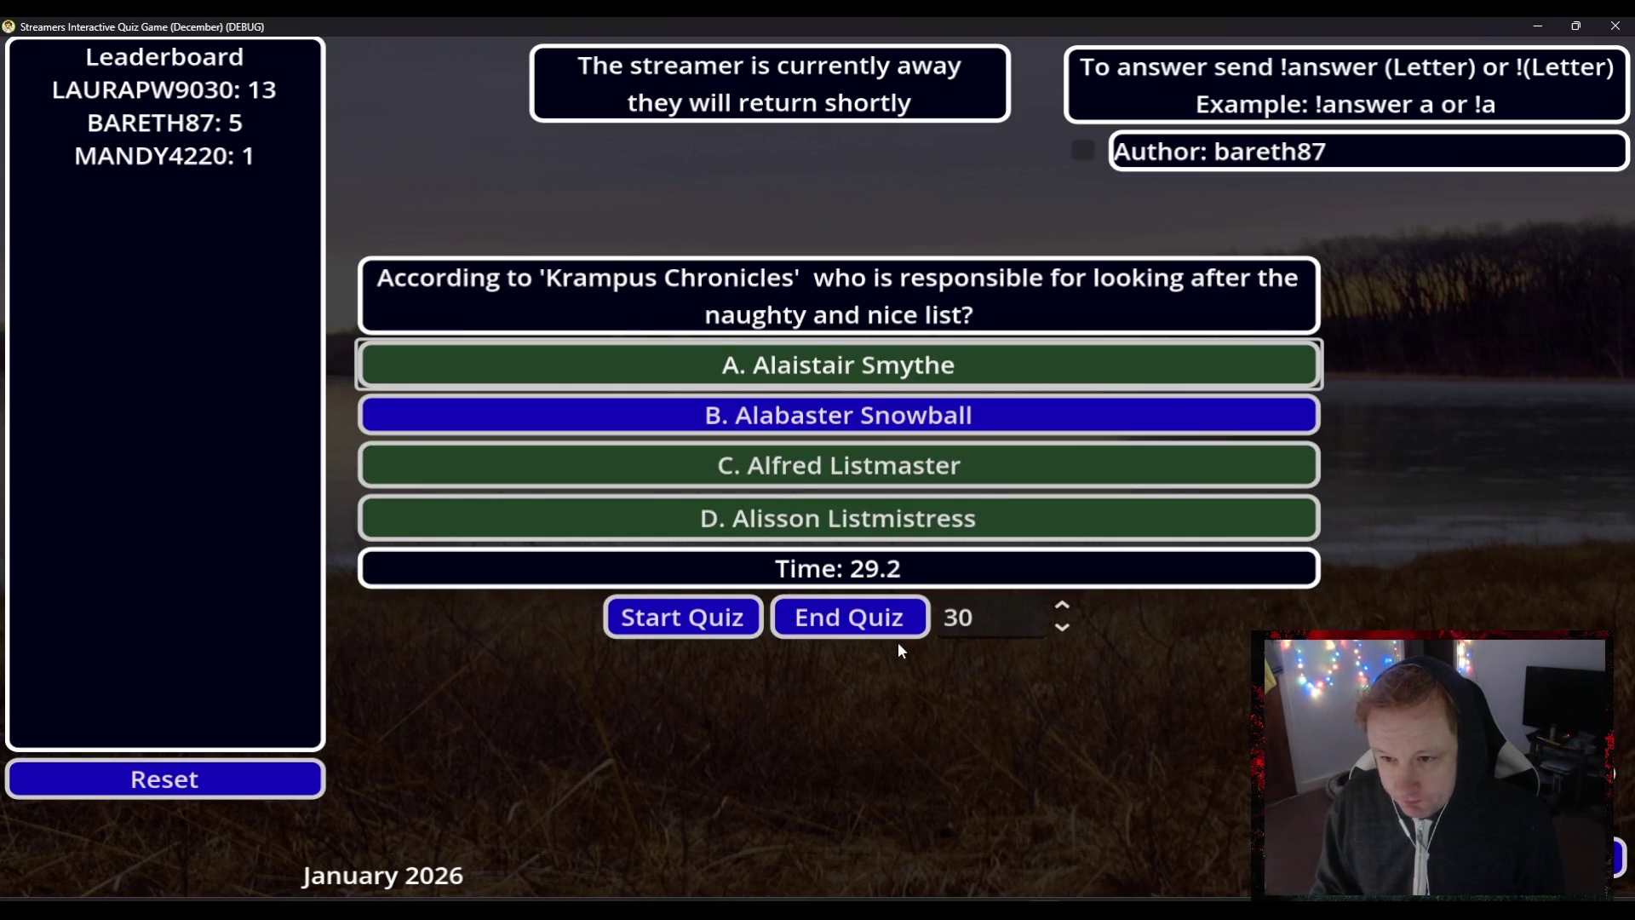
{"action": "left_click", "coordinate": [877, 617]}
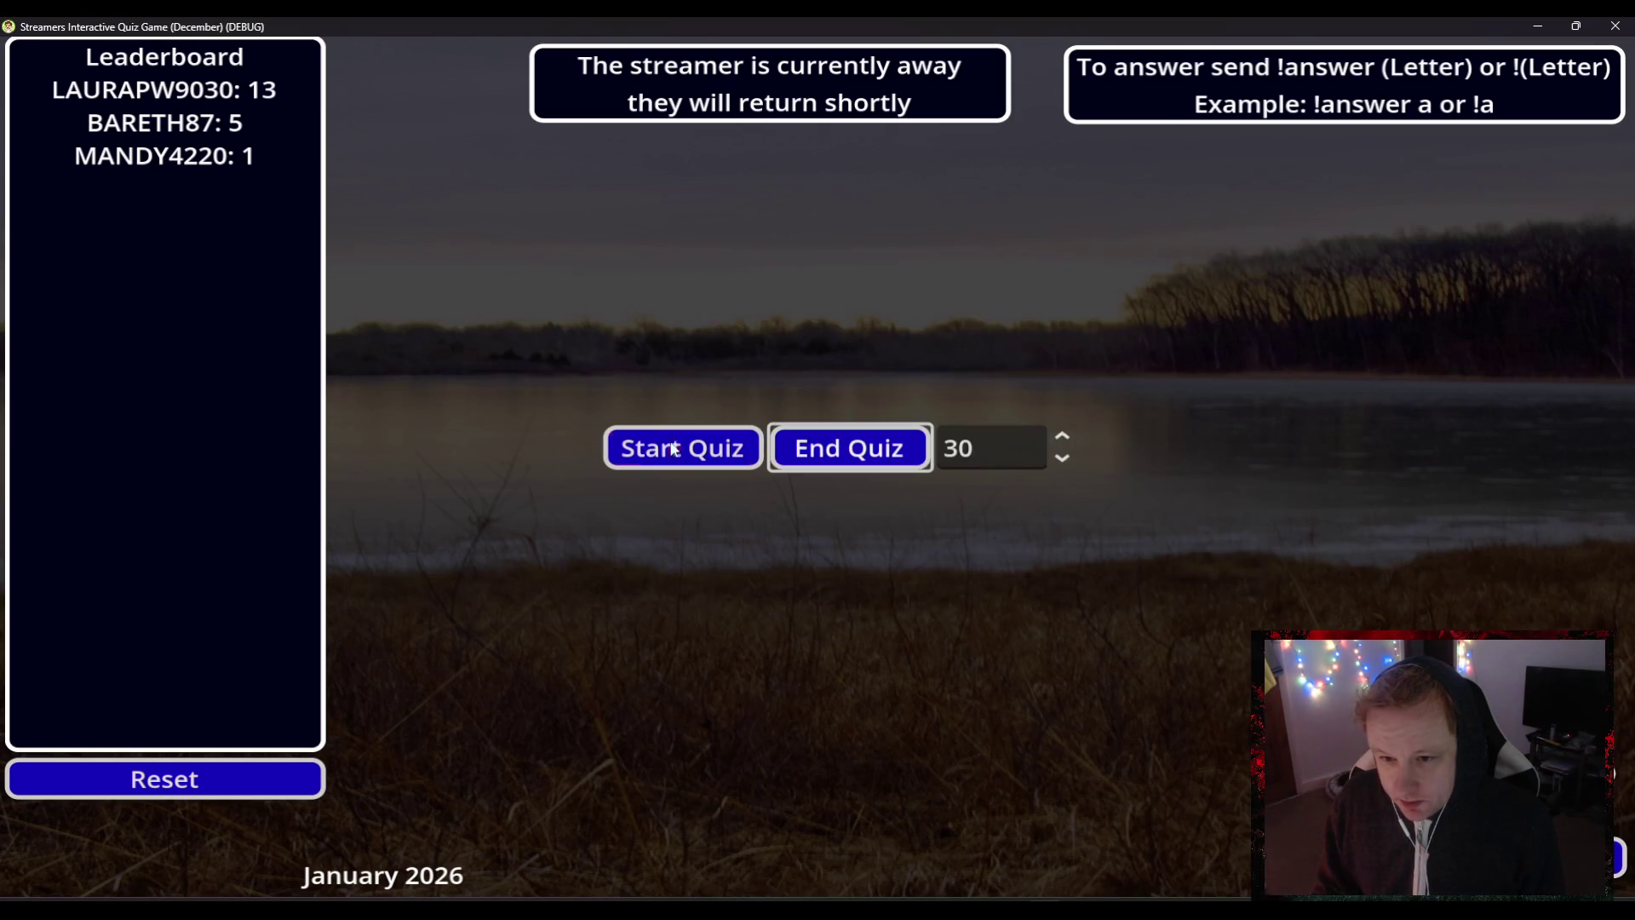
{"action": "left_click", "coordinate": [673, 448]}
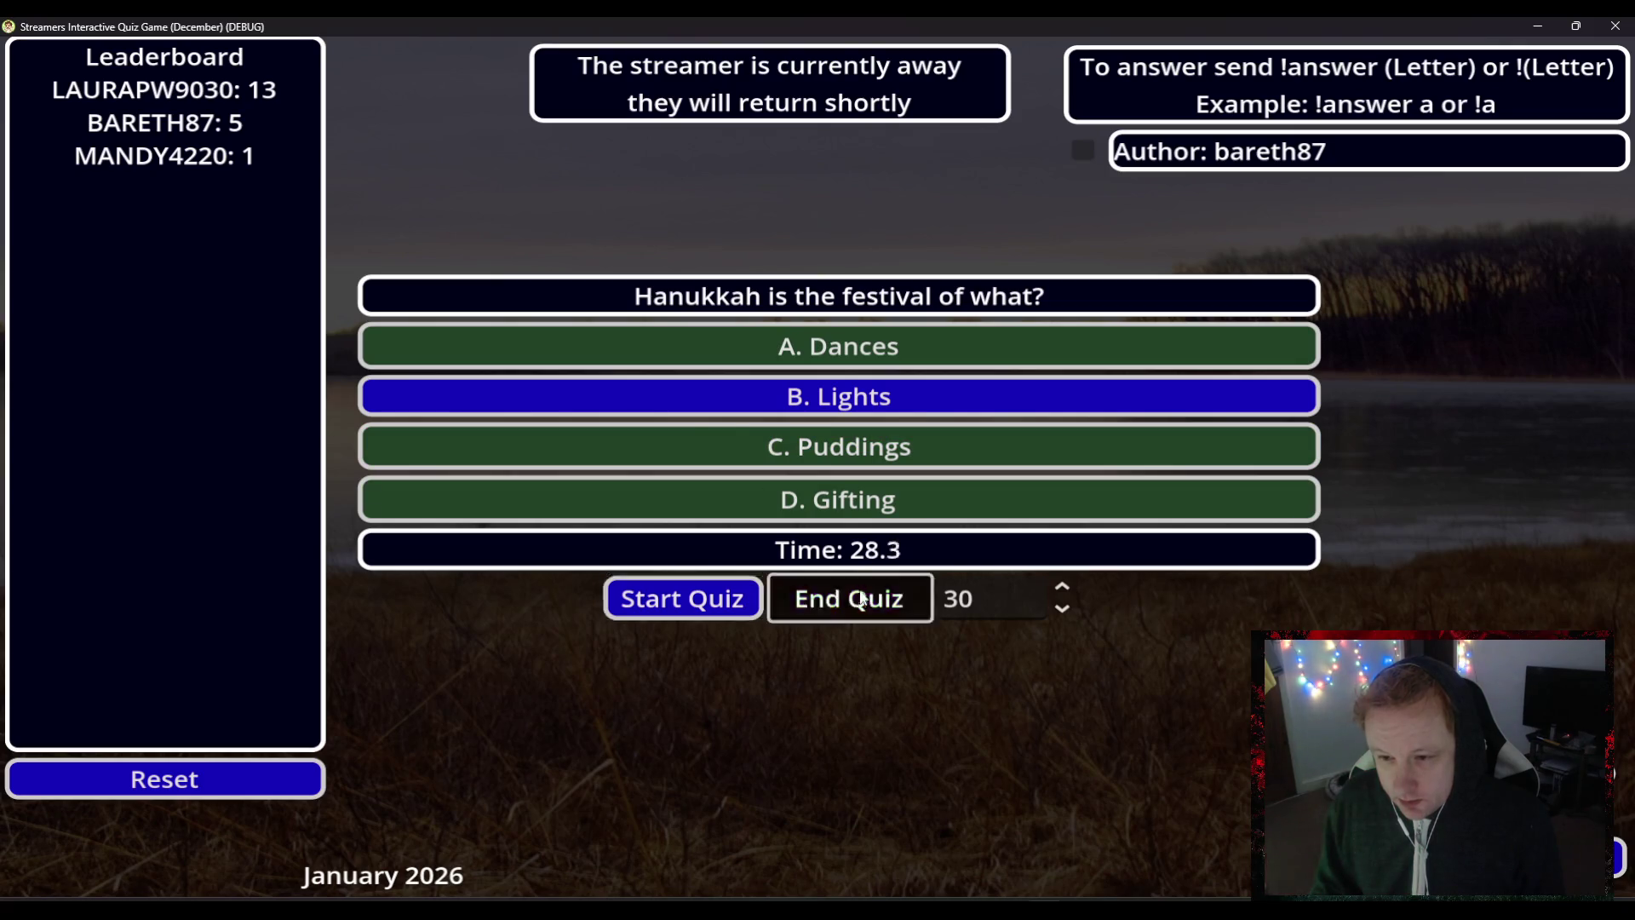
{"action": "left_click", "coordinate": [862, 598]}
- Go to the main menu, start a new round on a Stranger Things question, then escape back
{"action": "key", "text": "Escape"}
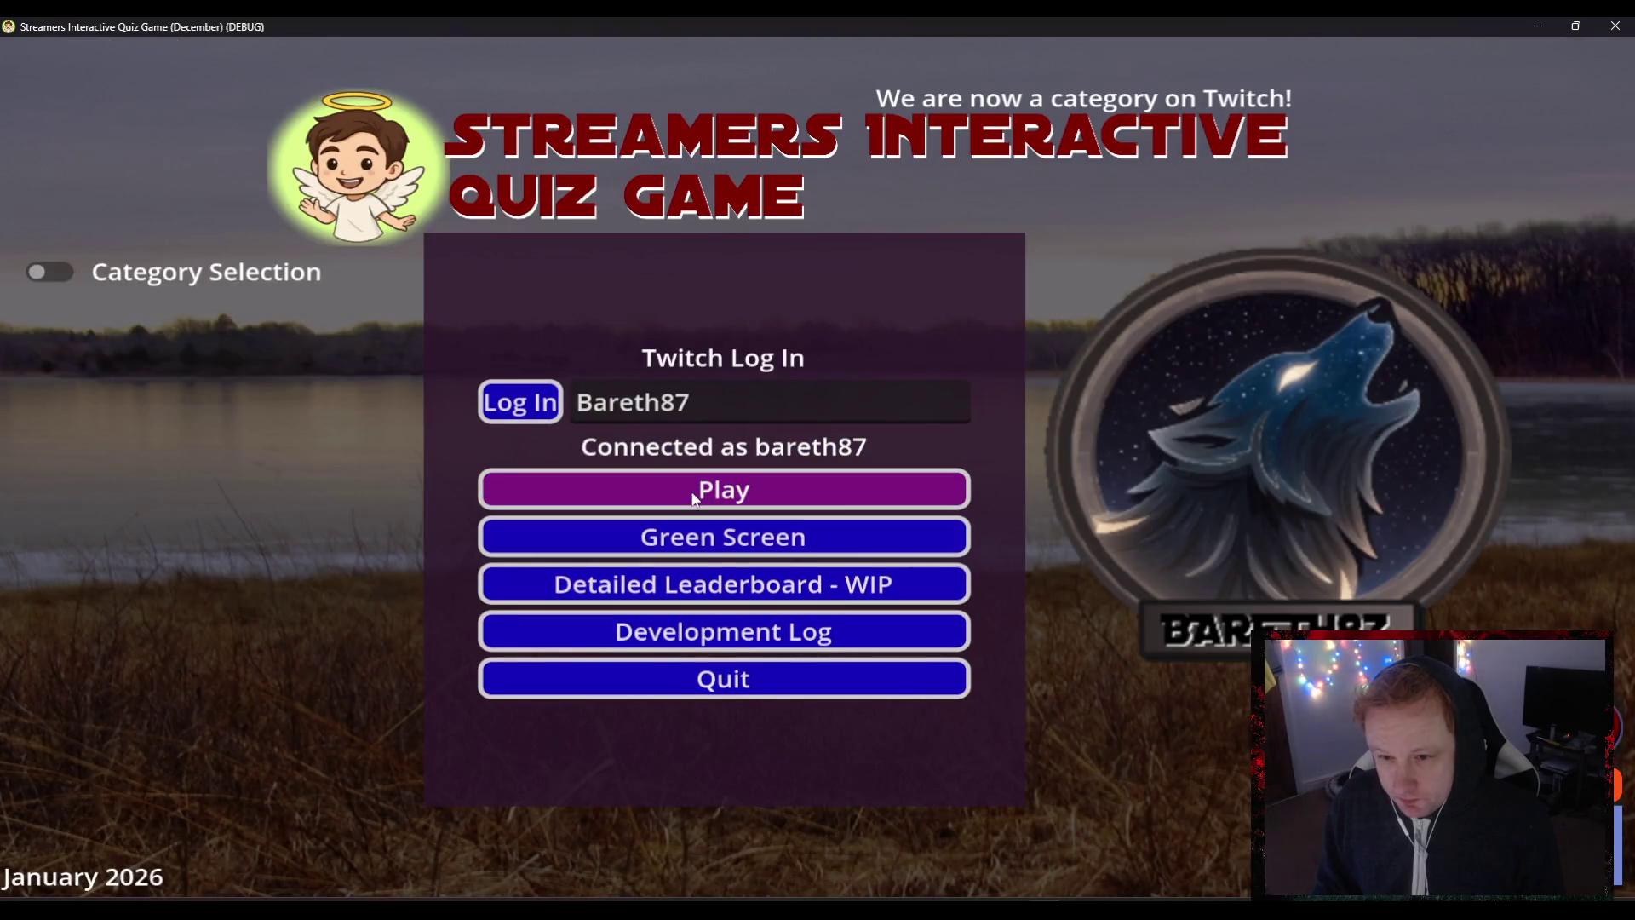
{"action": "left_click", "coordinate": [751, 500]}
{"action": "left_click", "coordinate": [751, 493]}
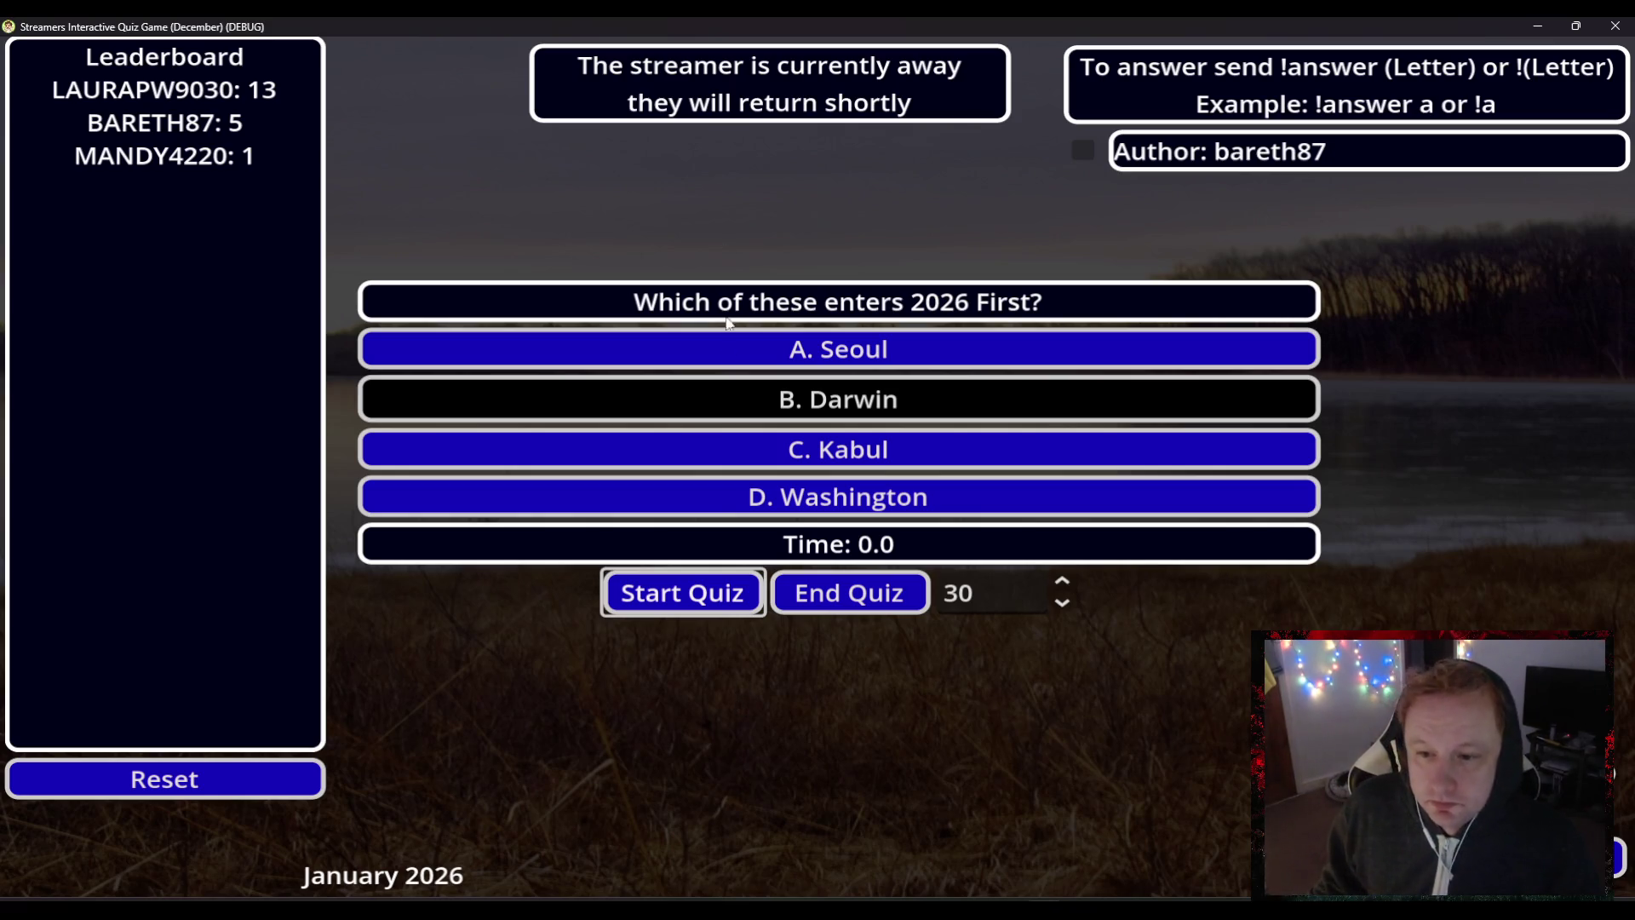
{"action": "left_click", "coordinate": [681, 593]}
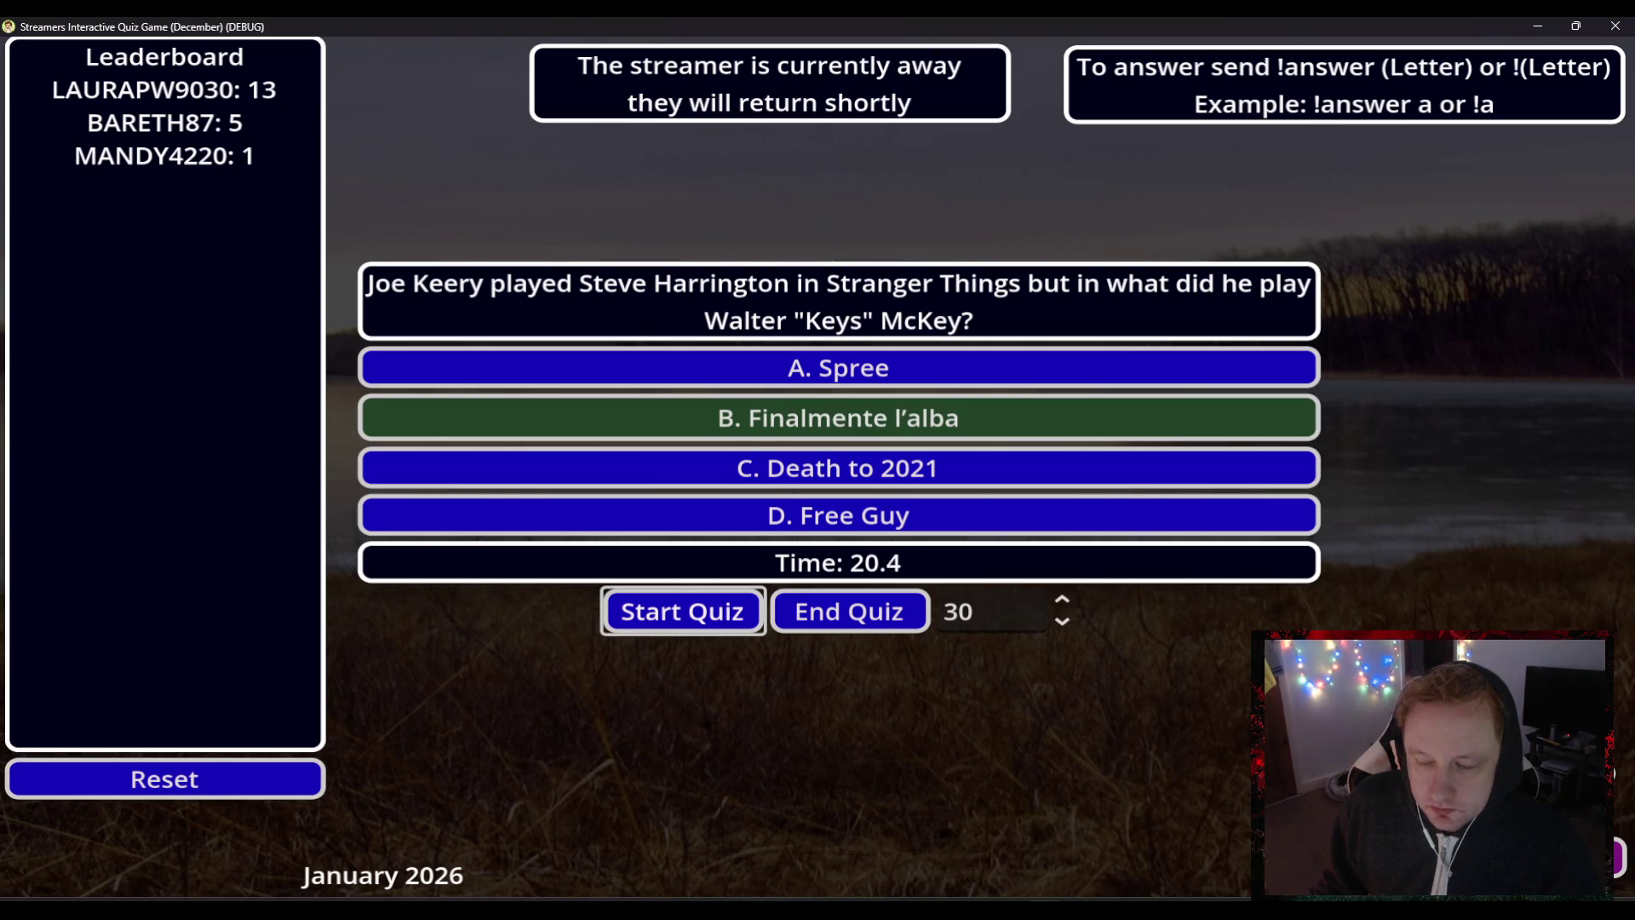
{"action": "key", "text": "Escape"}
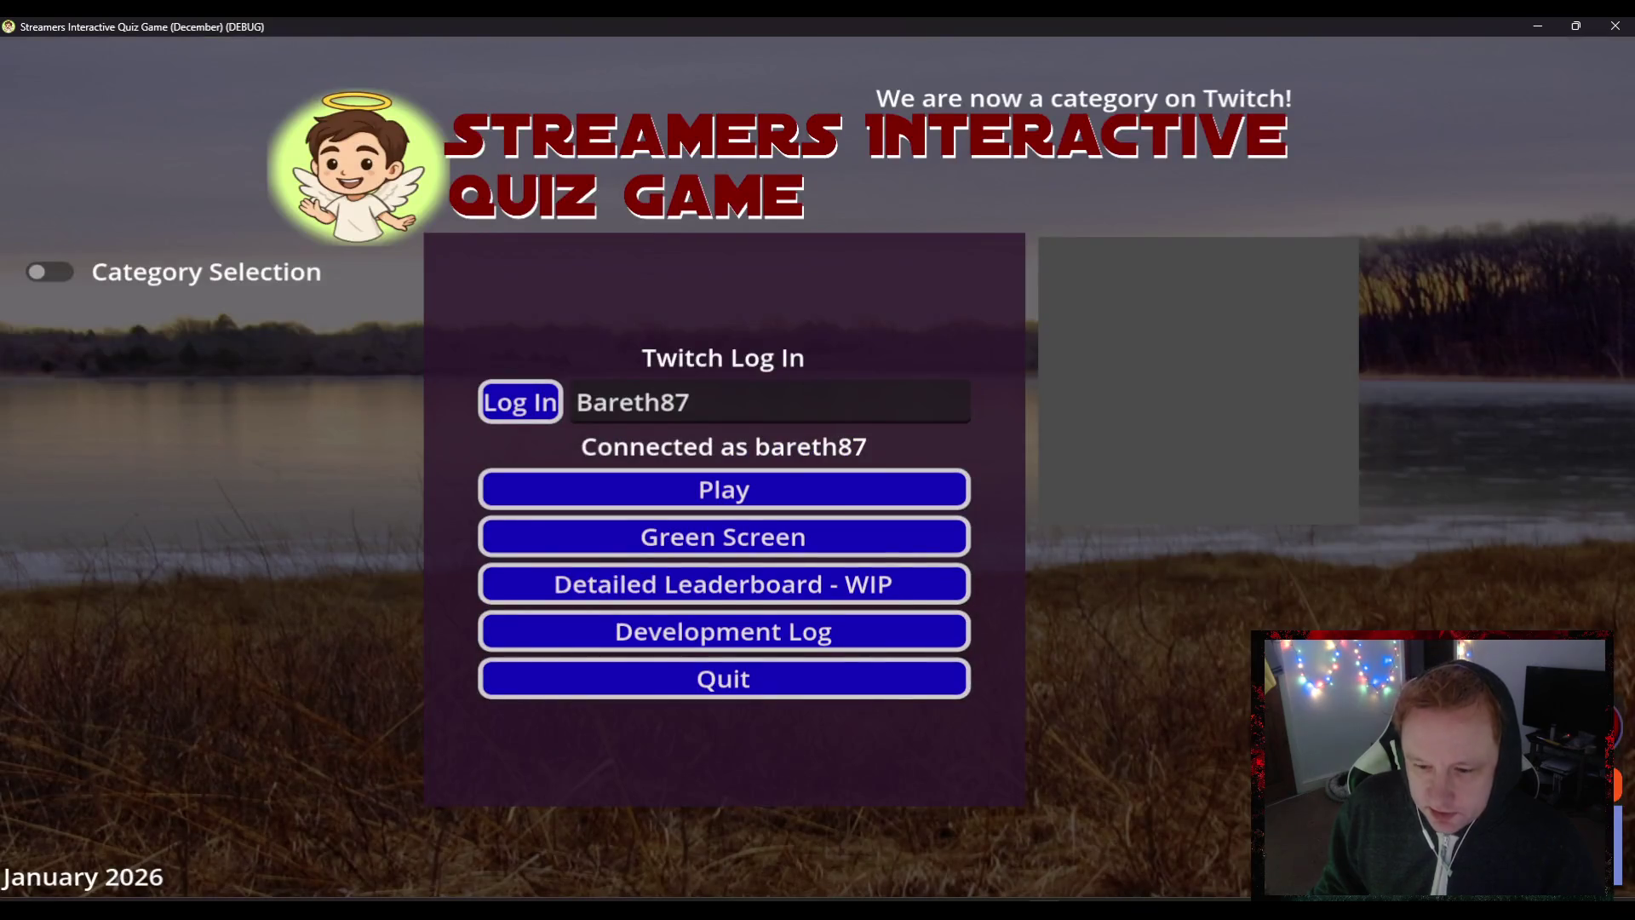
- Switch back to the Godot editor and maximize its window
{"action": "key", "text": "alt+Tab"}
{"action": "mouse_move", "coordinate": [1119, 326]}
{"action": "left_mouse_down"}
{"action": "mouse_move", "coordinate": [779, 100]}
{"action": "mouse_move", "coordinate": [709, 112]}
{"action": "left_mouse_up"}
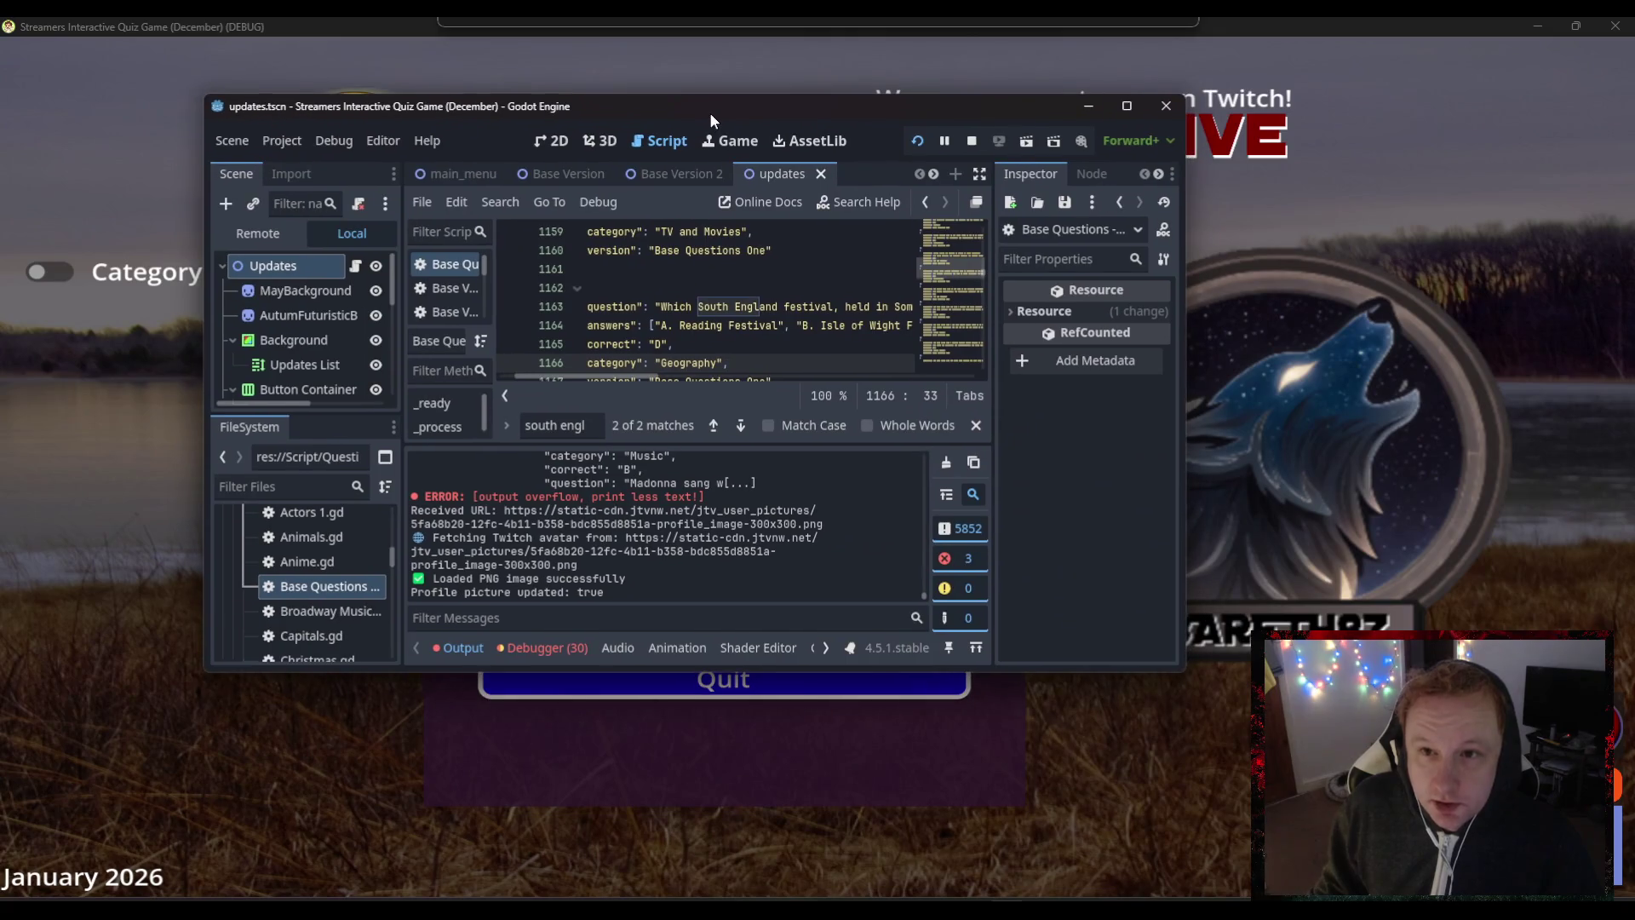
{"action": "double_click", "coordinate": [708, 113]}
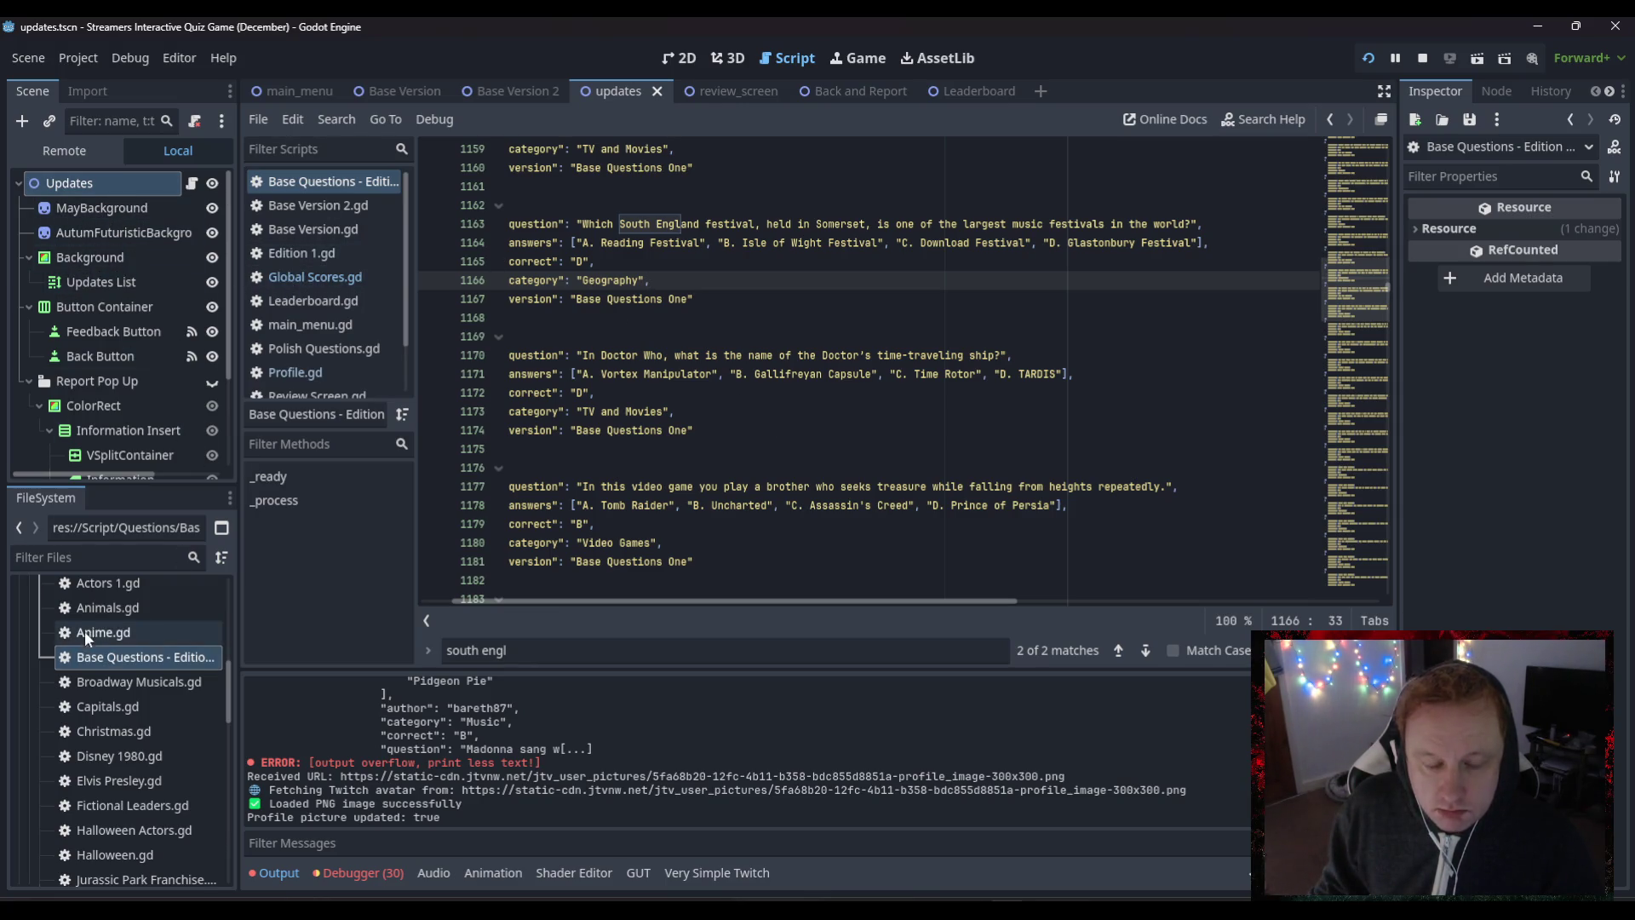
- Collapse Questions, expand Scene Scripts, and open Base Version.gd in the script editor
{"action": "scroll", "coordinate": [84, 630], "scroll_direction": "up", "scroll_amount": 3}
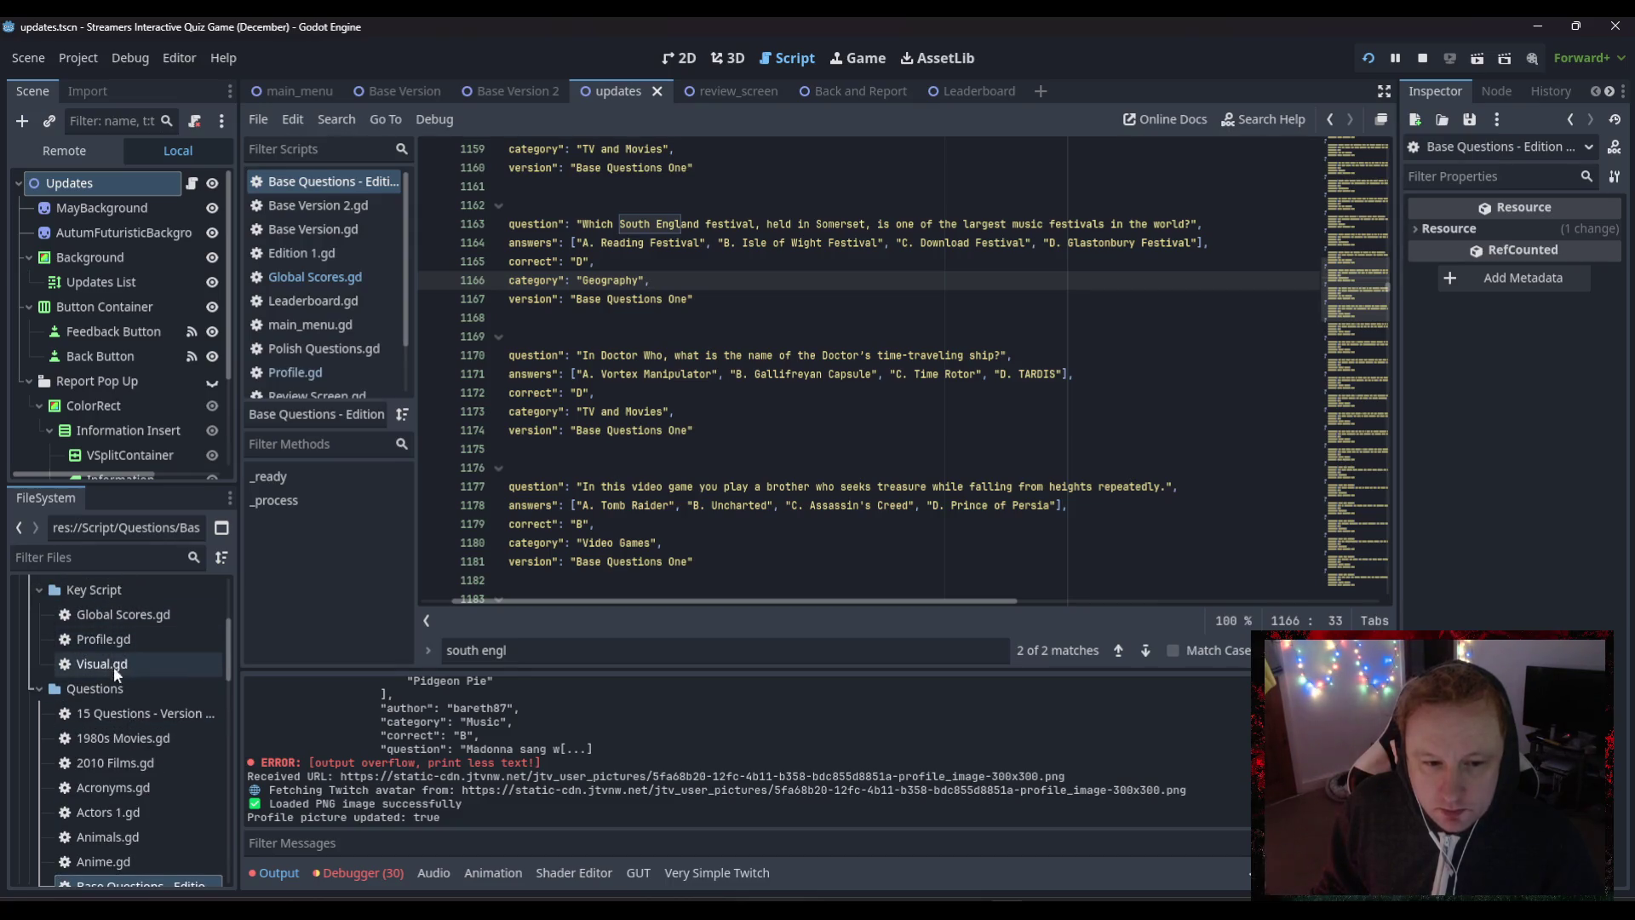
{"action": "left_click", "coordinate": [39, 686]}
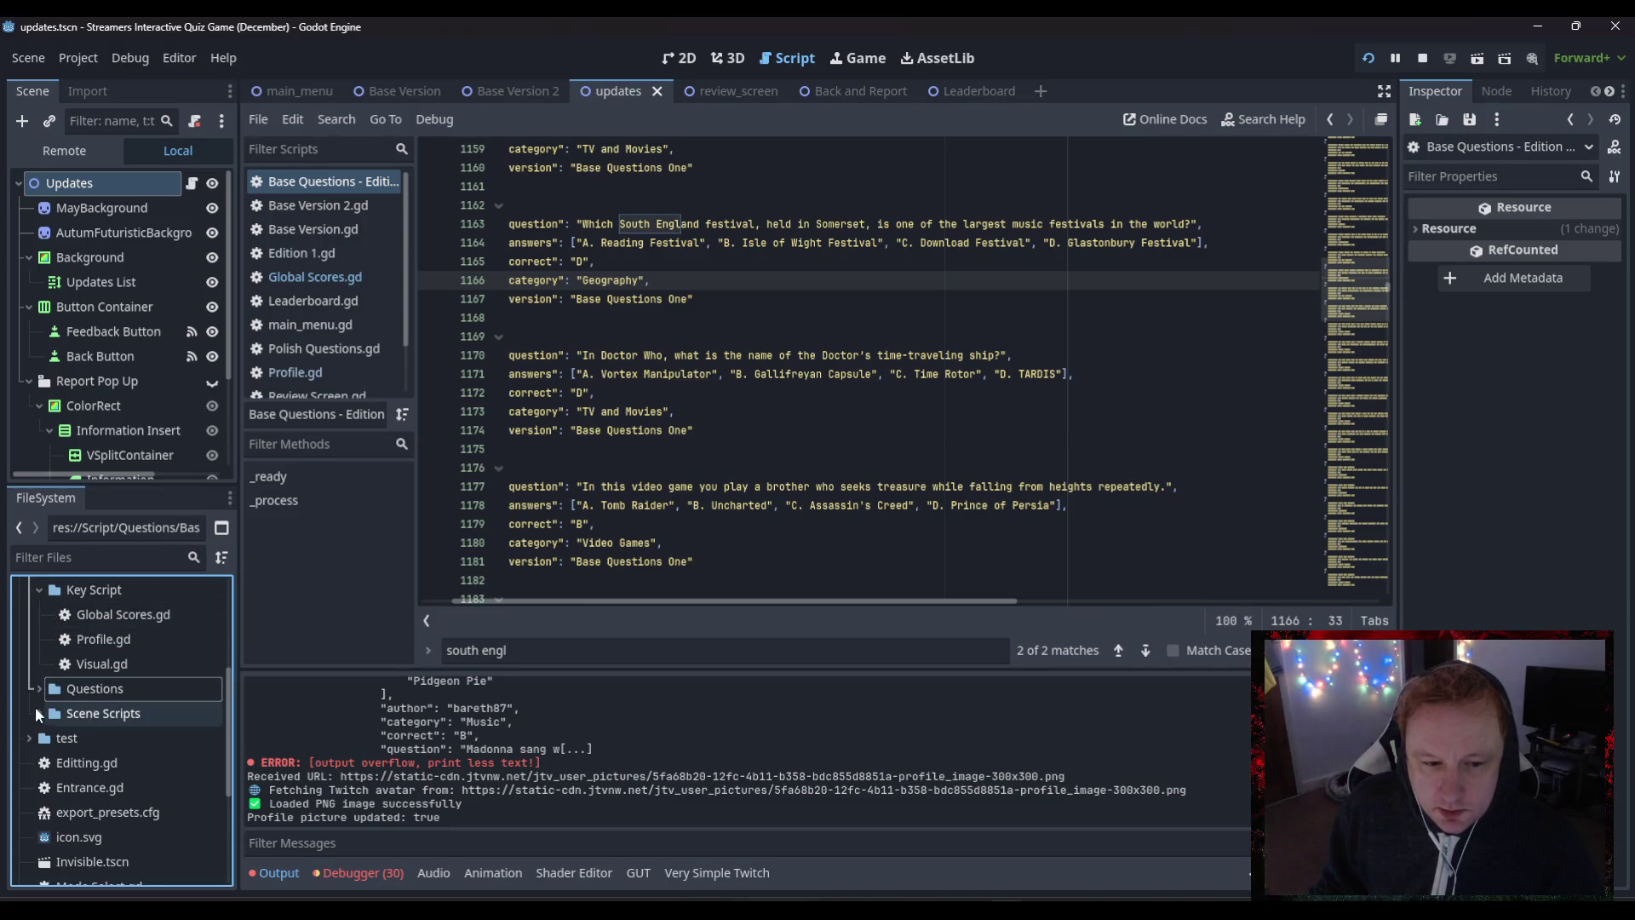
{"action": "left_click", "coordinate": [39, 713]}
{"action": "left_click", "coordinate": [111, 787]}
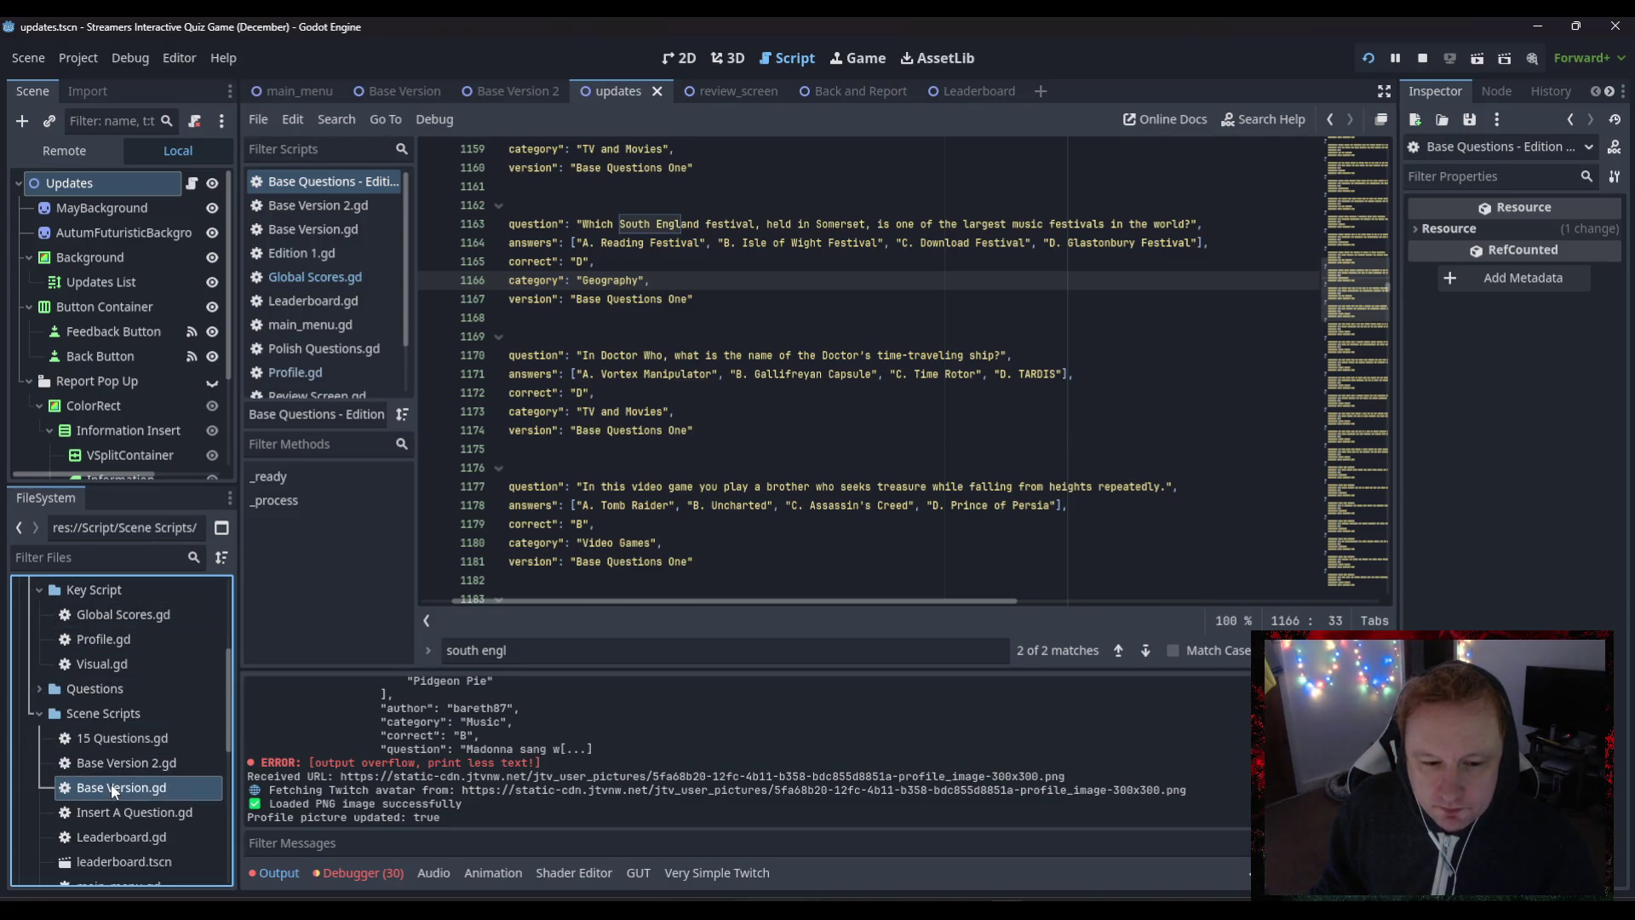
{"action": "double_click", "coordinate": [112, 788]}
{"action": "key", "text": "Down"}
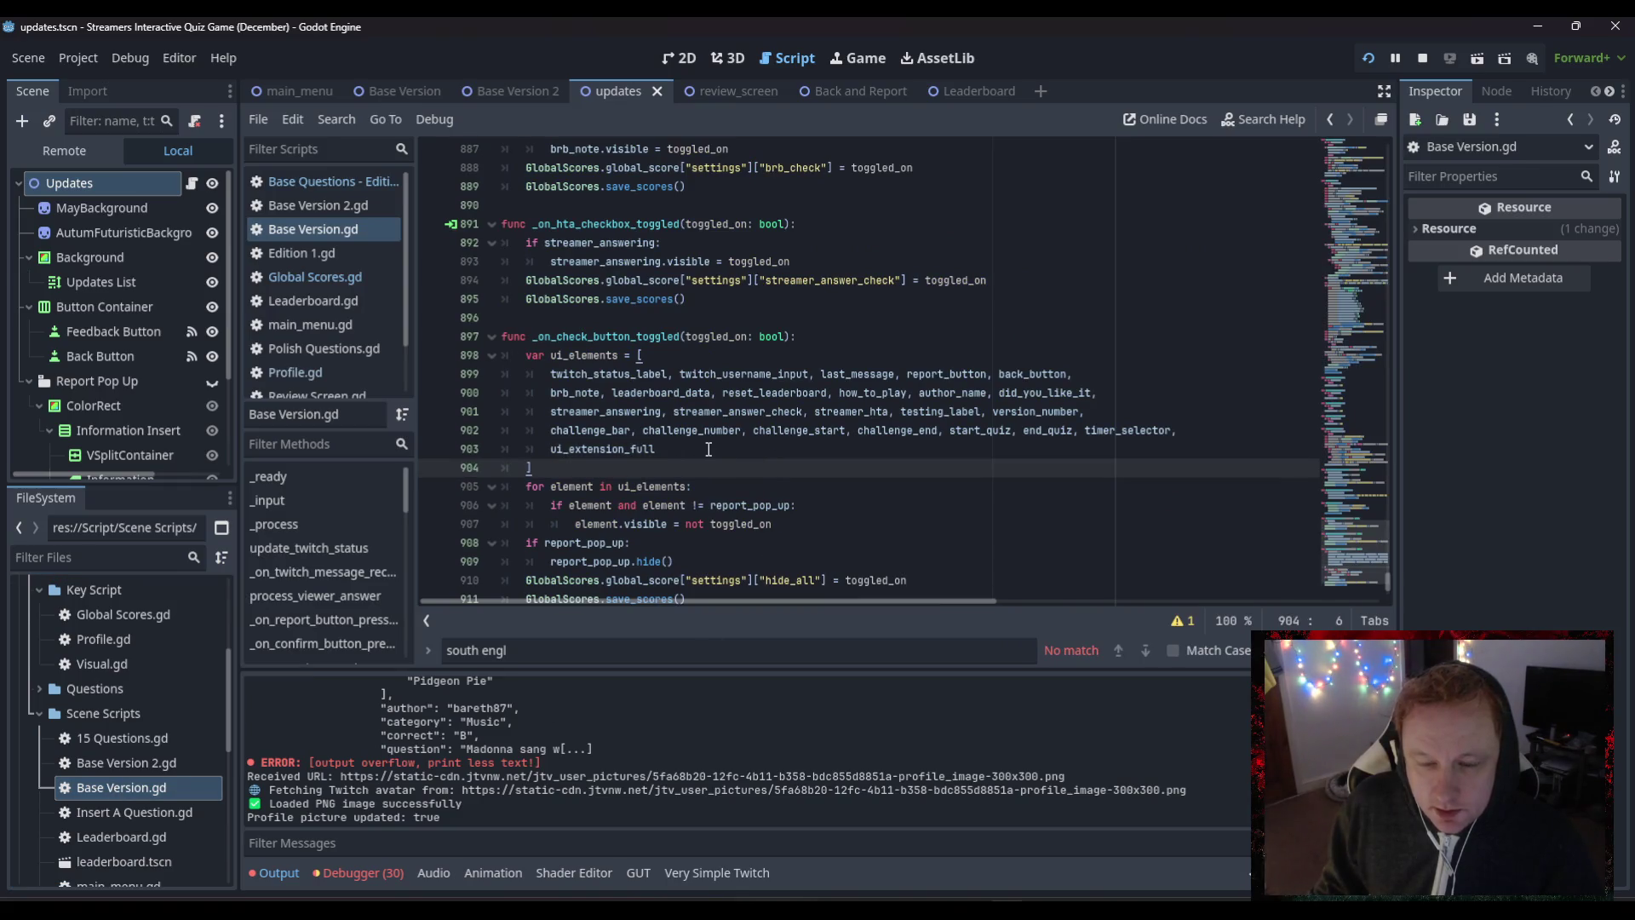
- Scroll Base Version.gd up to its style_button function
{"action": "key", "text": "ctrl+f"}
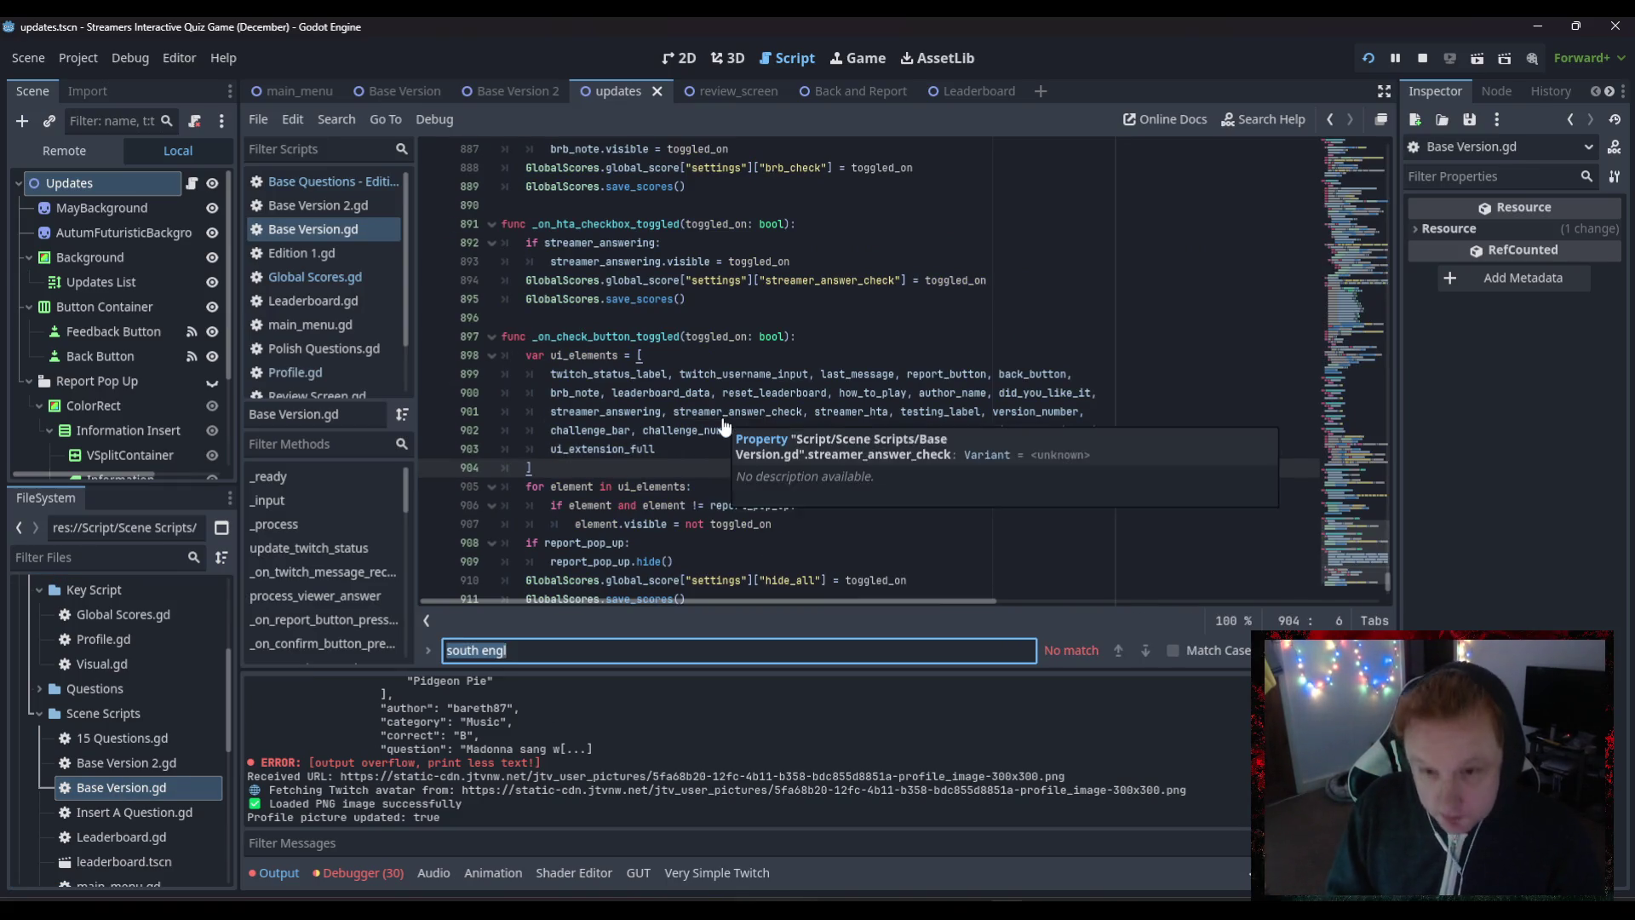
{"action": "type", "text": "b"}
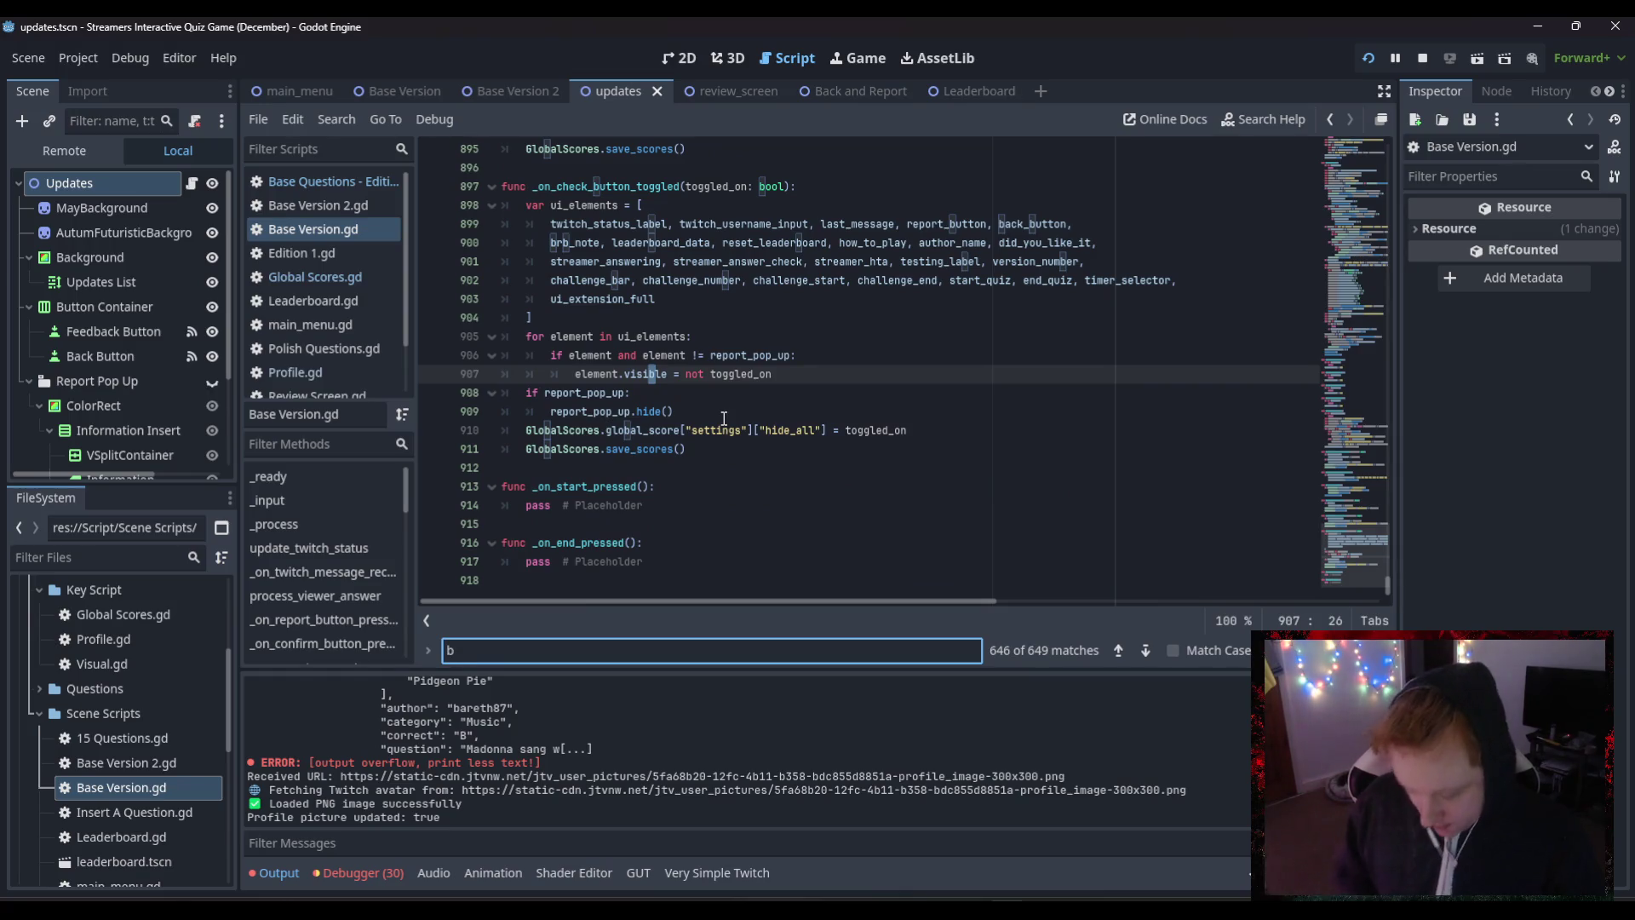
{"action": "key", "text": "BackSpace"}
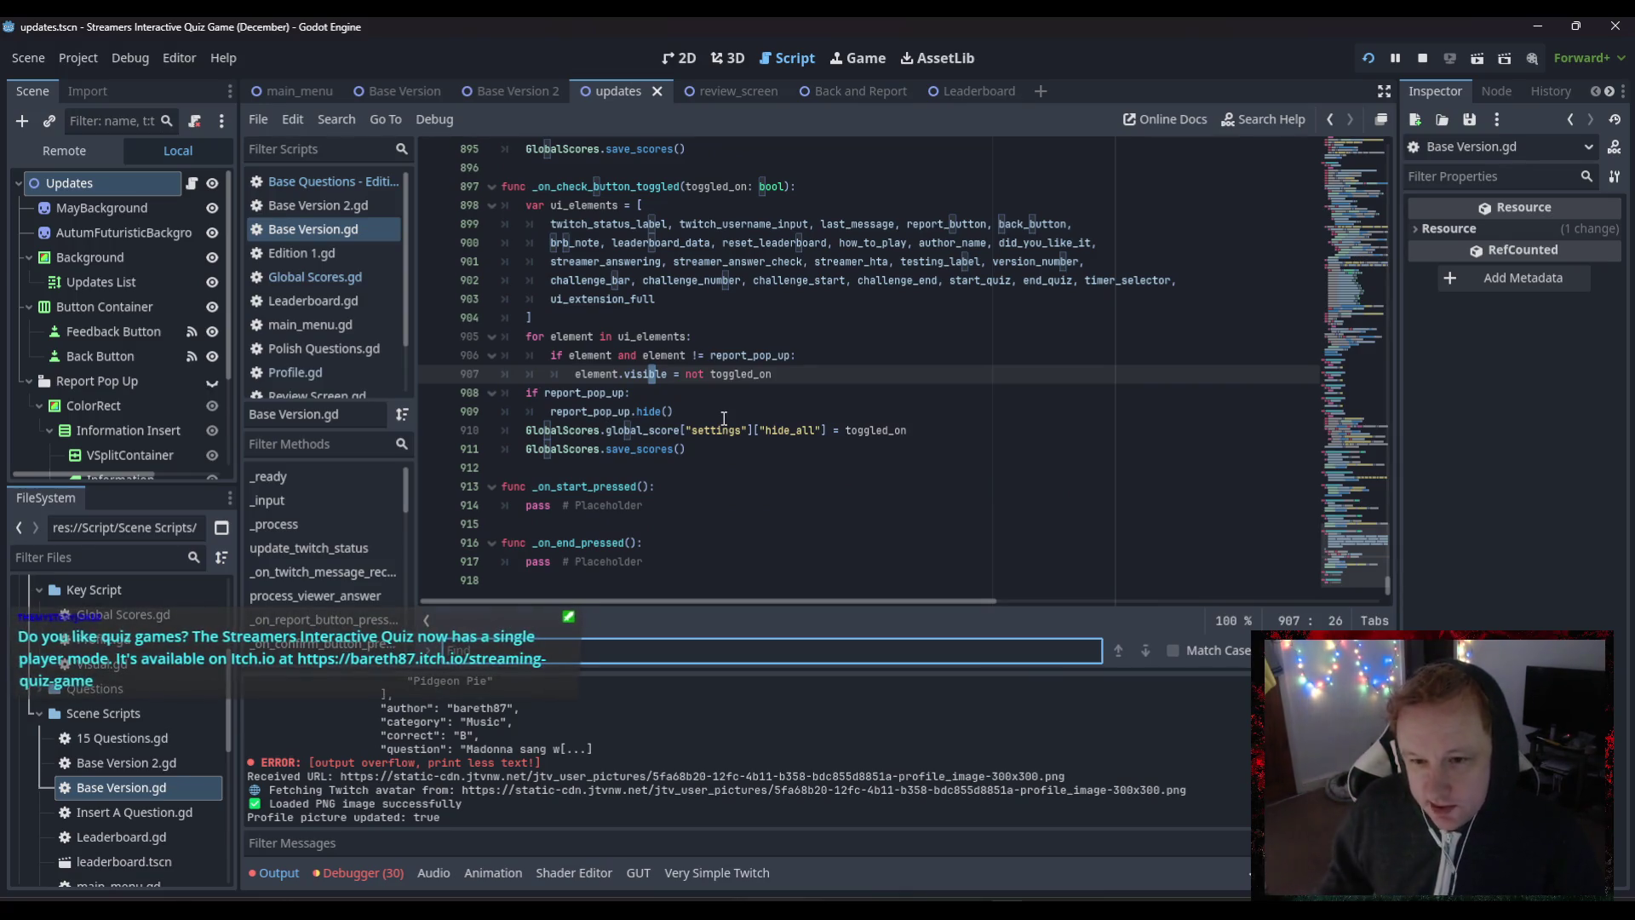
{"action": "left_click", "coordinate": [764, 430]}
{"action": "scroll", "coordinate": [734, 406], "scroll_direction": "up", "scroll_amount": 2}
{"action": "scroll", "coordinate": [715, 402], "scroll_direction": "up", "scroll_amount": 12}
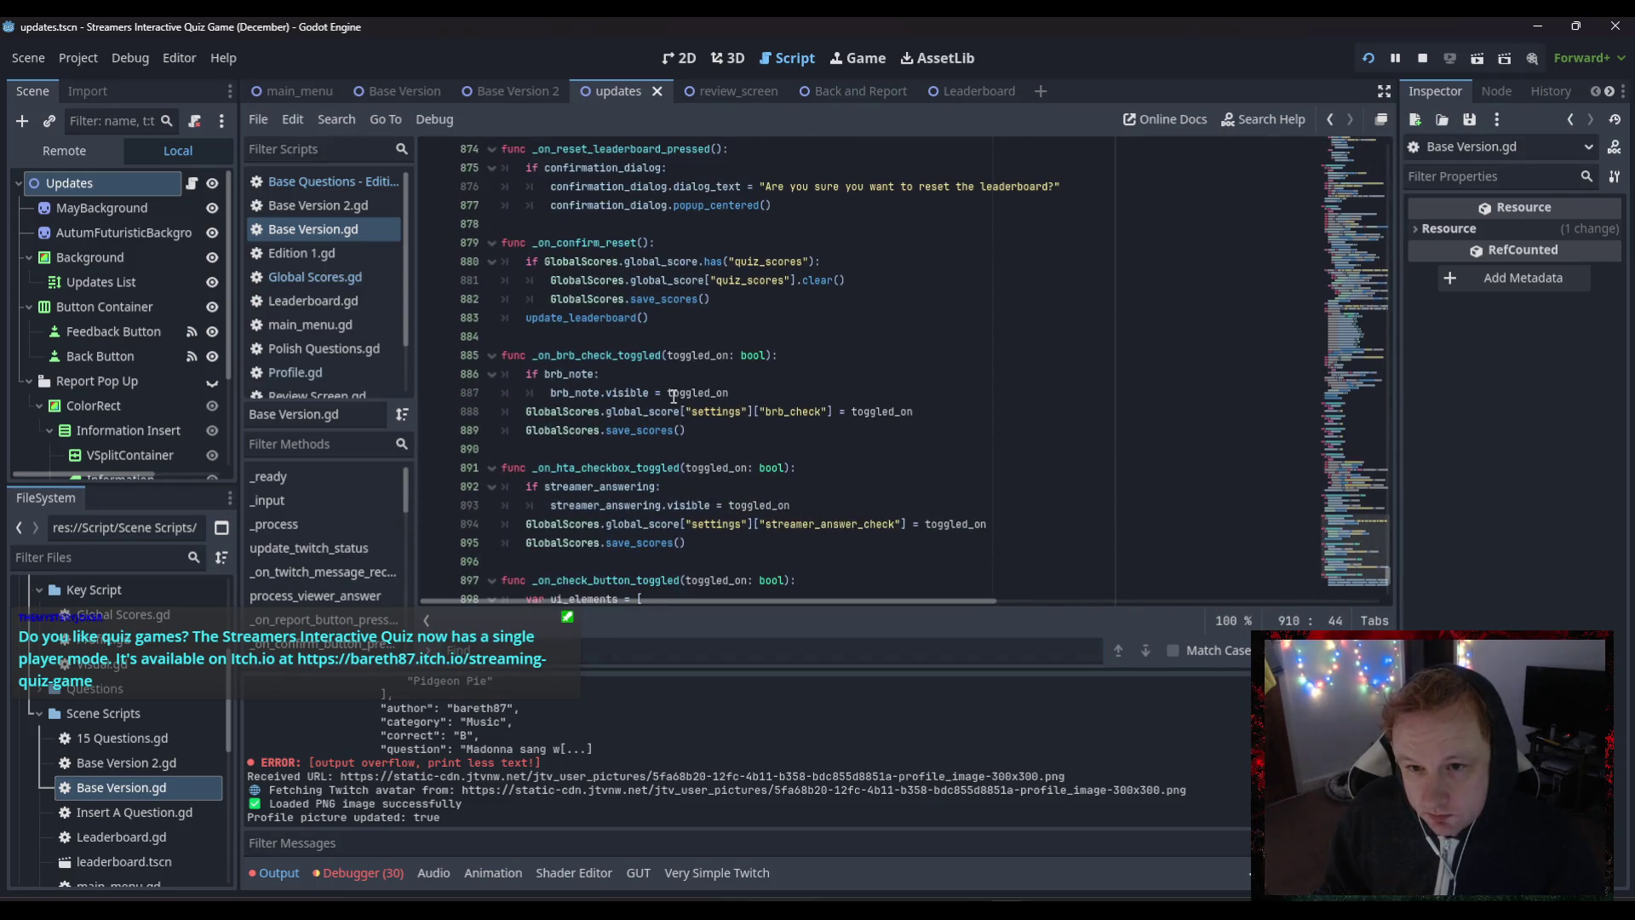
{"action": "scroll", "coordinate": [674, 396], "scroll_direction": "up", "scroll_amount": 9}
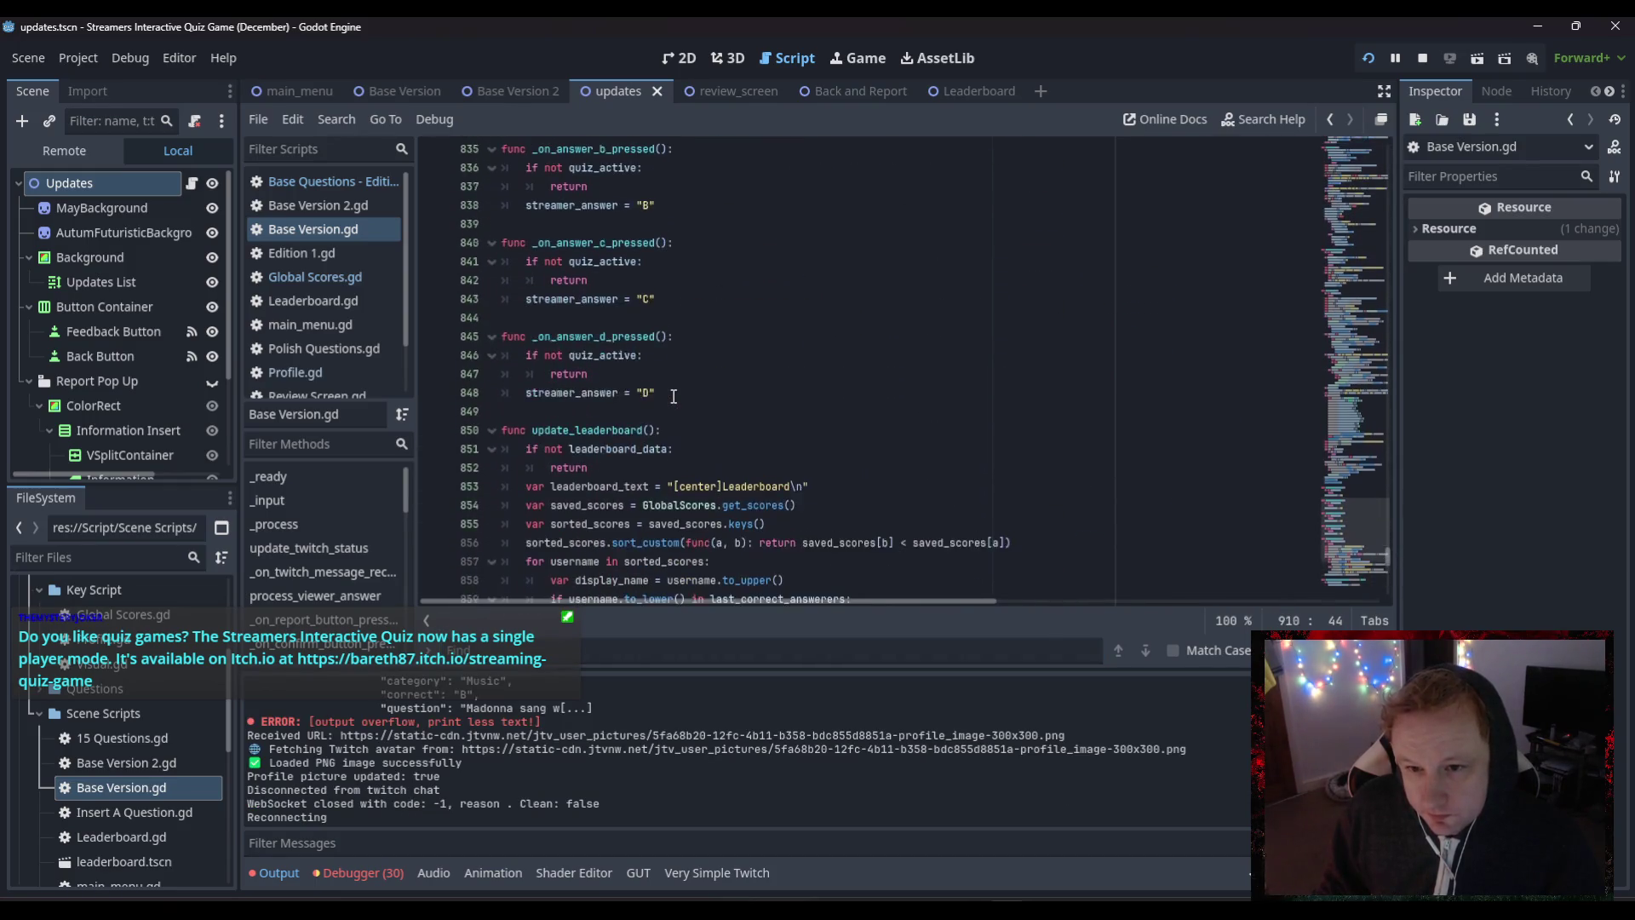
{"action": "scroll", "coordinate": [674, 397], "scroll_direction": "up", "scroll_amount": 12}
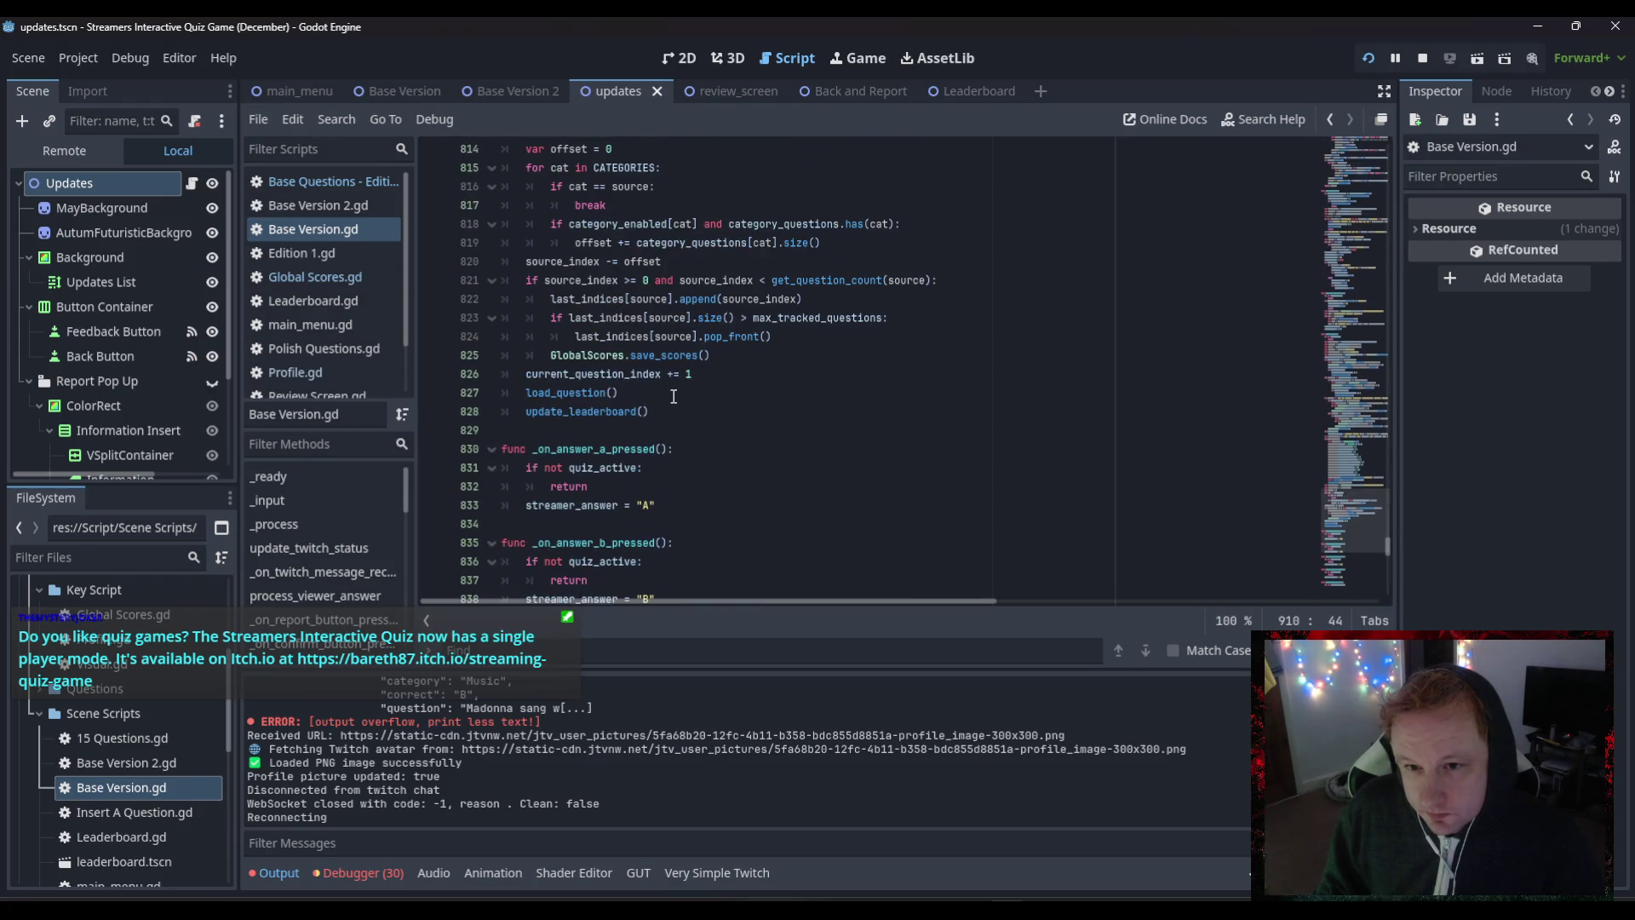
{"action": "scroll", "coordinate": [673, 396], "scroll_direction": "up", "scroll_amount": 2}
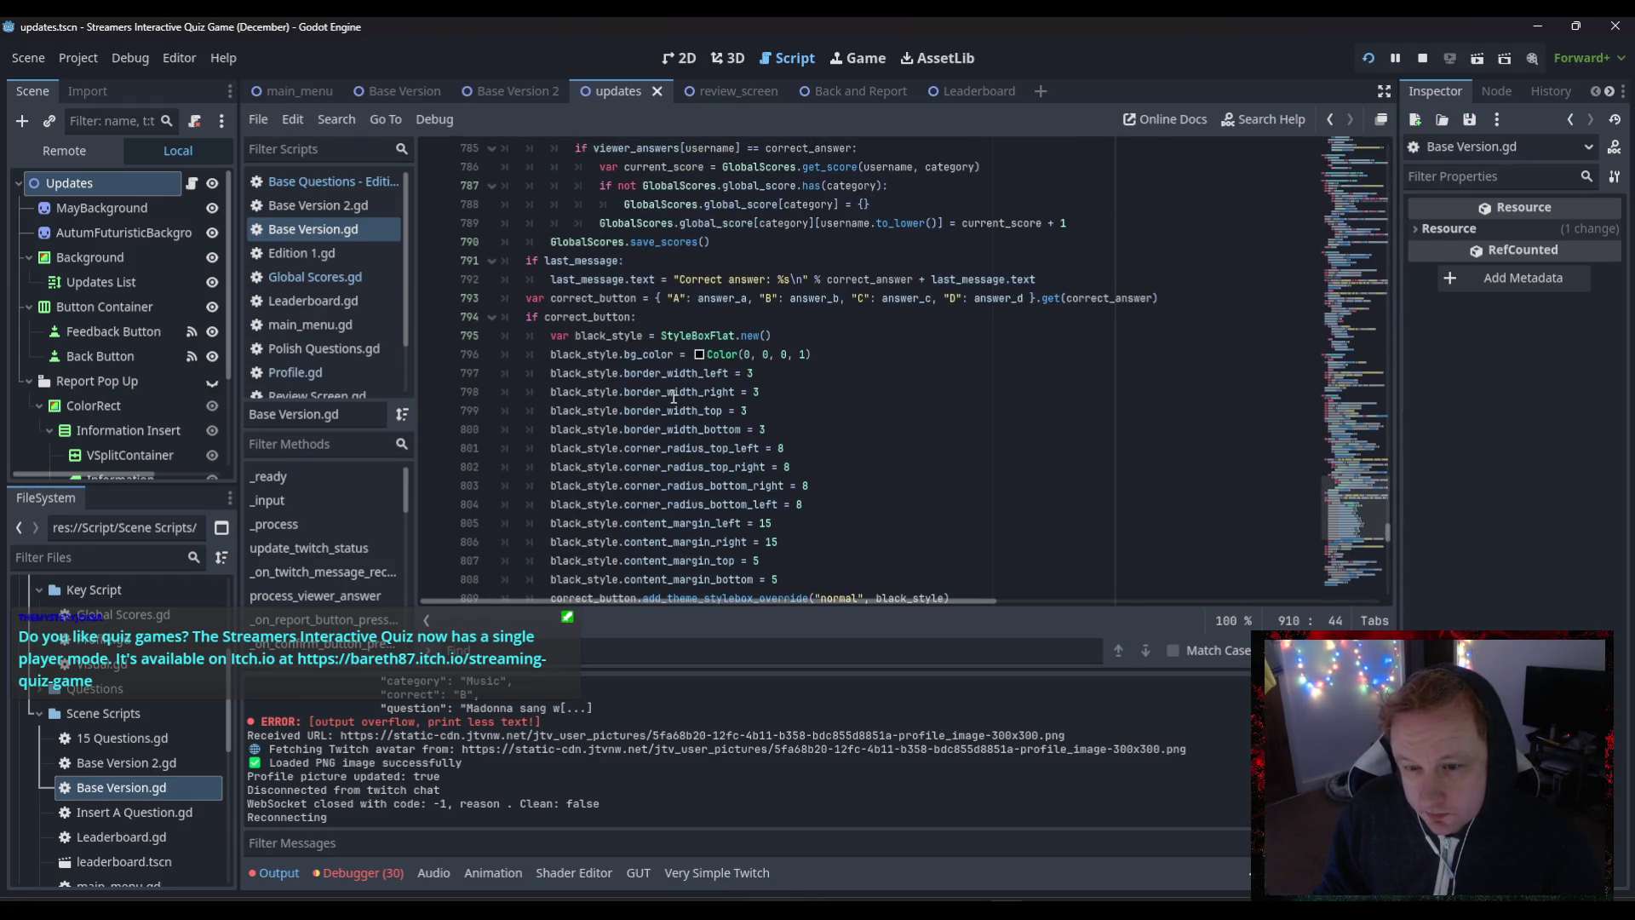
{"action": "scroll", "coordinate": [674, 397], "scroll_direction": "up", "scroll_amount": 6}
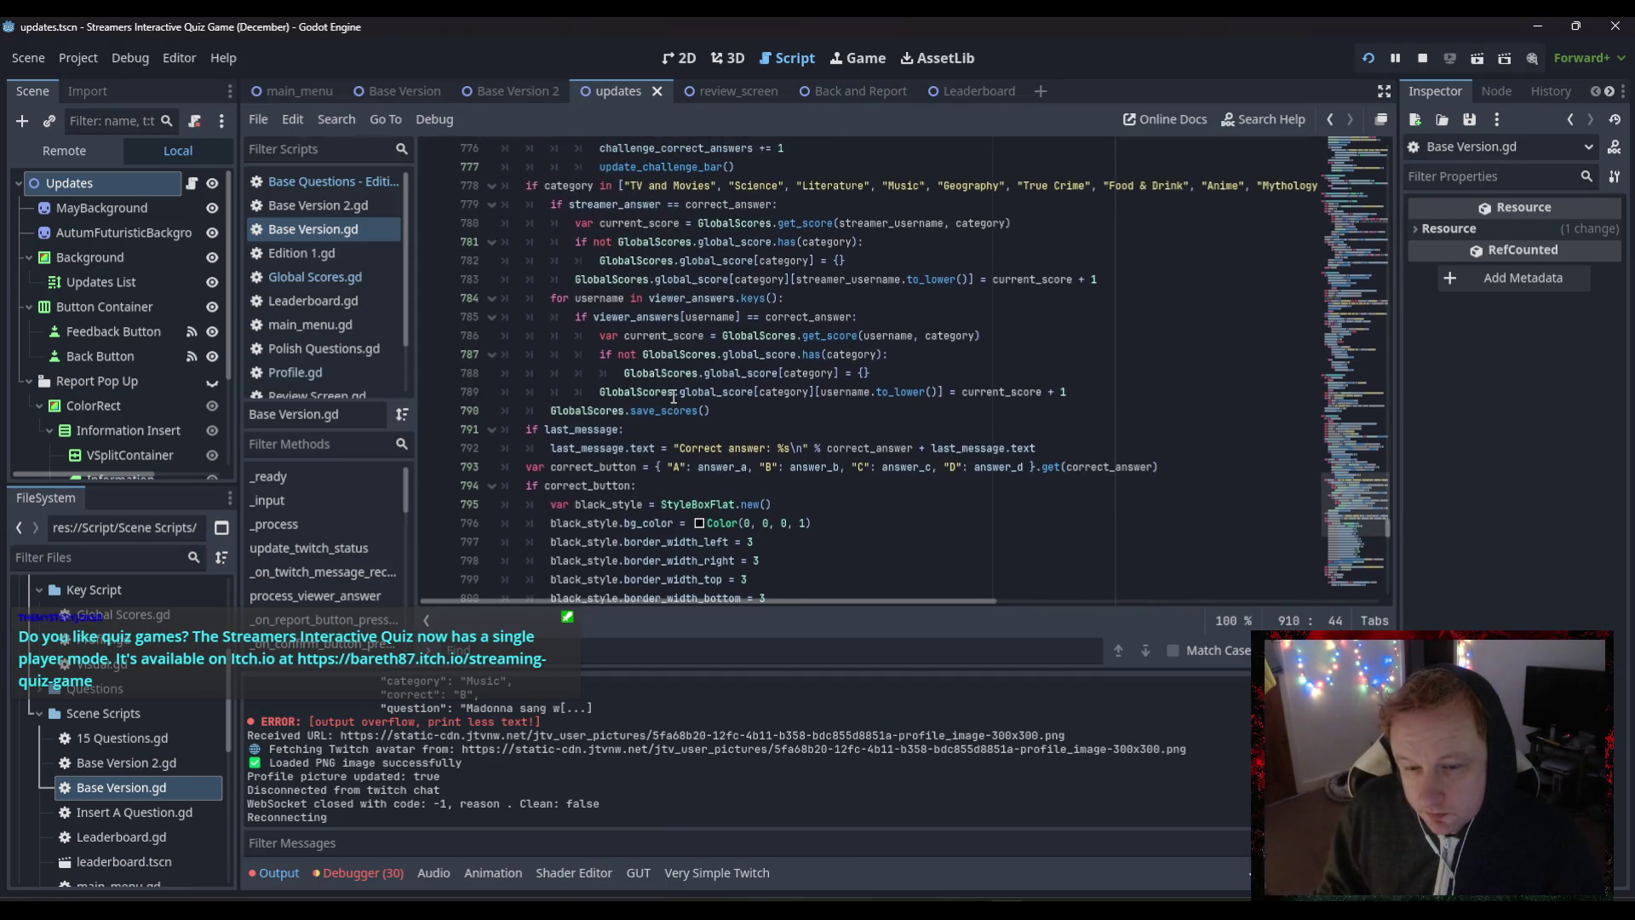
{"action": "scroll", "coordinate": [673, 396], "scroll_direction": "up", "scroll_amount": 3}
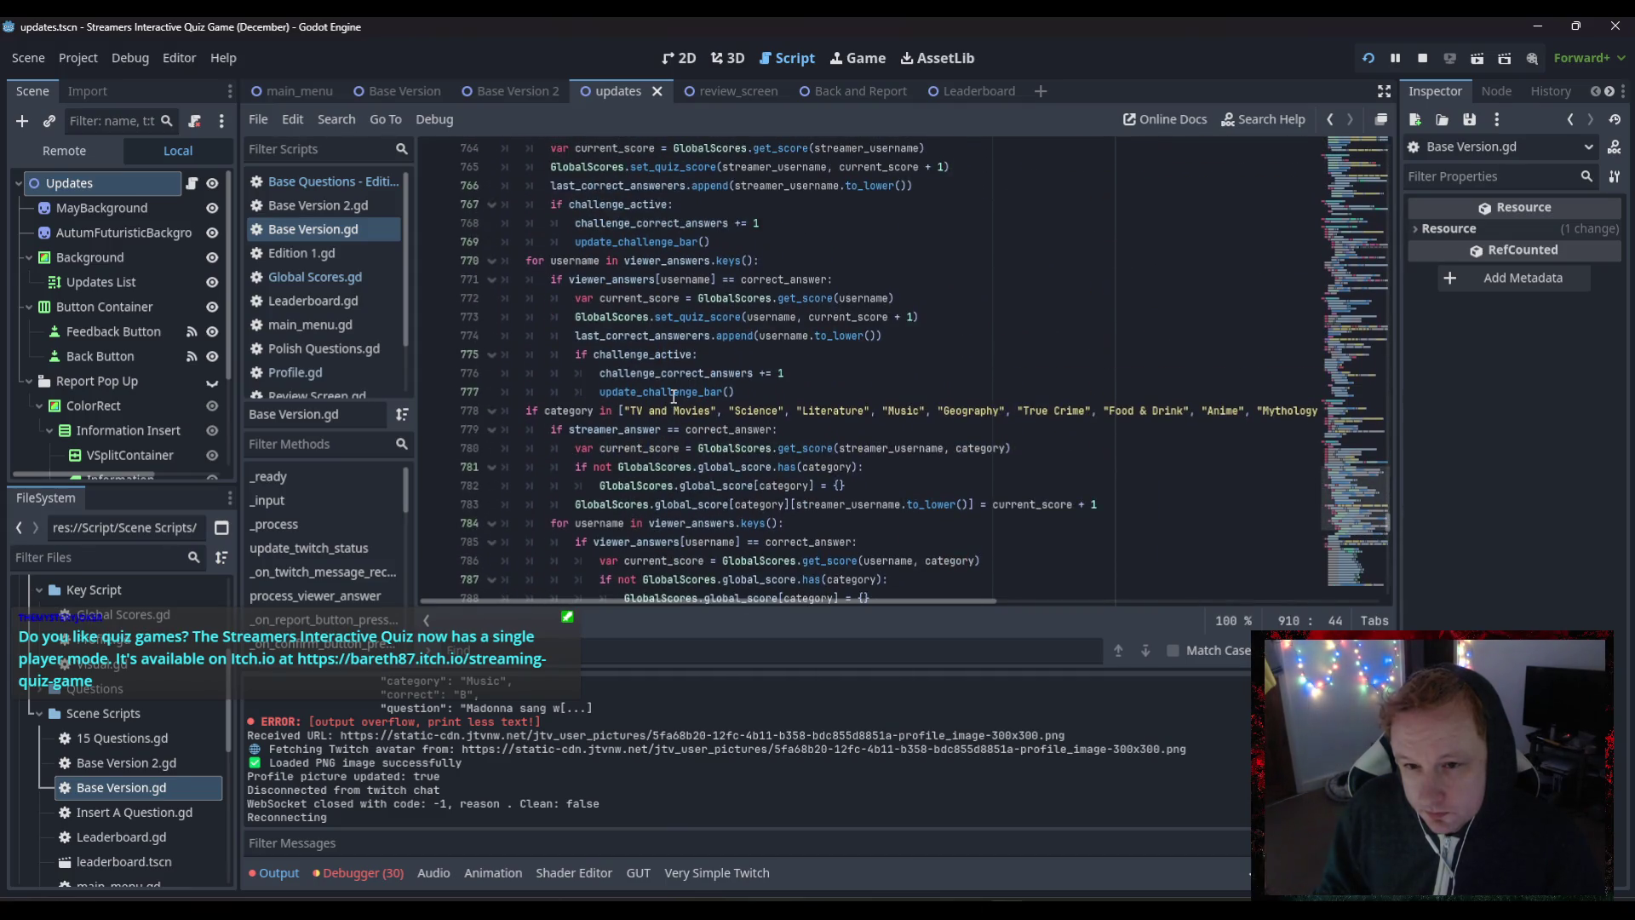
{"action": "scroll", "coordinate": [674, 396], "scroll_direction": "up", "scroll_amount": 1}
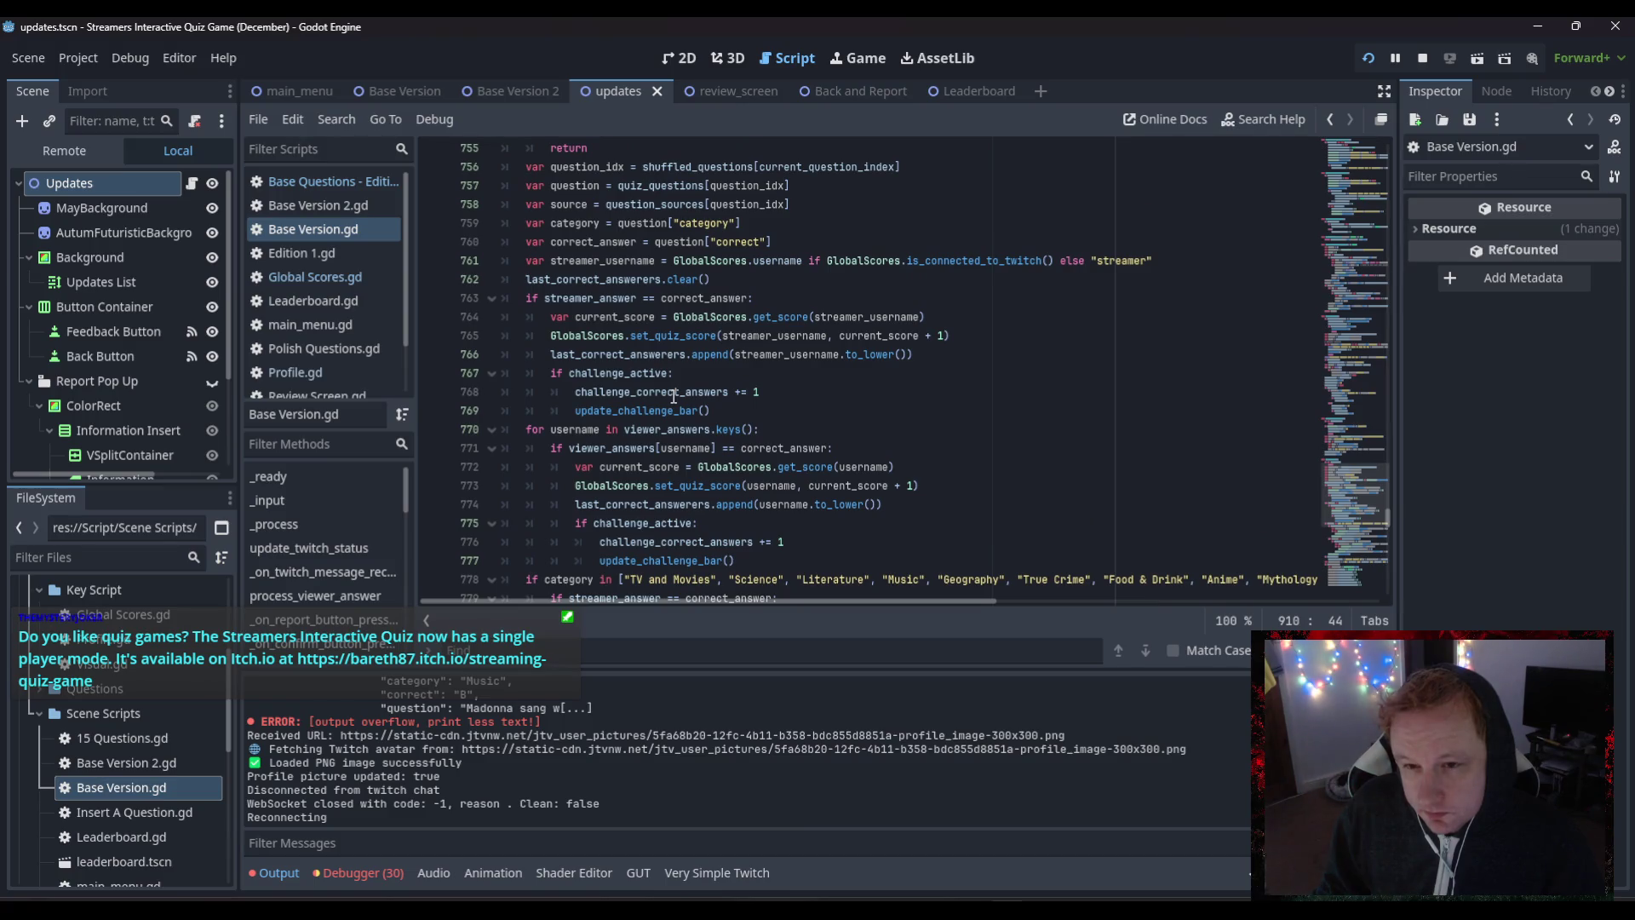
{"action": "scroll", "coordinate": [674, 396], "scroll_direction": "up", "scroll_amount": 20}
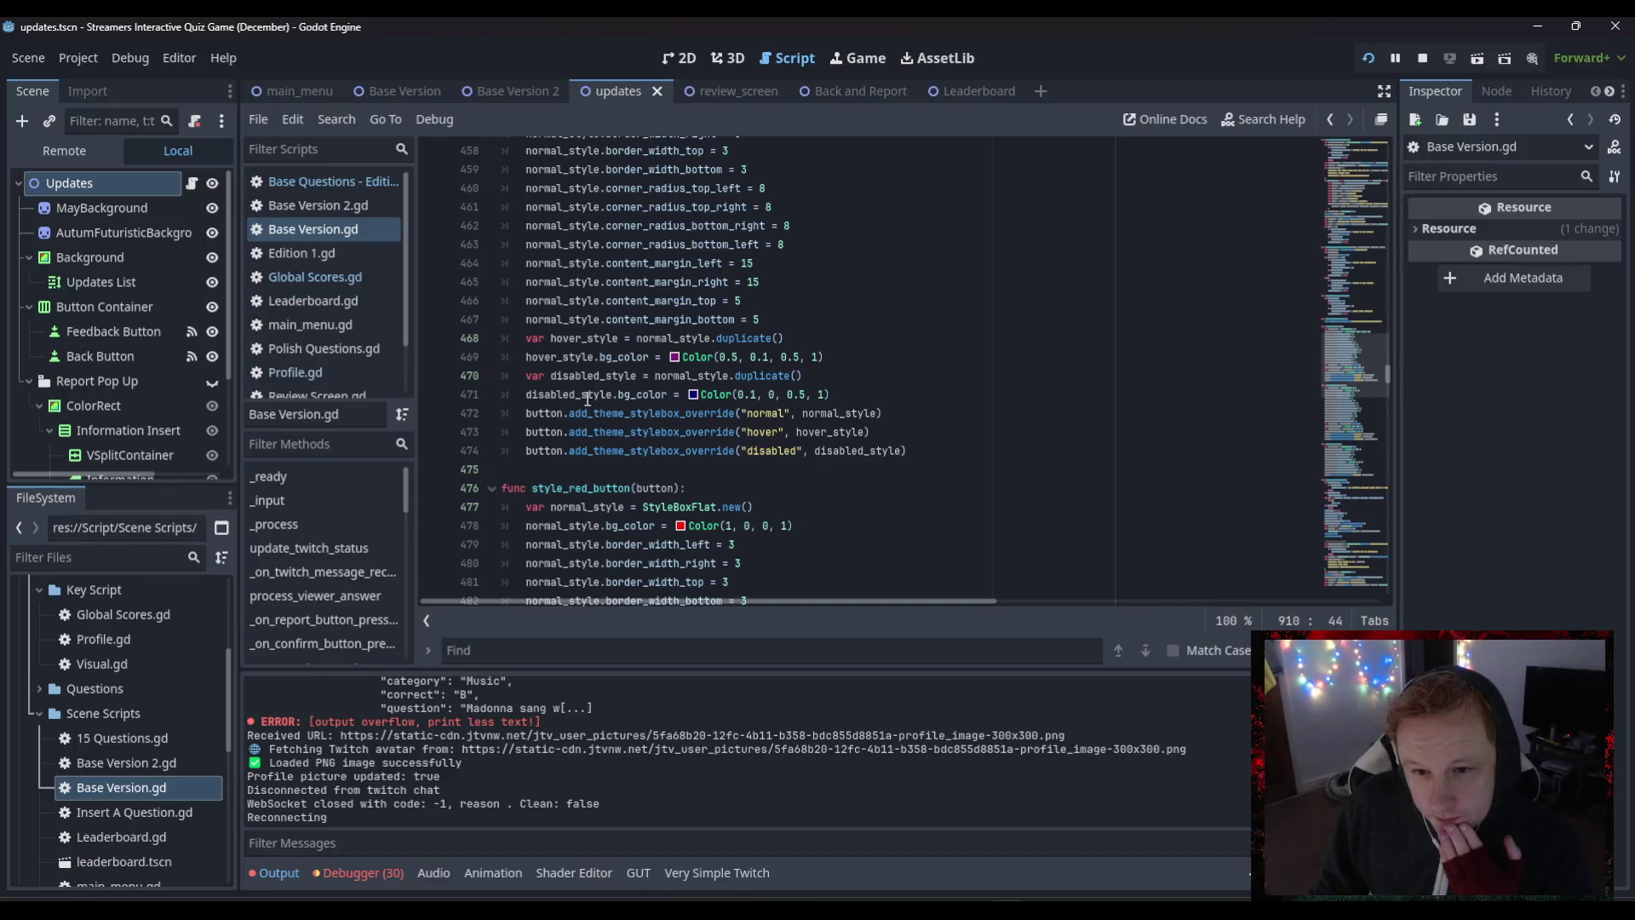
{"action": "scroll", "coordinate": [675, 358], "scroll_direction": "up", "scroll_amount": 2}
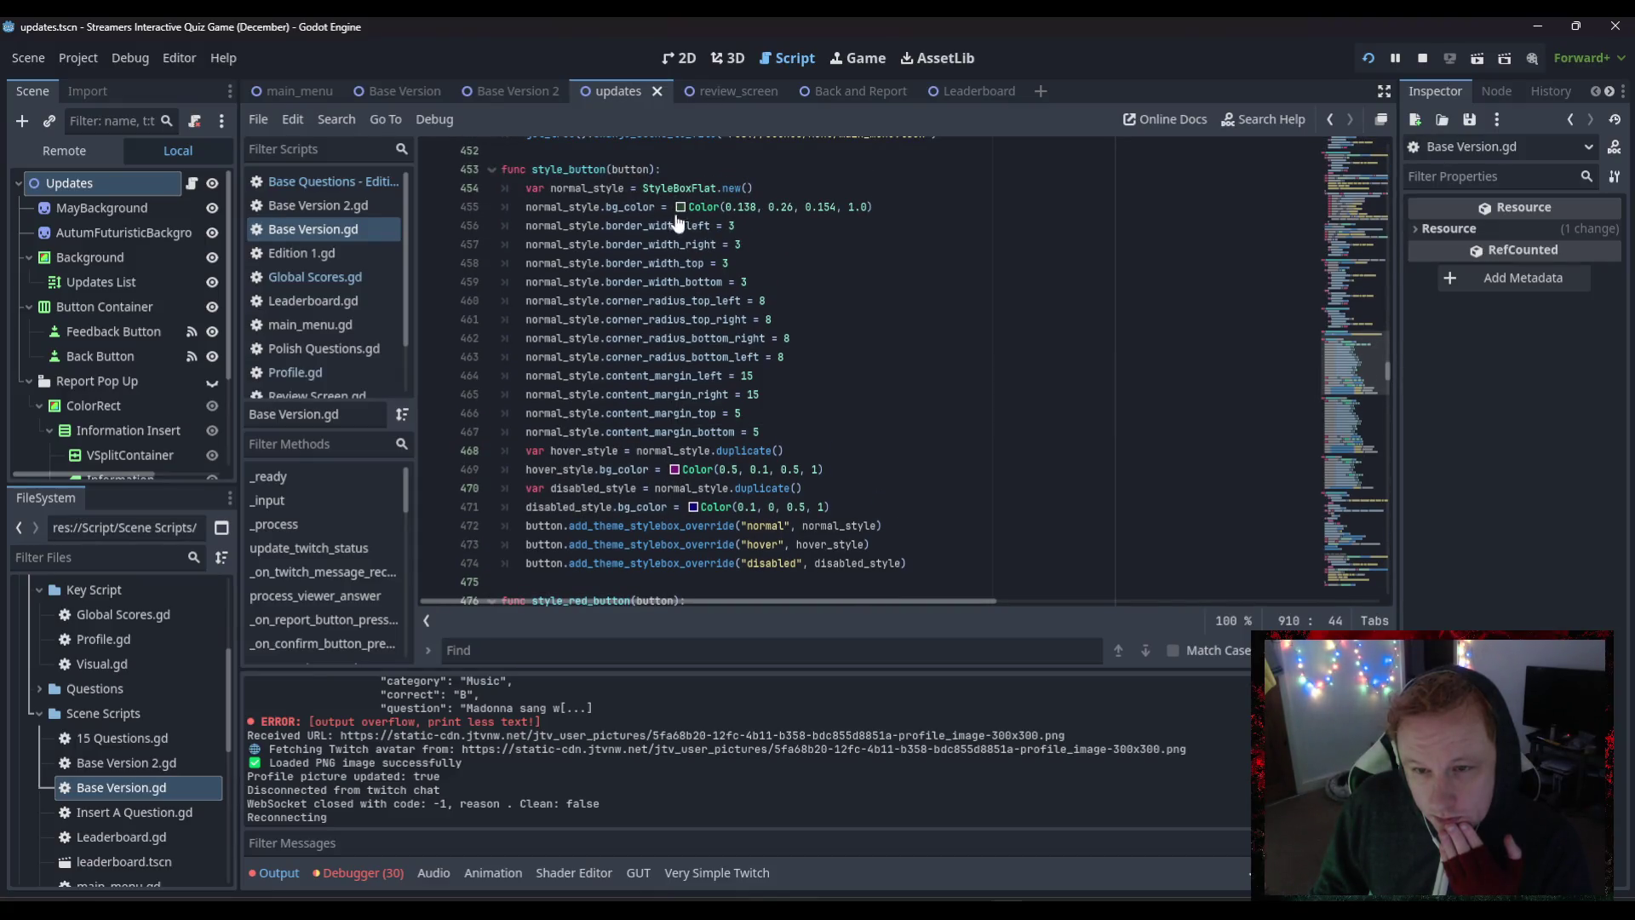
- Select the normal_style.bg_color line 455, then bring up Visual.gd for comparison
{"action": "mouse_move", "coordinate": [684, 216]}
{"action": "left_click_drag", "start_coordinate": [527, 212], "coordinate": [885, 209]}
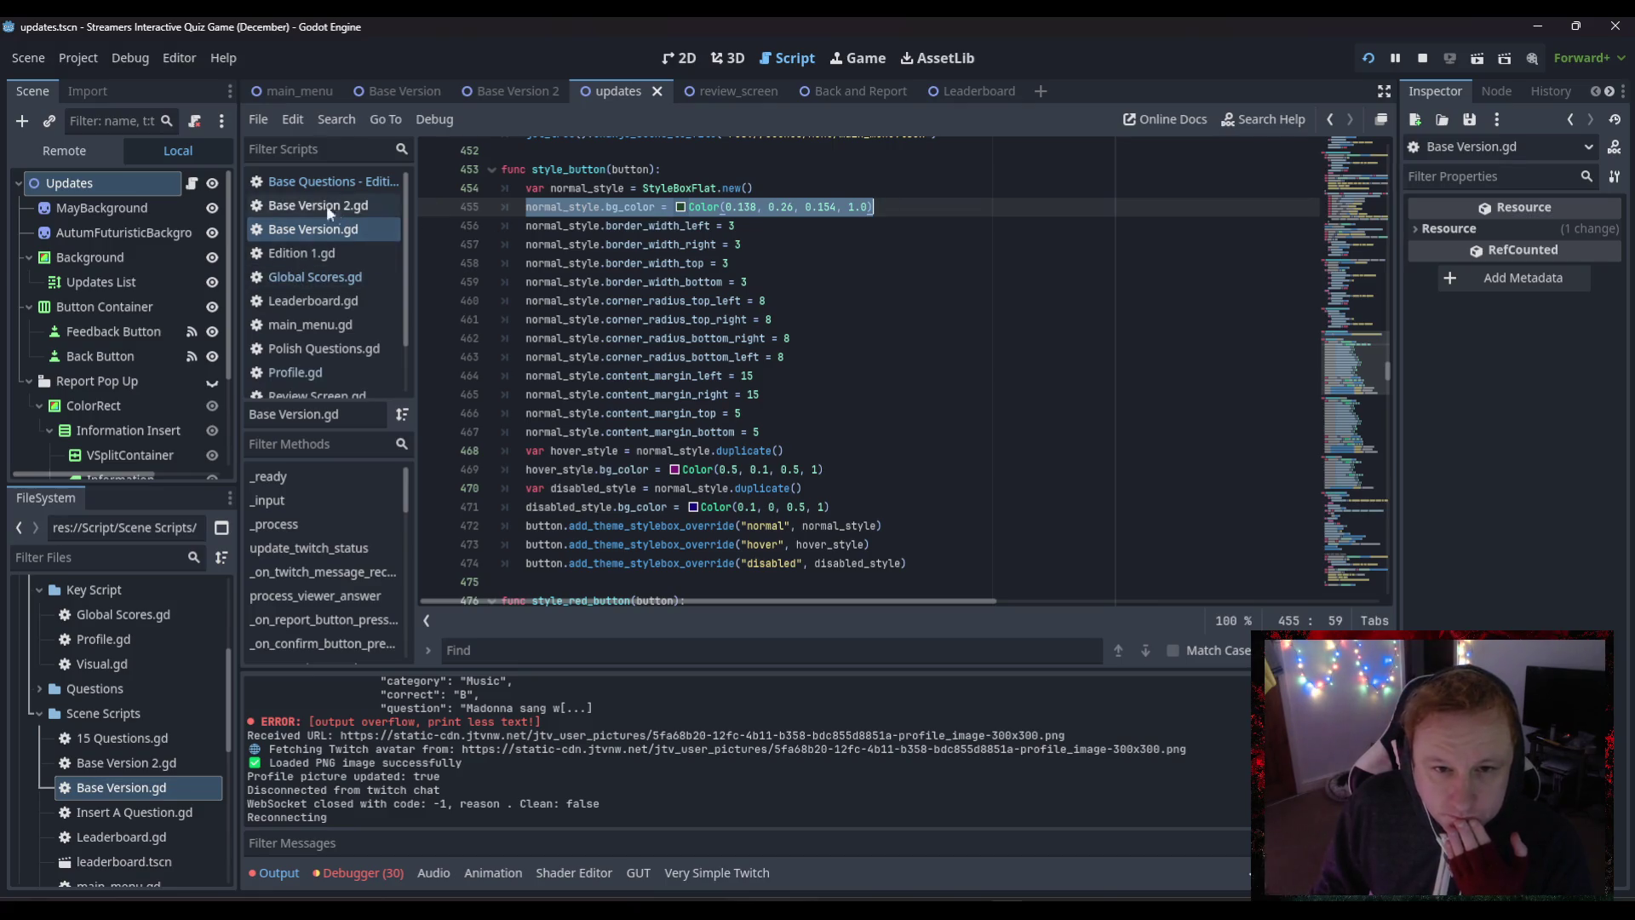
{"action": "scroll", "coordinate": [322, 362], "scroll_direction": "down", "scroll_amount": 1}
{"action": "scroll", "coordinate": [320, 354], "scroll_direction": "down", "scroll_amount": 1}
{"action": "left_click", "coordinate": [323, 381]}
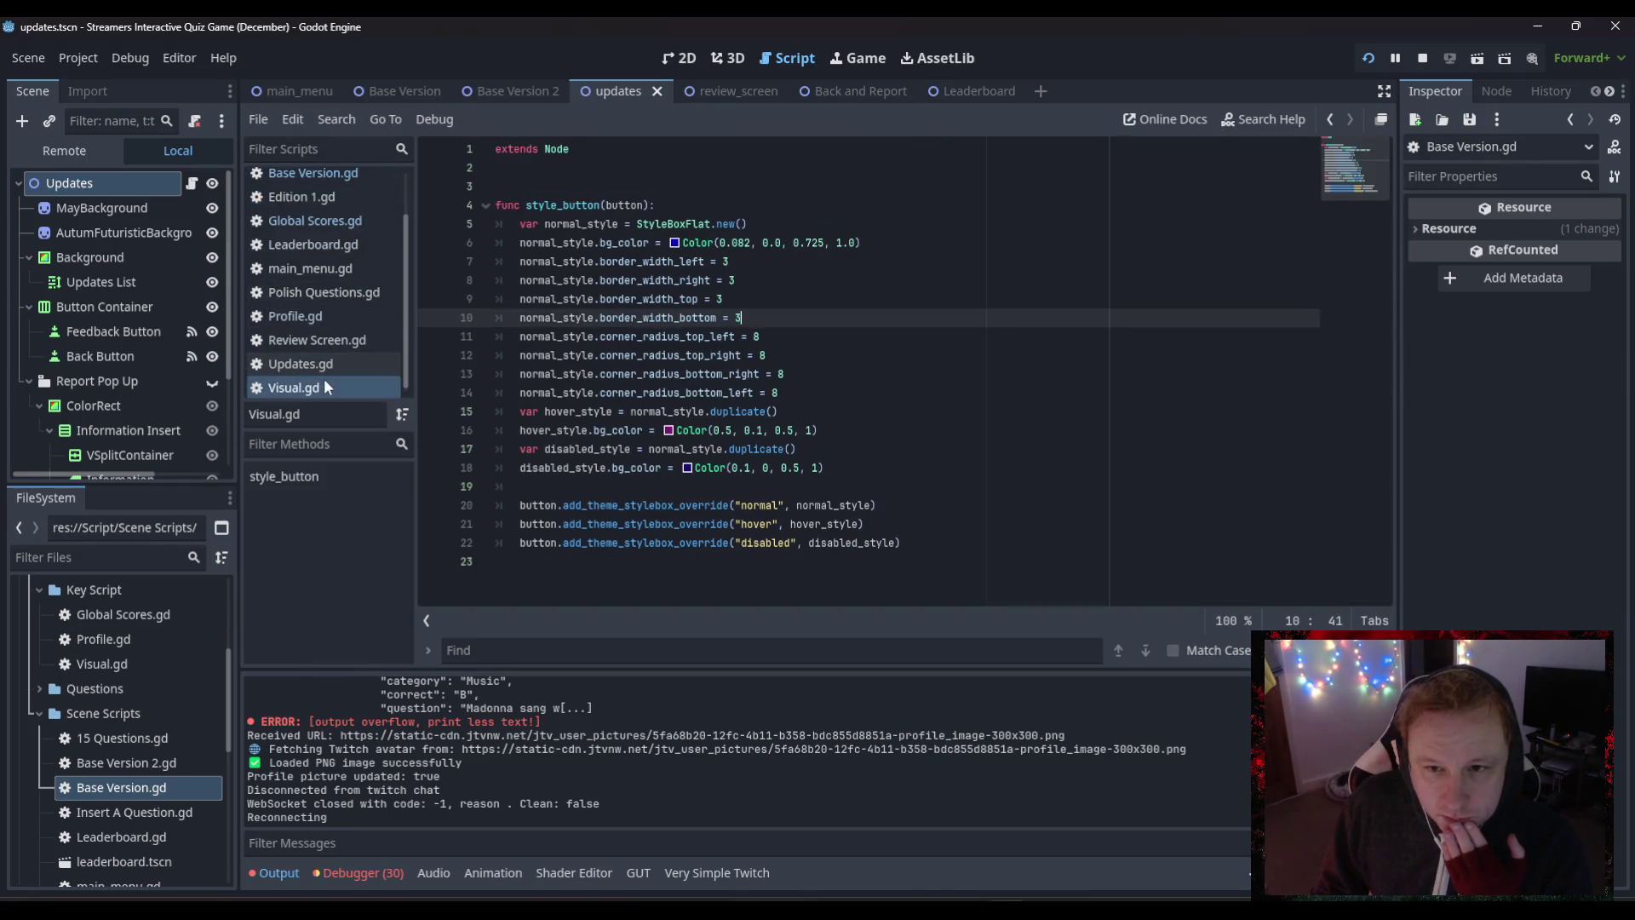
- Copy the colour values 0.082, 0.0, 0.725, 1.0 from Visual.gd's style_button
{"action": "left_click_drag", "start_coordinate": [869, 245], "coordinate": [715, 246]}
{"action": "key", "text": "ctrl+c"}
{"action": "right_click", "coordinate": [739, 249]}
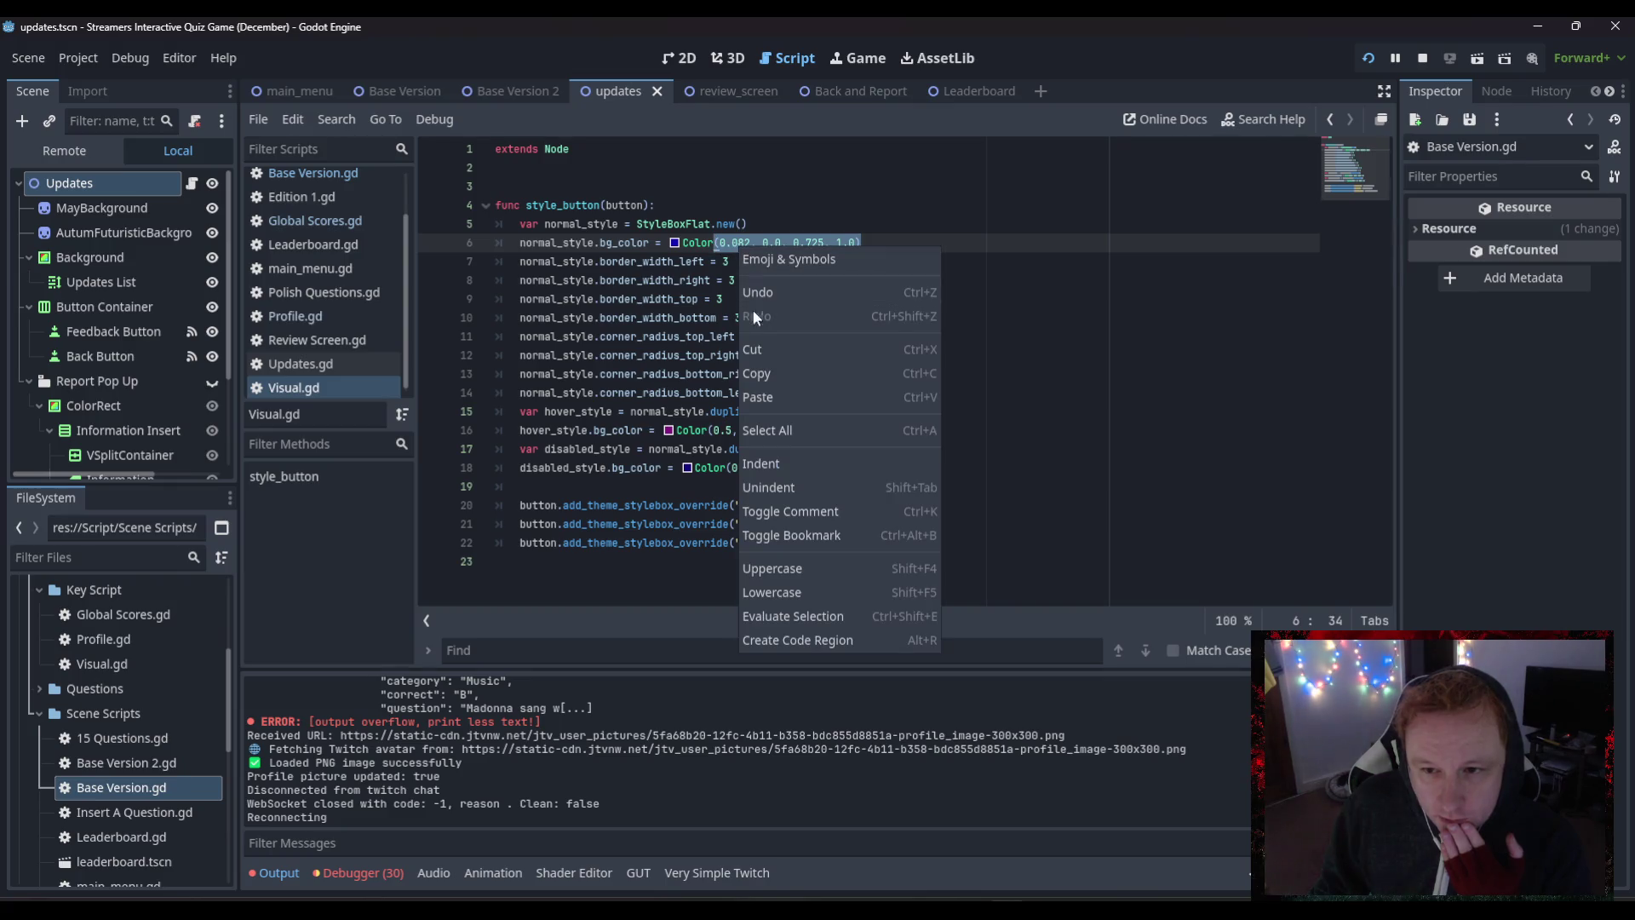
{"action": "left_click", "coordinate": [756, 371]}
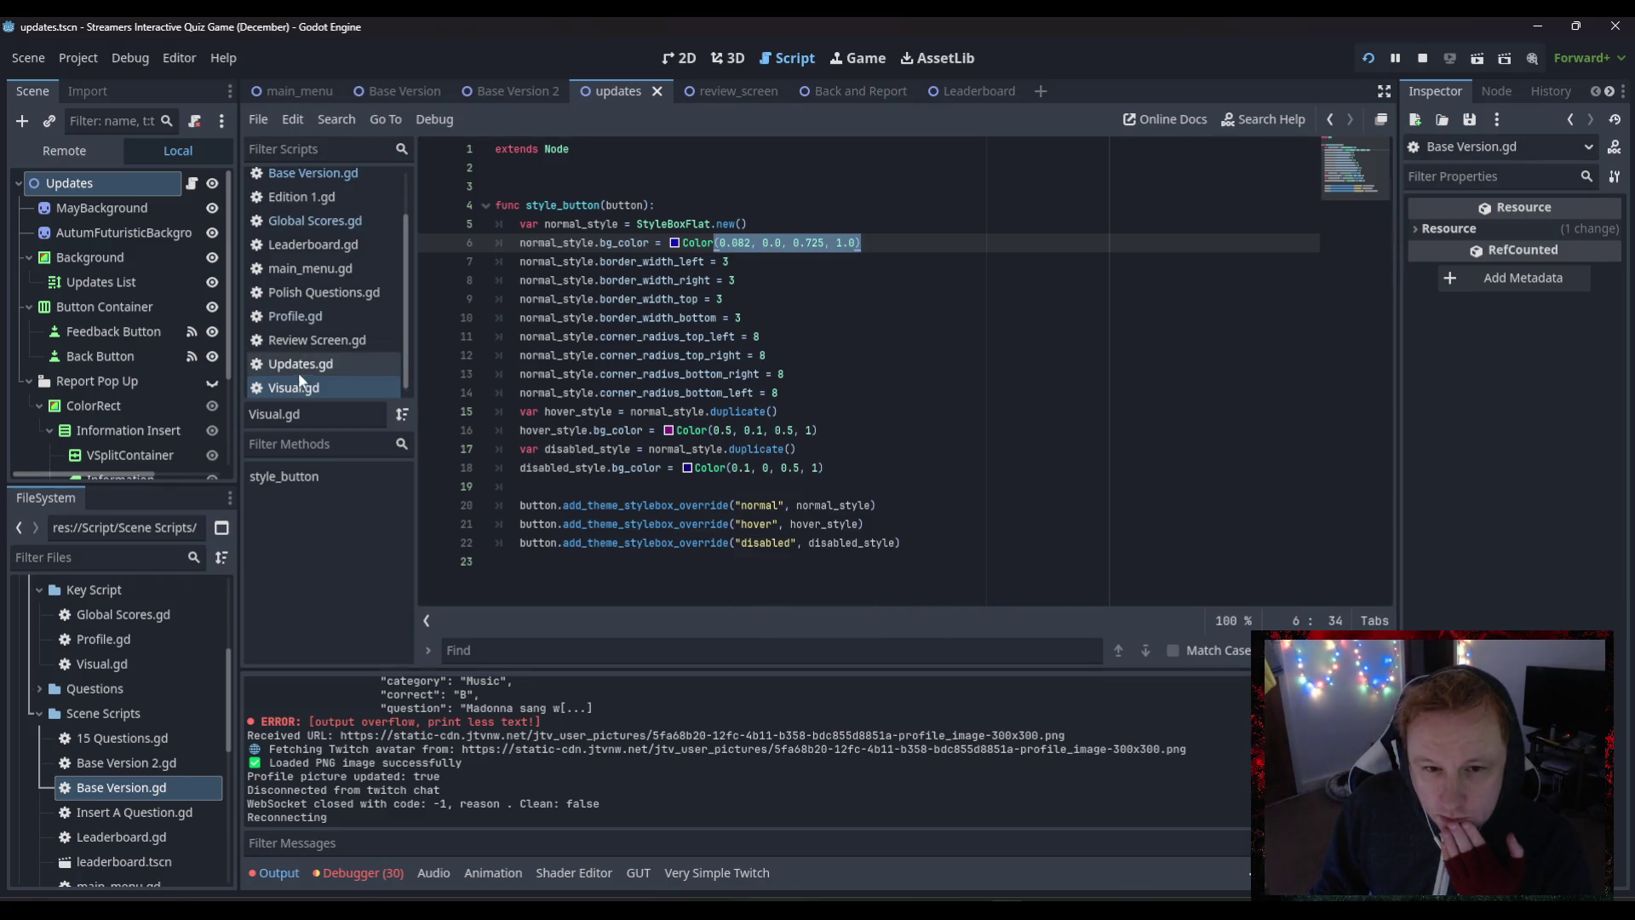
- Paste them over line 455's bg_color values in Base Version.gd and save the script
{"action": "left_click", "coordinate": [336, 176]}
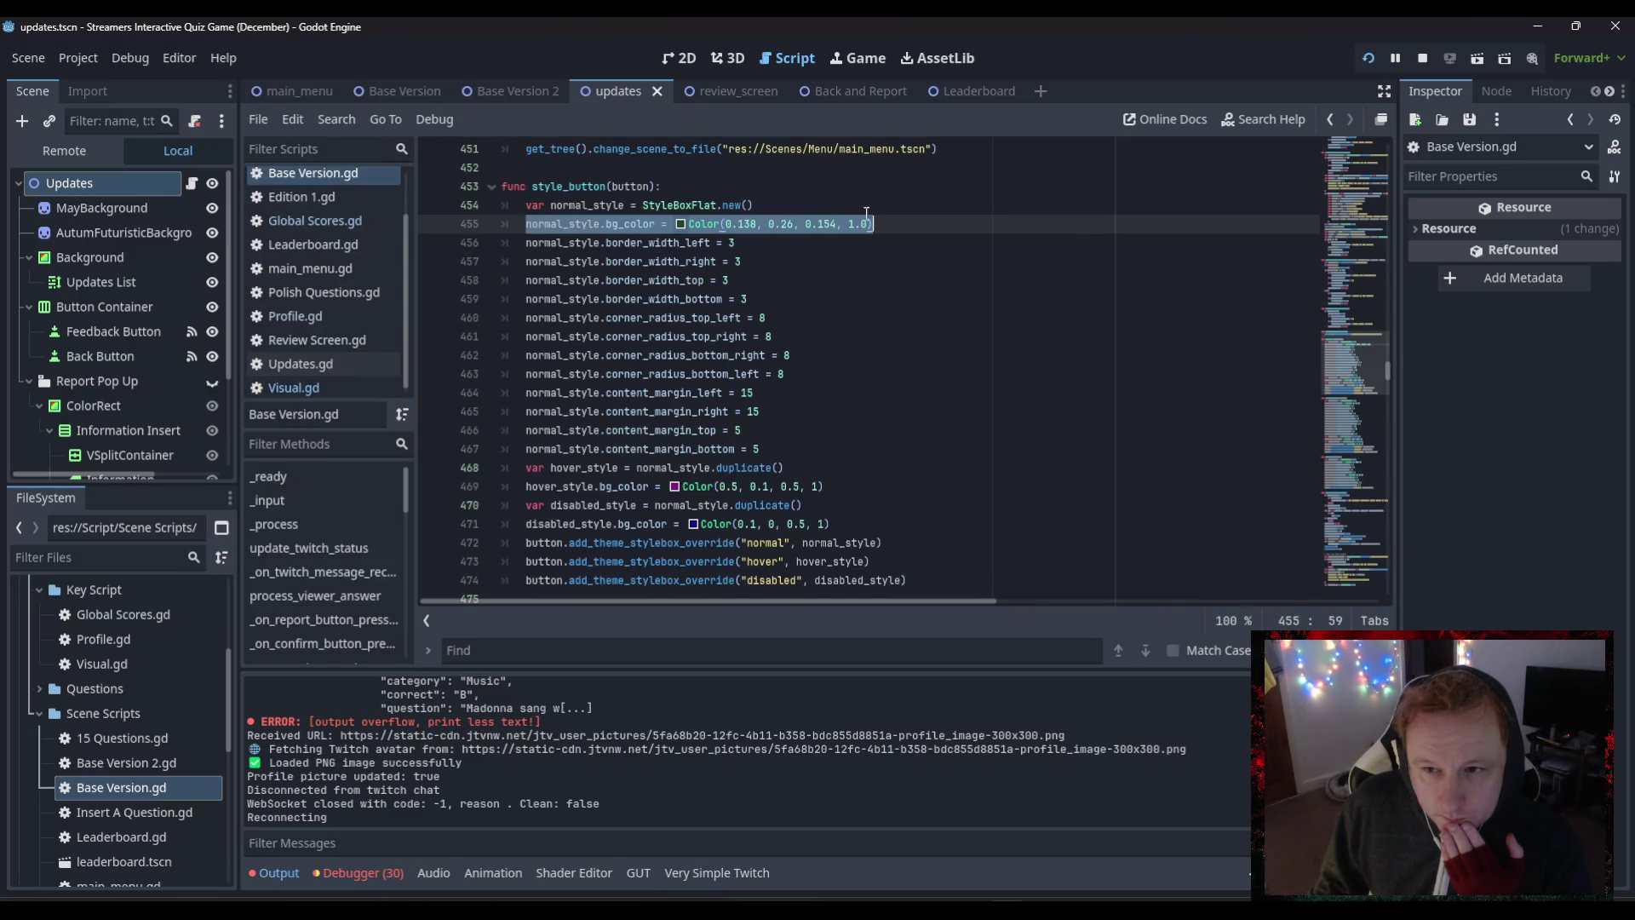
{"action": "left_click_drag", "start_coordinate": [872, 223], "coordinate": [723, 225]}
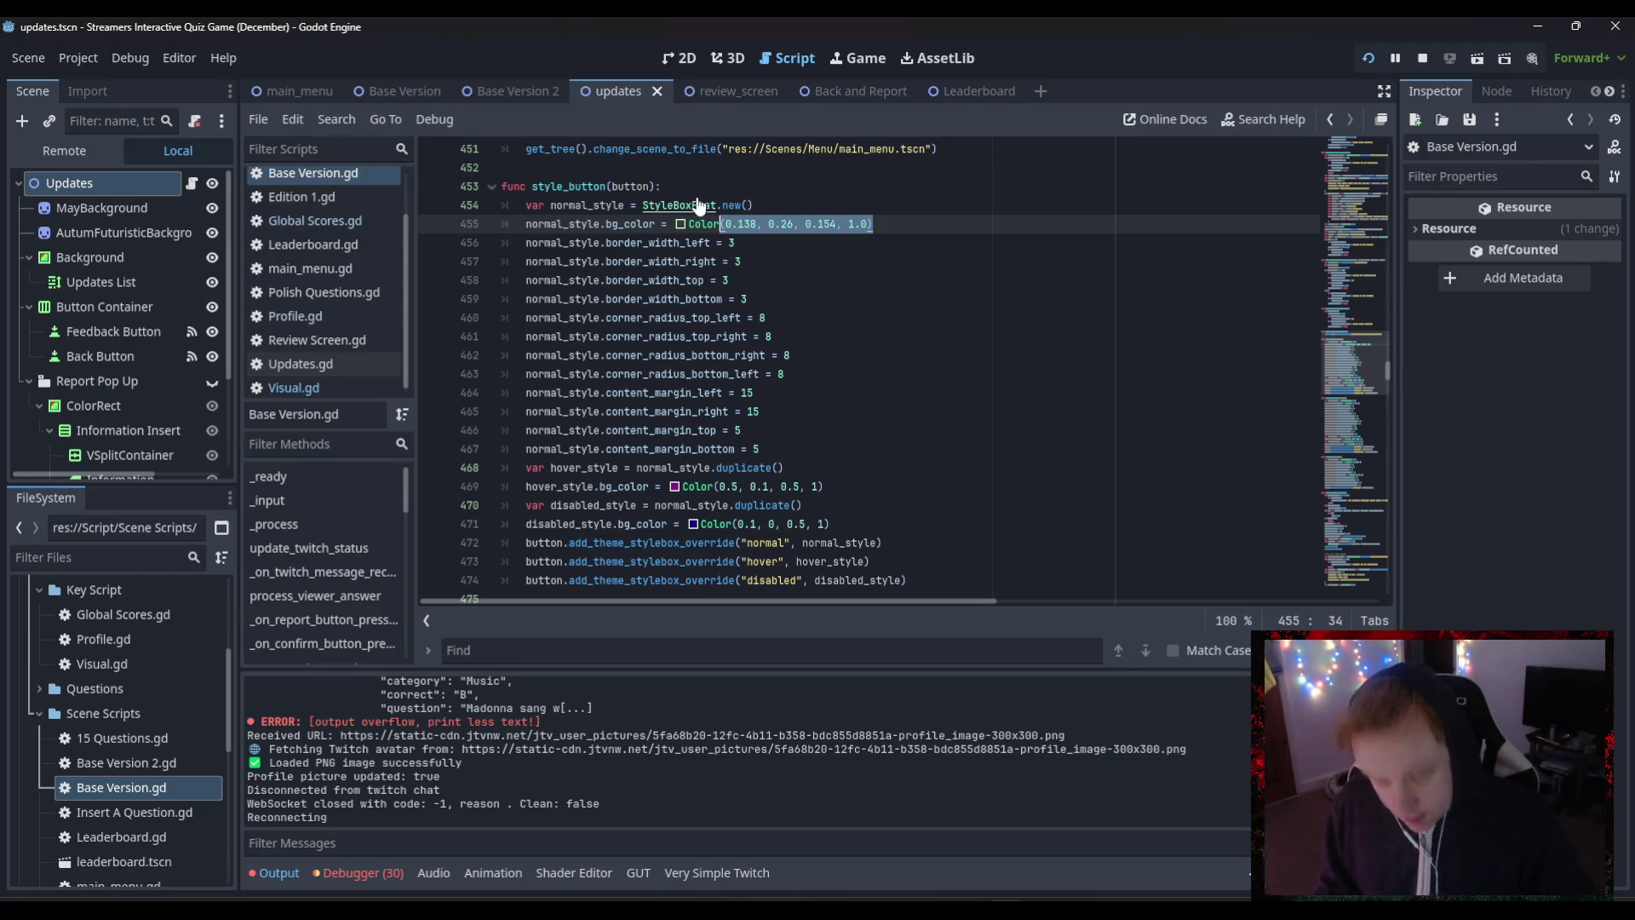
{"action": "key", "text": "ctrl+v"}
{"action": "left_click", "coordinate": [770, 280]}
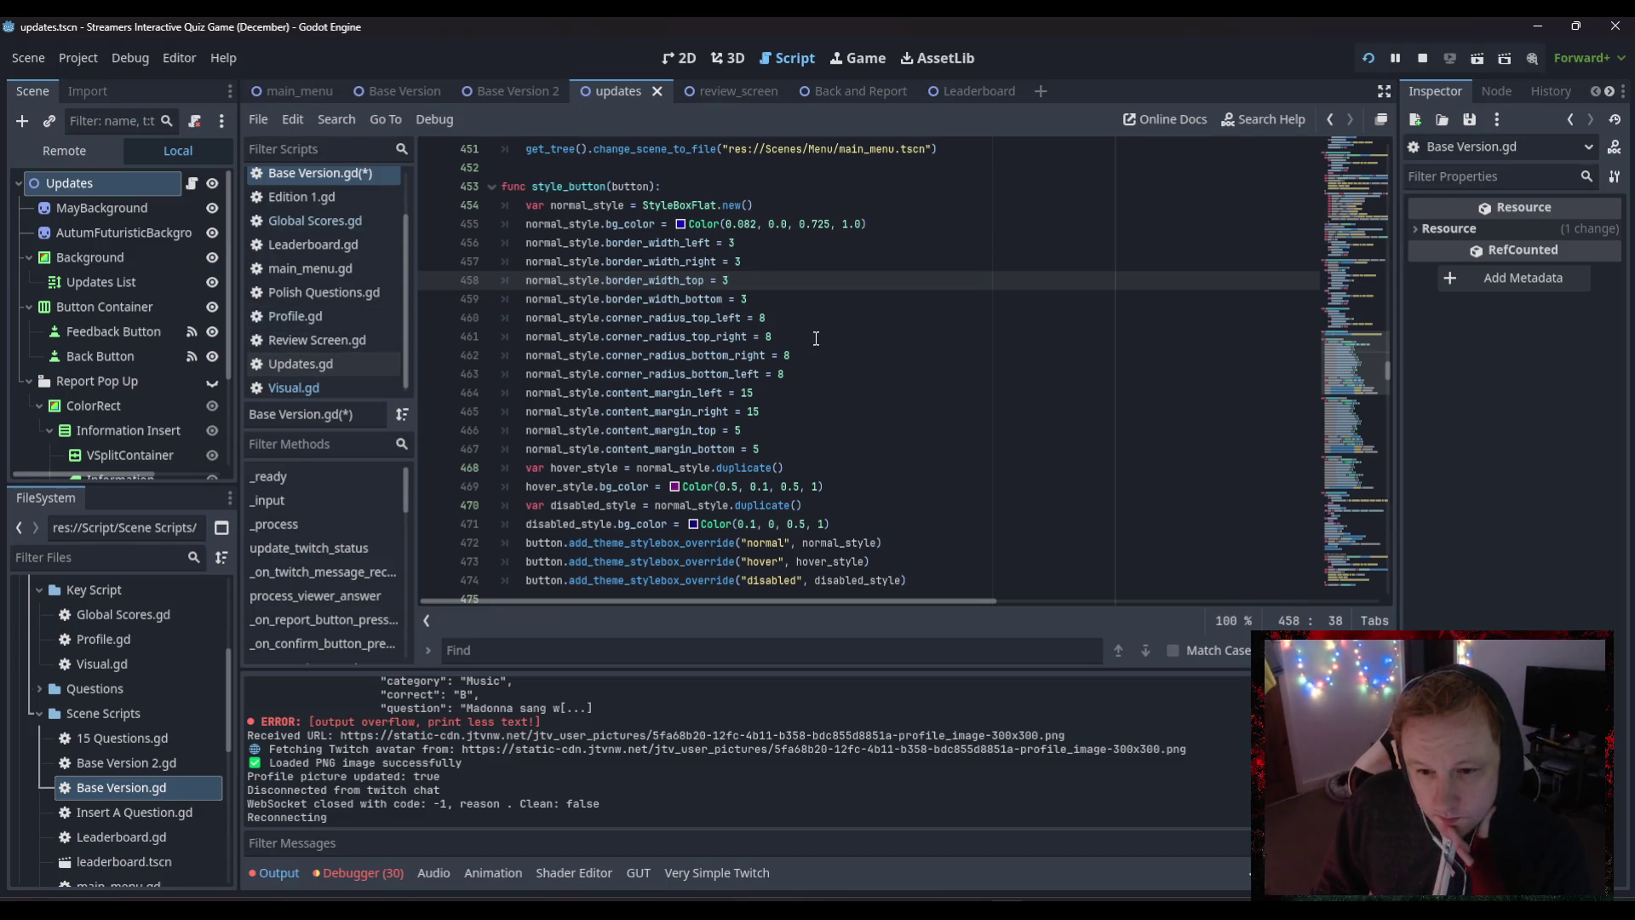
{"action": "mouse_move", "coordinate": [687, 261]}
{"action": "scroll", "coordinate": [319, 183], "scroll_direction": "up", "scroll_amount": 2}
{"action": "left_click", "coordinate": [644, 318]}
{"action": "key", "text": "ctrl+s"}
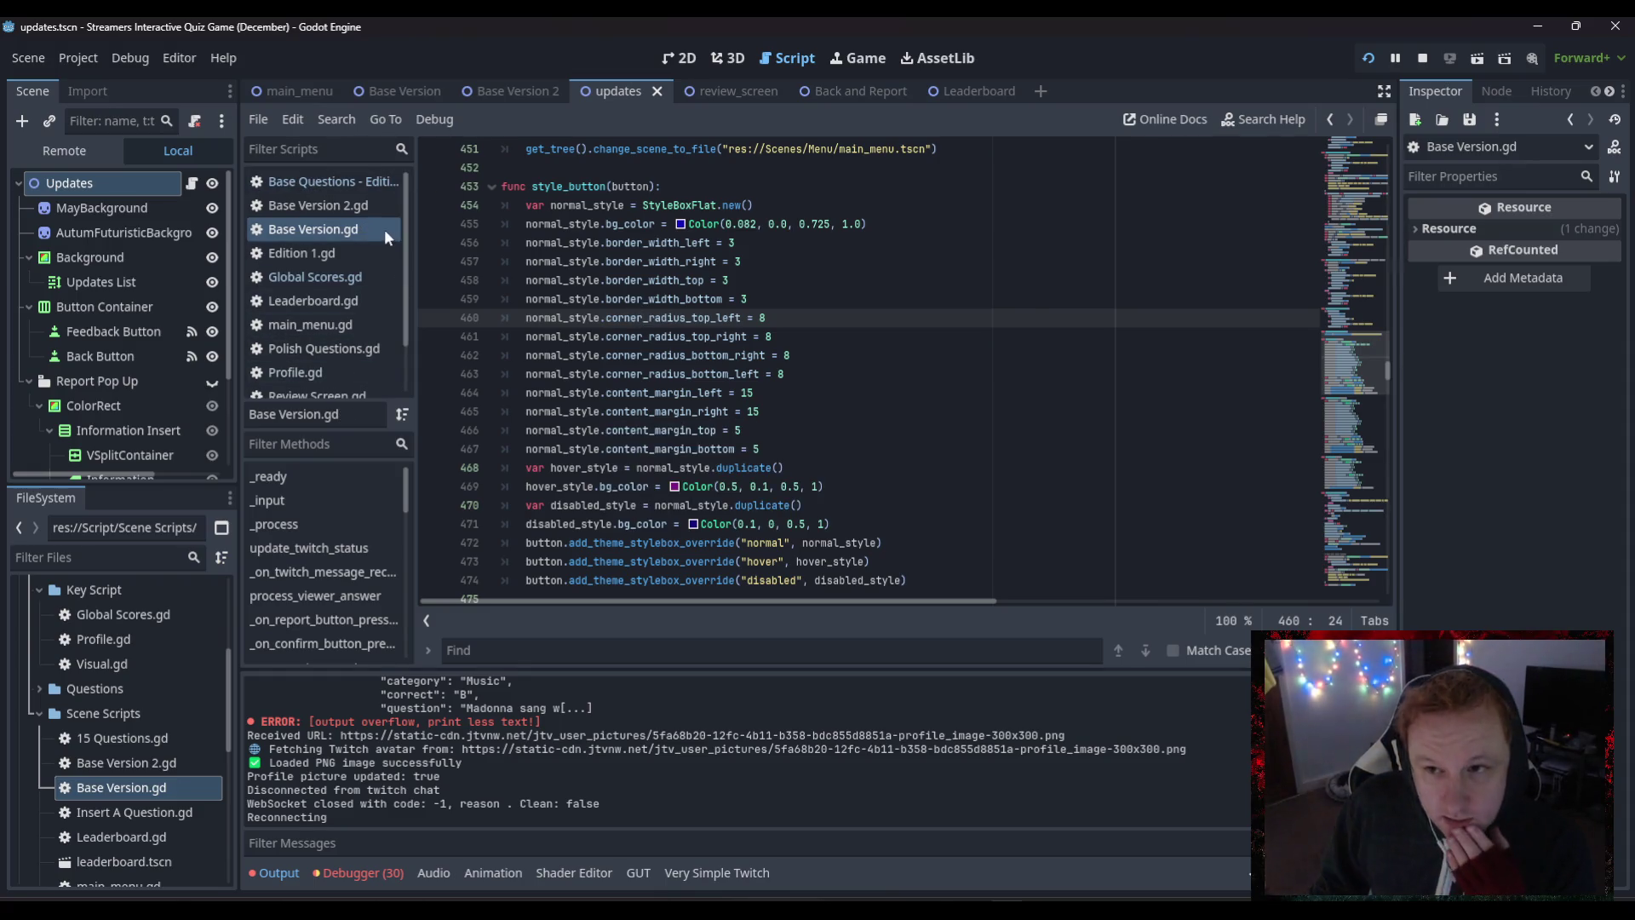
{"action": "left_click", "coordinate": [331, 210]}
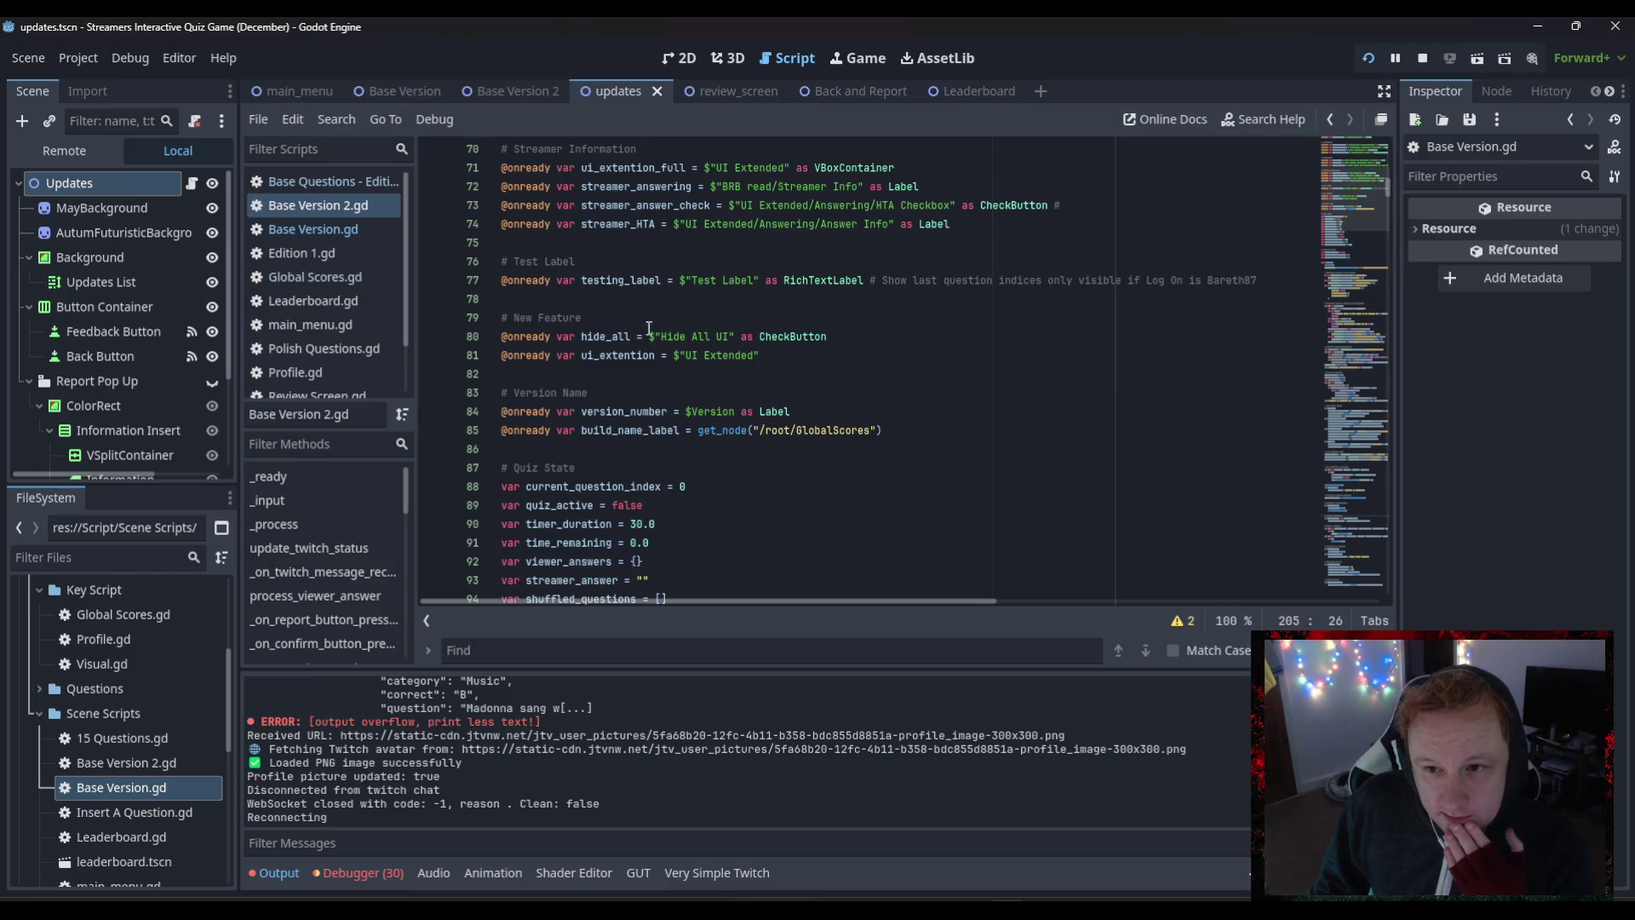
{"action": "scroll", "coordinate": [687, 385], "scroll_direction": "down", "scroll_amount": 20}
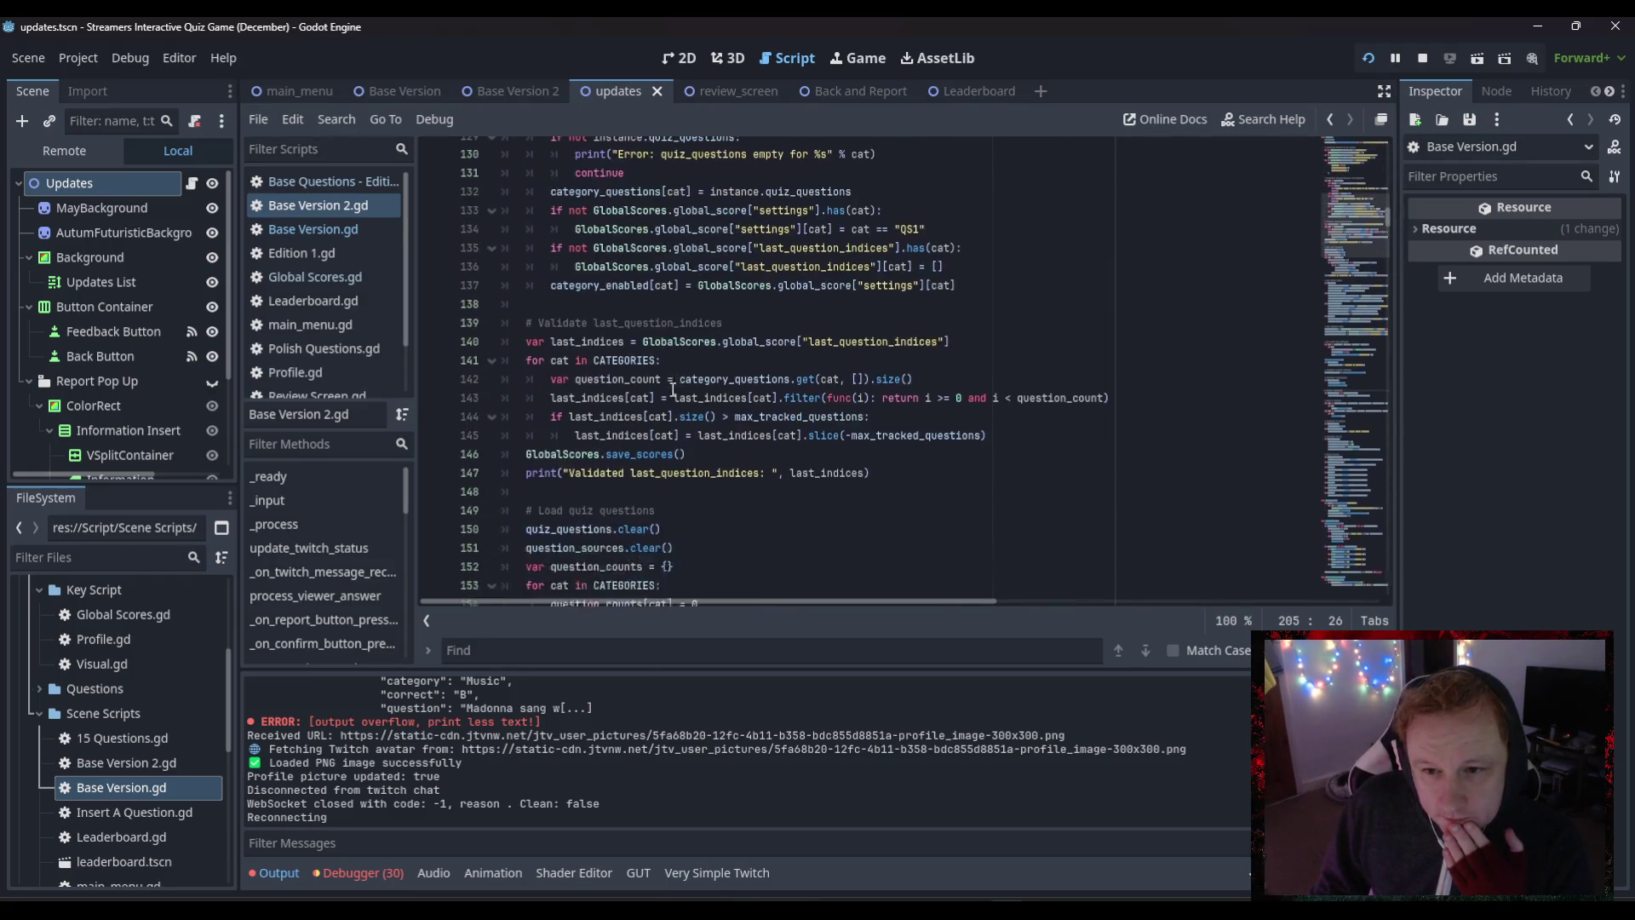
{"action": "scroll", "coordinate": [670, 388], "scroll_direction": "down", "scroll_amount": 20}
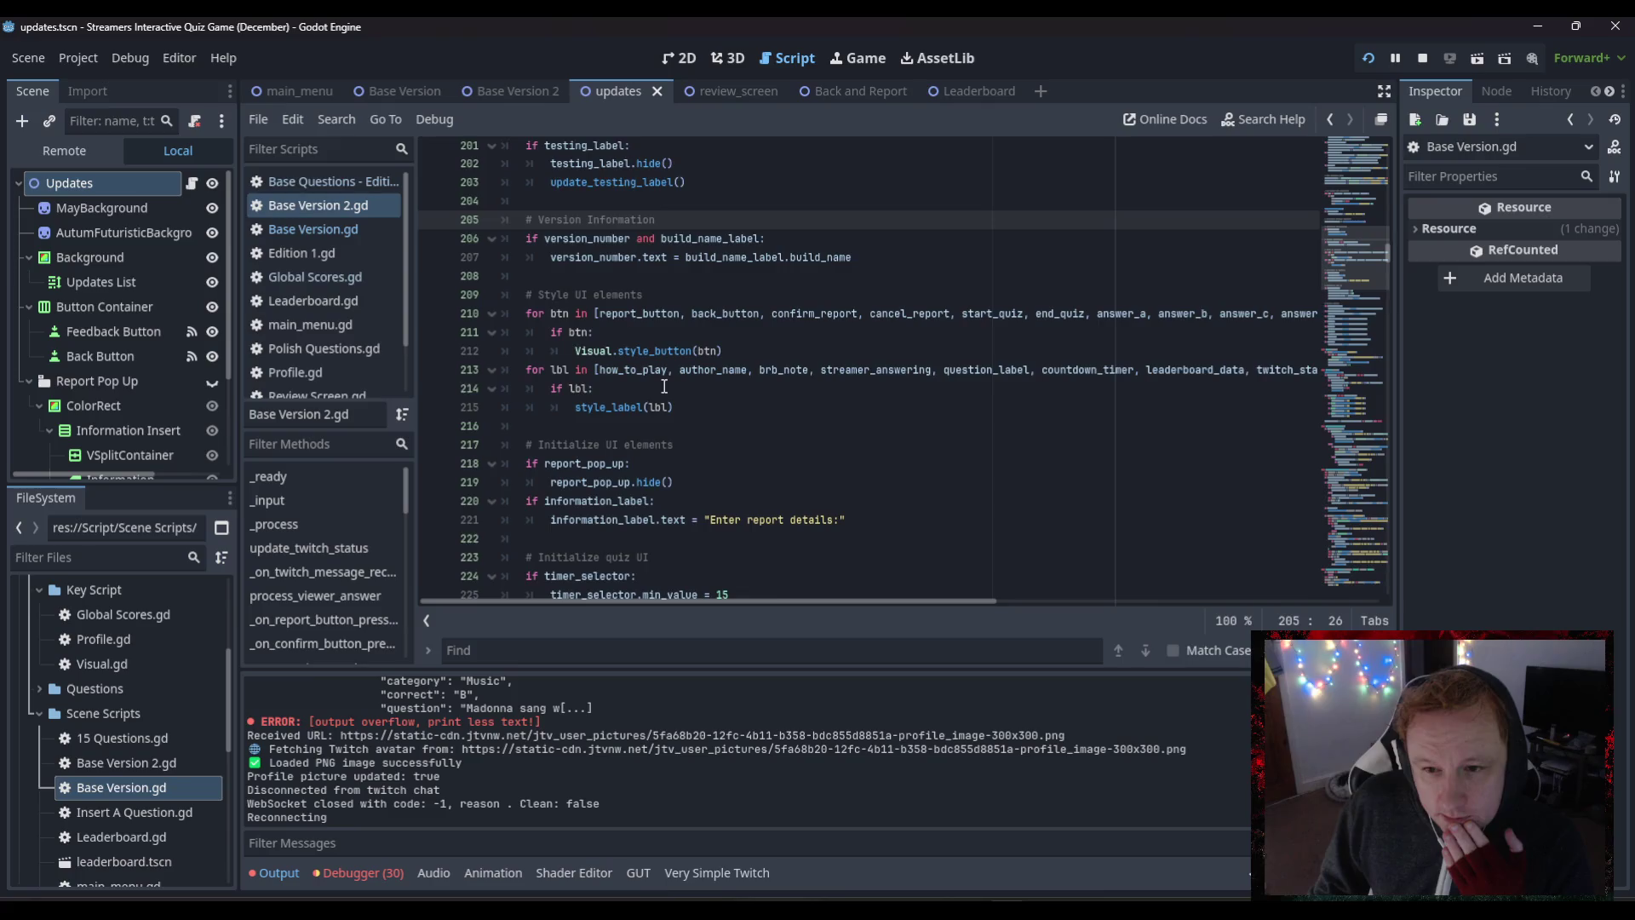
{"action": "scroll", "coordinate": [662, 383], "scroll_direction": "down", "scroll_amount": 7}
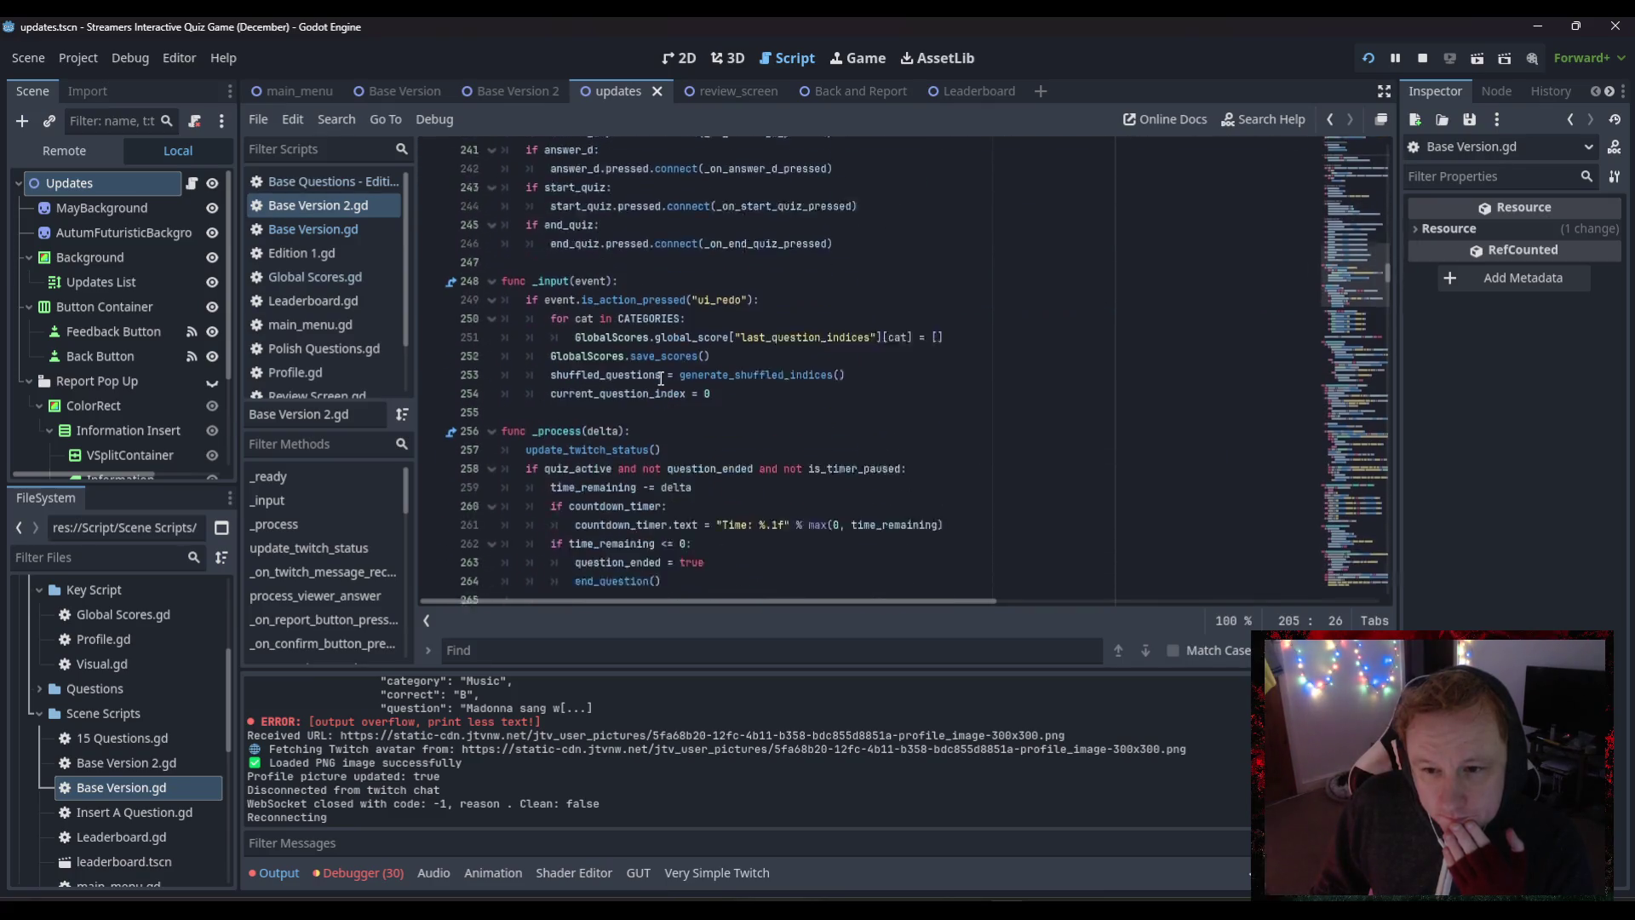
{"action": "scroll", "coordinate": [660, 378], "scroll_direction": "down", "scroll_amount": 20}
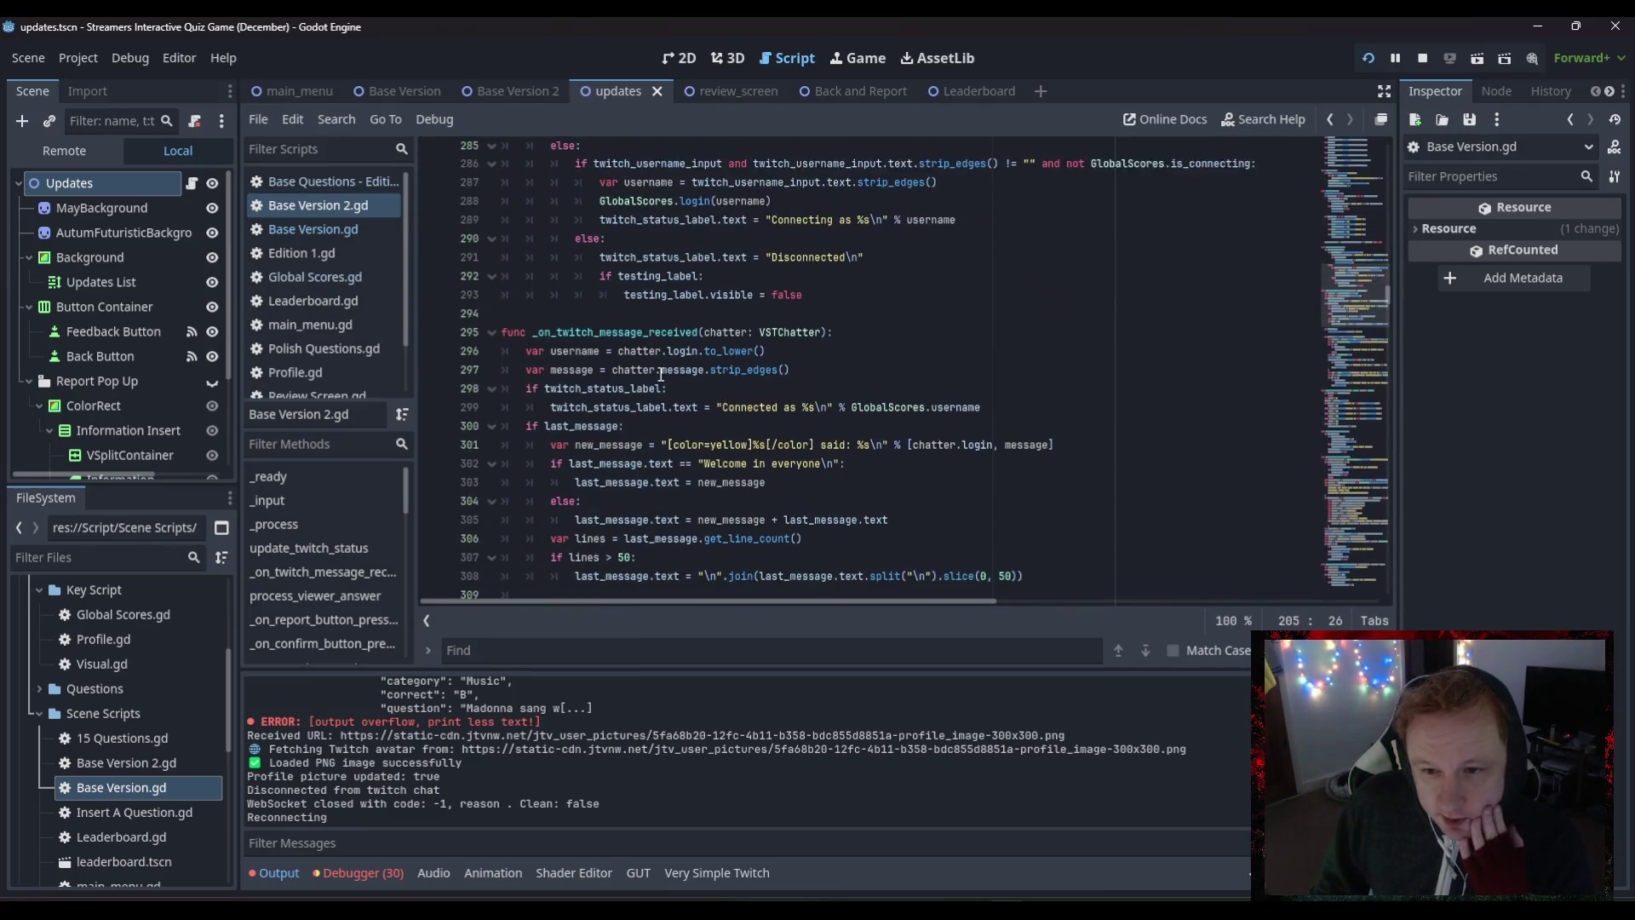
{"action": "scroll", "coordinate": [661, 372], "scroll_direction": "up", "scroll_amount": 15}
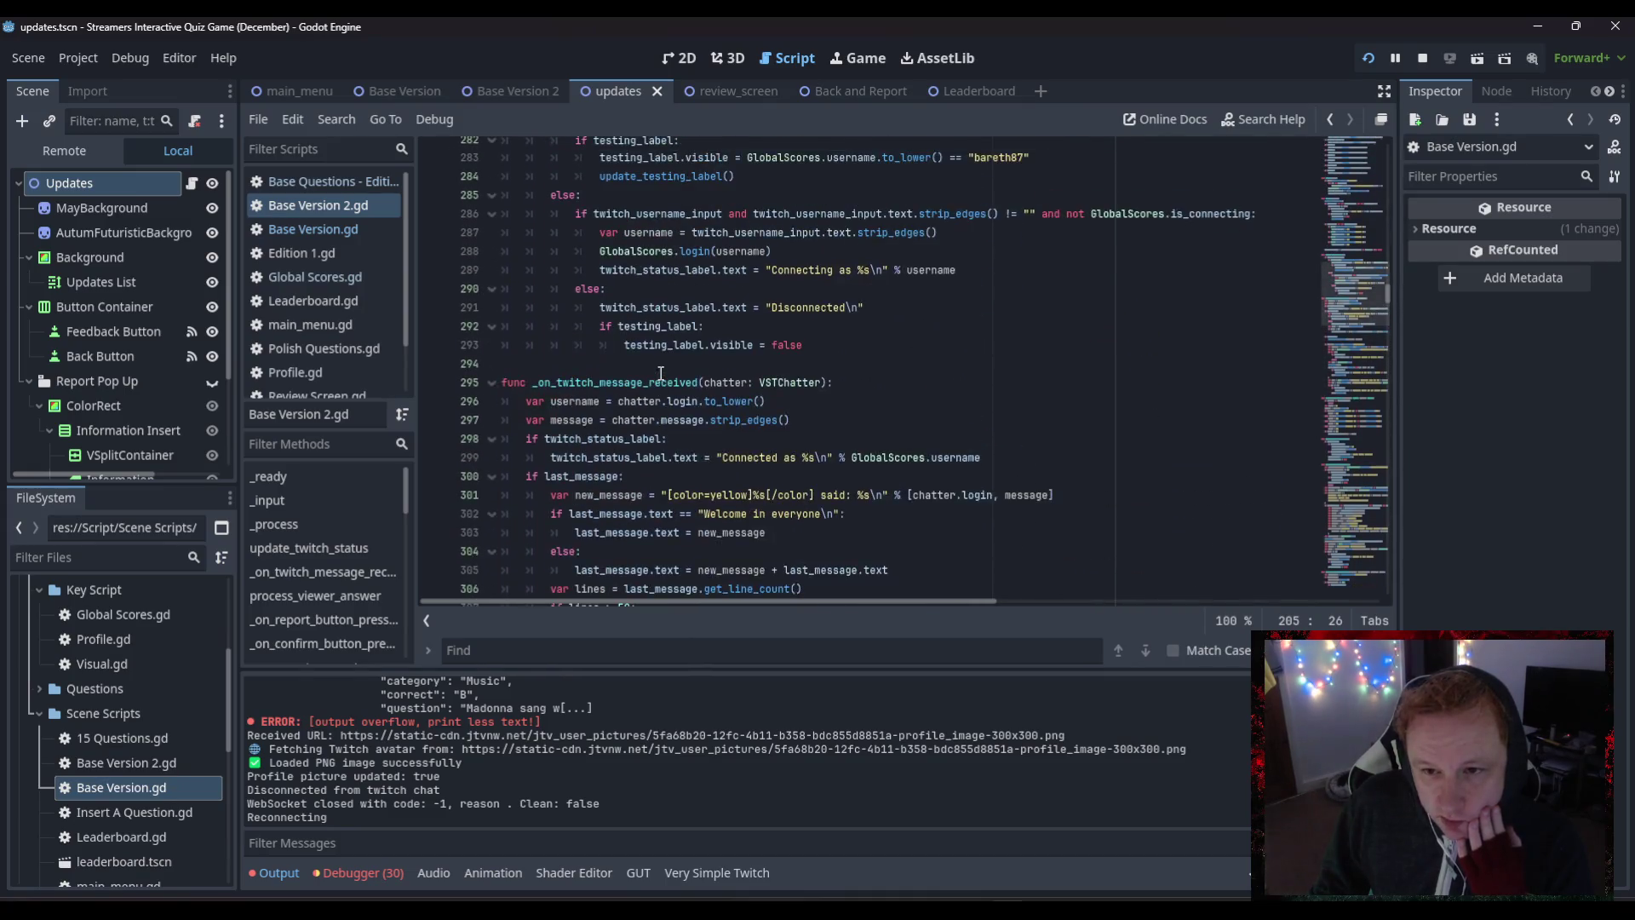
{"action": "scroll", "coordinate": [661, 366], "scroll_direction": "up", "scroll_amount": 15}
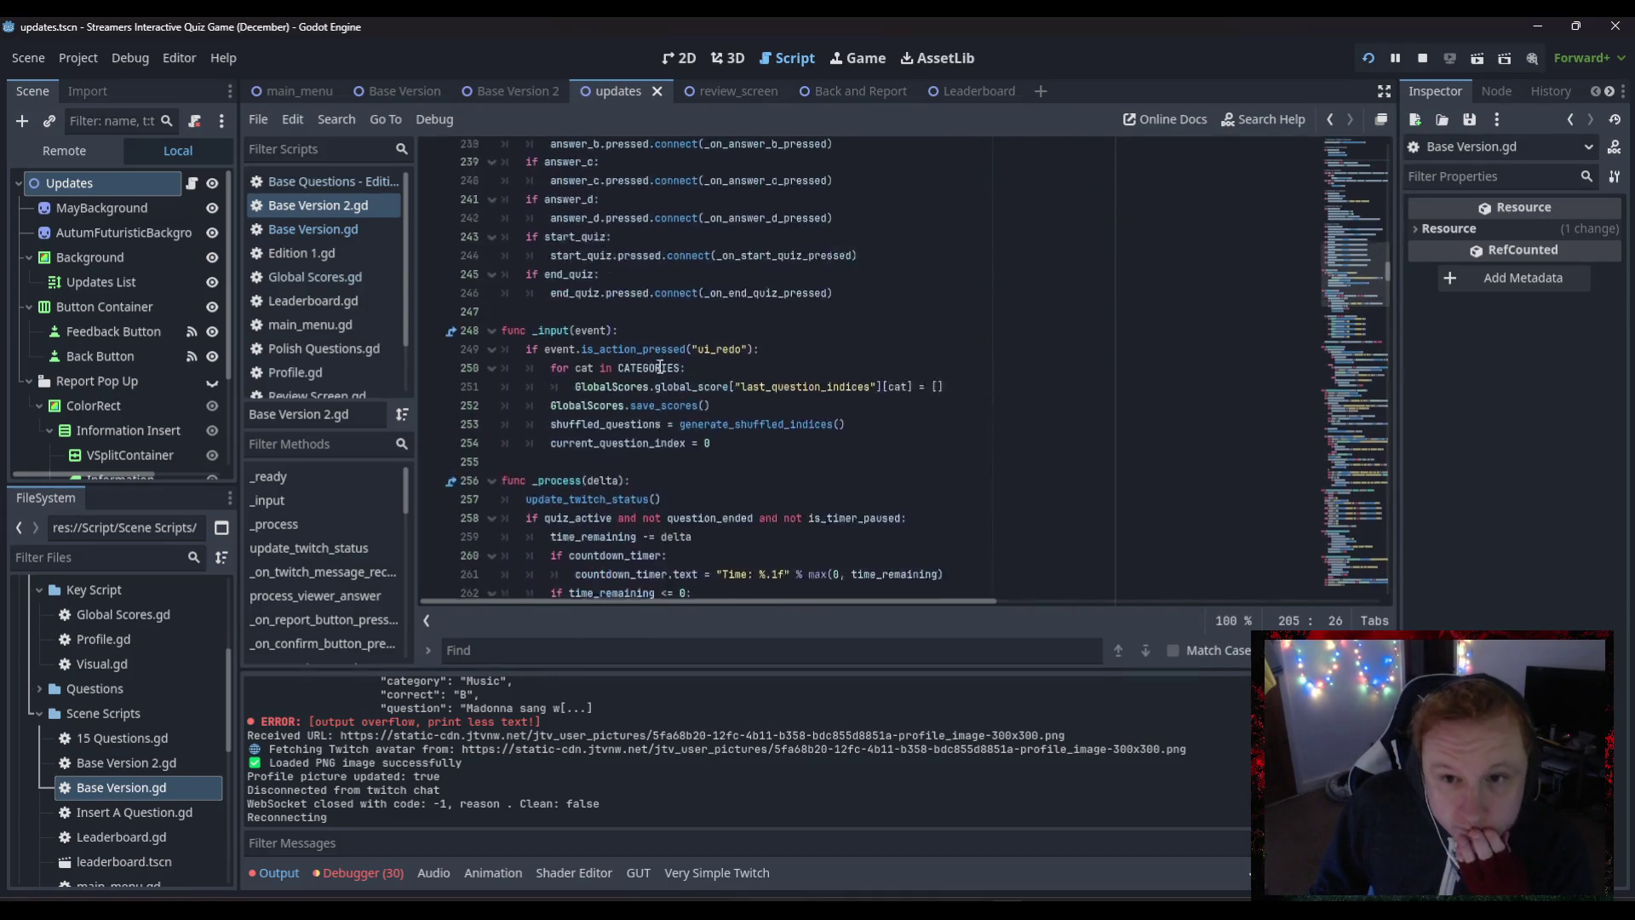
{"action": "scroll", "coordinate": [653, 366], "scroll_direction": "up", "scroll_amount": 19}
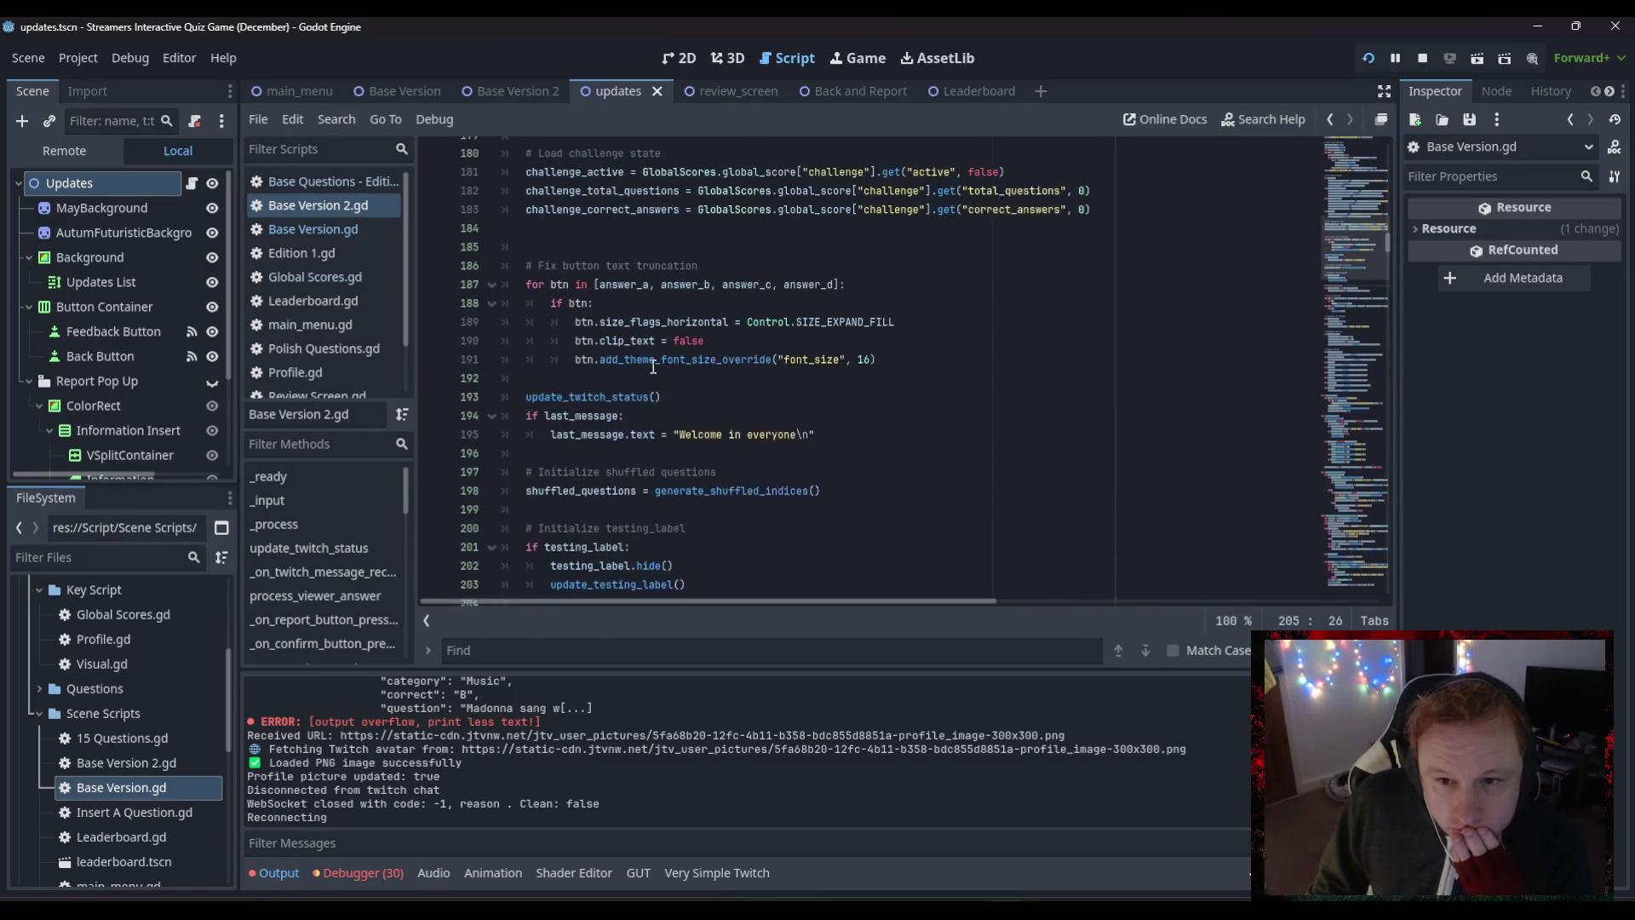
{"action": "scroll", "coordinate": [653, 366], "scroll_direction": "up", "scroll_amount": 14}
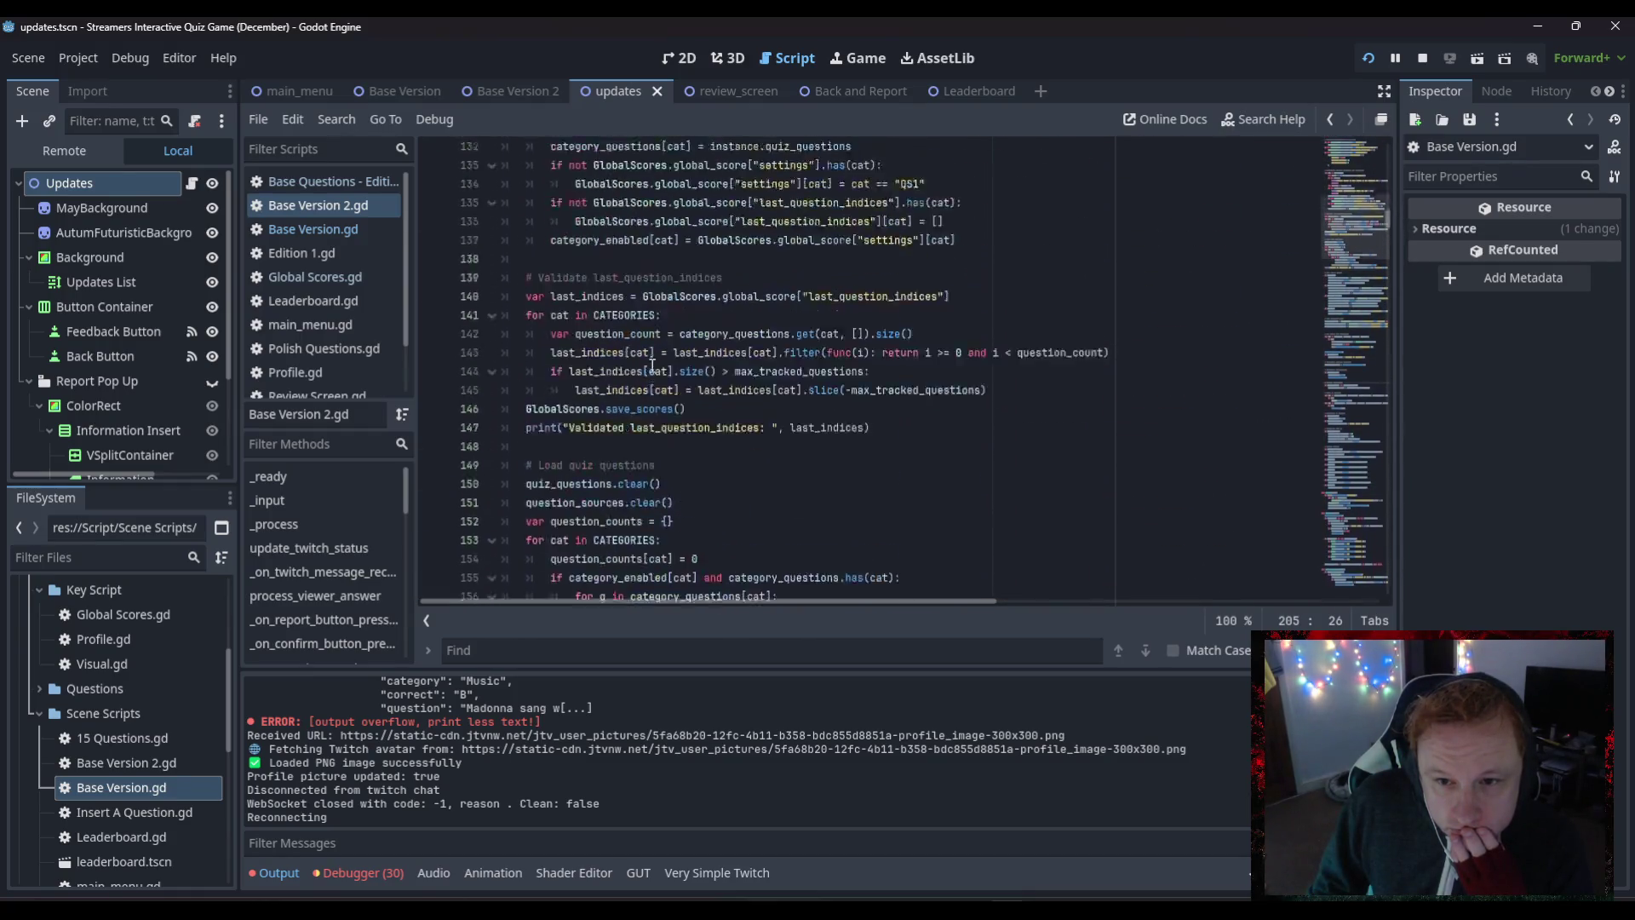
{"action": "scroll", "coordinate": [653, 366], "scroll_direction": "up", "scroll_amount": 13}
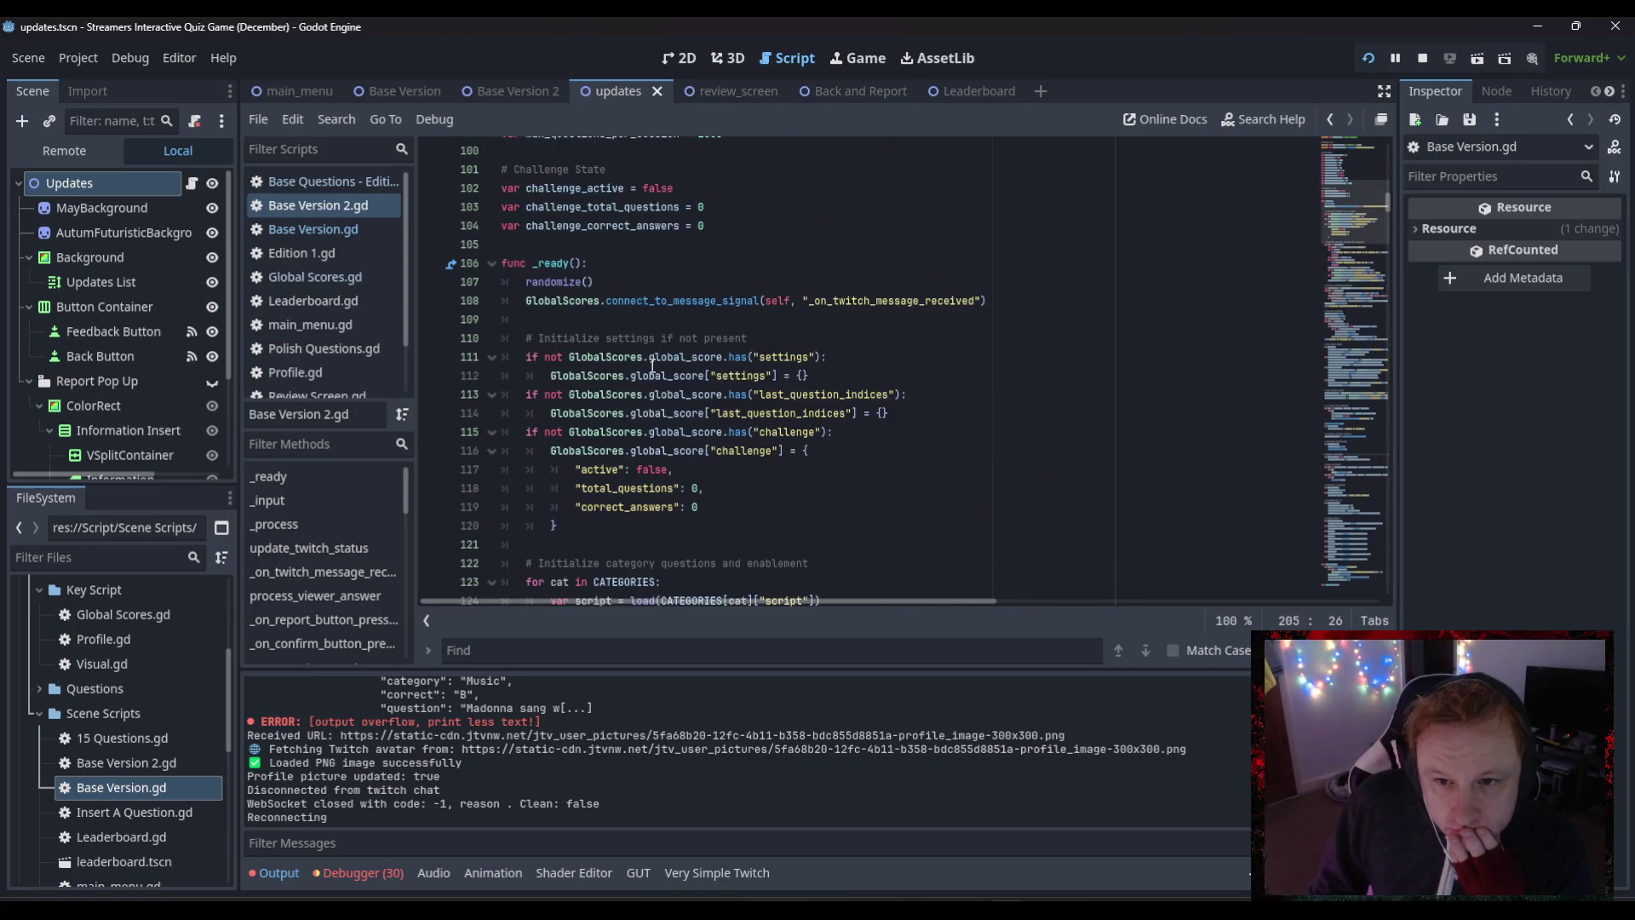
{"action": "scroll", "coordinate": [653, 366], "scroll_direction": "up", "scroll_amount": 12}
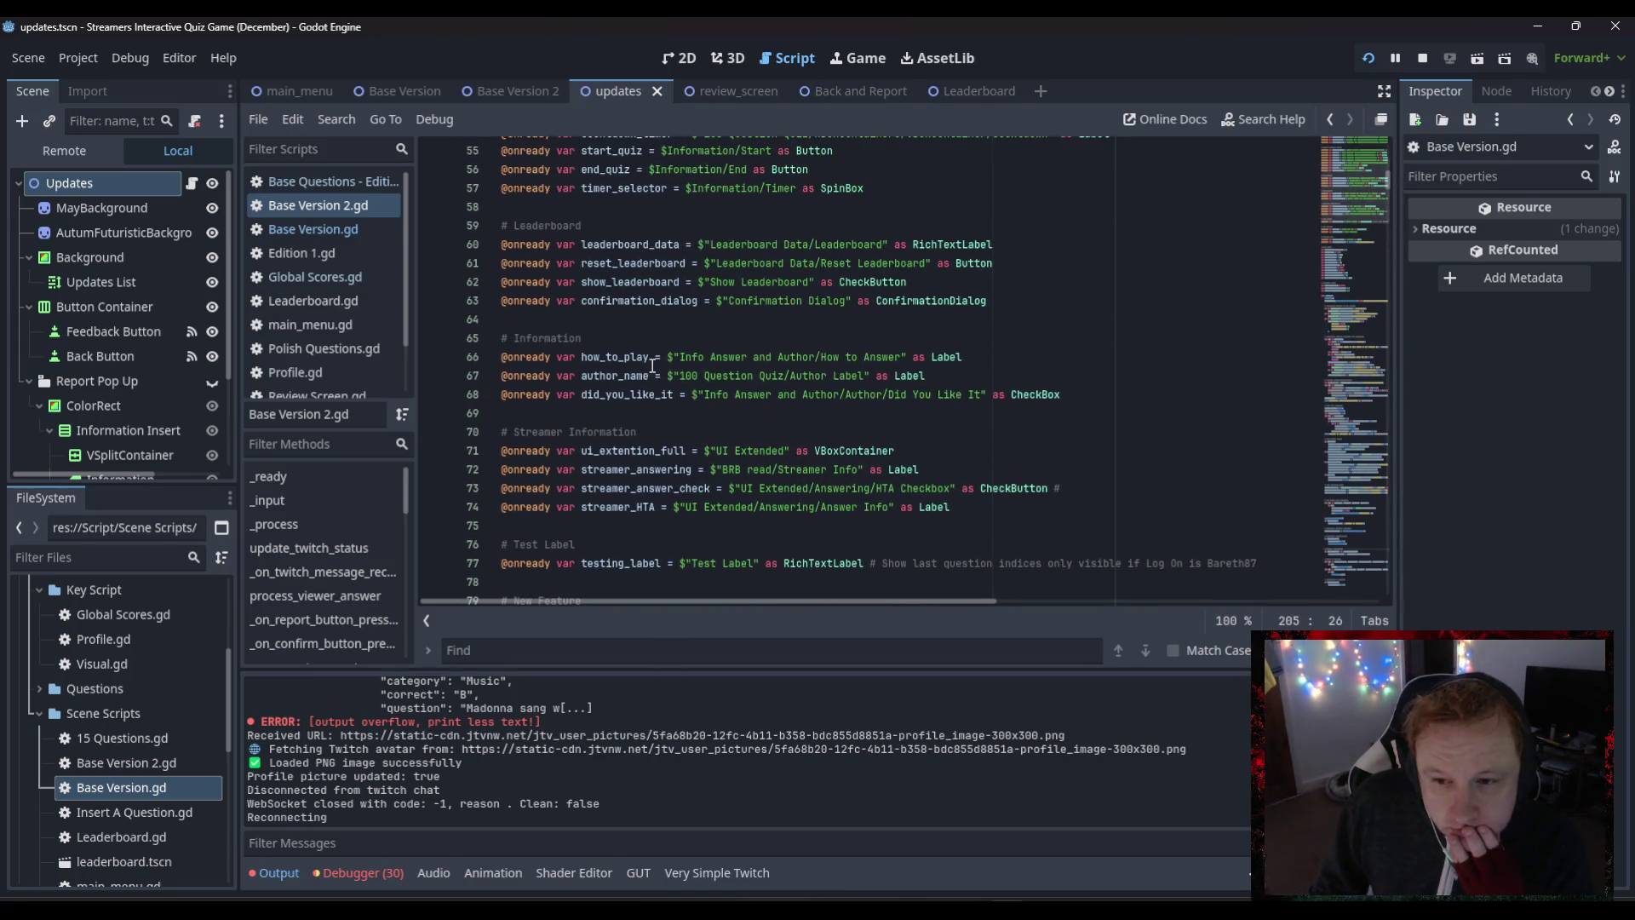
{"action": "scroll", "coordinate": [653, 366], "scroll_direction": "down", "scroll_amount": 14}
{"action": "scroll", "coordinate": [652, 366], "scroll_direction": "down", "scroll_amount": 20}
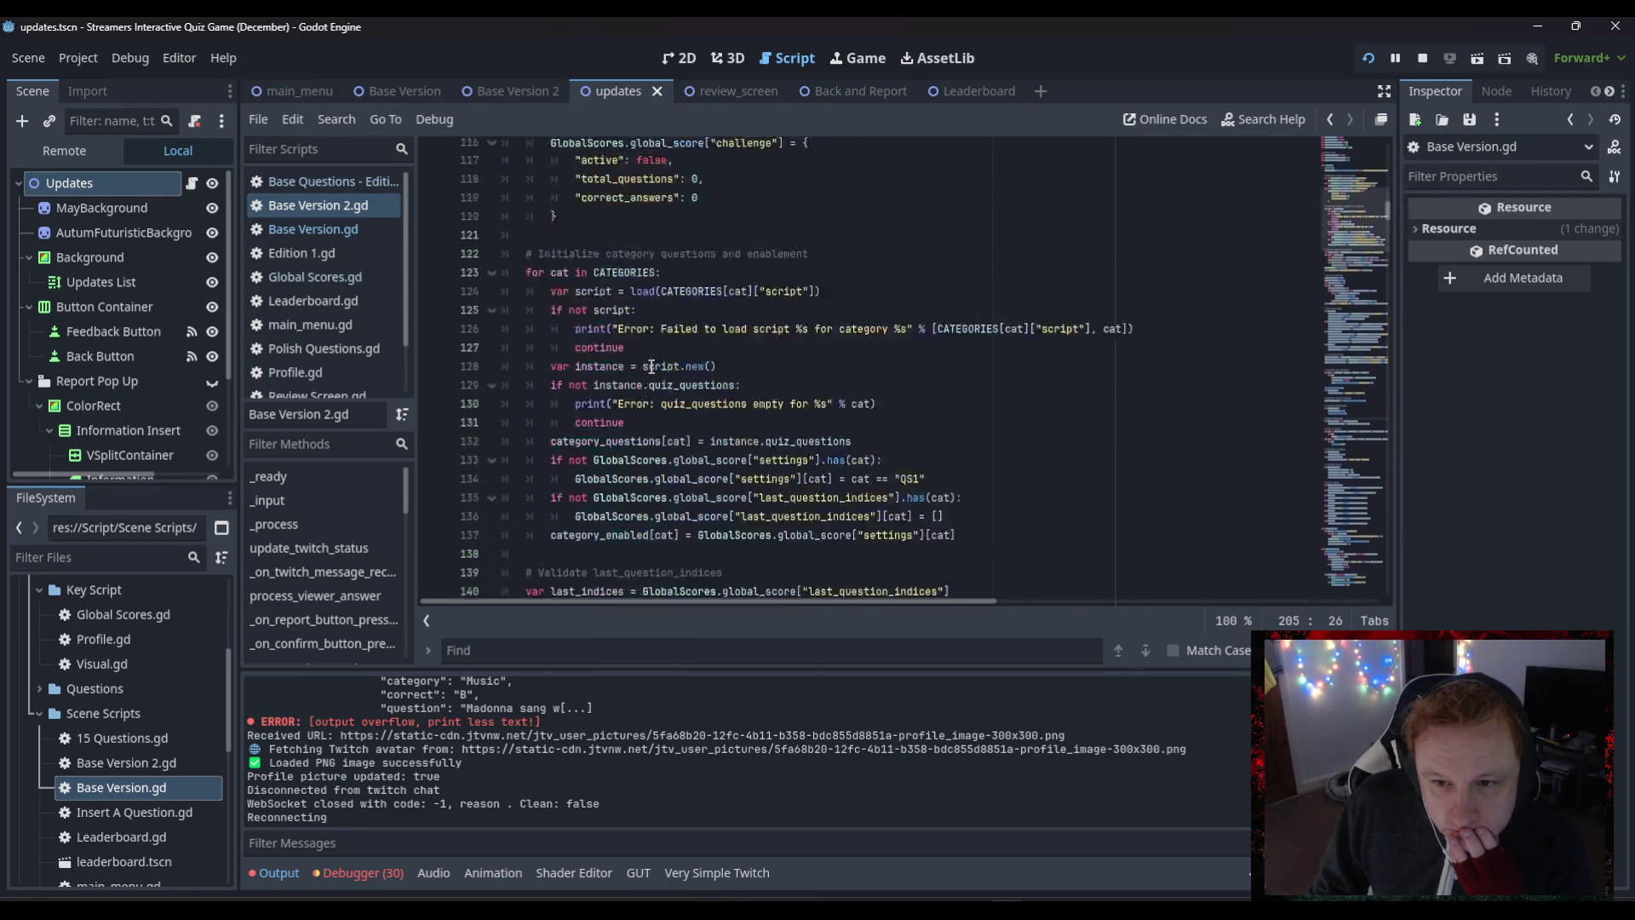
{"action": "scroll", "coordinate": [651, 367], "scroll_direction": "down", "scroll_amount": 1}
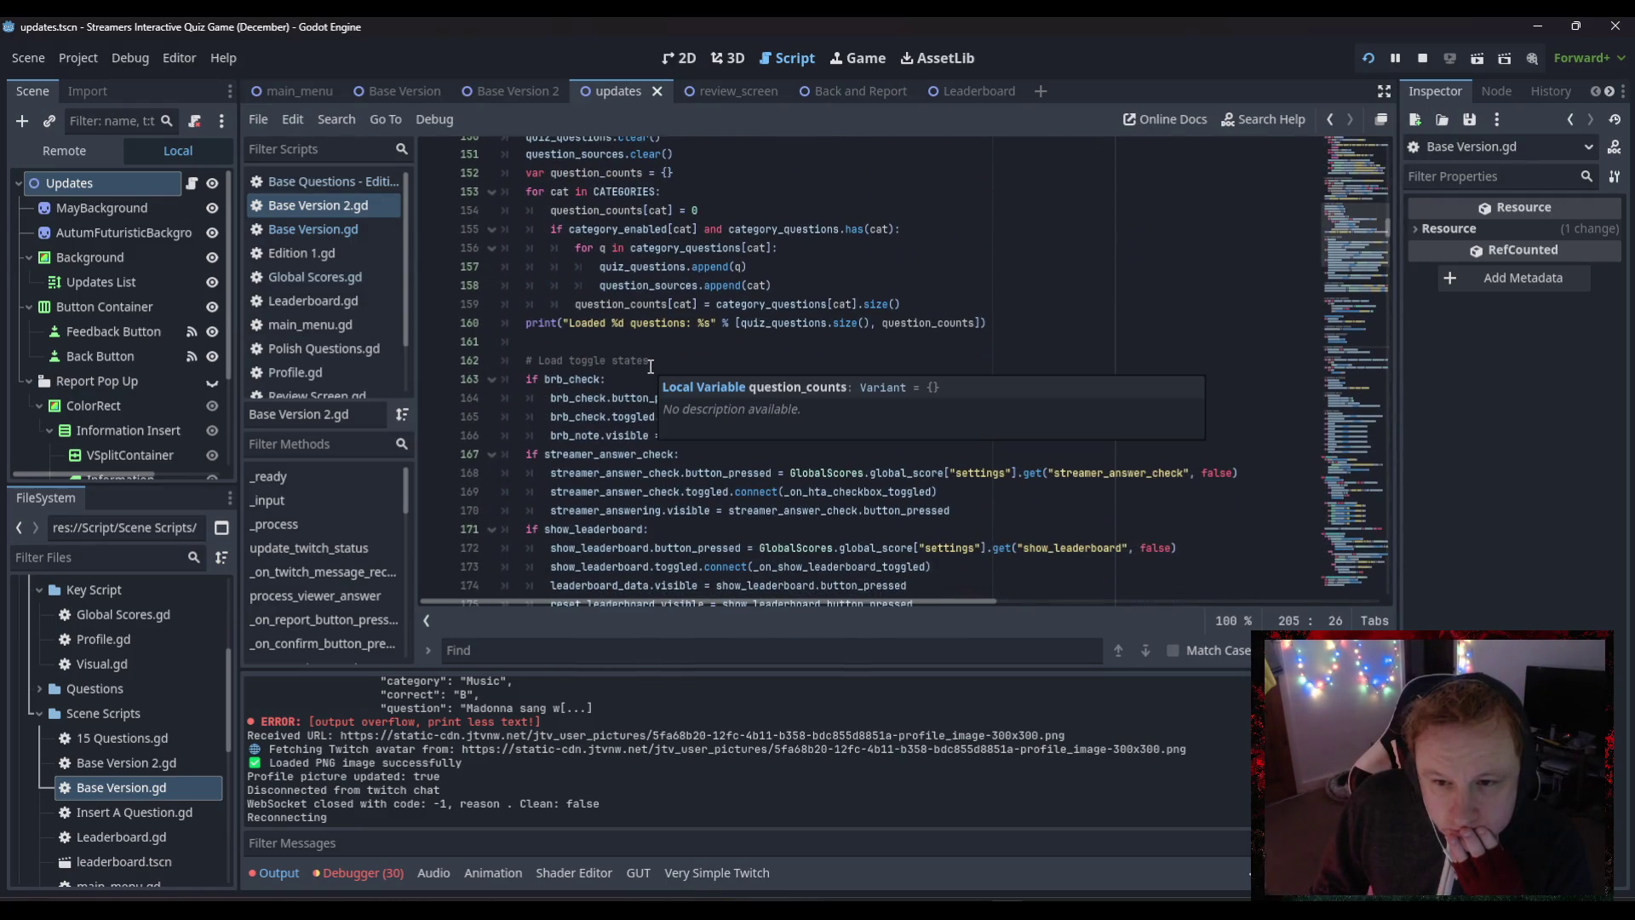
{"action": "scroll", "coordinate": [649, 366], "scroll_direction": "up", "scroll_amount": 6}
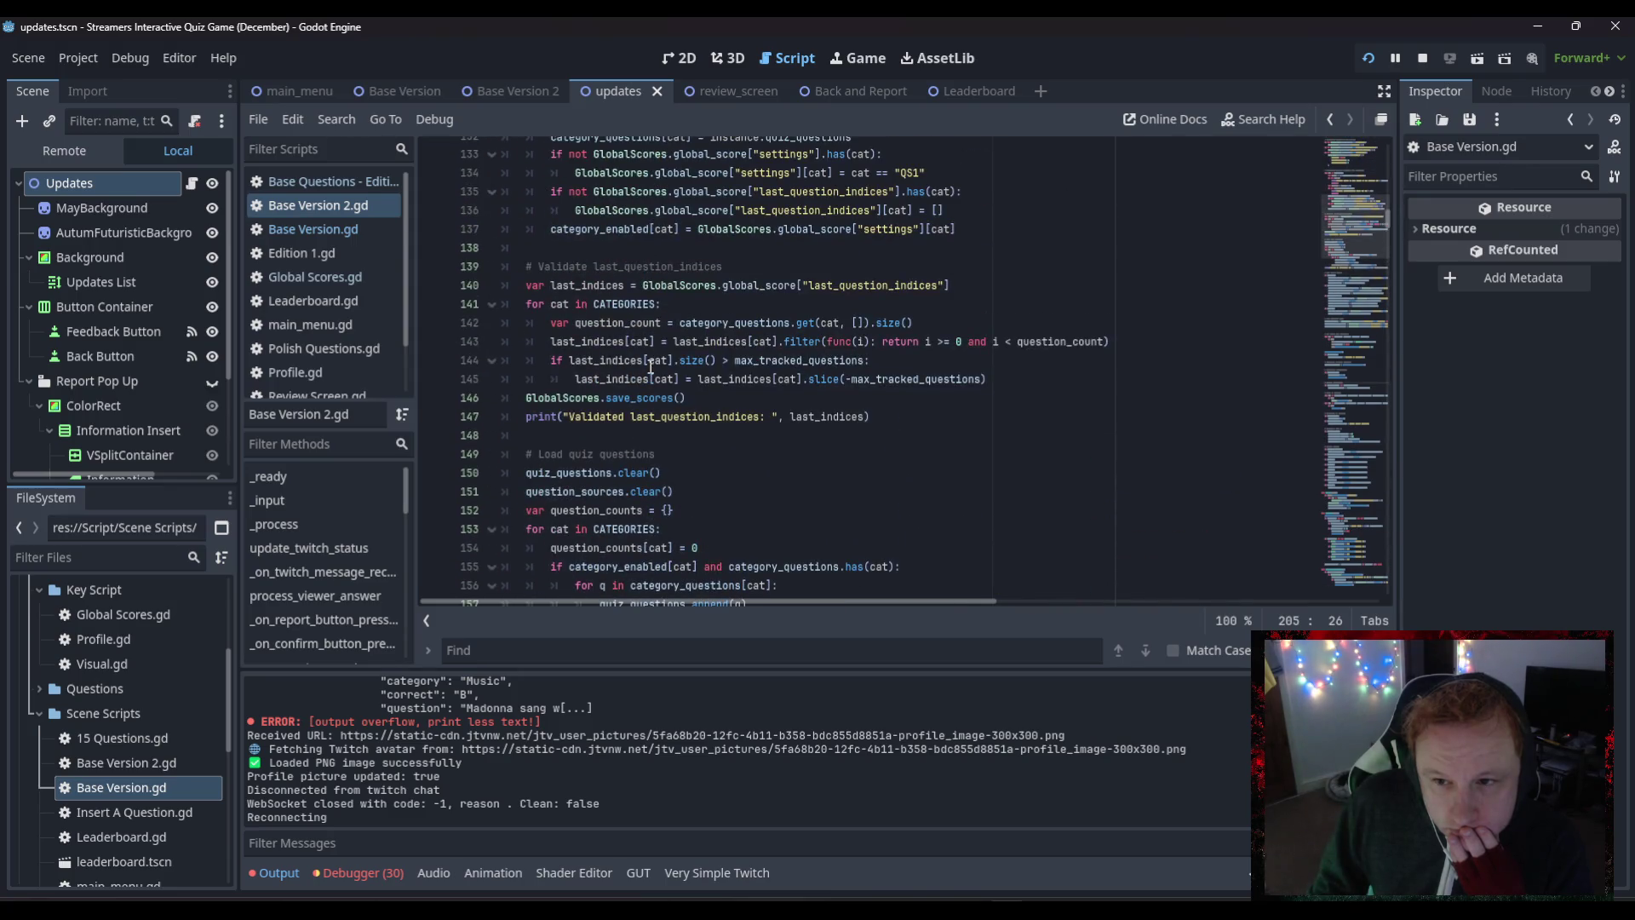
{"action": "scroll", "coordinate": [651, 366], "scroll_direction": "up", "scroll_amount": 2}
{"action": "scroll", "coordinate": [732, 336], "scroll_direction": "up", "scroll_amount": 2}
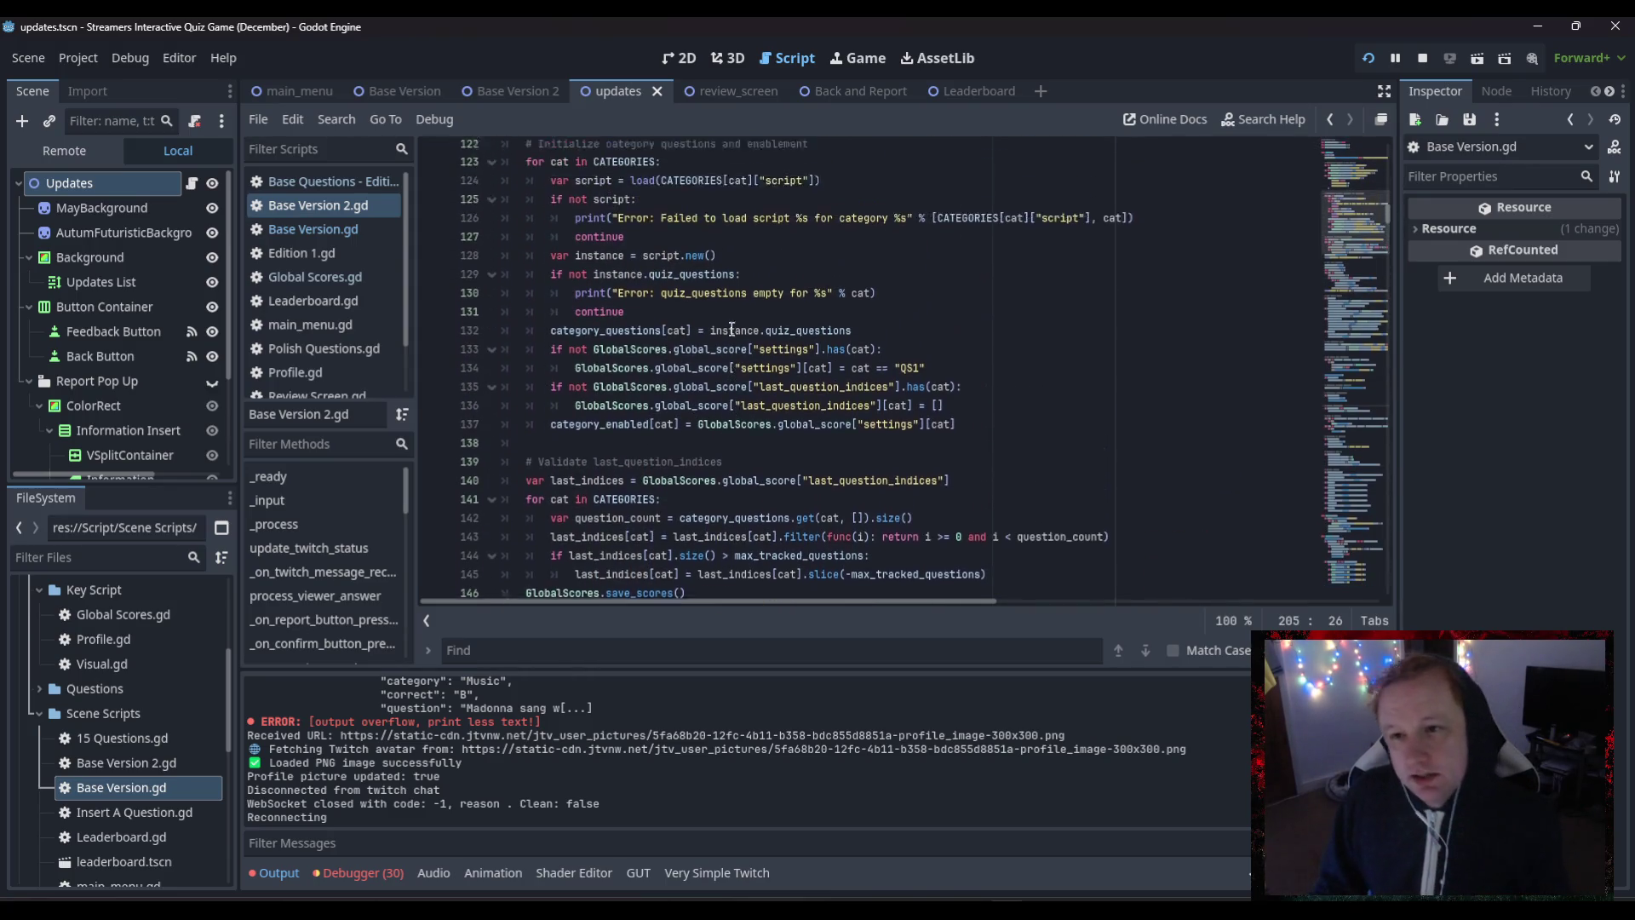
{"action": "left_click", "coordinate": [893, 336]}
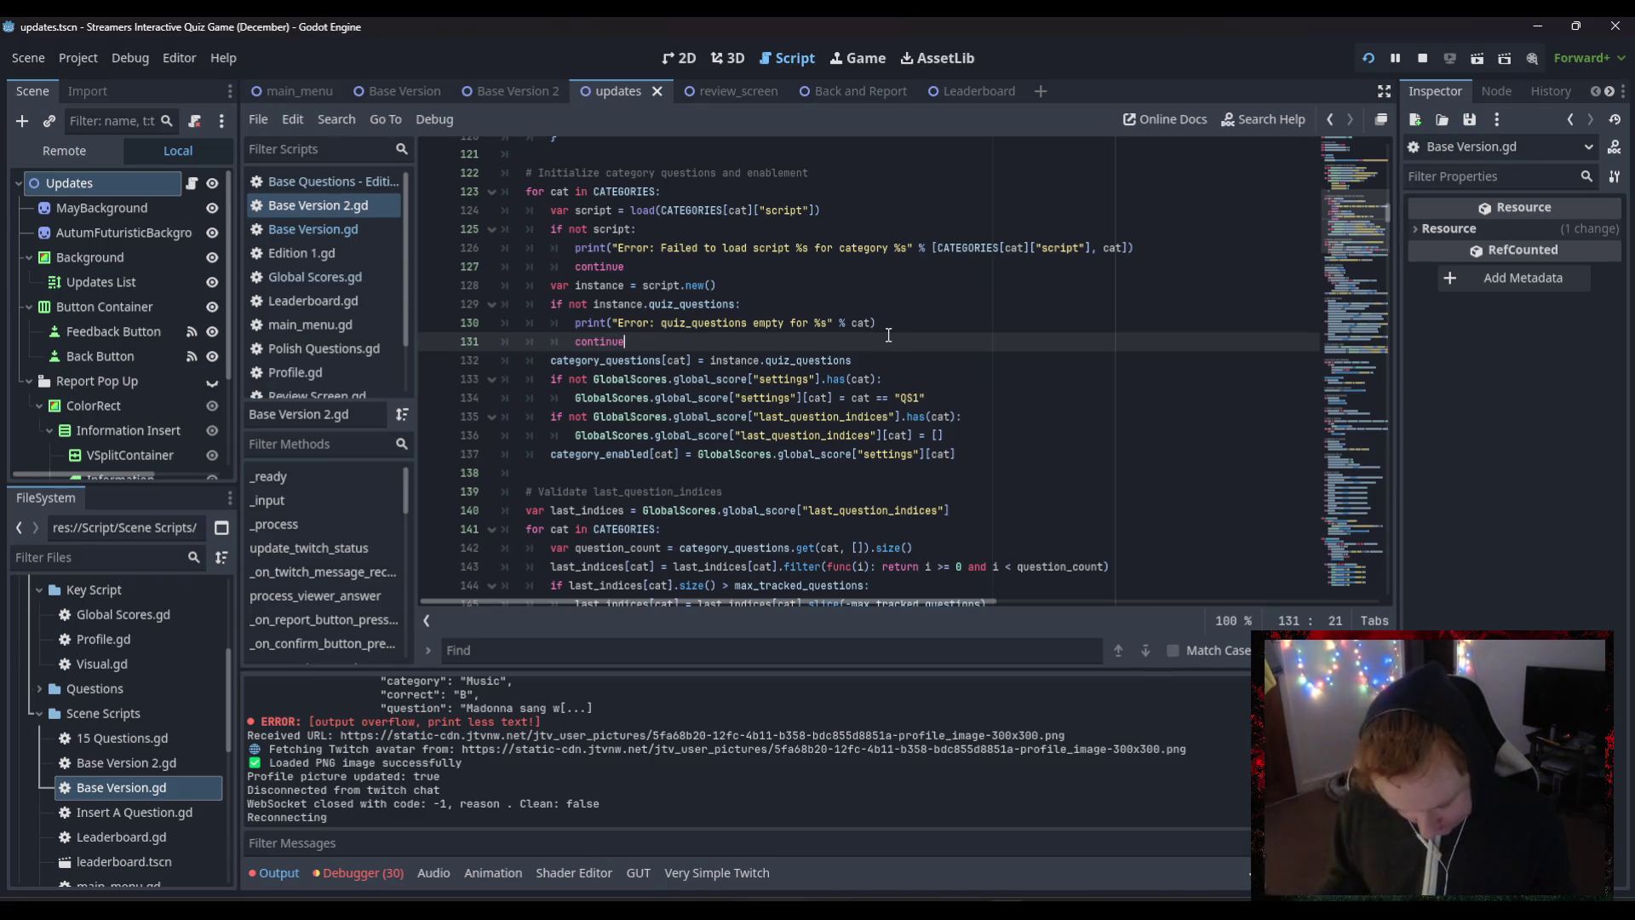
- Find the streamer's username on line 283 of Base Version 2.gd and replace it with "test"
{"action": "key", "text": "ctrl+f"}
{"action": "type", "text": "bareth"}
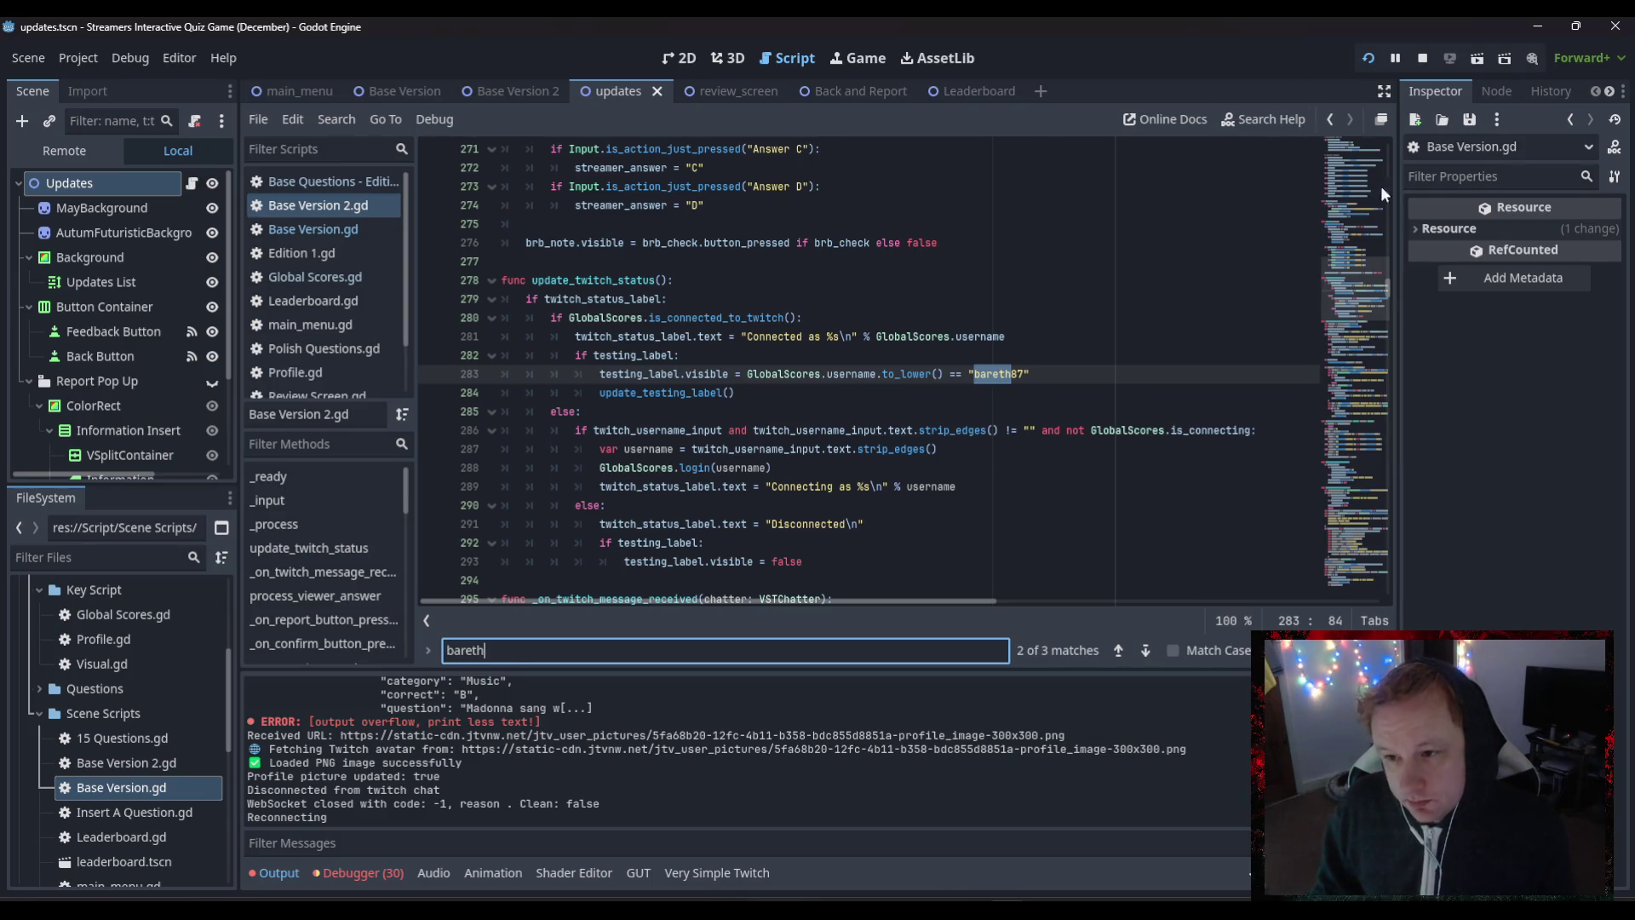
{"action": "left_click", "coordinate": [1036, 374]}
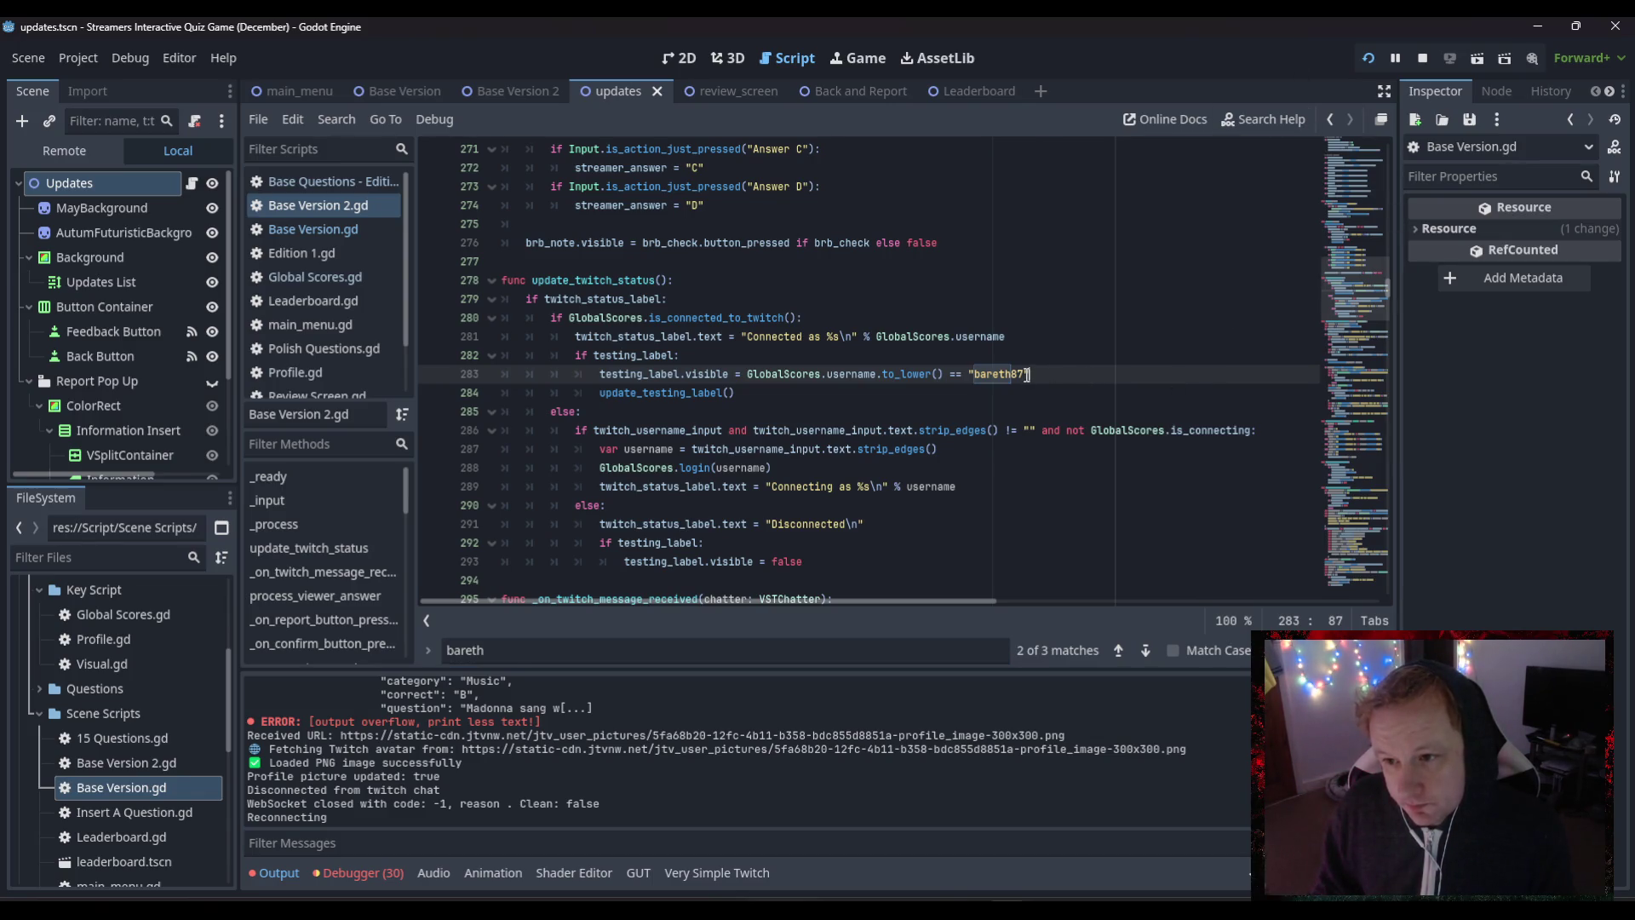
{"action": "left_click_drag", "start_coordinate": [986, 376], "coordinate": [975, 374]}
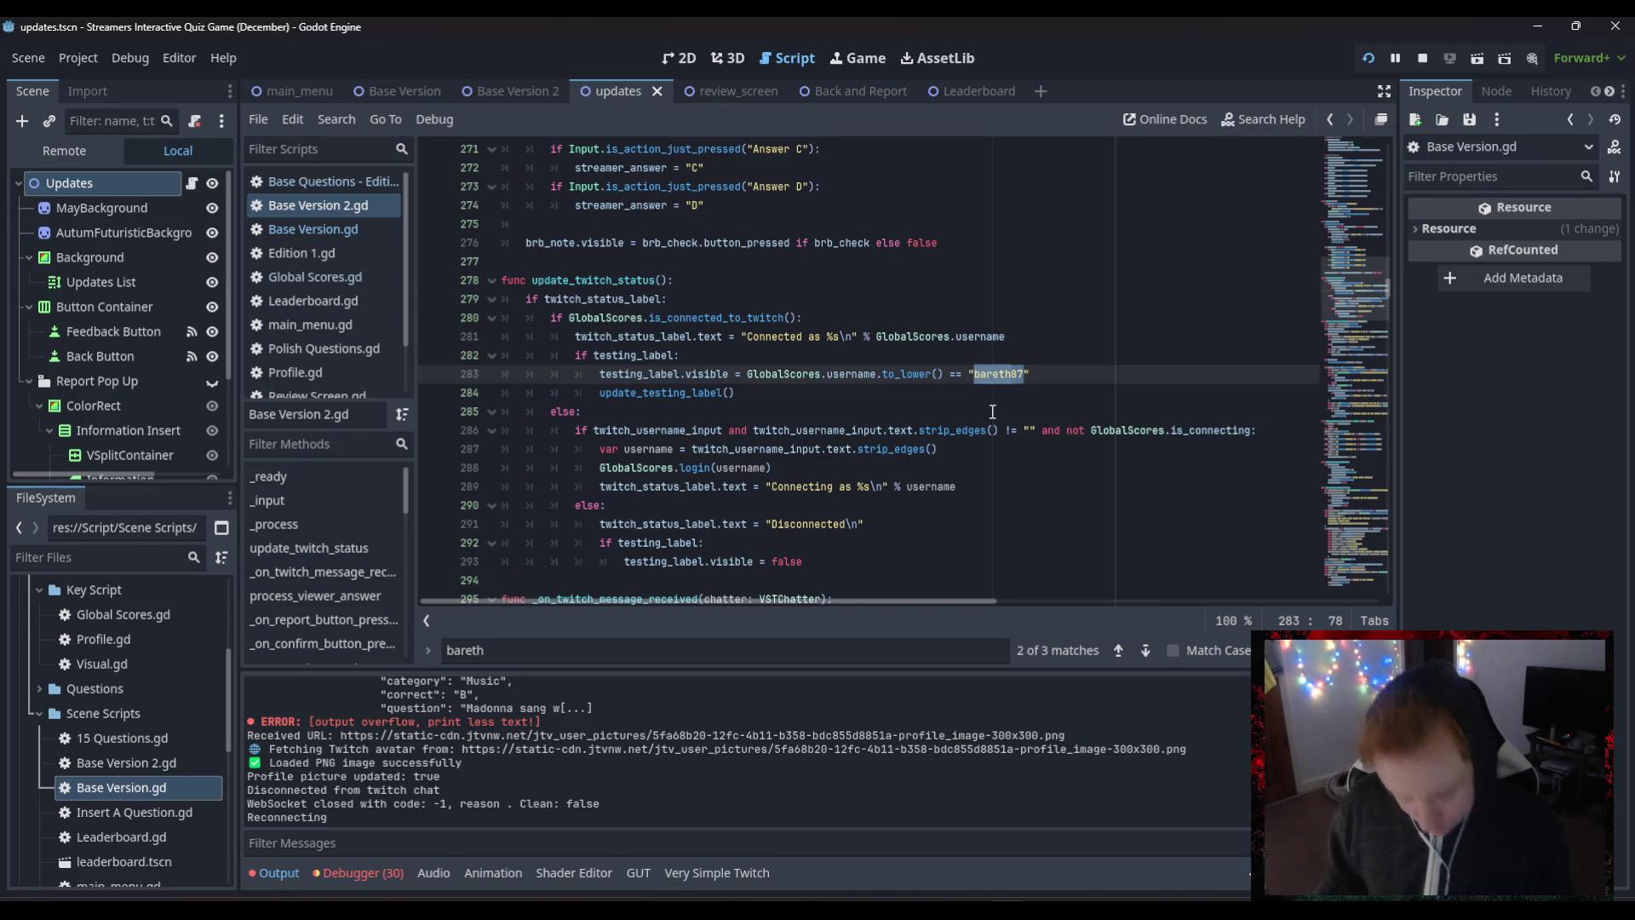
{"action": "type", "text": "test"}
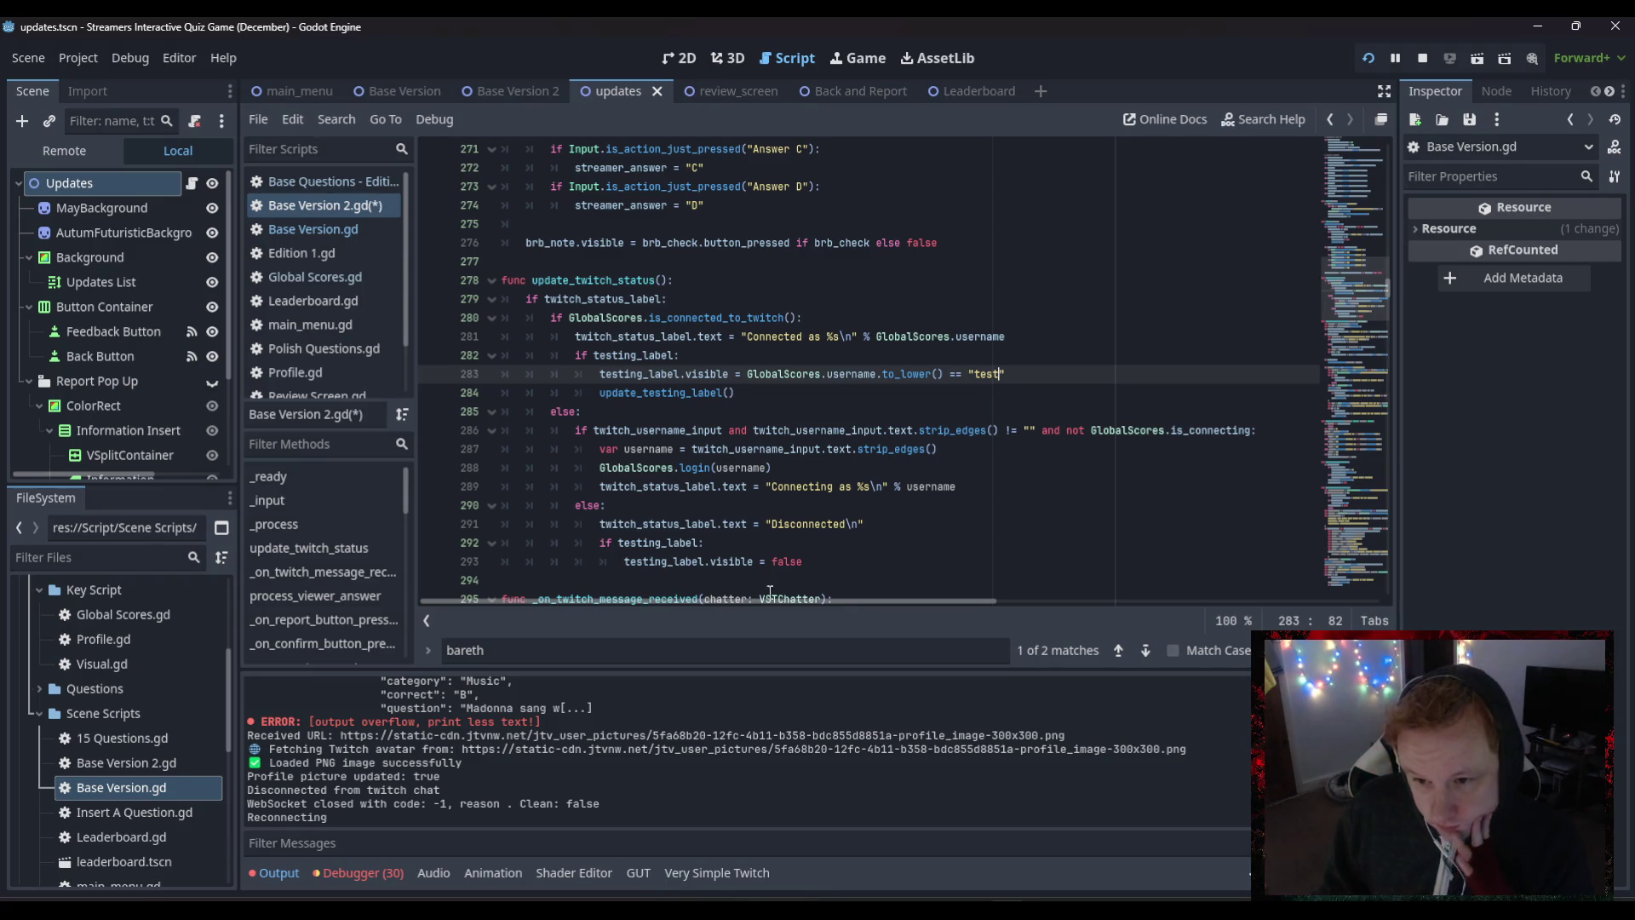
{"action": "left_click", "coordinate": [891, 542]}
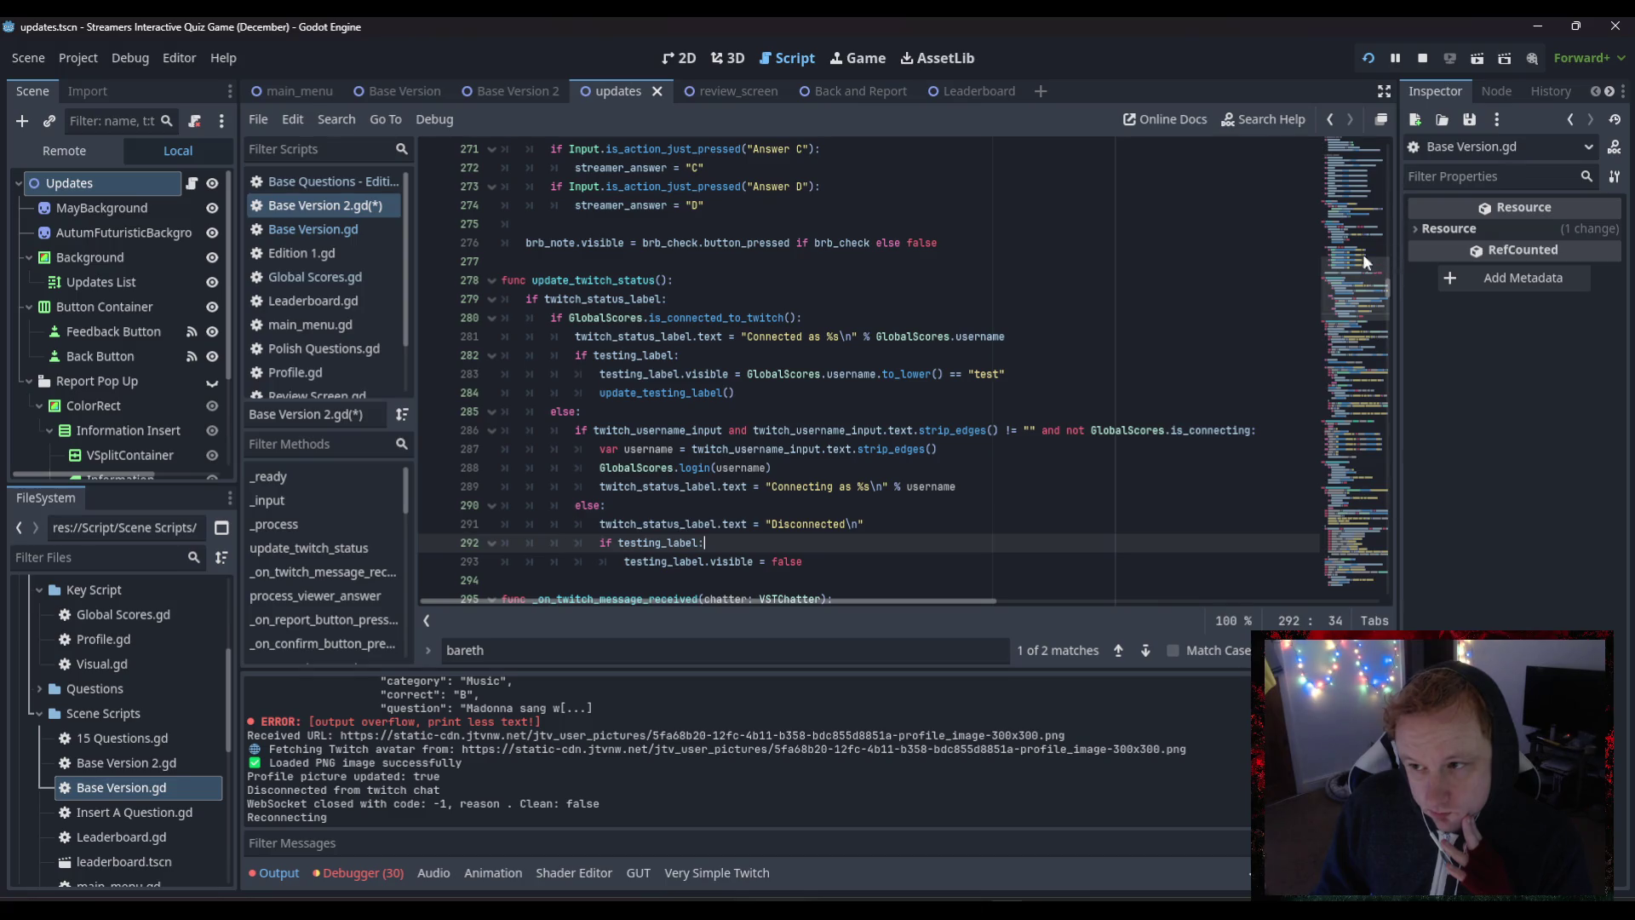
{"action": "mouse_move", "coordinate": [1362, 254]}
{"action": "left_mouse_down"}
{"action": "mouse_move", "coordinate": [1341, 304]}
{"action": "mouse_move", "coordinate": [1330, 172]}
{"action": "mouse_move", "coordinate": [1338, 368]}
{"action": "left_mouse_up"}
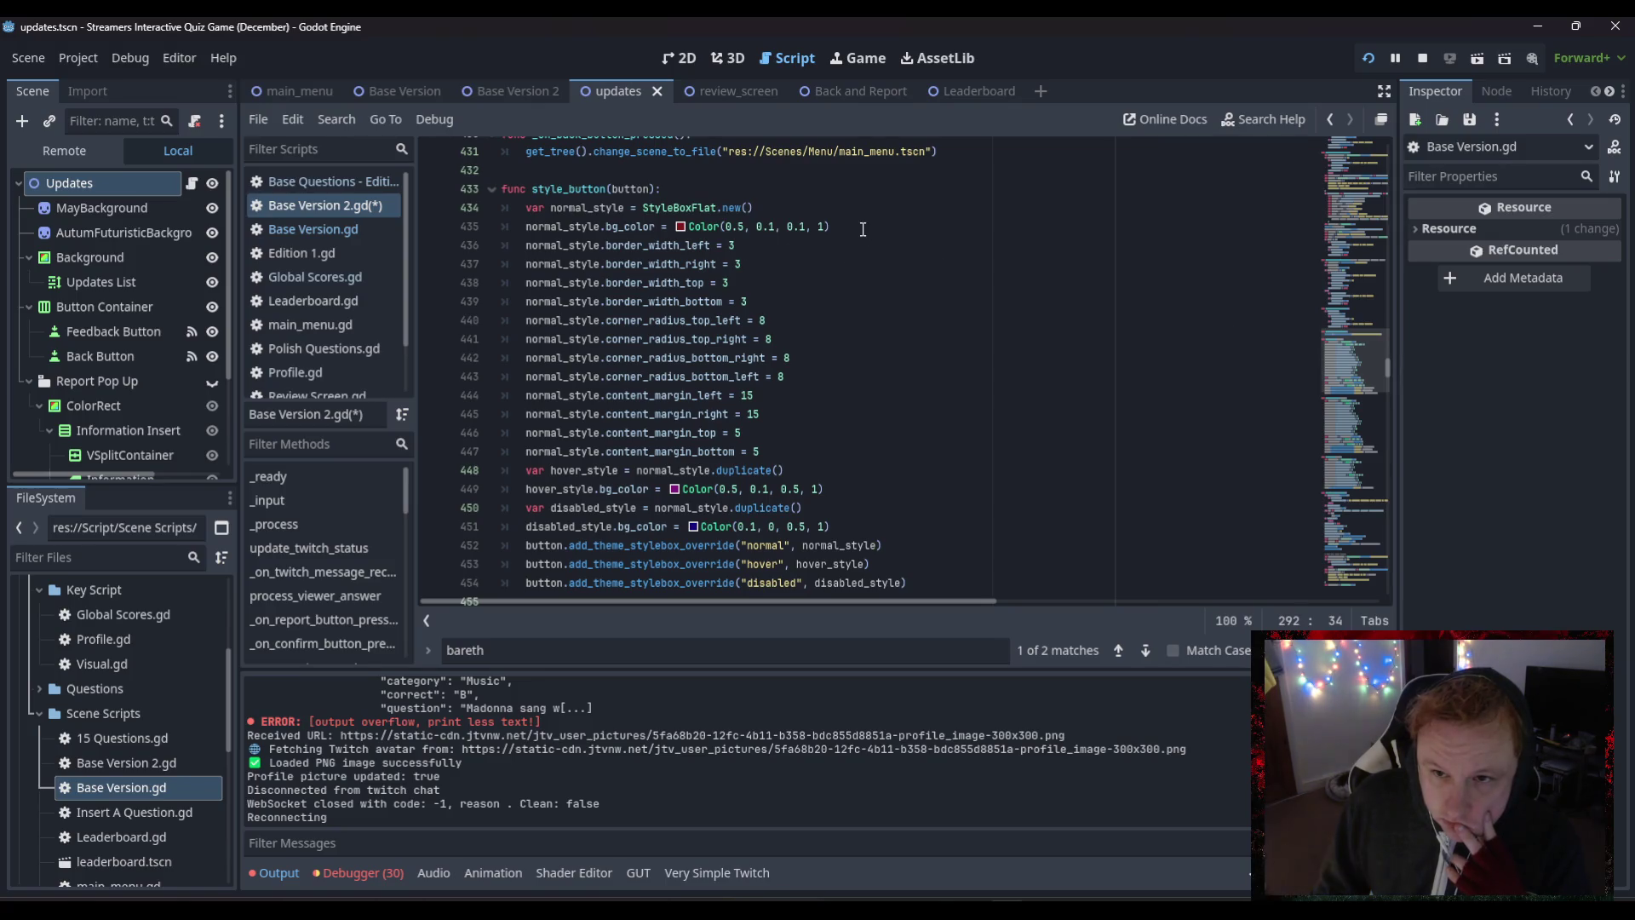
- Paste Color(0.082, 0.0, 0.725, 1.0) over line 435's values, then scroll down to style_label
{"action": "left_click_drag", "start_coordinate": [863, 229], "coordinate": [722, 226]}
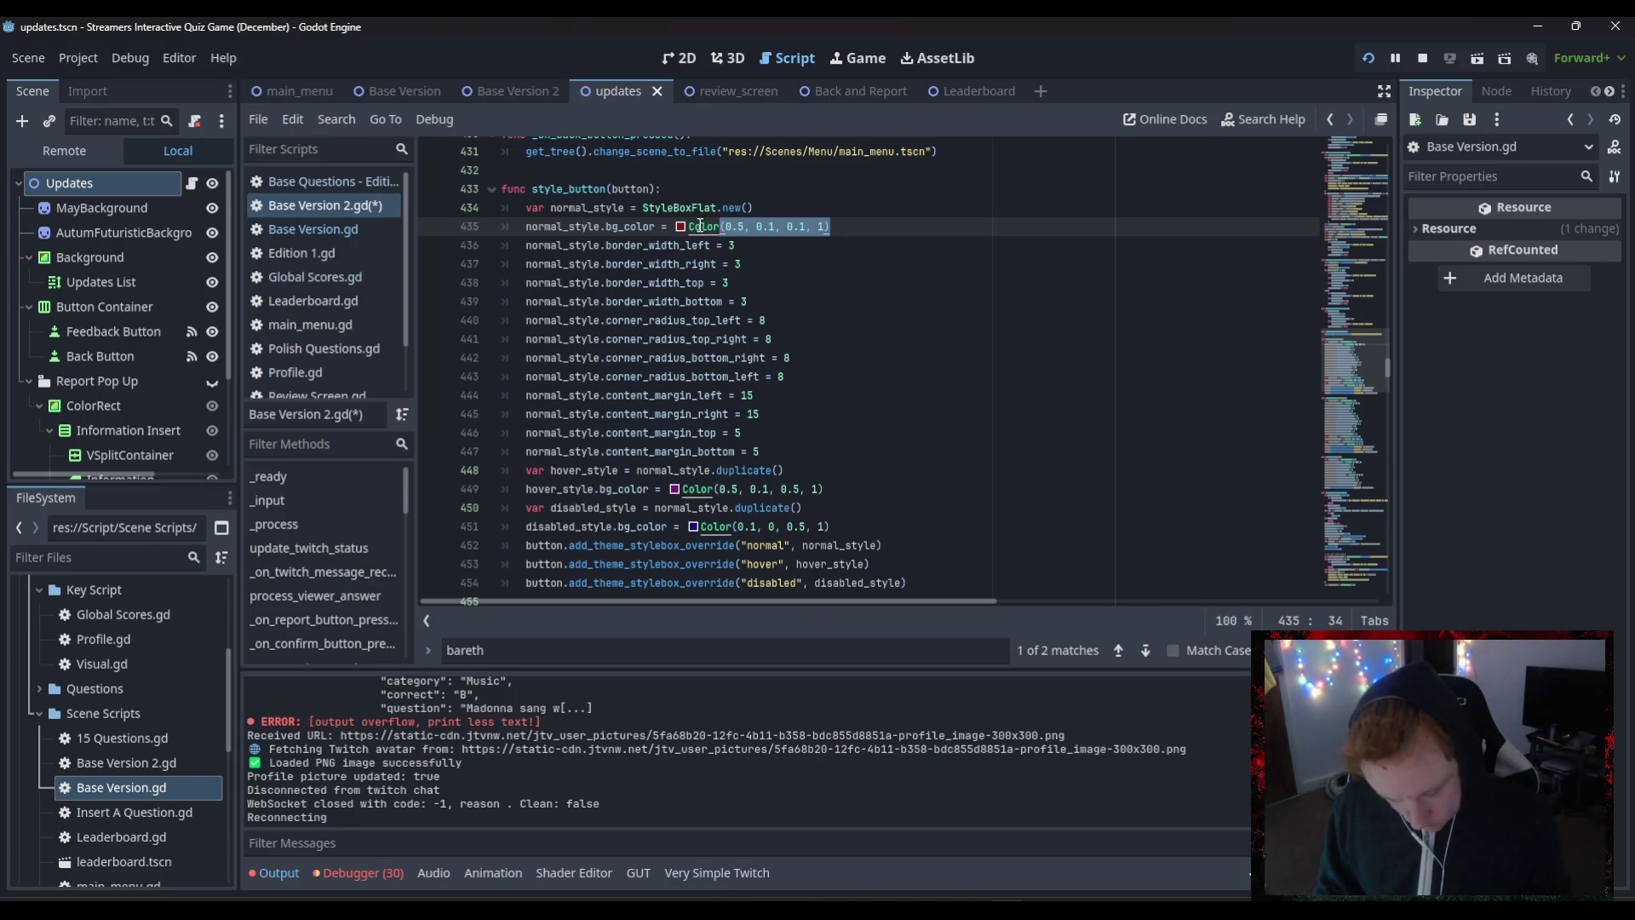
{"action": "type", "text": "(0.082, 0.0, 0.725, 1.0)"}
{"action": "left_click", "coordinate": [849, 306]}
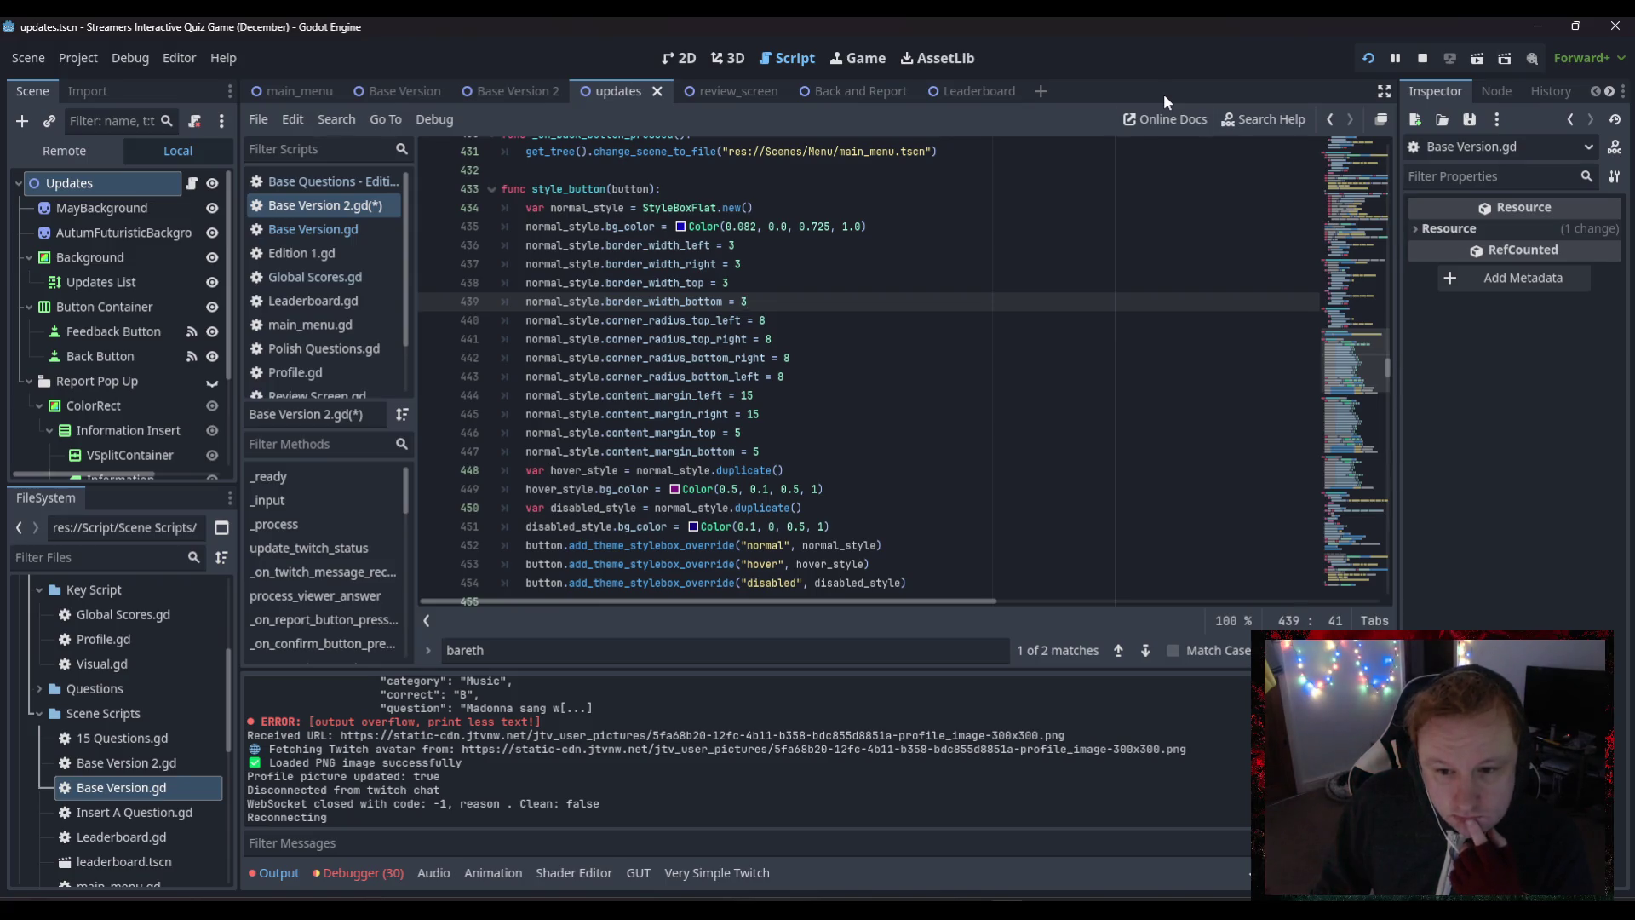
{"action": "scroll", "coordinate": [800, 375], "scroll_direction": "down", "scroll_amount": 4}
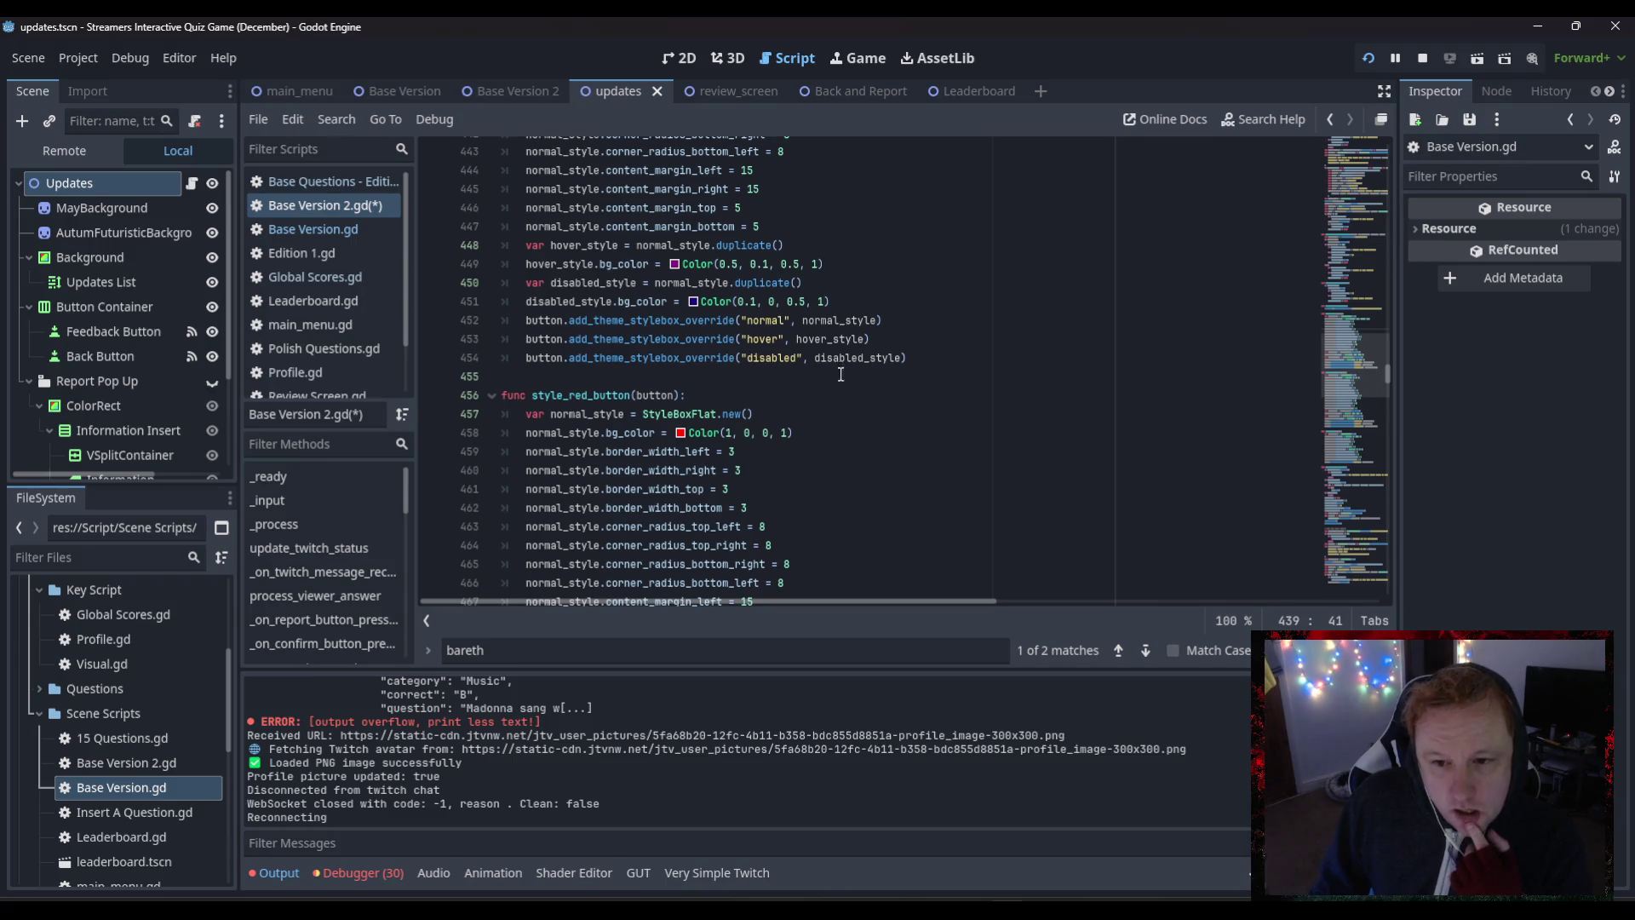
{"action": "scroll", "coordinate": [840, 374], "scroll_direction": "down", "scroll_amount": 5}
{"action": "scroll", "coordinate": [898, 388], "scroll_direction": "down", "scroll_amount": 5}
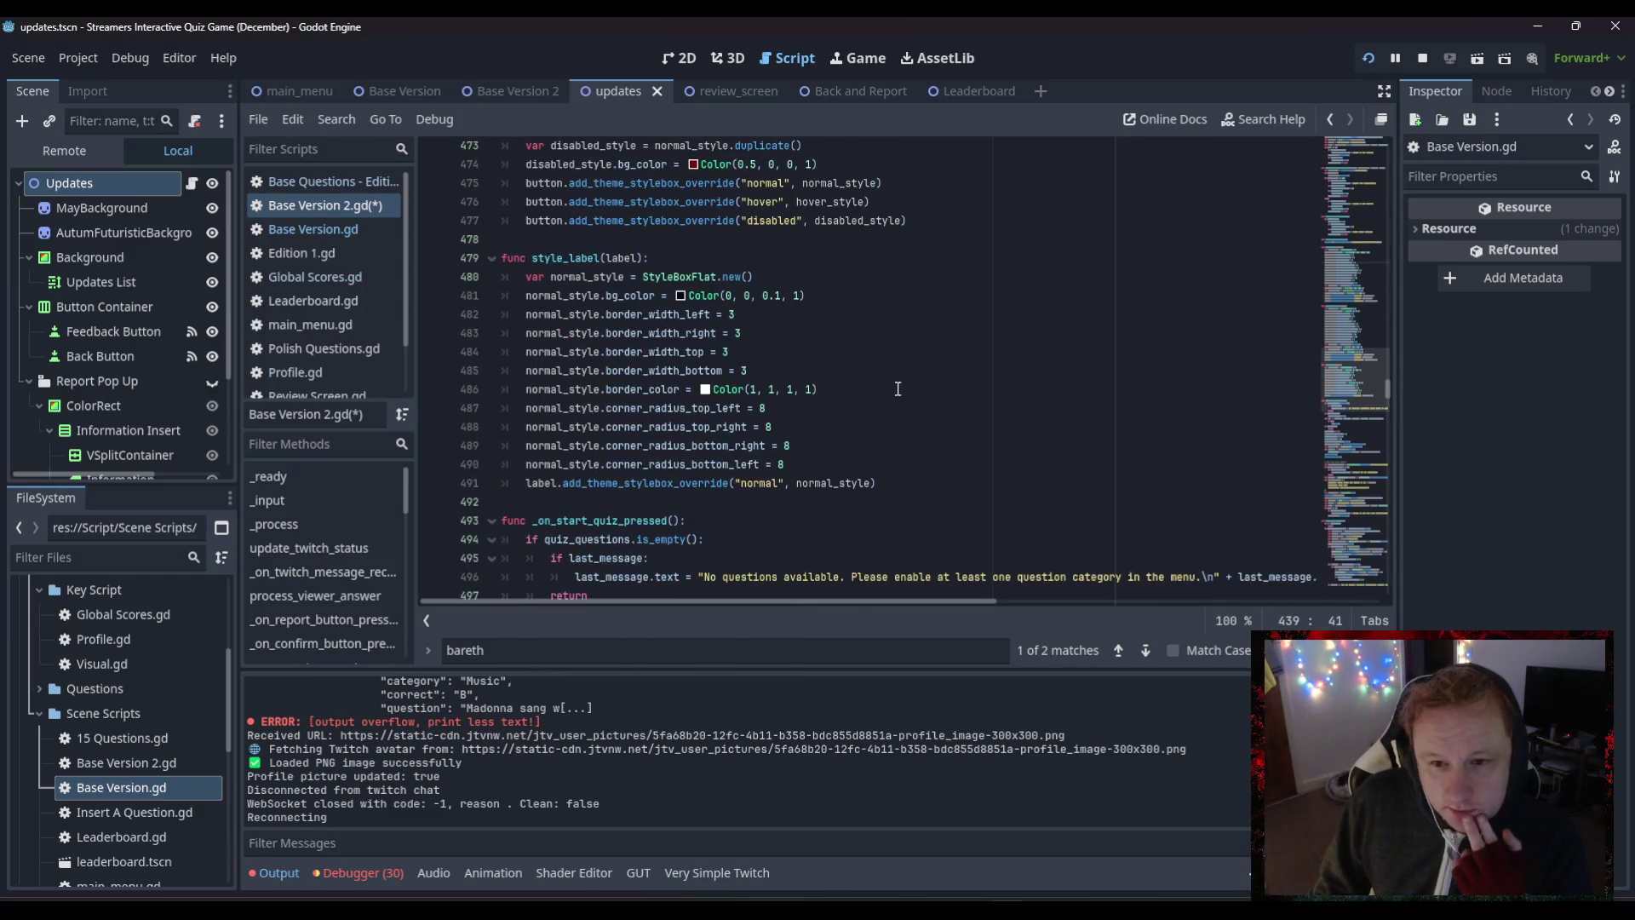
{"action": "scroll", "coordinate": [898, 388], "scroll_direction": "down", "scroll_amount": 2}
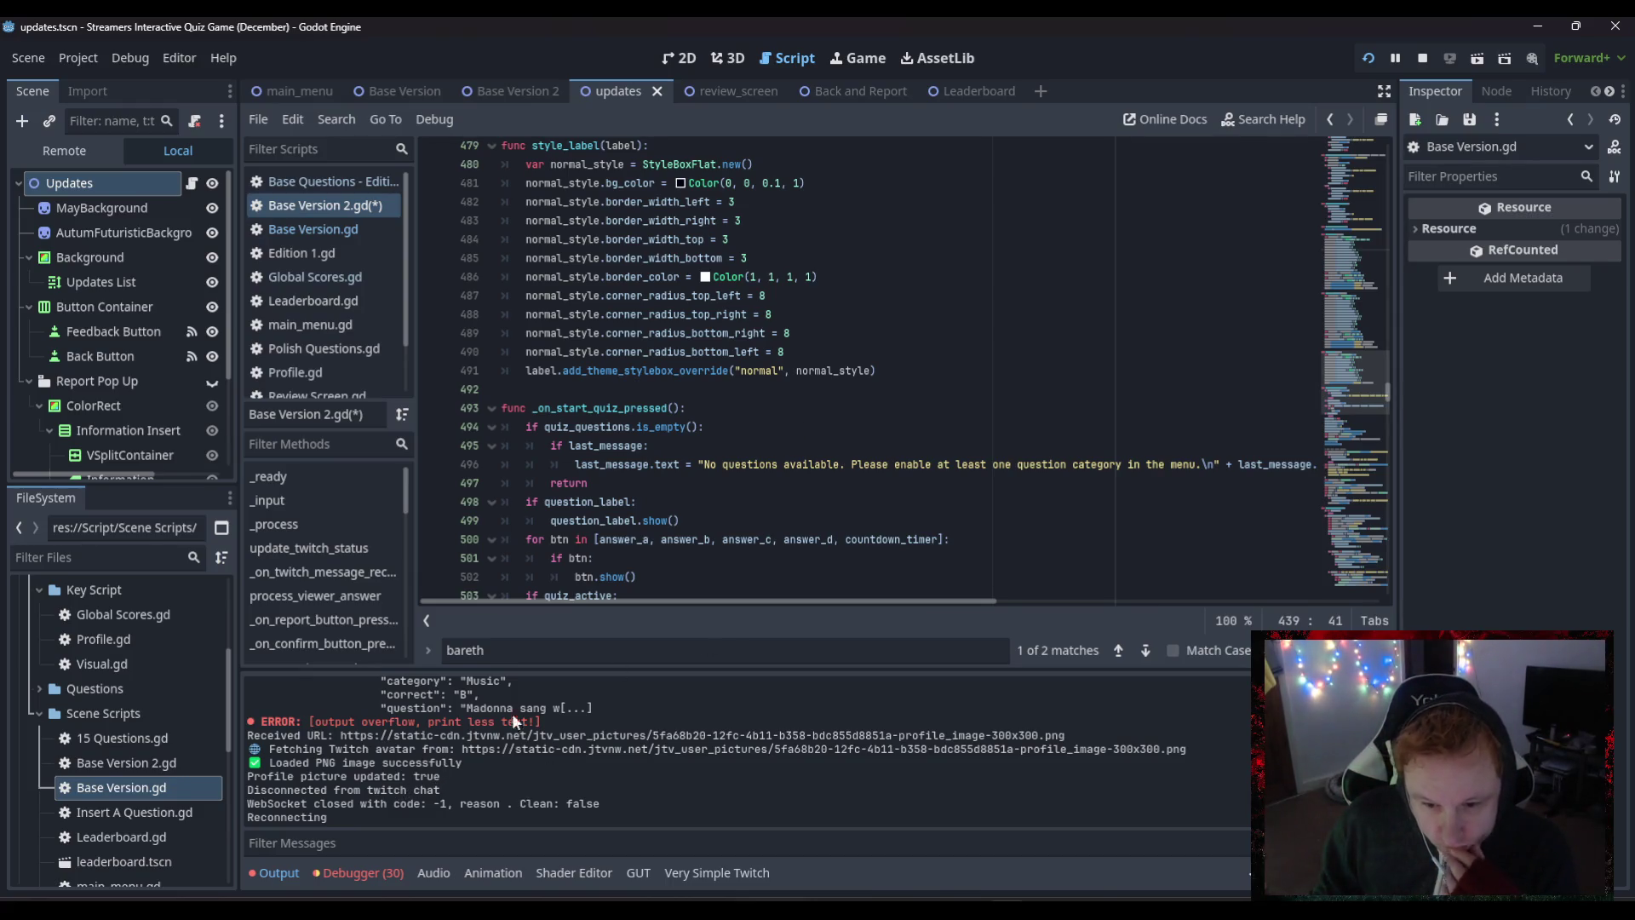
- In FileSystem, collapse Scene Scripts and expand and select the Questions folder
{"action": "scroll", "coordinate": [434, 734], "scroll_direction": "up", "scroll_amount": 1}
{"action": "scroll", "coordinate": [434, 734], "scroll_direction": "up", "scroll_amount": 1}
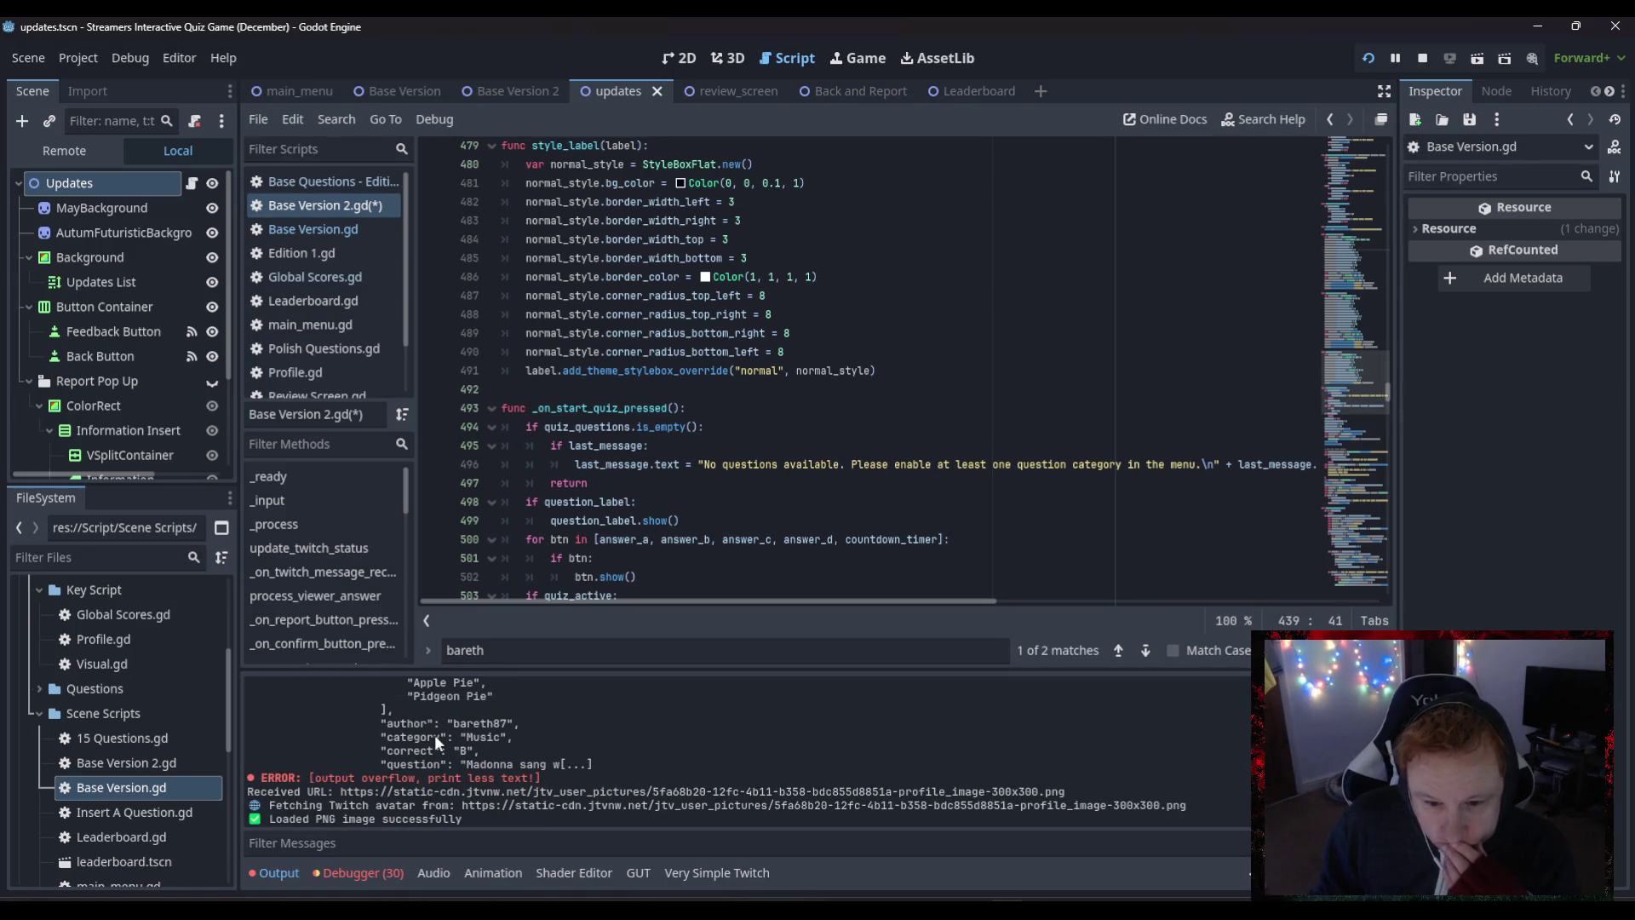
{"action": "scroll", "coordinate": [435, 734], "scroll_direction": "up", "scroll_amount": 2}
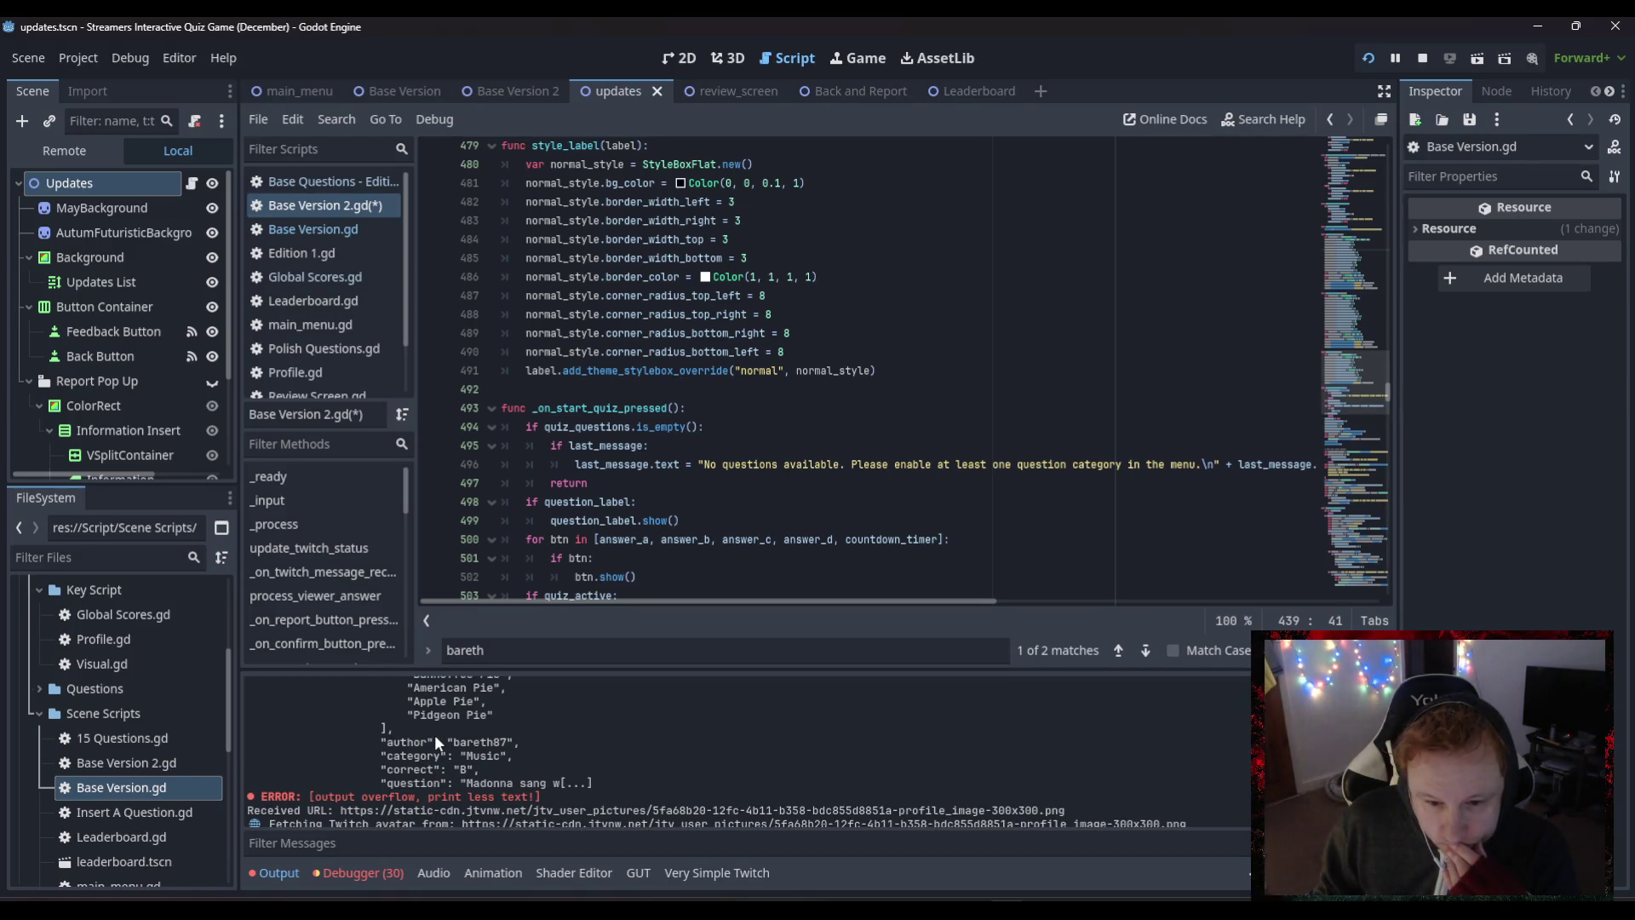
{"action": "scroll", "coordinate": [435, 741], "scroll_direction": "down", "scroll_amount": 3}
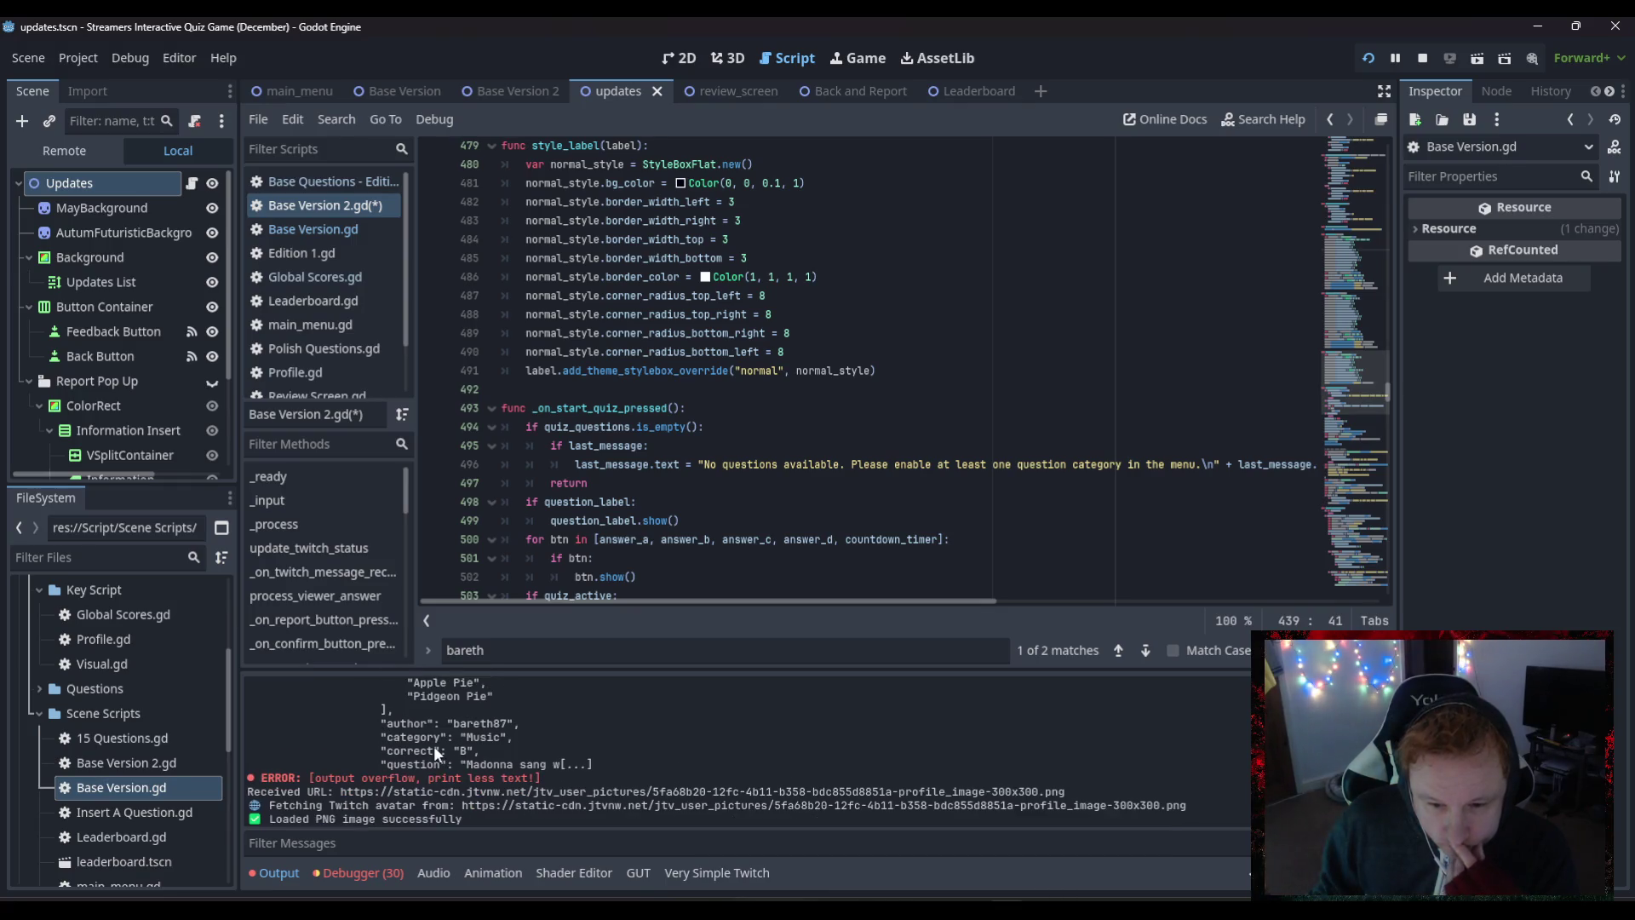
{"action": "left_click", "coordinate": [39, 713]}
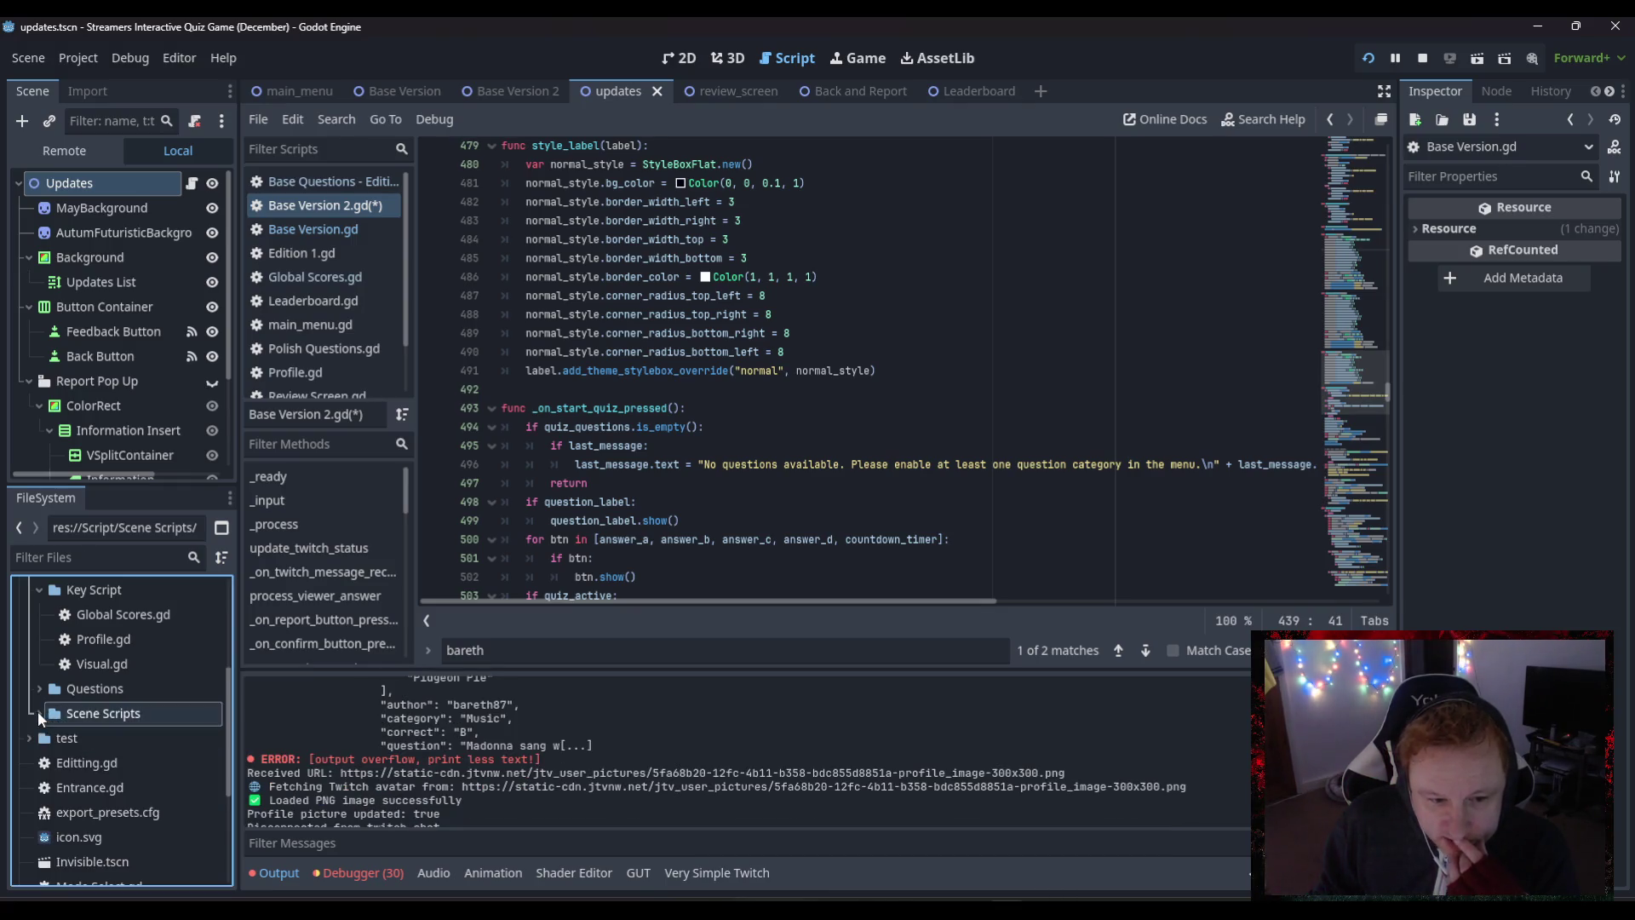
{"action": "left_click", "coordinate": [38, 689]}
{"action": "left_click", "coordinate": [95, 688]}
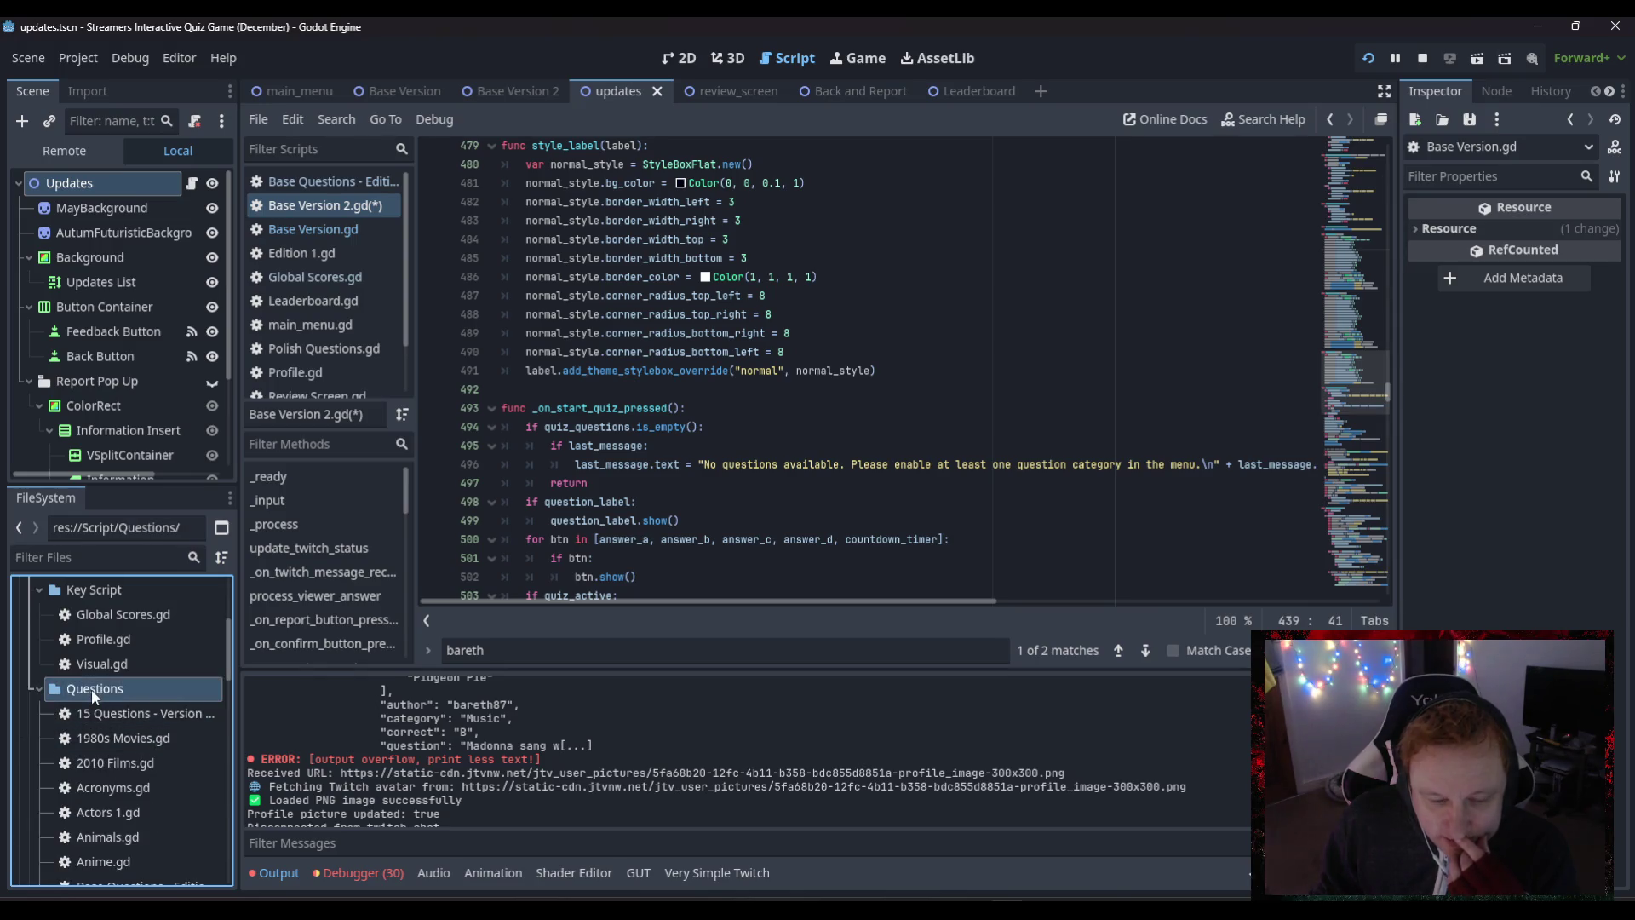
- Create Swifties.gd at res://Script/Questions/Swifties.gd, then open 1980s Movies.gd
{"action": "right_click", "coordinate": [95, 688]}
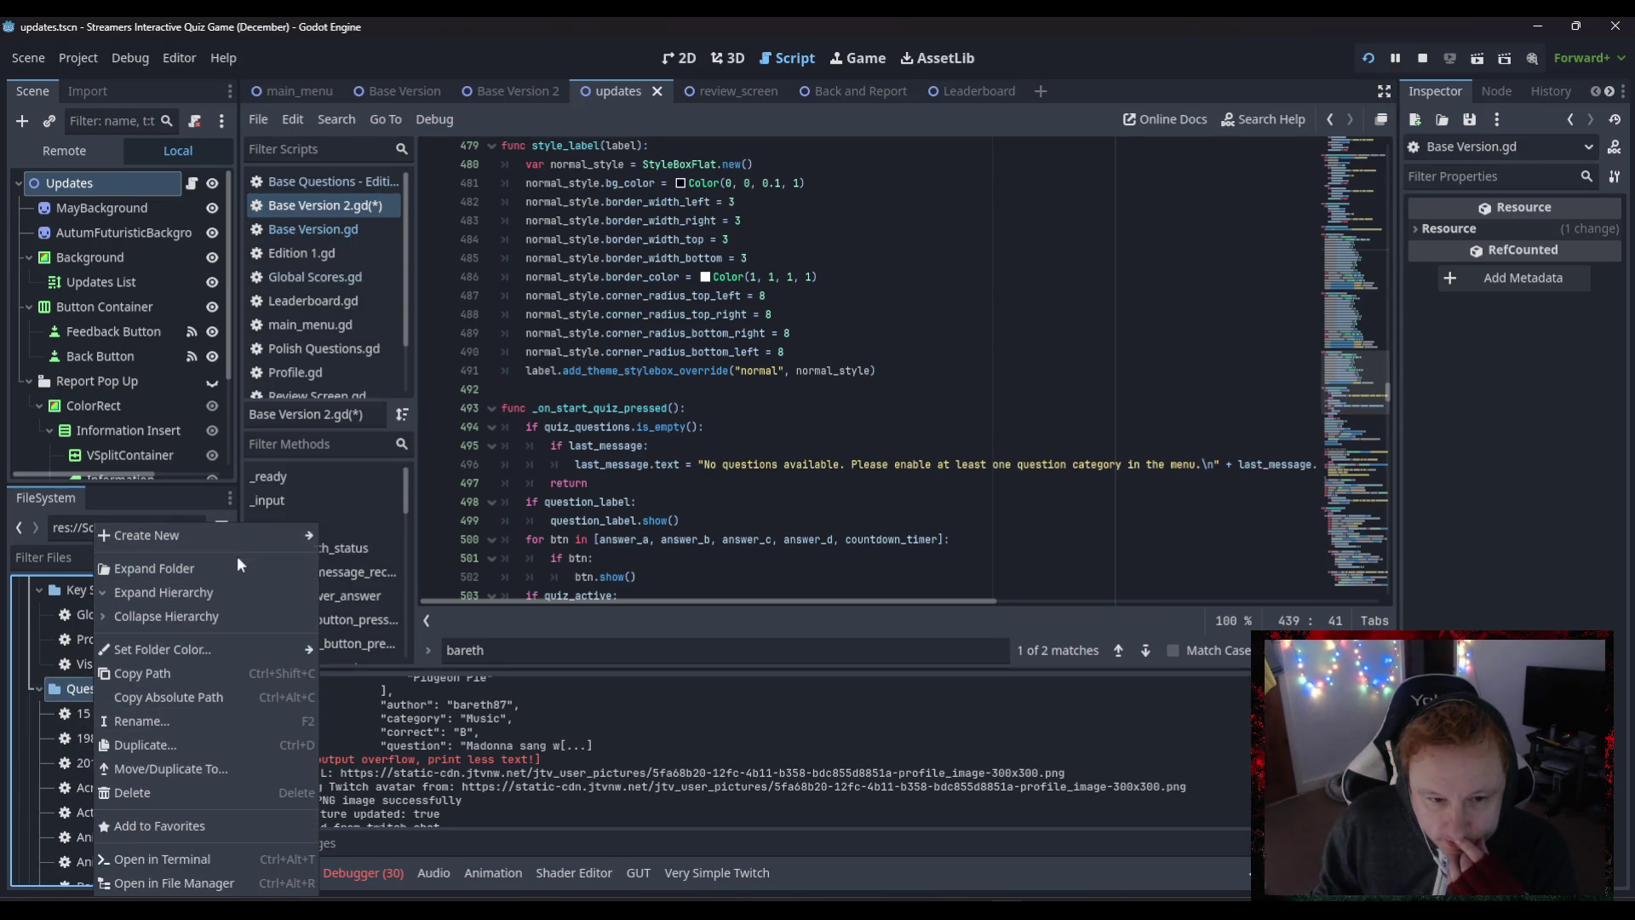
{"action": "mouse_move", "coordinate": [227, 537]}
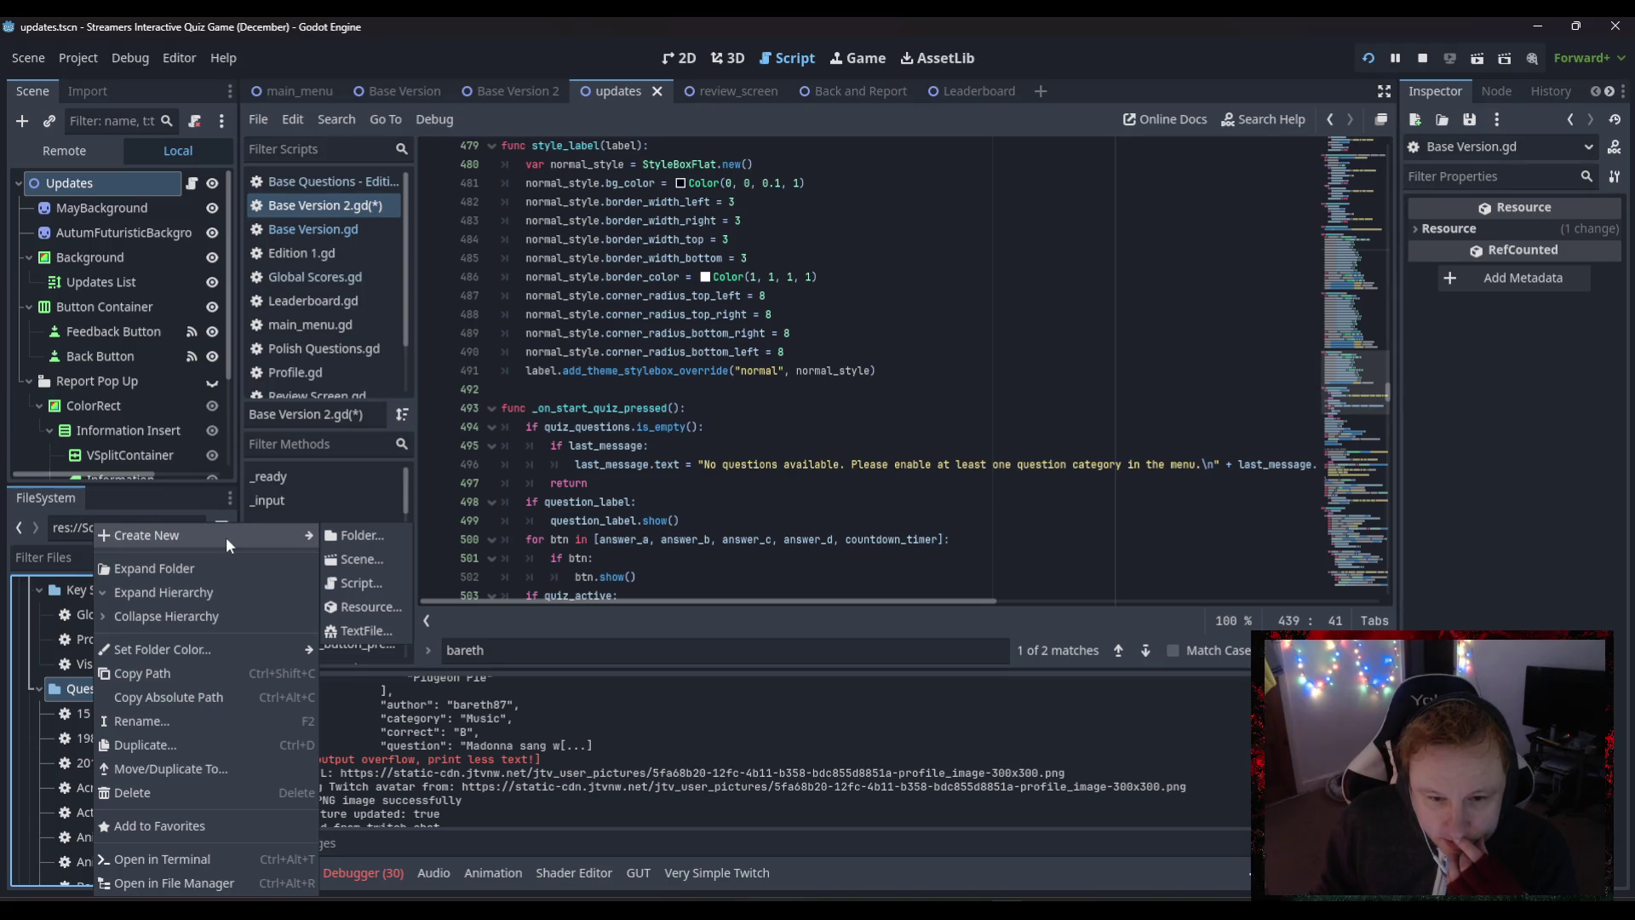
{"action": "left_click", "coordinate": [360, 579]}
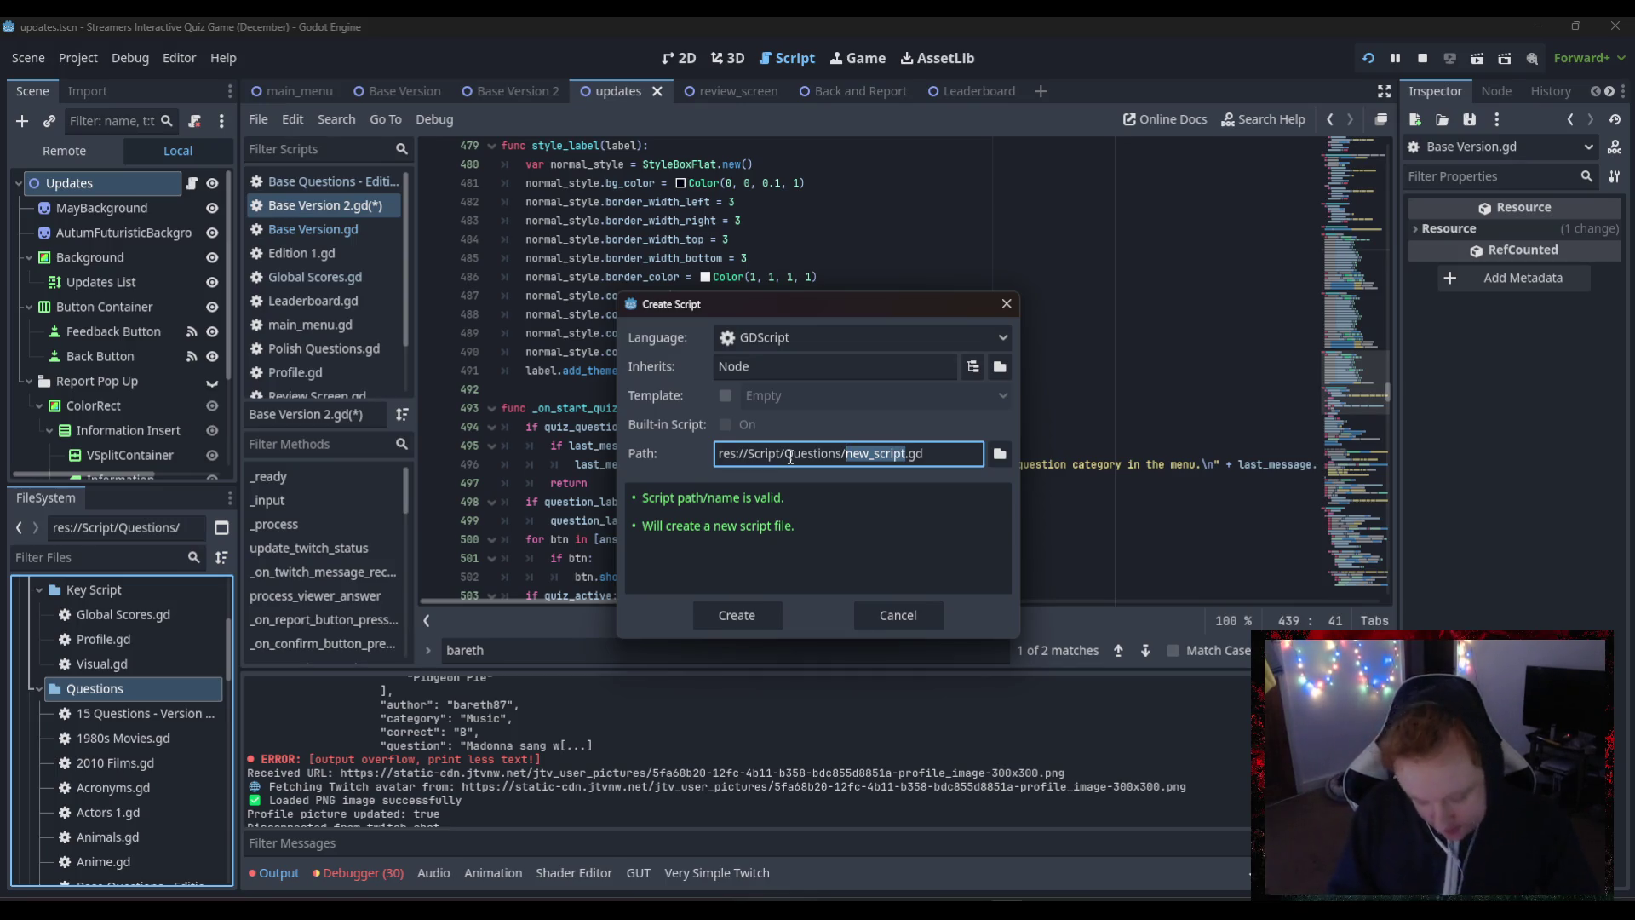
{"action": "type", "text": "Swif"}
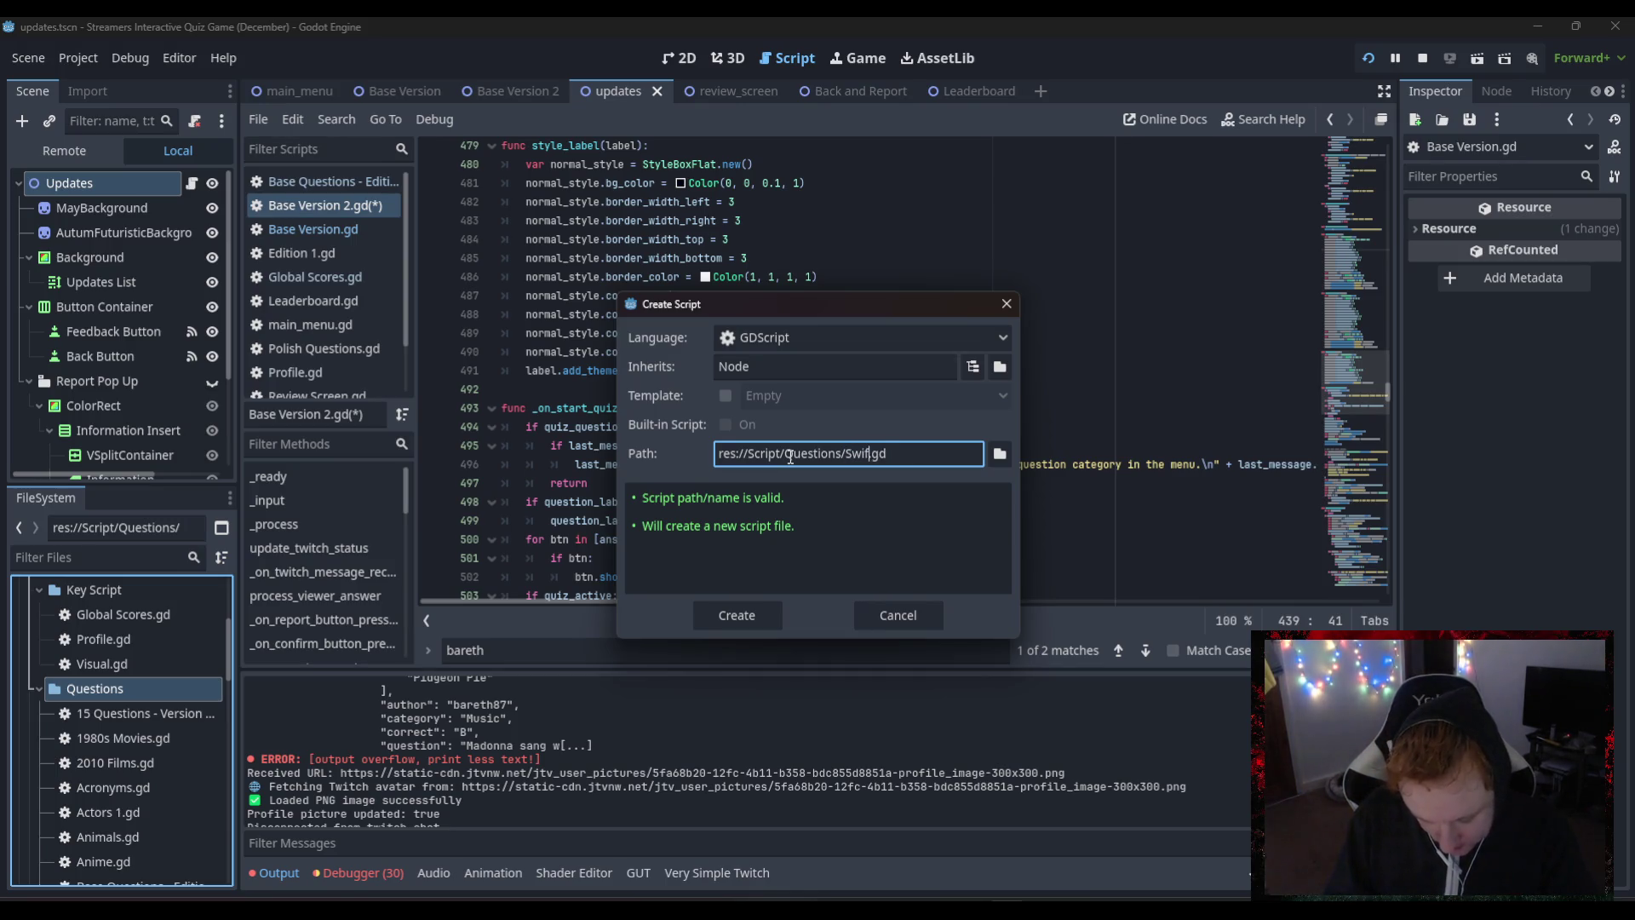
{"action": "type", "text": "ties"}
{"action": "key", "text": "Return"}
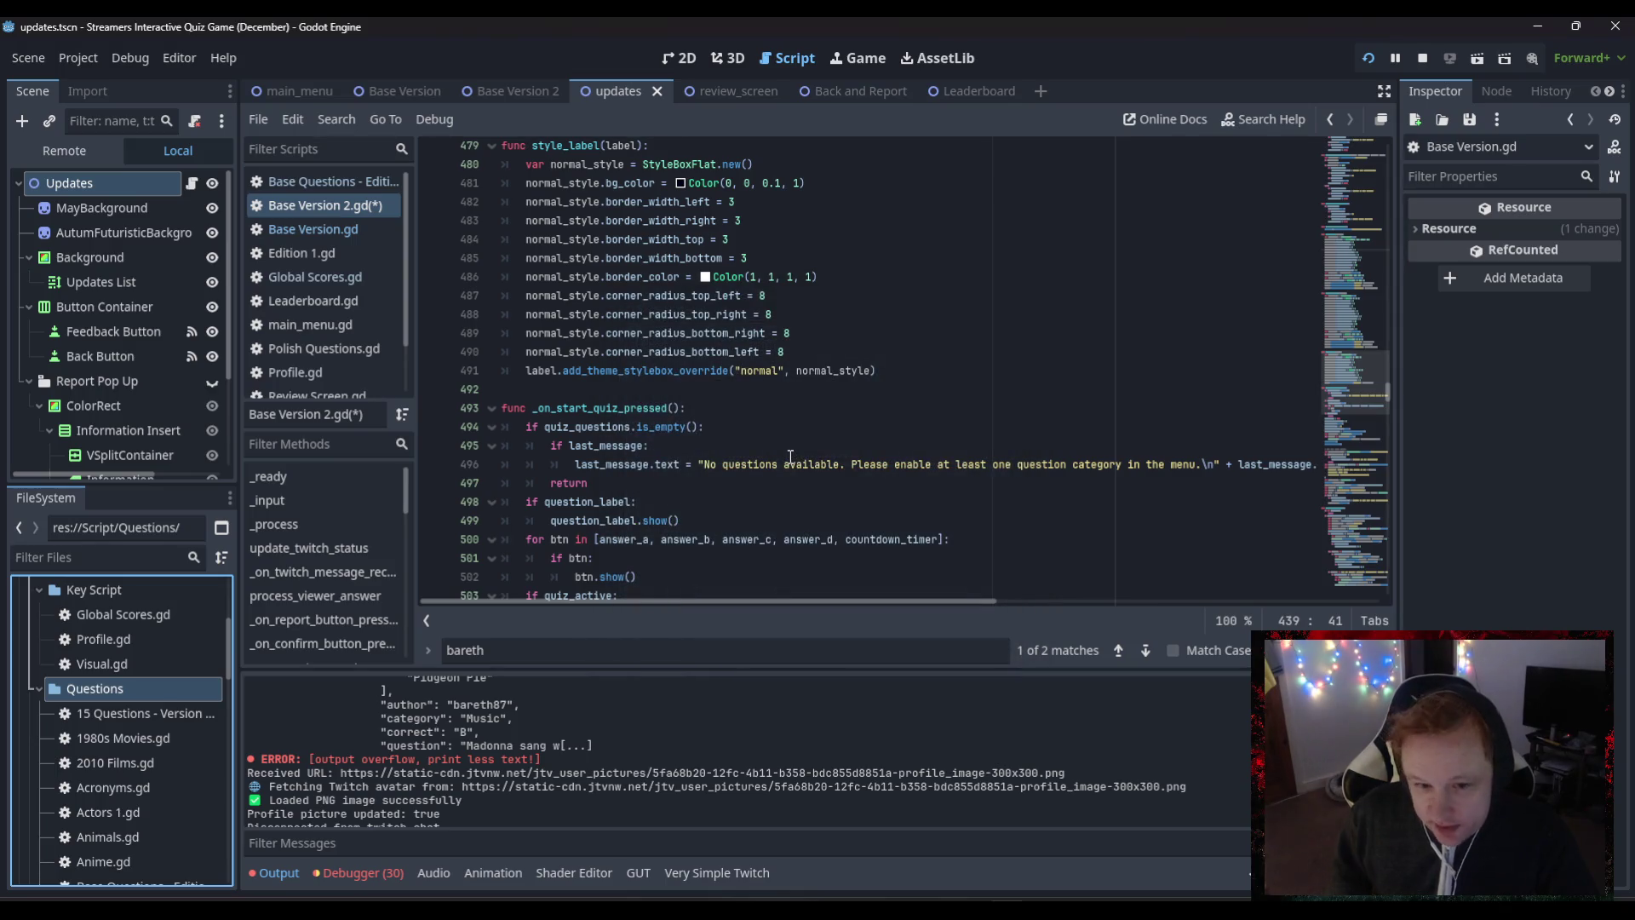
{"action": "left_click", "coordinate": [109, 739]}
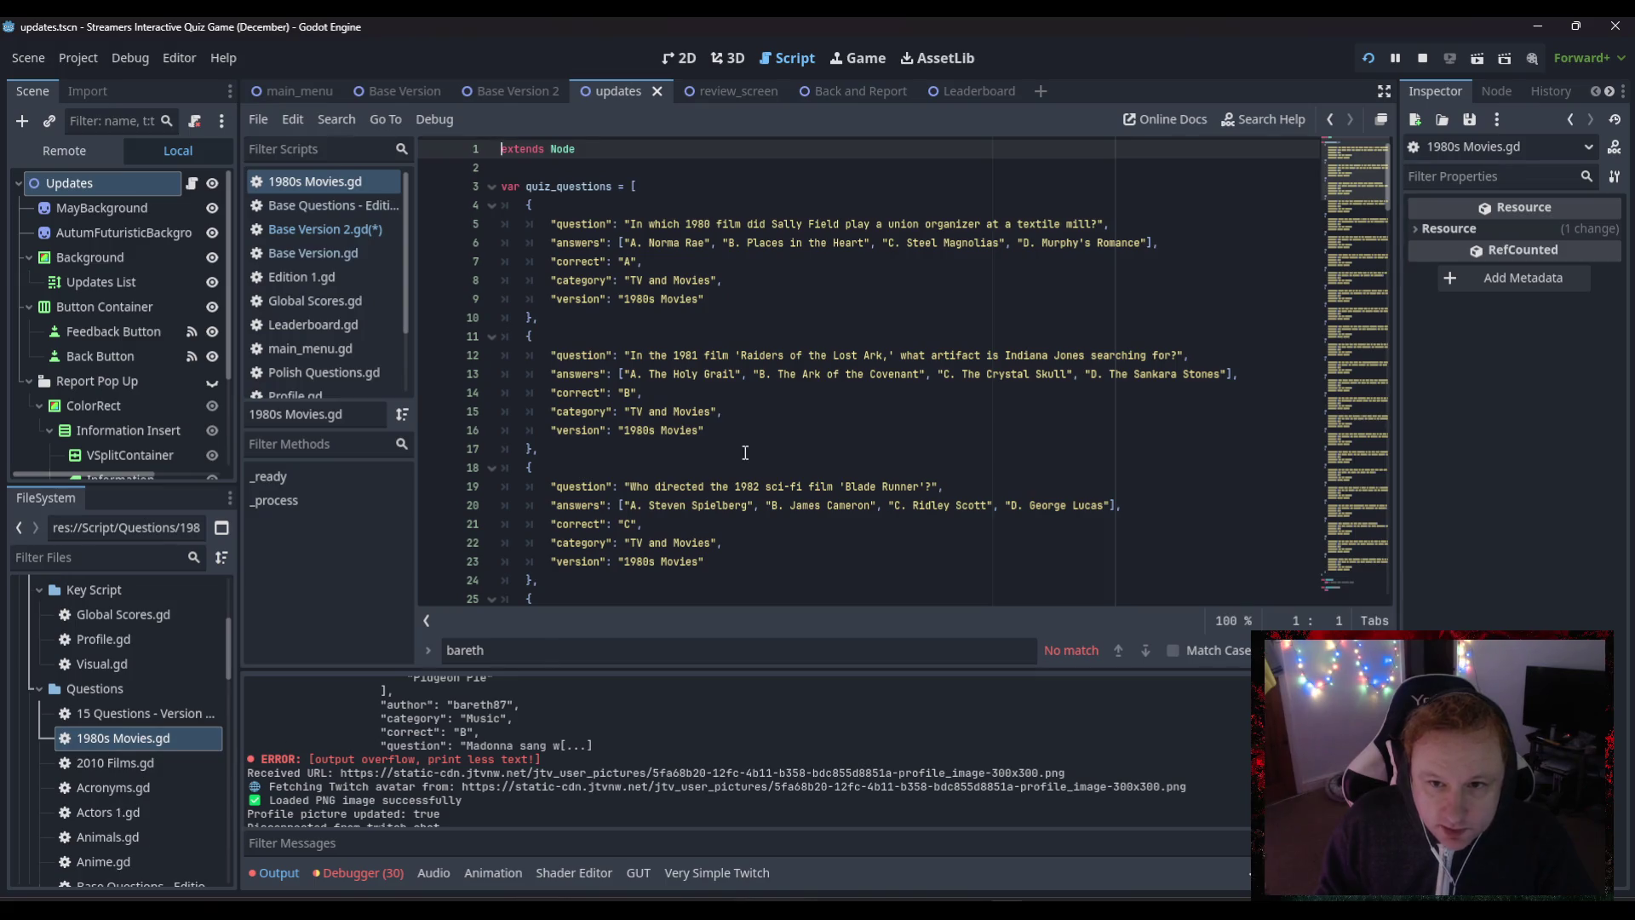
- Select and copy the entire 1980s Movies.gd script
{"action": "left_click", "coordinate": [745, 452]}
{"action": "key", "text": "ctrl+a"}
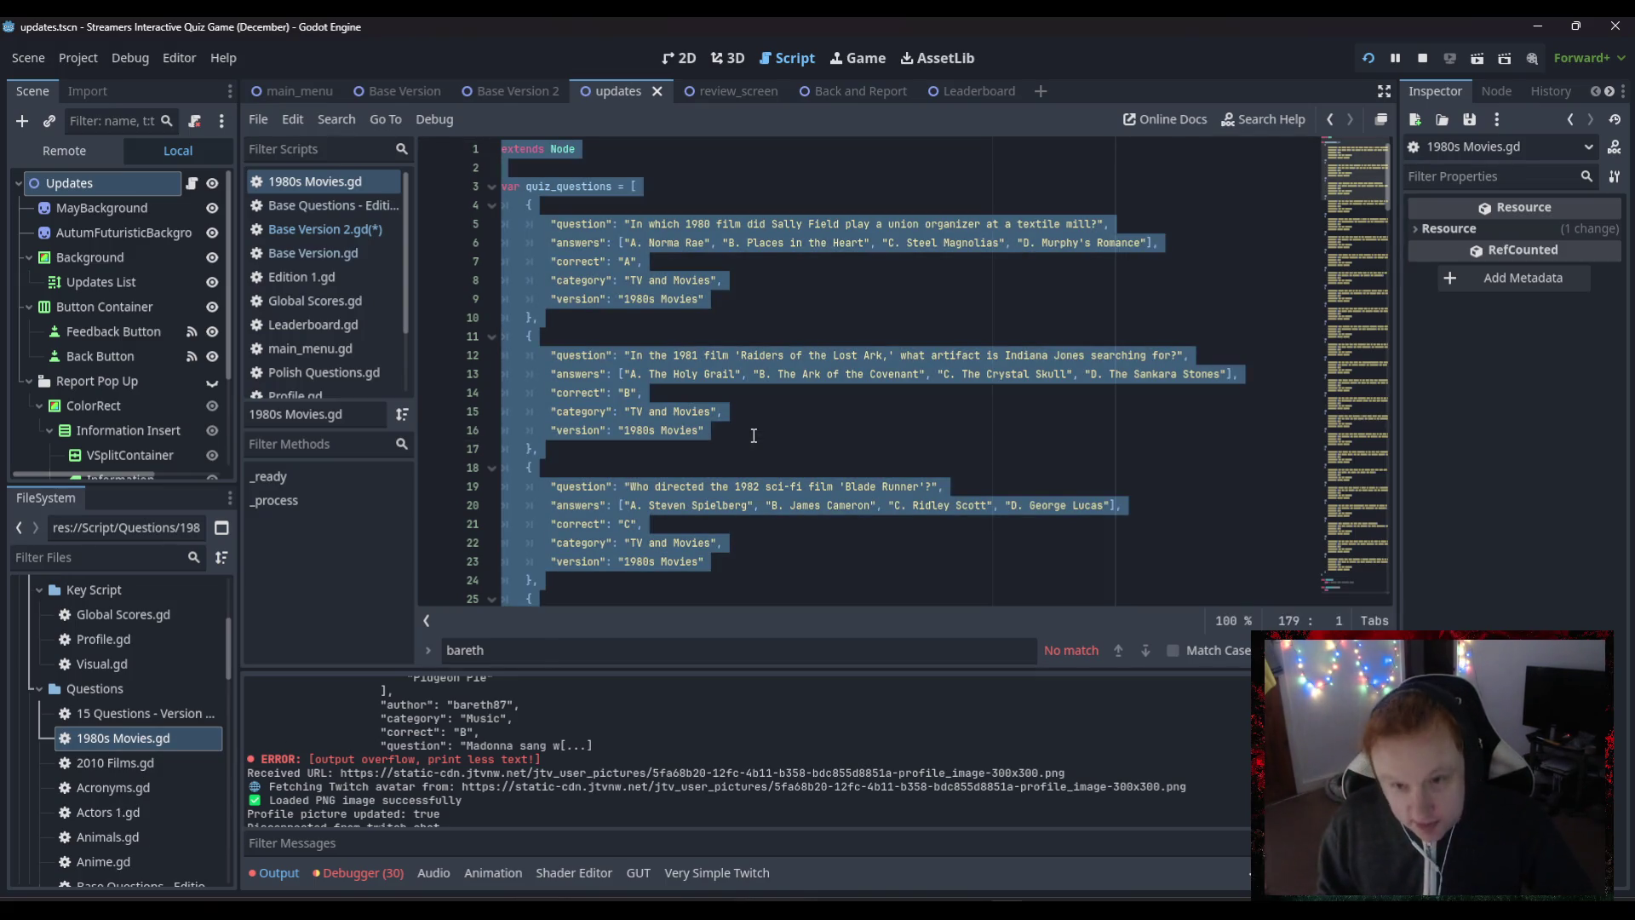
{"action": "scroll", "coordinate": [103, 681], "scroll_direction": "down", "scroll_amount": 3}
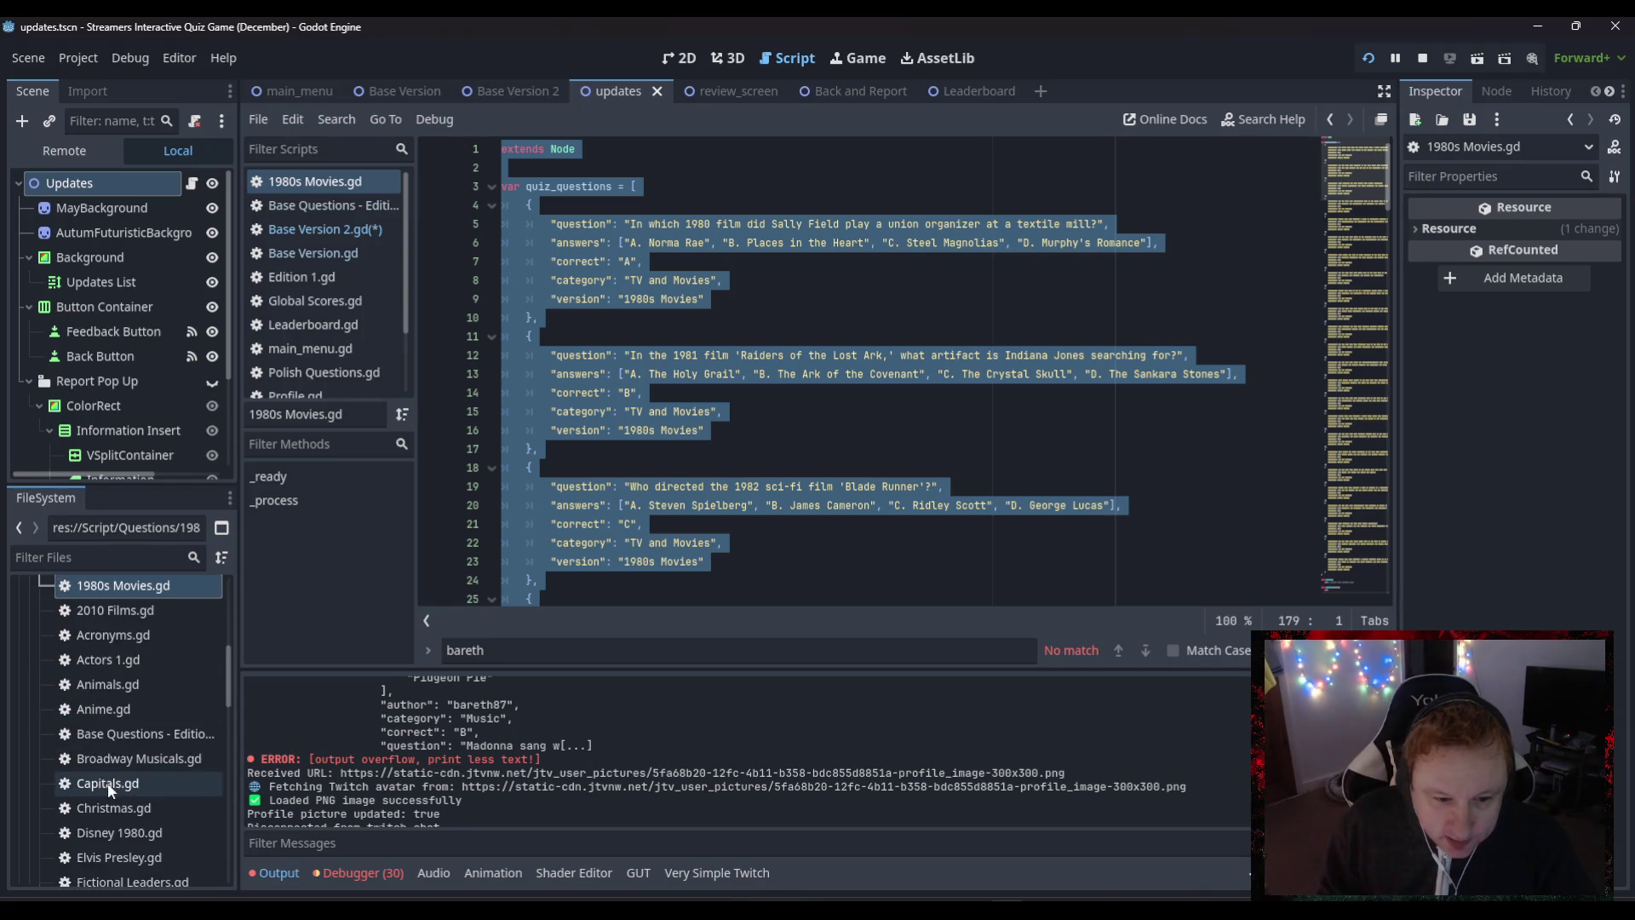
{"action": "scroll", "coordinate": [109, 789], "scroll_direction": "down", "scroll_amount": 15}
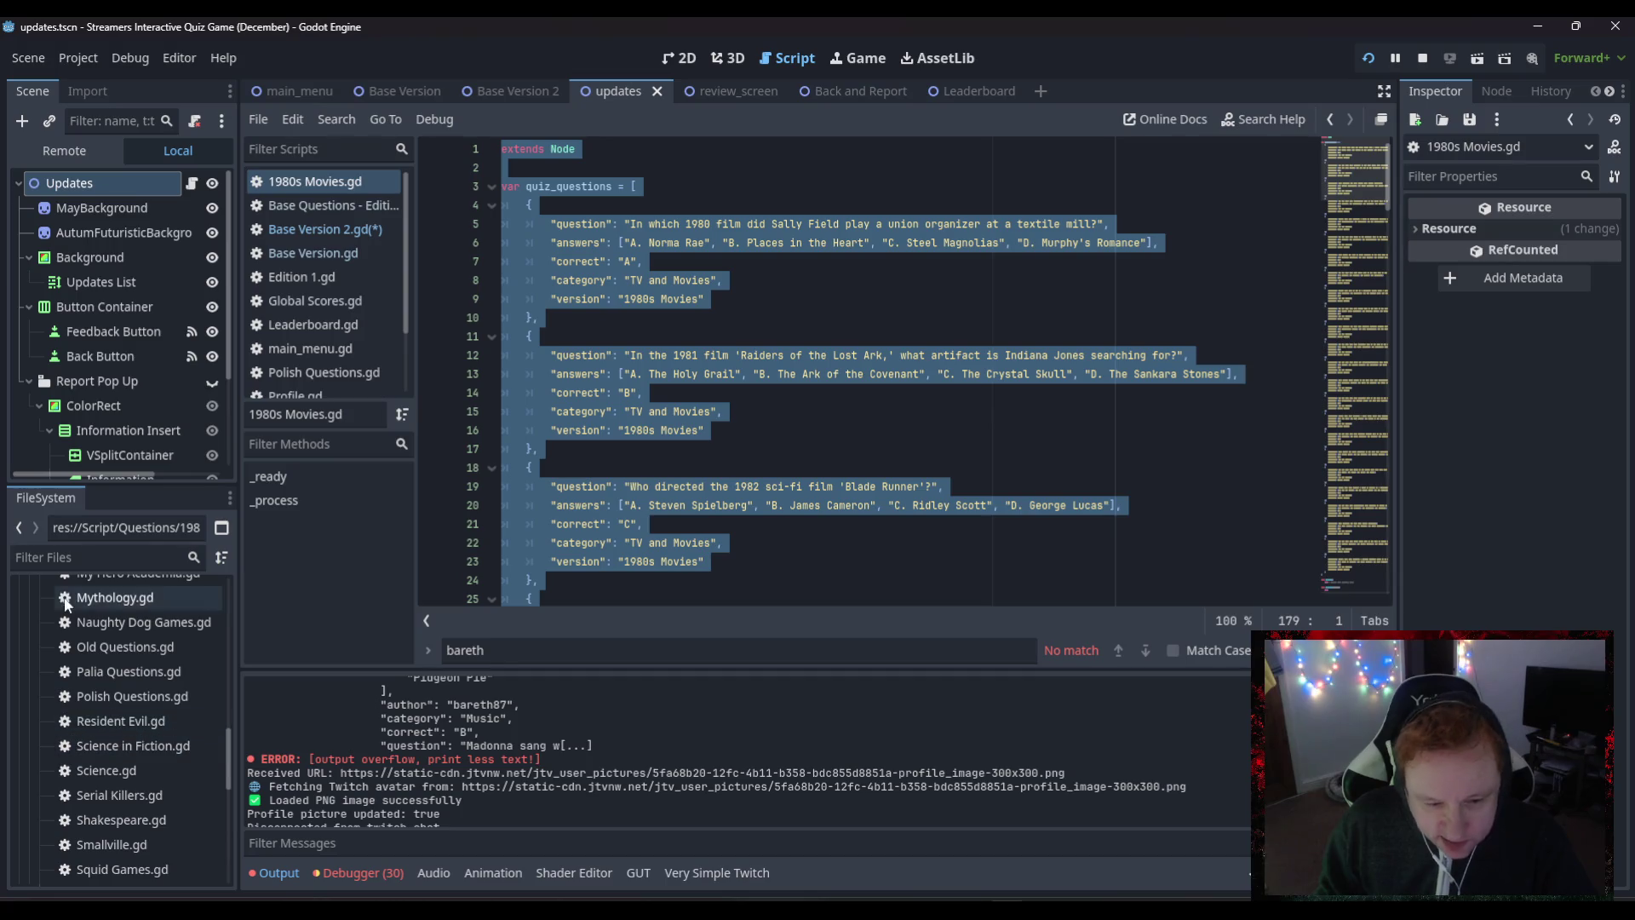
{"action": "scroll", "coordinate": [119, 847], "scroll_direction": "down", "scroll_amount": 1}
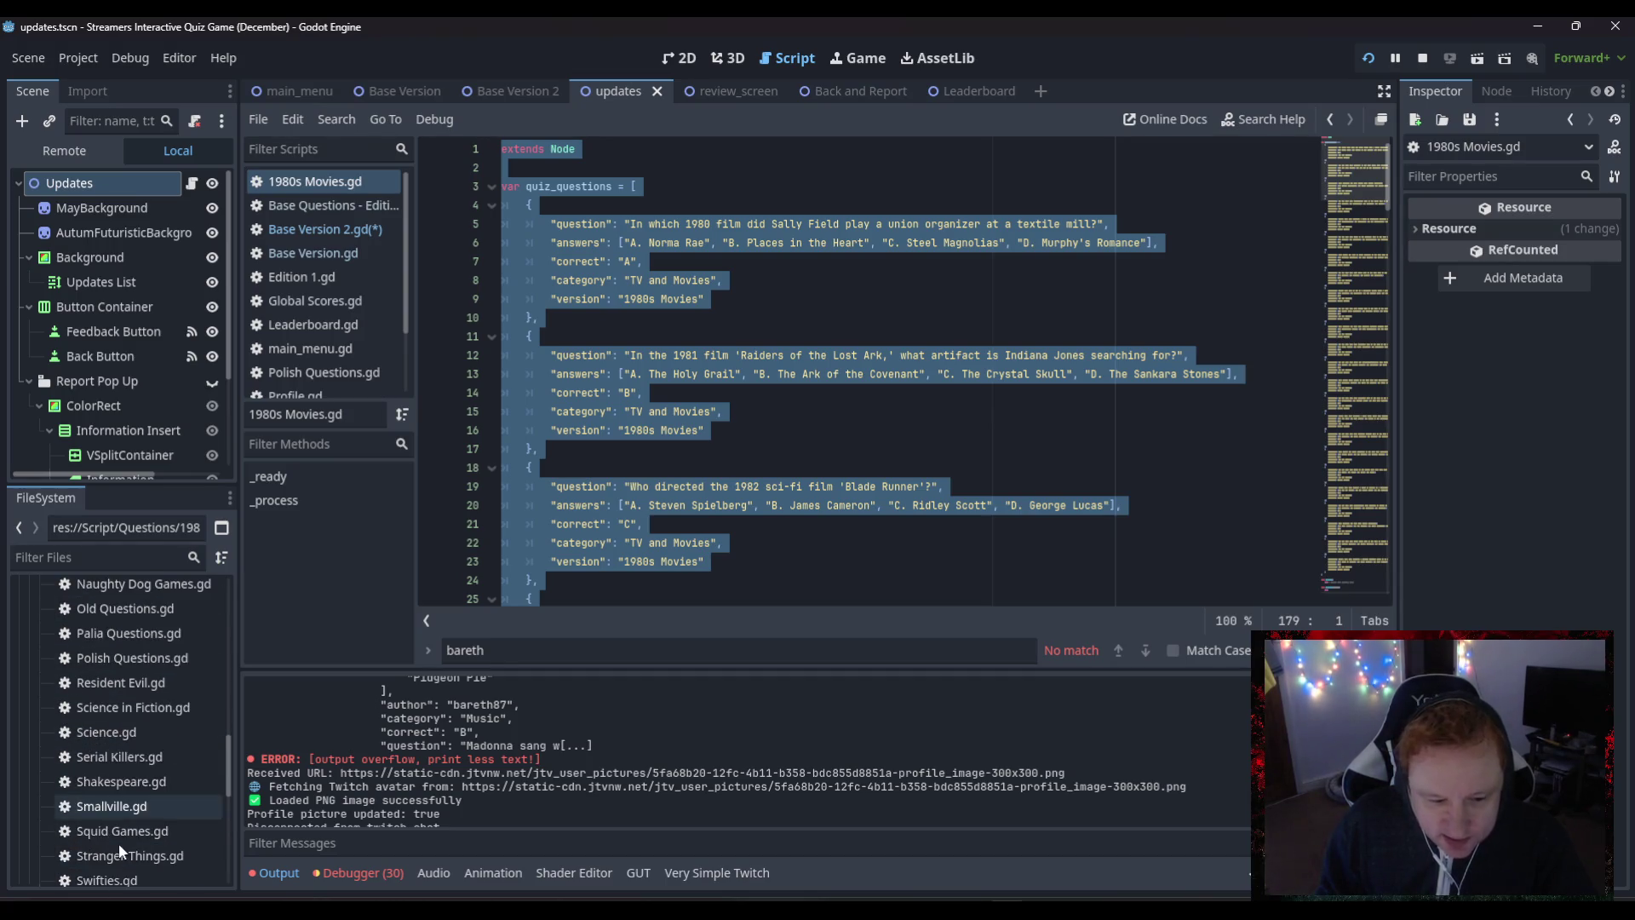
{"action": "scroll", "coordinate": [120, 843], "scroll_direction": "up", "scroll_amount": 1}
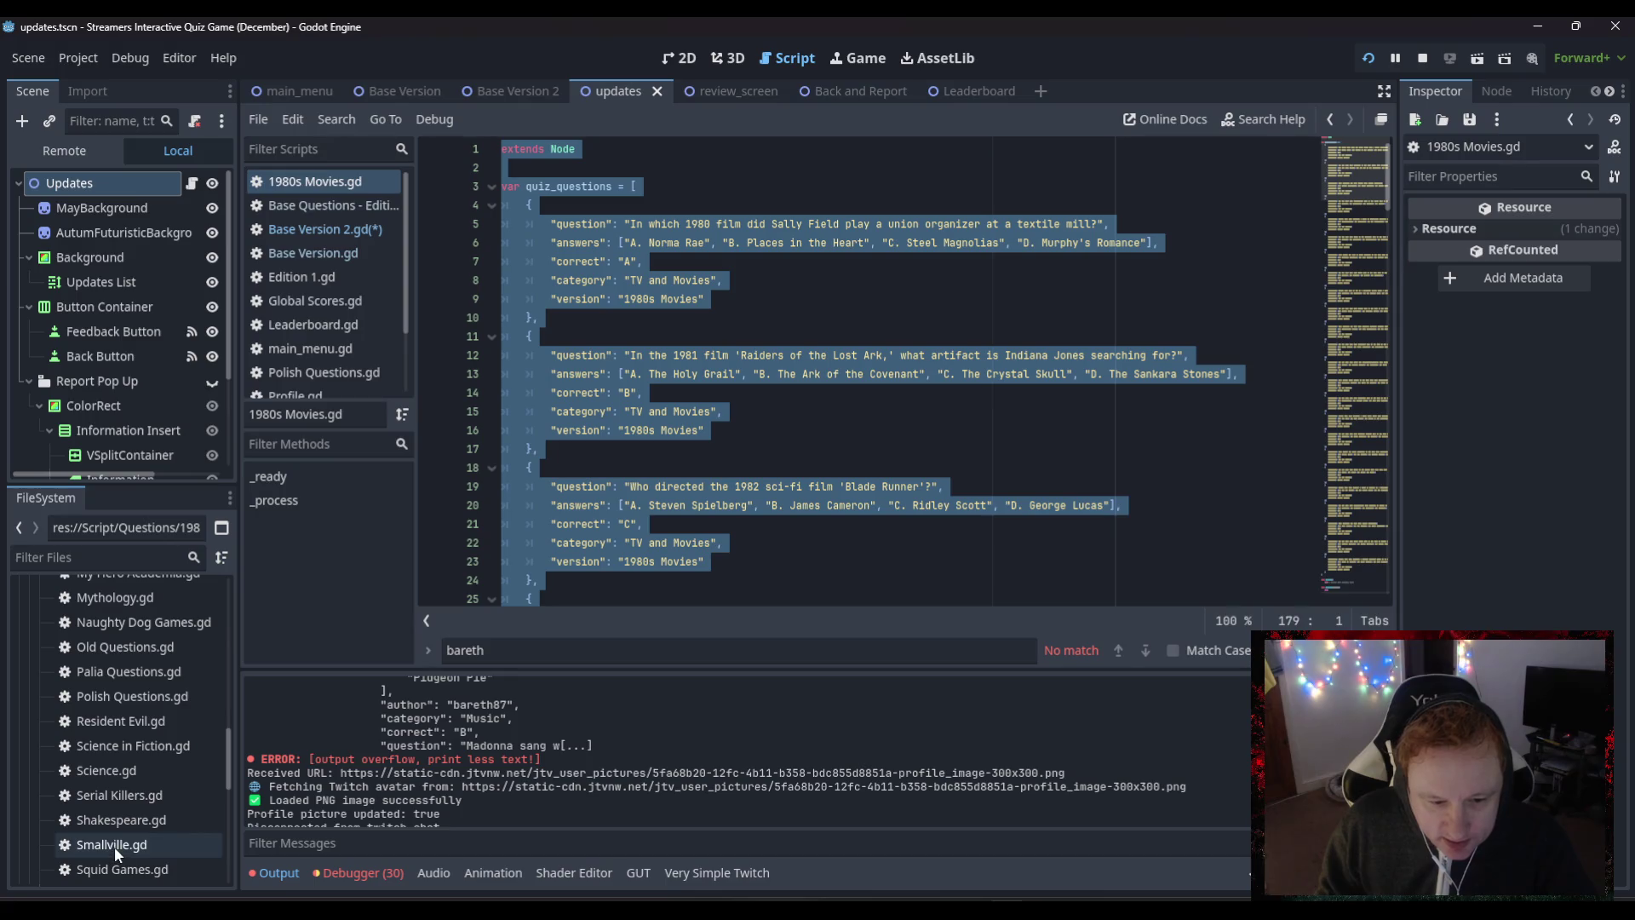
{"action": "scroll", "coordinate": [113, 843], "scroll_direction": "down", "scroll_amount": 1}
- Paste it over Swifties.gd's template and delete the old movie questions on lines 4–172
{"action": "double_click", "coordinate": [114, 879]}
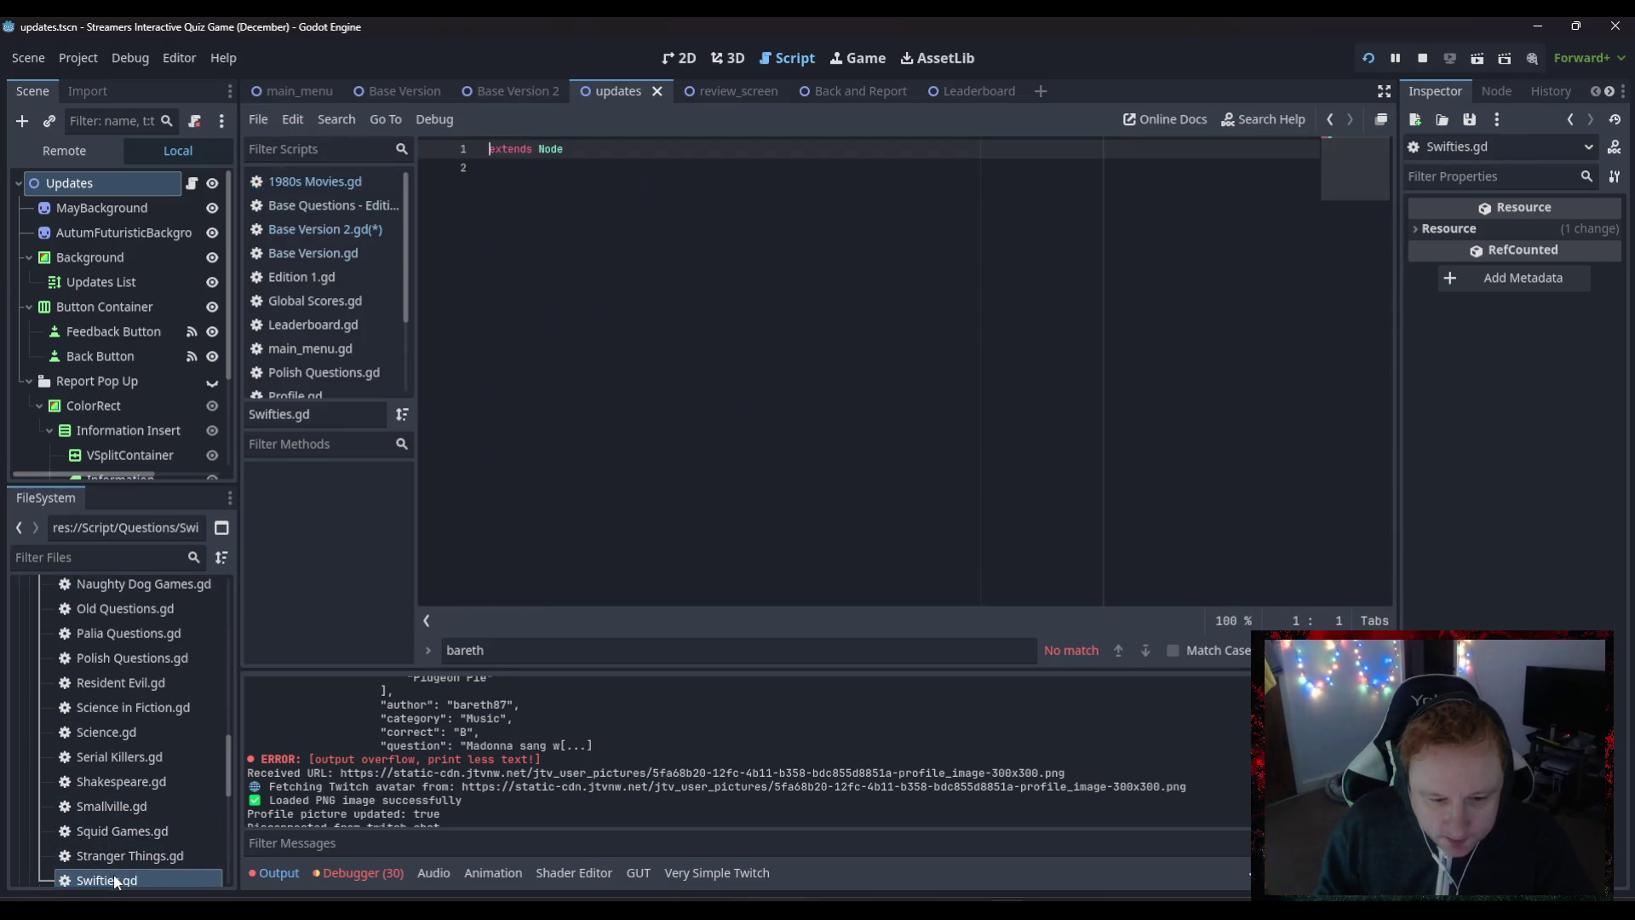
{"action": "key", "text": "ctrl+a"}
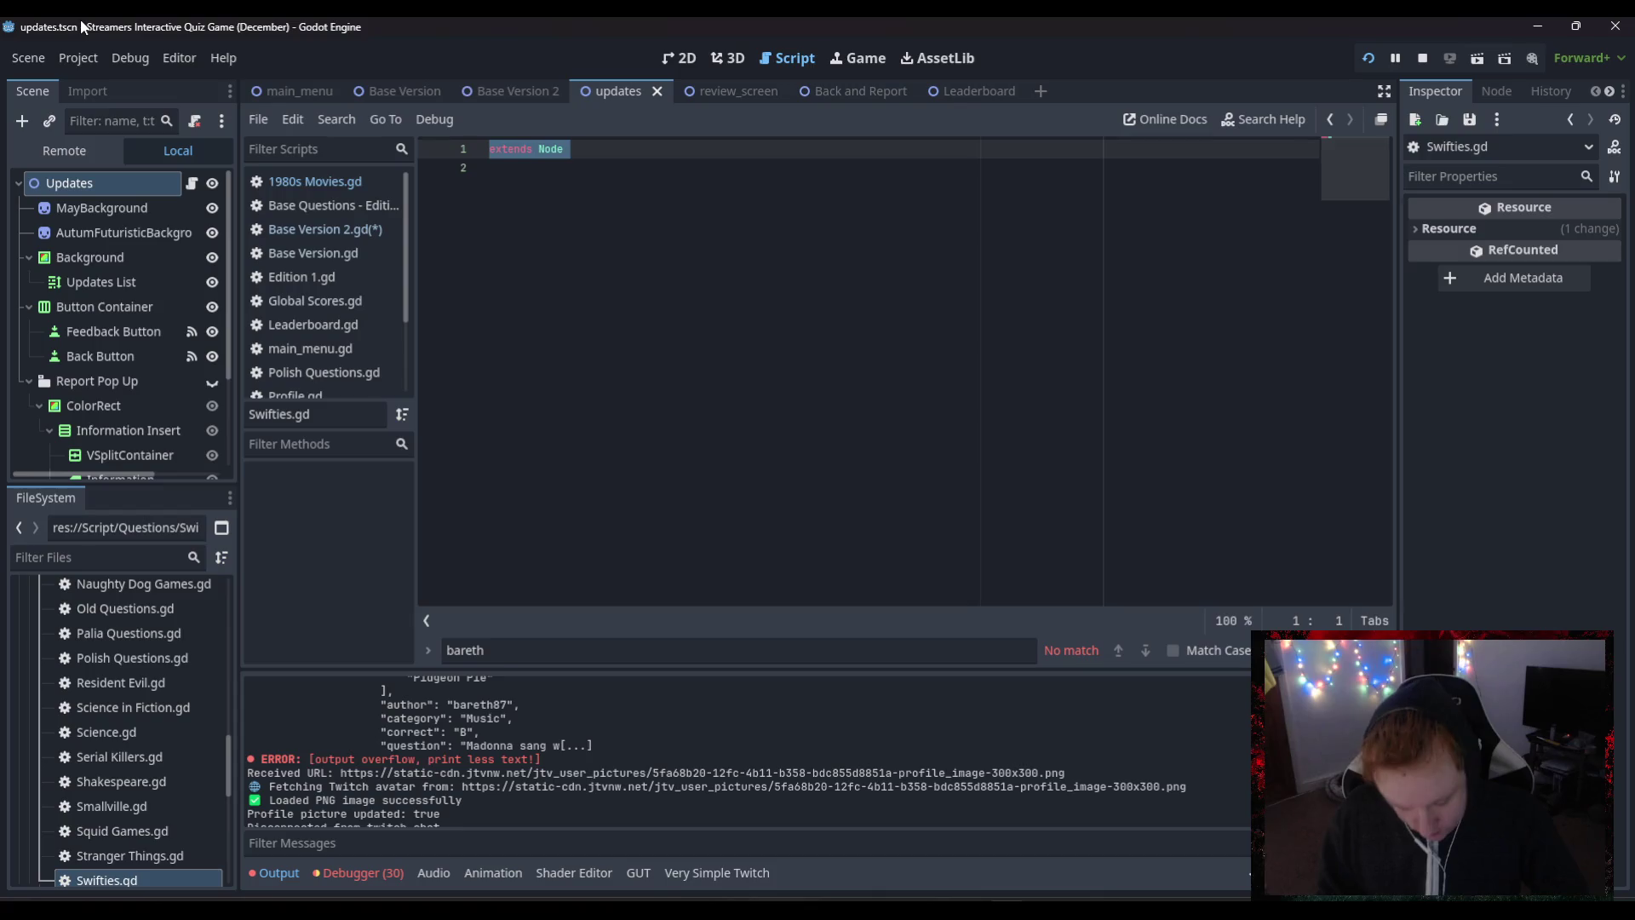
{"action": "key", "text": "ctrl+v"}
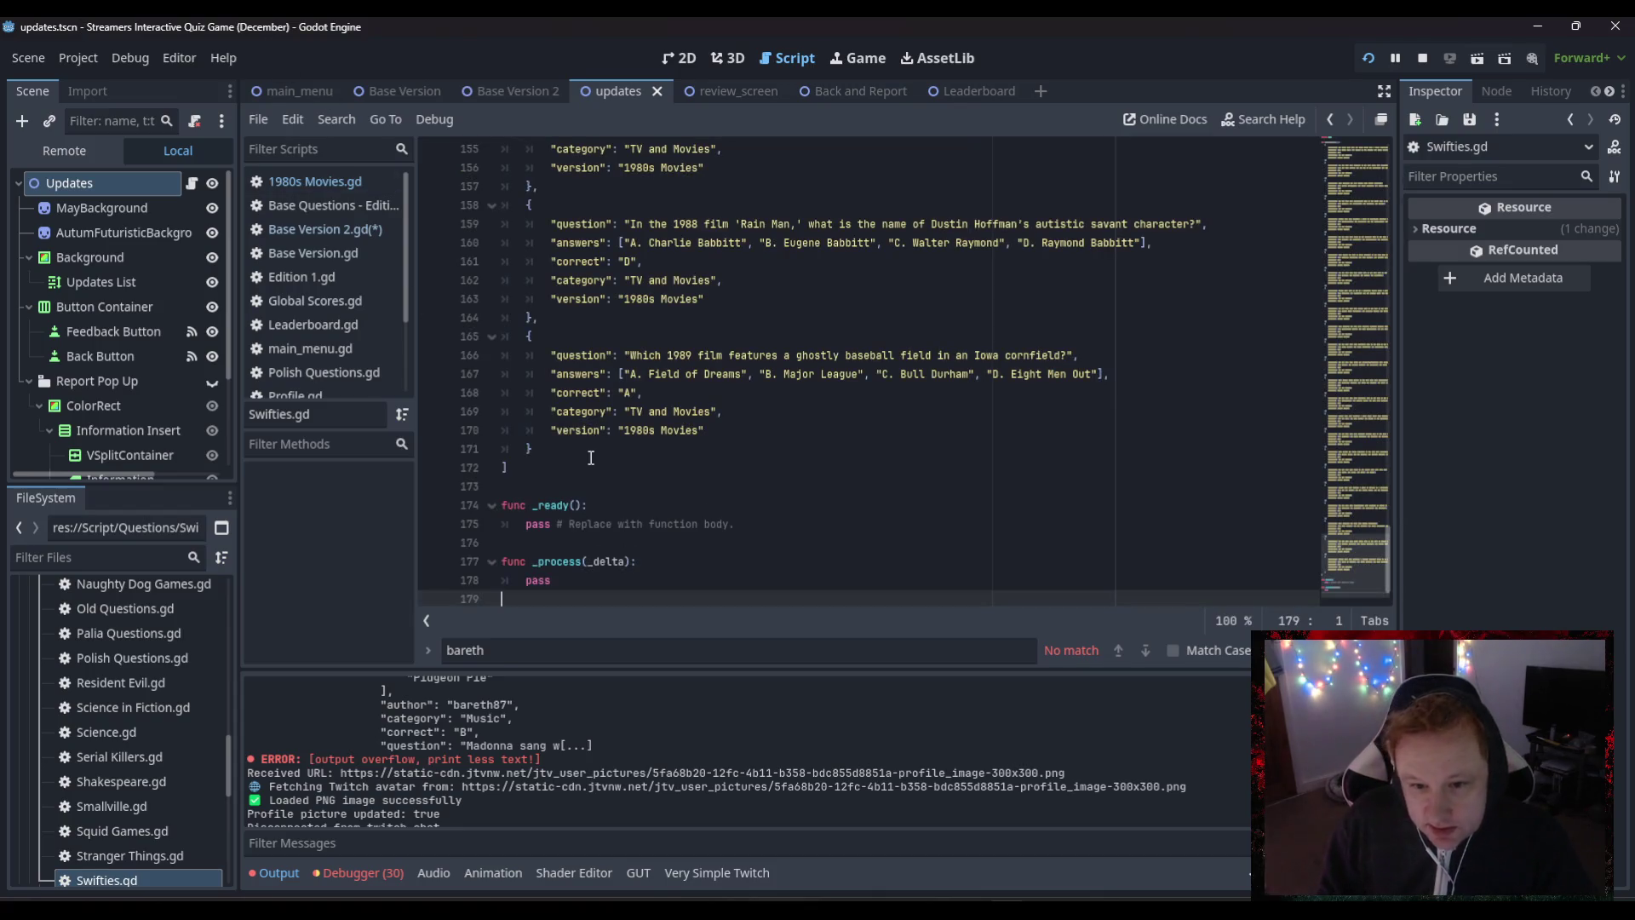
{"action": "mouse_move", "coordinate": [555, 464]}
{"action": "left_mouse_down"}
{"action": "mouse_move", "coordinate": [329, 22]}
{"action": "mouse_move", "coordinate": [390, 167]}
{"action": "mouse_move", "coordinate": [442, 209]}
{"action": "left_mouse_up"}
{"action": "key", "text": "Delete"}
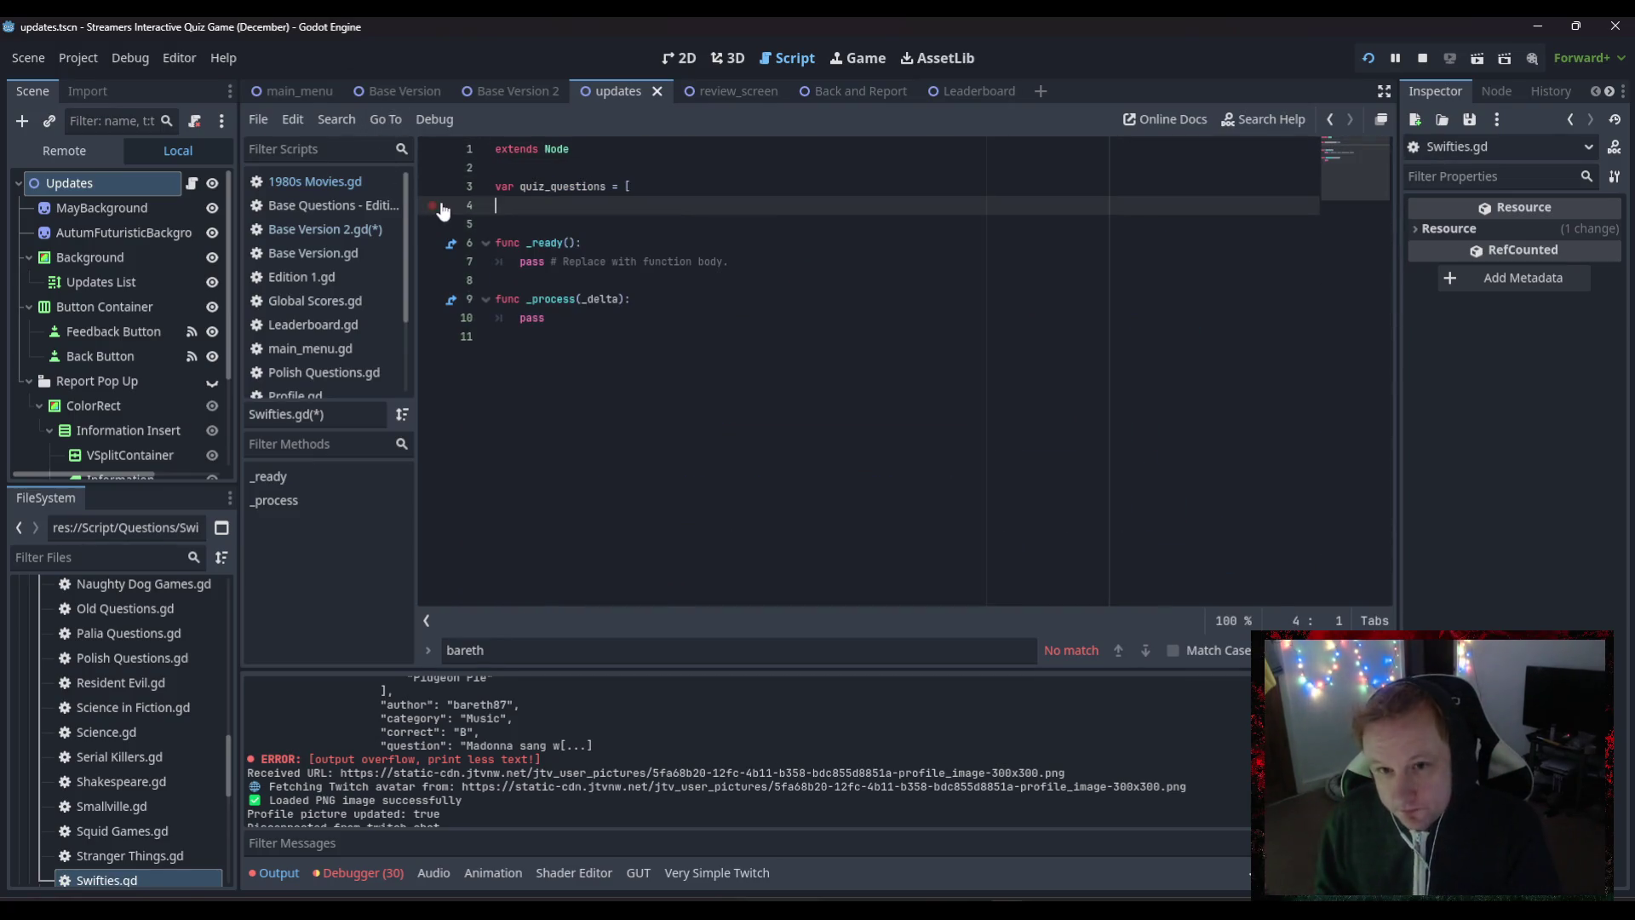
{"action": "scroll", "coordinate": [593, 712], "scroll_direction": "up", "scroll_amount": 1}
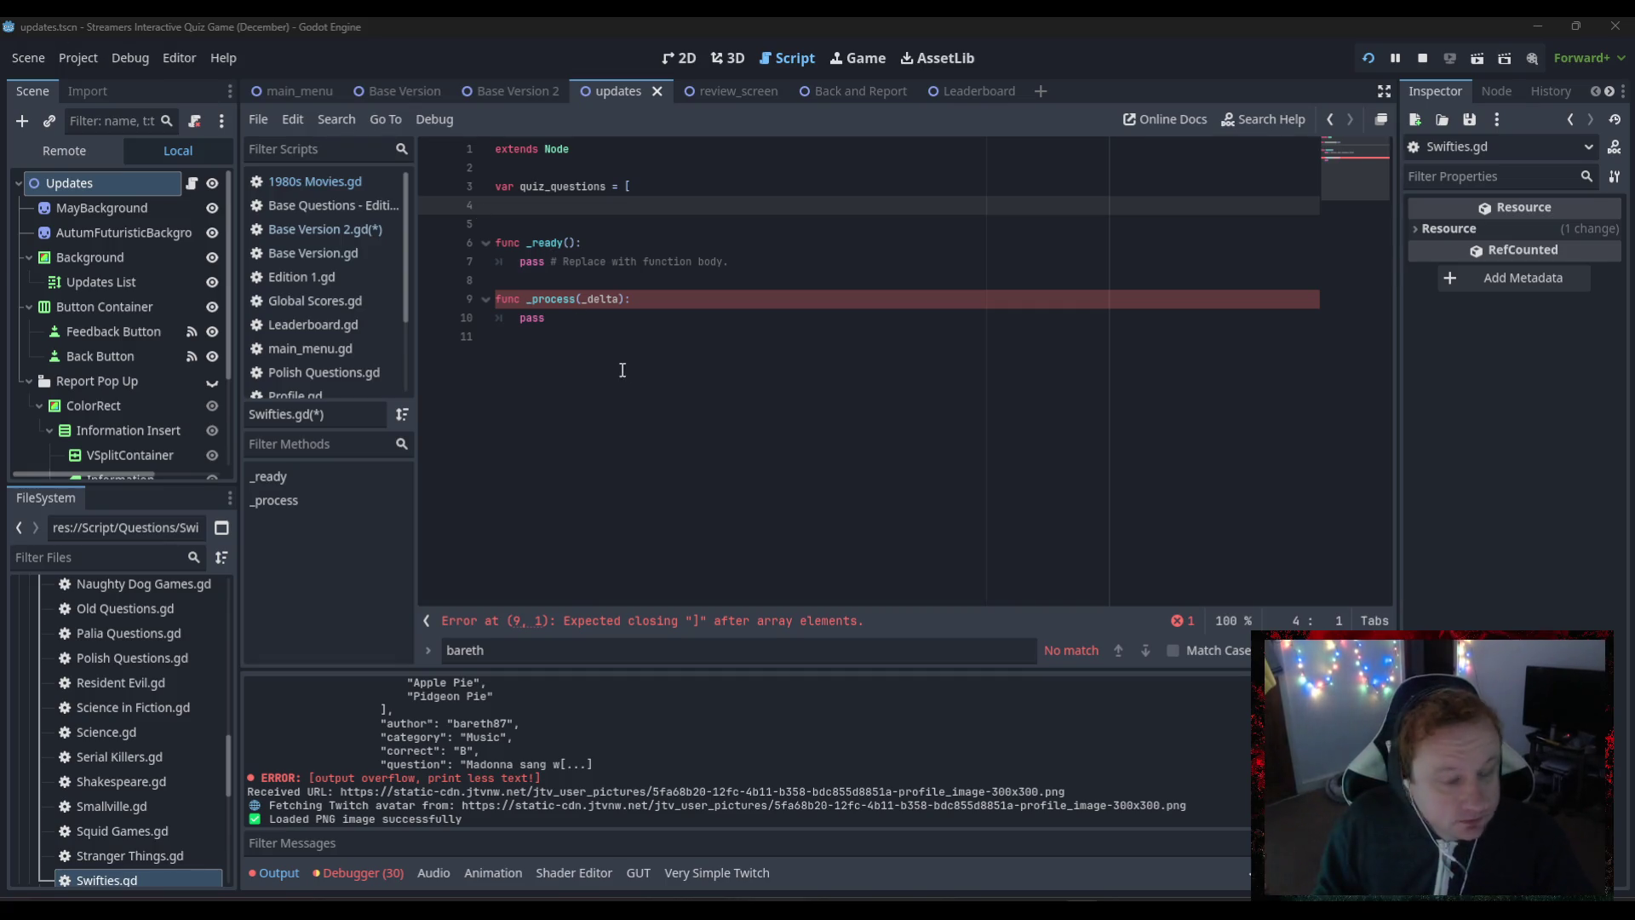
{"action": "left_click", "coordinate": [616, 394]}
- Paste the Taylor Swift quiz questions into the empty quiz_questions list
{"action": "left_click", "coordinate": [549, 204]}
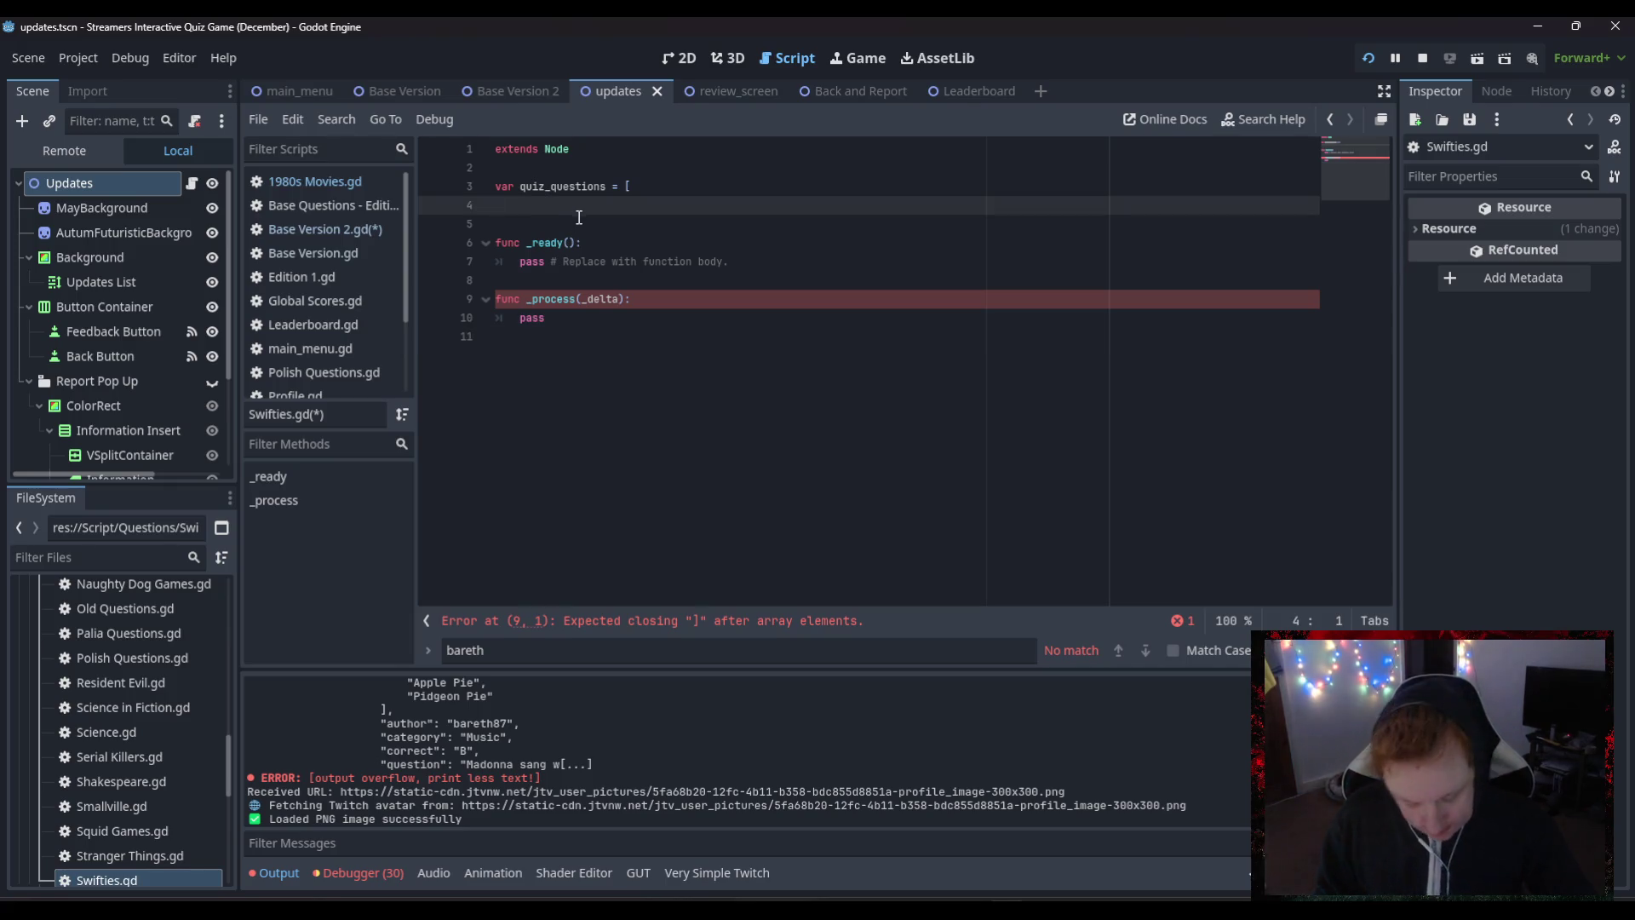
{"action": "key", "text": "ctrl+v"}
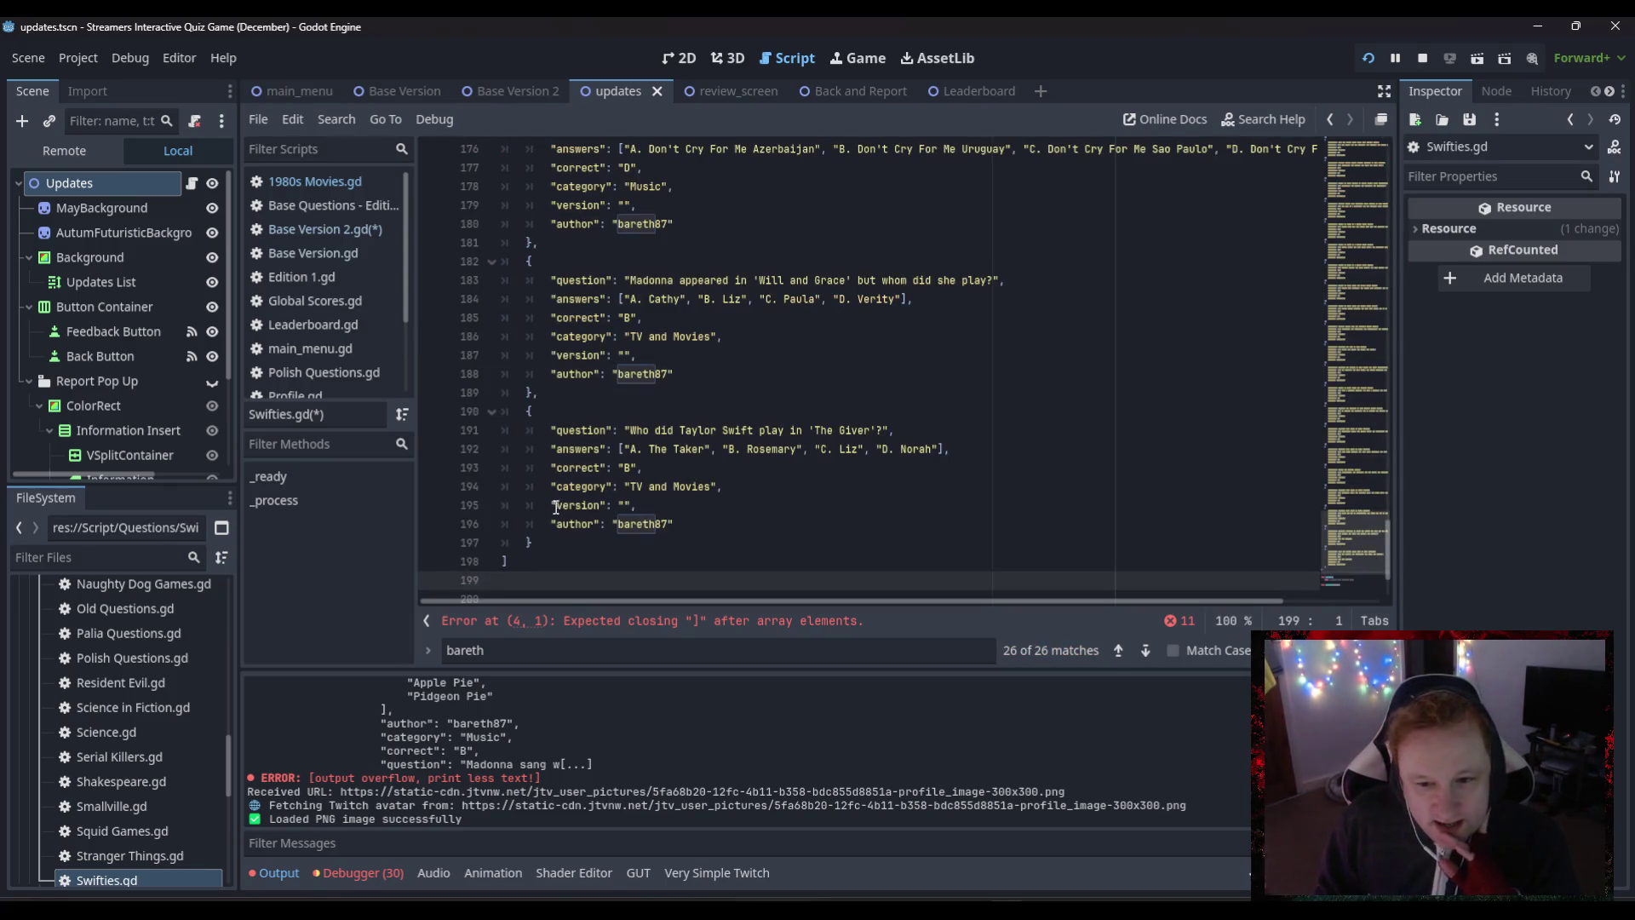
{"action": "scroll", "coordinate": [568, 514], "scroll_direction": "up", "scroll_amount": 10}
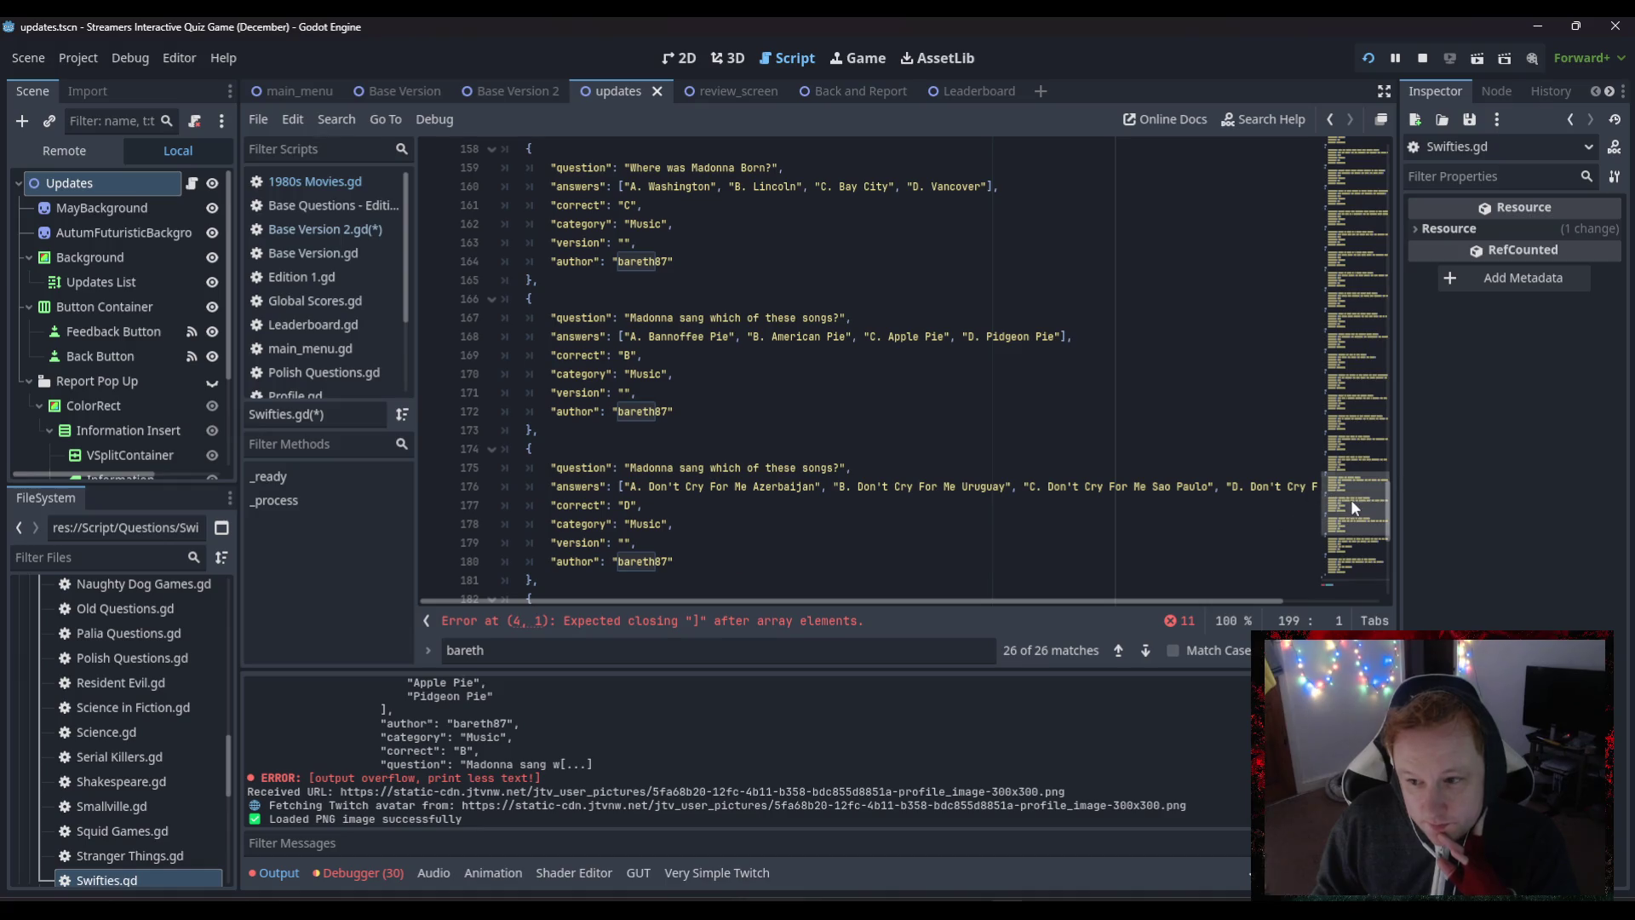
{"action": "left_click_drag", "start_coordinate": [1350, 499], "coordinate": [1314, 89]}
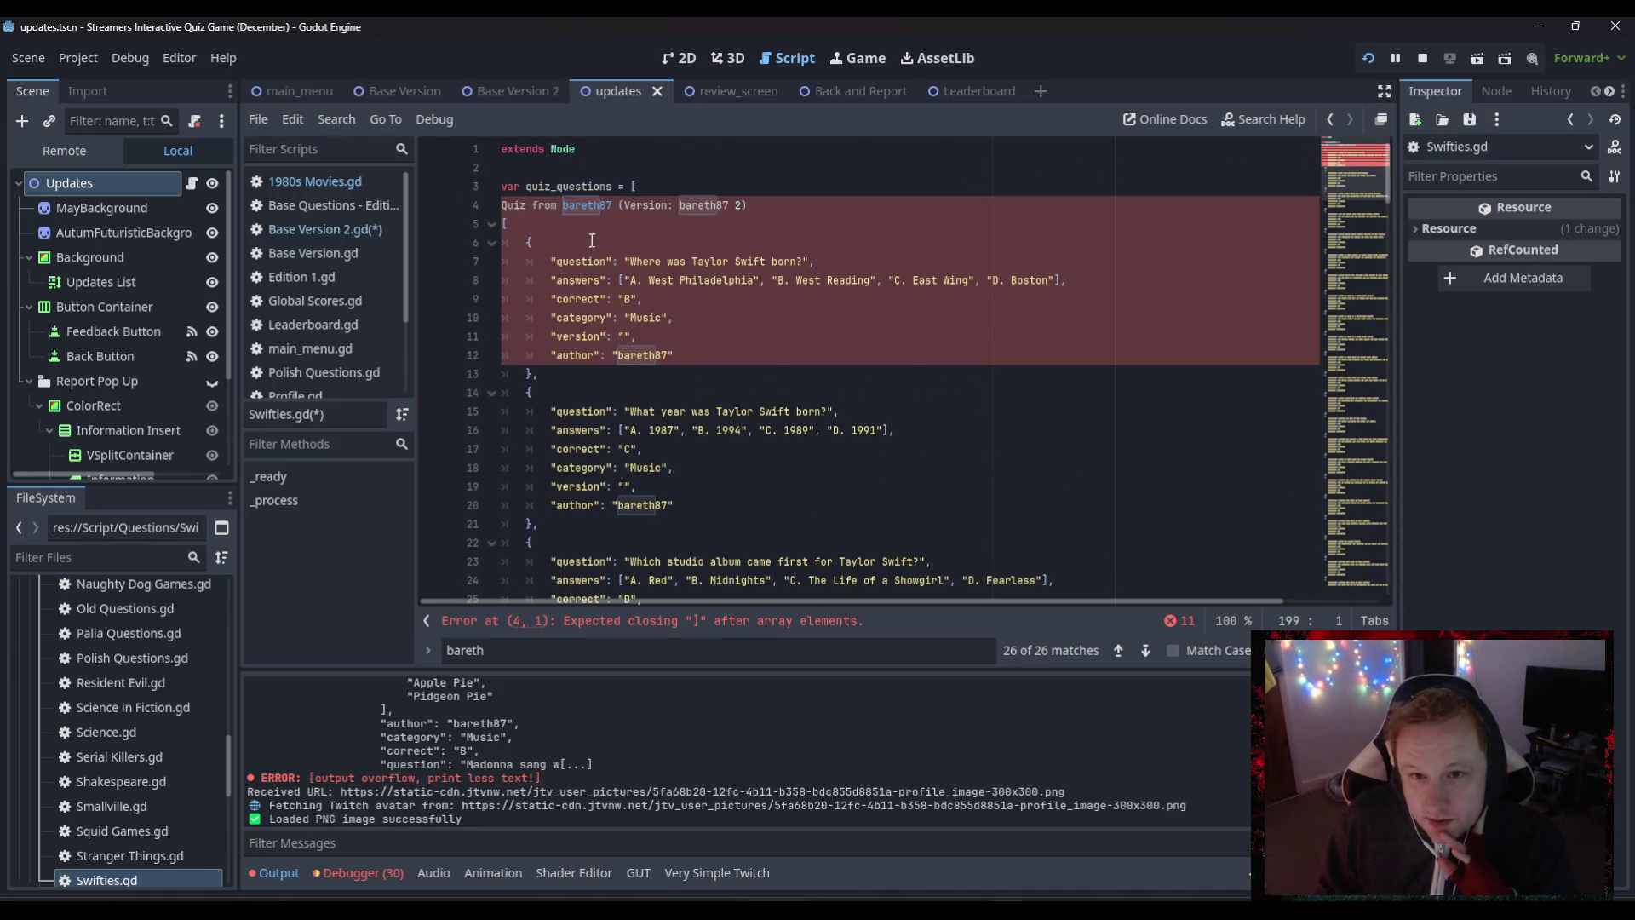
- Delete the stray pasted quiz header line and the duplicate opening bracket
{"action": "left_click", "coordinate": [547, 225]}
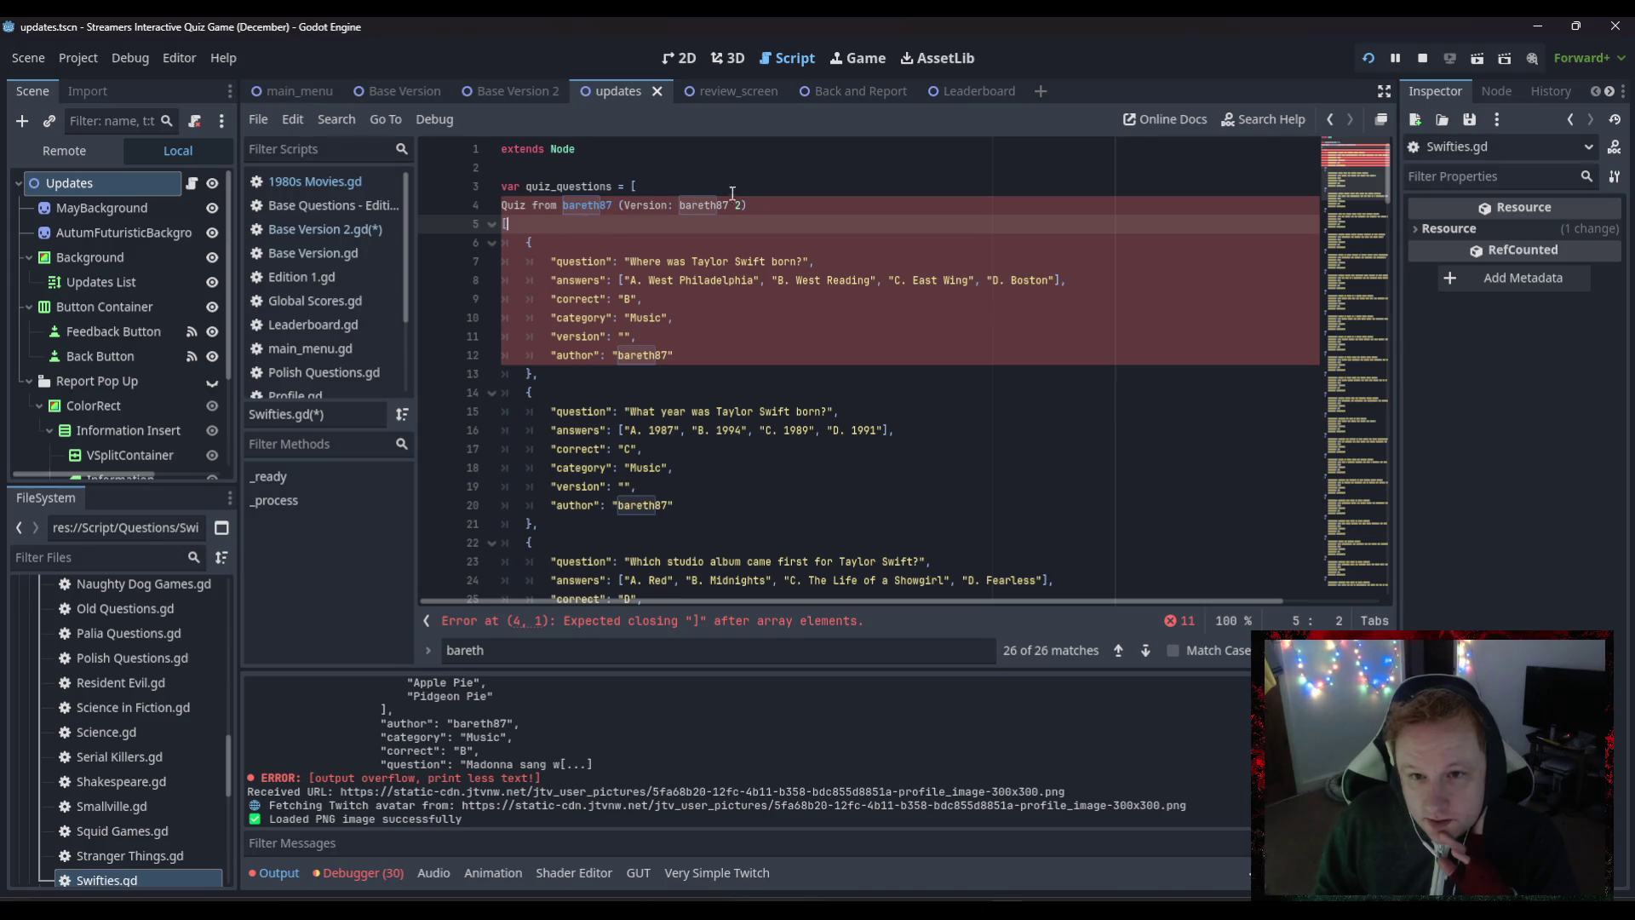
{"action": "left_click_drag", "start_coordinate": [765, 202], "coordinate": [432, 211]}
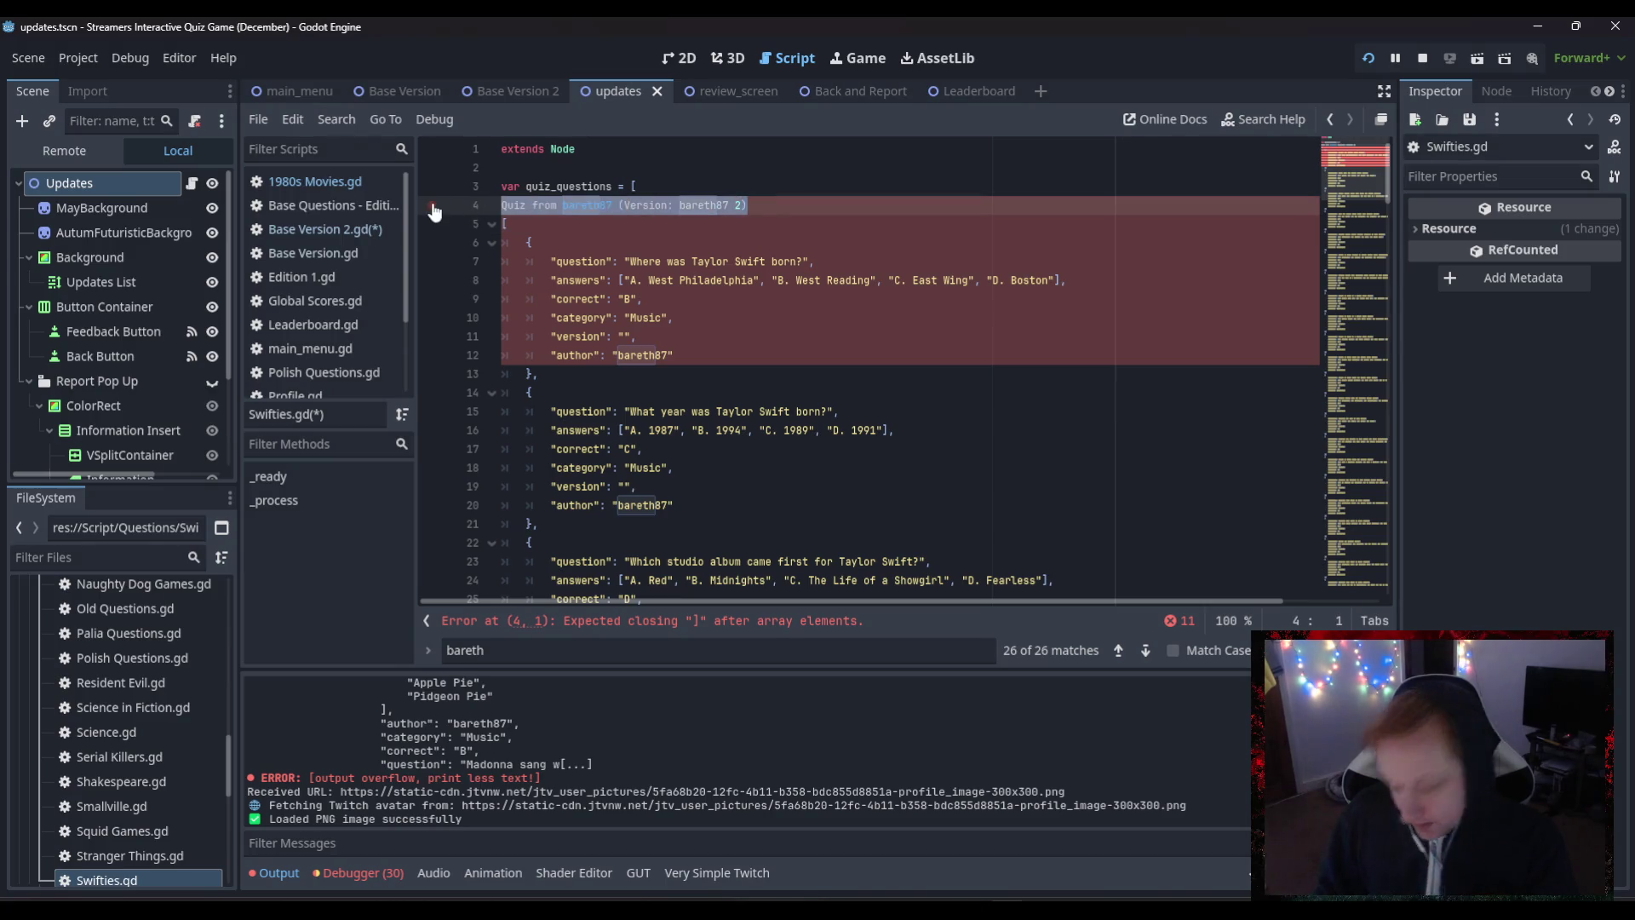
{"action": "key", "text": "BackSpace"}
{"action": "left_click", "coordinate": [529, 220]}
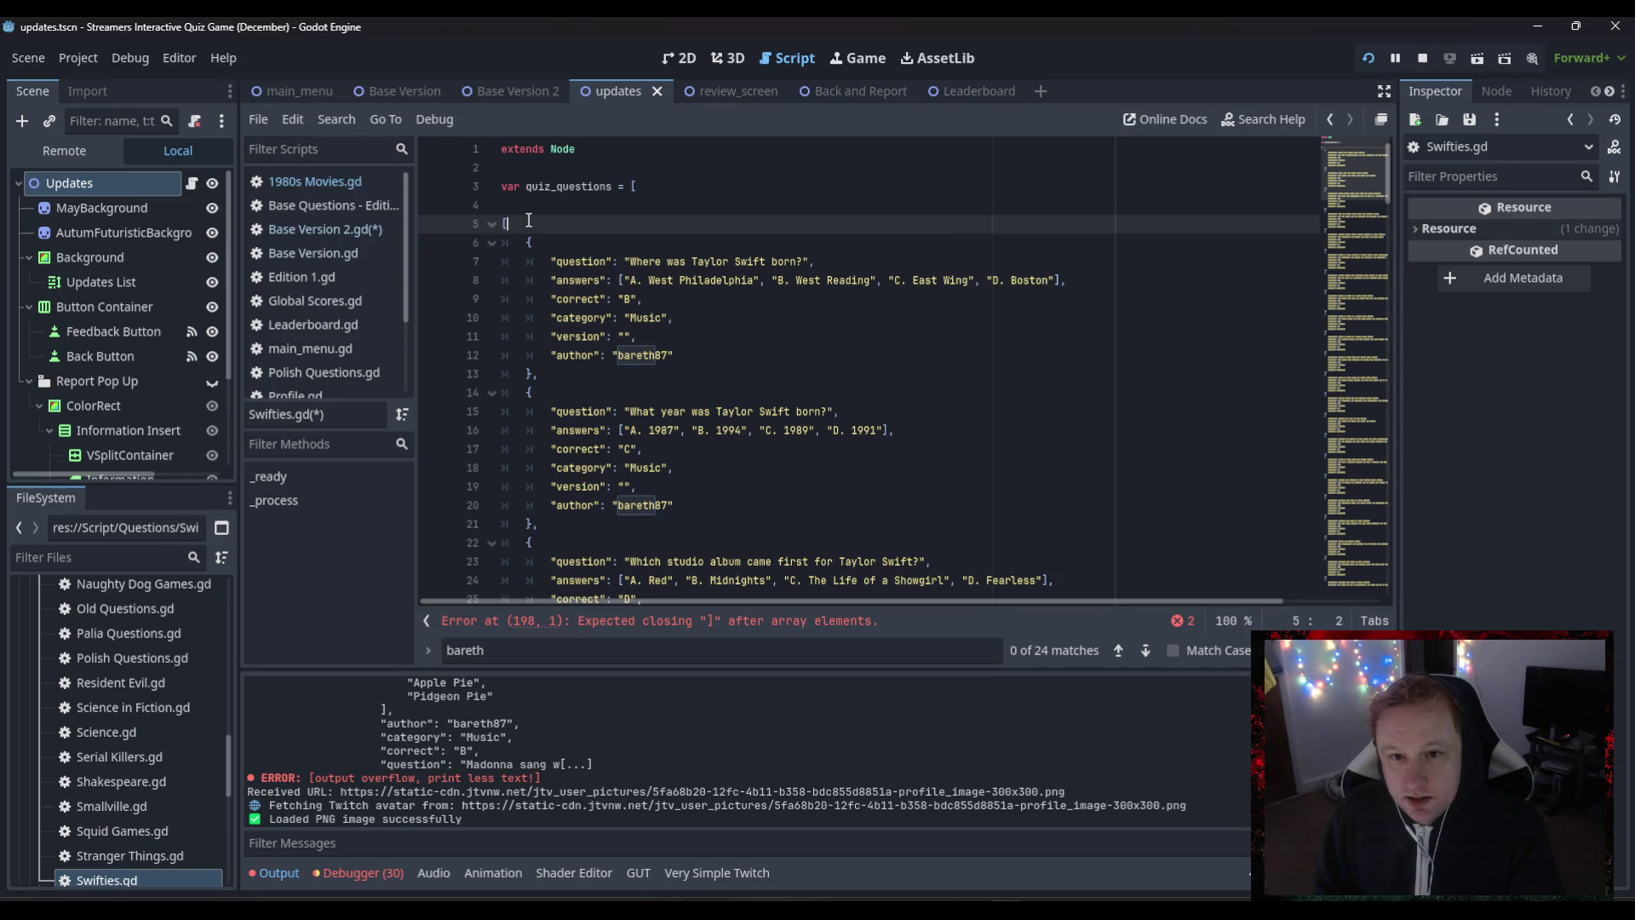
{"action": "key", "text": "BackSpace"}
{"action": "key", "text": "BackSpace"}
{"action": "key", "text": "BackSpace"}
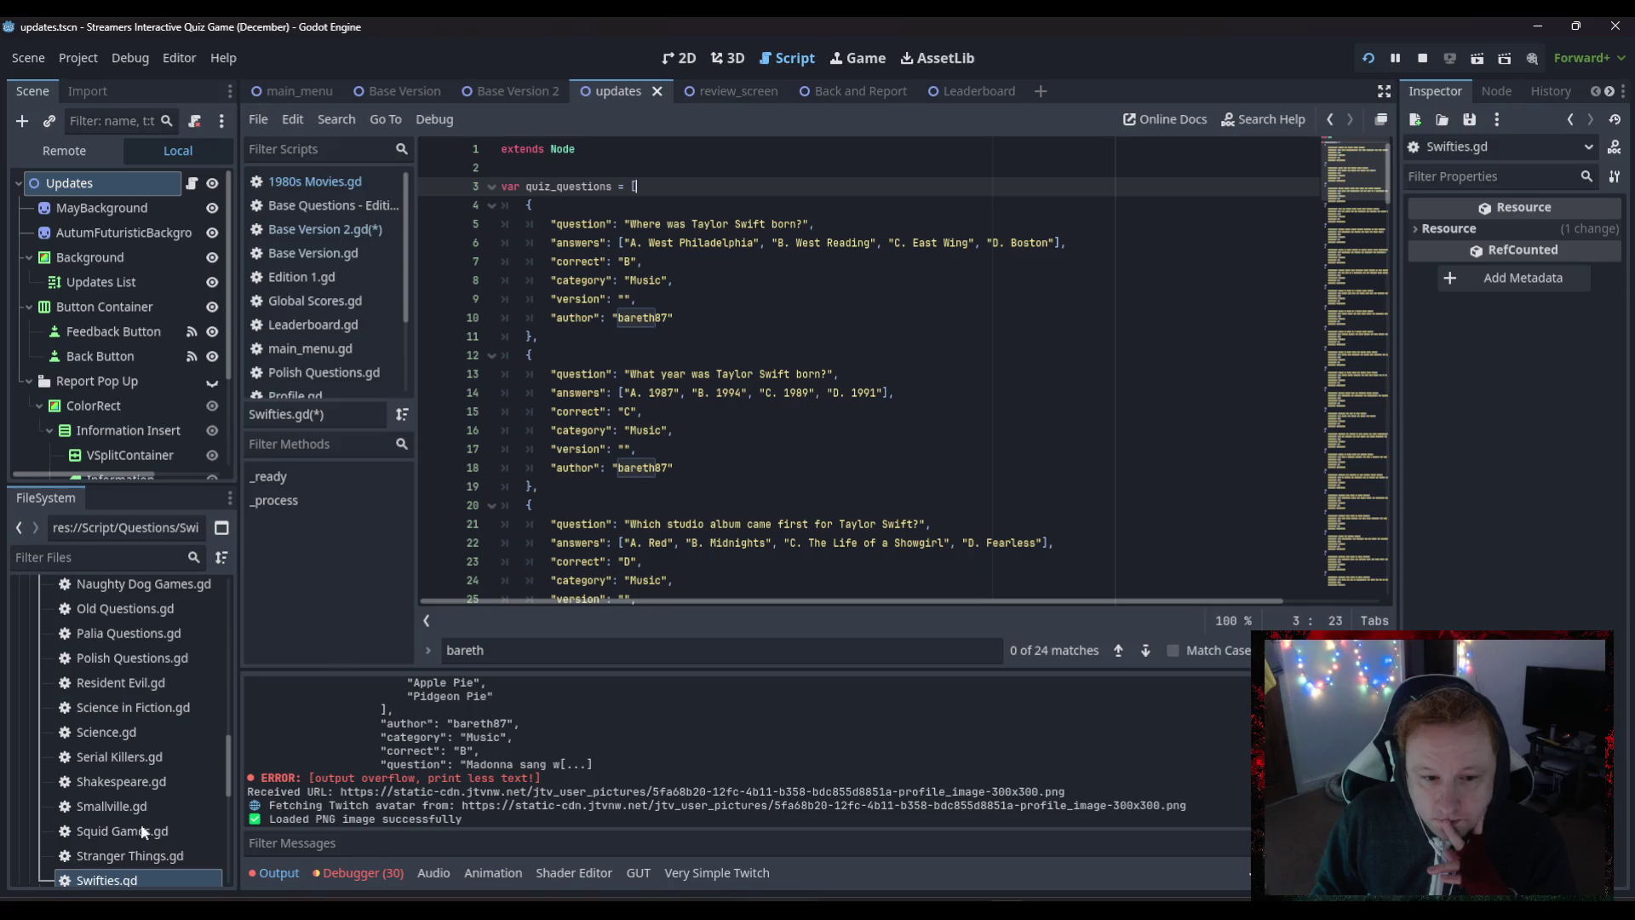
- Compare against Stranger Things.gd's layout, then return to Swifties.gd to review the questions
{"action": "double_click", "coordinate": [118, 856]}
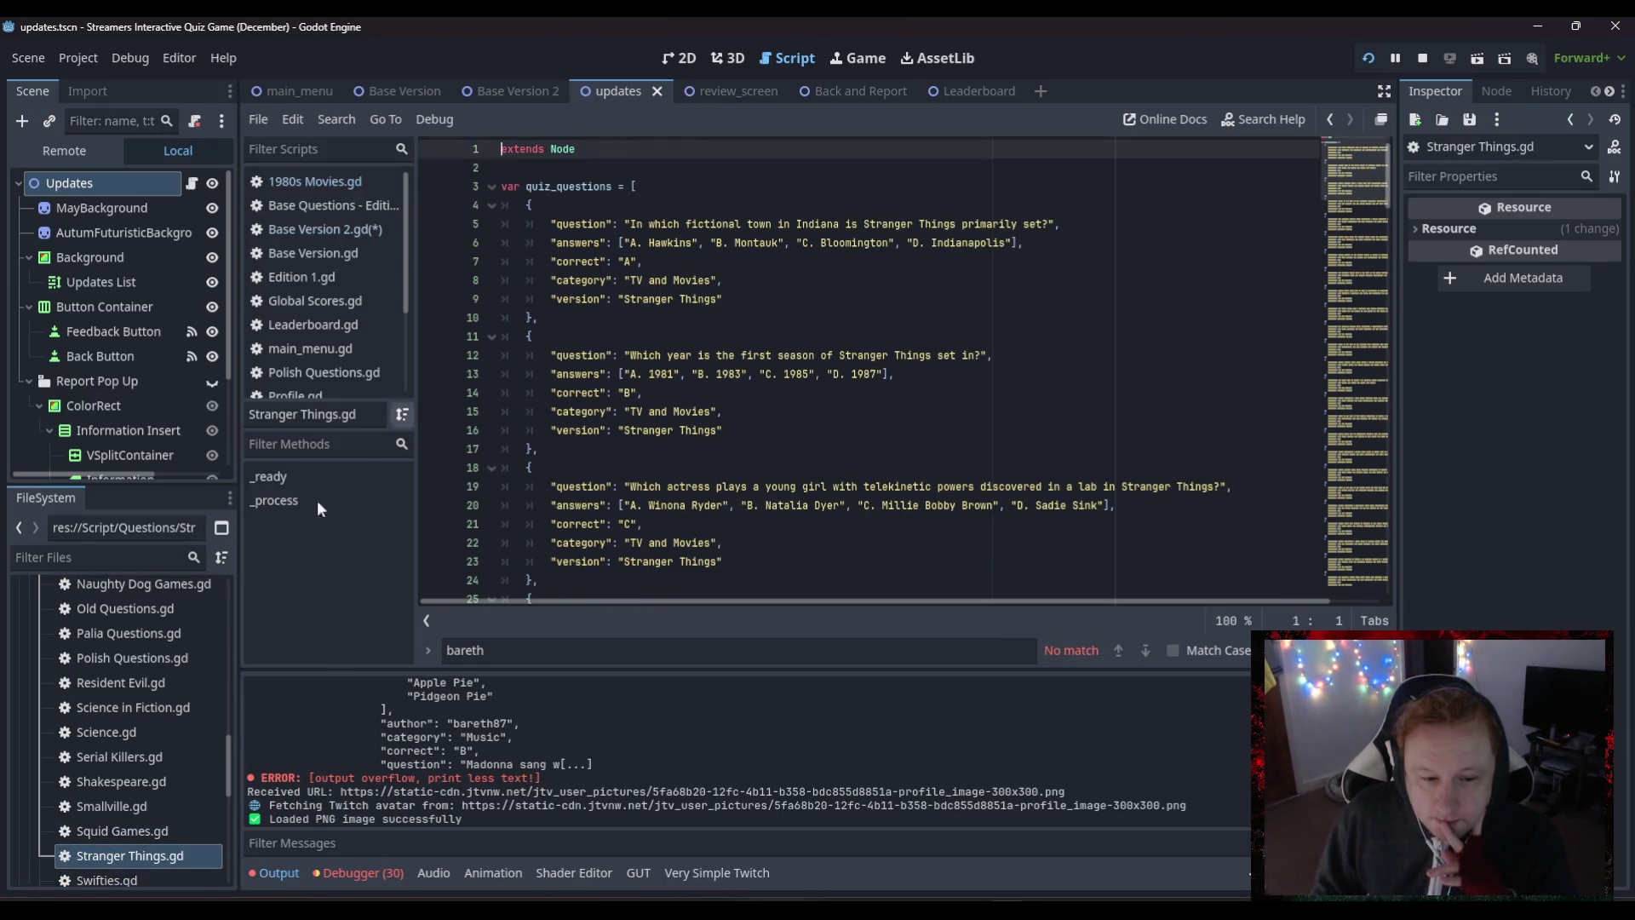
{"action": "left_click", "coordinate": [115, 882]}
{"action": "double_click", "coordinate": [114, 882]}
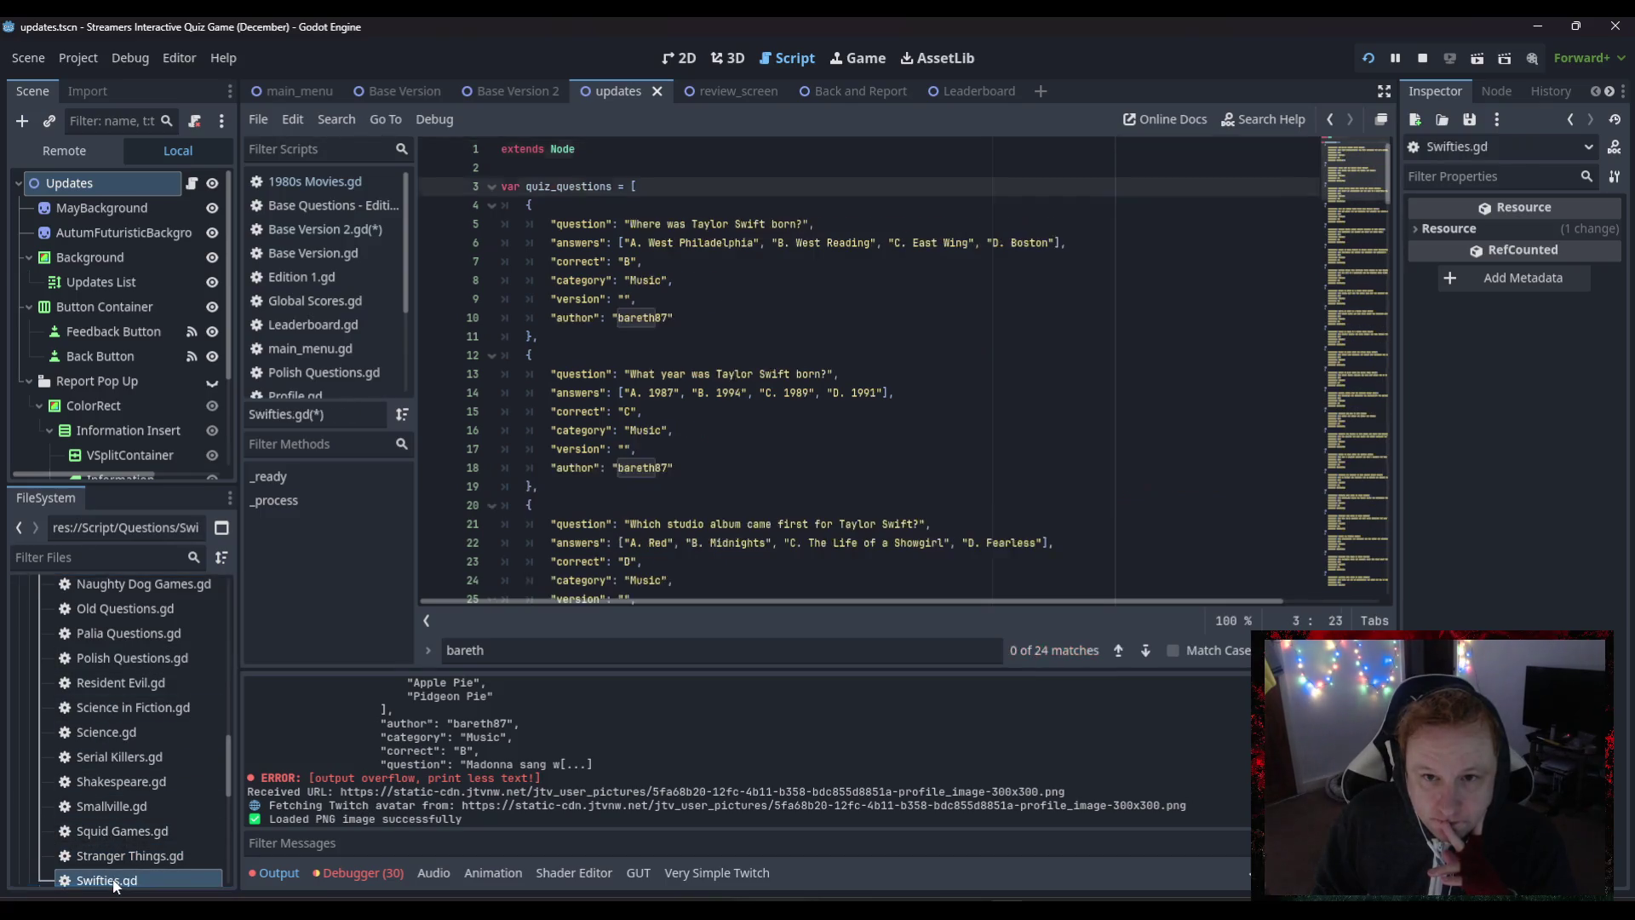
{"action": "left_click", "coordinate": [760, 224]}
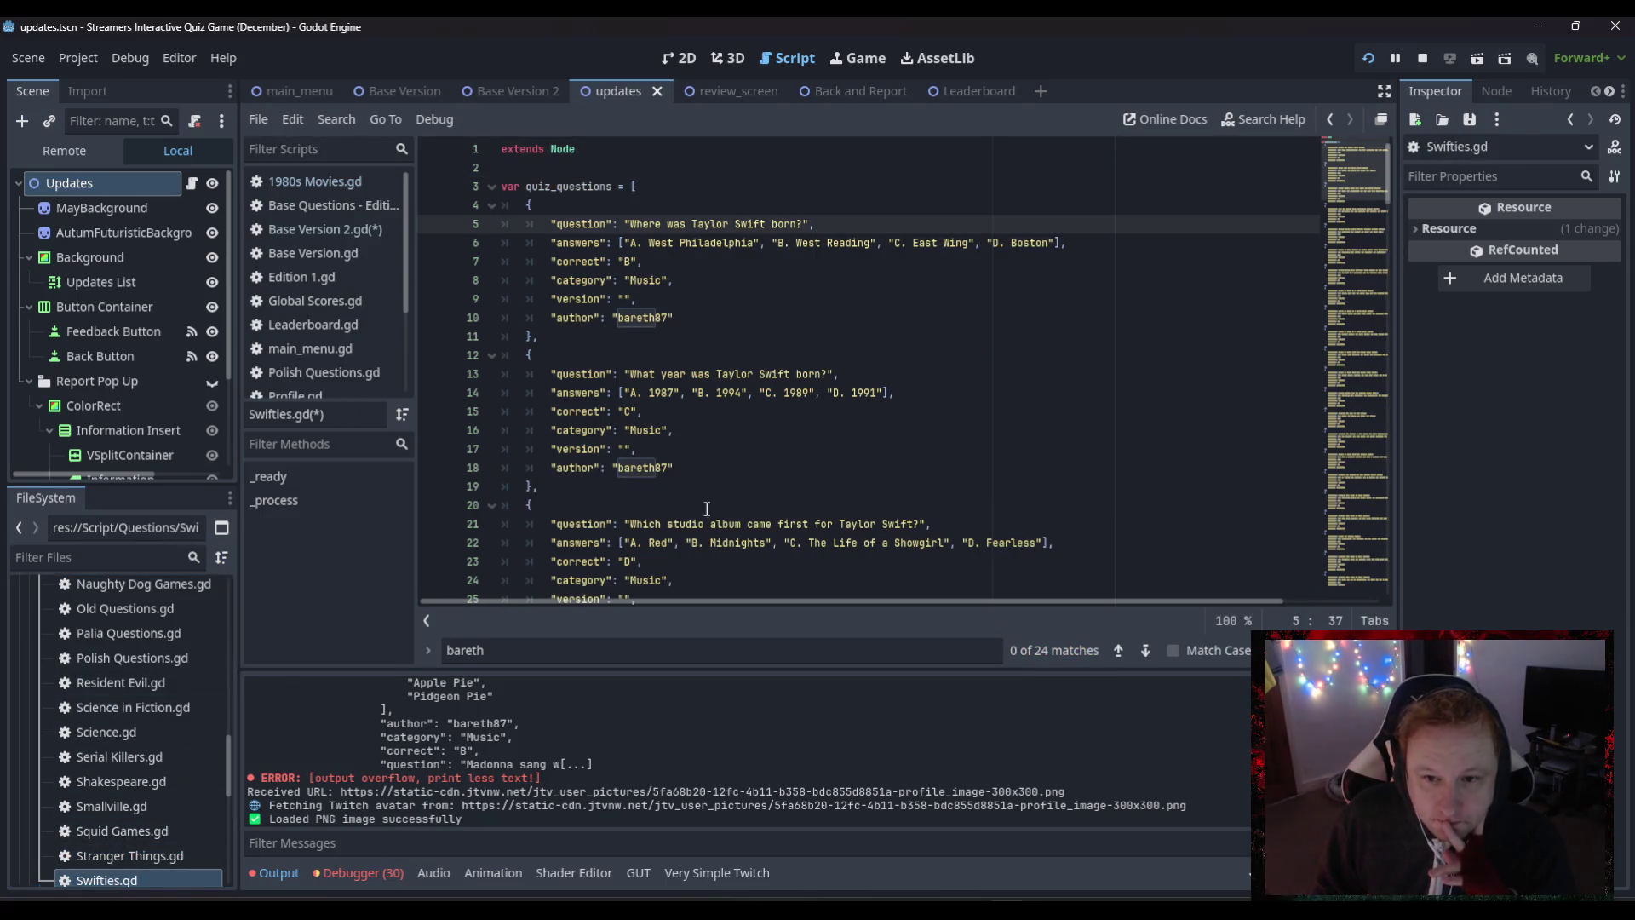
{"action": "left_click_drag", "start_coordinate": [1354, 170], "coordinate": [1345, 573]}
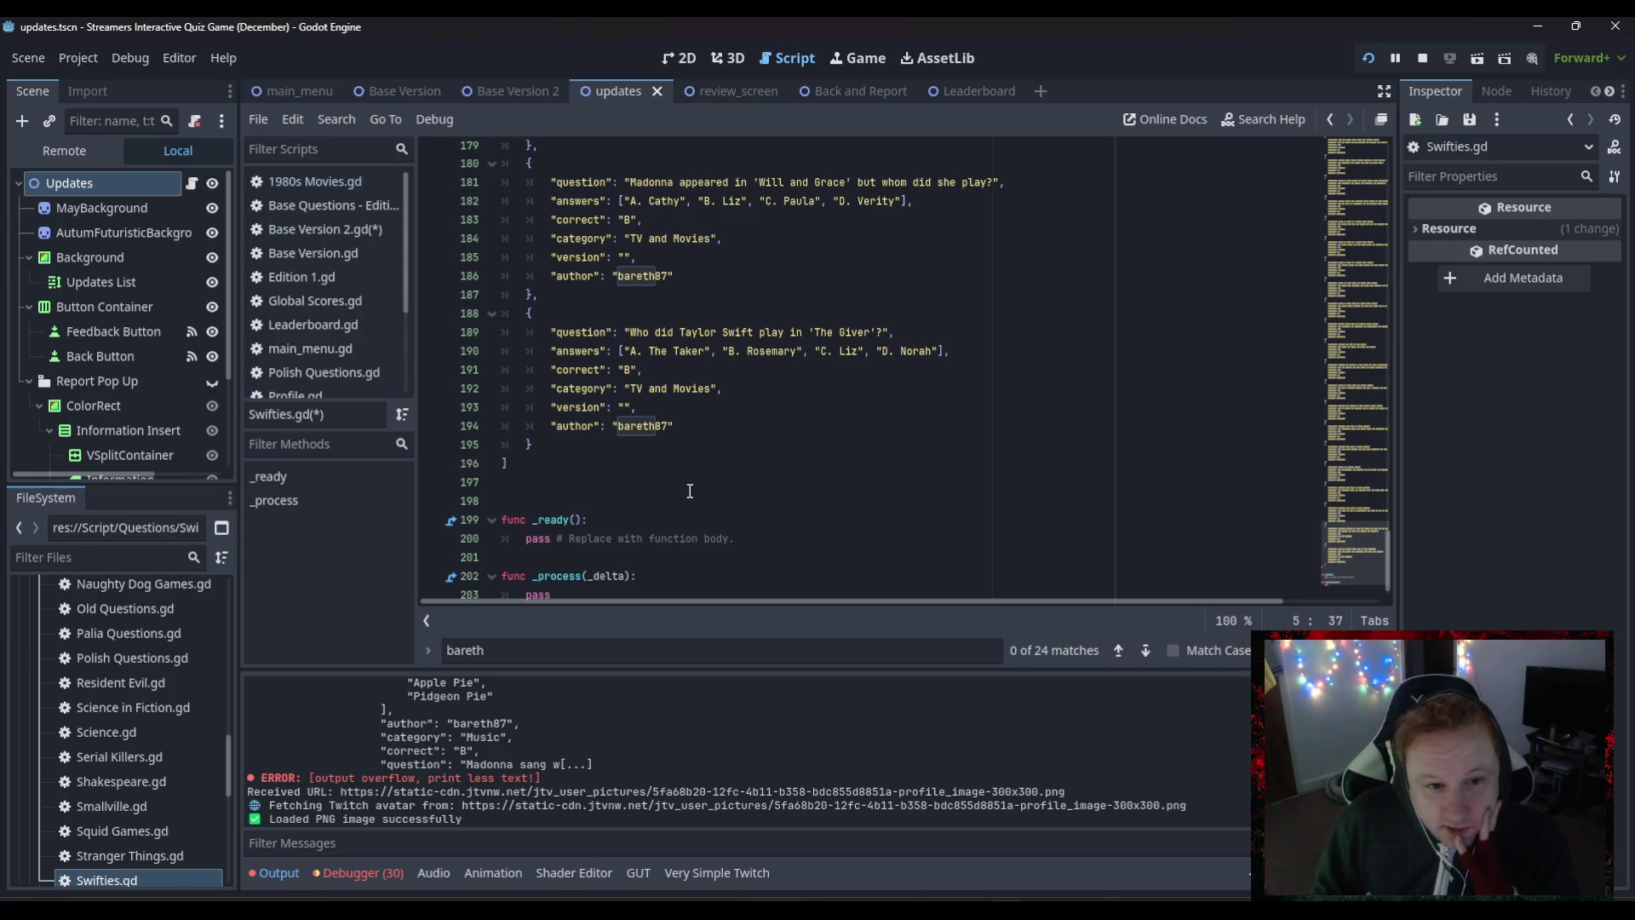
- Save Swifties.gd and Base Version 2.gd, then recheck the array's closing bracket
{"action": "key", "text": "ctrl+s"}
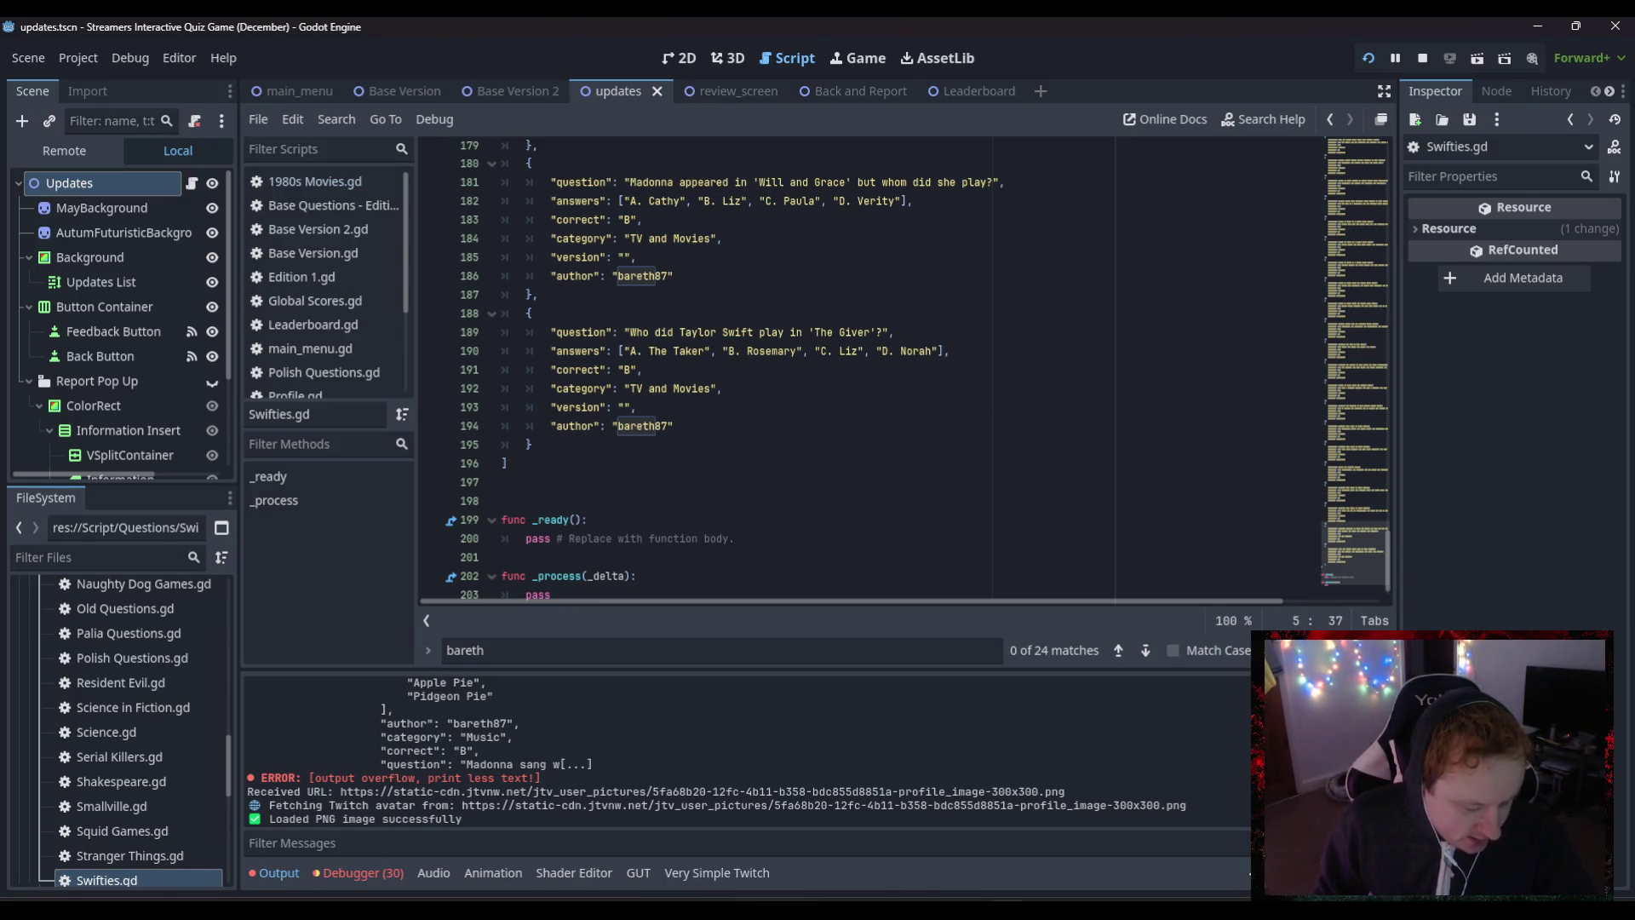
{"action": "left_click", "coordinate": [739, 462]}
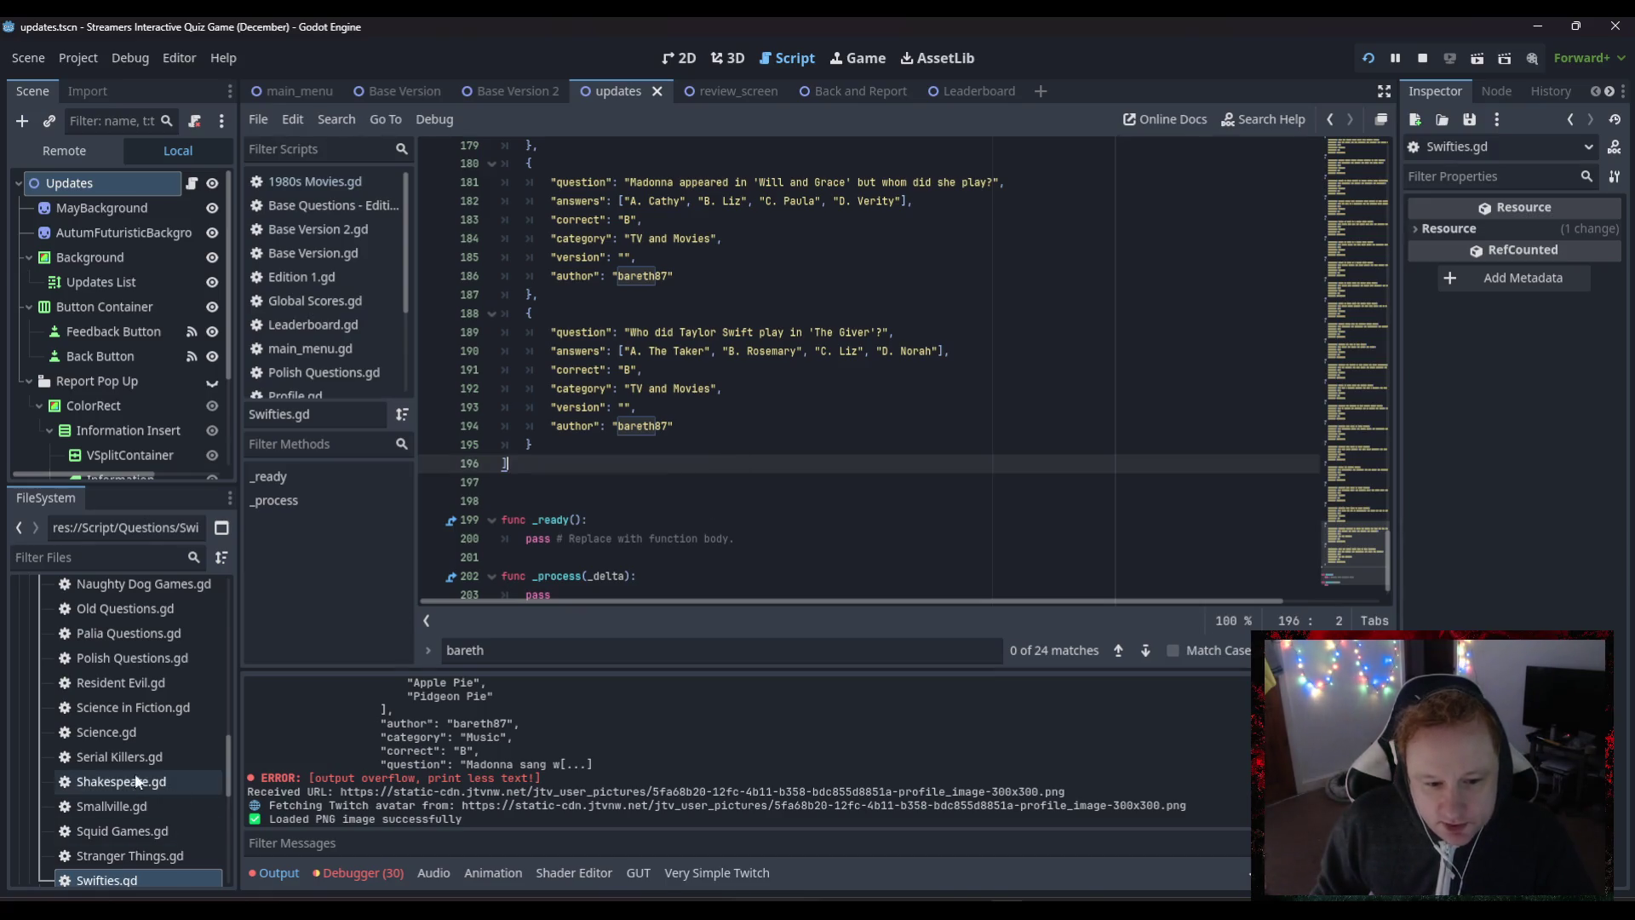
{"action": "scroll", "coordinate": [139, 706], "scroll_direction": "up", "scroll_amount": 3}
{"action": "scroll", "coordinate": [139, 697], "scroll_direction": "up", "scroll_amount": 5}
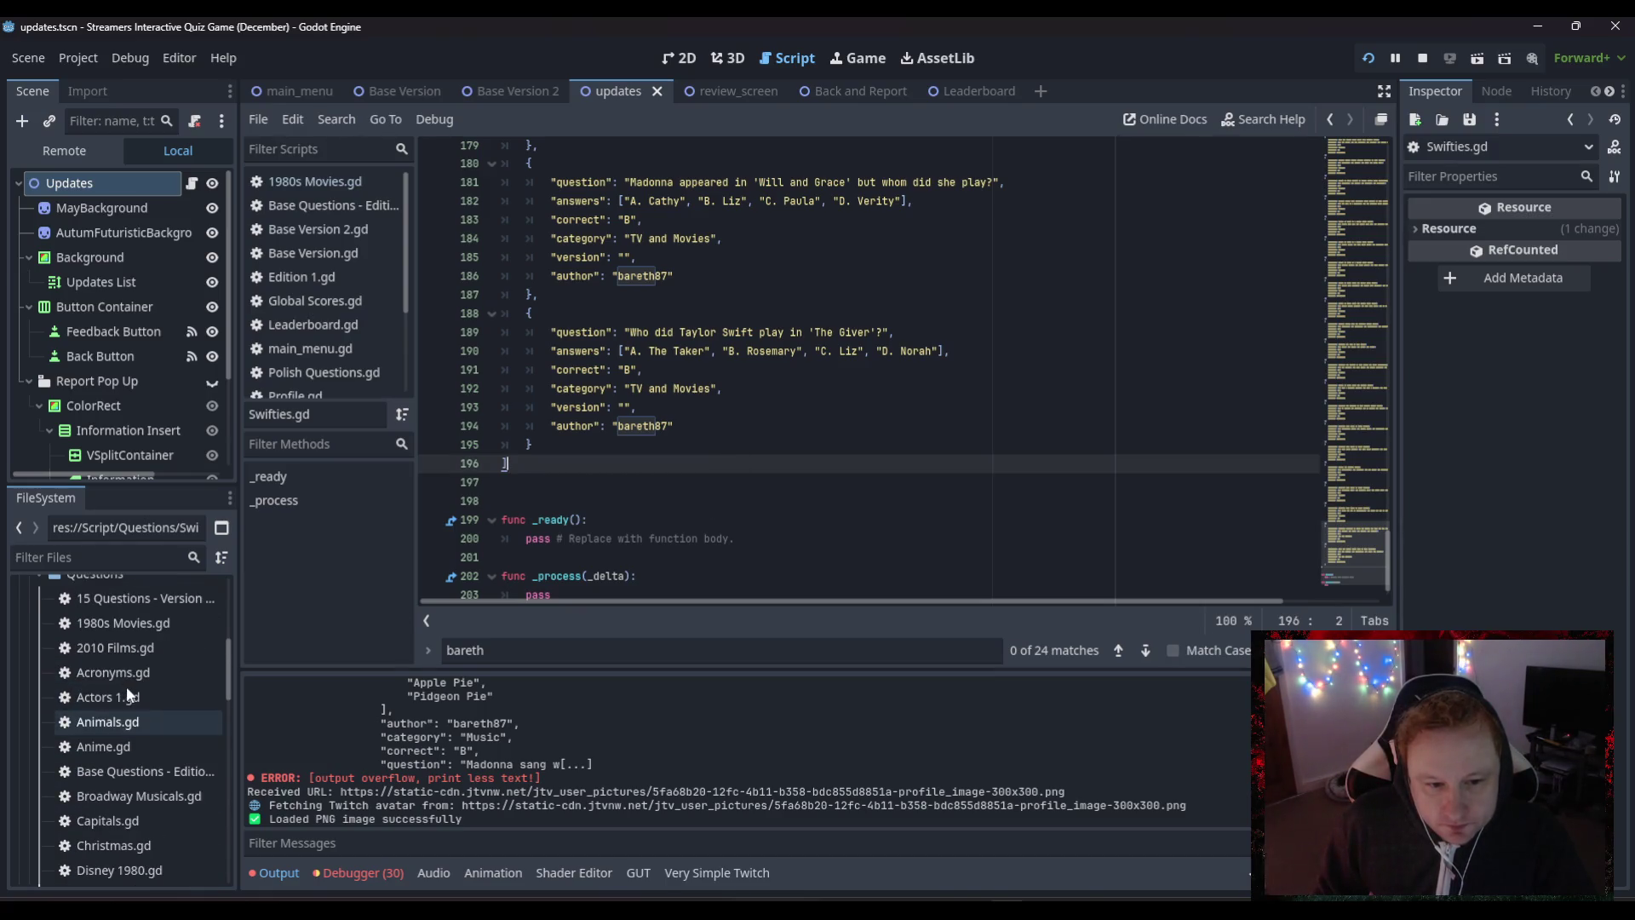
{"action": "right_click", "coordinate": [101, 575]}
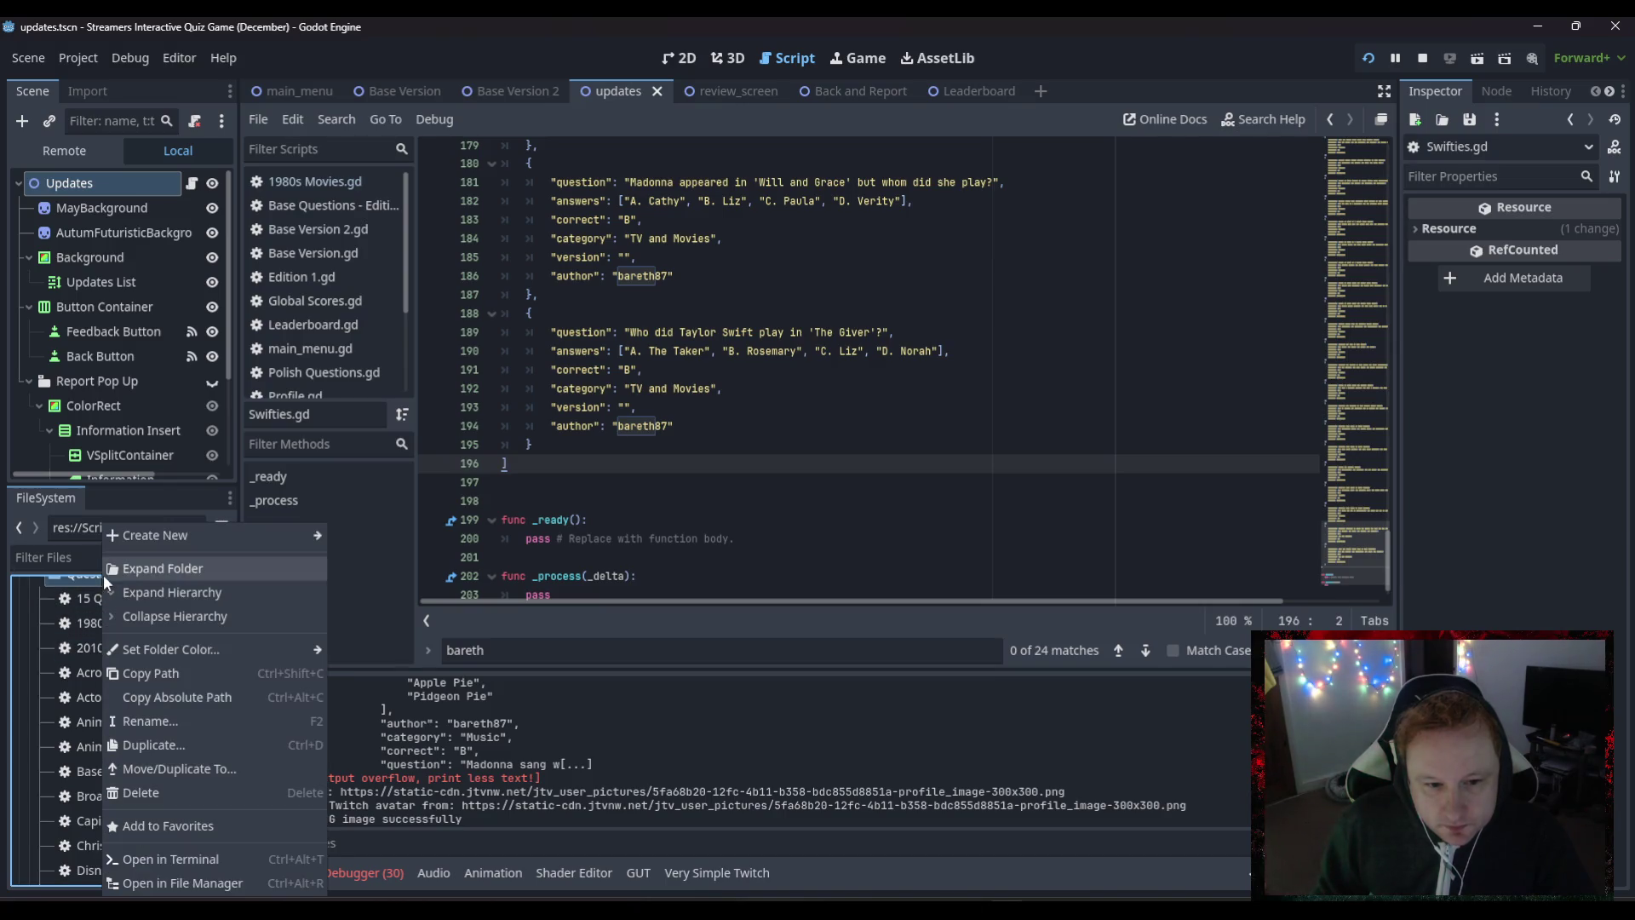
- Create a new script named '2025 Questions.gd' in the Questions folder
{"action": "mouse_move", "coordinate": [309, 533]}
{"action": "left_click", "coordinate": [355, 580]}
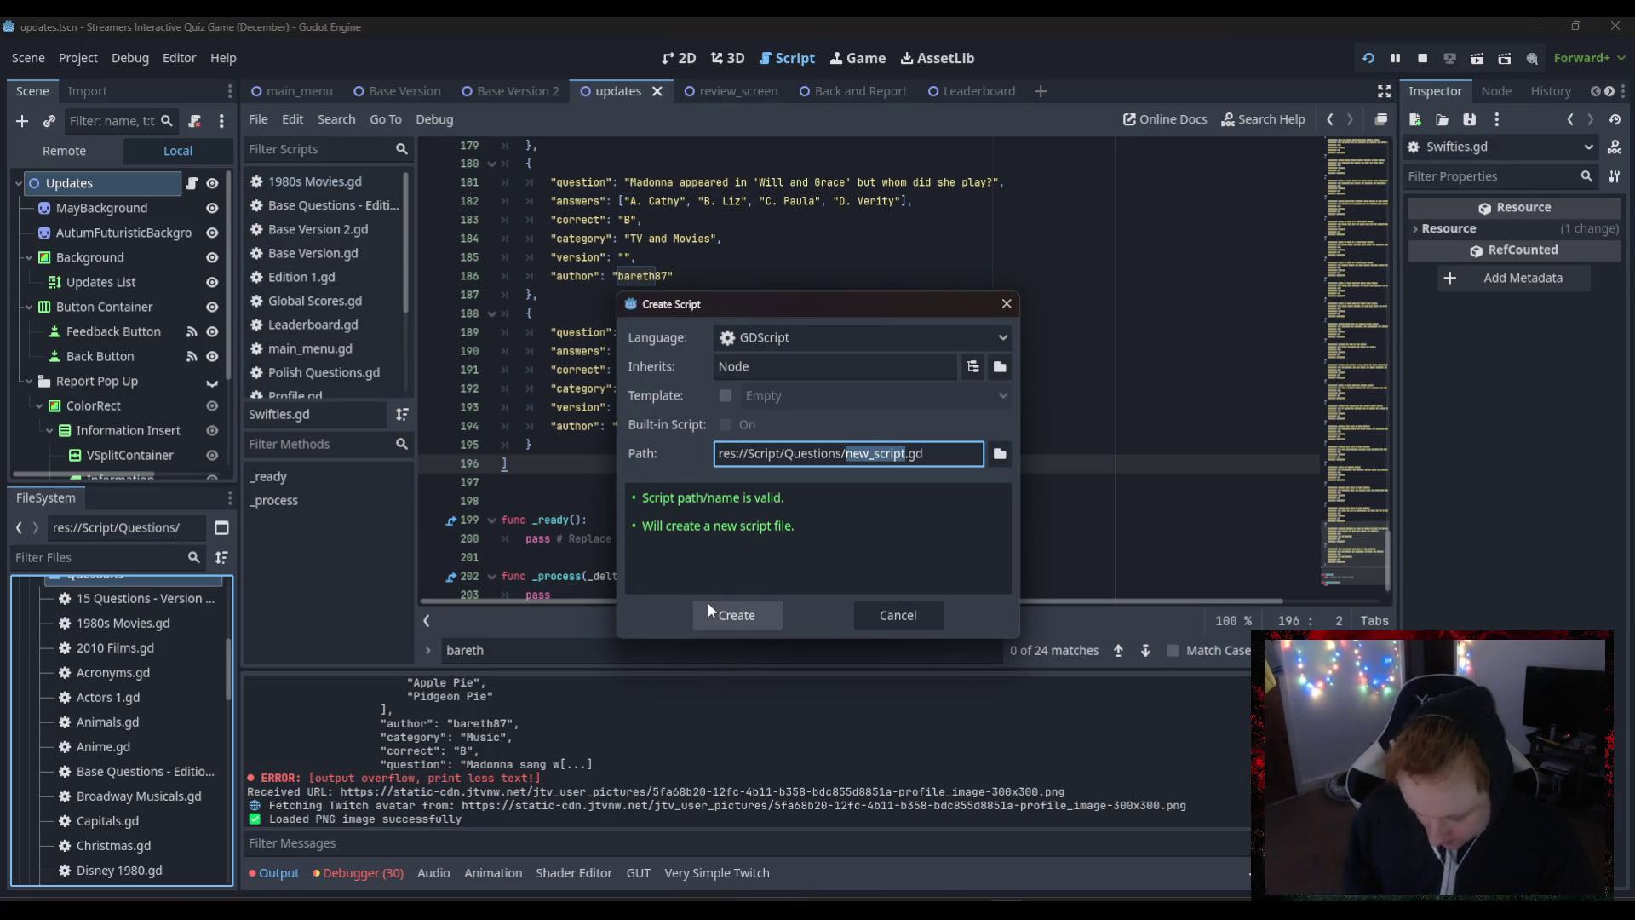
{"action": "type", "text": "2025 Q"}
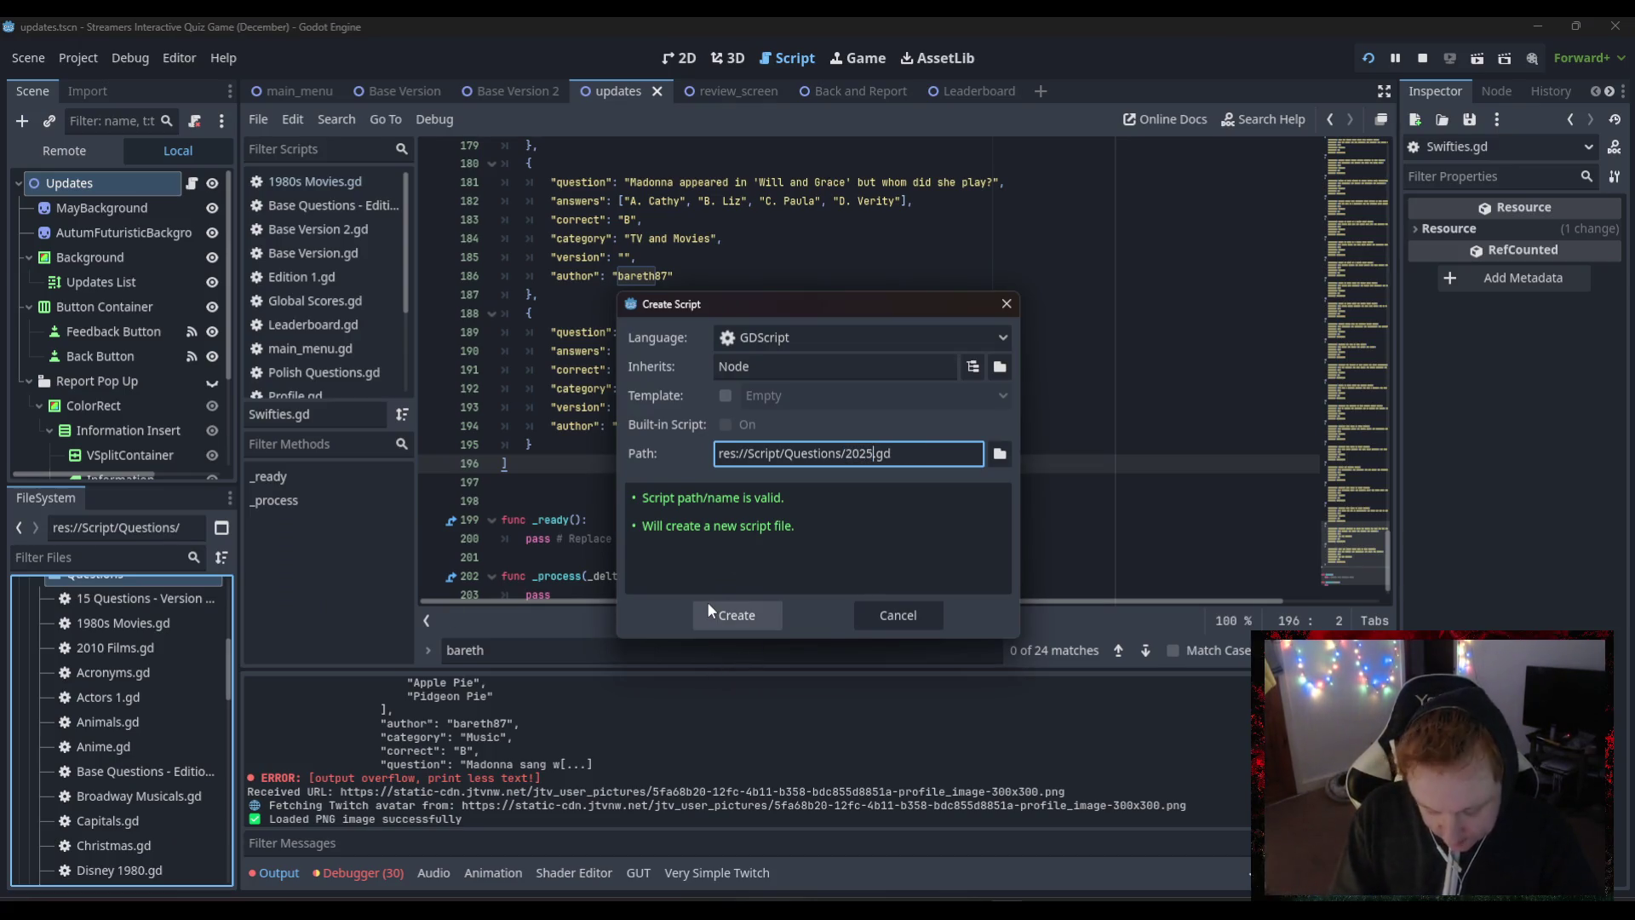
{"action": "type", "text": "uestions"}
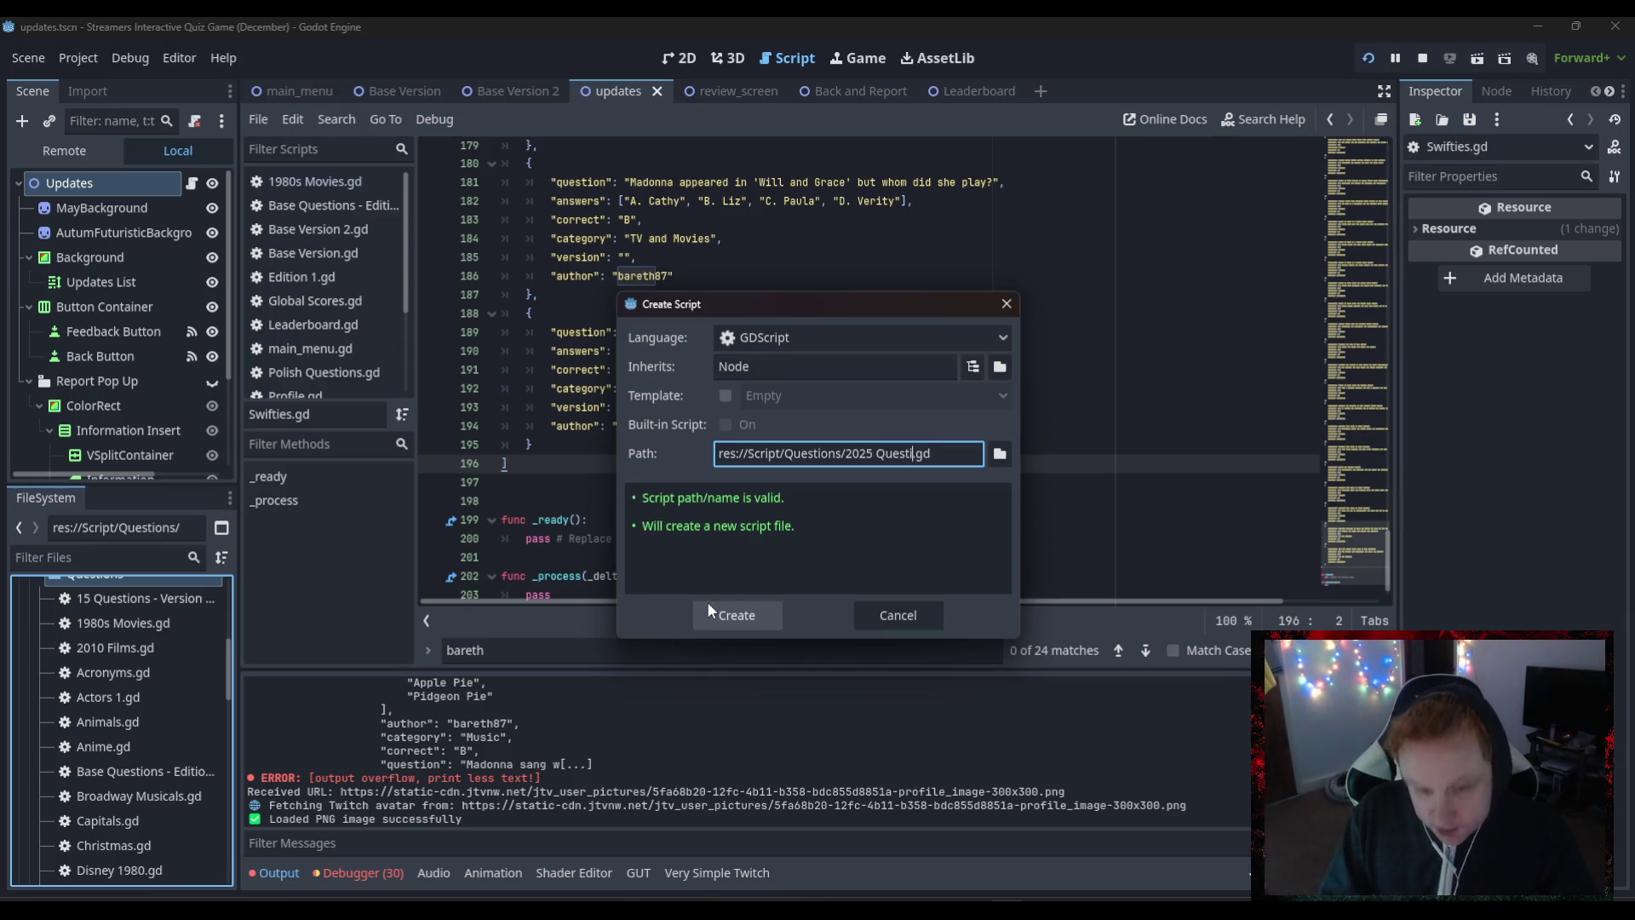
{"action": "left_click", "coordinate": [708, 606]}
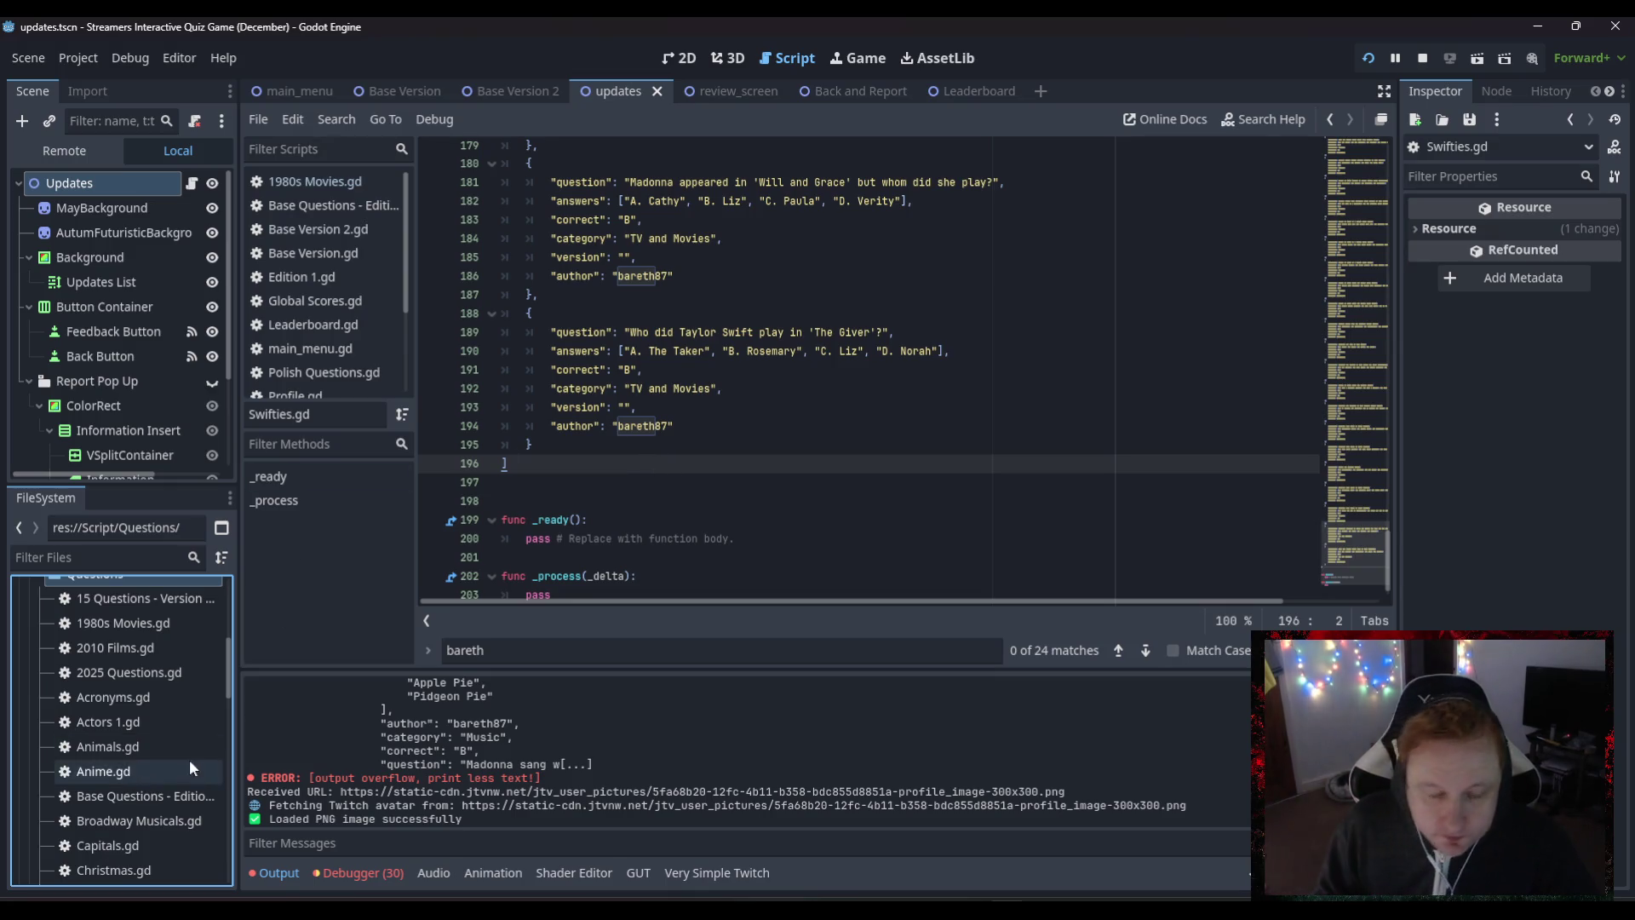
- Select all of Swifties.gd's code to copy, then open 2025 Questions.gd
{"action": "left_click", "coordinate": [676, 462]}
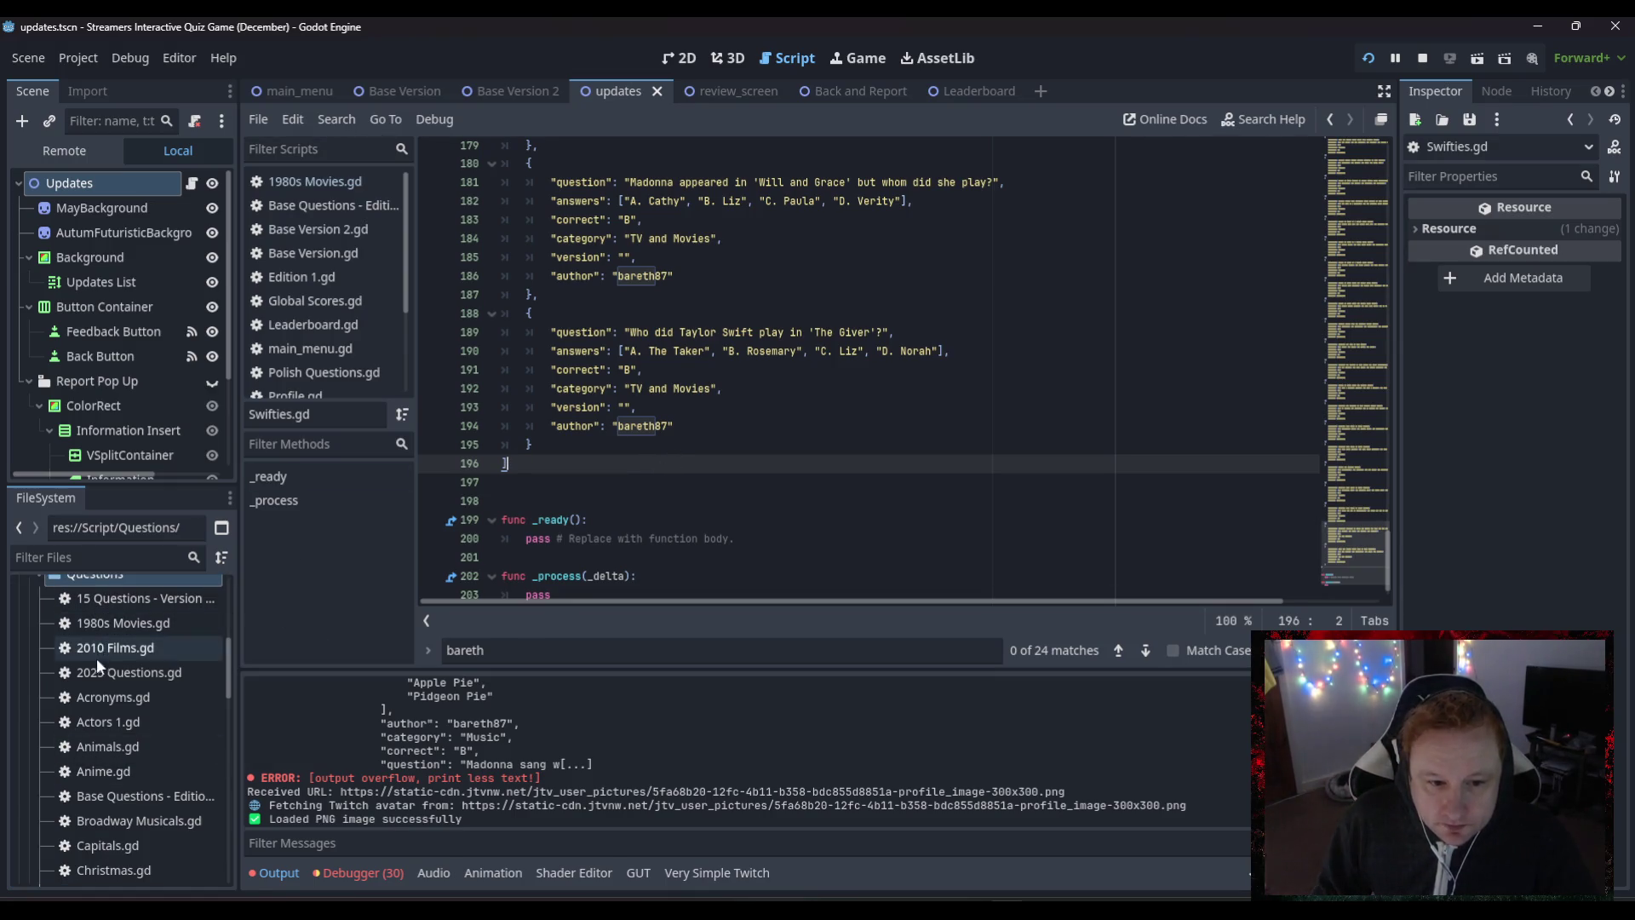
{"action": "left_click", "coordinate": [727, 496]}
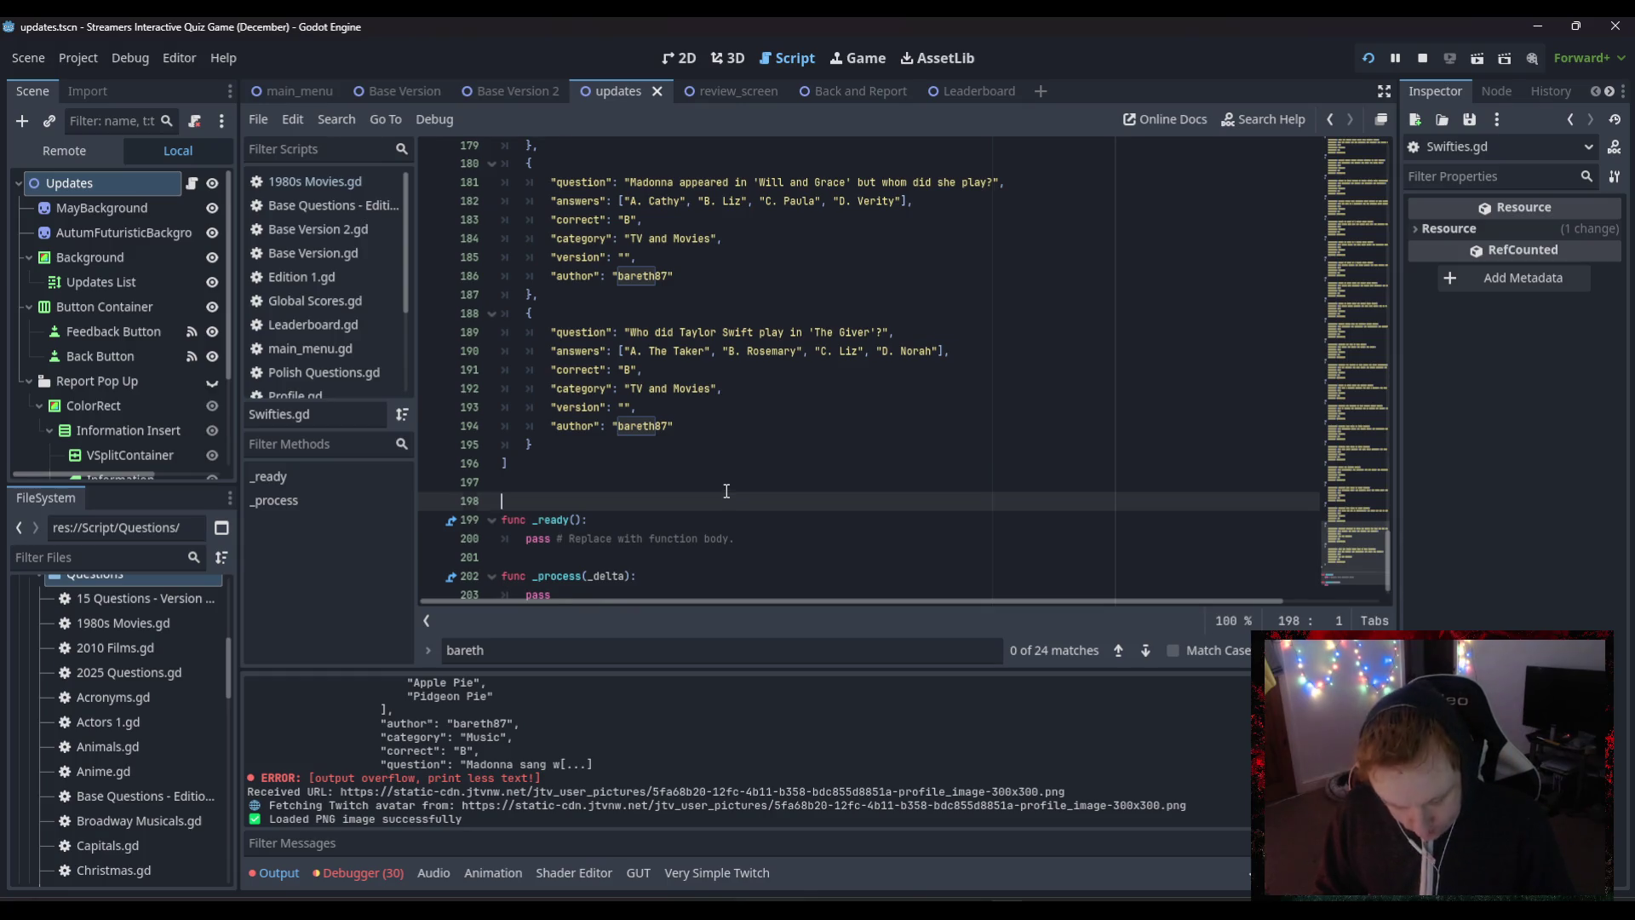
{"action": "key", "text": "ctrl+a"}
{"action": "key", "text": "ctrl+c"}
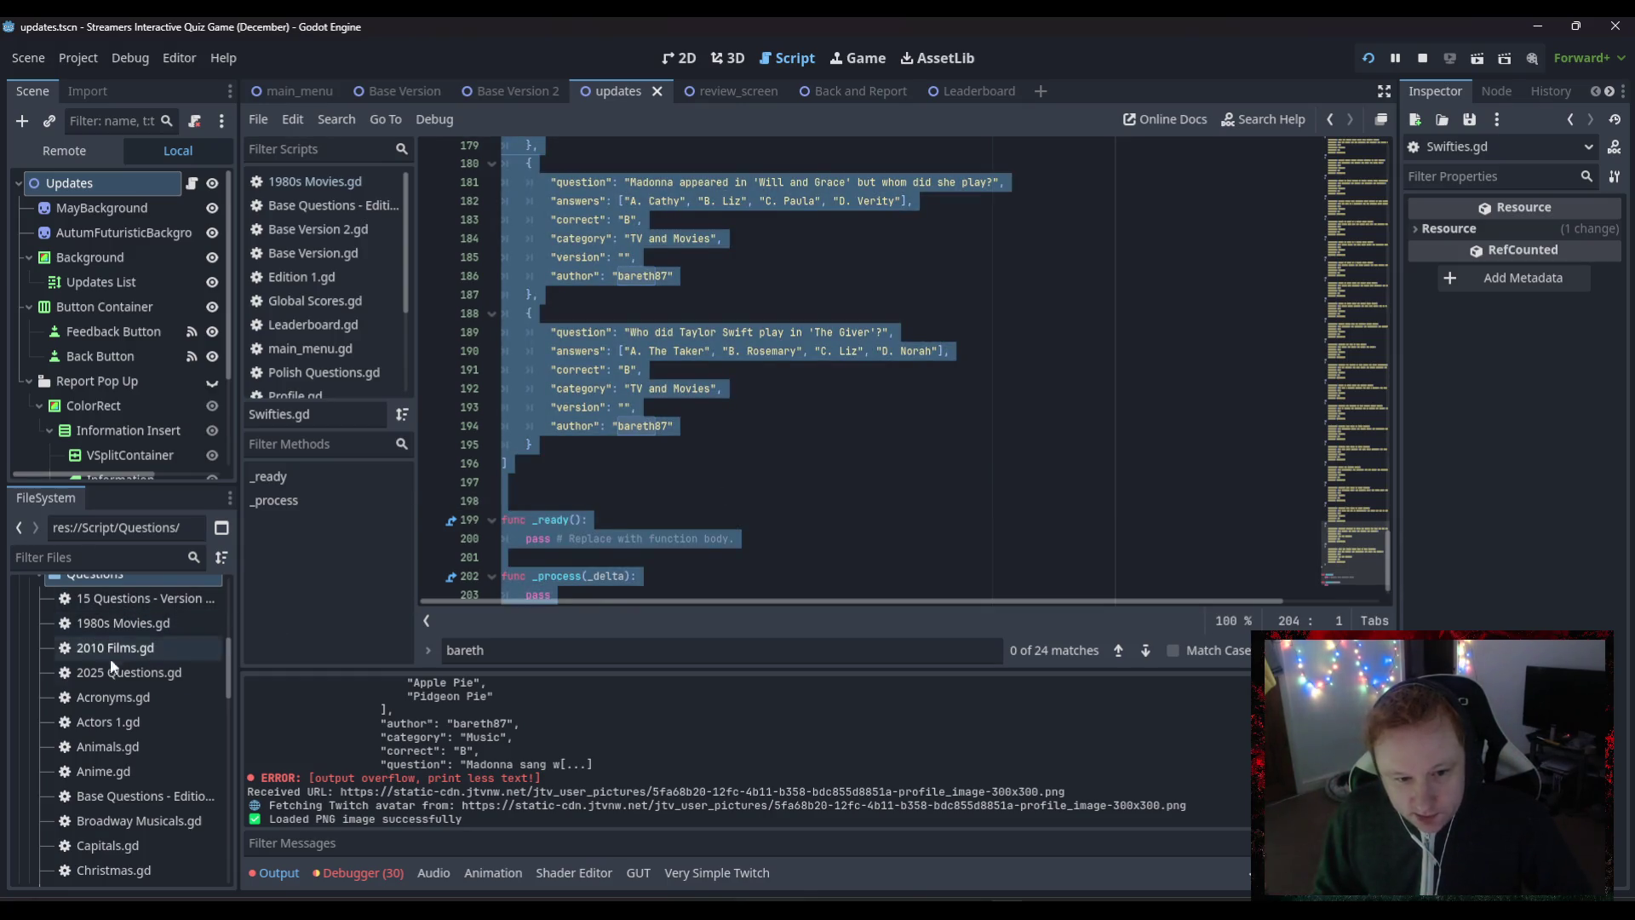
{"action": "left_click", "coordinate": [107, 674]}
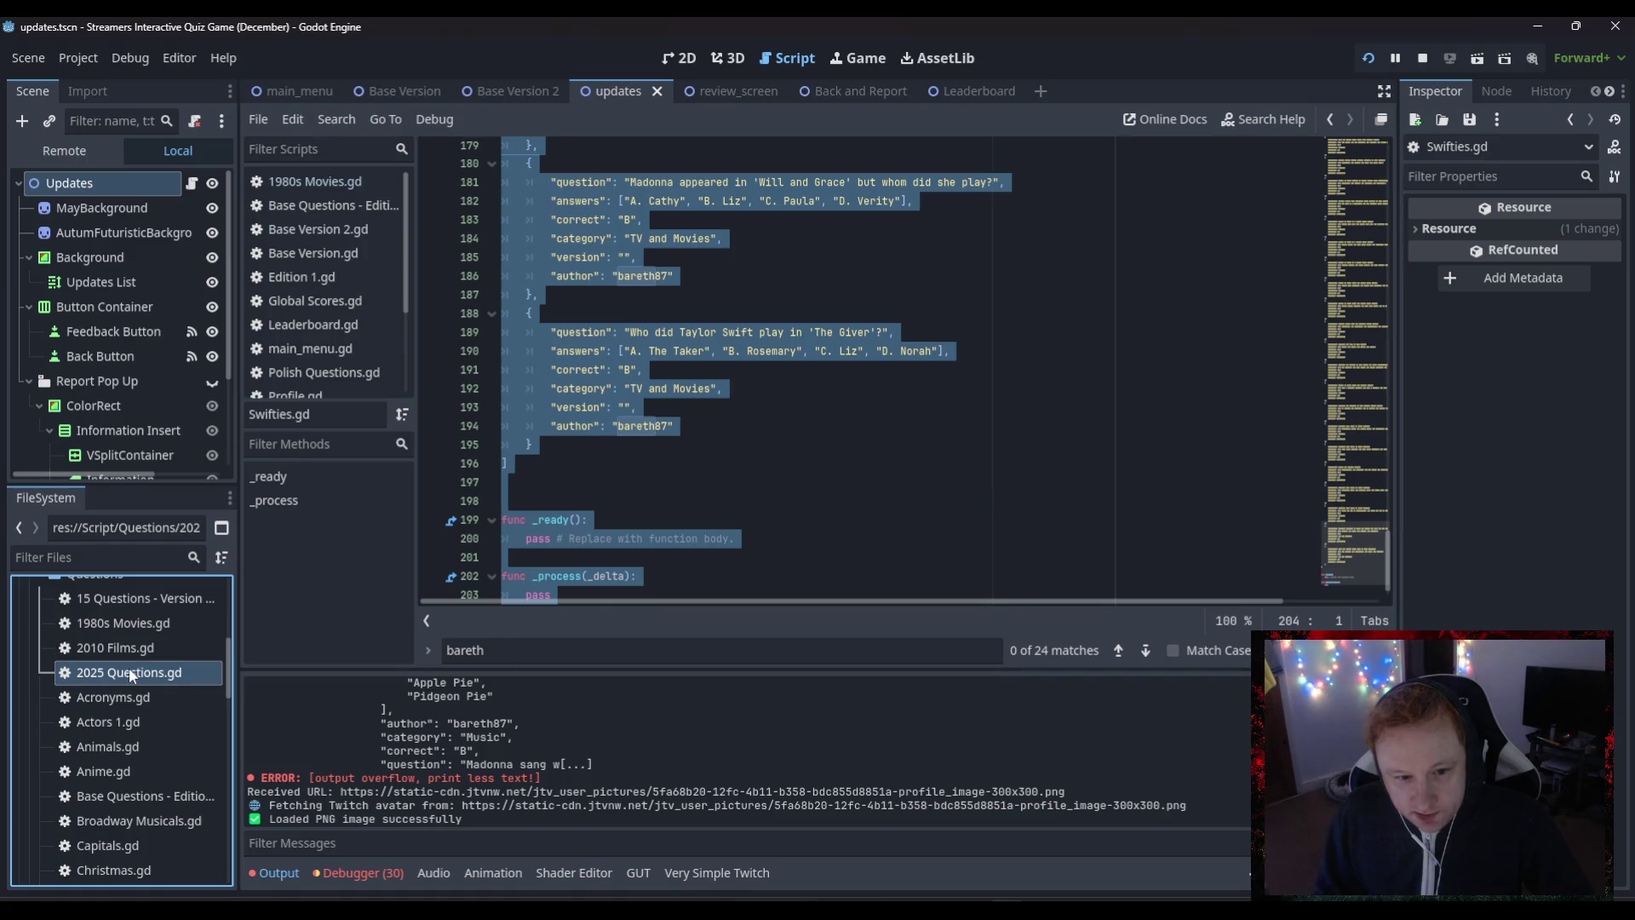
{"action": "double_click", "coordinate": [129, 669]}
- Replace 2025 Questions.gd's placeholder with the Swifties code and delete its question entries
{"action": "left_click", "coordinate": [727, 463]}
{"action": "key", "text": "ctrl+a"}
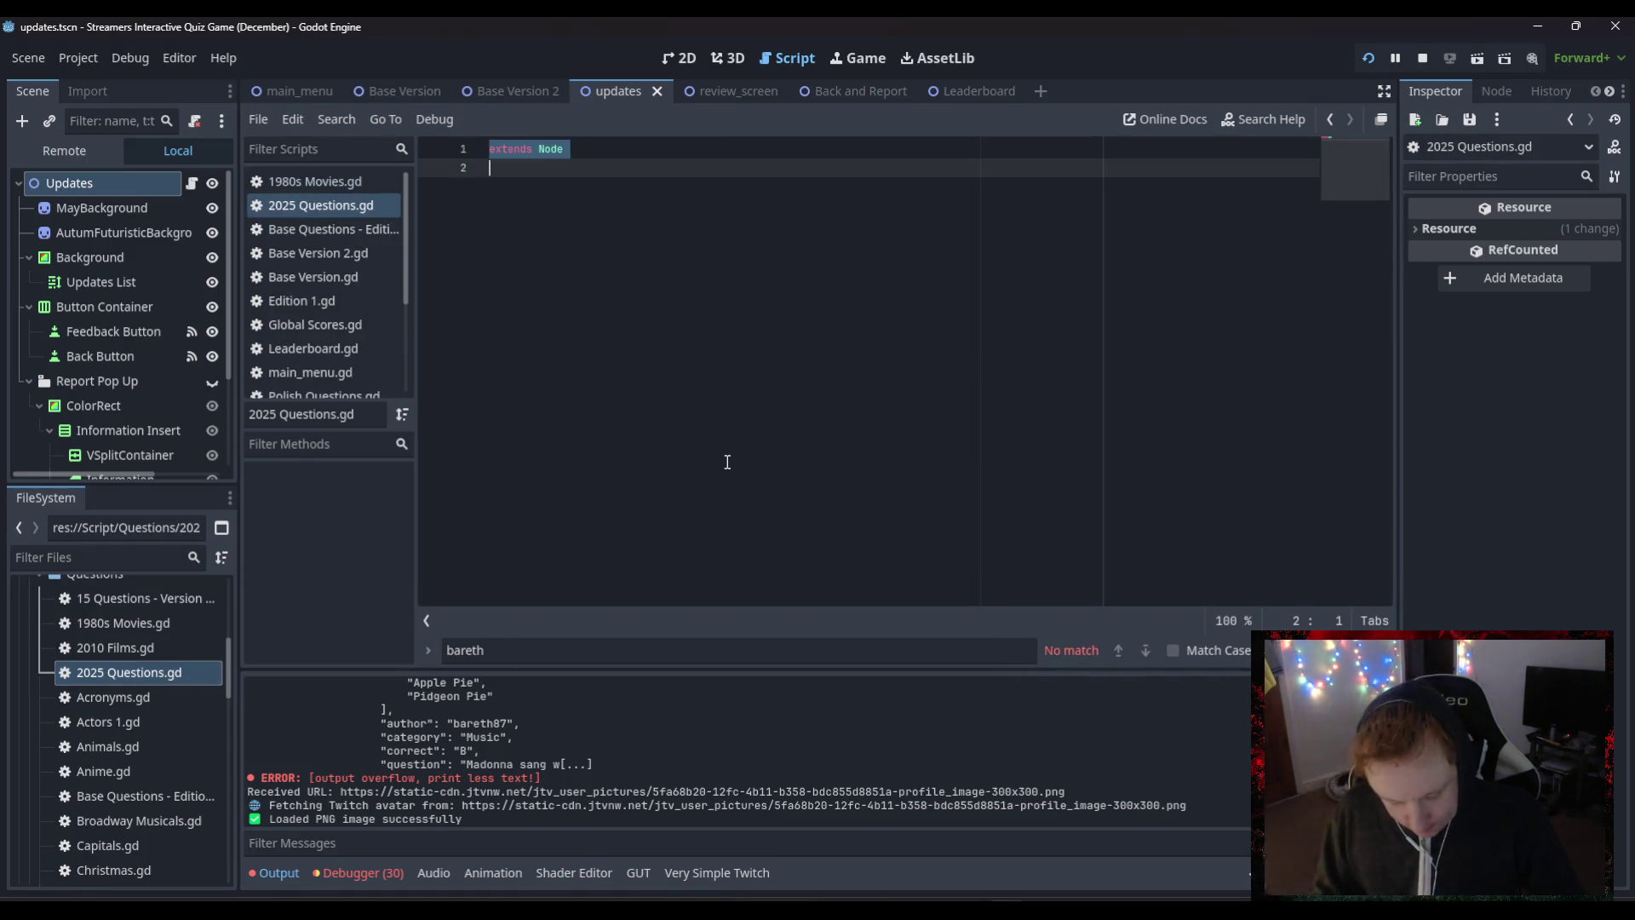
{"action": "key", "text": "ctrl+v"}
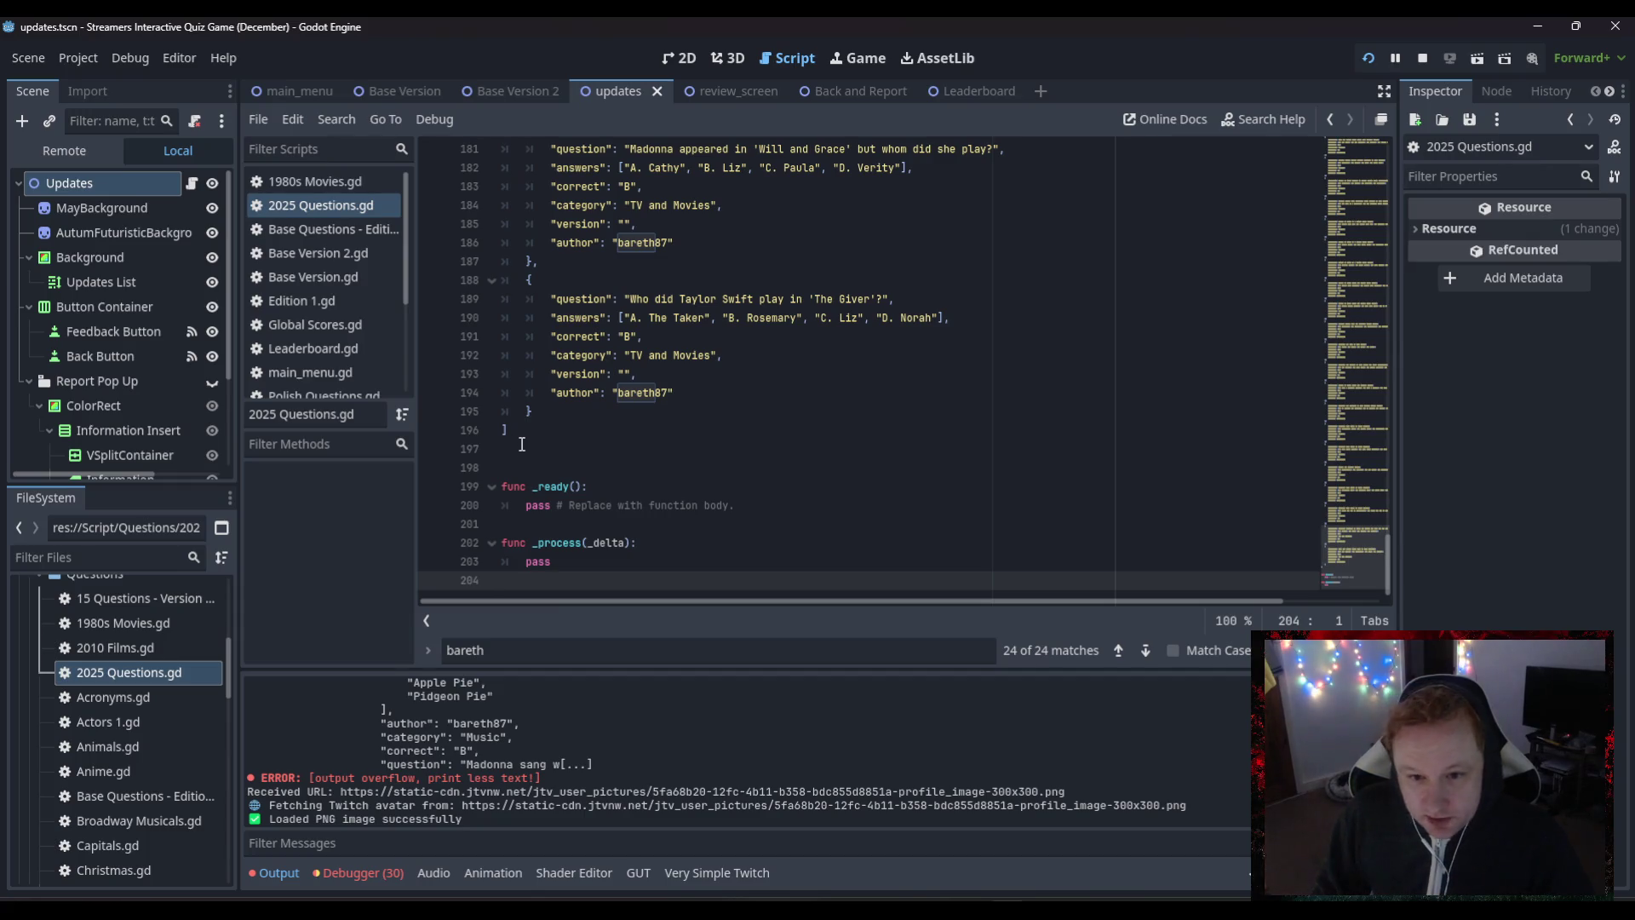
{"action": "left_click_drag", "start_coordinate": [666, 457], "coordinate": [296, 21]}
{"action": "mouse_move", "coordinate": [315, 97]}
{"action": "left_mouse_down"}
{"action": "mouse_move", "coordinate": [517, 204]}
{"action": "mouse_move", "coordinate": [615, 204]}
{"action": "mouse_move", "coordinate": [632, 185]}
{"action": "mouse_move", "coordinate": [463, 197]}
{"action": "left_mouse_up"}
{"action": "key", "text": "BackSpace"}
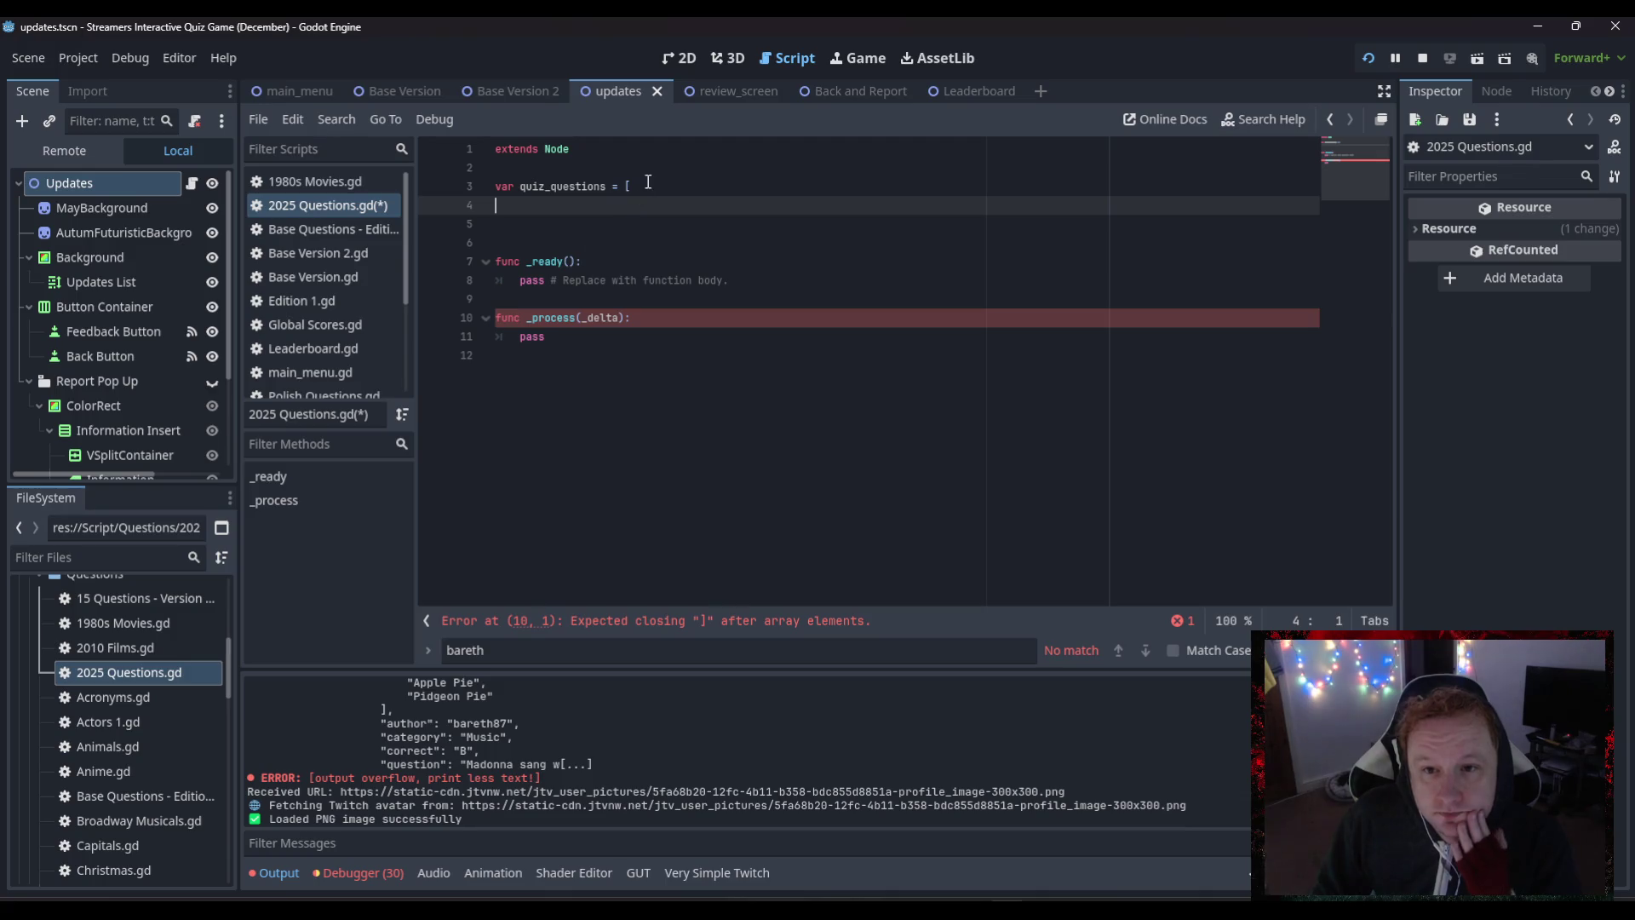
- Type ] on line 6 to close the empty quiz_questions array
{"action": "left_click", "coordinate": [505, 243]}
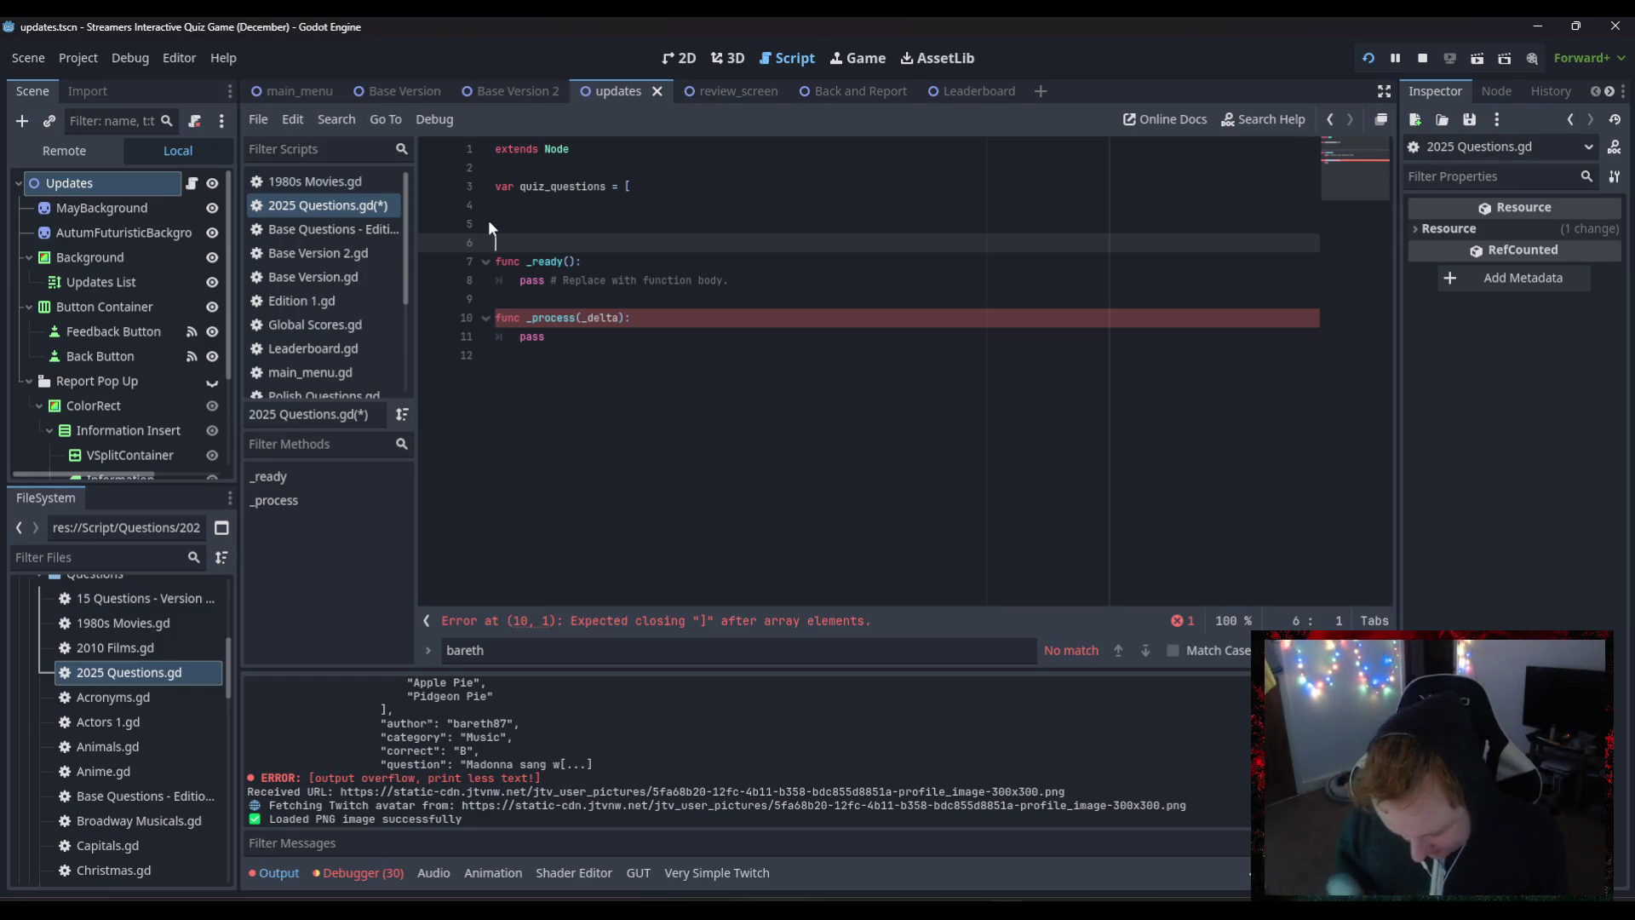
{"action": "type", "text": "]"}
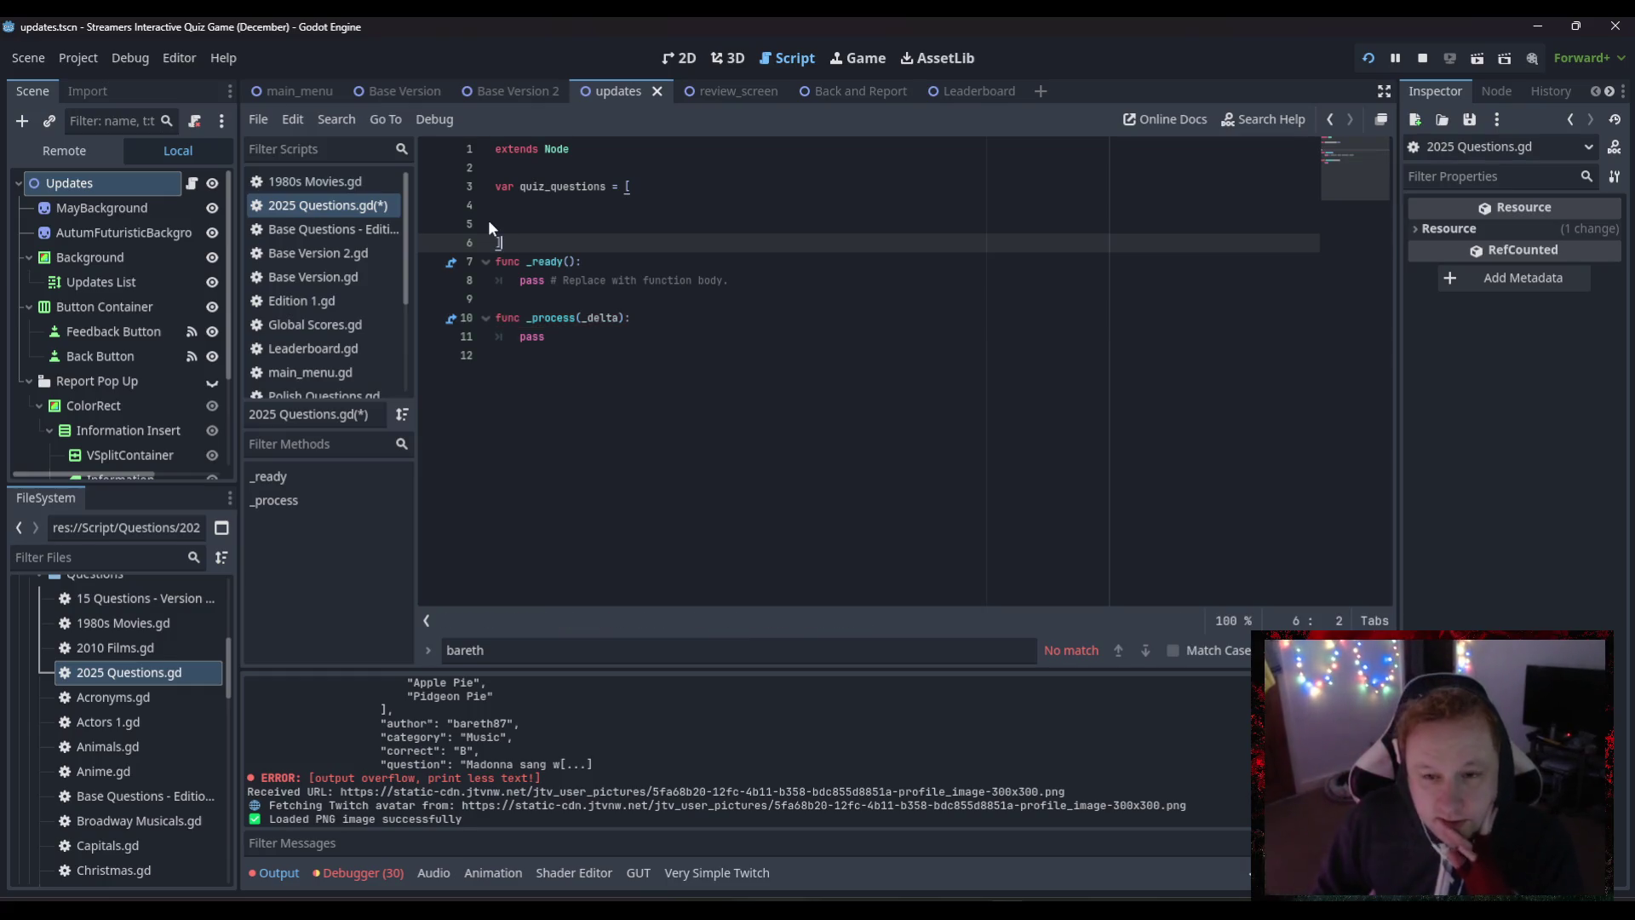
{"action": "left_click", "coordinate": [705, 341]}
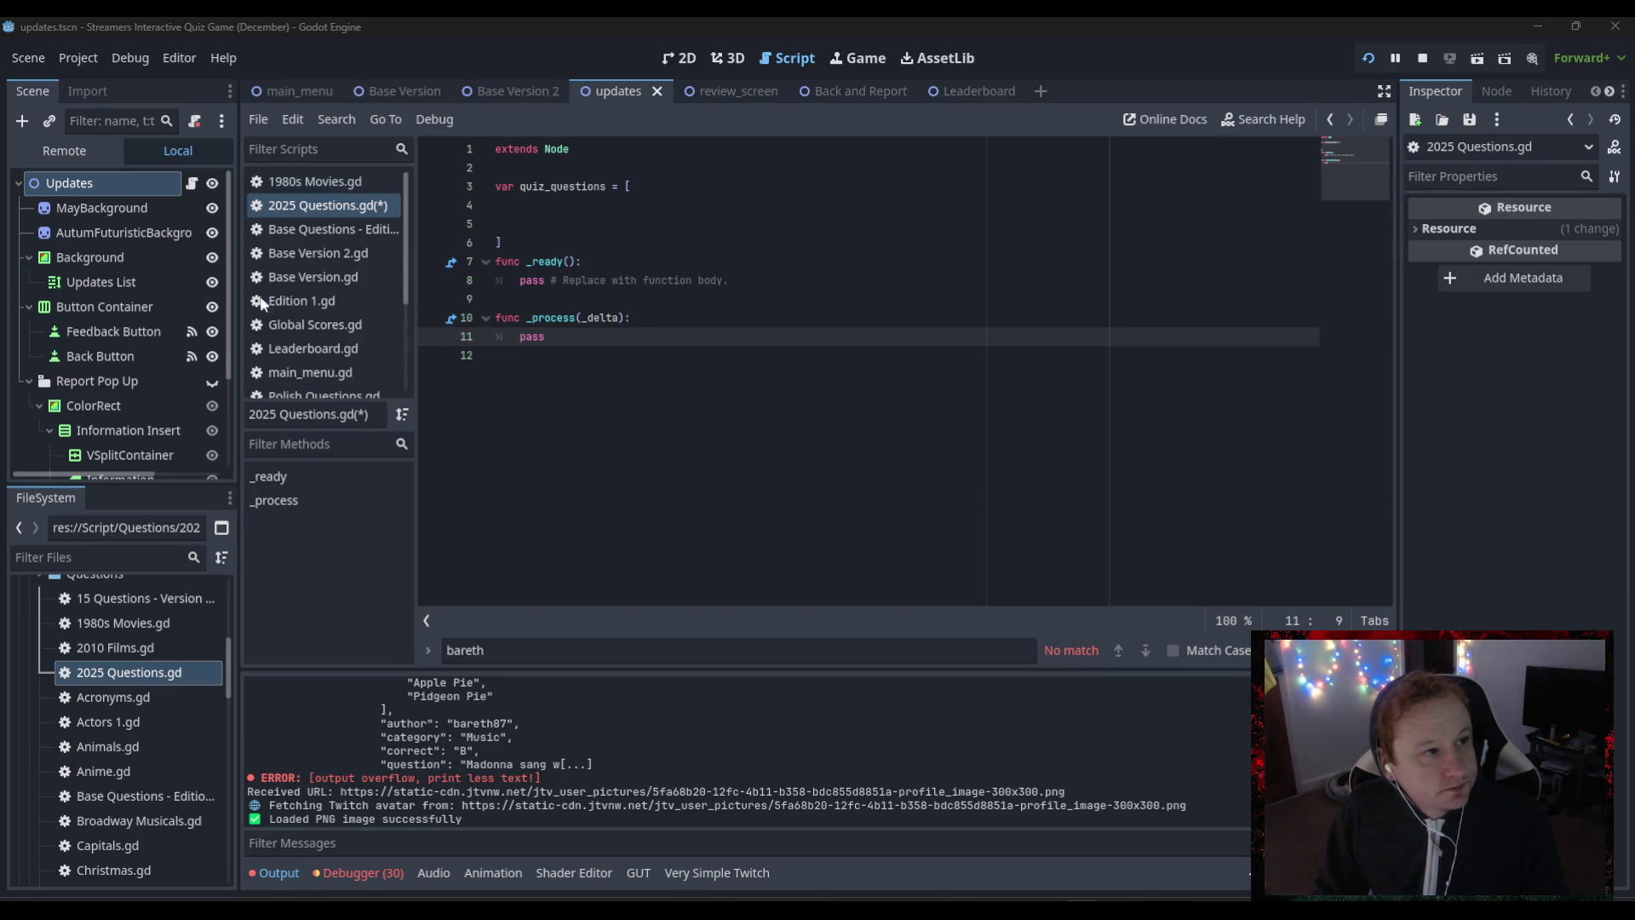
{"action": "left_click", "coordinate": [518, 206]}
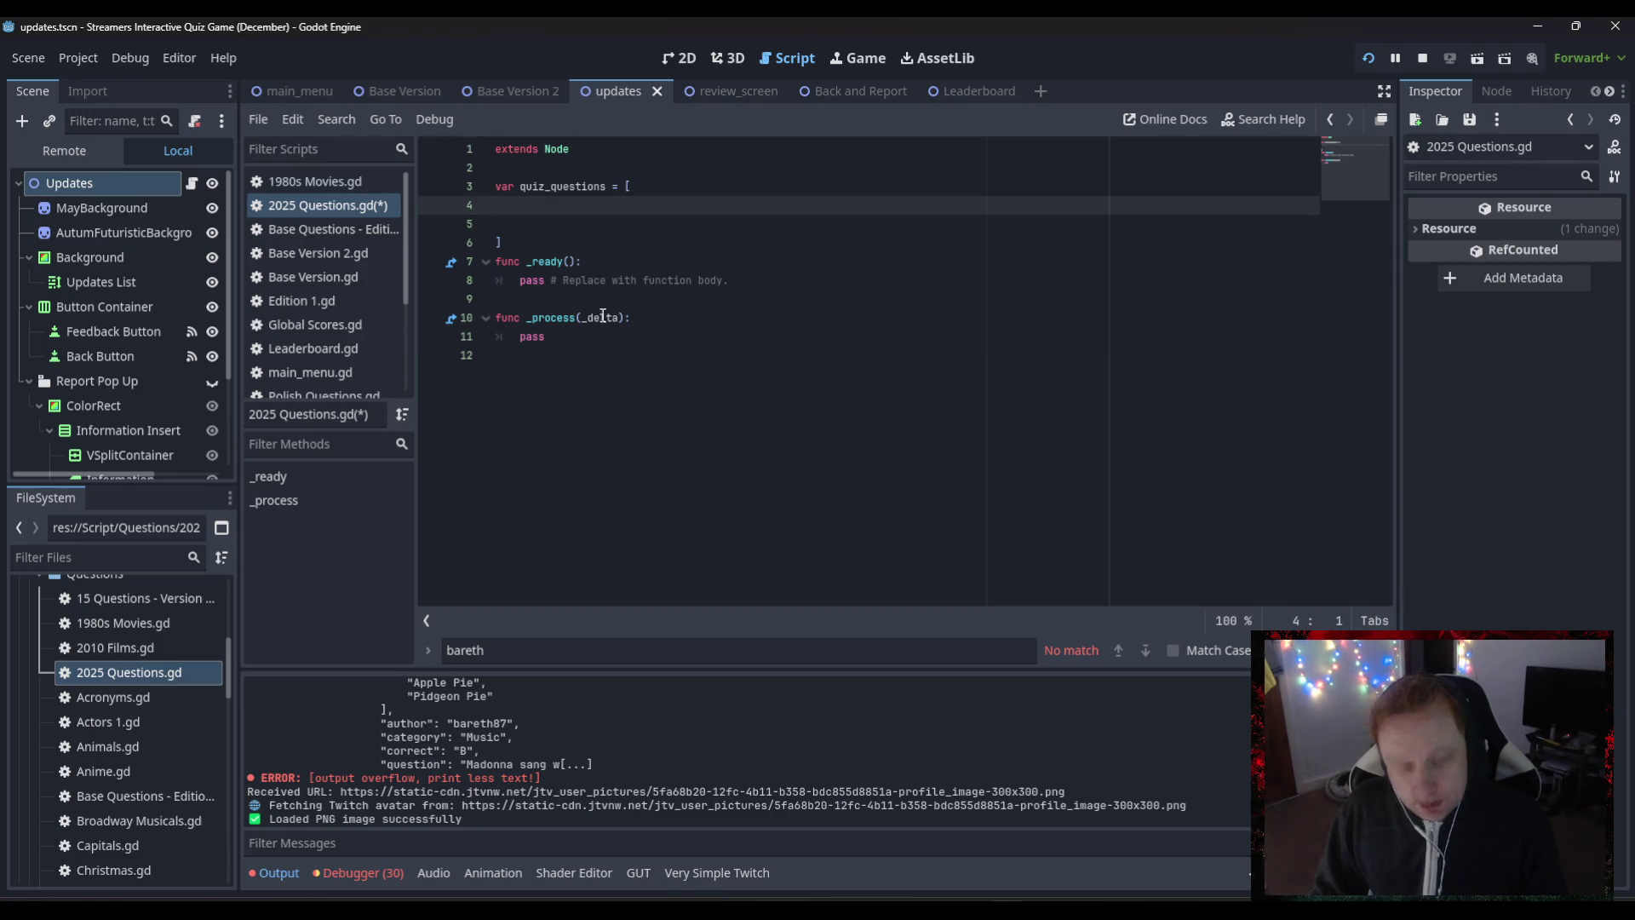
- Paste the 2025 questions into the array and remove the duplicate closing bracket
{"action": "key", "text": "ctrl+v"}
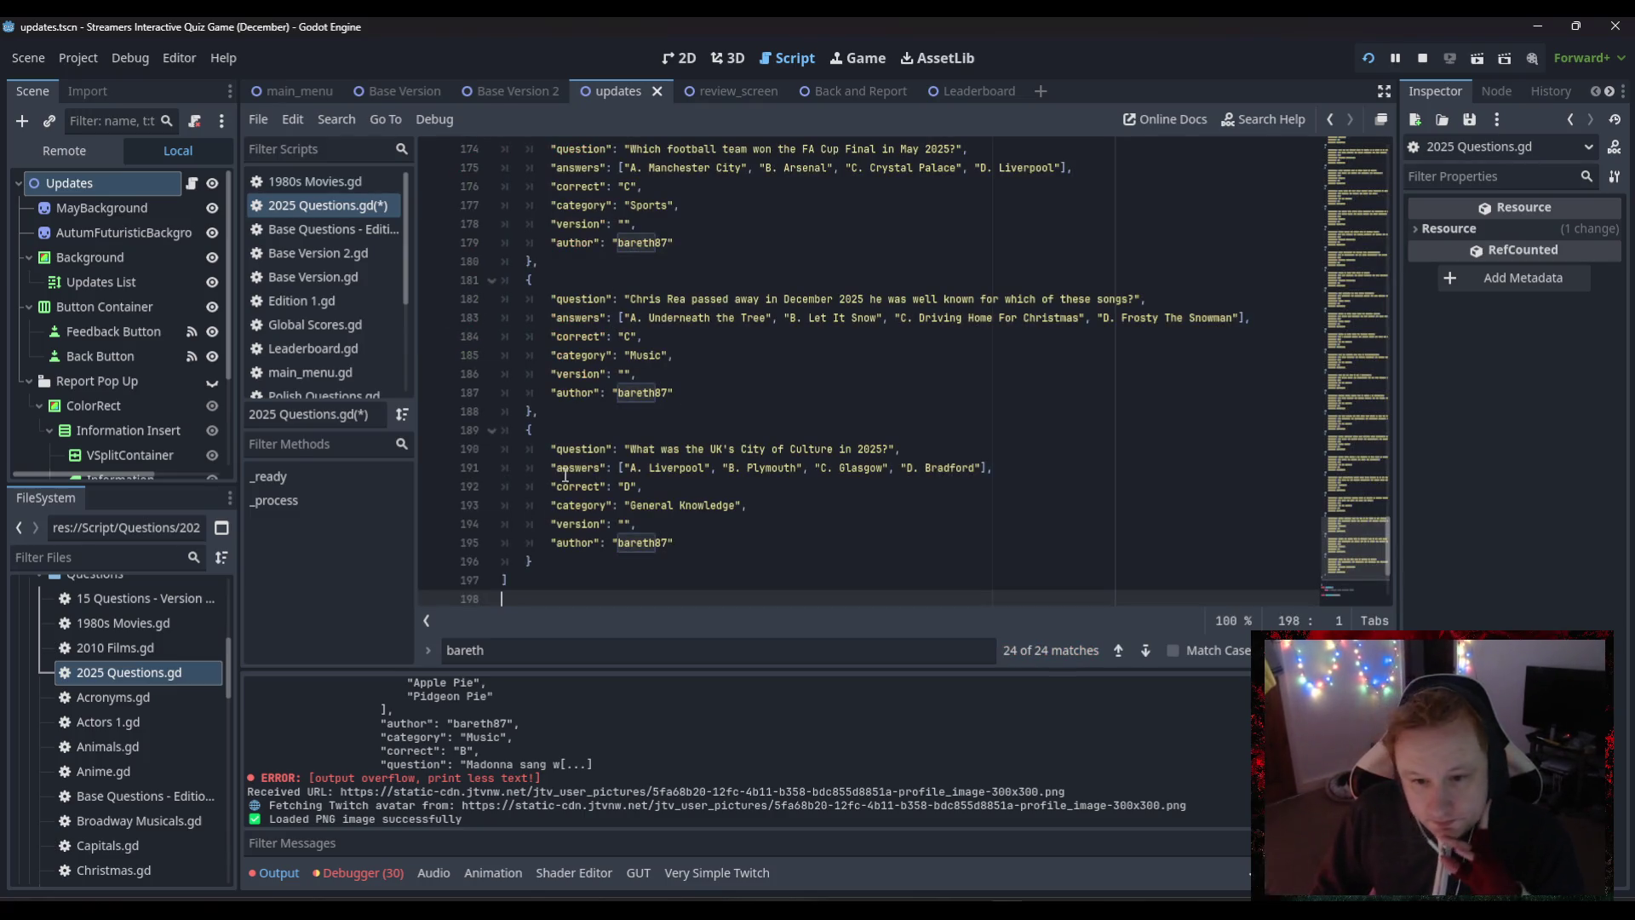
{"action": "scroll", "coordinate": [708, 575], "scroll_direction": "down", "scroll_amount": 1}
{"action": "scroll", "coordinate": [708, 575], "scroll_direction": "down", "scroll_amount": 1}
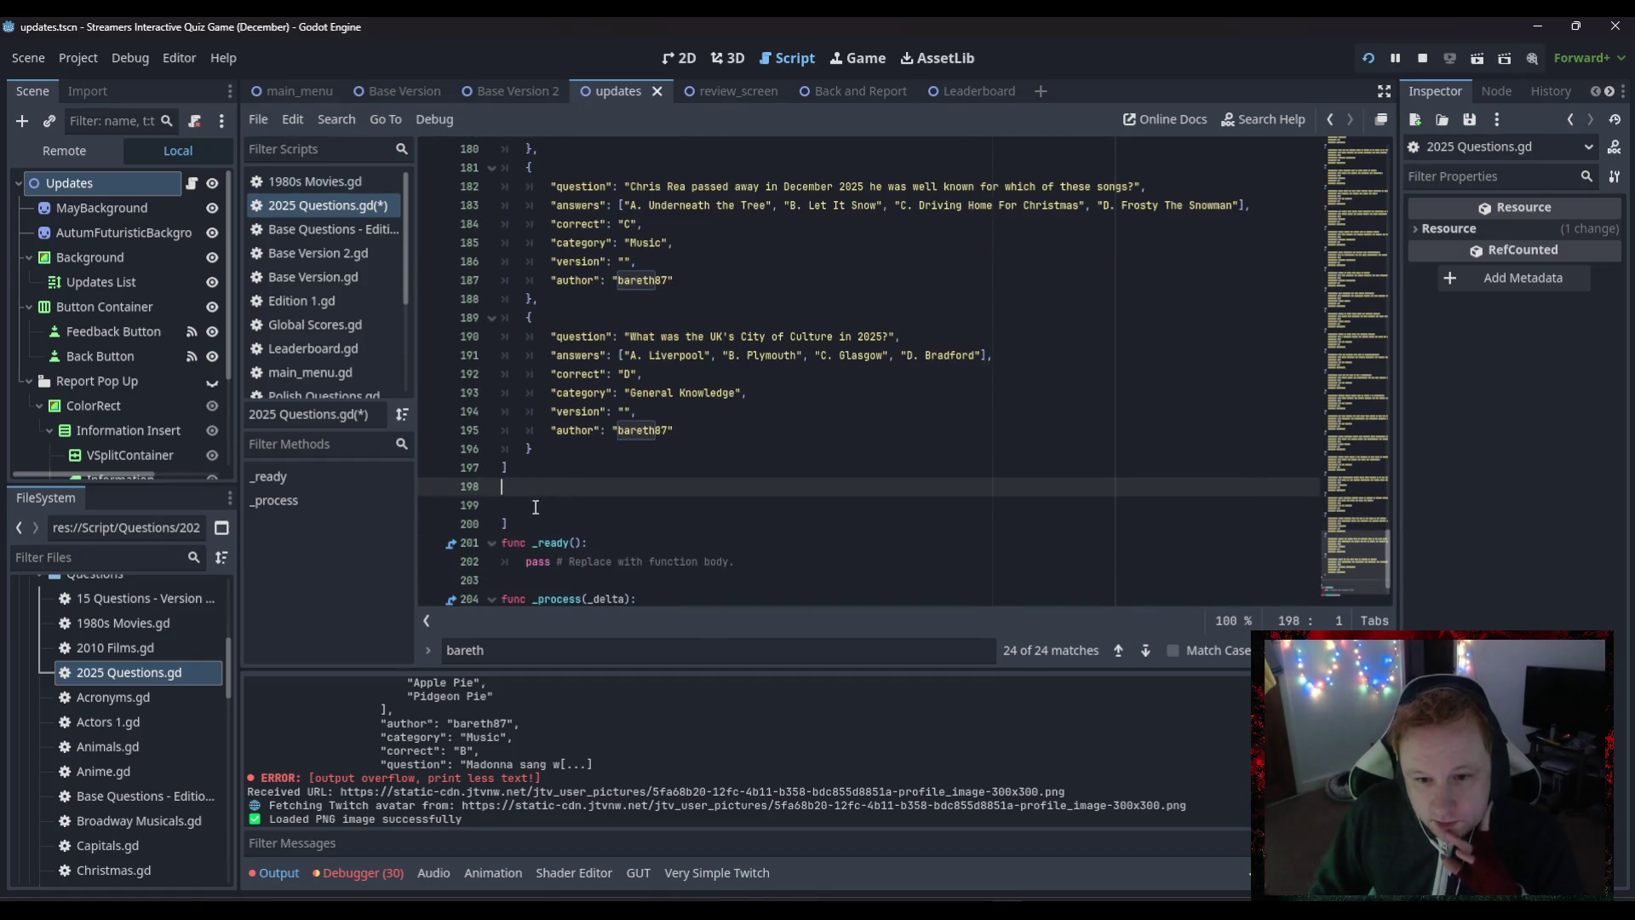
{"action": "left_click", "coordinate": [538, 526]}
{"action": "key", "text": "BackSpace"}
{"action": "key", "text": "BackSpace"}
{"action": "key", "text": "BackSpace"}
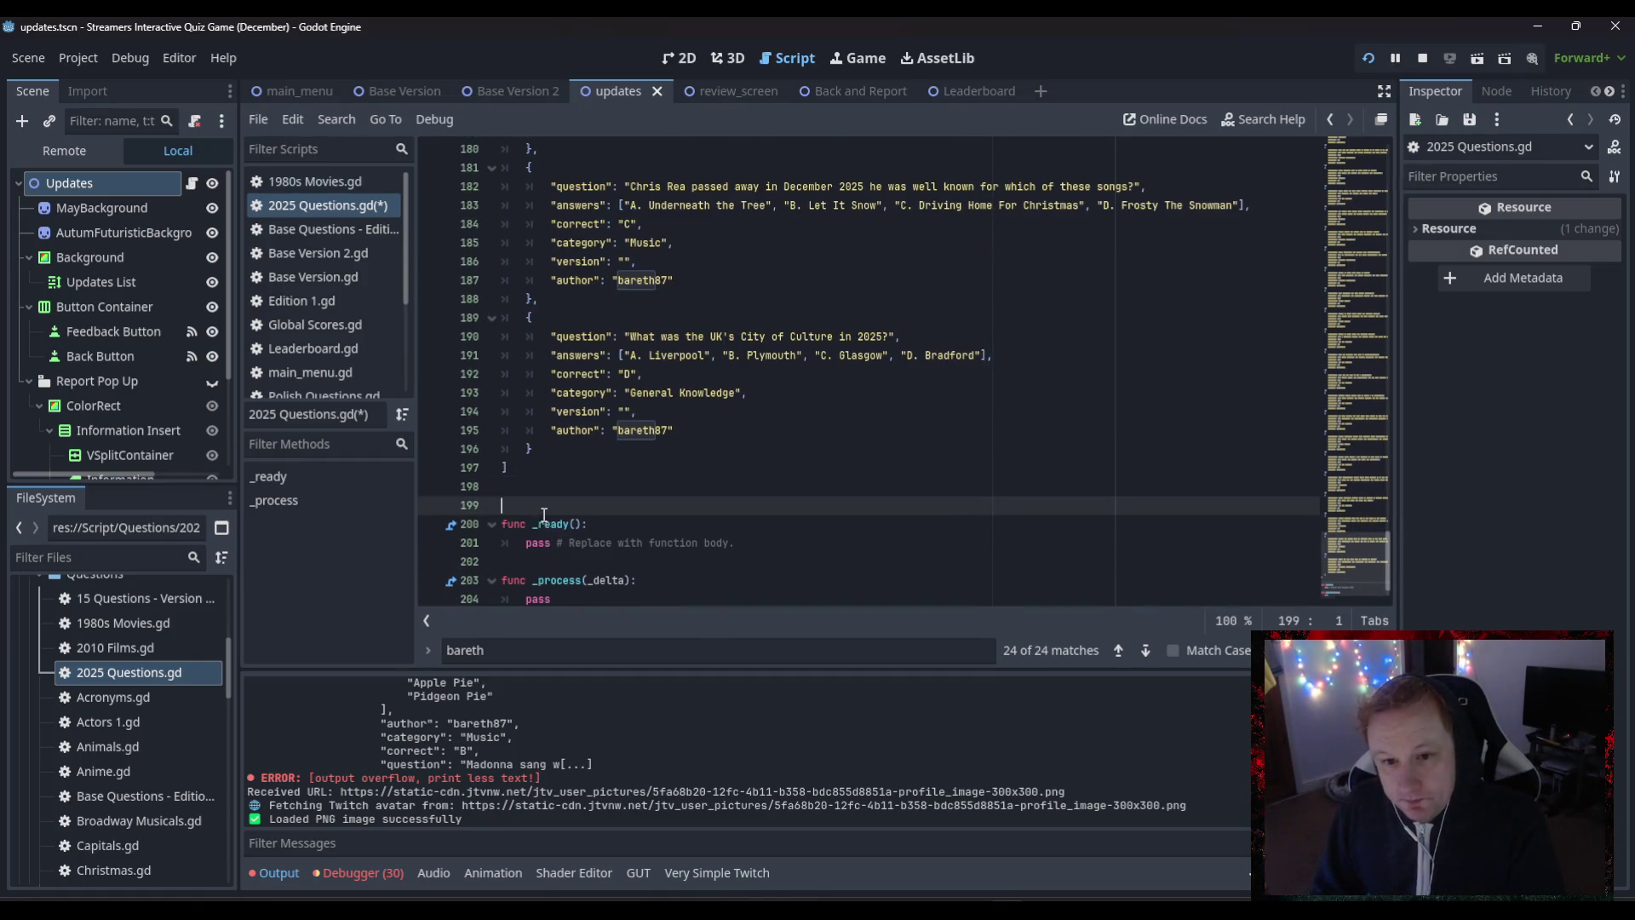
{"action": "key", "text": "Return"}
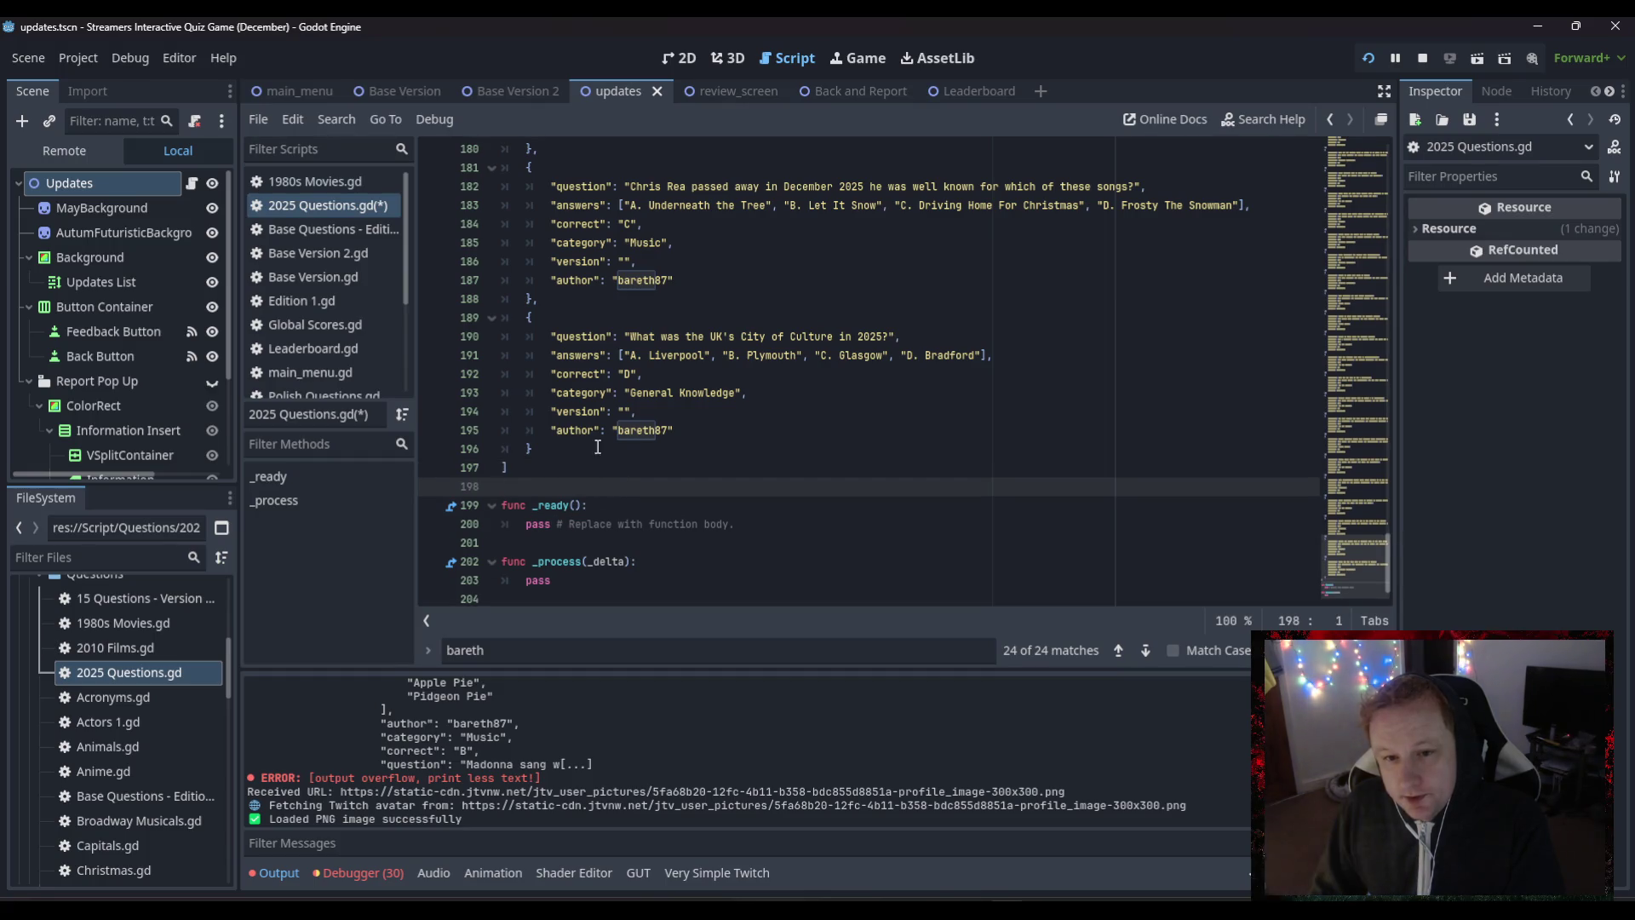
- Delete the stray opening bracket on line 4 and save 2025 Questions.gd
{"action": "left_click_drag", "start_coordinate": [1356, 562], "coordinate": [1316, 96]}
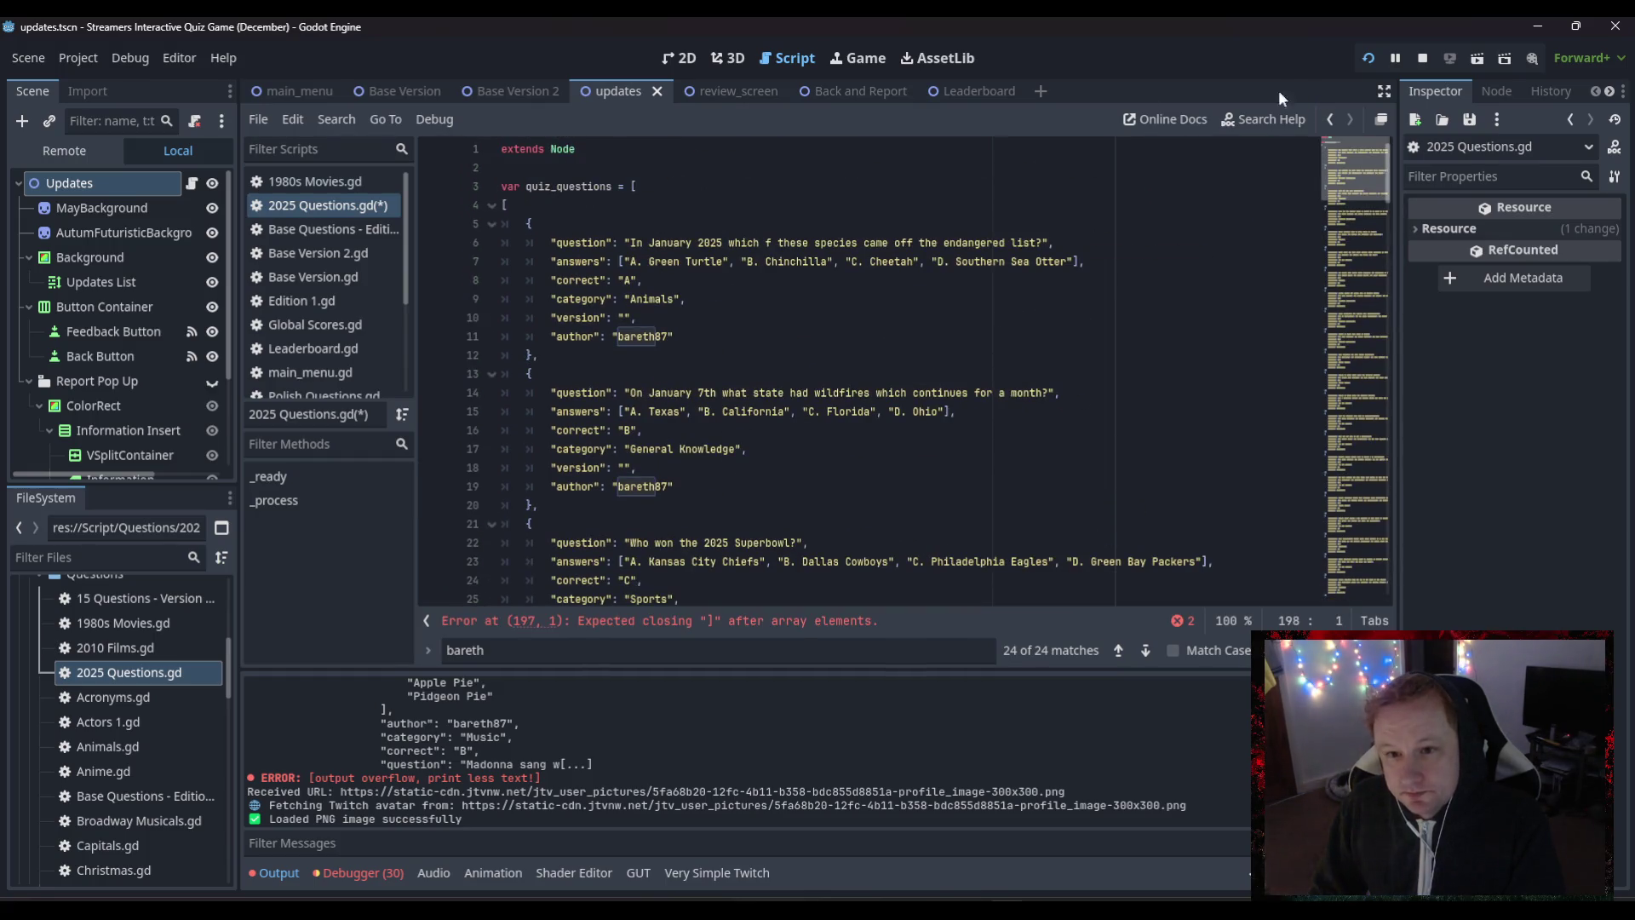
{"action": "left_click", "coordinate": [540, 204]}
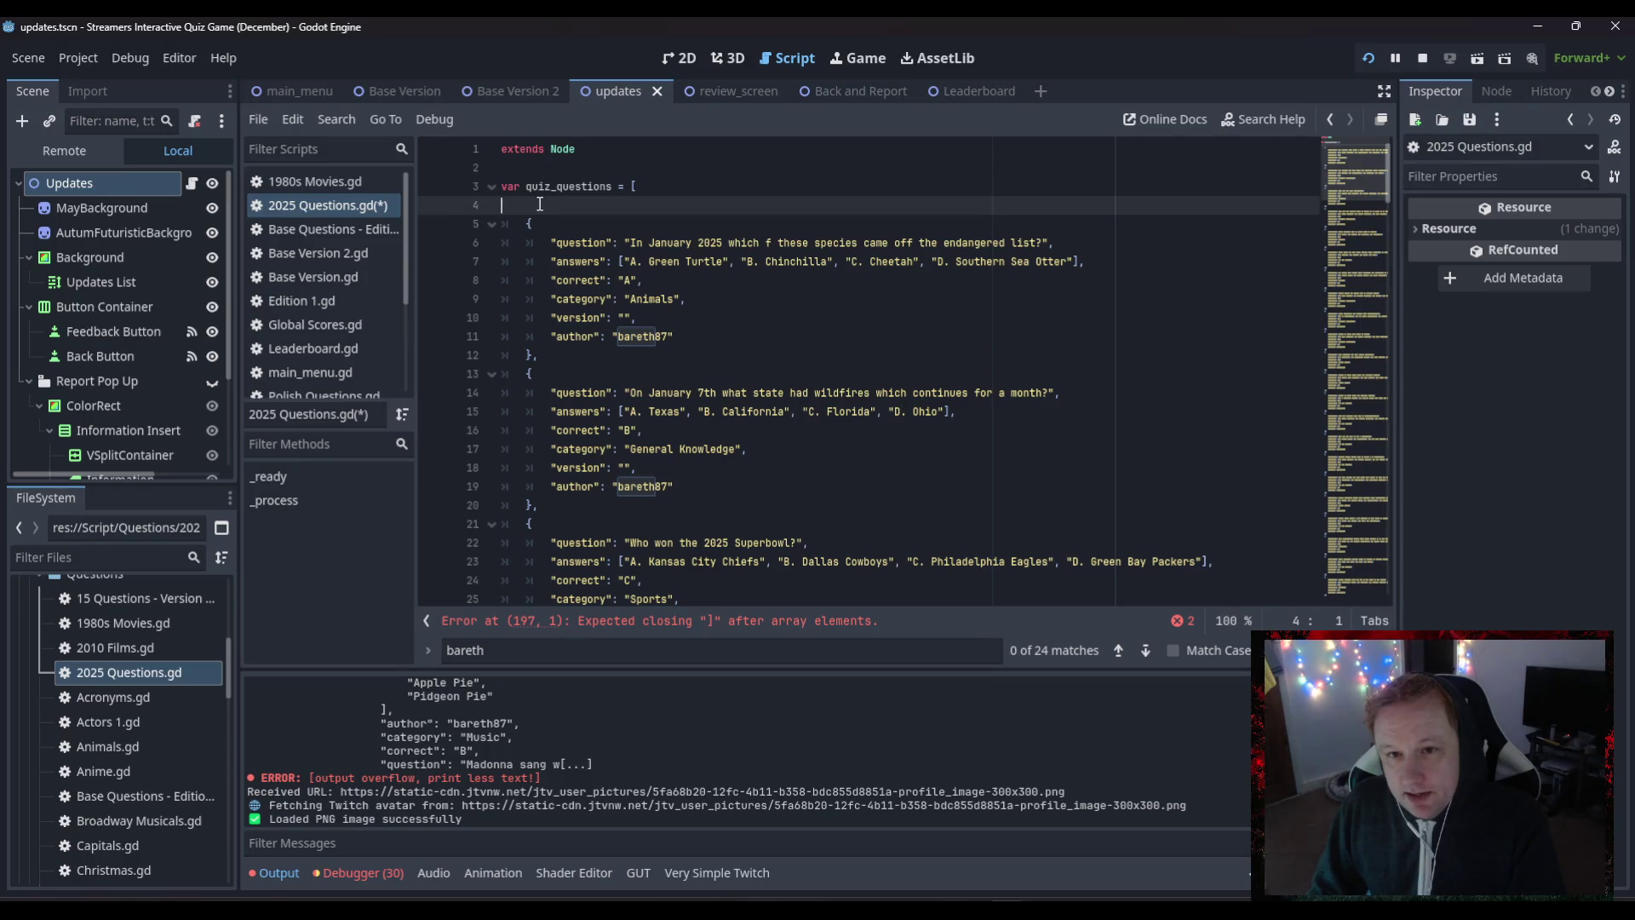
{"action": "key", "text": "BackSpace"}
{"action": "key", "text": "BackSpace"}
{"action": "left_click", "coordinate": [630, 355]}
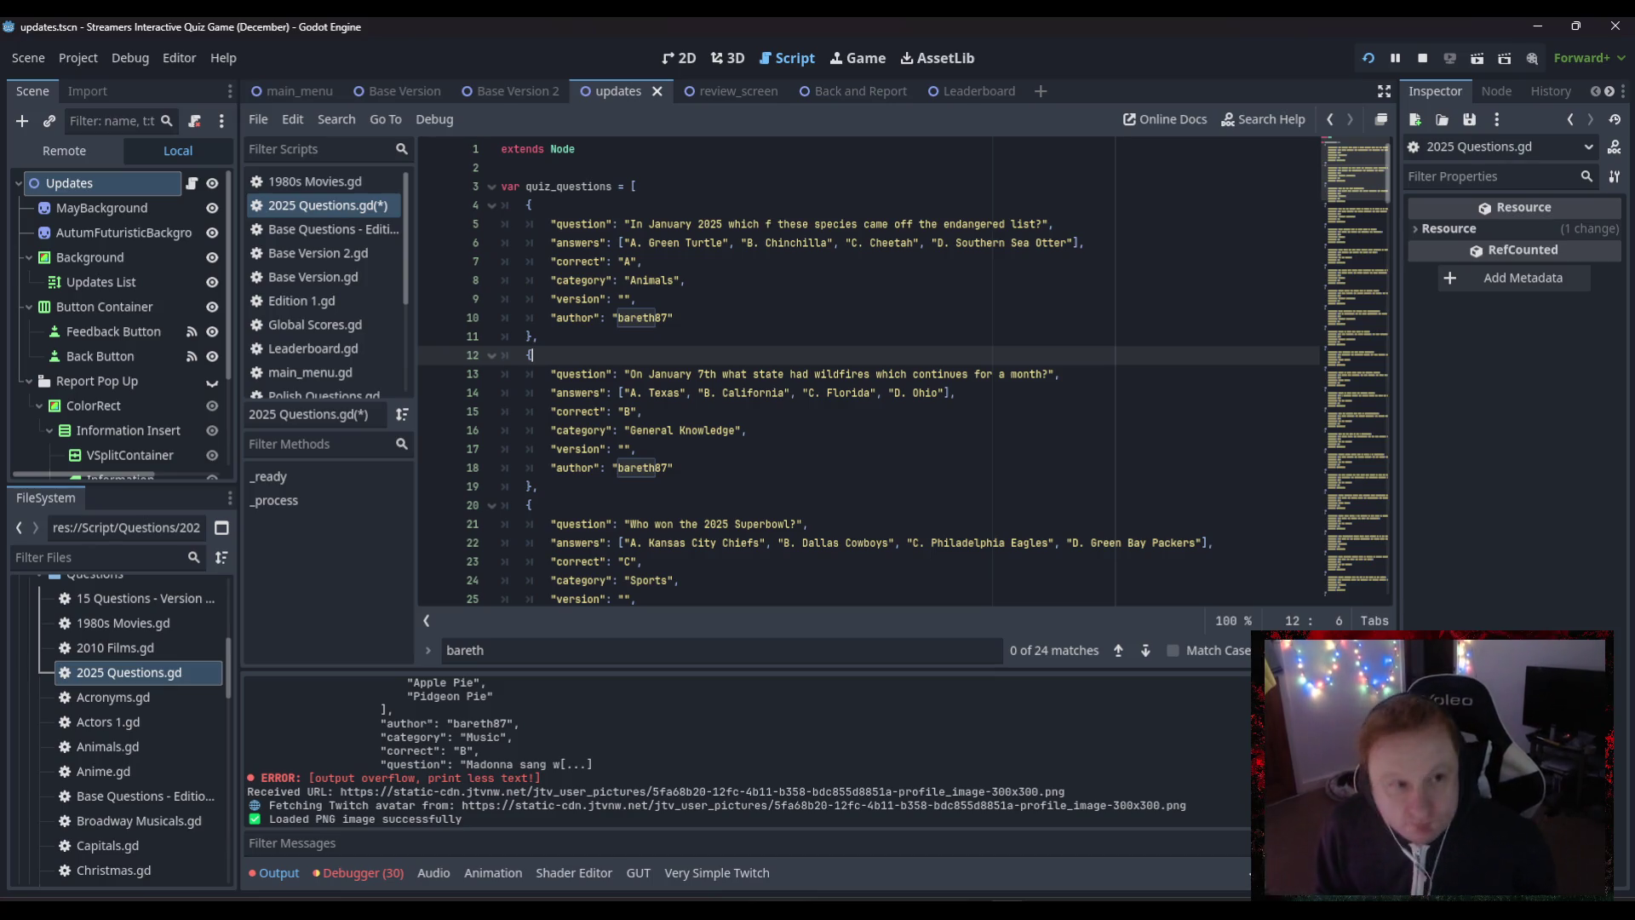
{"action": "left_click", "coordinate": [1048, 562]}
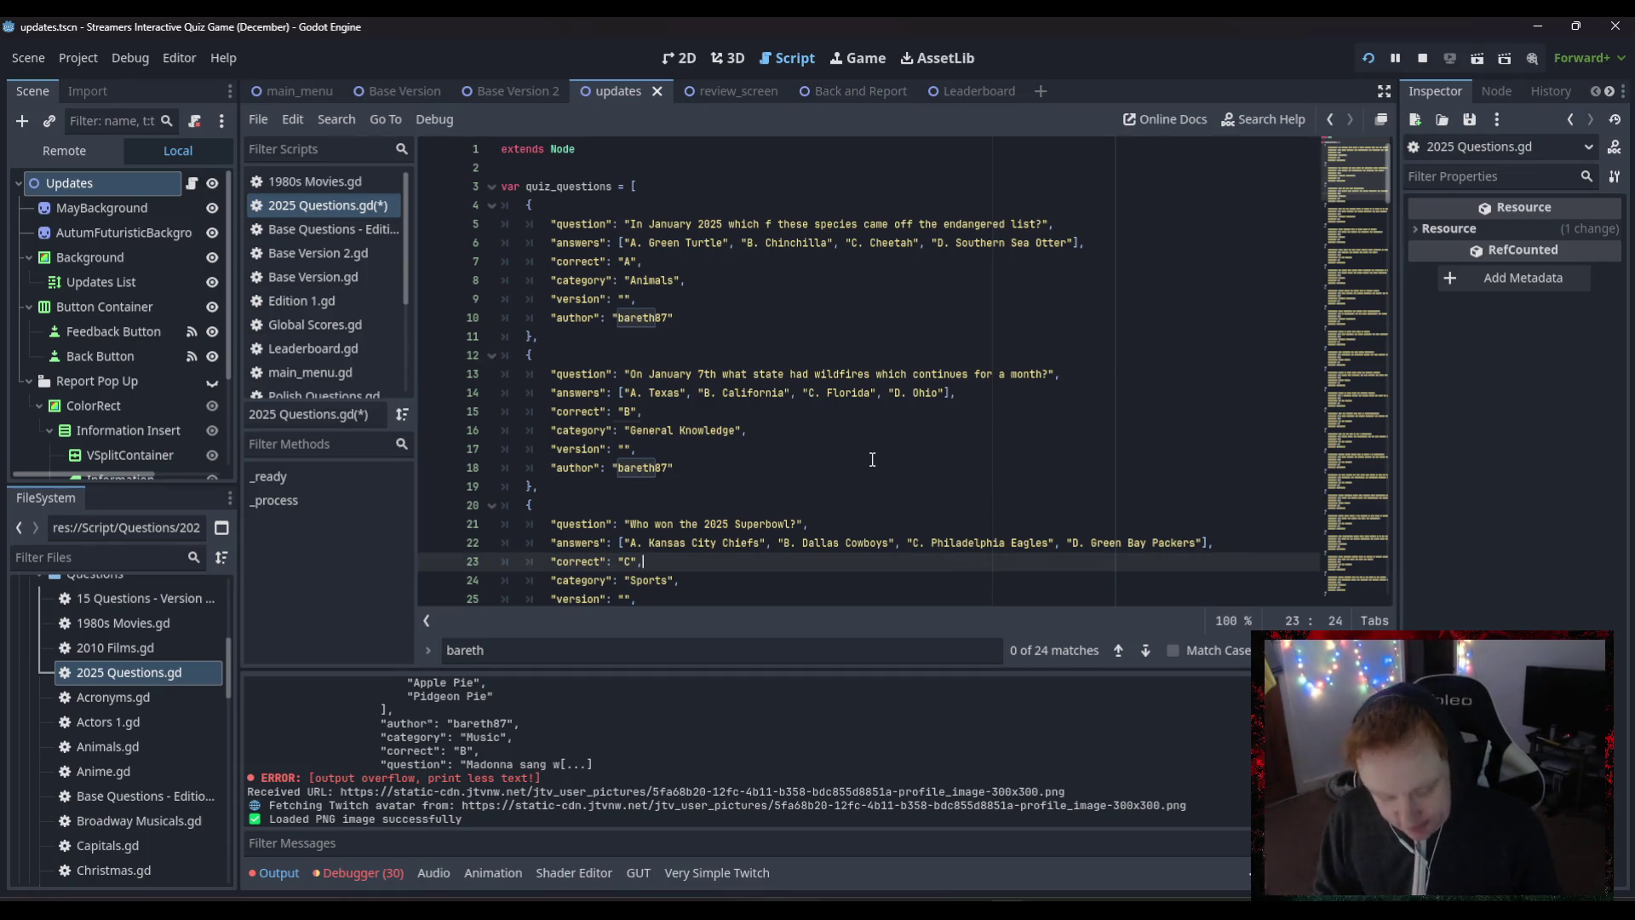
{"action": "key", "text": "ctrl+s"}
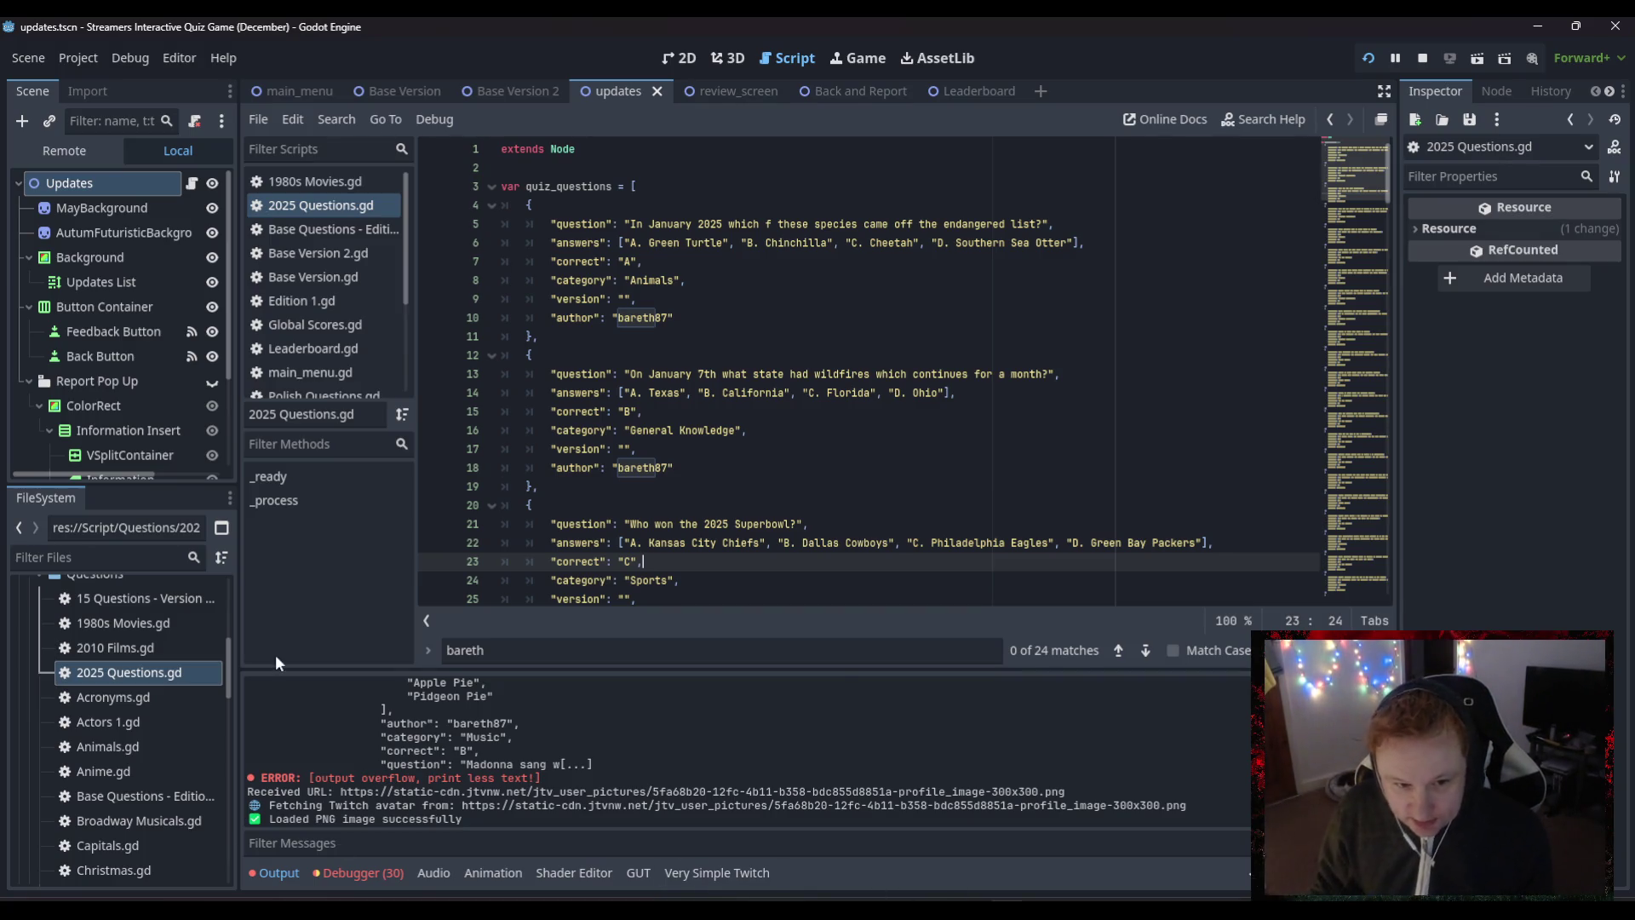
- Scroll down the FileSystem dock and expand the Scene Scripts folder
{"action": "scroll", "coordinate": [114, 635], "scroll_direction": "up", "scroll_amount": 3}
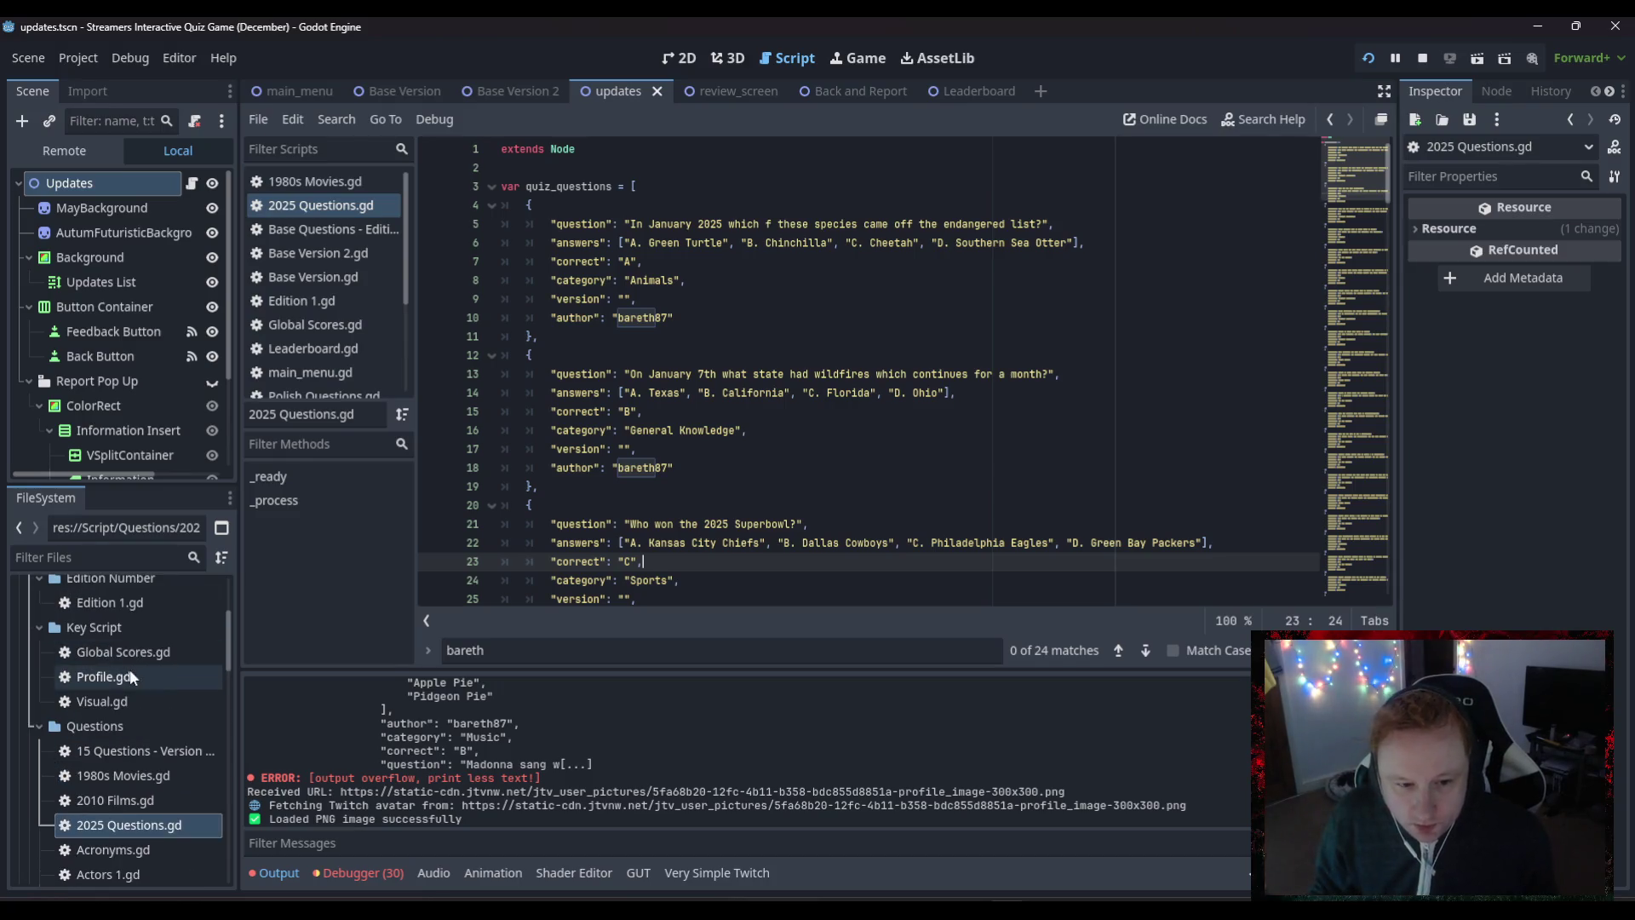
{"action": "scroll", "coordinate": [128, 783], "scroll_direction": "down", "scroll_amount": 2}
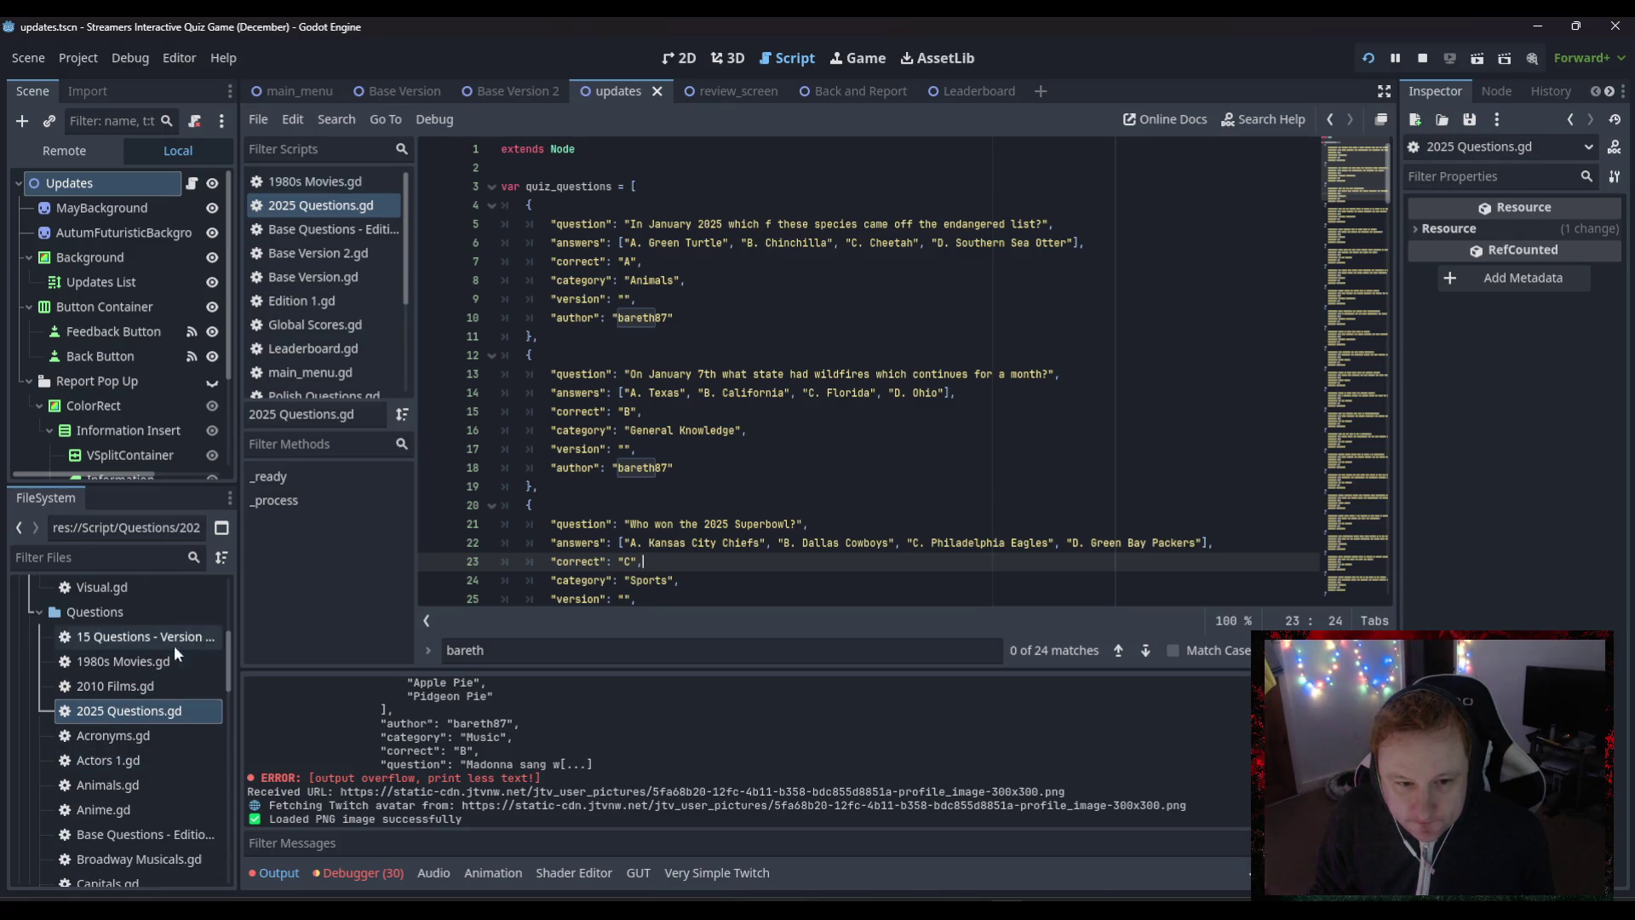
{"action": "scroll", "coordinate": [116, 693], "scroll_direction": "down", "scroll_amount": 1}
{"action": "scroll", "coordinate": [116, 693], "scroll_direction": "up", "scroll_amount": 2}
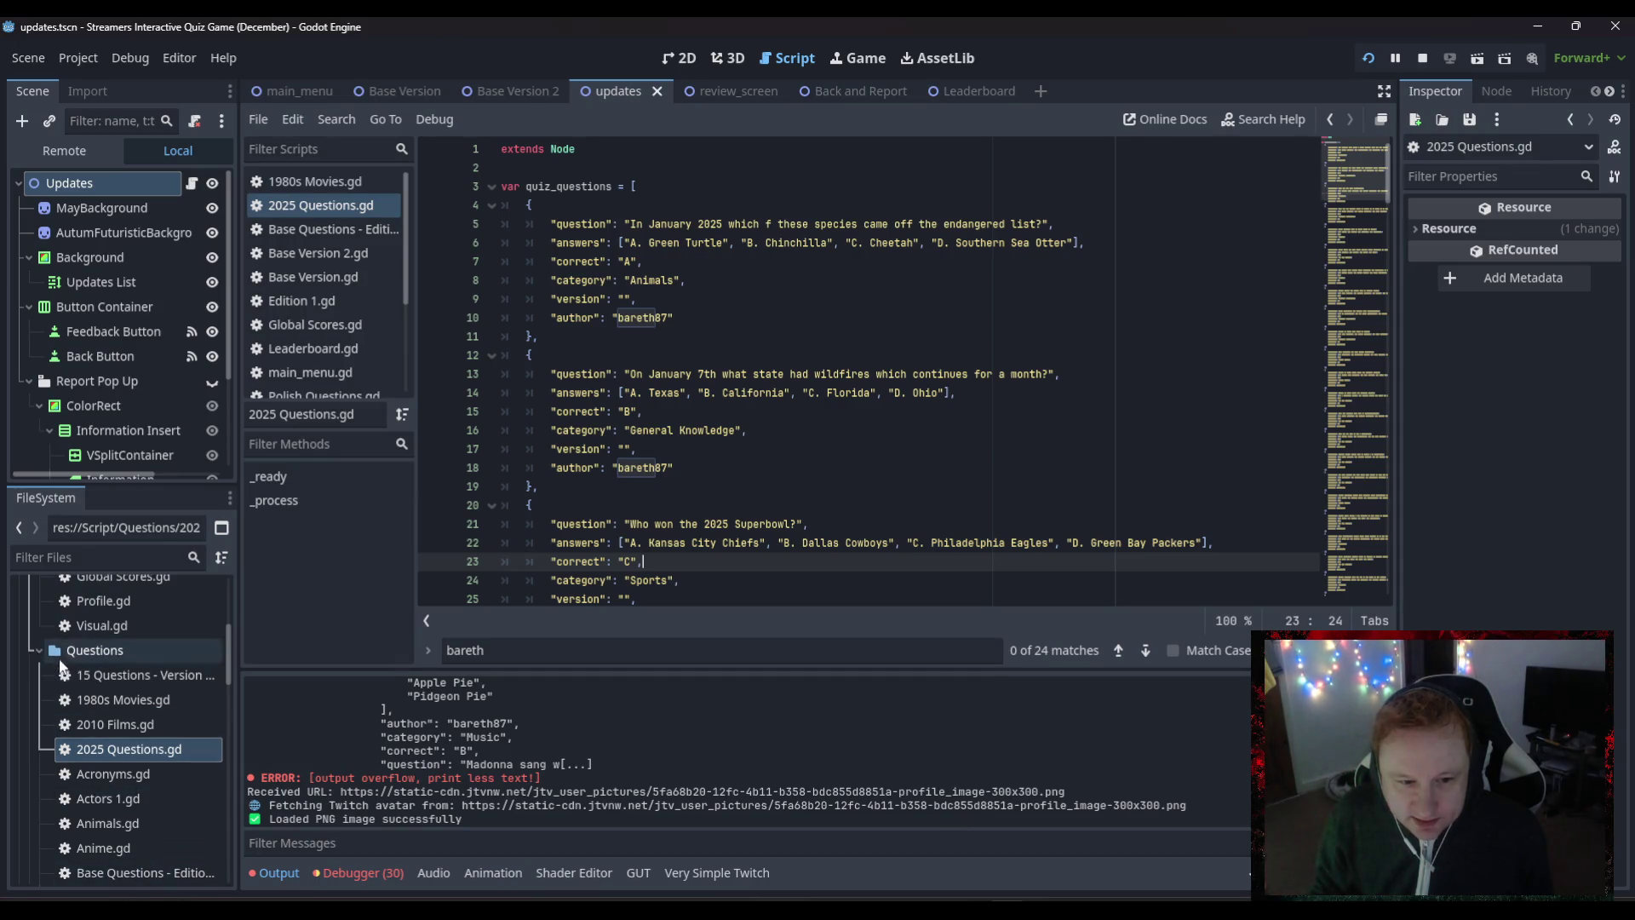
{"action": "scroll", "coordinate": [84, 719], "scroll_direction": "up", "scroll_amount": 4}
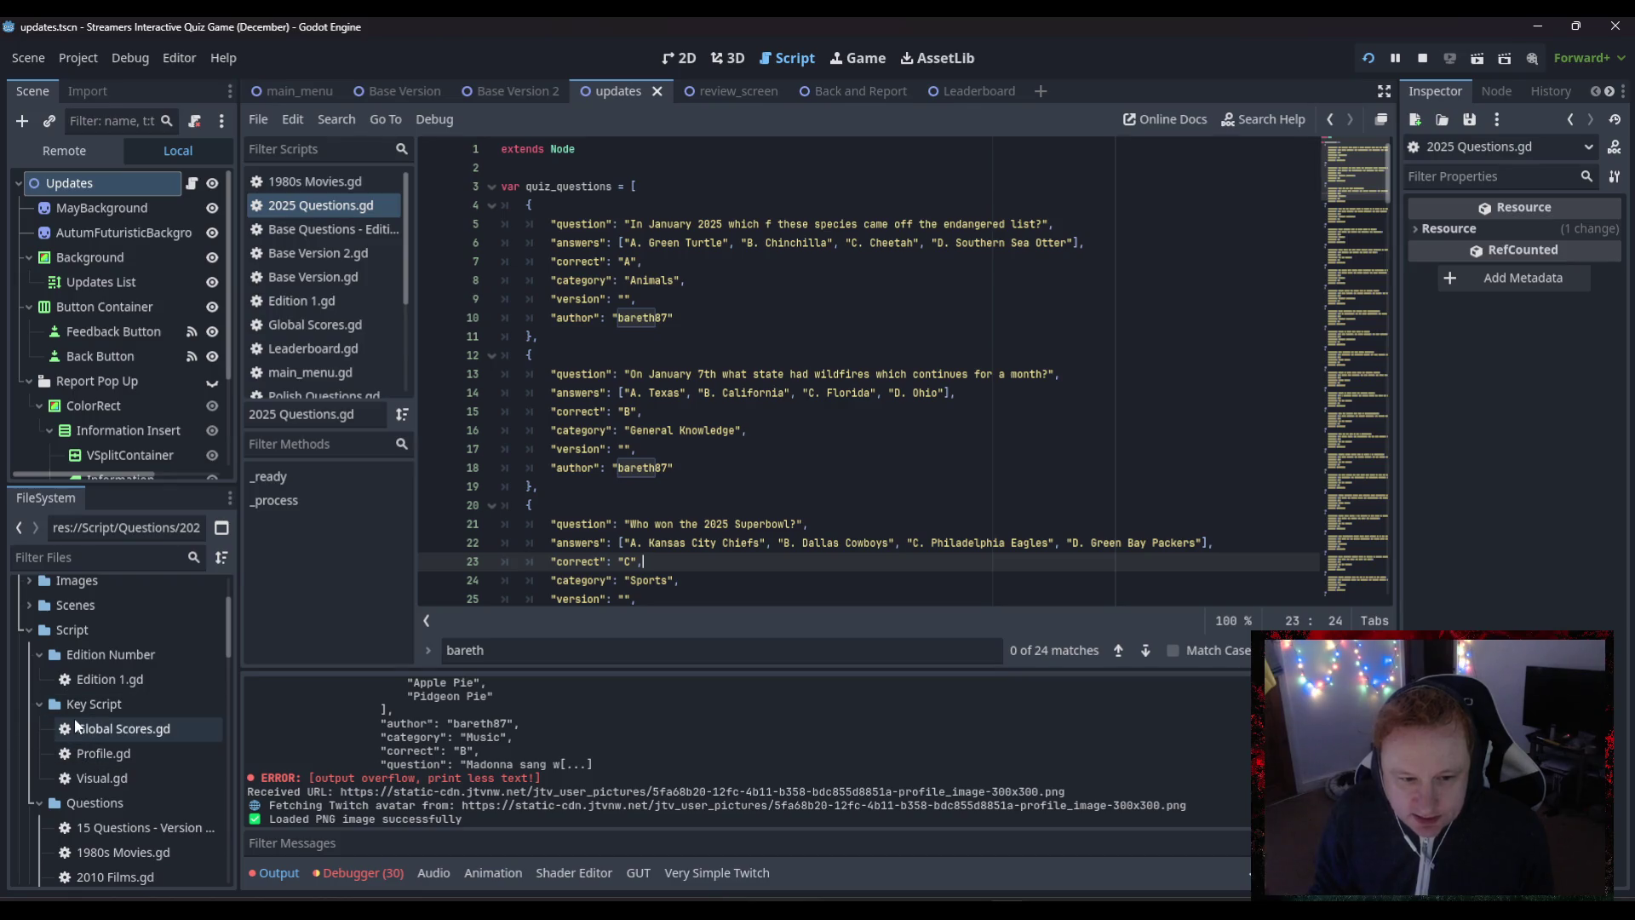
{"action": "scroll", "coordinate": [99, 738], "scroll_direction": "down", "scroll_amount": 5}
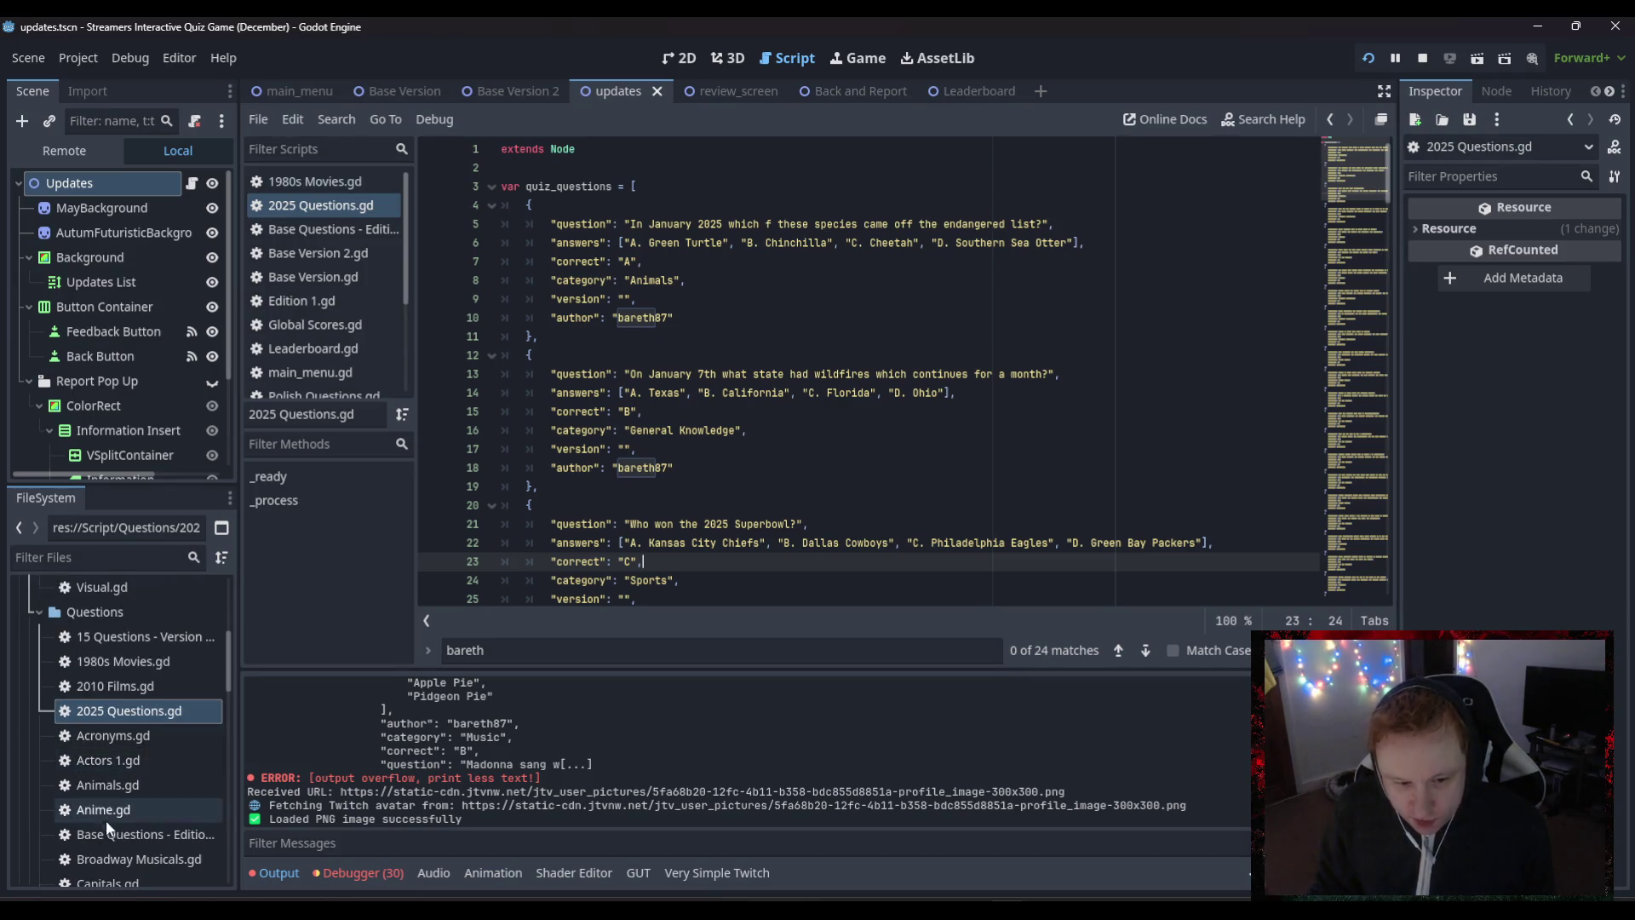
{"action": "scroll", "coordinate": [105, 820], "scroll_direction": "down", "scroll_amount": 6}
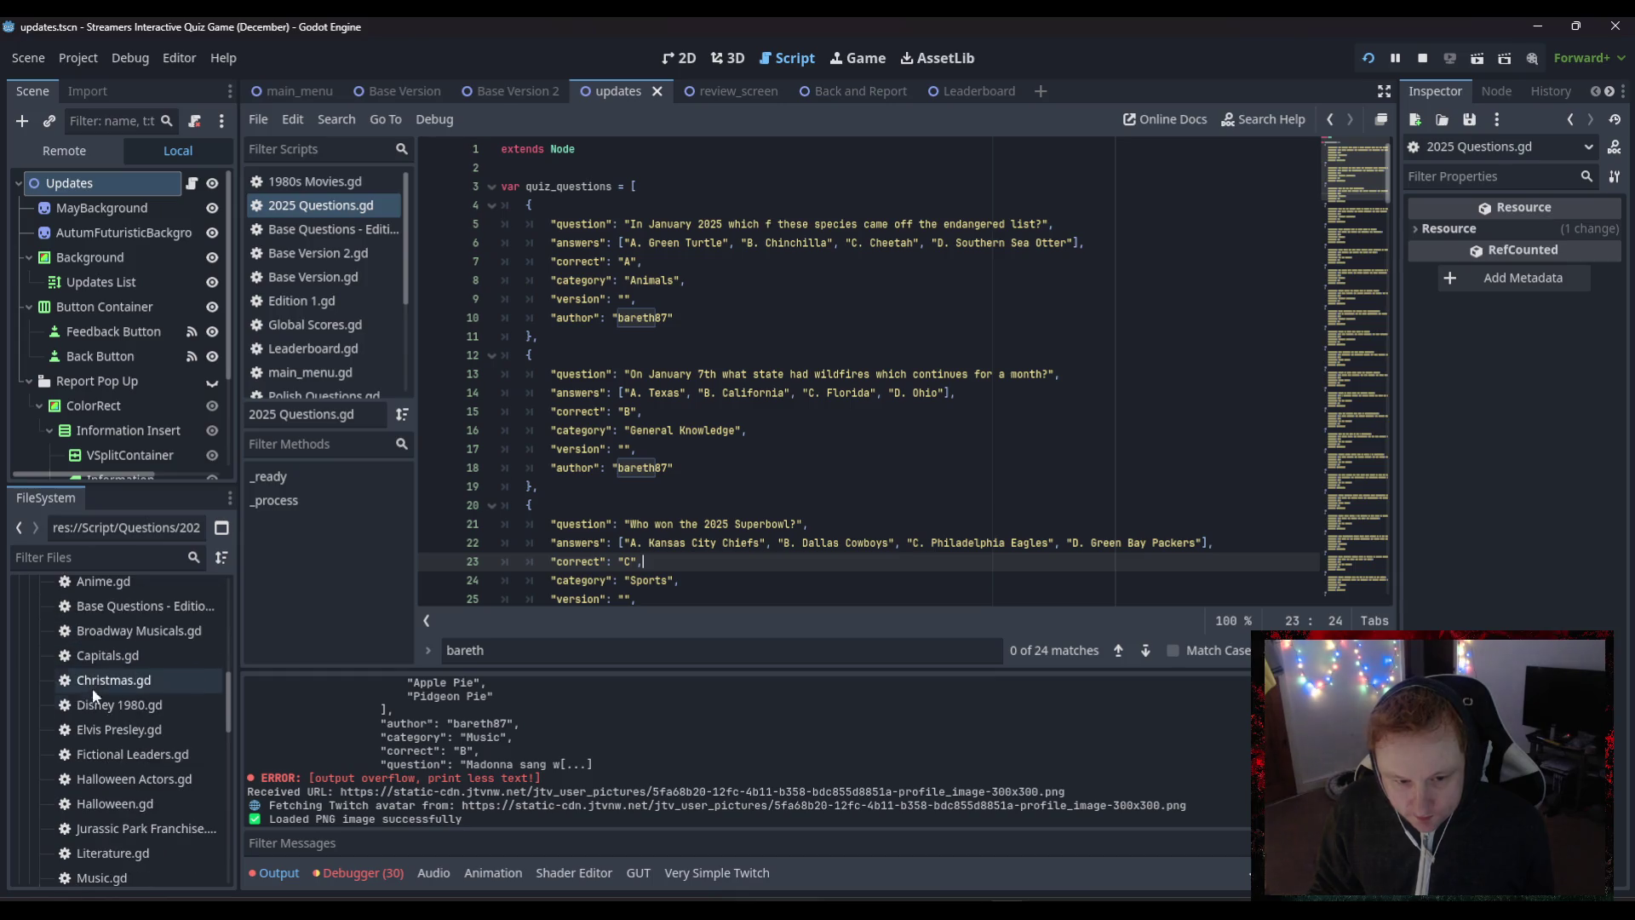
{"action": "scroll", "coordinate": [104, 788], "scroll_direction": "down", "scroll_amount": 6}
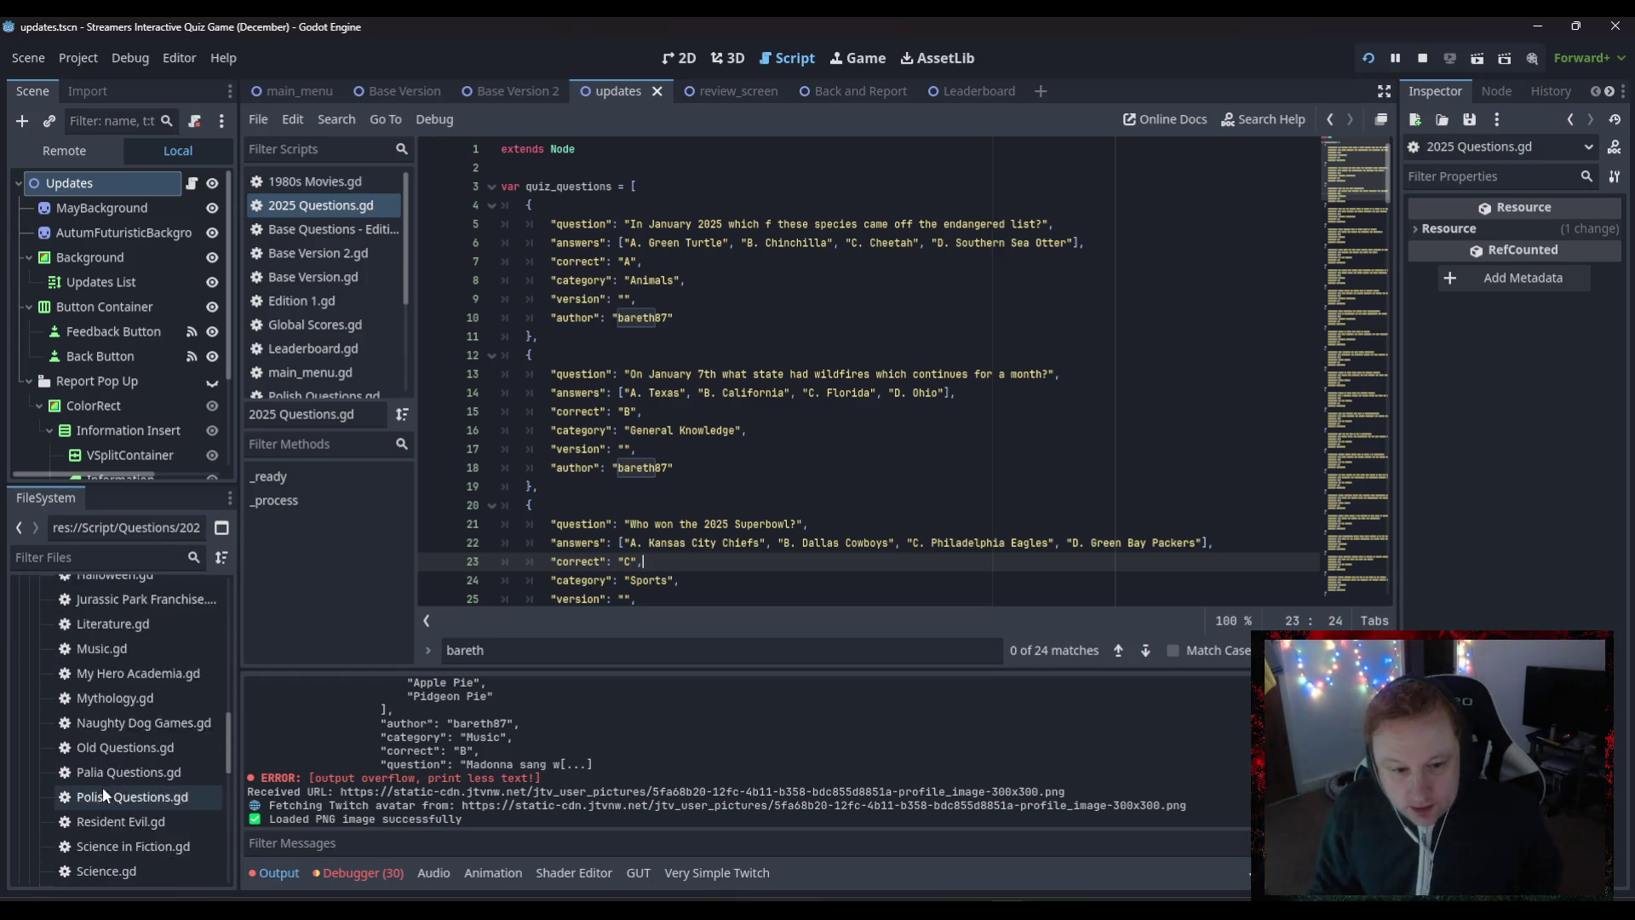
{"action": "scroll", "coordinate": [102, 787], "scroll_direction": "down", "scroll_amount": 8}
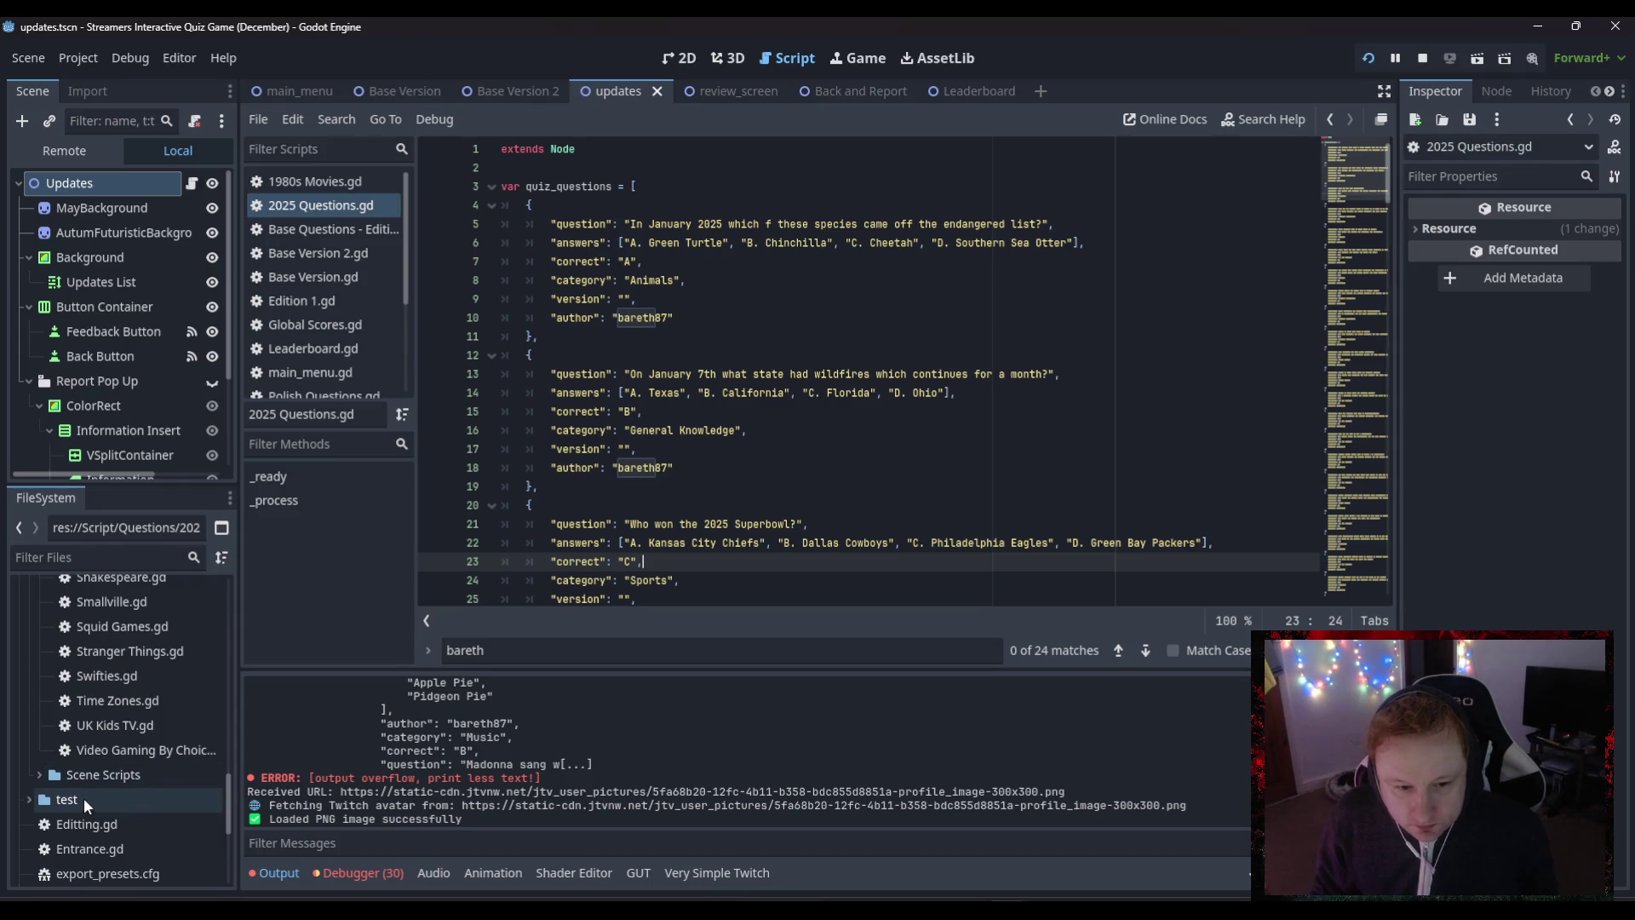
{"action": "left_click", "coordinate": [40, 774]}
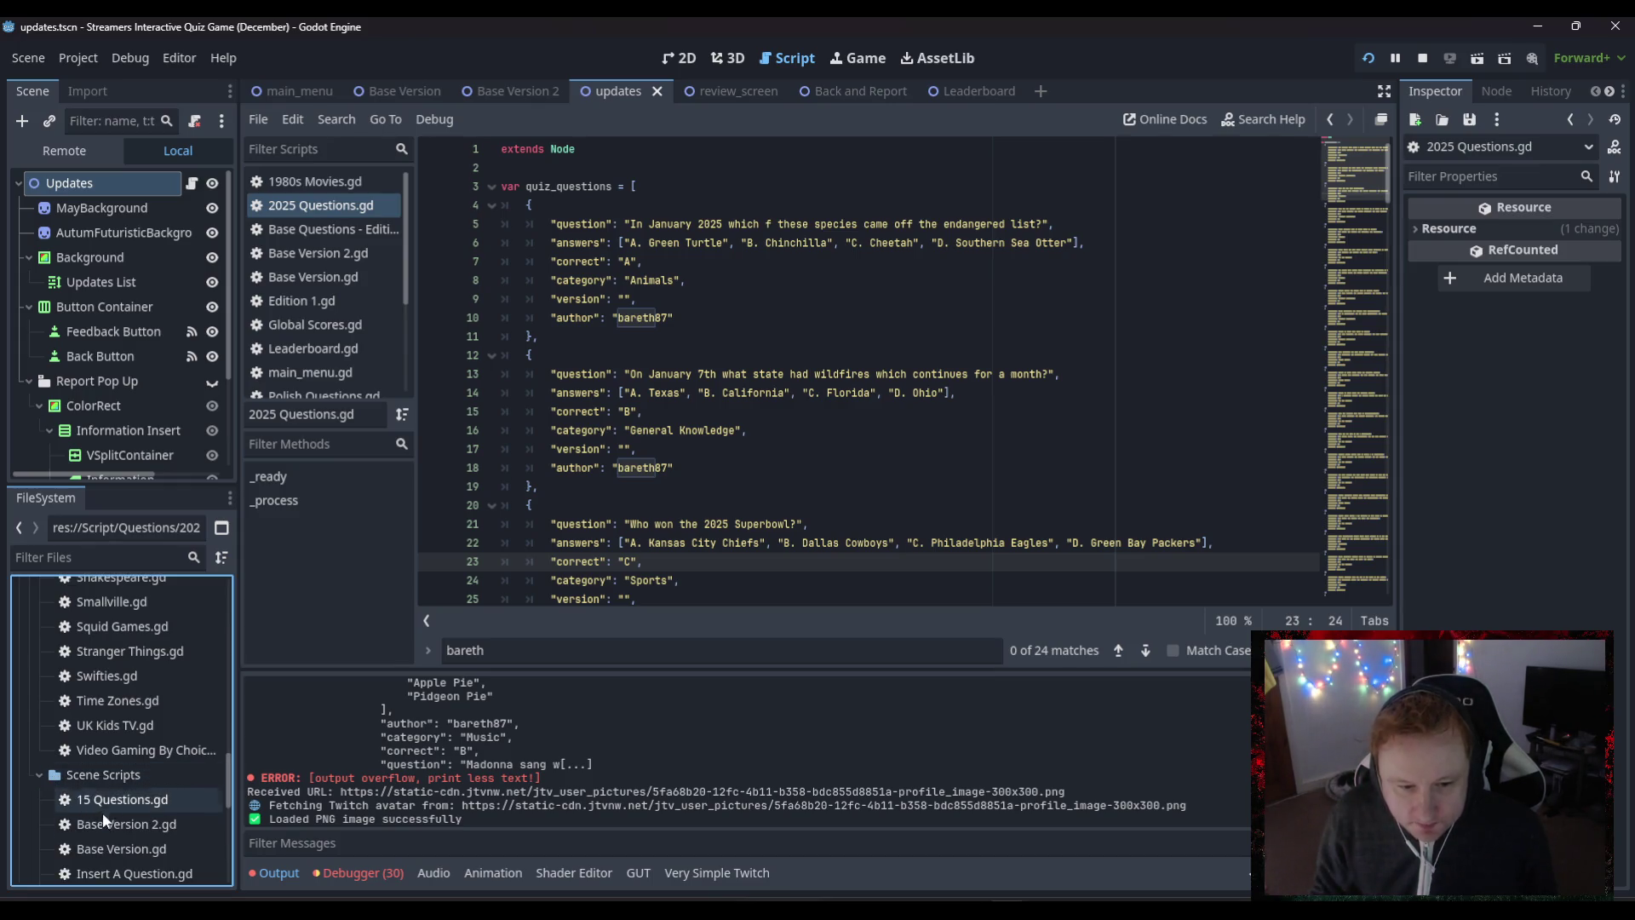
- Open Base Version.gd at its CATEGORIES list, checking the My Hero Academia and Smallville entries
{"action": "double_click", "coordinate": [102, 849]}
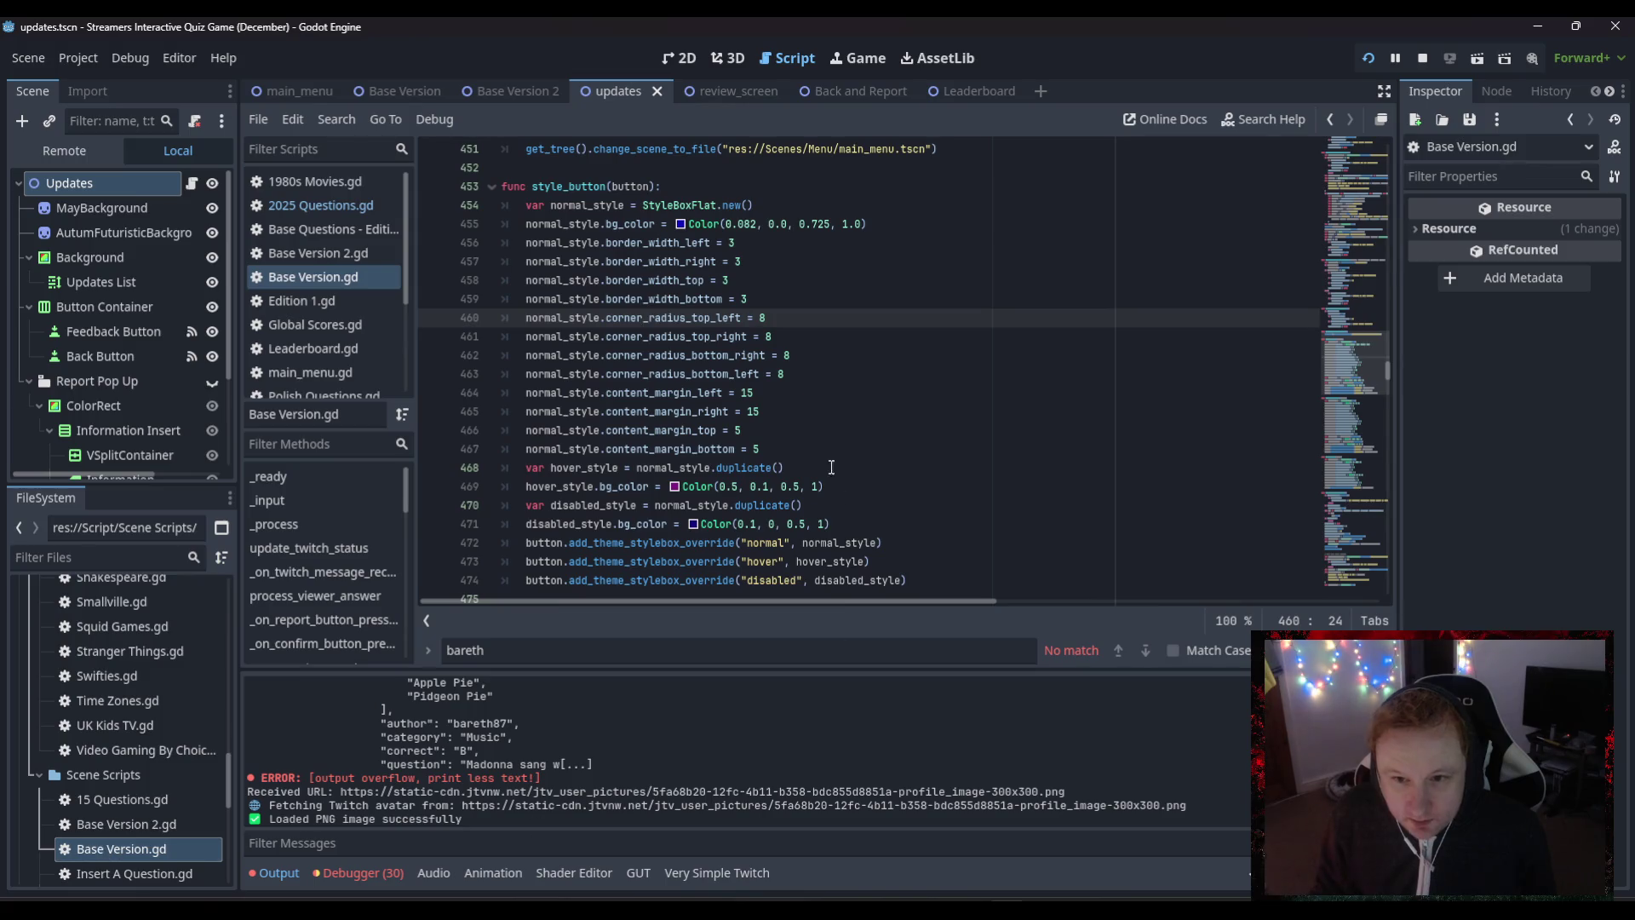
{"action": "scroll", "coordinate": [831, 468], "scroll_direction": "up", "scroll_amount": 4}
{"action": "left_click_drag", "start_coordinate": [1357, 371], "coordinate": [1310, 94]}
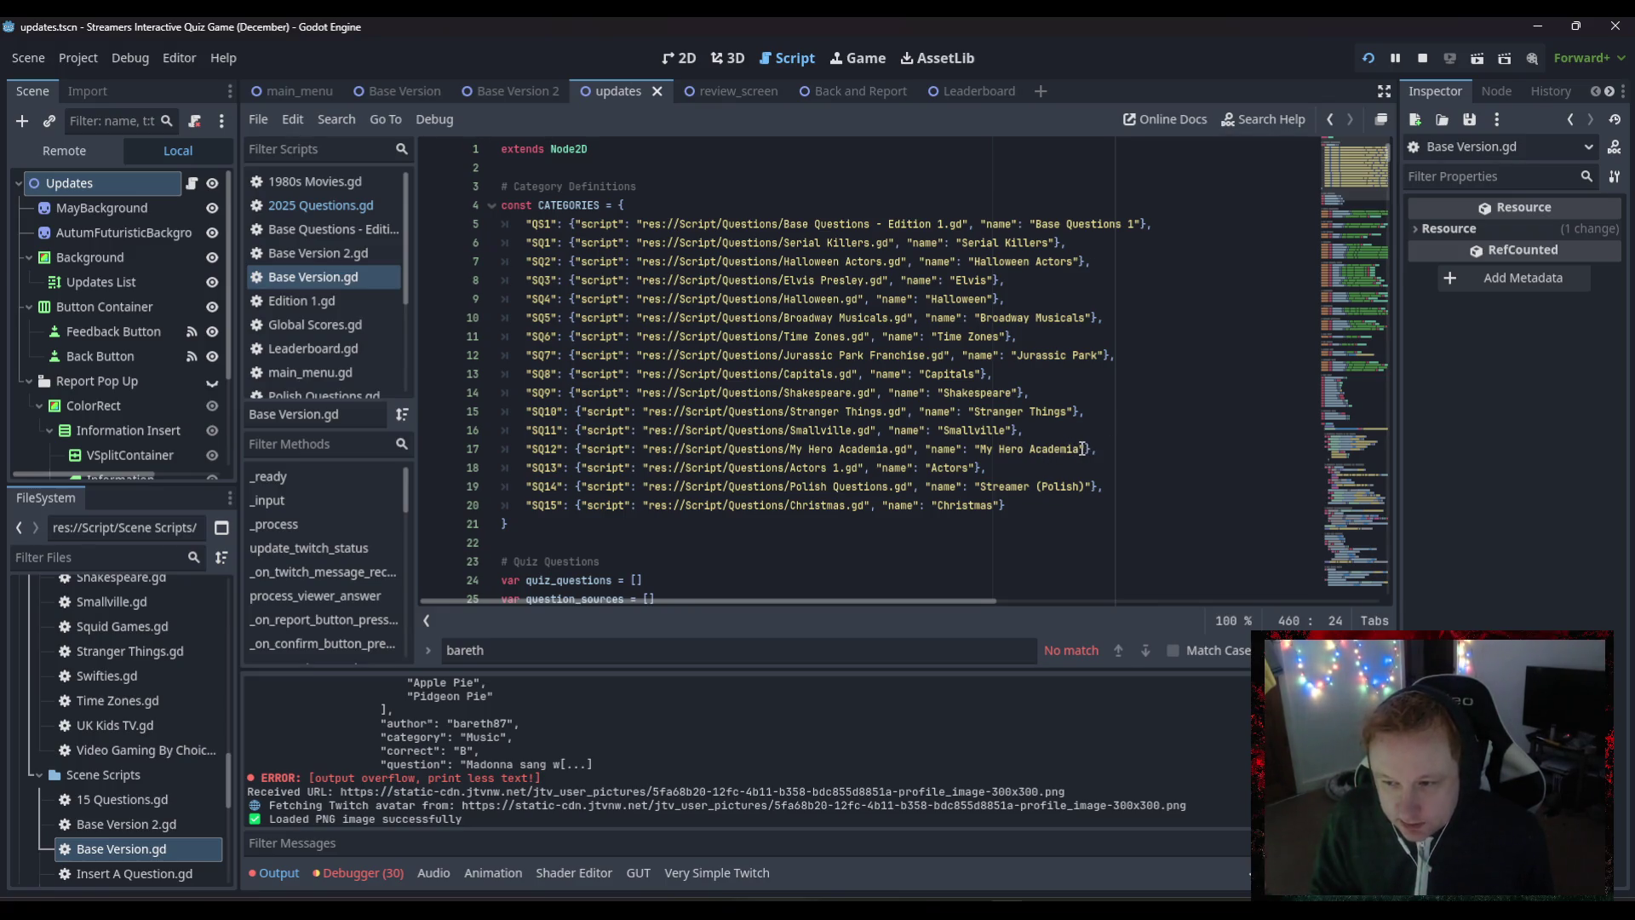
{"action": "left_click", "coordinate": [1084, 449]}
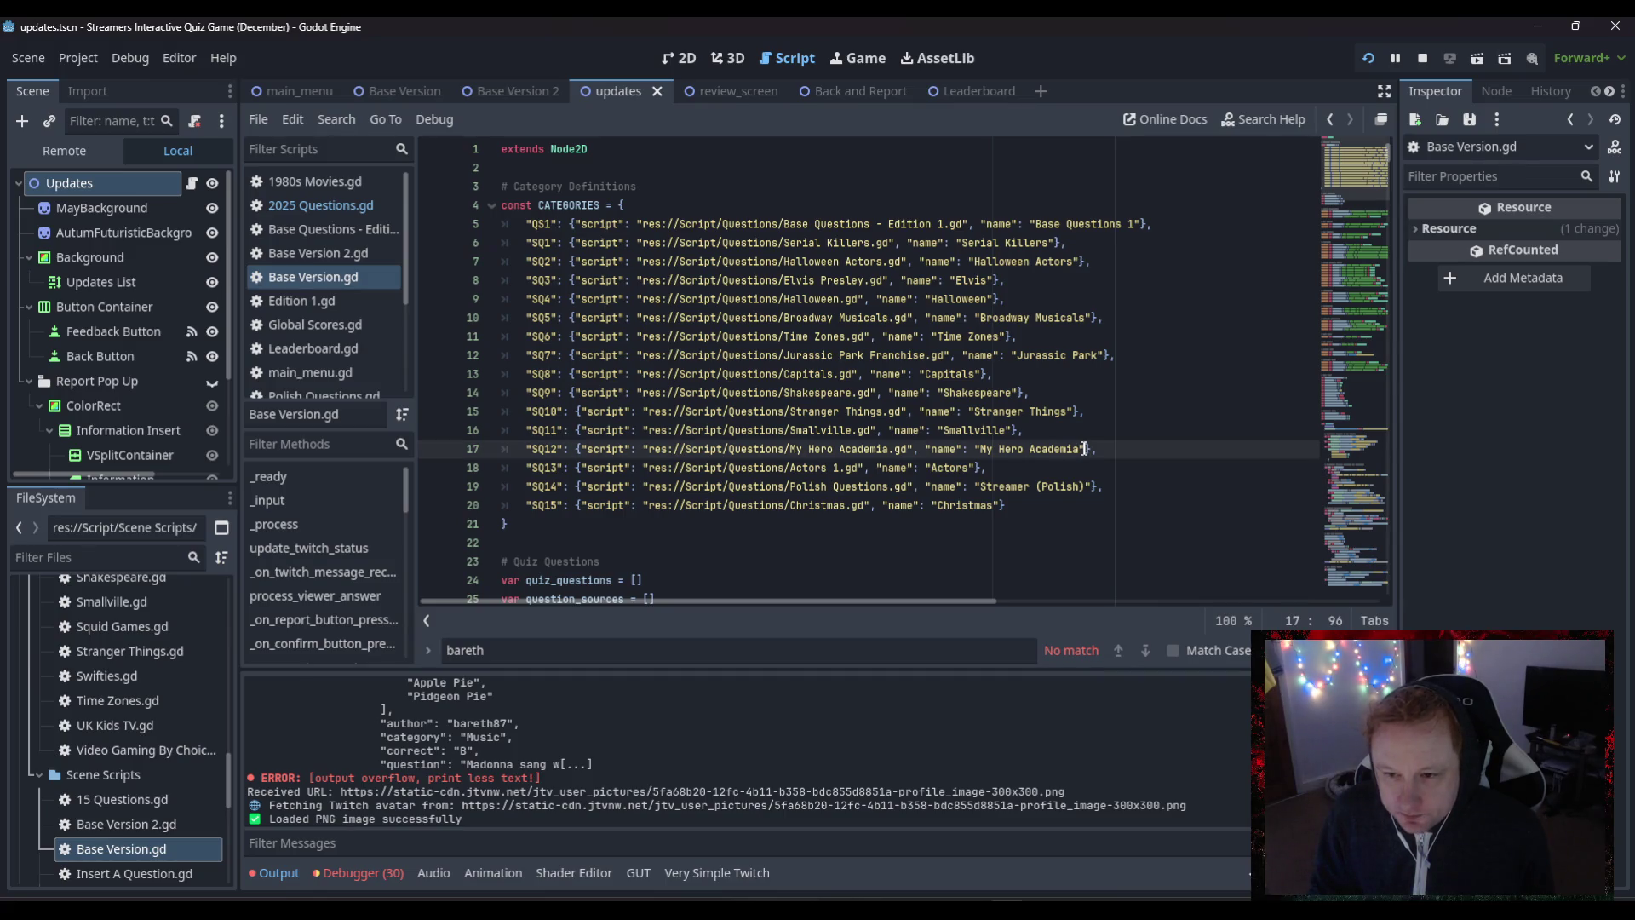
{"action": "left_click", "coordinate": [1012, 428]}
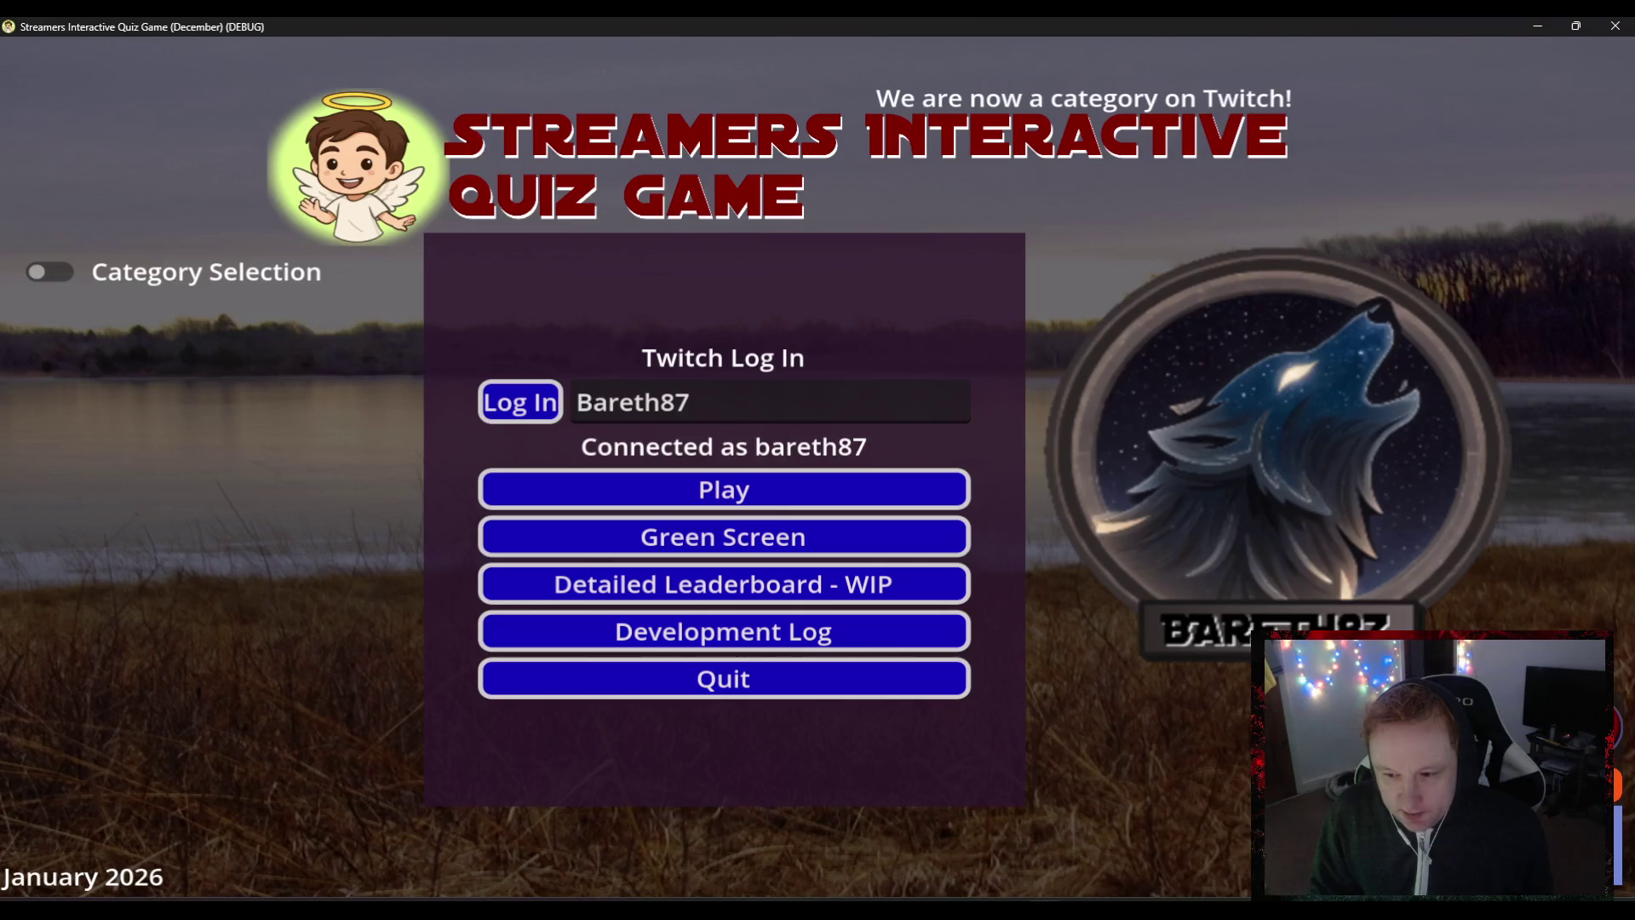
{"action": "left_click", "coordinate": [59, 274]}
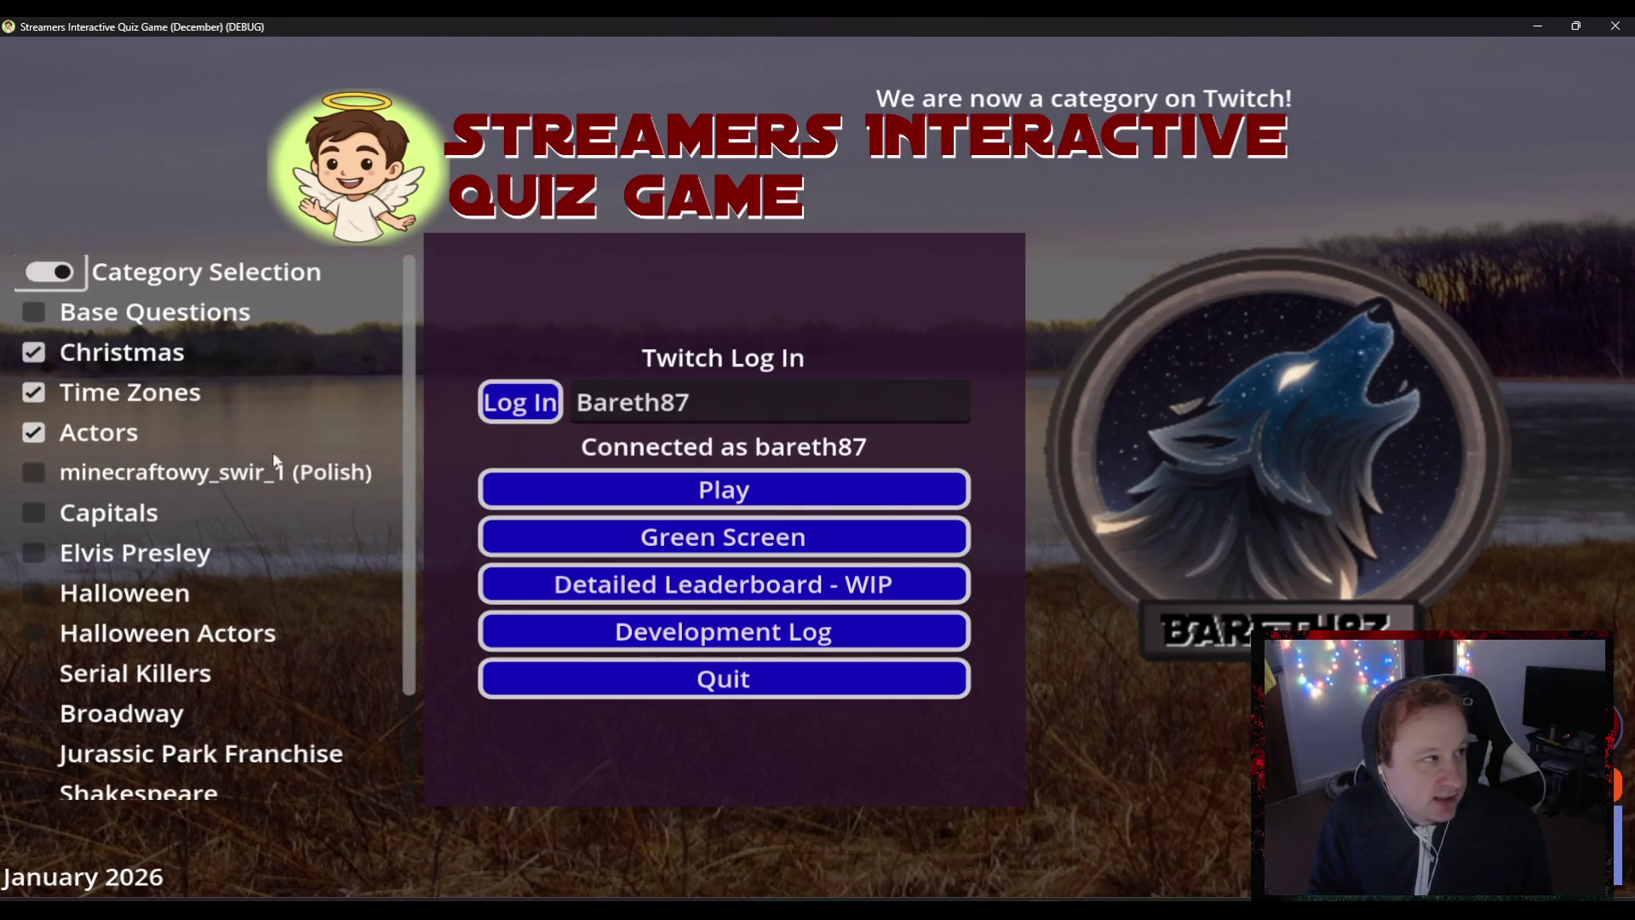
{"action": "scroll", "coordinate": [401, 594], "scroll_direction": "down", "scroll_amount": 3}
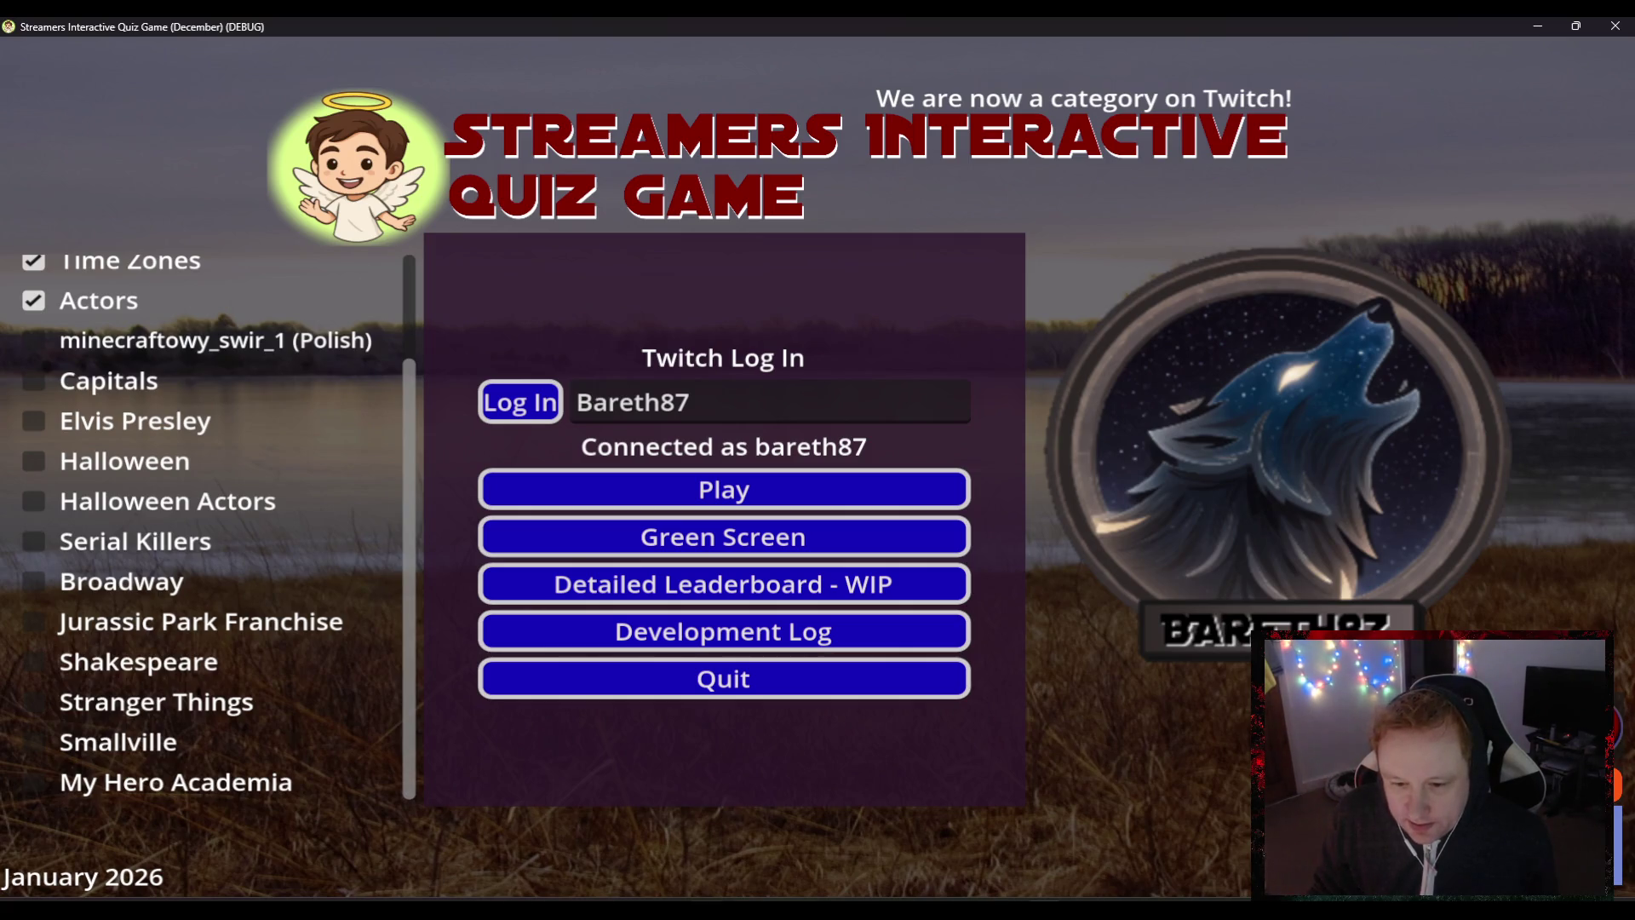
{"action": "mouse_move", "coordinate": [744, 908]}
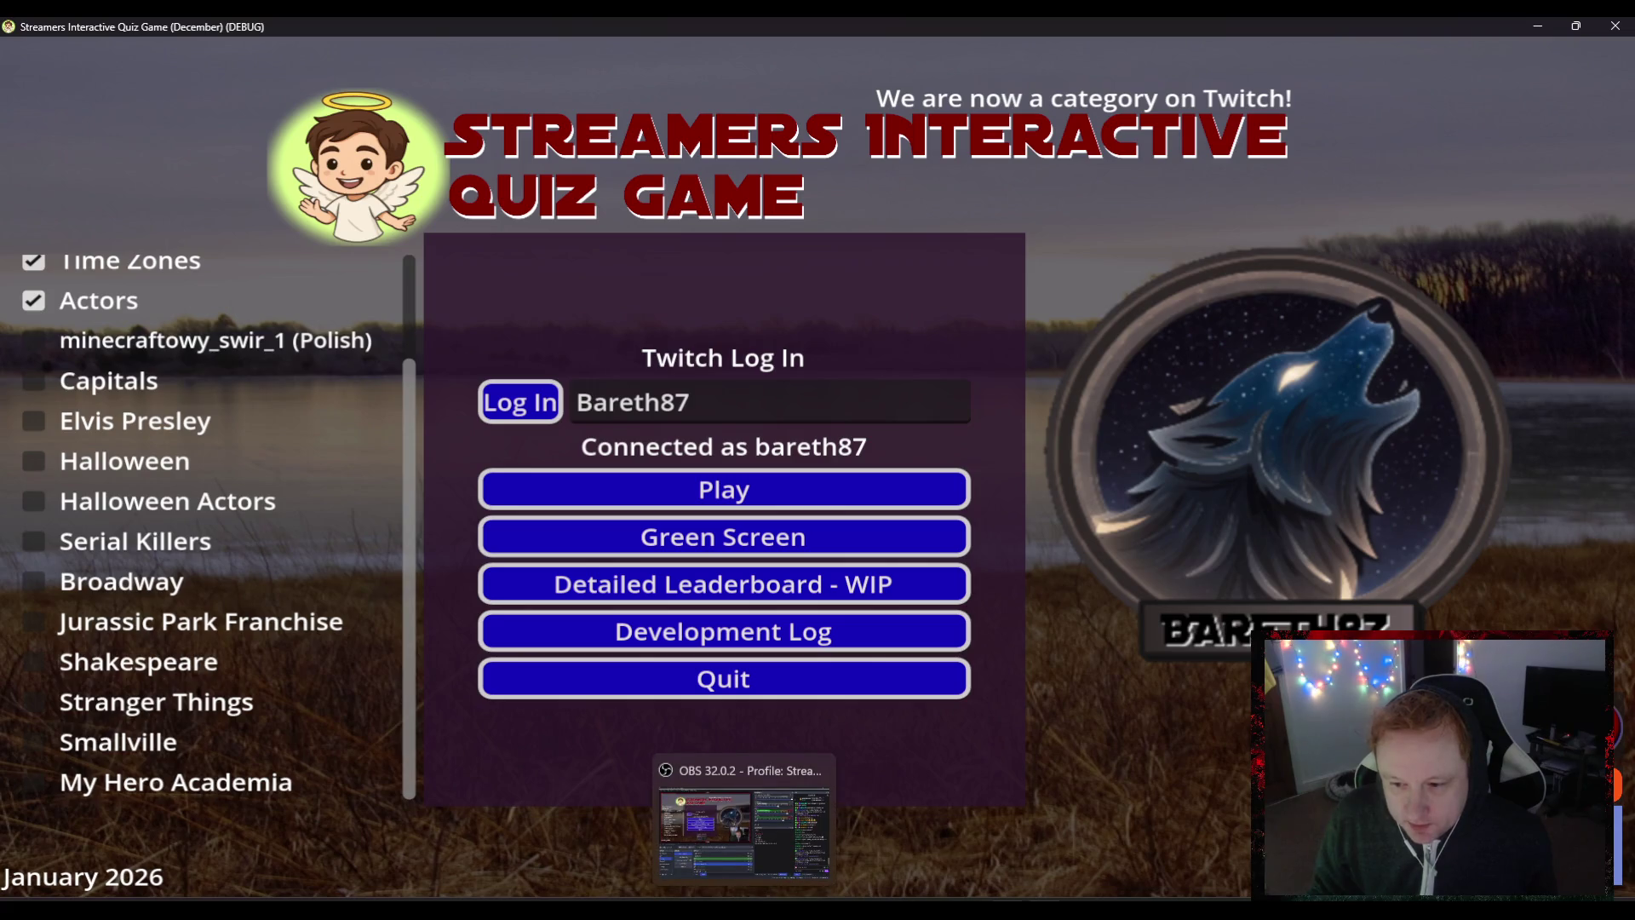
{"action": "mouse_move", "coordinate": [1004, 907]}
{"action": "left_click", "coordinate": [1005, 830]}
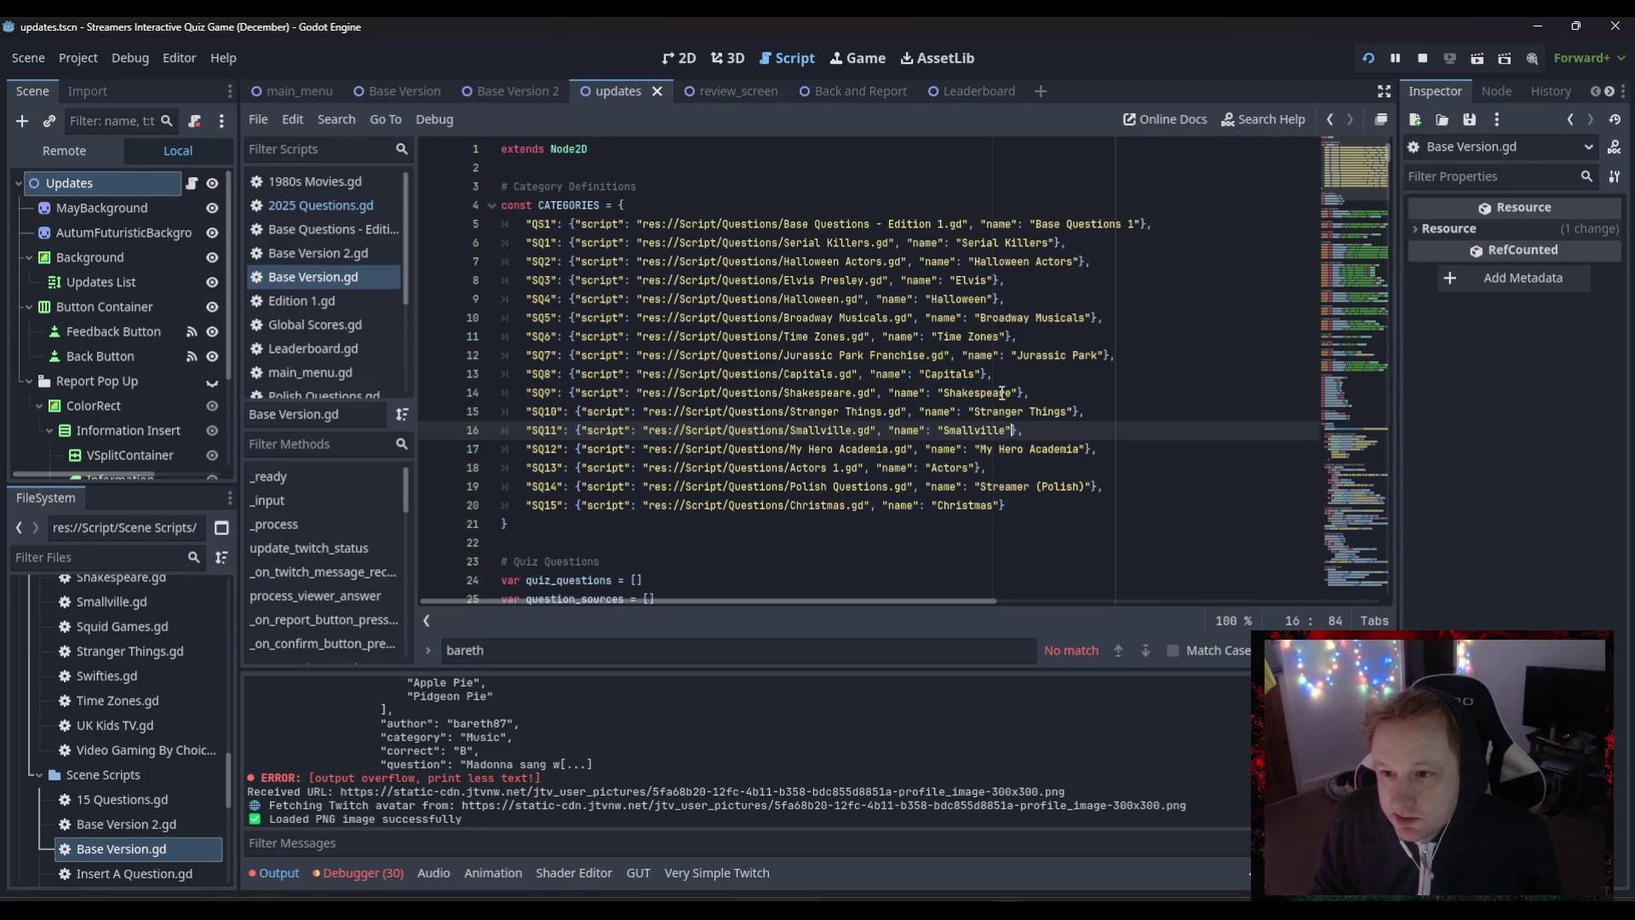
- Rename line 14's Shakespeare category to '2025 Questions' and point its path to 2025 Questions.gd
{"action": "left_click_drag", "start_coordinate": [1011, 392], "coordinate": [943, 395]}
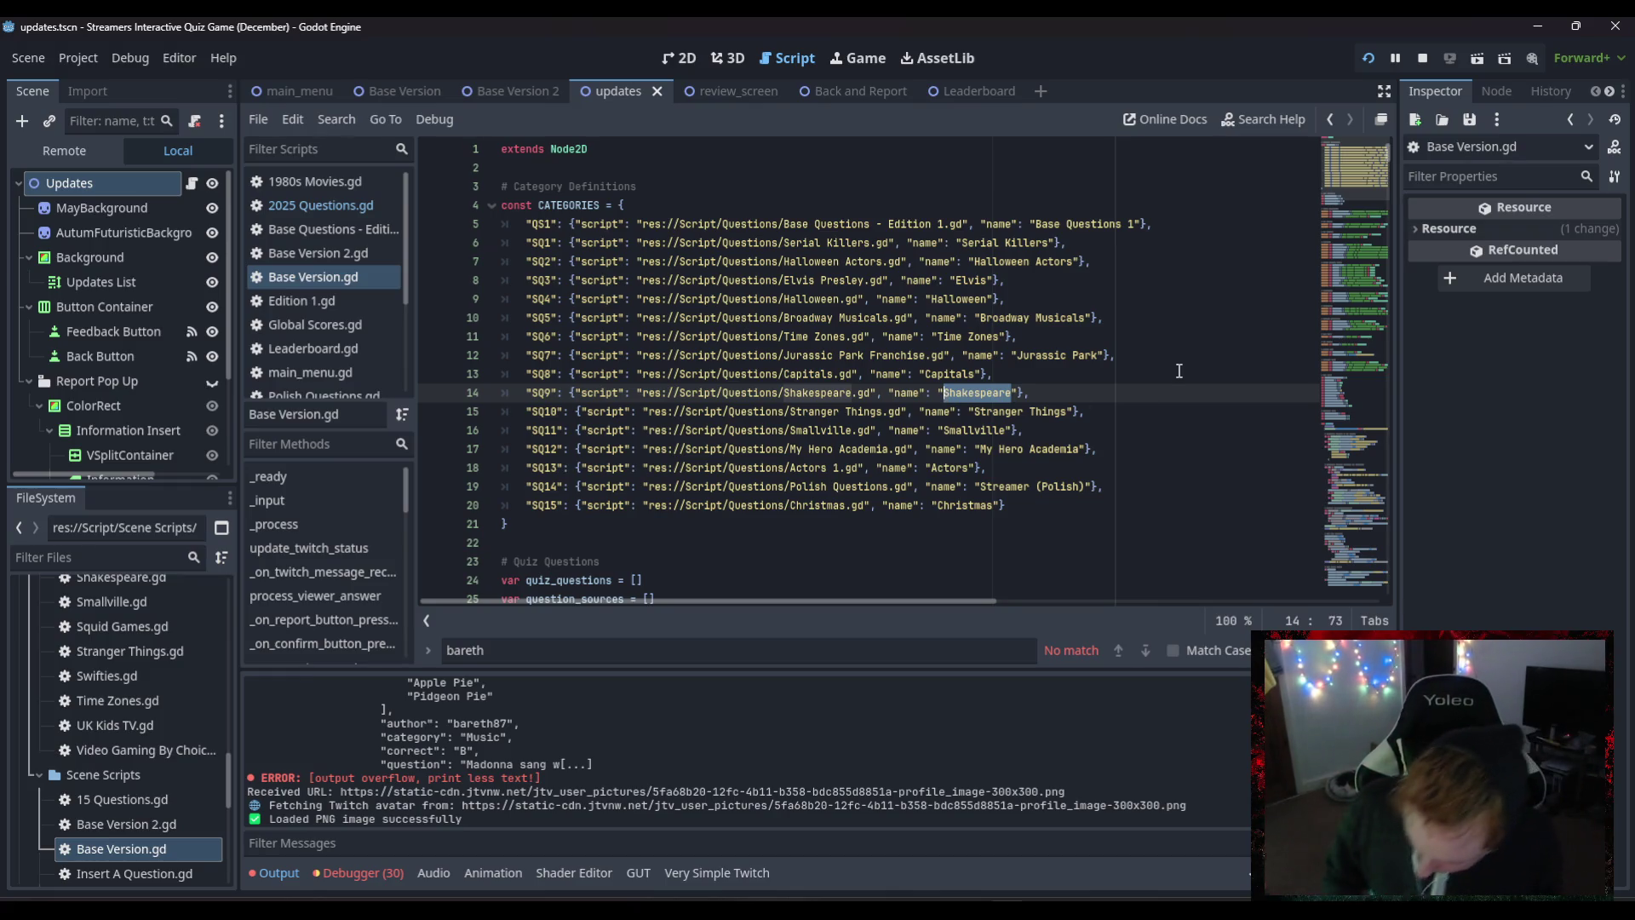
{"action": "type", "text": "2025"}
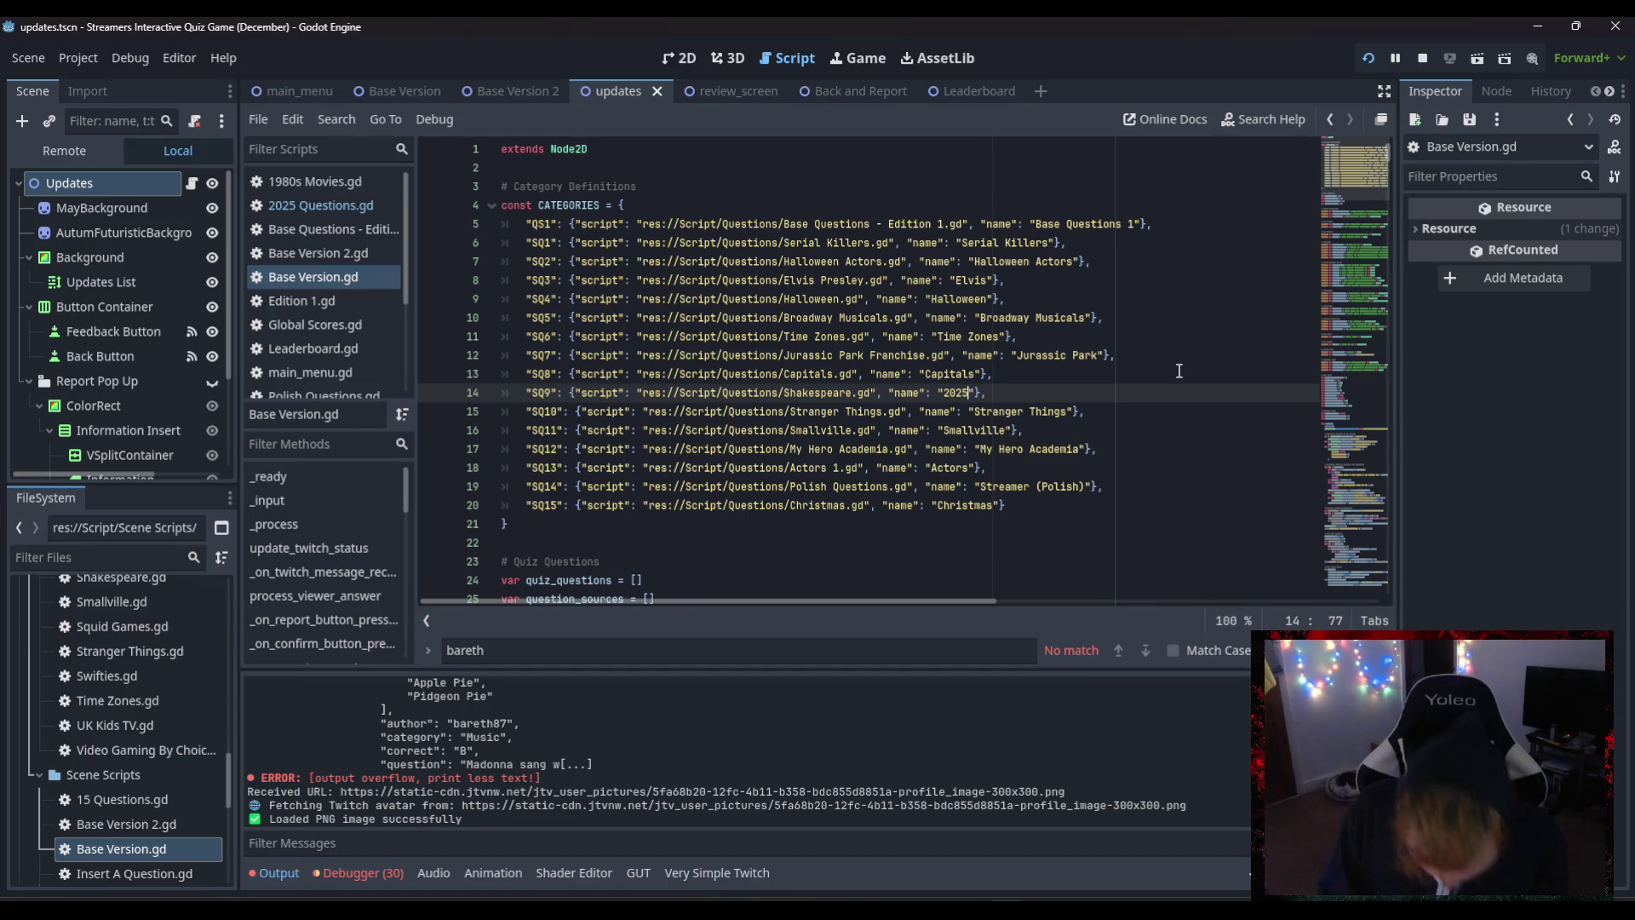
{"action": "type", "text": " Questions"}
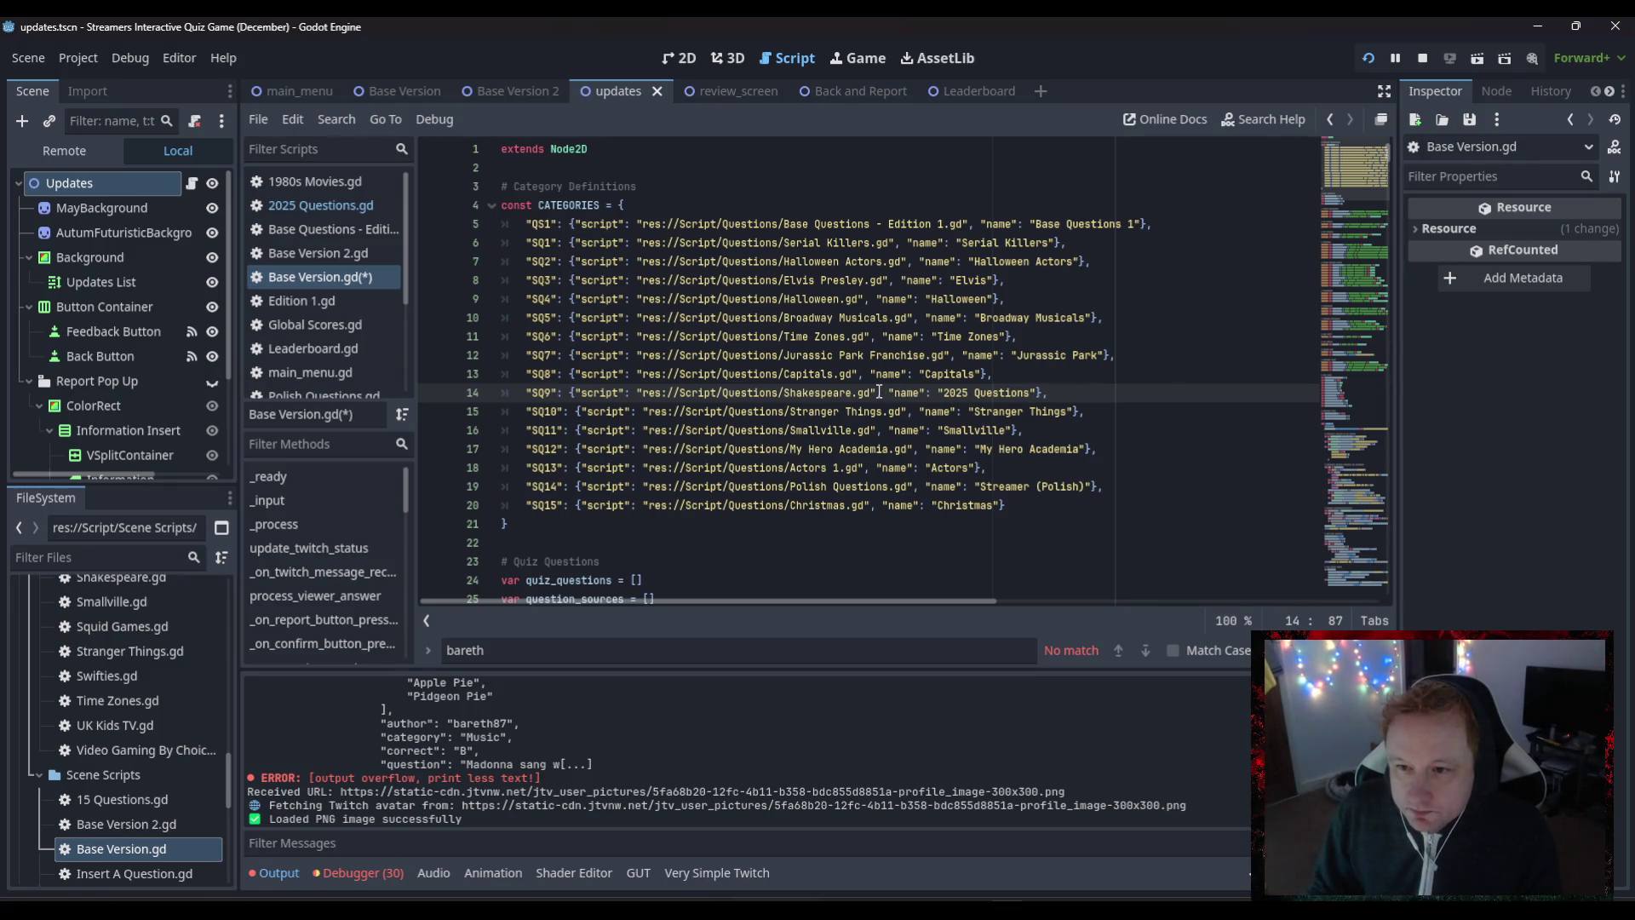
{"action": "left_click_drag", "start_coordinate": [878, 391], "coordinate": [639, 394]}
{"action": "scroll", "coordinate": [131, 802], "scroll_direction": "down", "scroll_amount": 4}
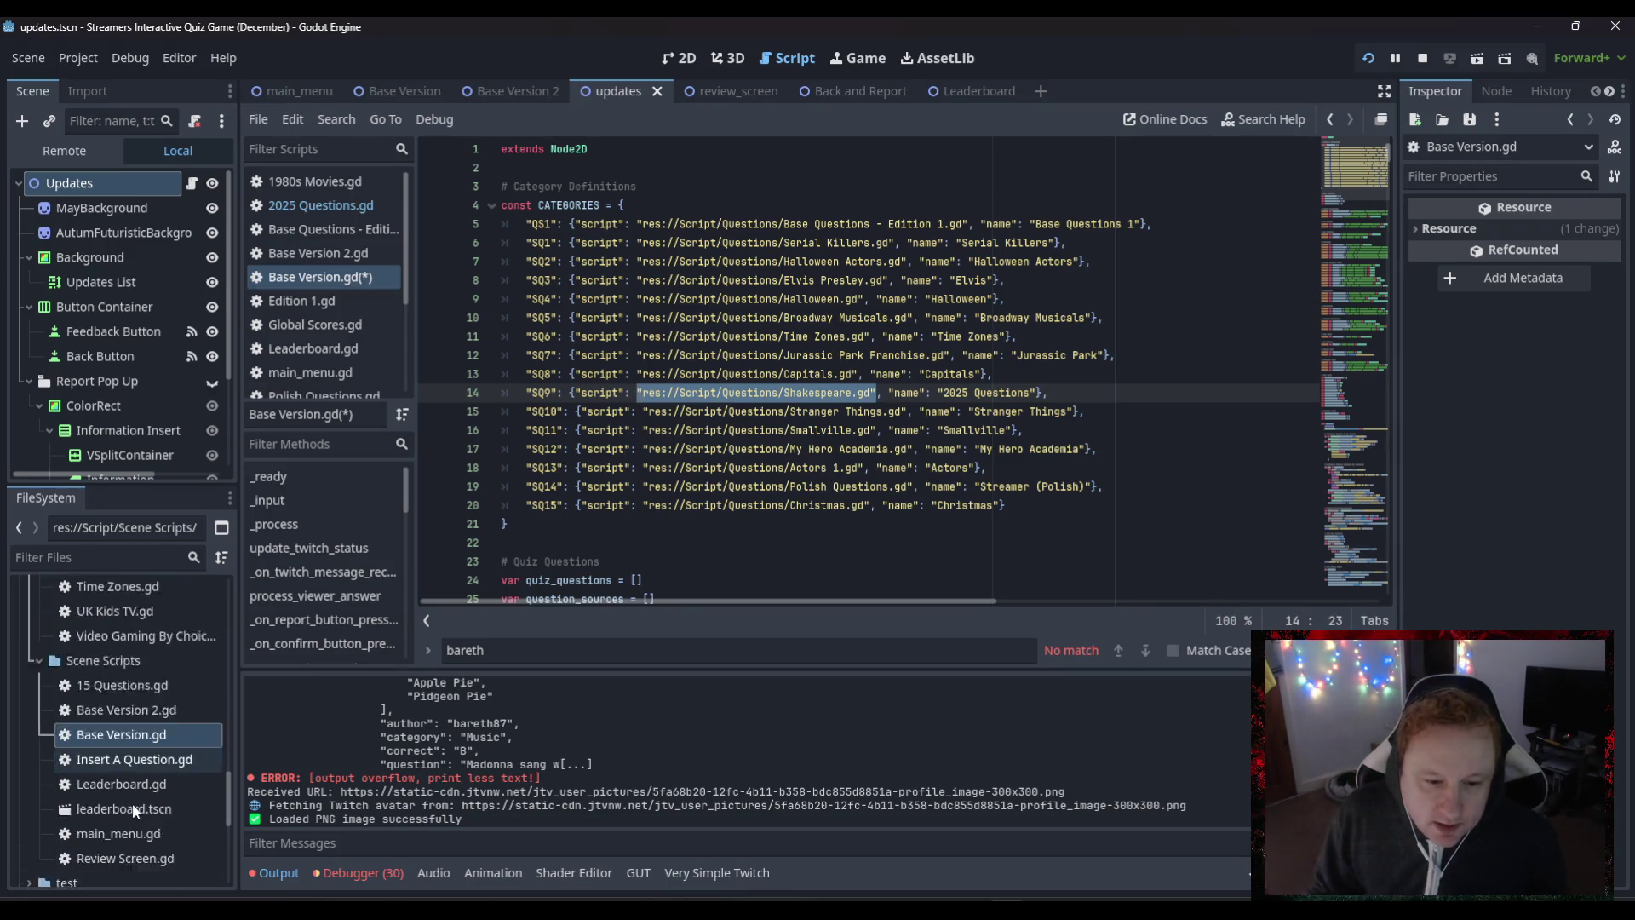
{"action": "scroll", "coordinate": [126, 796], "scroll_direction": "up", "scroll_amount": 5}
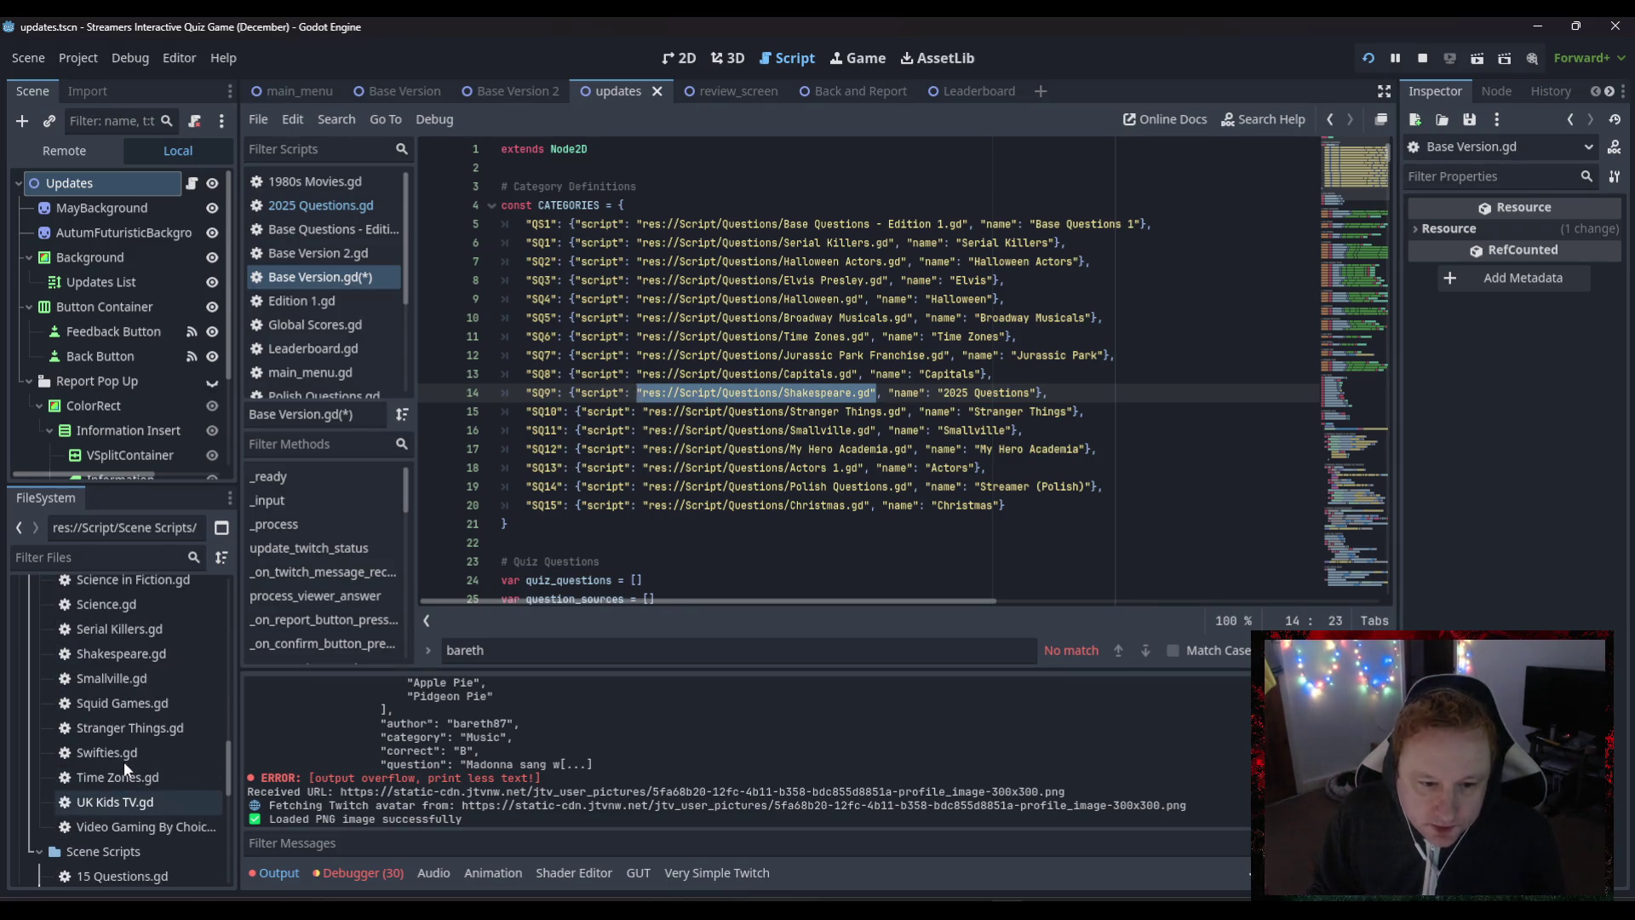
{"action": "scroll", "coordinate": [121, 691], "scroll_direction": "up", "scroll_amount": 3}
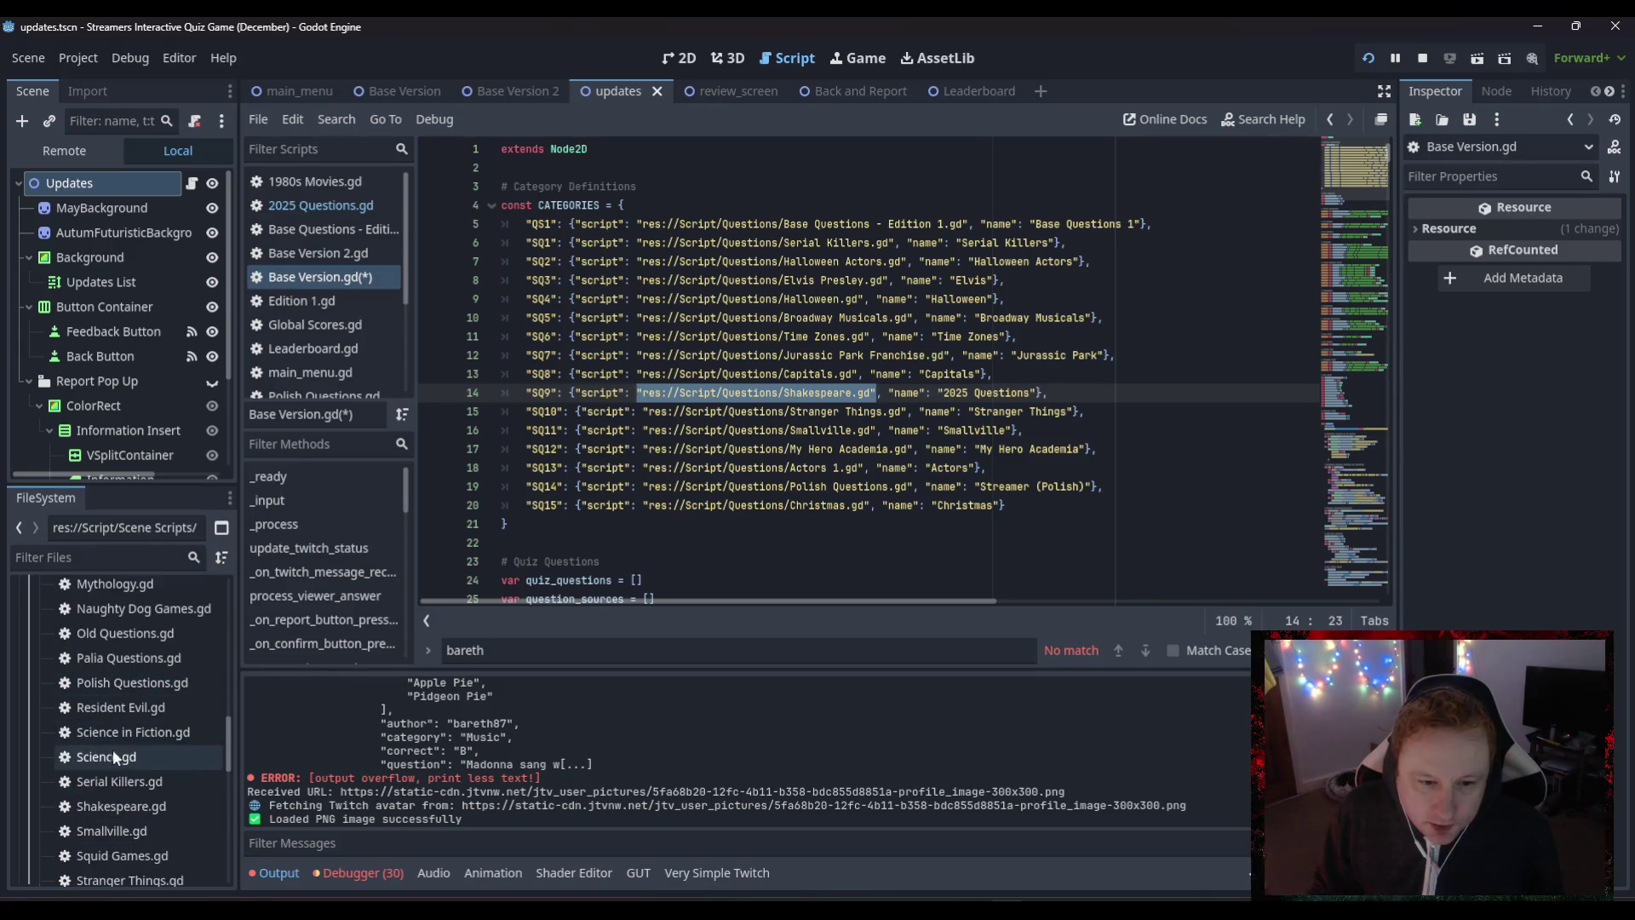
{"action": "scroll", "coordinate": [100, 720], "scroll_direction": "up", "scroll_amount": 5}
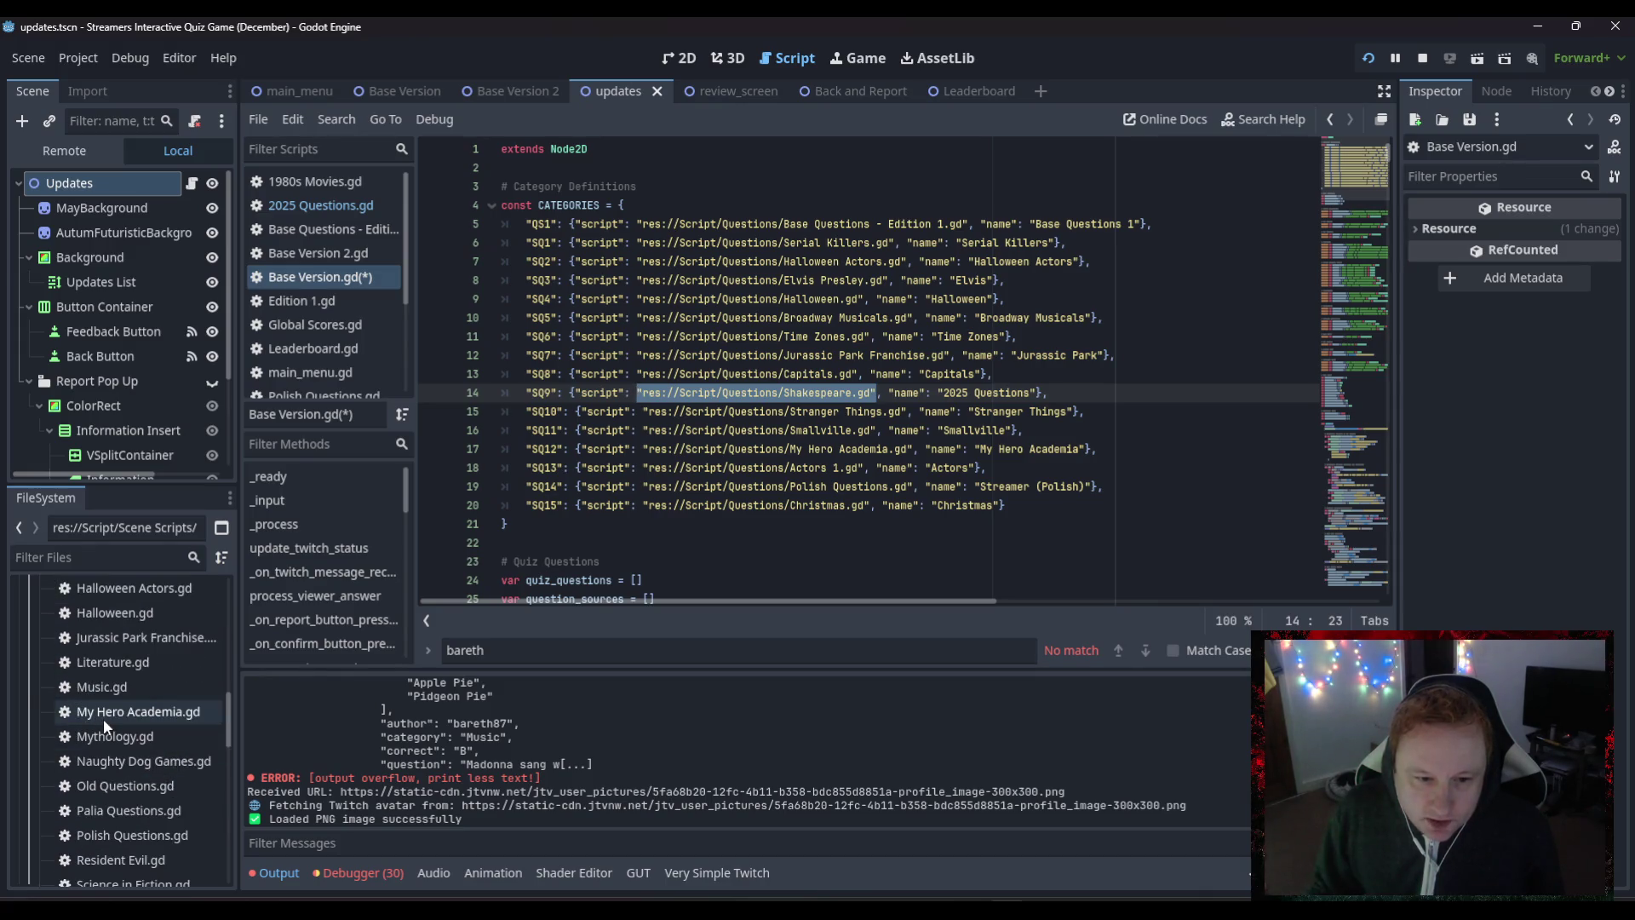
{"action": "scroll", "coordinate": [100, 711], "scroll_direction": "up", "scroll_amount": 3}
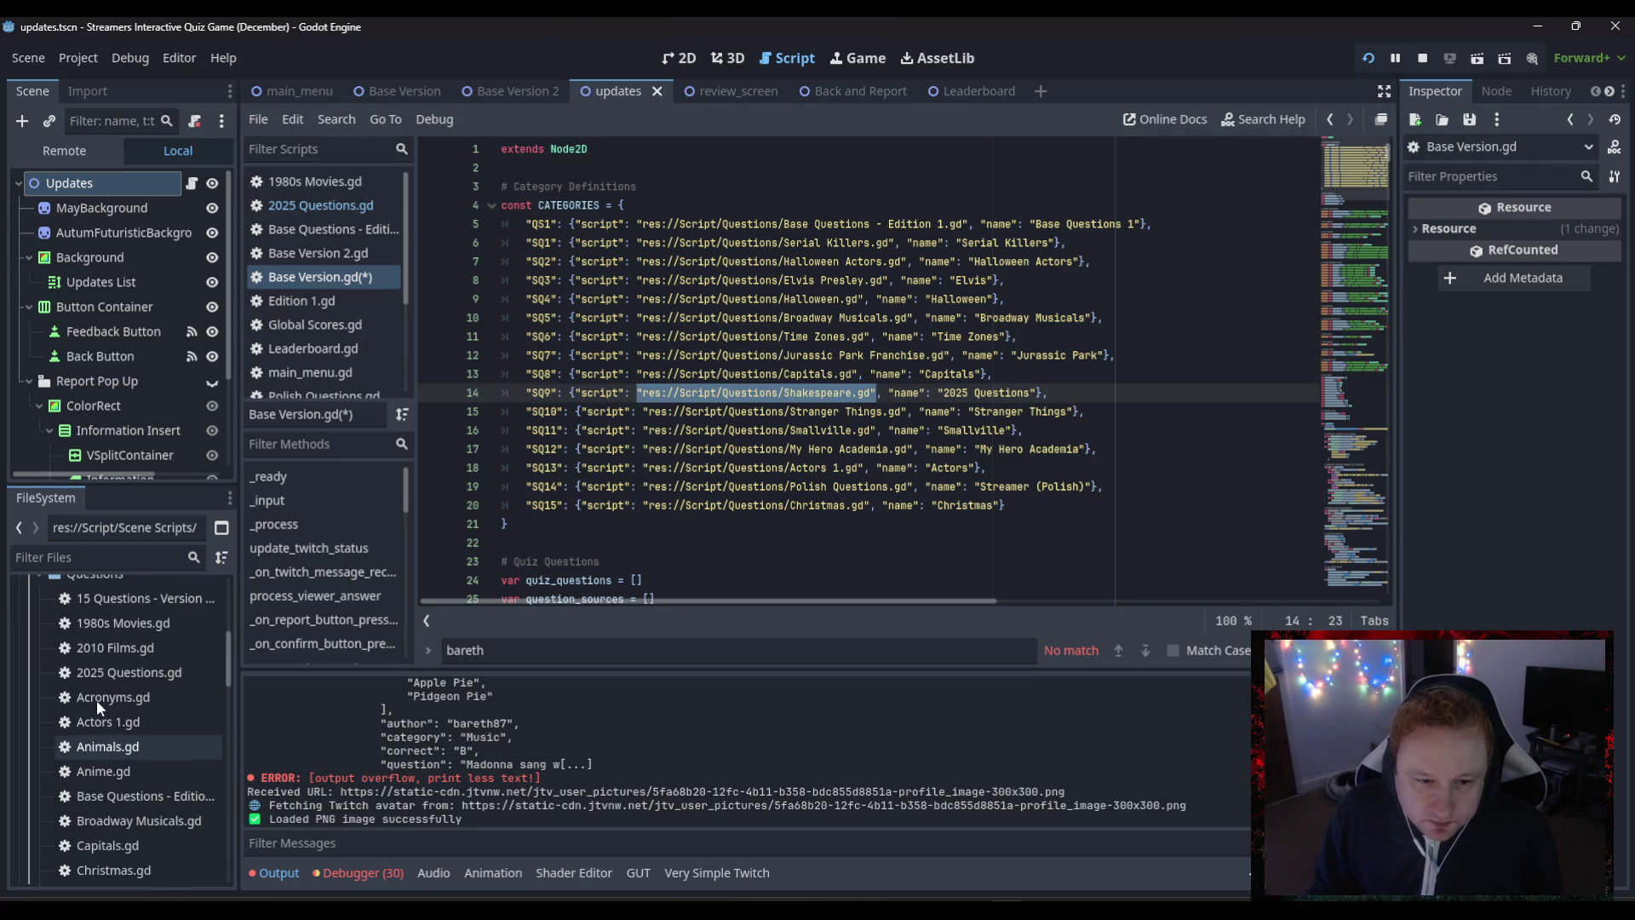
{"action": "left_click", "coordinate": [126, 673]}
{"action": "mouse_move", "coordinate": [124, 671]}
{"action": "left_mouse_down"}
{"action": "mouse_move", "coordinate": [613, 523]}
{"action": "mouse_move", "coordinate": [758, 393]}
{"action": "left_mouse_up"}
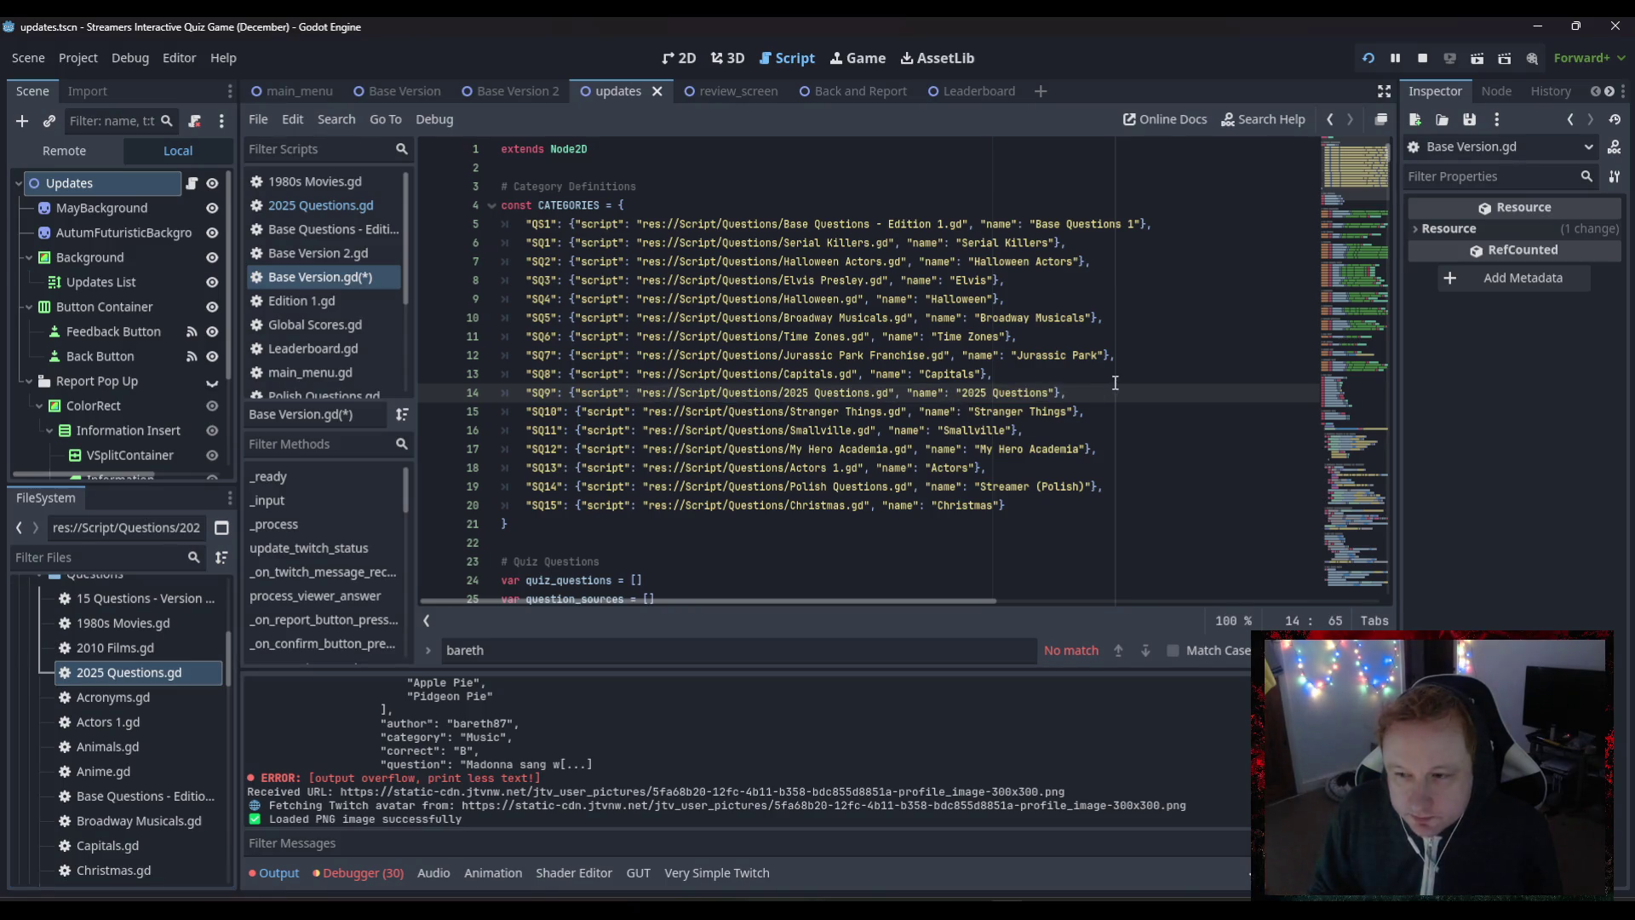
- Copy the whole updated SQ9 entry on line 14
{"action": "left_click_drag", "start_coordinate": [1081, 392], "coordinate": [523, 392]}
{"action": "right_click", "coordinate": [543, 392]}
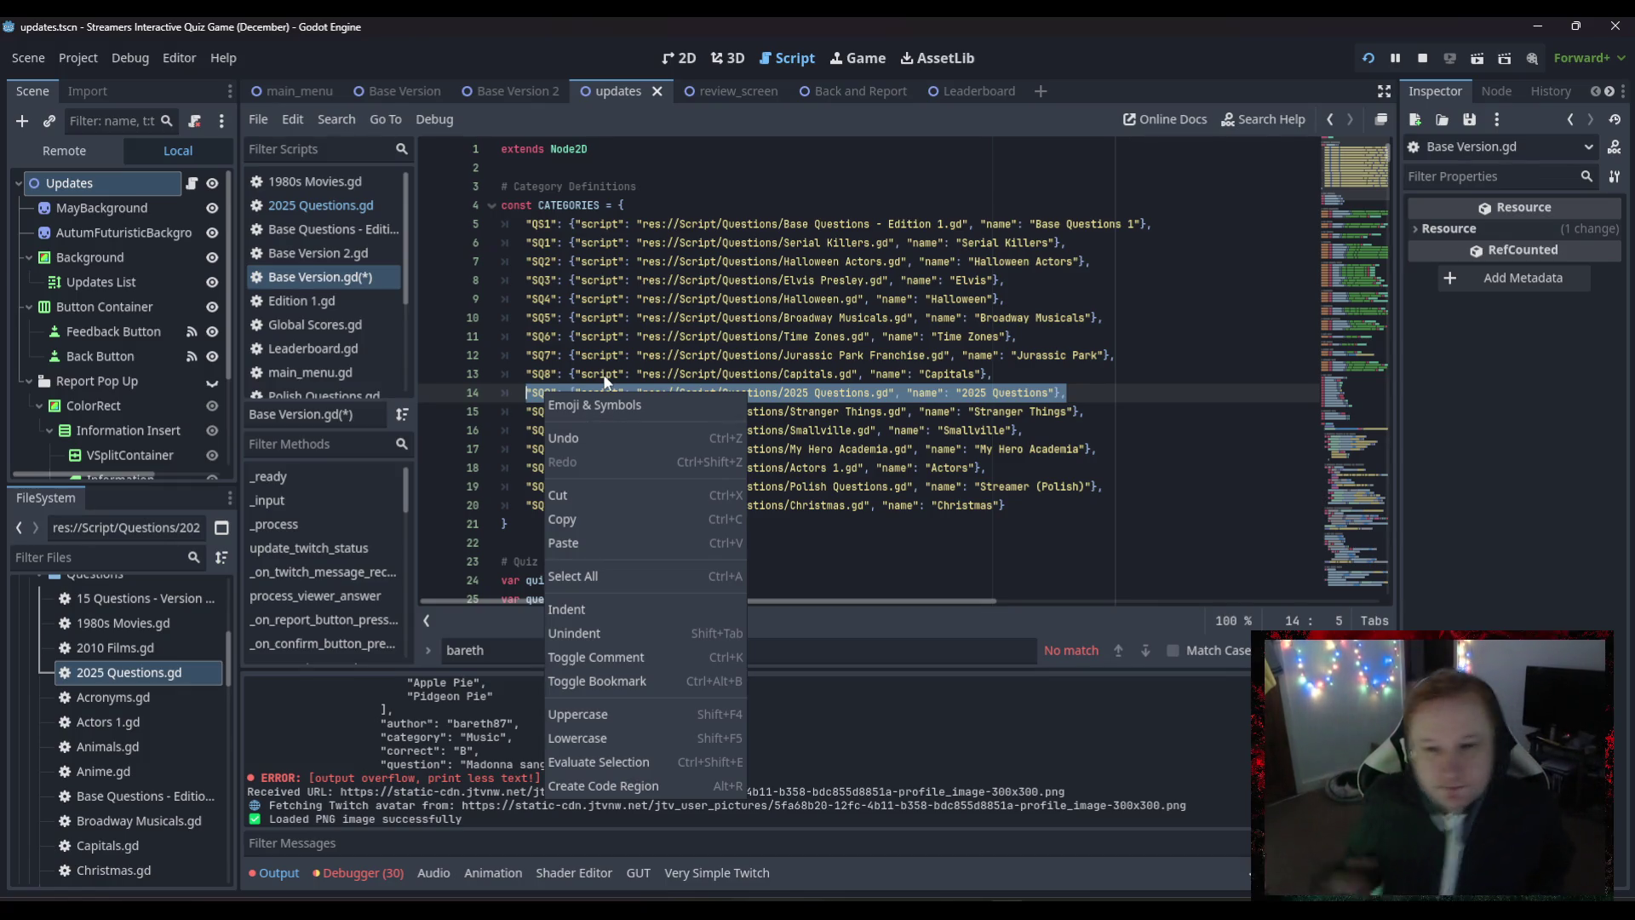
{"action": "left_click", "coordinate": [585, 519]}
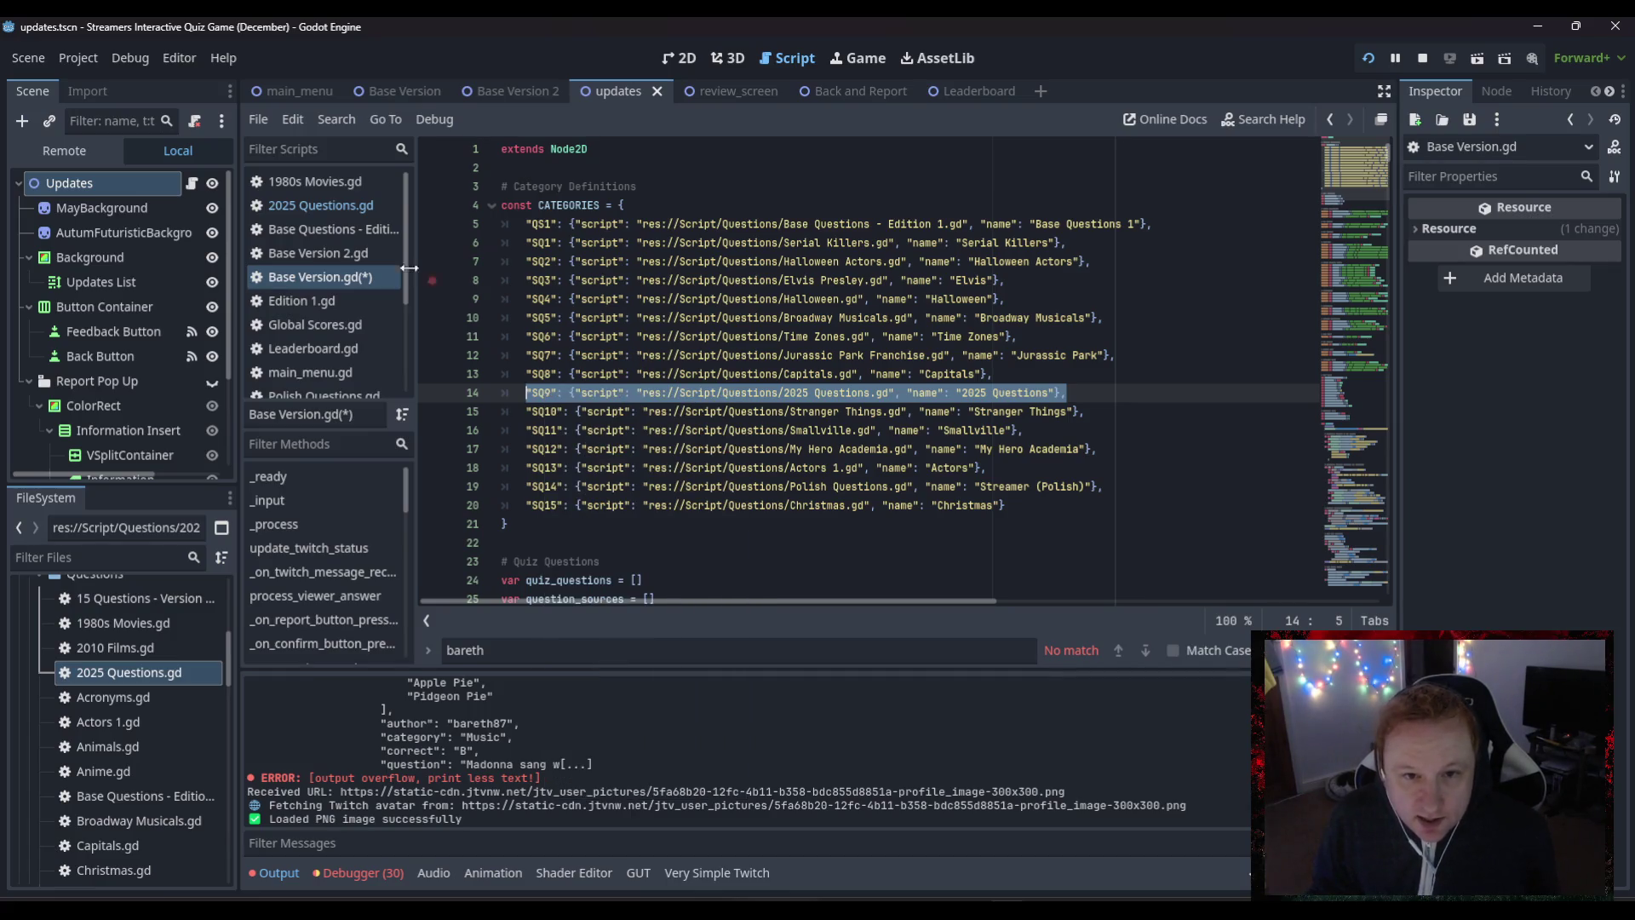
{"action": "left_click", "coordinate": [340, 254]}
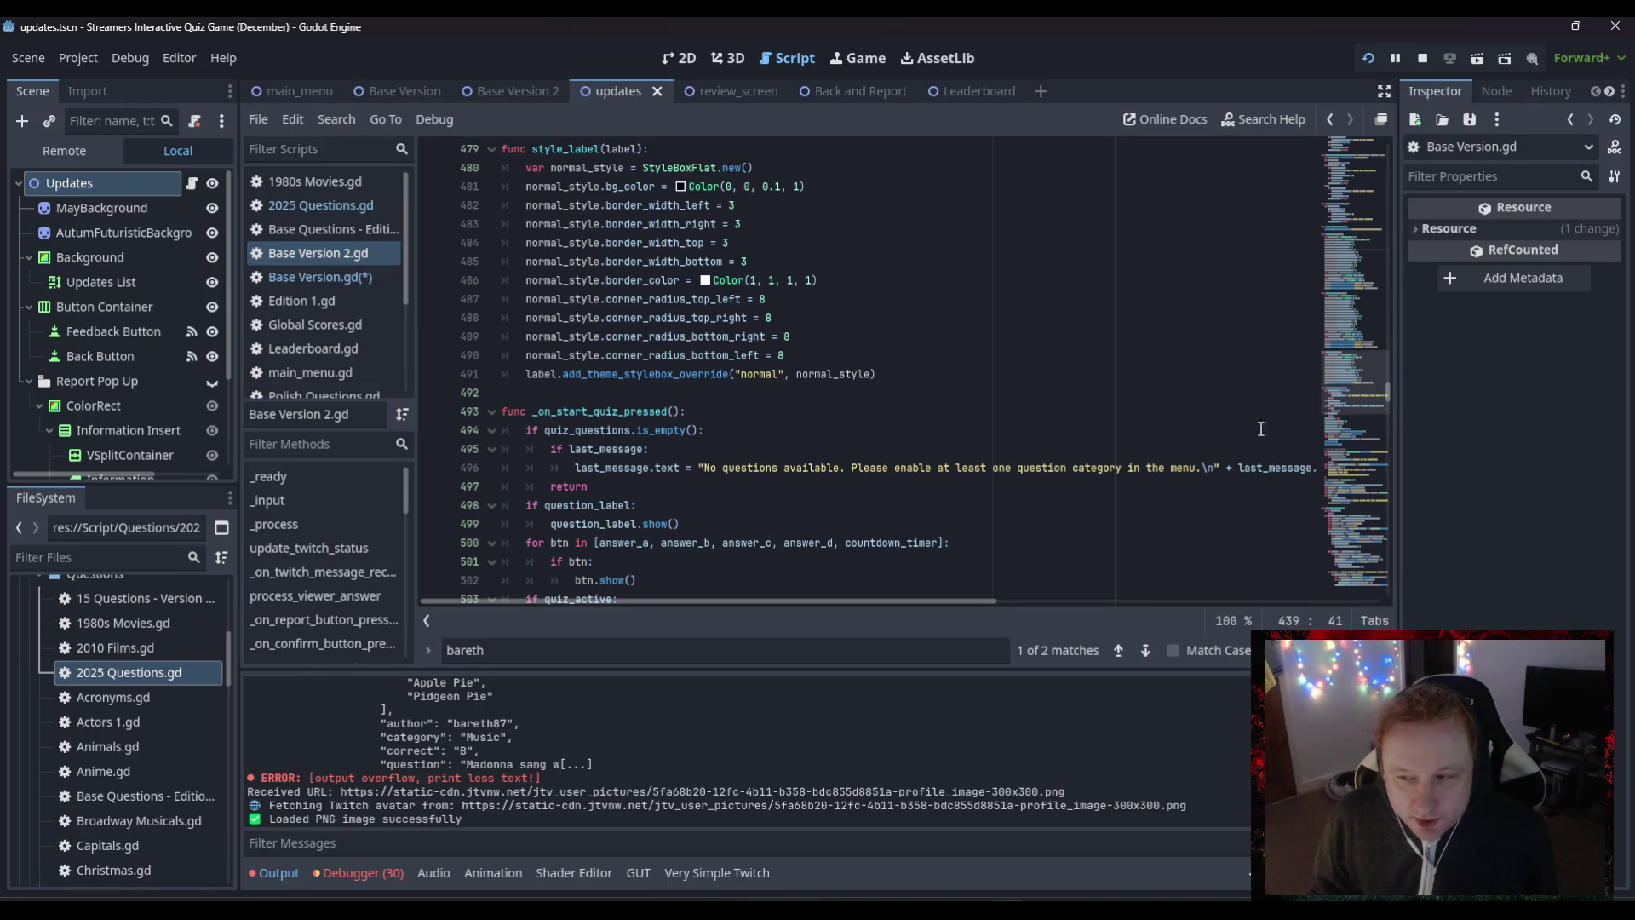
- Paste the copied SQ9 entry over the Shakespeare line 13 and fix the trailing comma
{"action": "left_click_drag", "start_coordinate": [1354, 383], "coordinate": [1318, 92]}
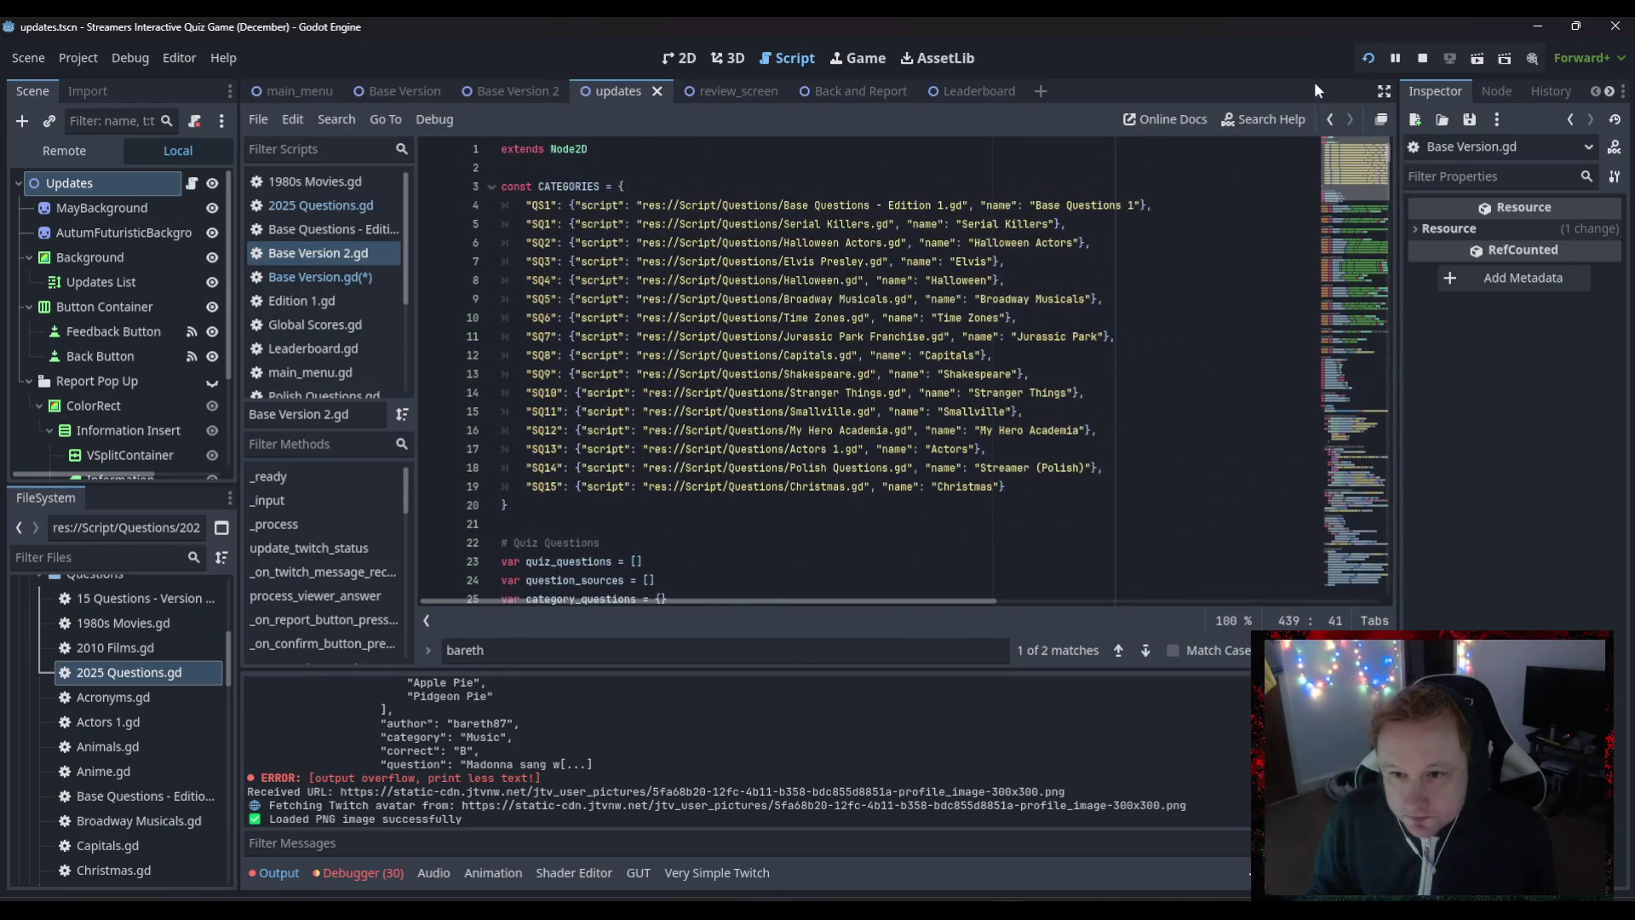
{"action": "left_click", "coordinate": [1021, 373]}
{"action": "left_click_drag", "start_coordinate": [1021, 374], "coordinate": [524, 377]}
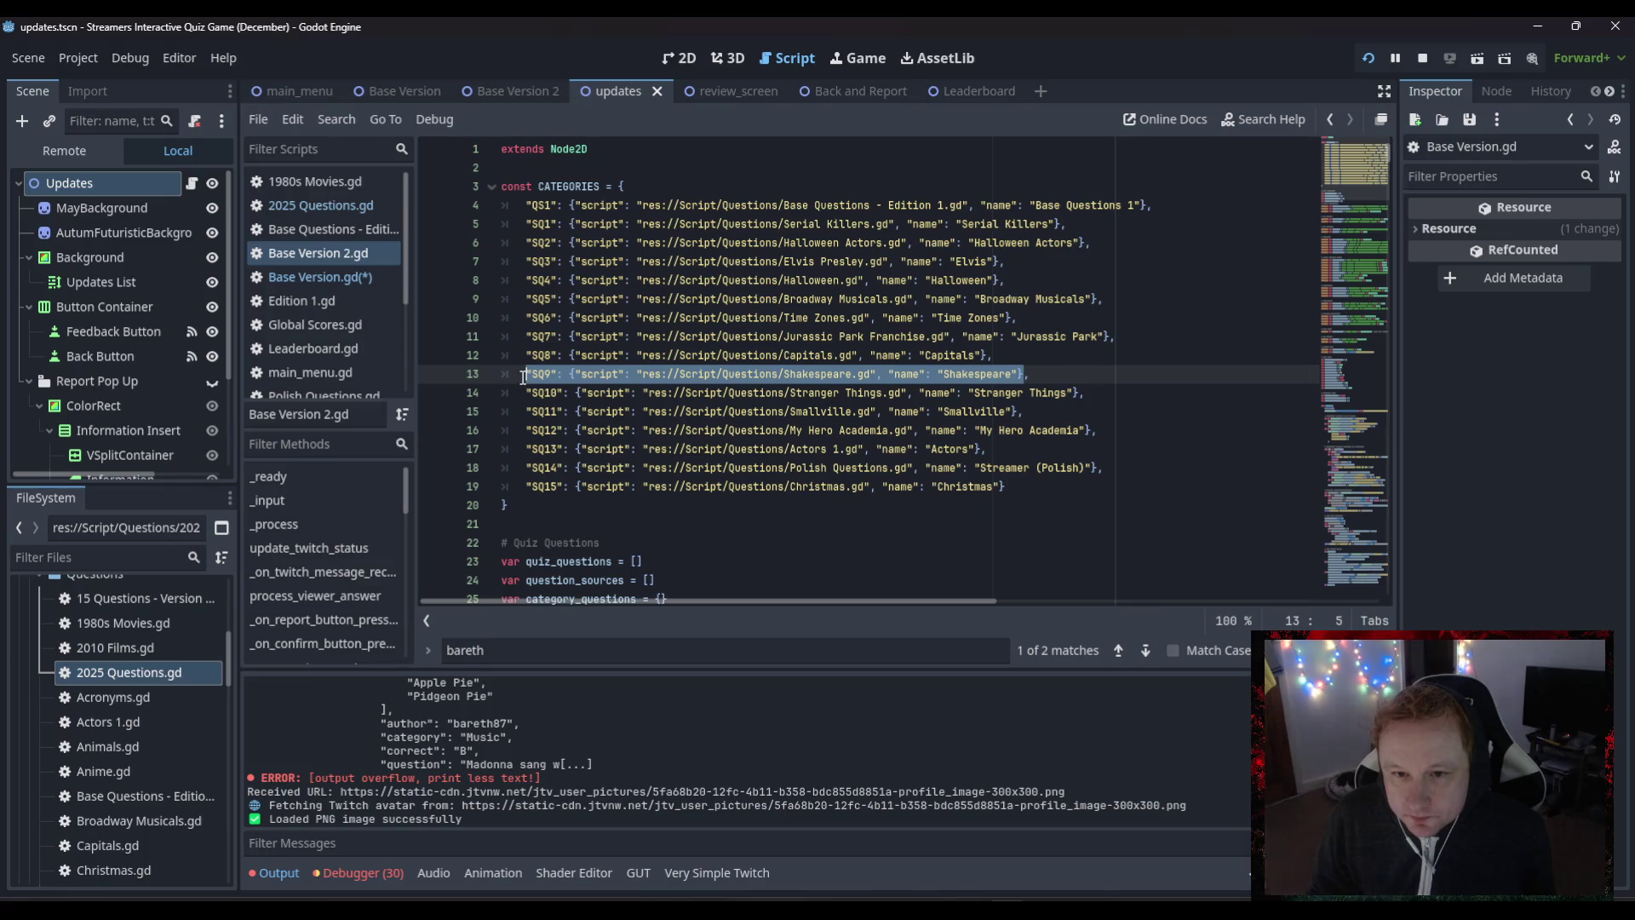
{"action": "right_click", "coordinate": [546, 377]}
{"action": "left_click", "coordinate": [577, 525]}
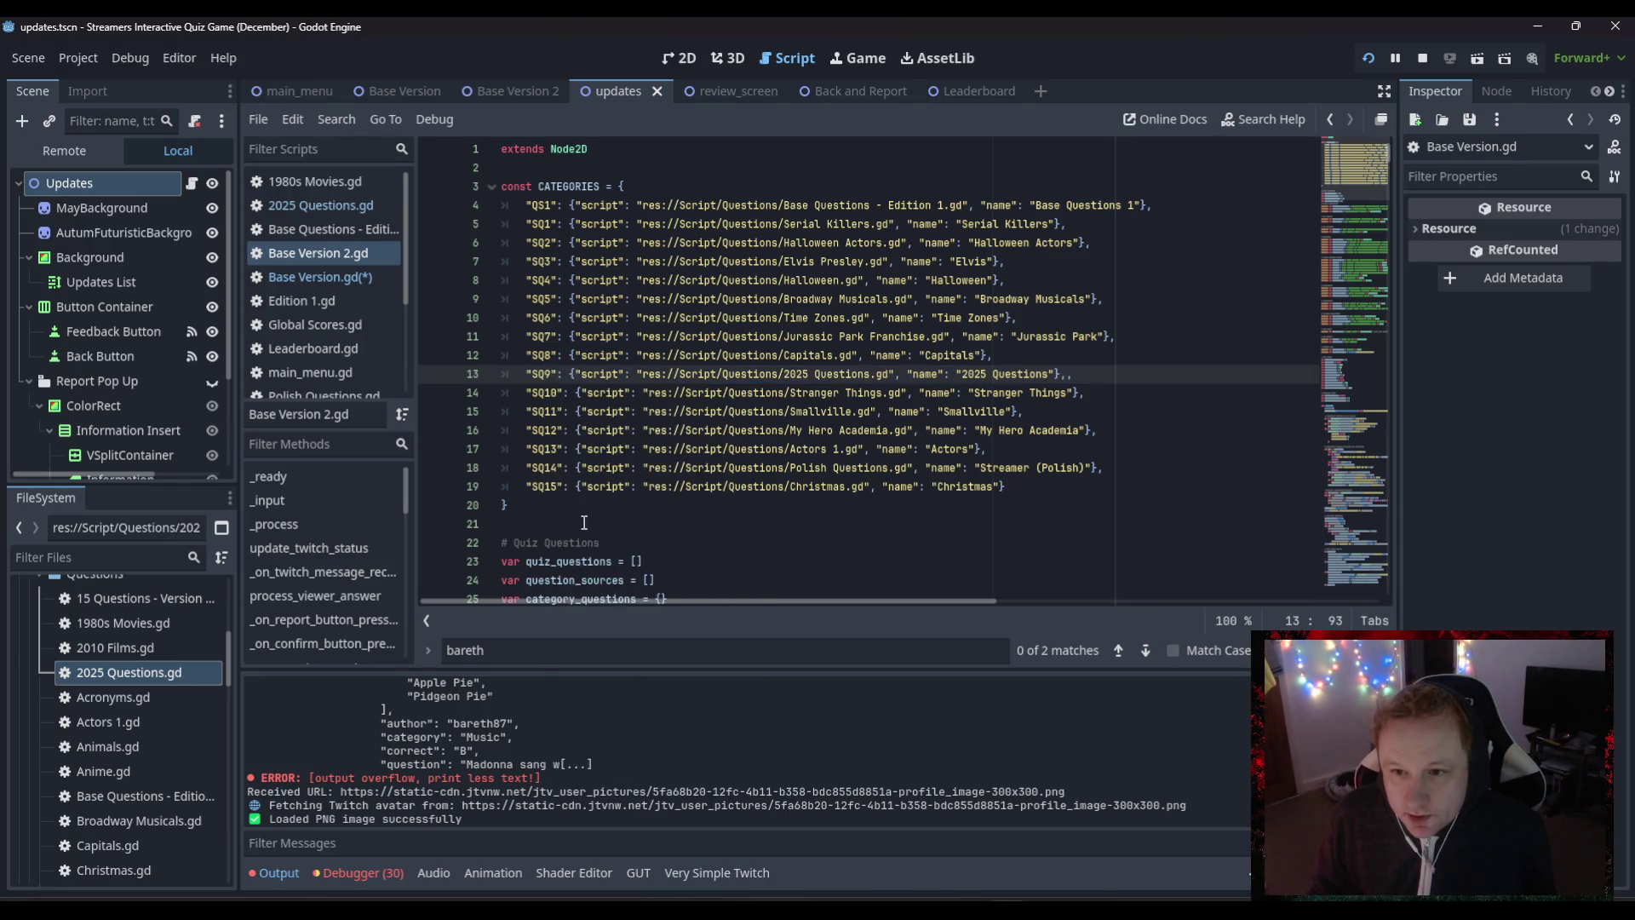
{"action": "key", "text": "Left"}
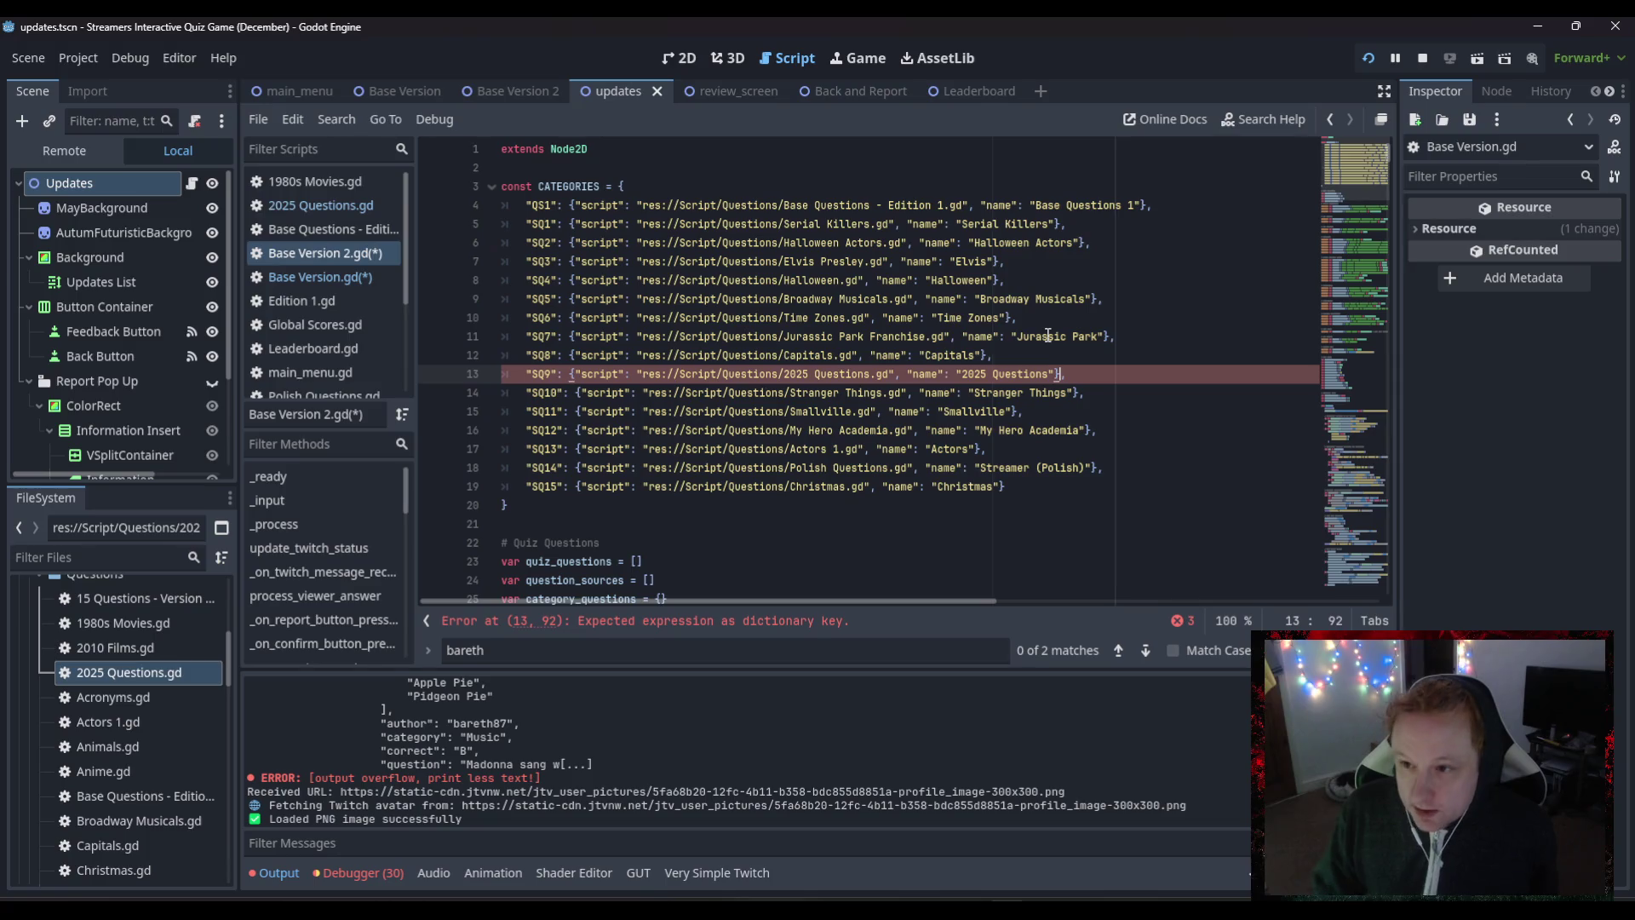
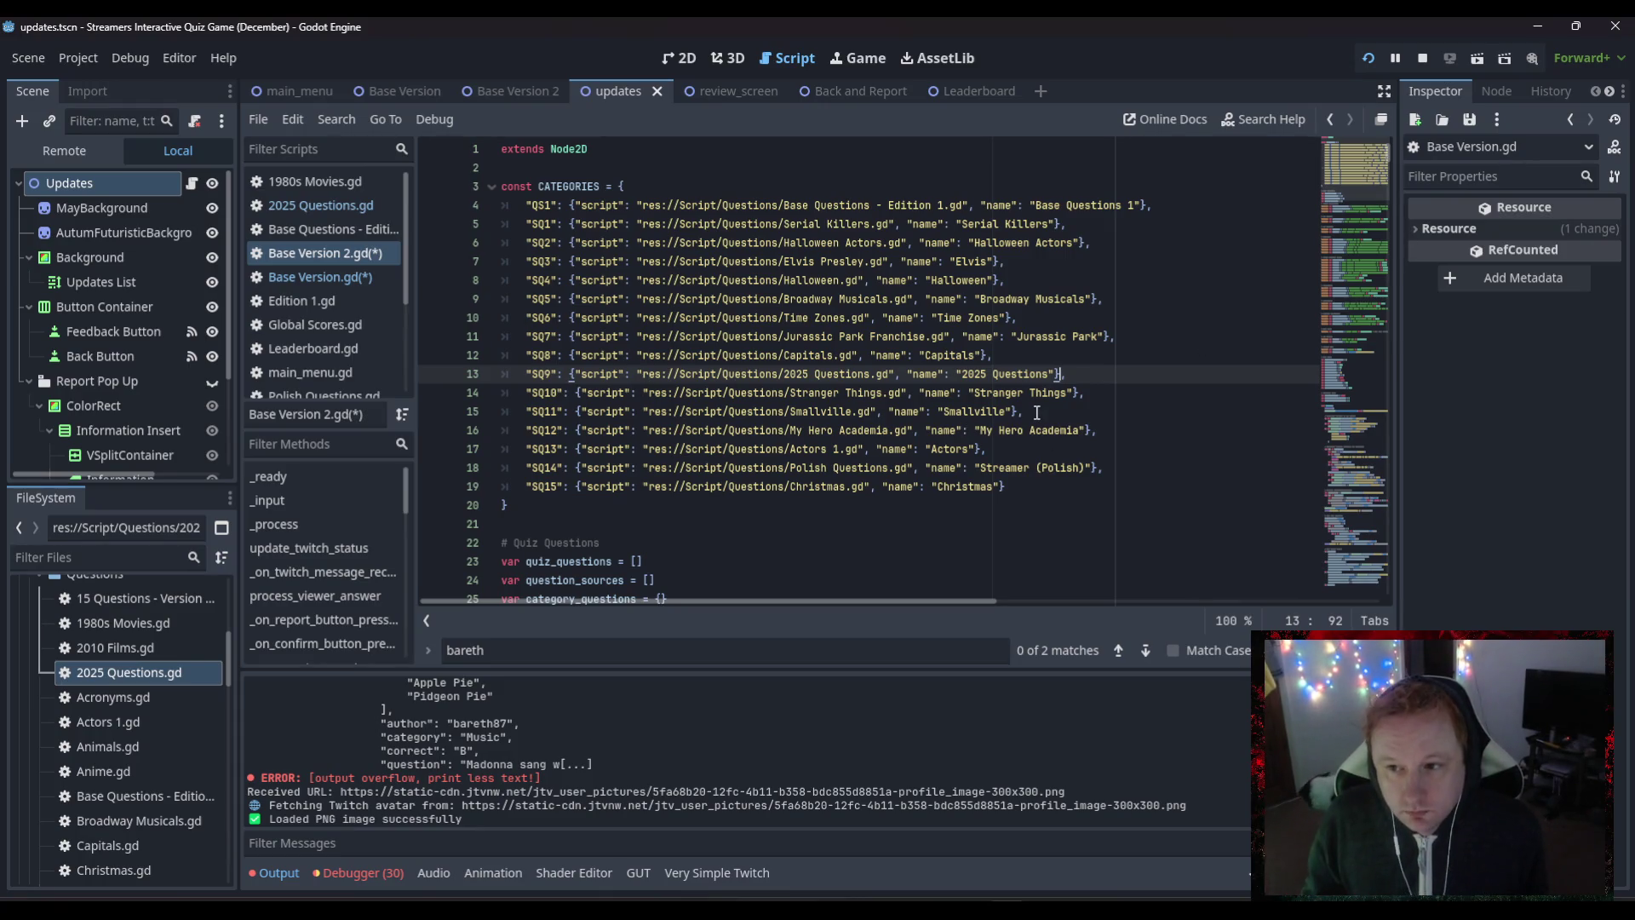
- In Base Version.gd, rename SQ4's 'Halloween' to 'Taylor Swift and Madonna' and select its Halloween.gd path
{"action": "left_click", "coordinate": [320, 285]}
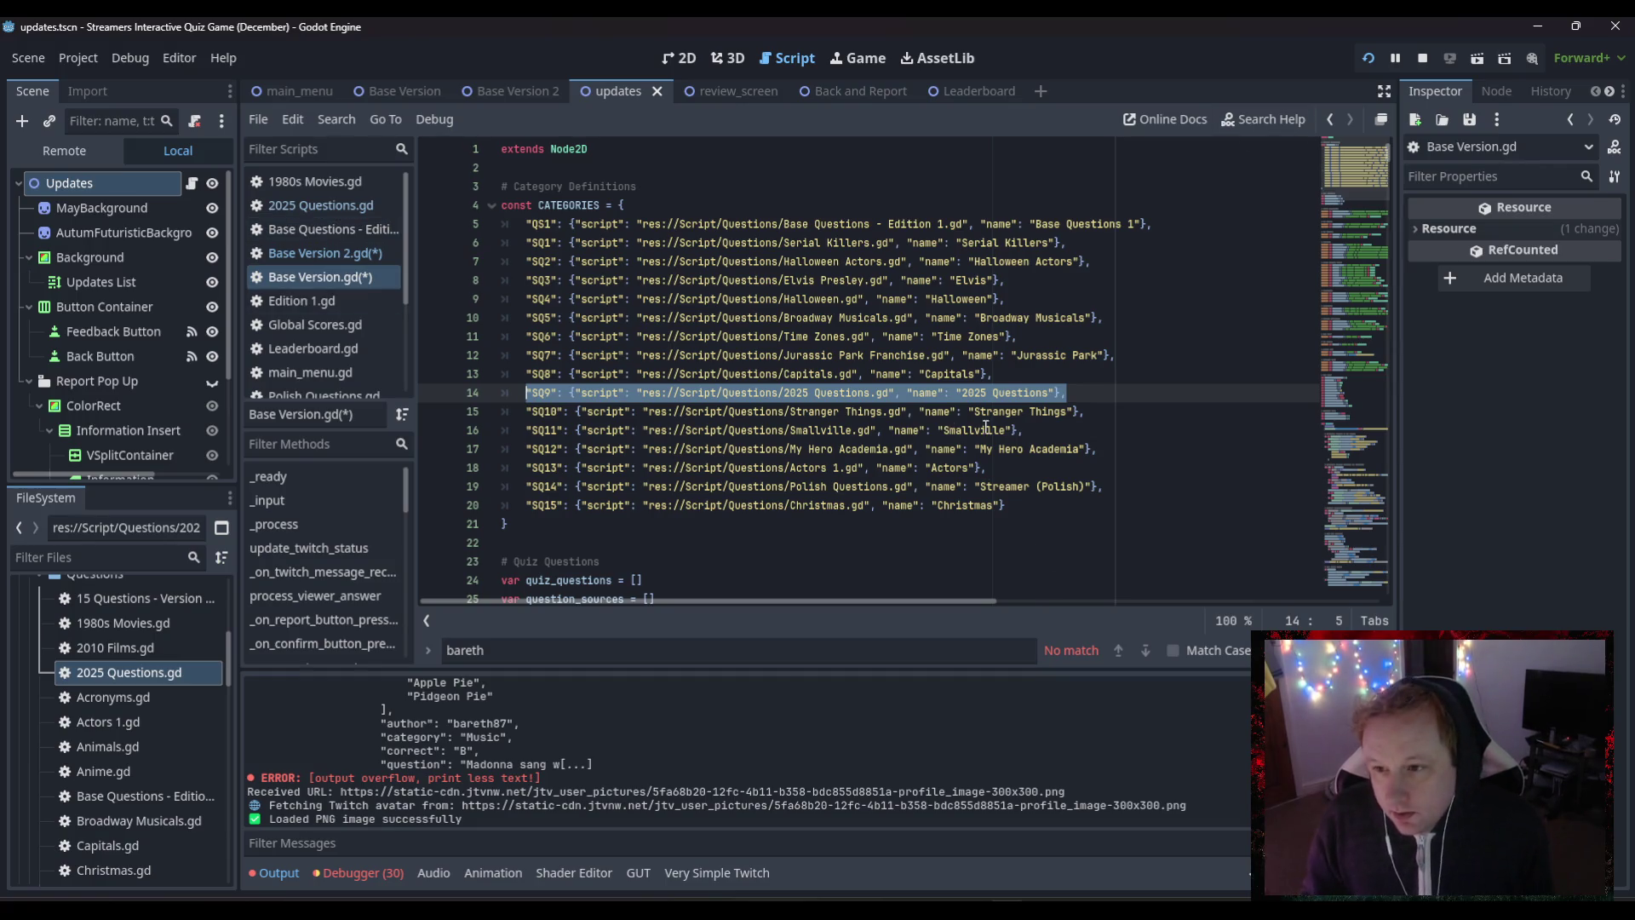
{"action": "left_click", "coordinate": [985, 300]}
{"action": "left_click_drag", "start_coordinate": [985, 300], "coordinate": [931, 300]}
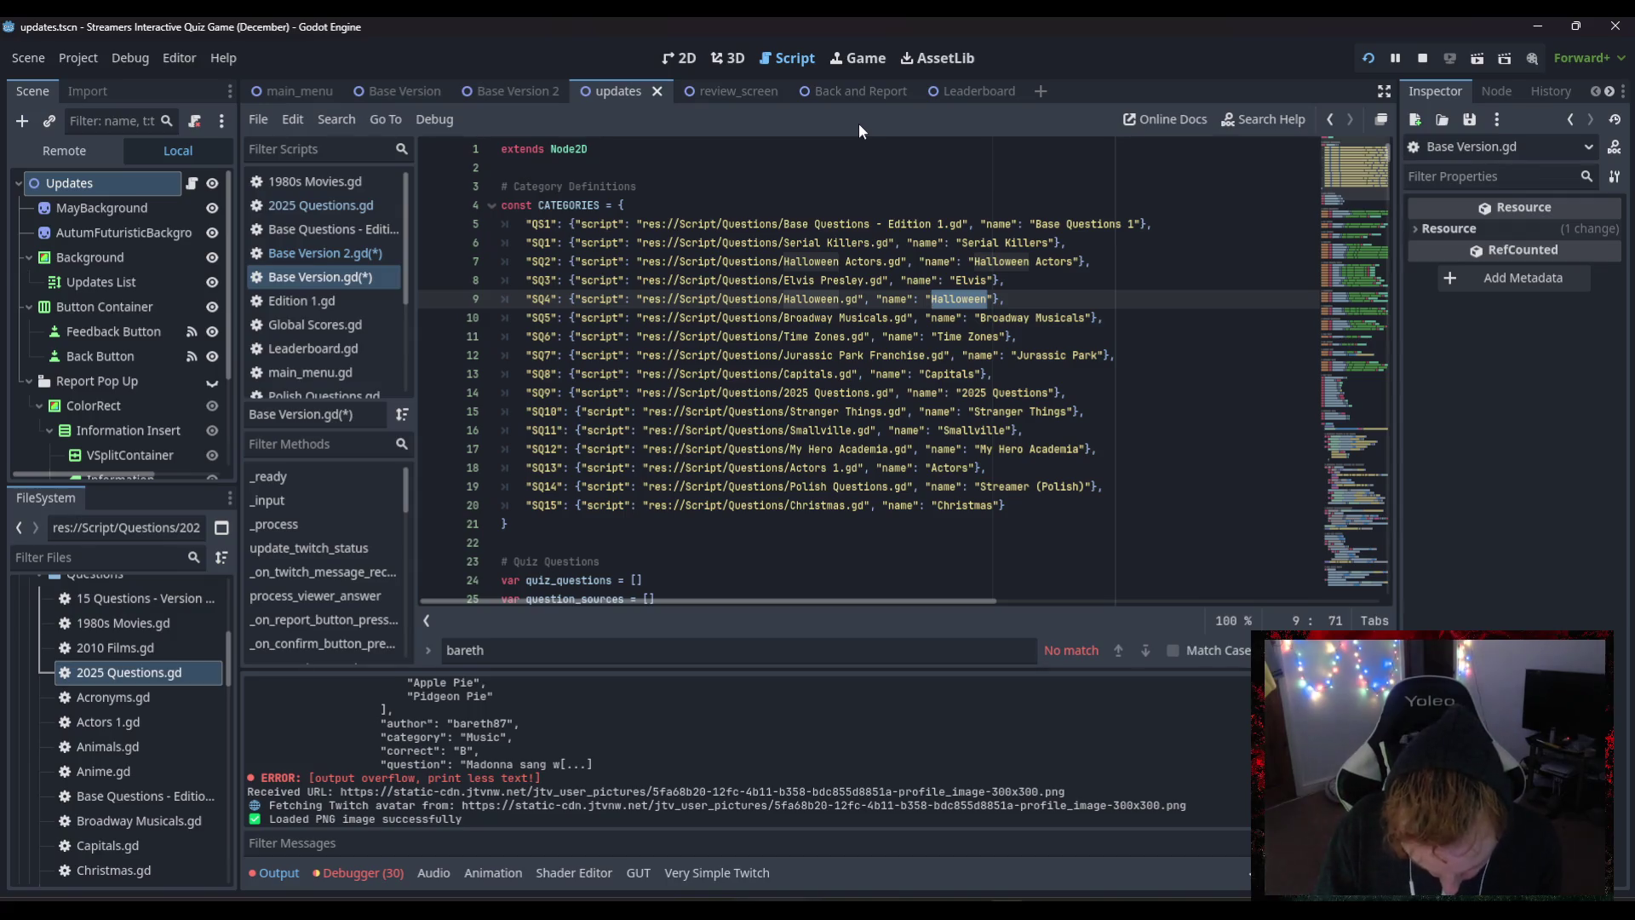
{"action": "type", "text": "Tayl"}
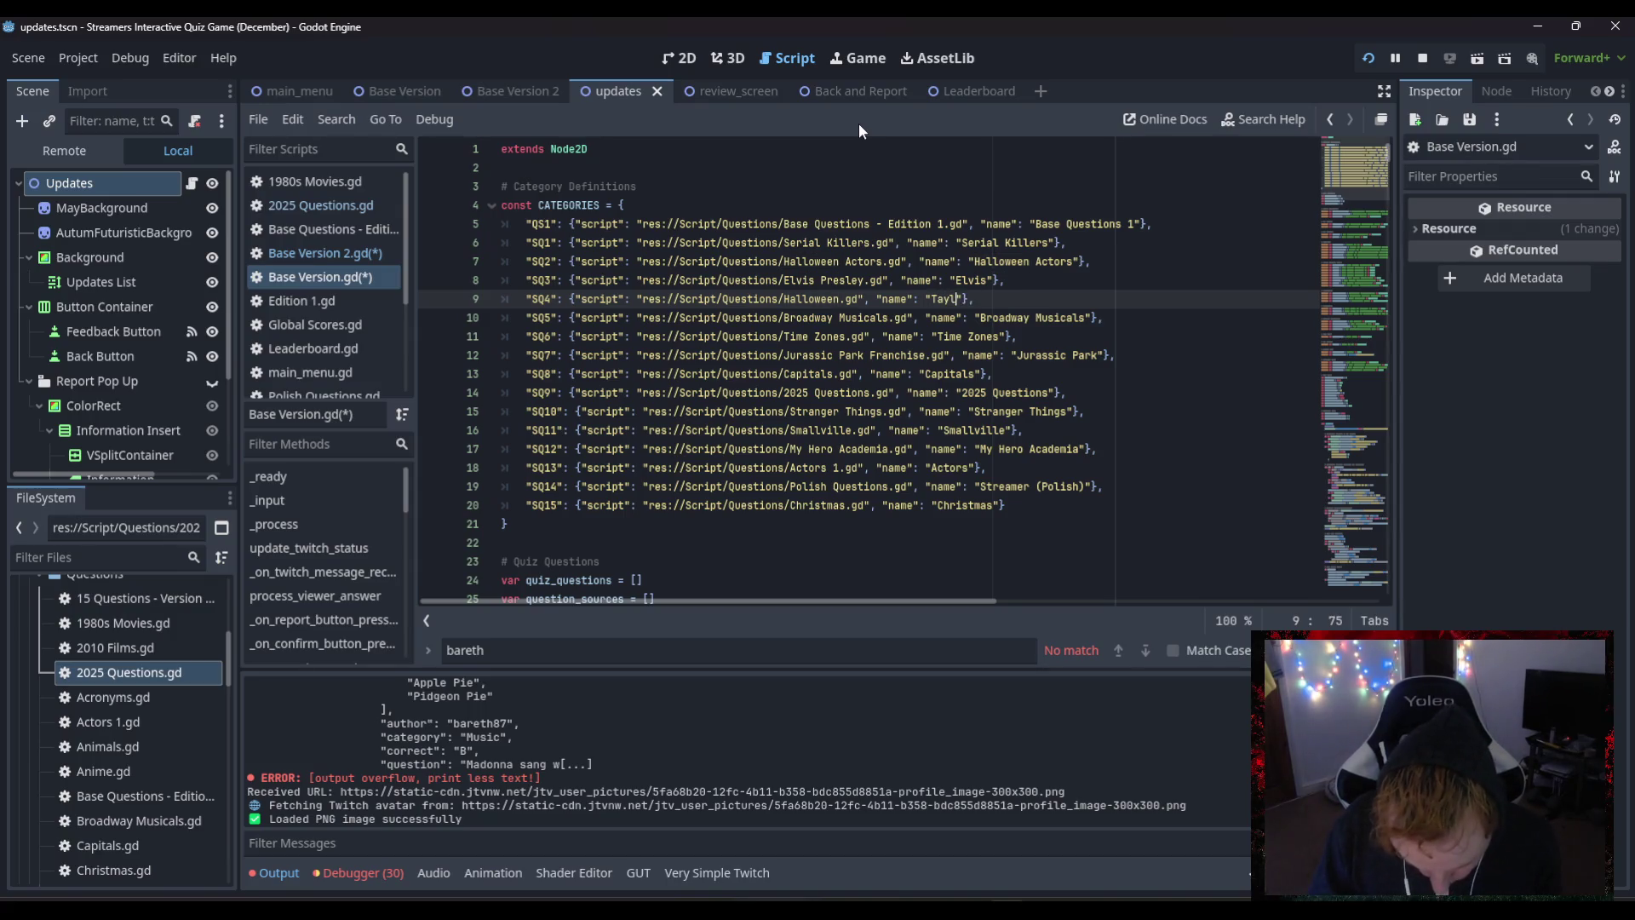
{"action": "type", "text": "or Sw"}
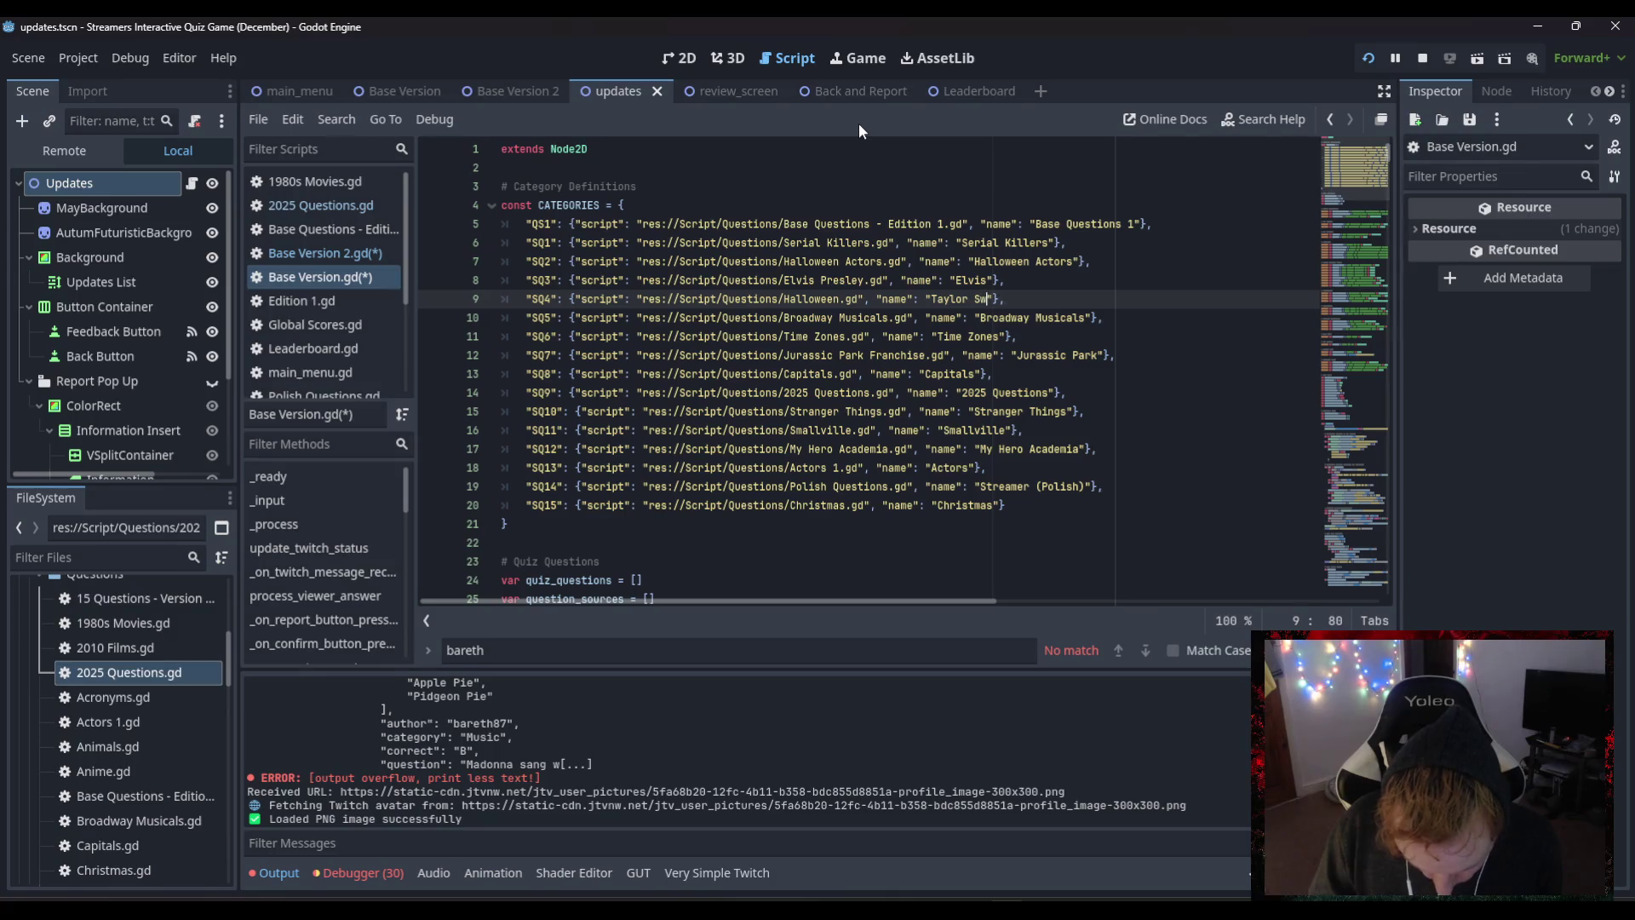
{"action": "type", "text": "ift and M"}
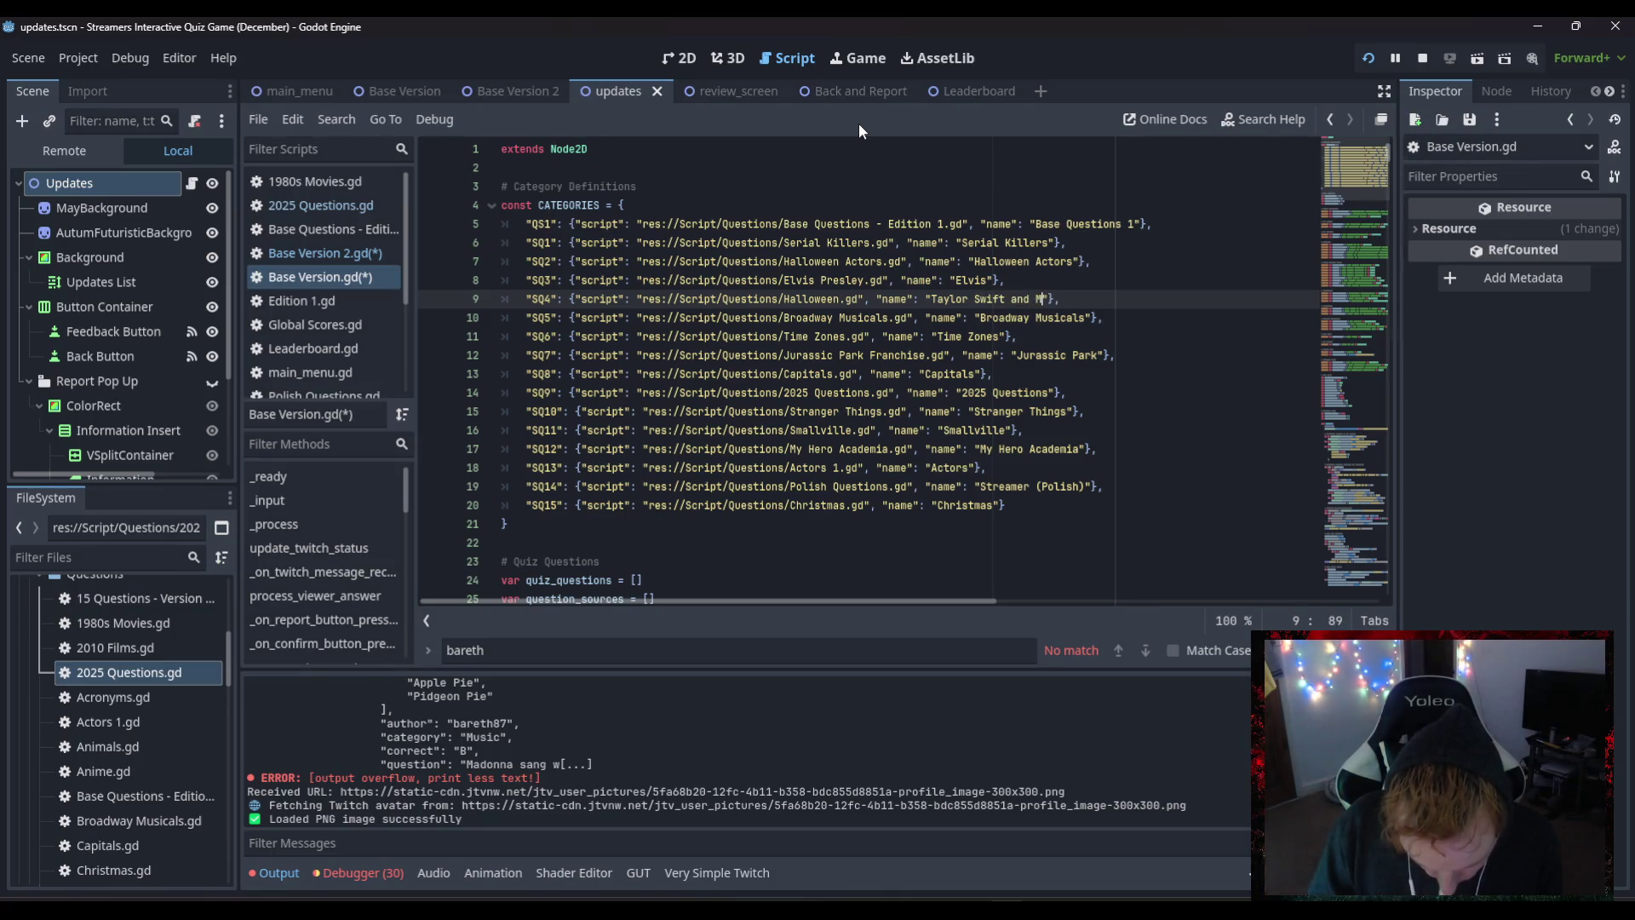
{"action": "type", "text": "adonna"}
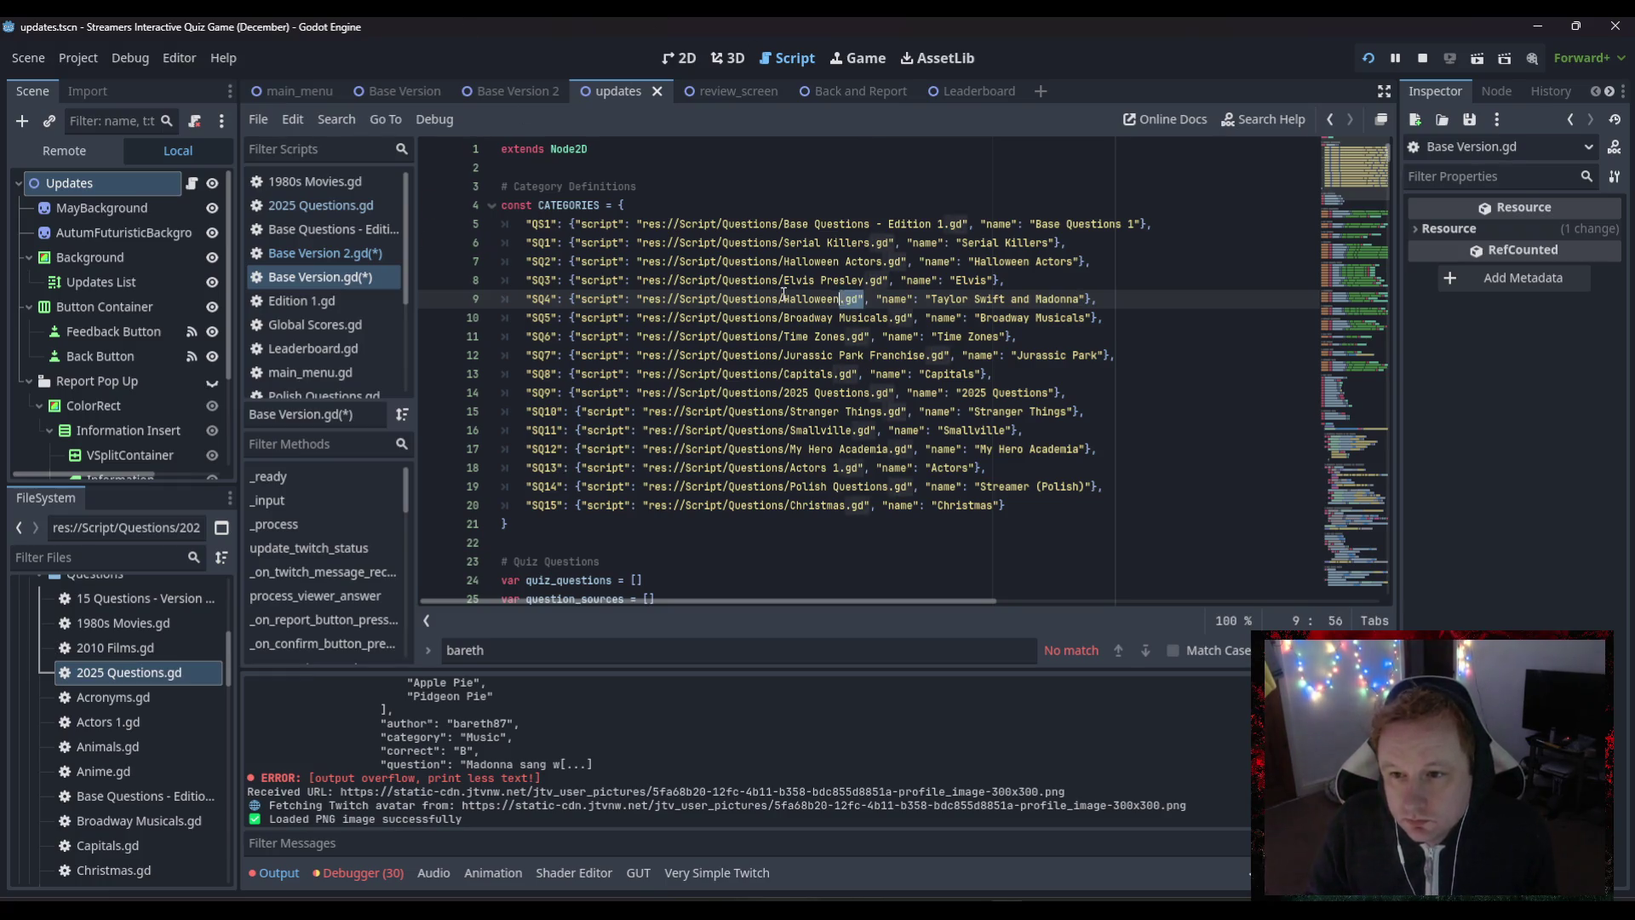
{"action": "left_click_drag", "start_coordinate": [863, 299], "coordinate": [636, 299]}
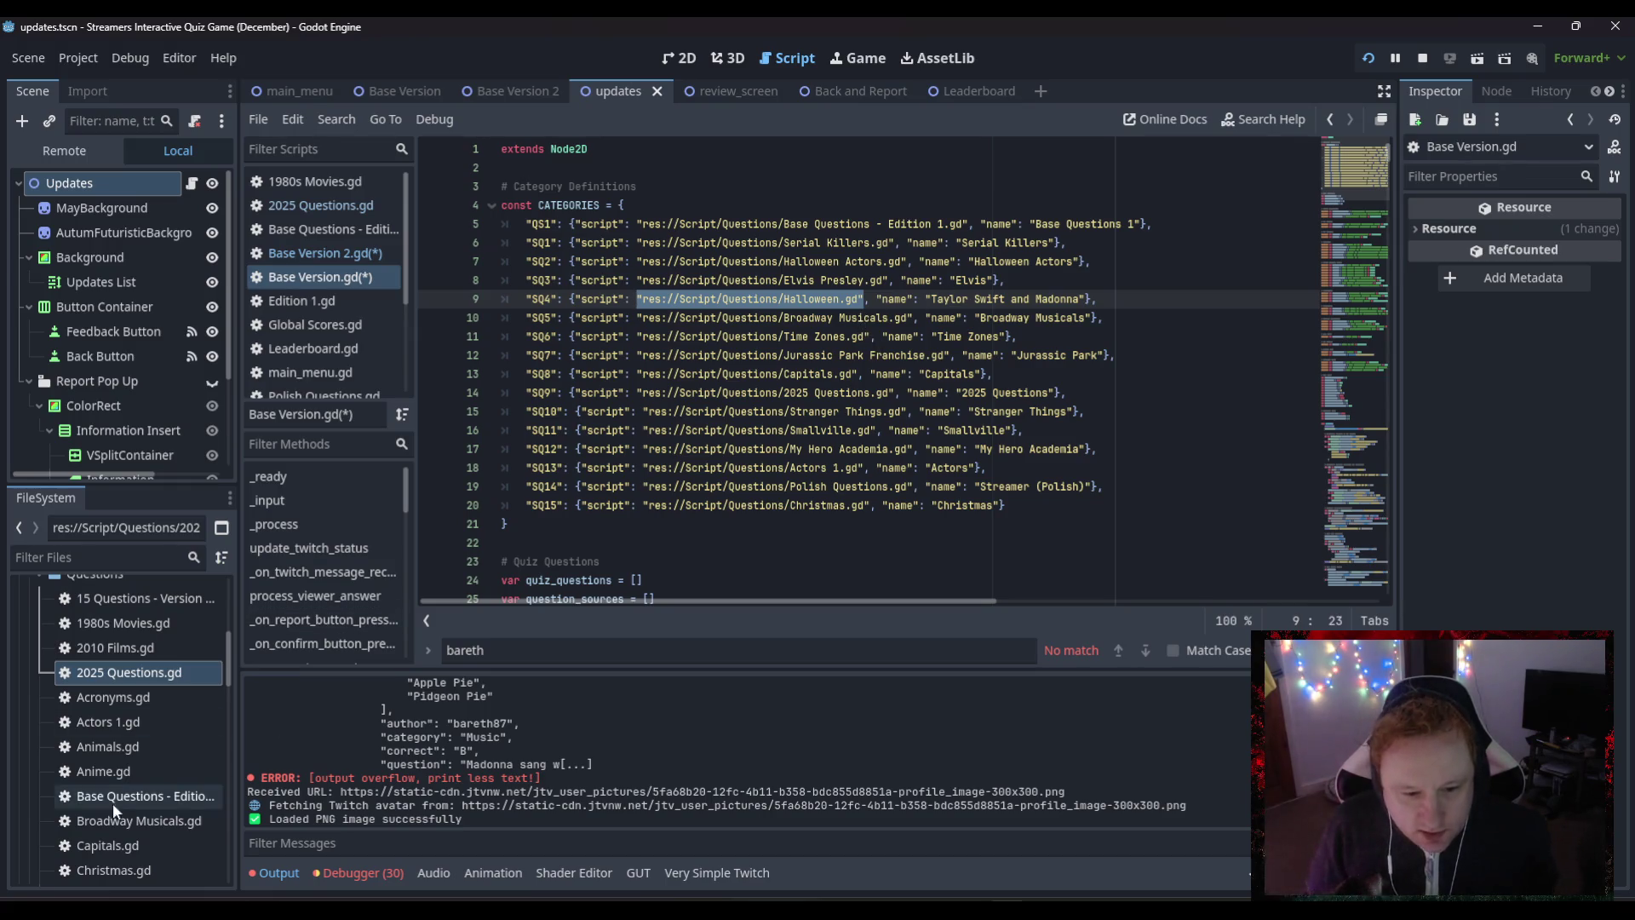
- Replace the SQ4 script path with Swifties.gd from the FileSystem dock
{"action": "scroll", "coordinate": [90, 826], "scroll_direction": "down", "scroll_amount": 10}
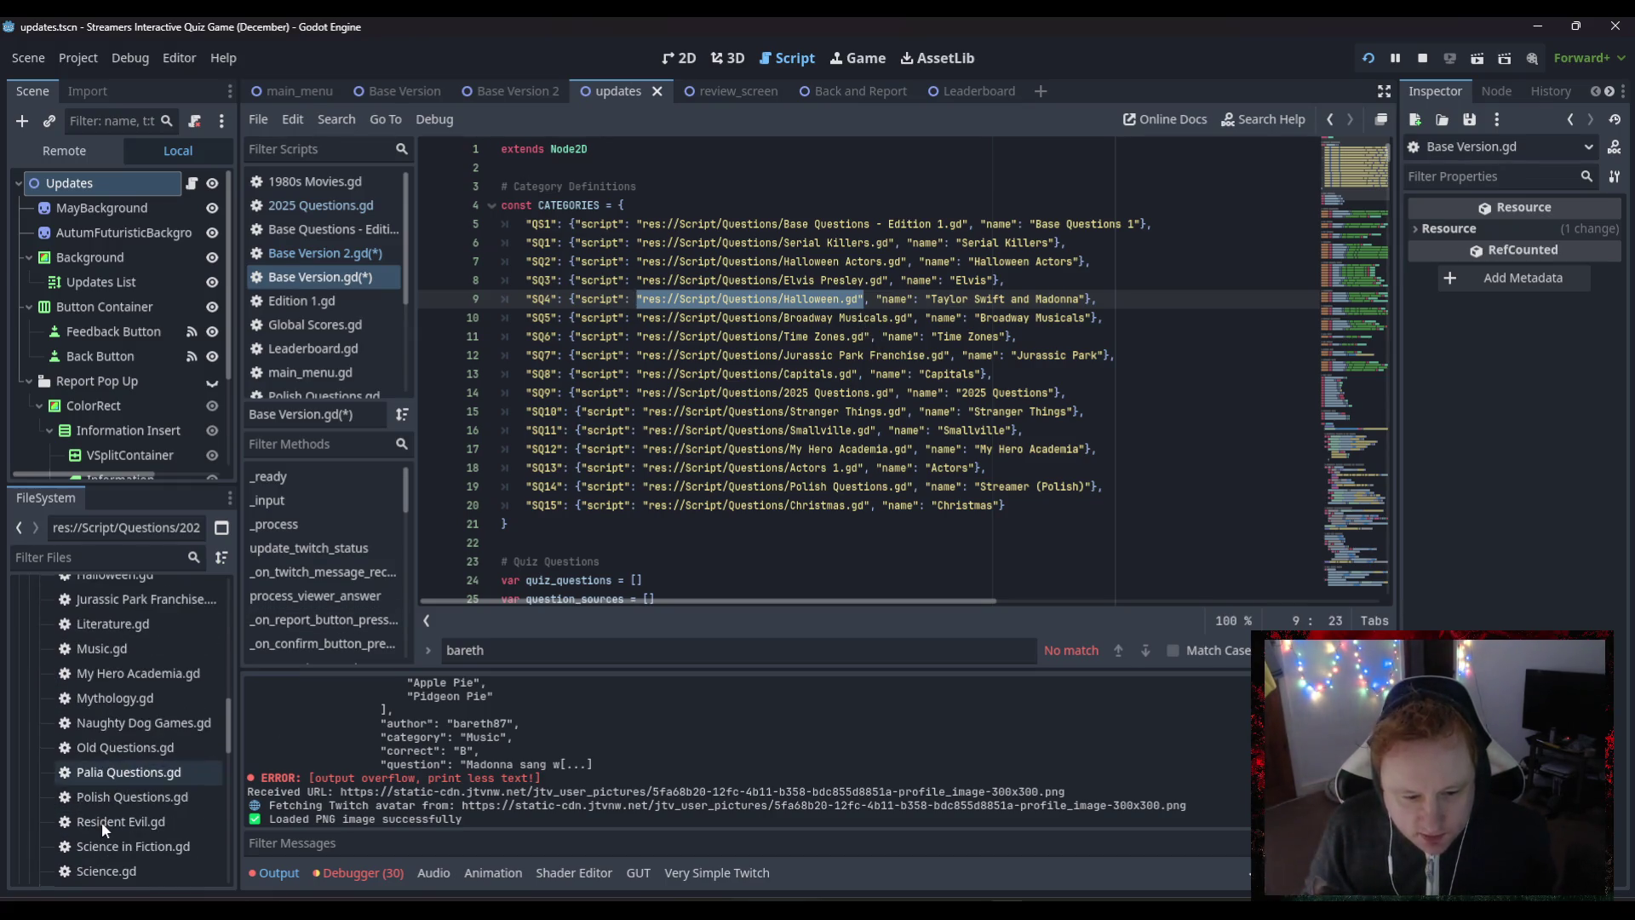
{"action": "scroll", "coordinate": [101, 820], "scroll_direction": "down", "scroll_amount": 3}
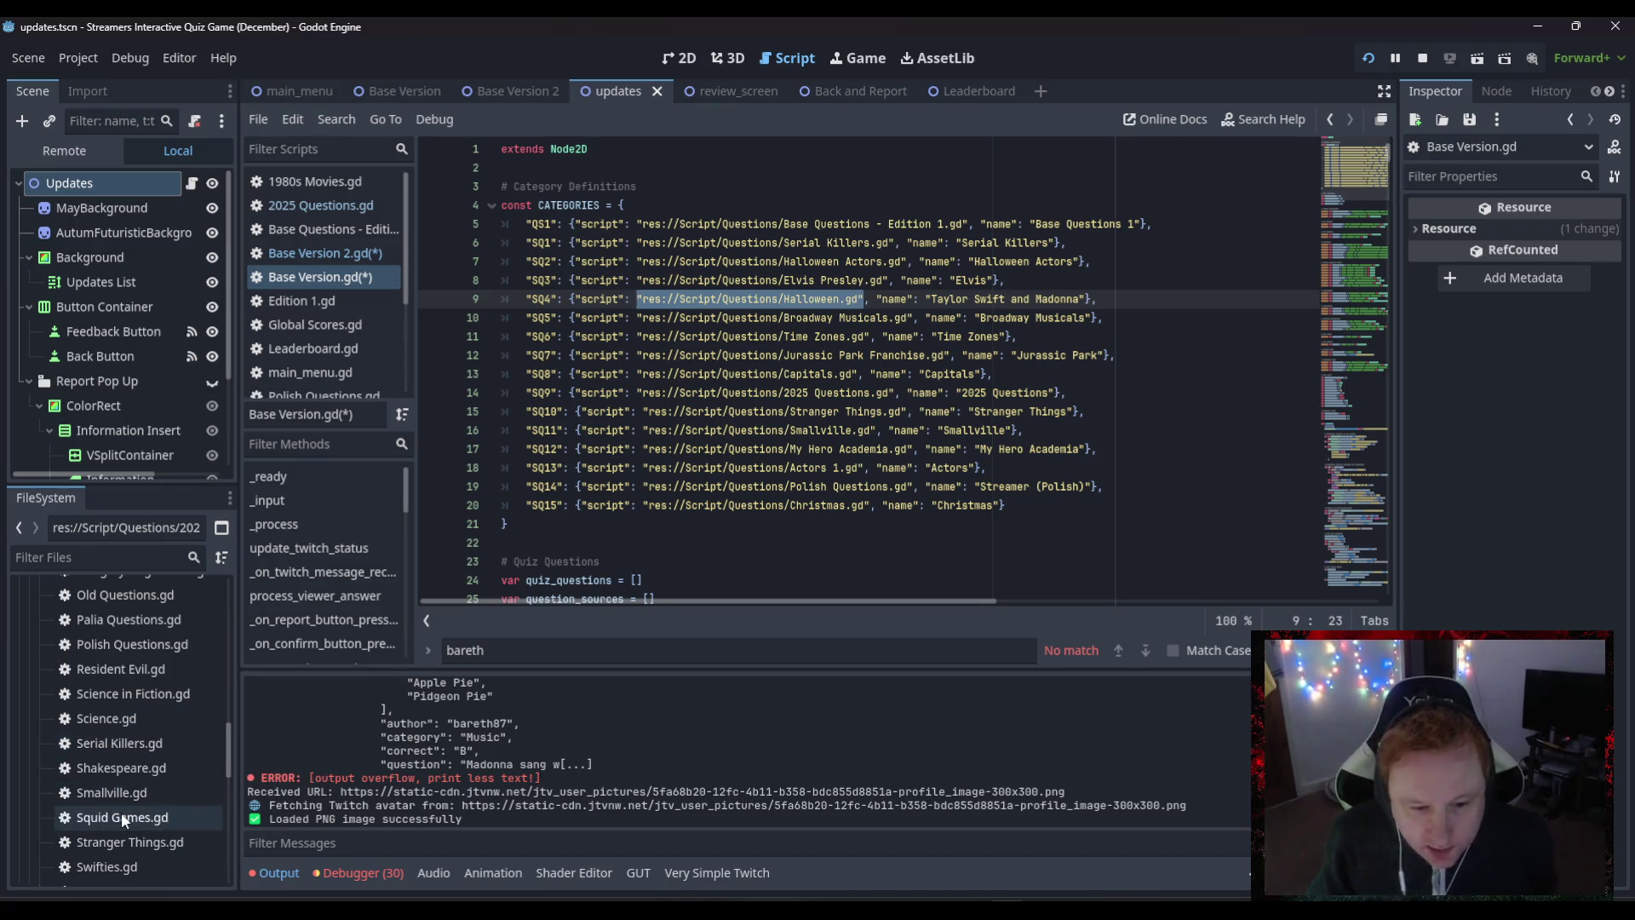
{"action": "mouse_move", "coordinate": [114, 862]}
{"action": "left_mouse_down"}
{"action": "mouse_move", "coordinate": [620, 362]}
{"action": "mouse_move", "coordinate": [726, 281]}
{"action": "left_mouse_up"}
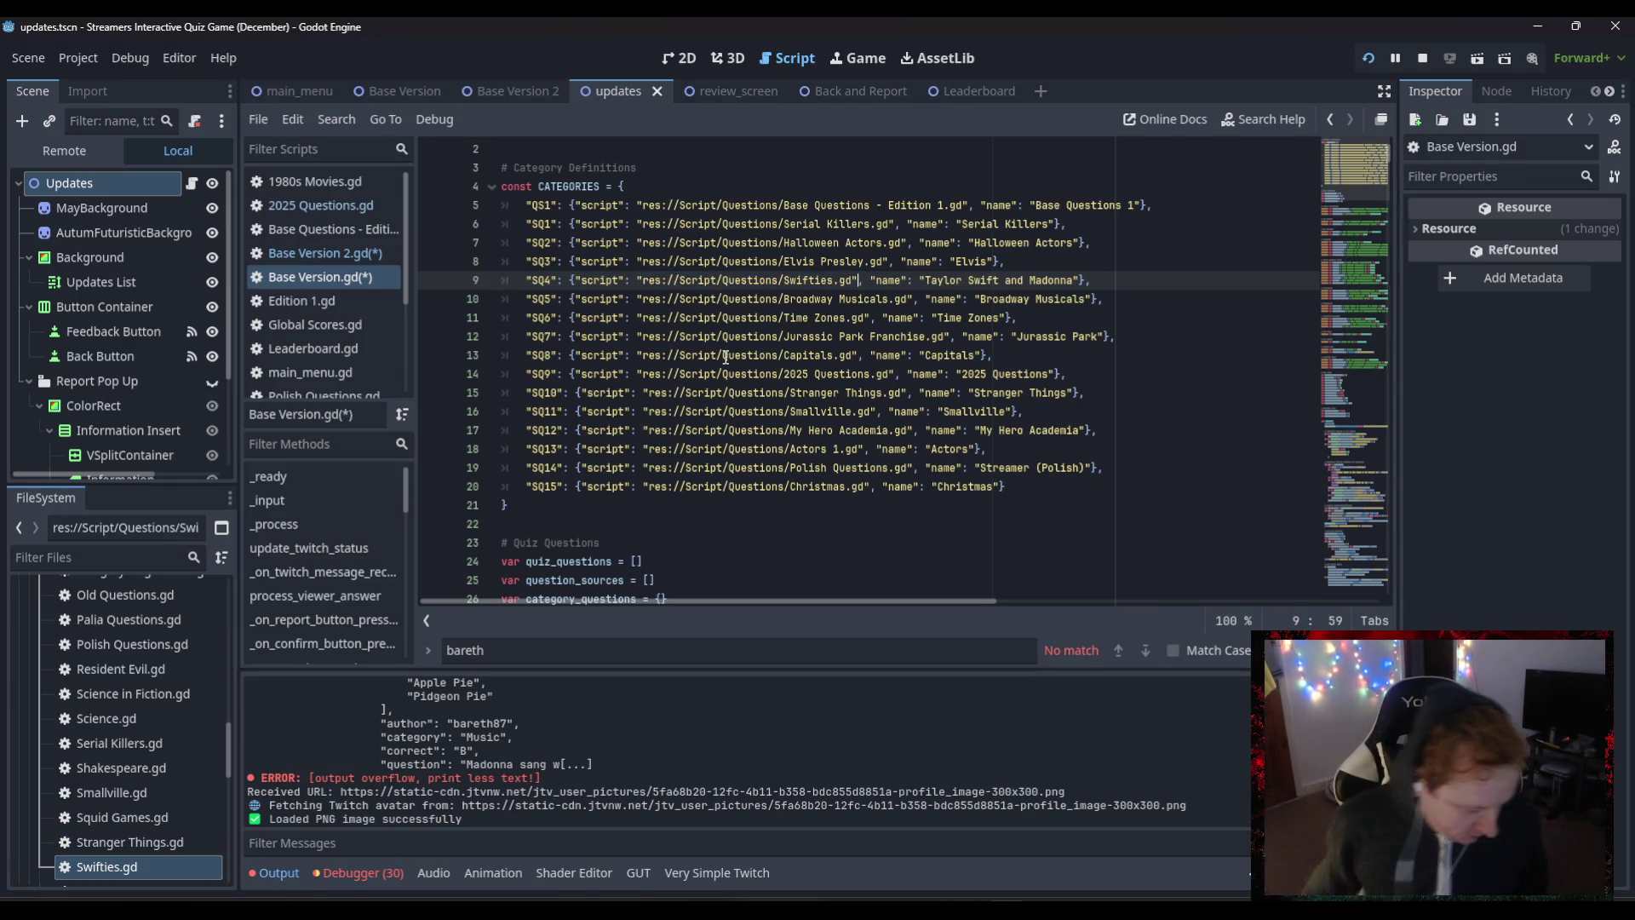
{"action": "mouse_move", "coordinate": [725, 357]}
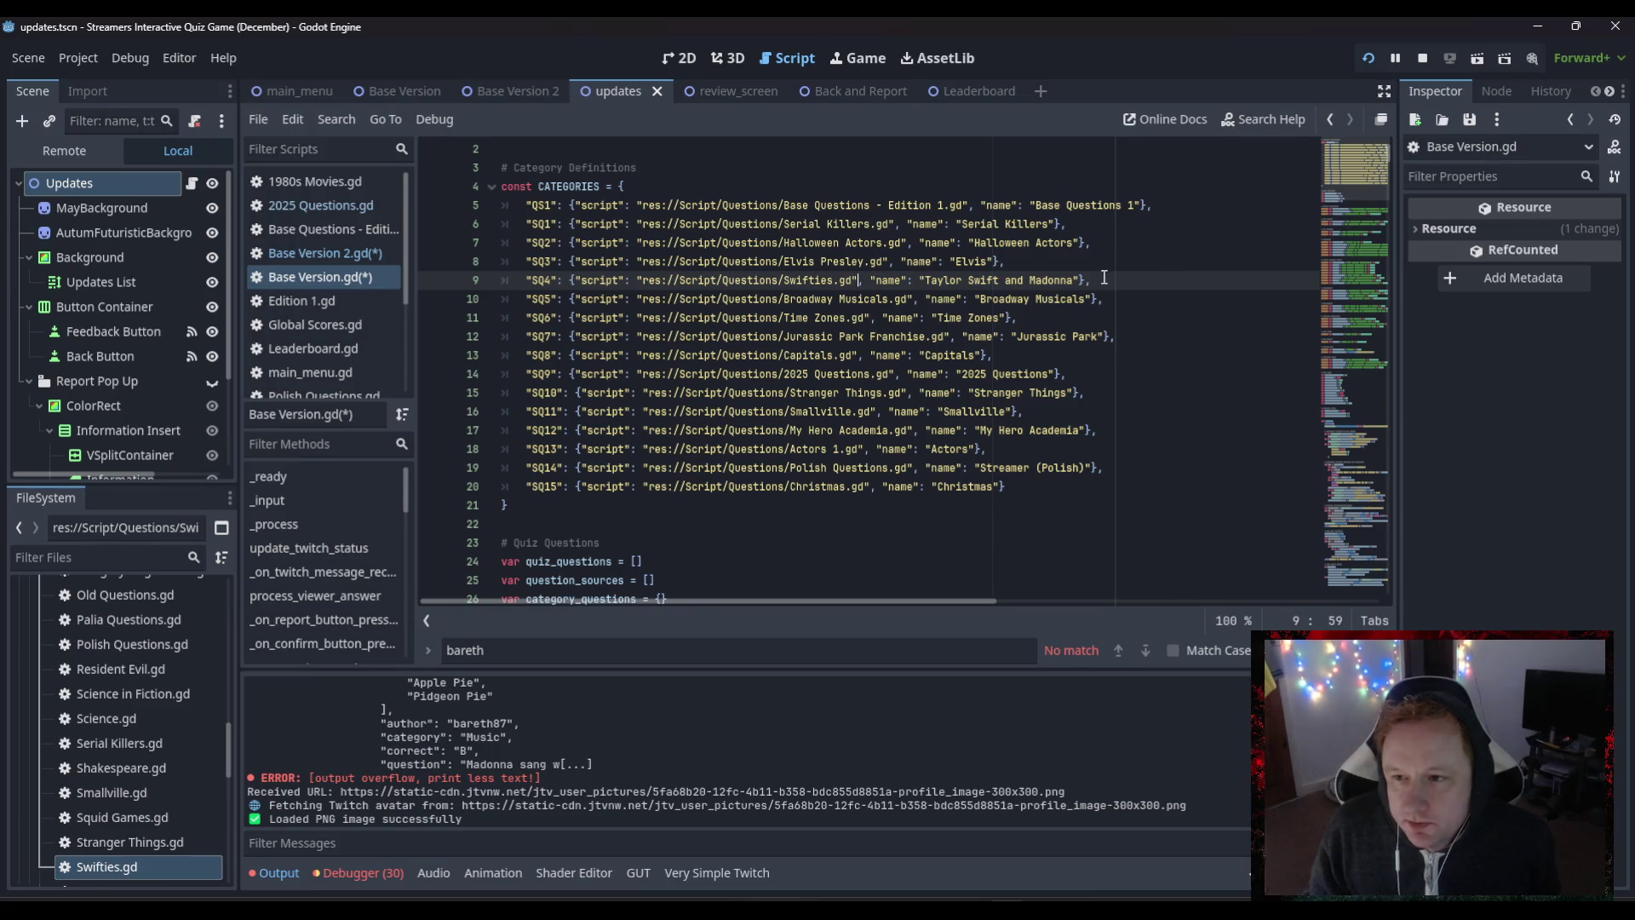
- Copy the whole updated SQ4 entry on line 9
{"action": "left_click_drag", "start_coordinate": [1090, 280], "coordinate": [526, 280]}
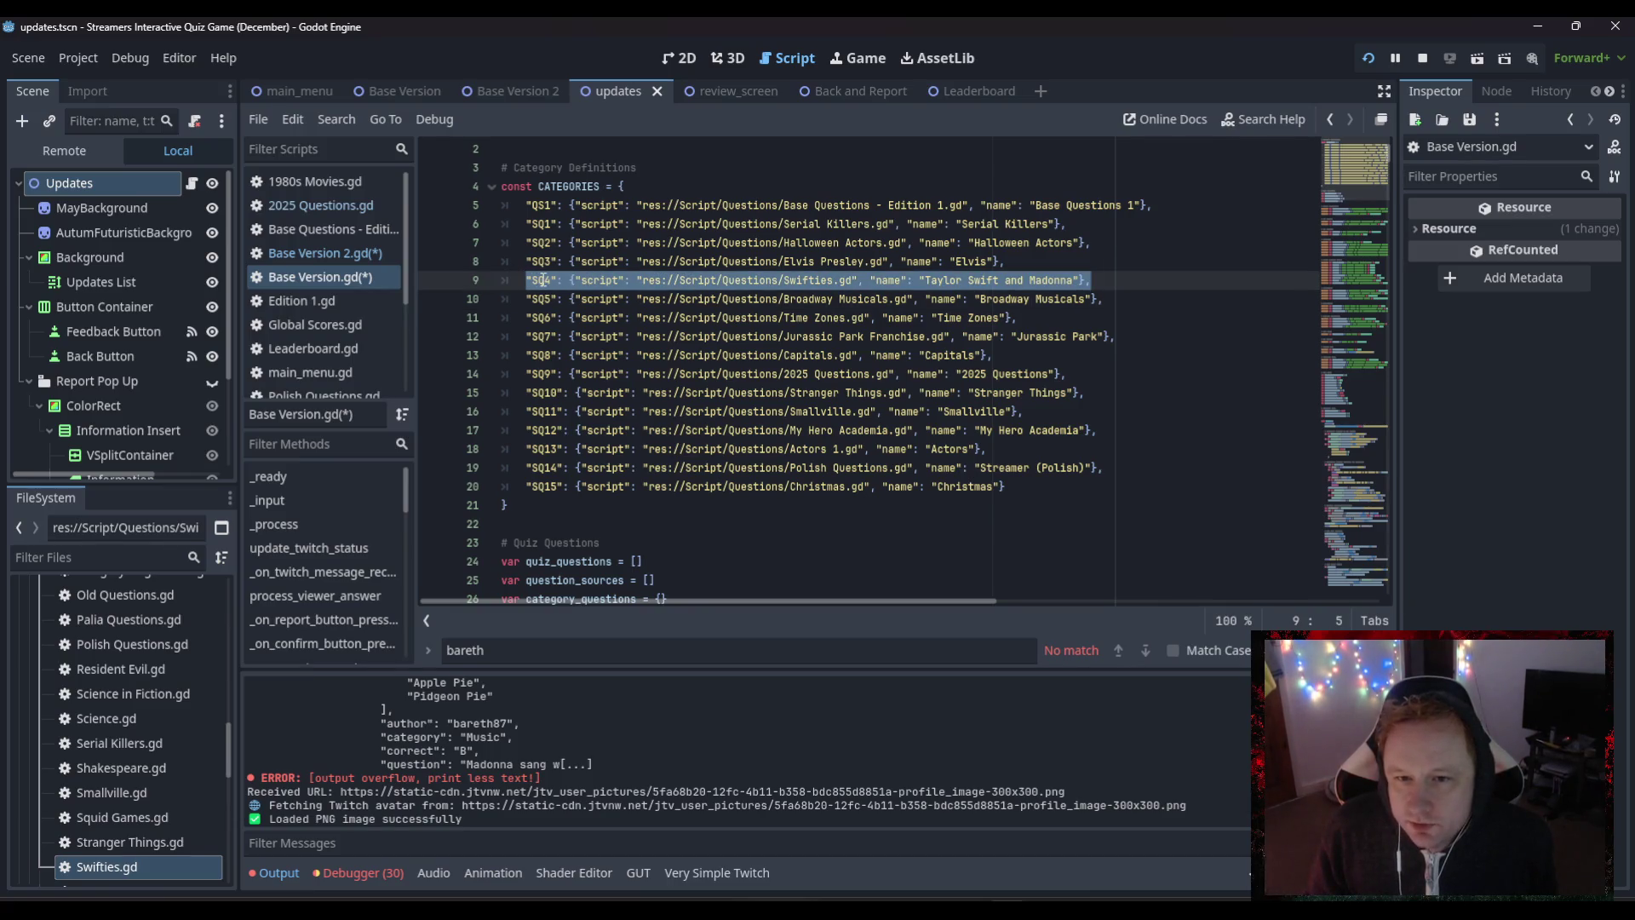
{"action": "right_click", "coordinate": [543, 279]}
{"action": "left_click", "coordinate": [602, 416]}
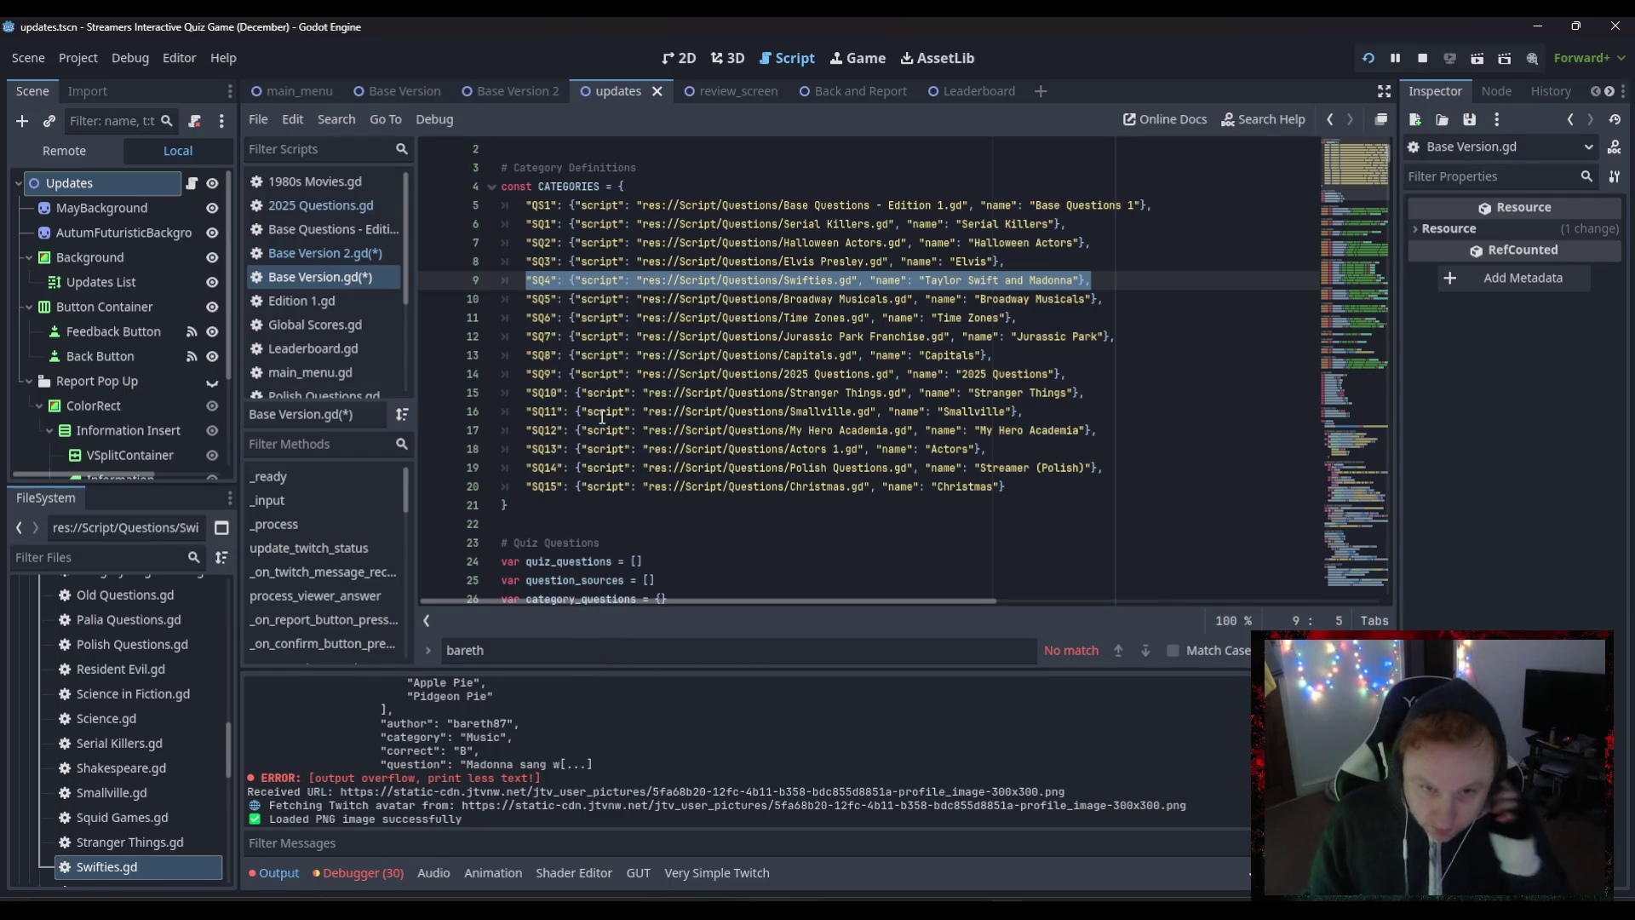
- Paste the Swifties.gd SQ4 entry over line 8 of Base Version 2.gd and save both scripts
{"action": "left_click", "coordinate": [339, 257]}
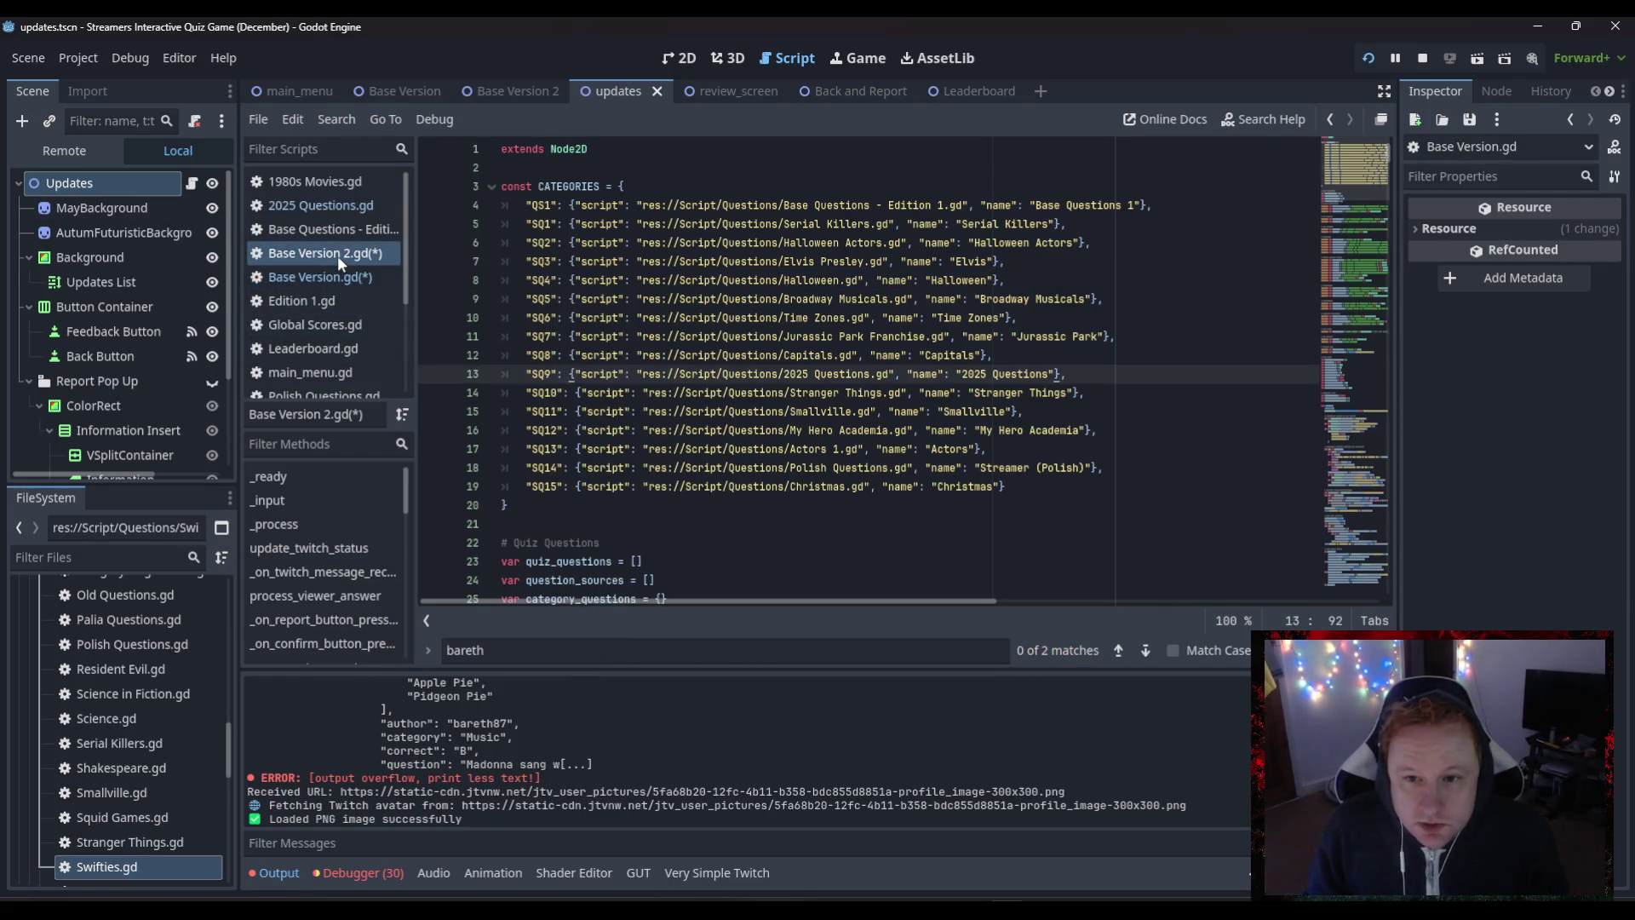
{"action": "left_click_drag", "start_coordinate": [1009, 280], "coordinate": [529, 275]}
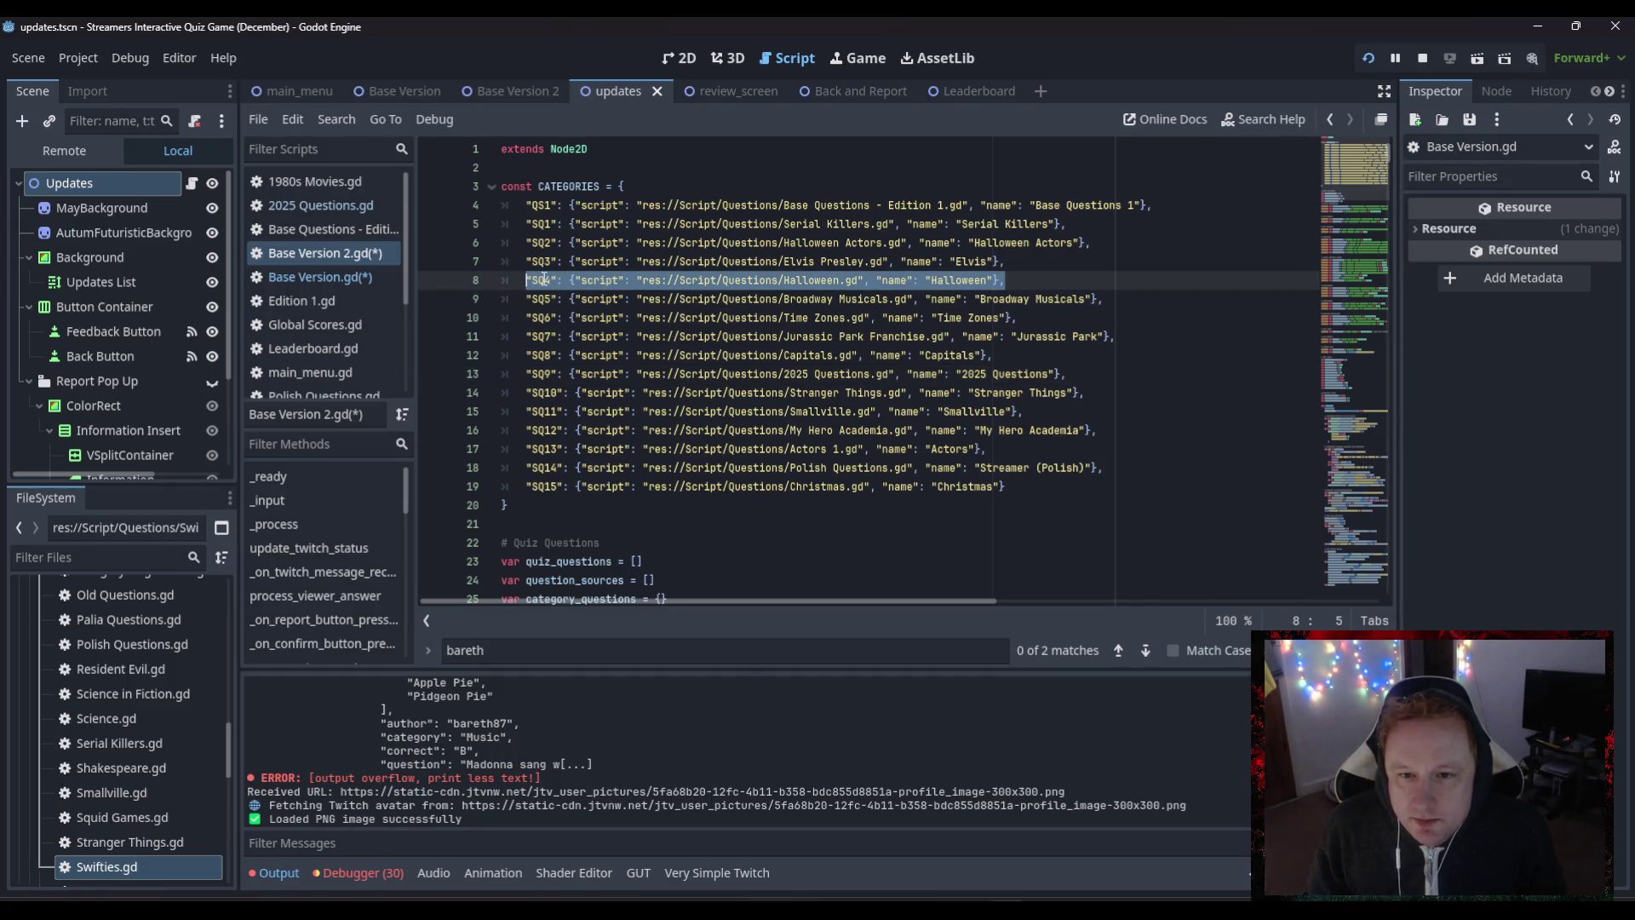
{"action": "right_click", "coordinate": [538, 276]}
{"action": "left_click", "coordinate": [580, 423]}
{"action": "left_click", "coordinate": [820, 393]}
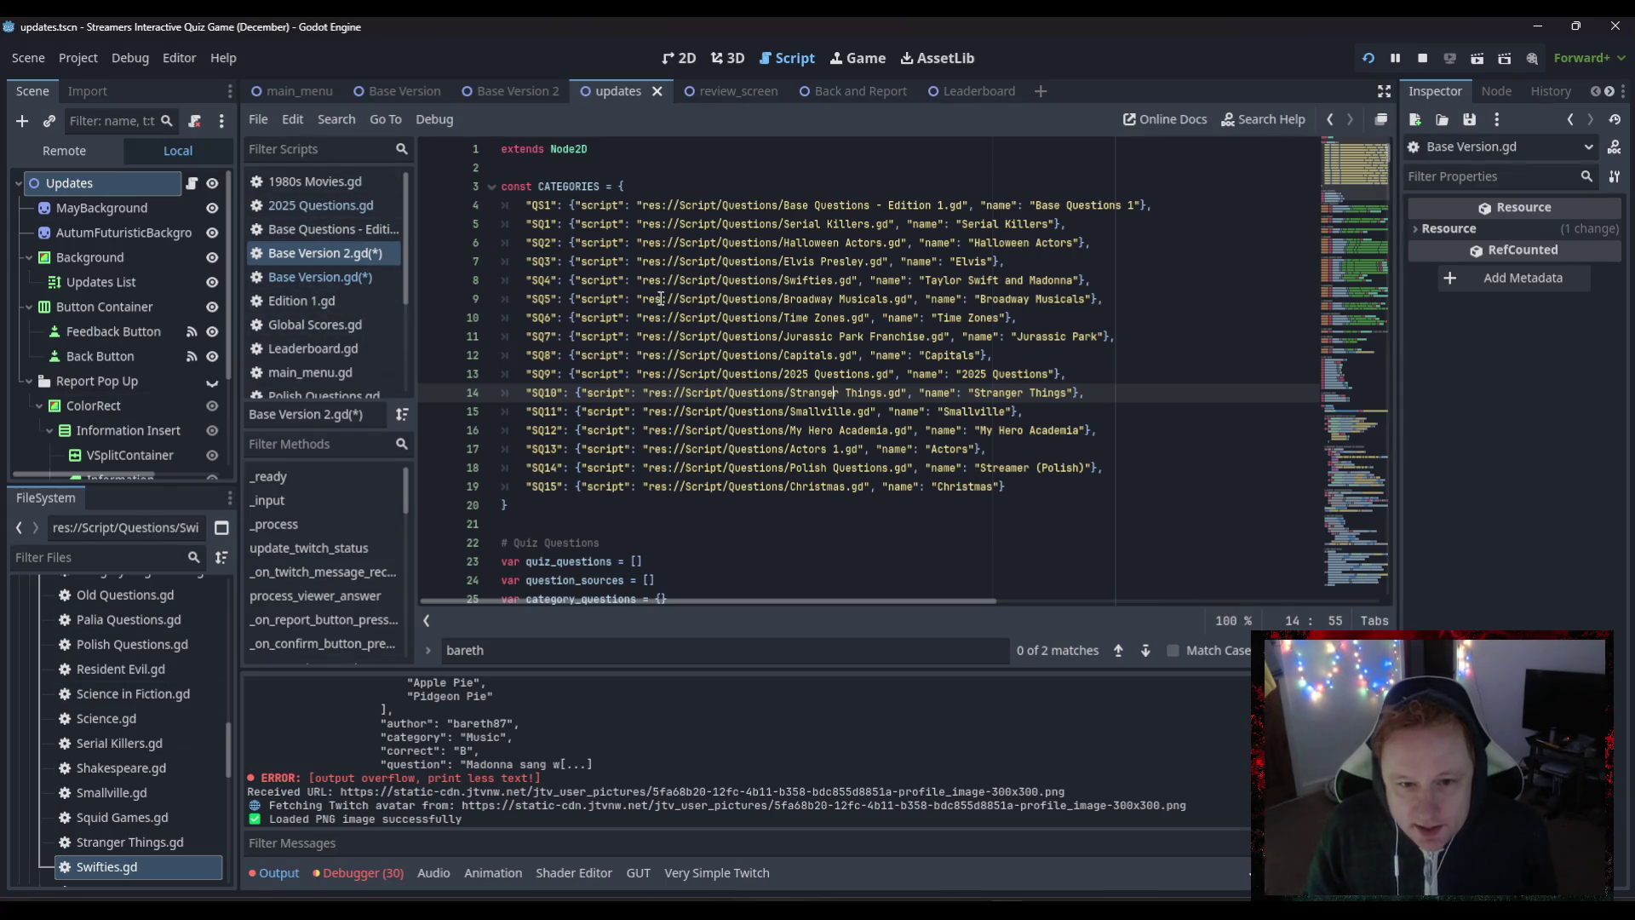
{"action": "key", "text": "ctrl+s"}
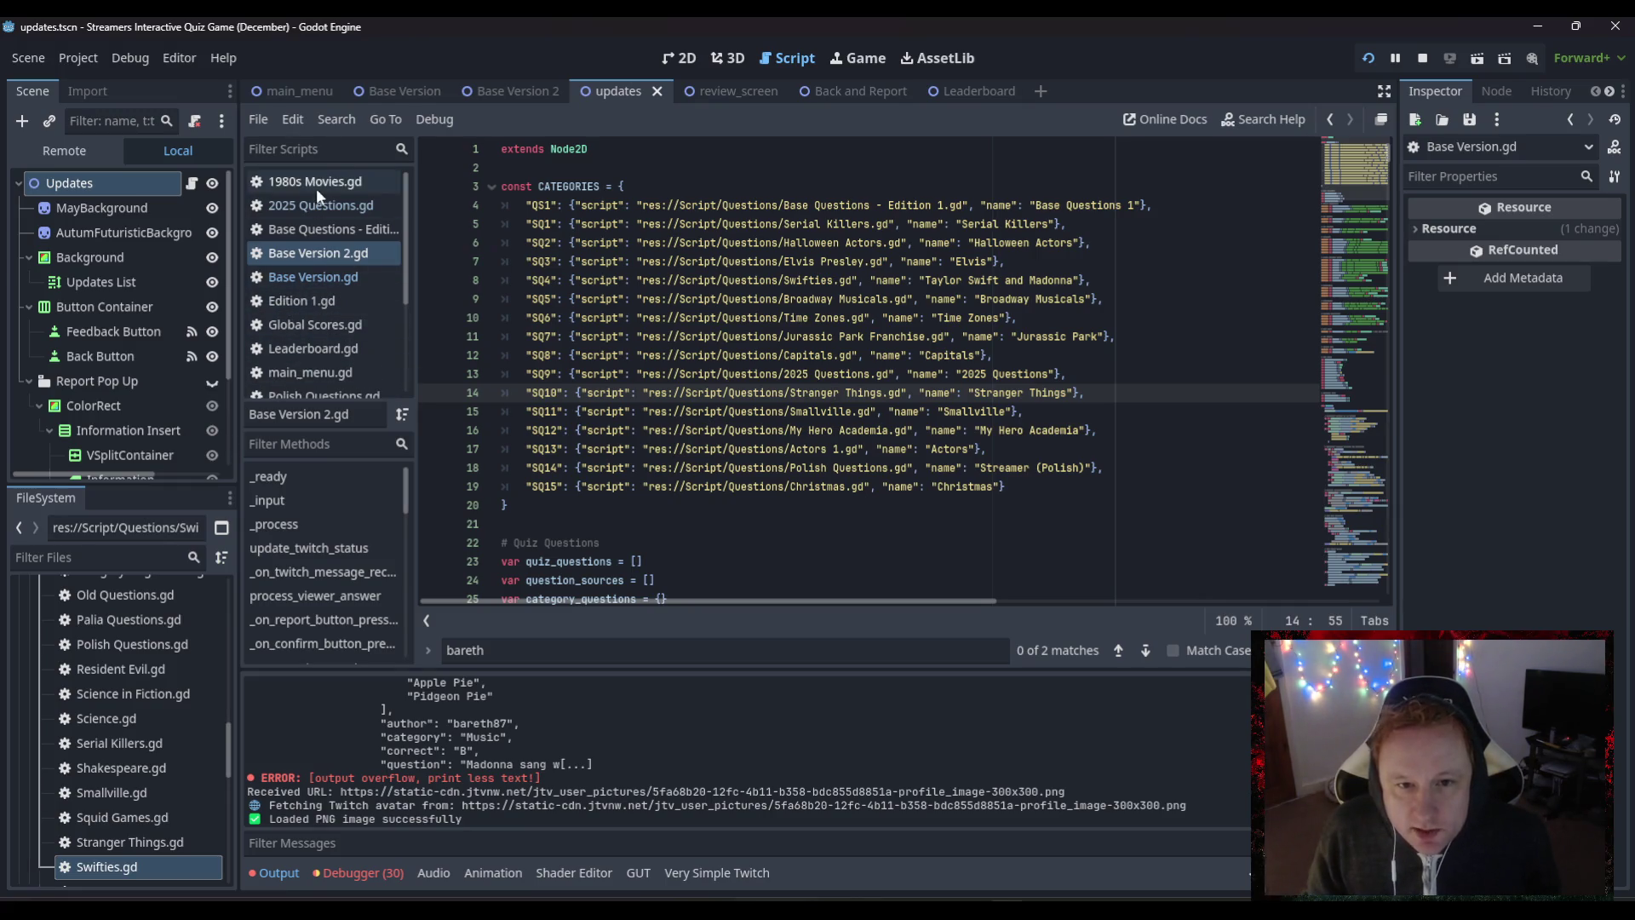
- Open the main_menu scene and scroll main_menu.gd to the category checkbox variables
{"action": "left_click", "coordinate": [301, 99]}
{"action": "scroll", "coordinate": [655, 328], "scroll_direction": "up", "scroll_amount": 2}
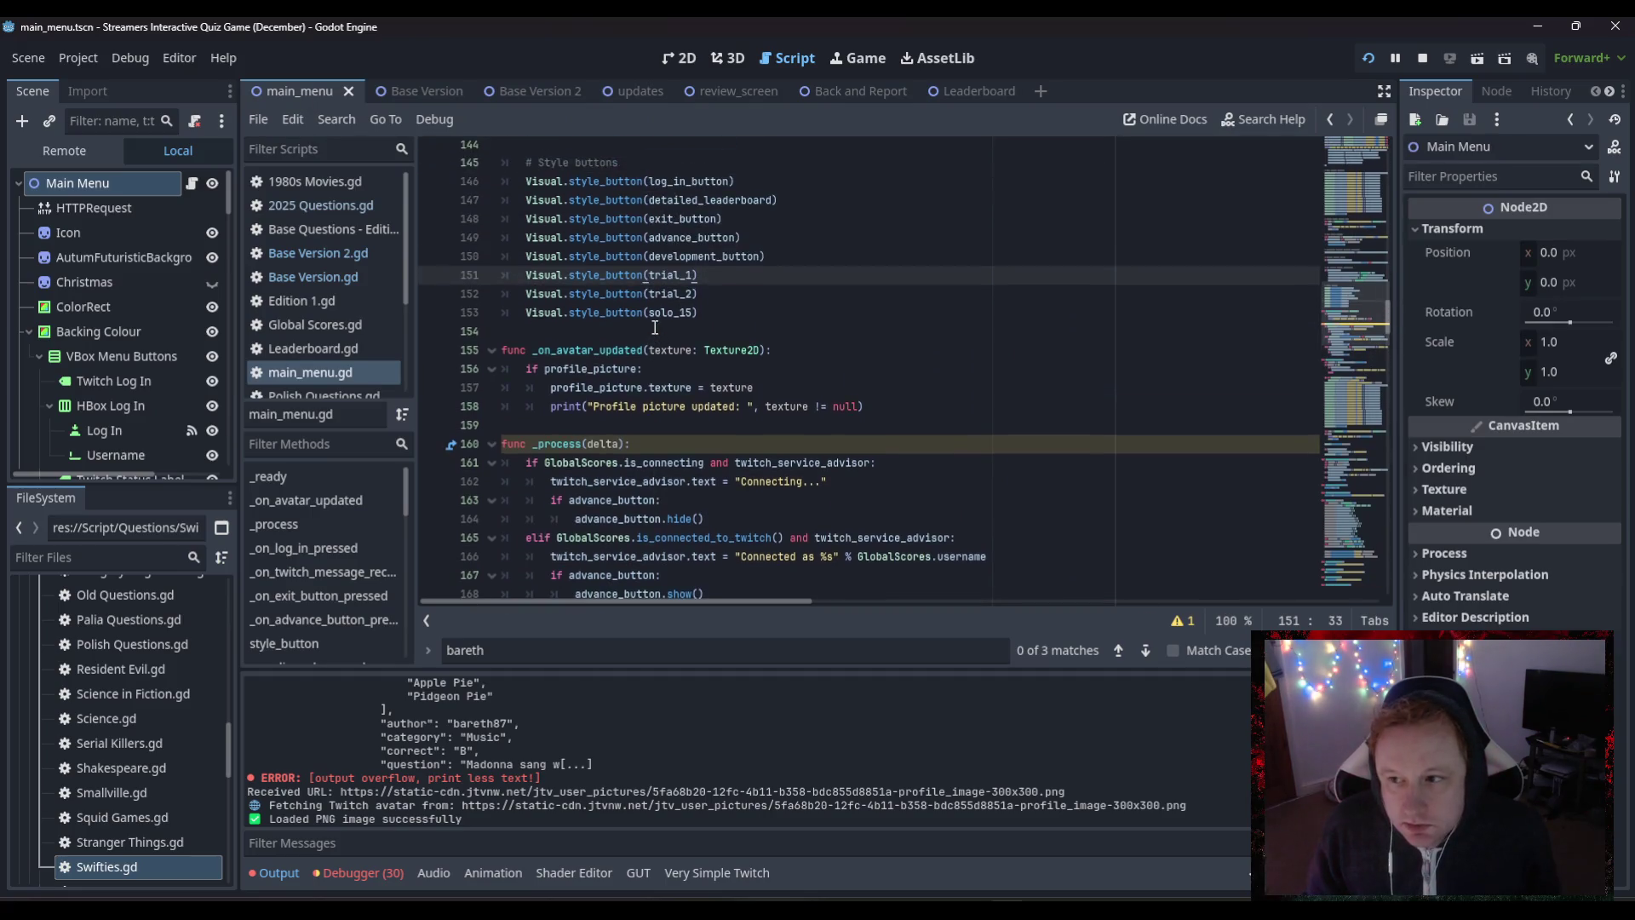
{"action": "scroll", "coordinate": [655, 328], "scroll_direction": "up", "scroll_amount": 5}
{"action": "left_click_drag", "start_coordinate": [1354, 302], "coordinate": [1334, 164]}
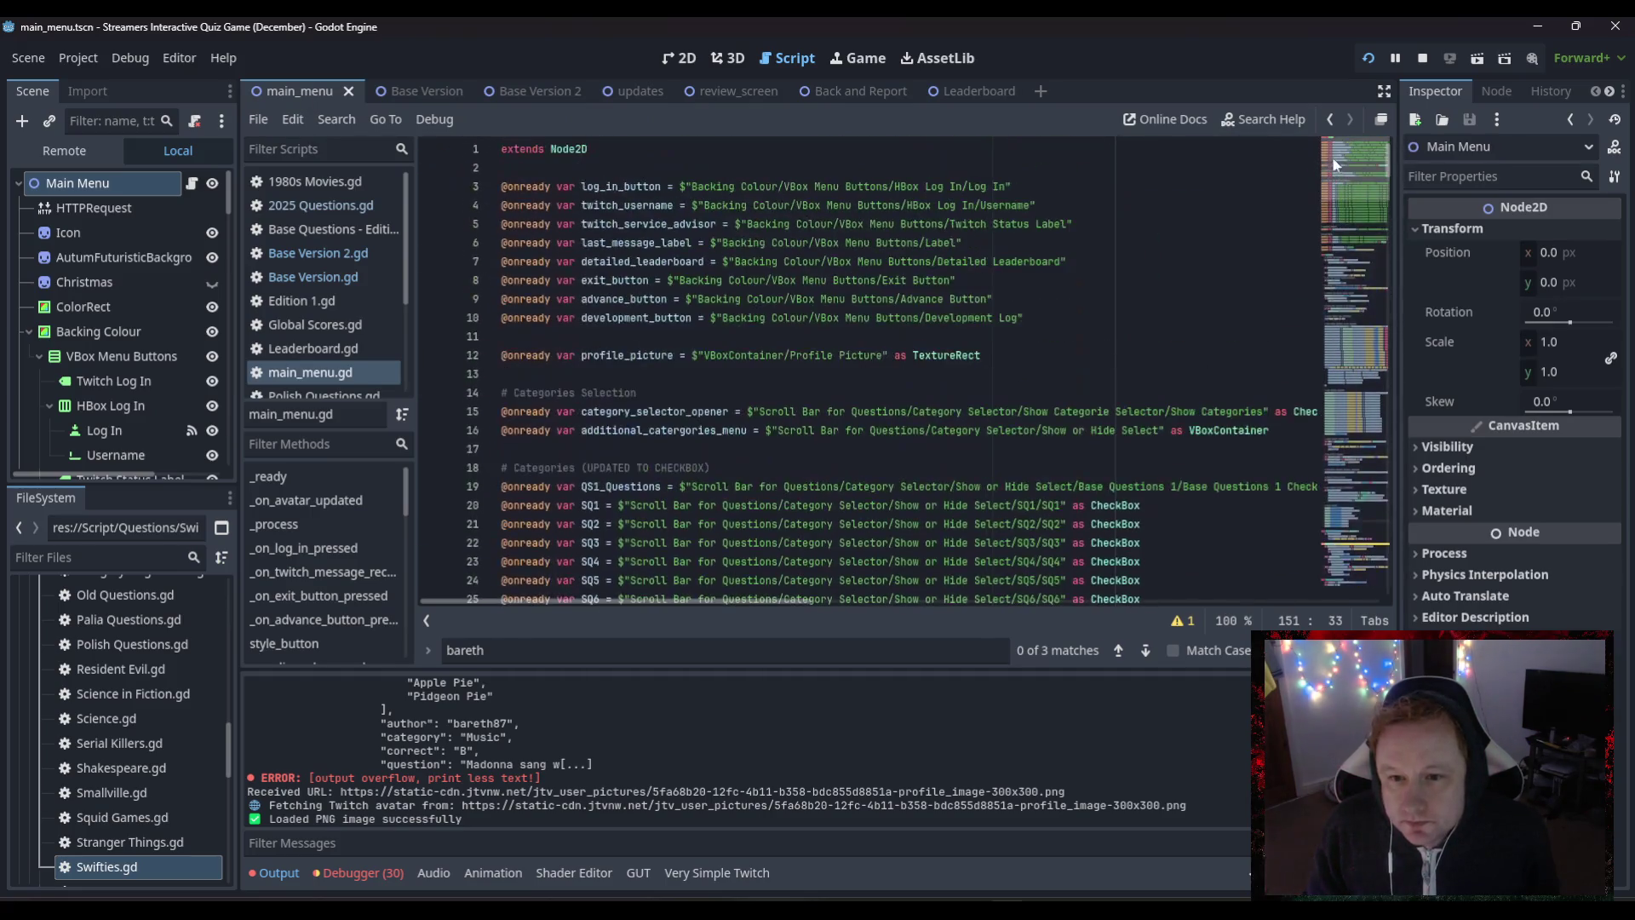
{"action": "scroll", "coordinate": [869, 448], "scroll_direction": "down", "scroll_amount": 6}
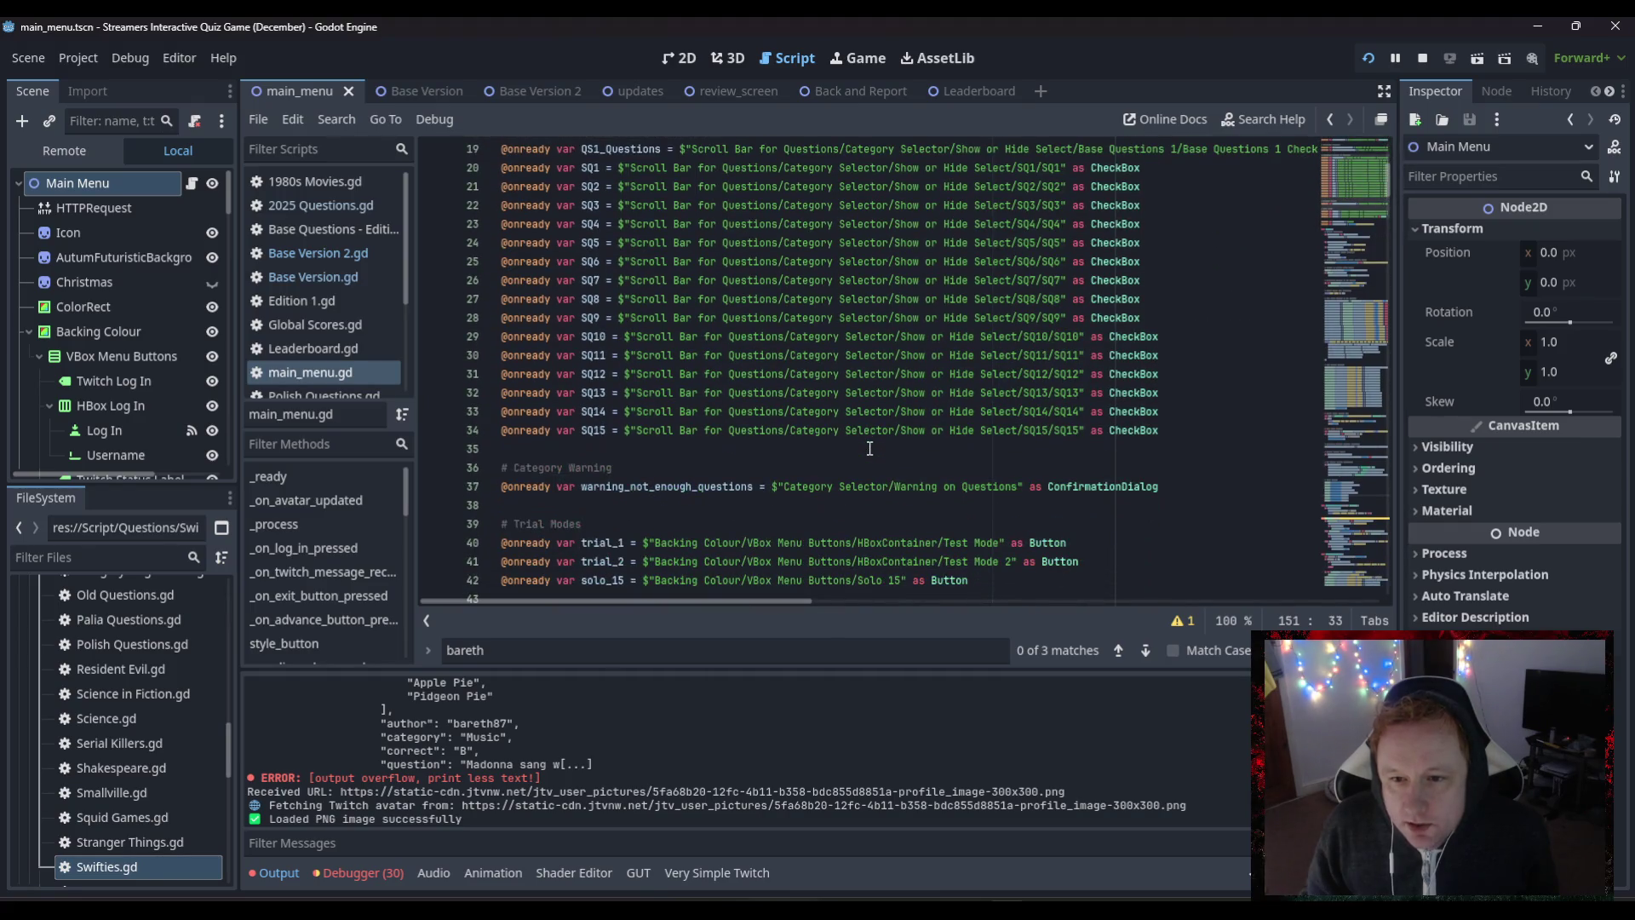
{"action": "scroll", "coordinate": [869, 449], "scroll_direction": "up", "scroll_amount": 2}
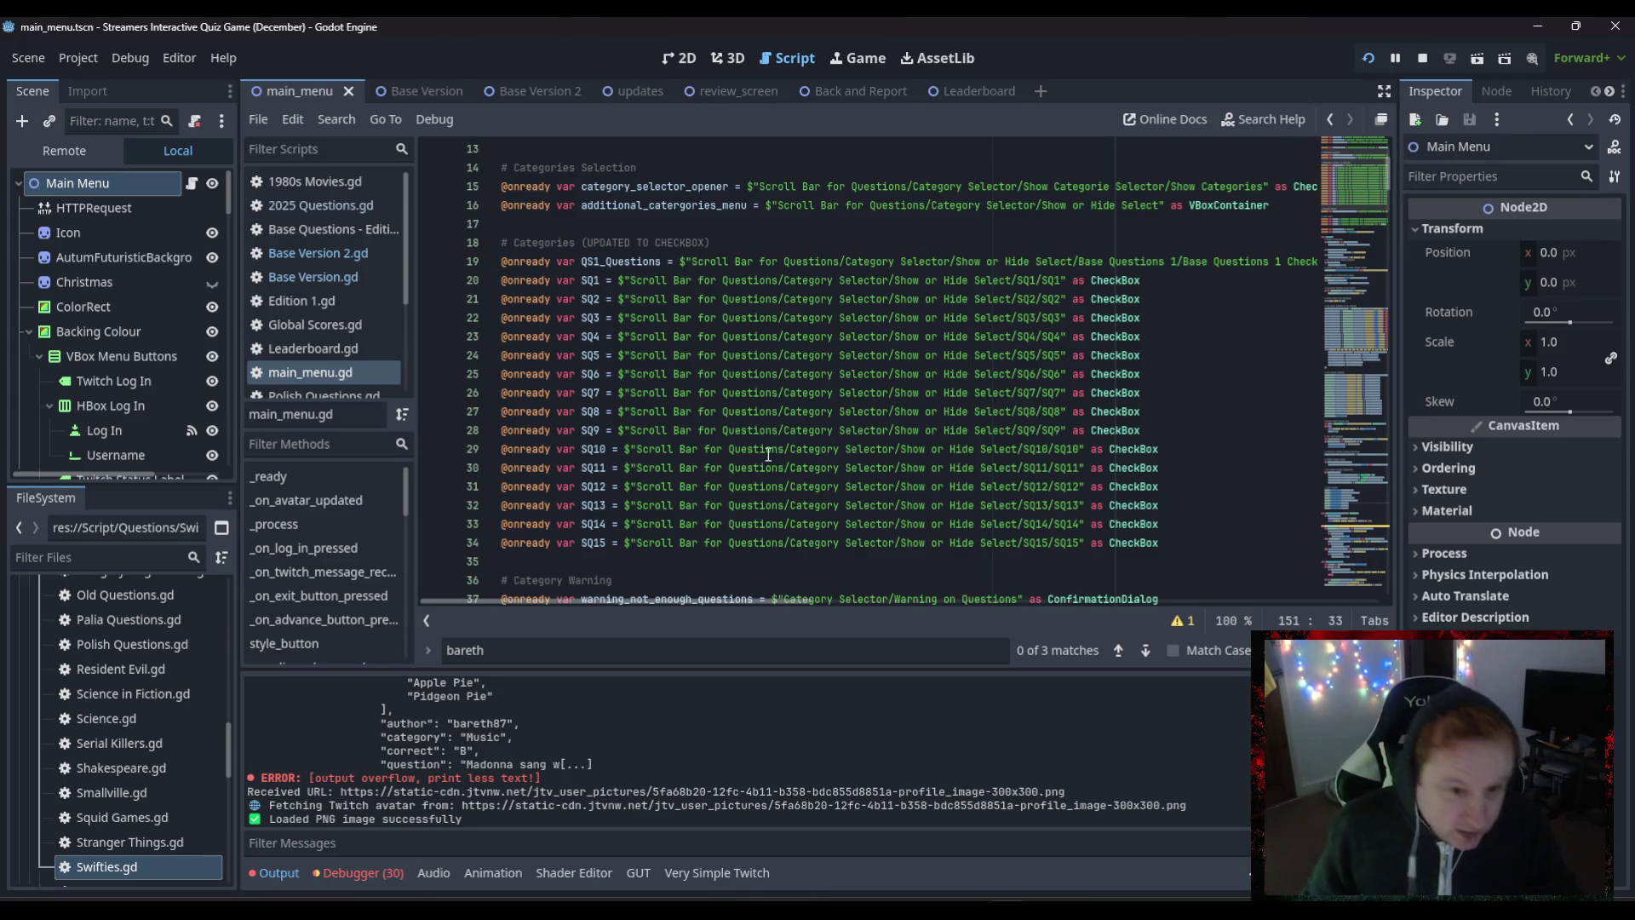
{"action": "scroll", "coordinate": [168, 381], "scroll_direction": "down", "scroll_amount": 1}
{"action": "scroll", "coordinate": [165, 375], "scroll_direction": "down", "scroll_amount": 9}
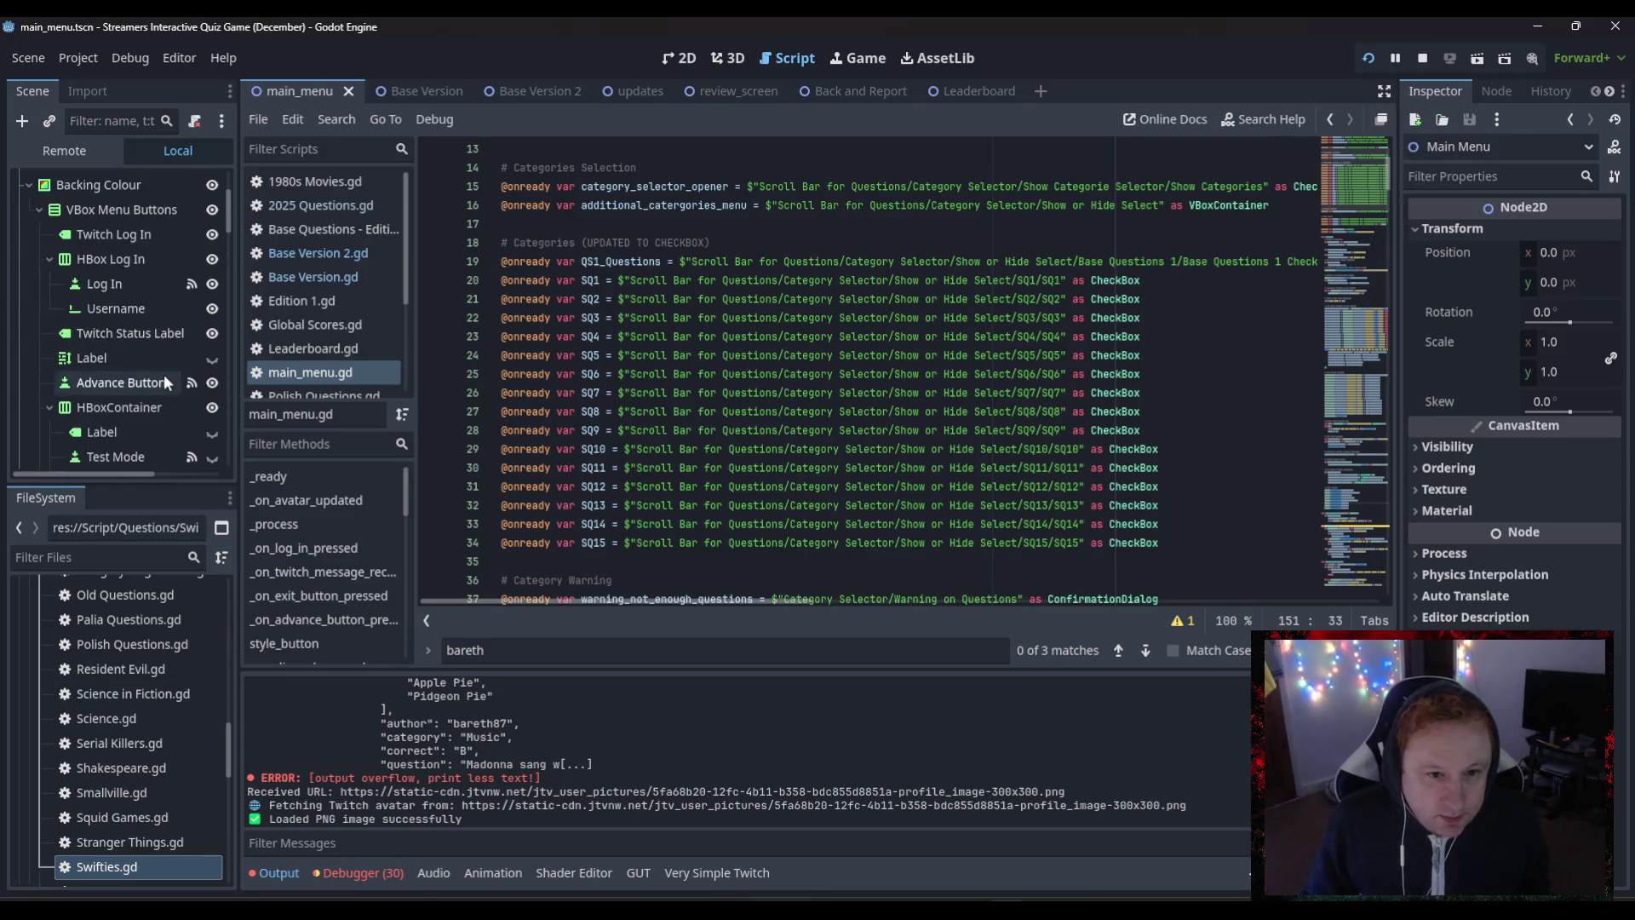
{"action": "scroll", "coordinate": [120, 330], "scroll_direction": "up", "scroll_amount": 8}
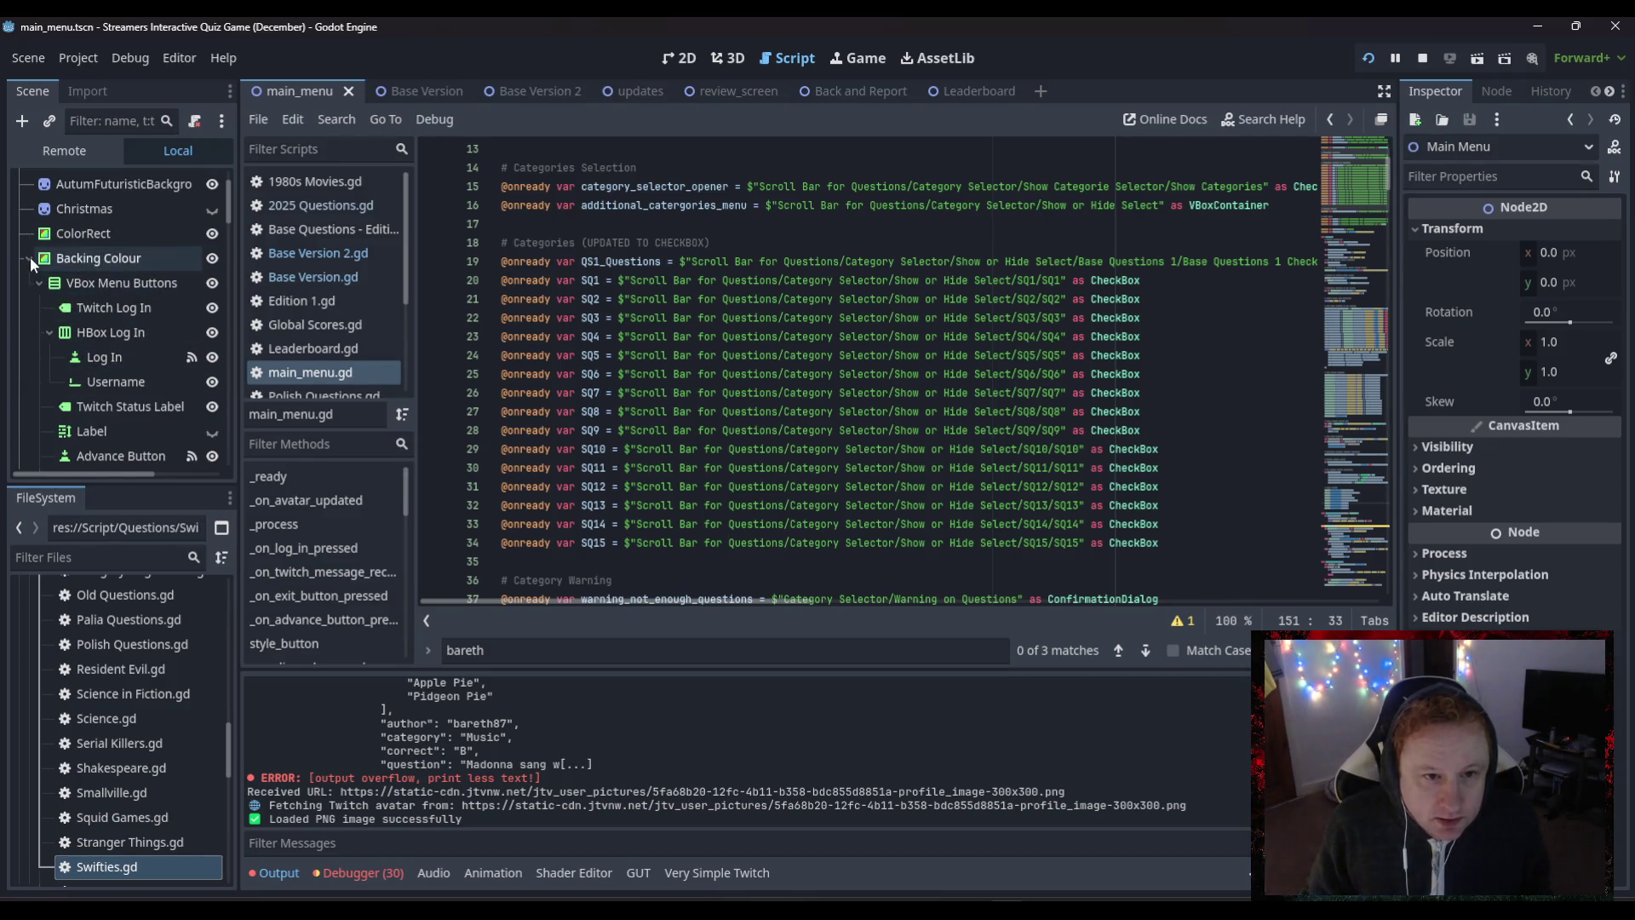
- Collapse Backing Colour and scroll the Scene tree down to the SQ category nodes
{"action": "left_click", "coordinate": [29, 257]}
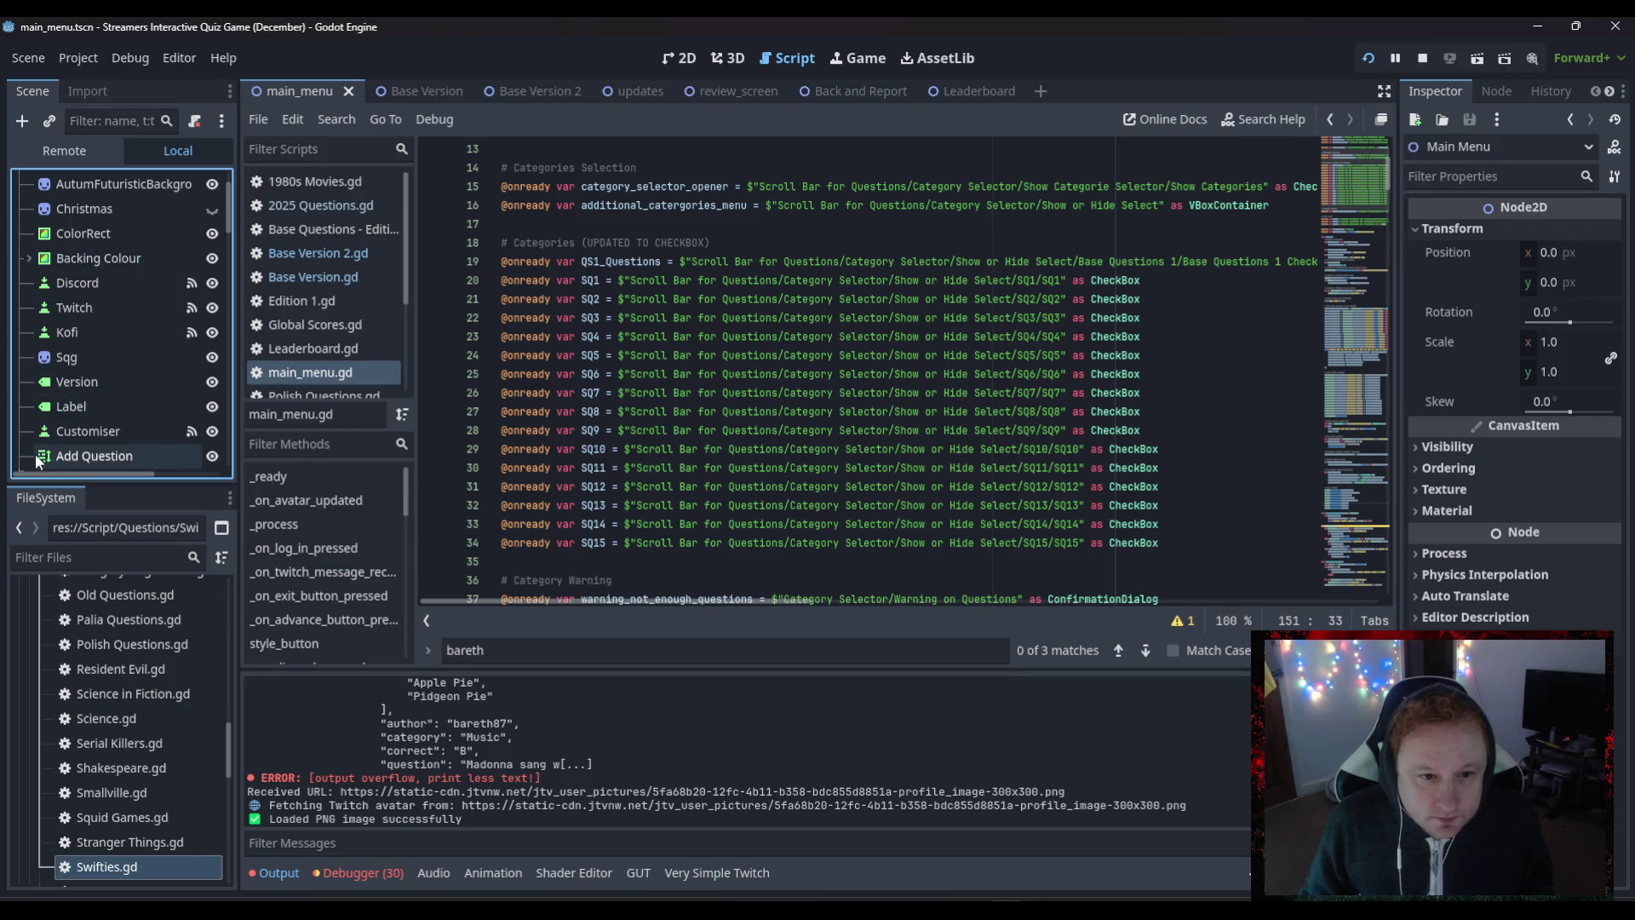
{"action": "scroll", "coordinate": [53, 414], "scroll_direction": "down", "scroll_amount": 5}
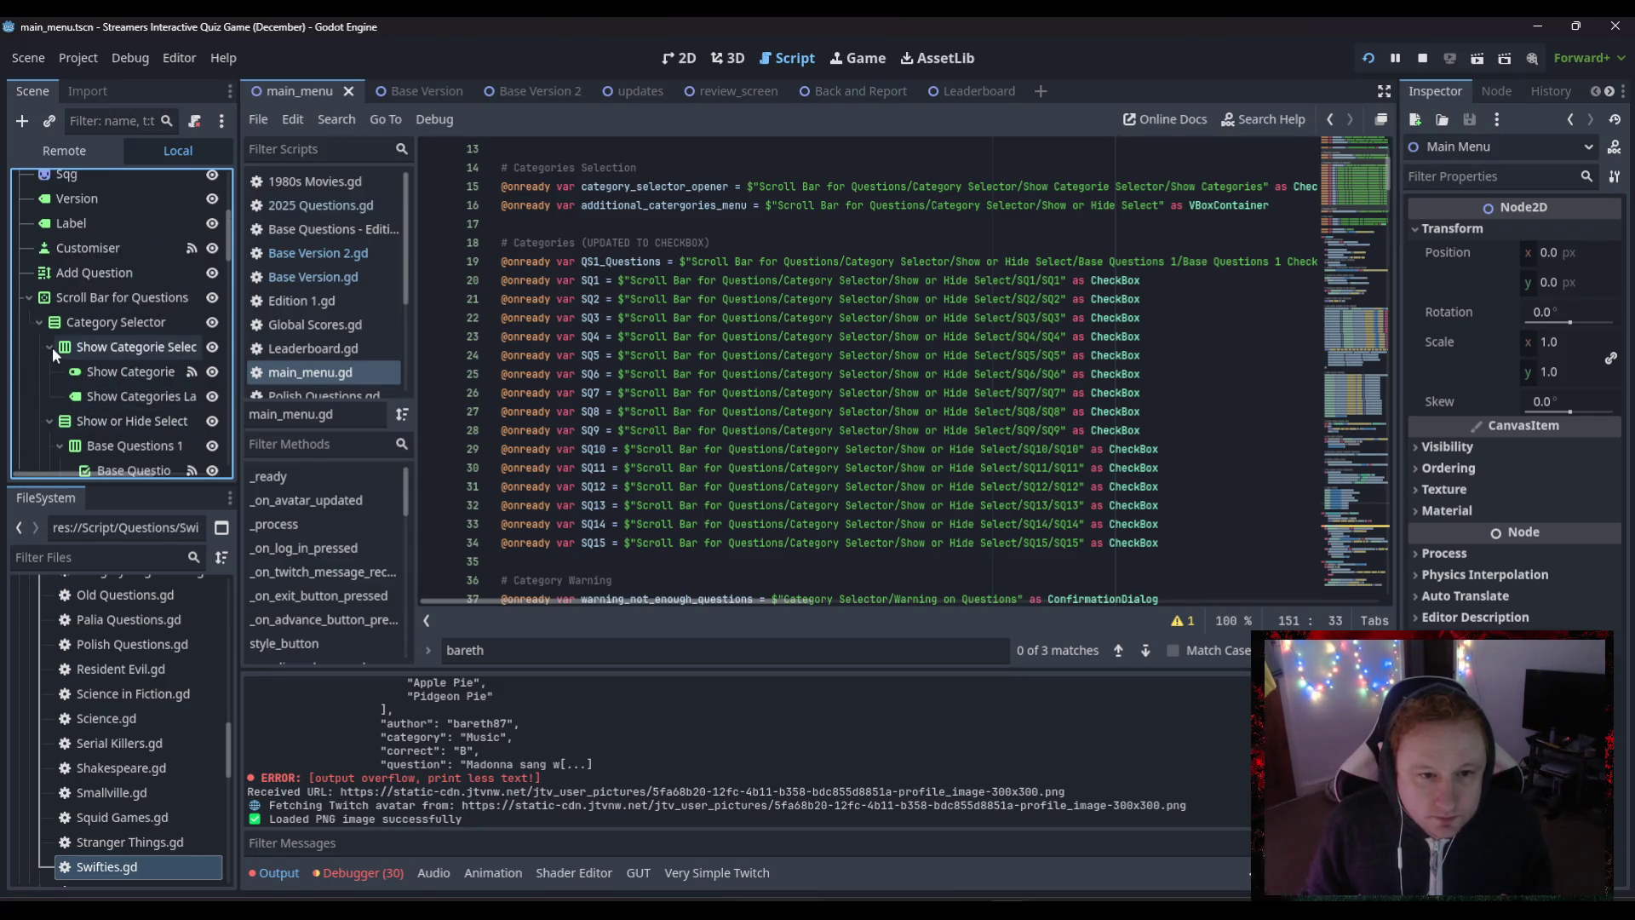
{"action": "scroll", "coordinate": [128, 383], "scroll_direction": "down", "scroll_amount": 6}
{"action": "scroll", "coordinate": [125, 361], "scroll_direction": "up", "scroll_amount": 2}
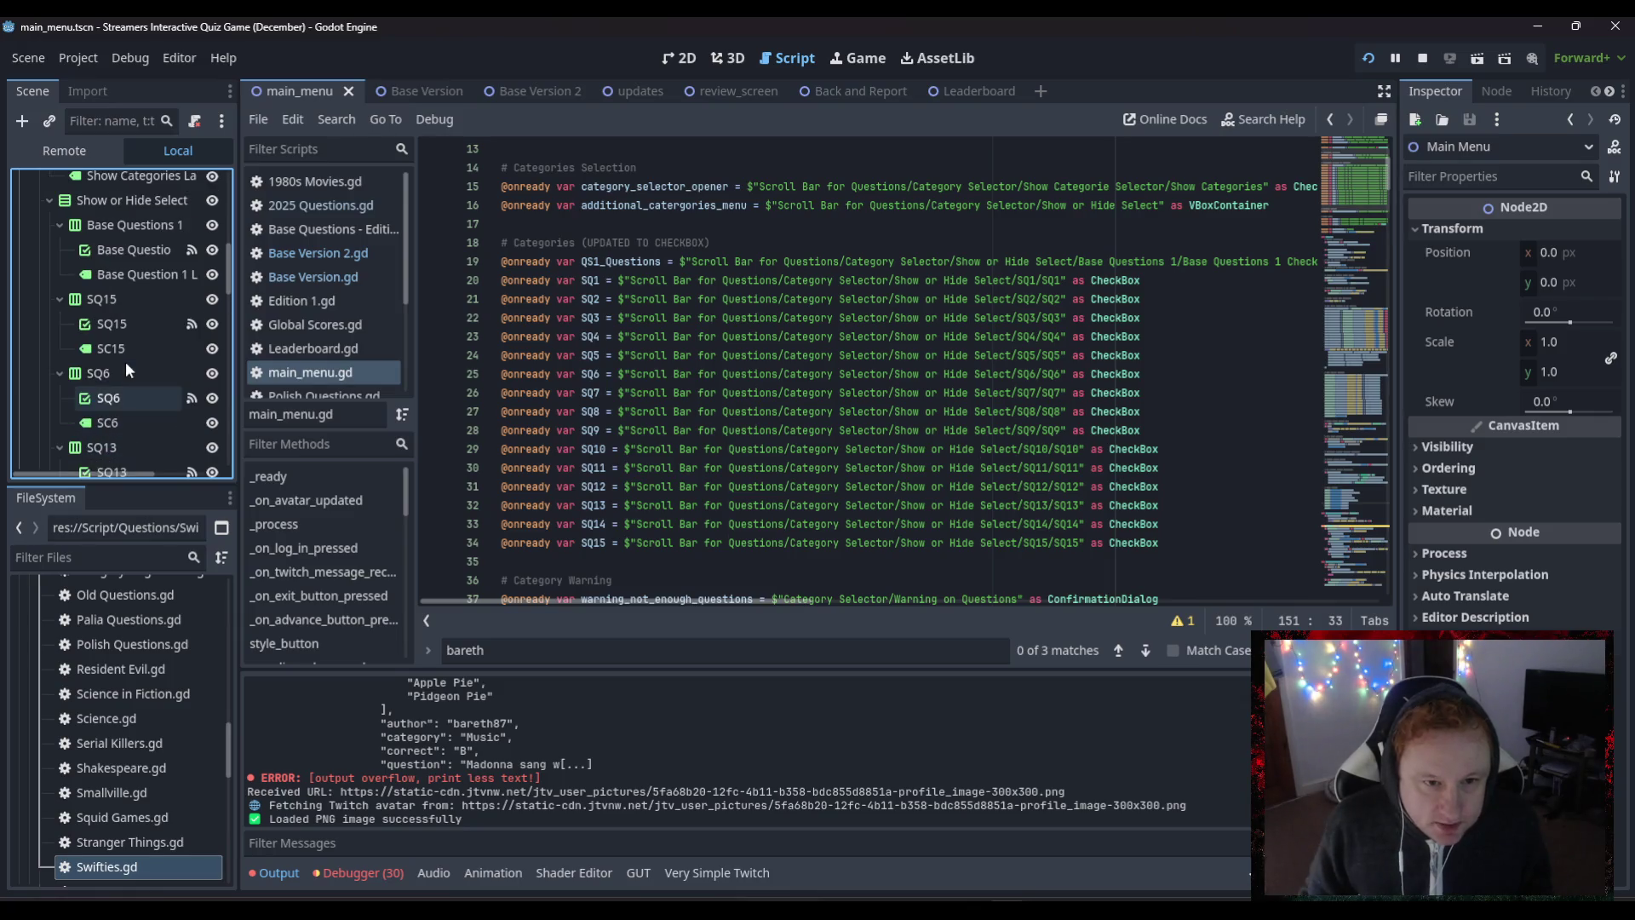
{"action": "scroll", "coordinate": [126, 361], "scroll_direction": "down", "scroll_amount": 3}
{"action": "scroll", "coordinate": [124, 361], "scroll_direction": "down", "scroll_amount": 2}
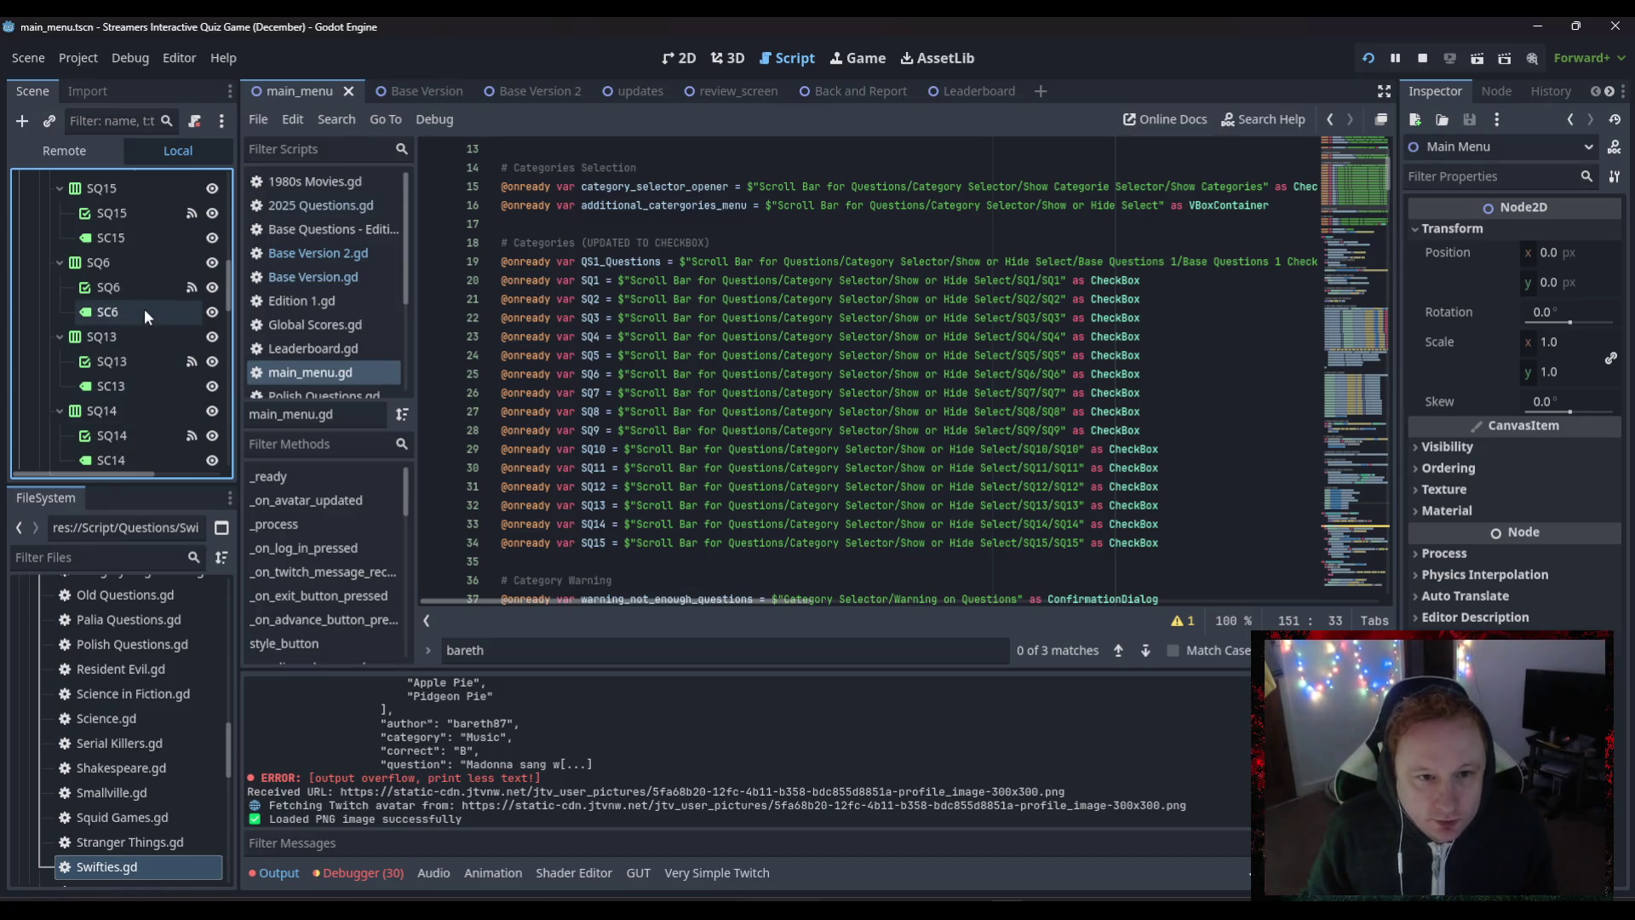
{"action": "scroll", "coordinate": [144, 308], "scroll_direction": "up", "scroll_amount": 3}
{"action": "scroll", "coordinate": [142, 310], "scroll_direction": "down", "scroll_amount": 3}
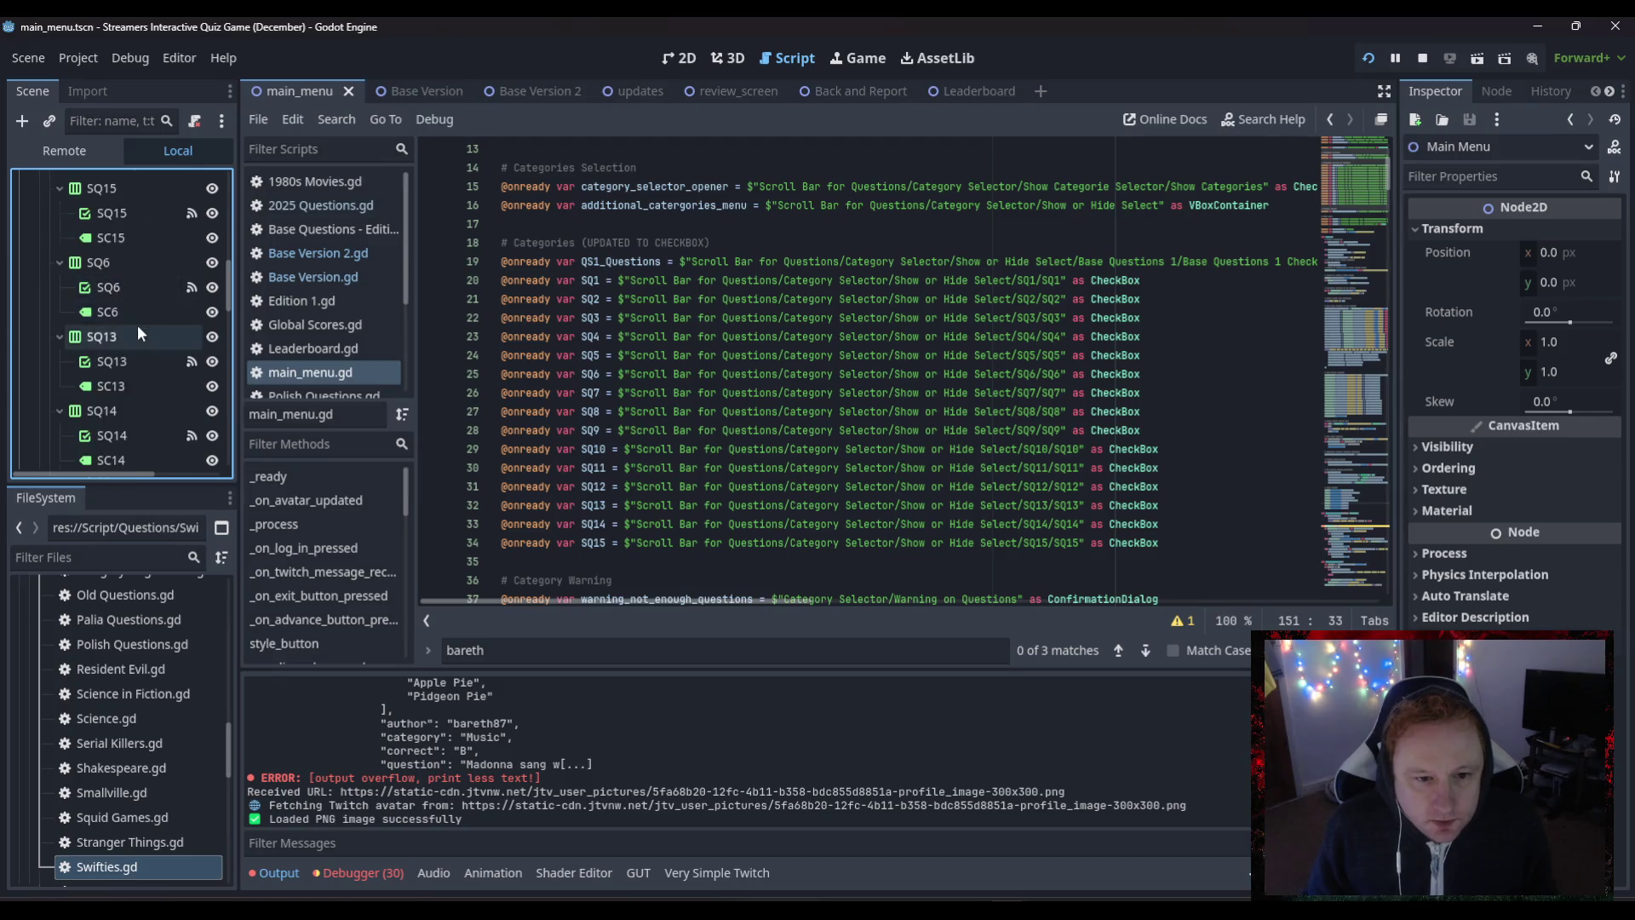
{"action": "scroll", "coordinate": [136, 324], "scroll_direction": "down", "scroll_amount": 3}
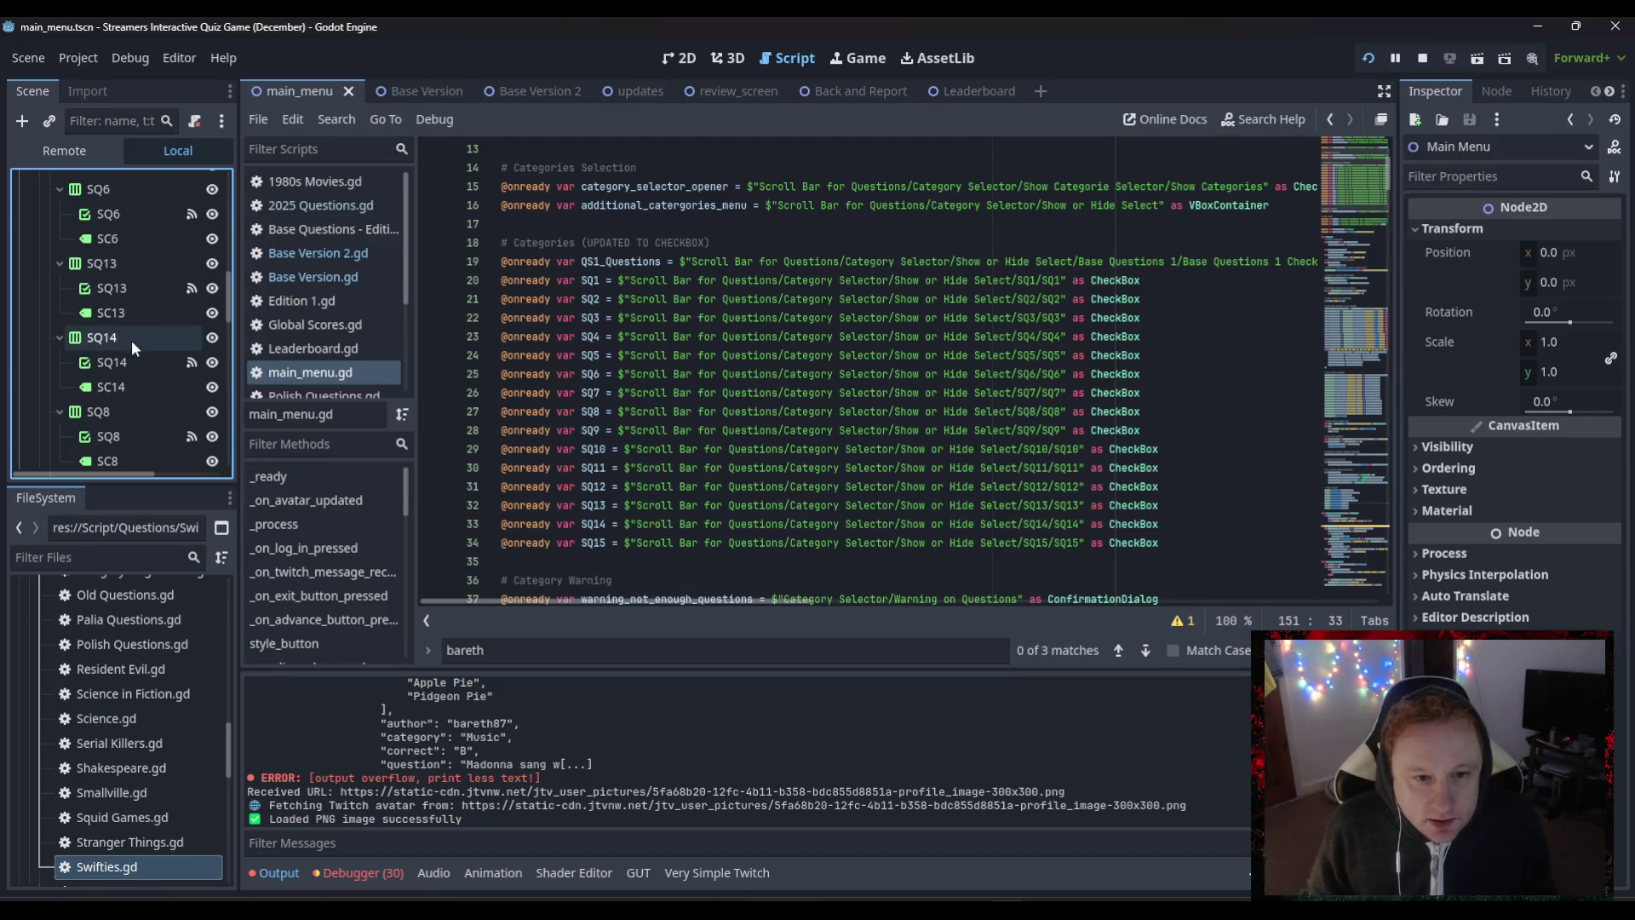
{"action": "scroll", "coordinate": [131, 340], "scroll_direction": "down", "scroll_amount": 3}
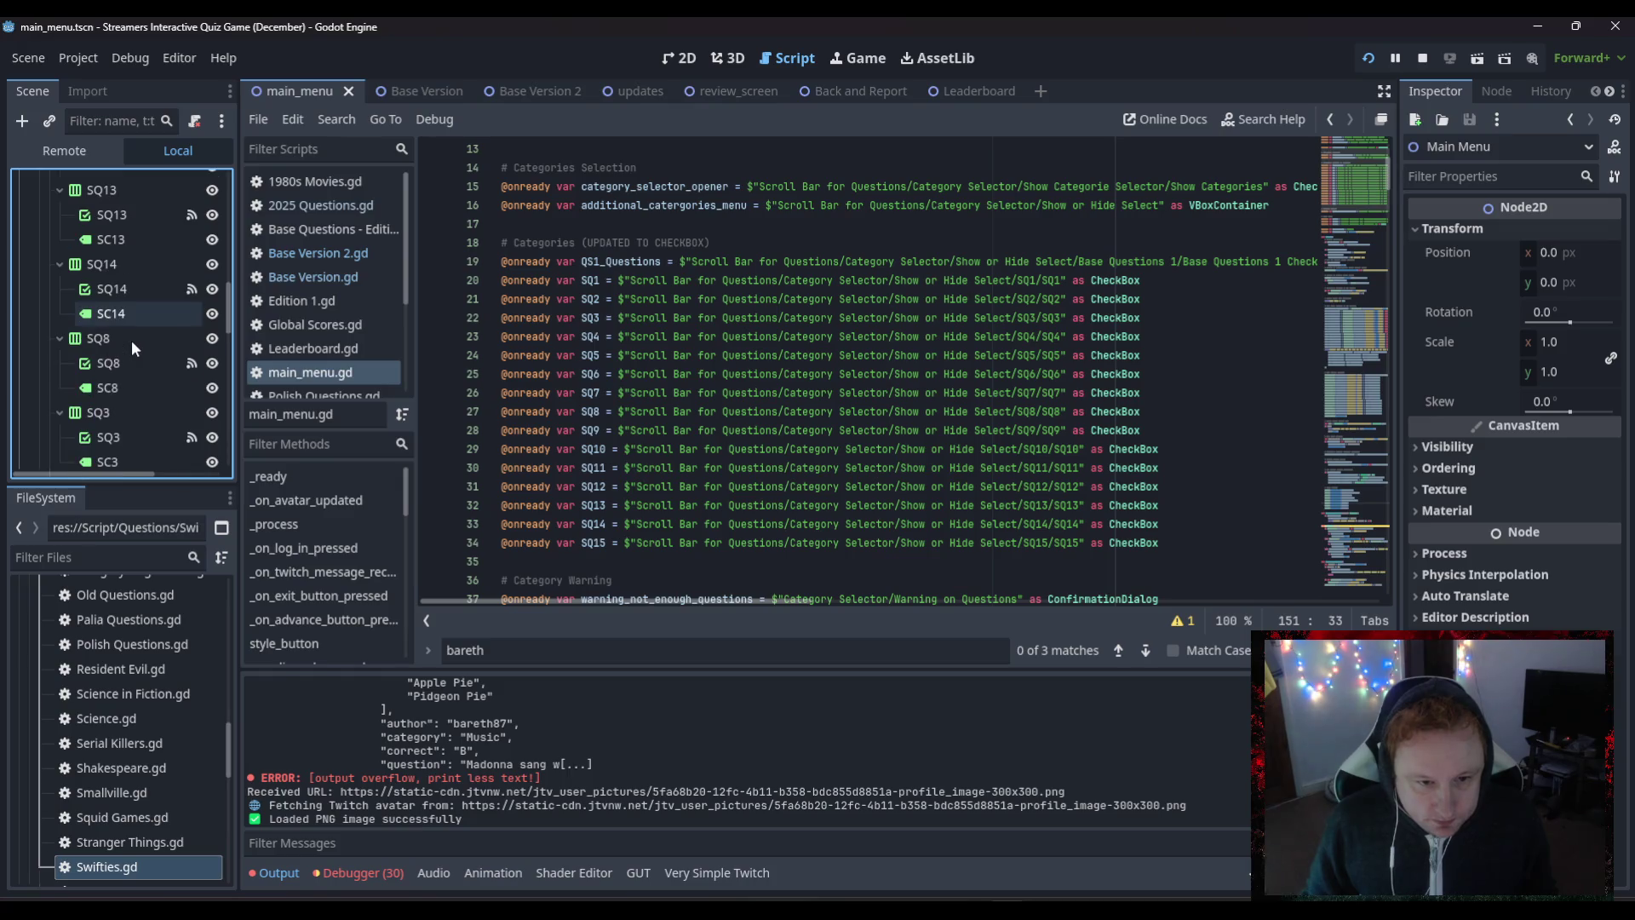
{"action": "scroll", "coordinate": [131, 339], "scroll_direction": "down", "scroll_amount": 3}
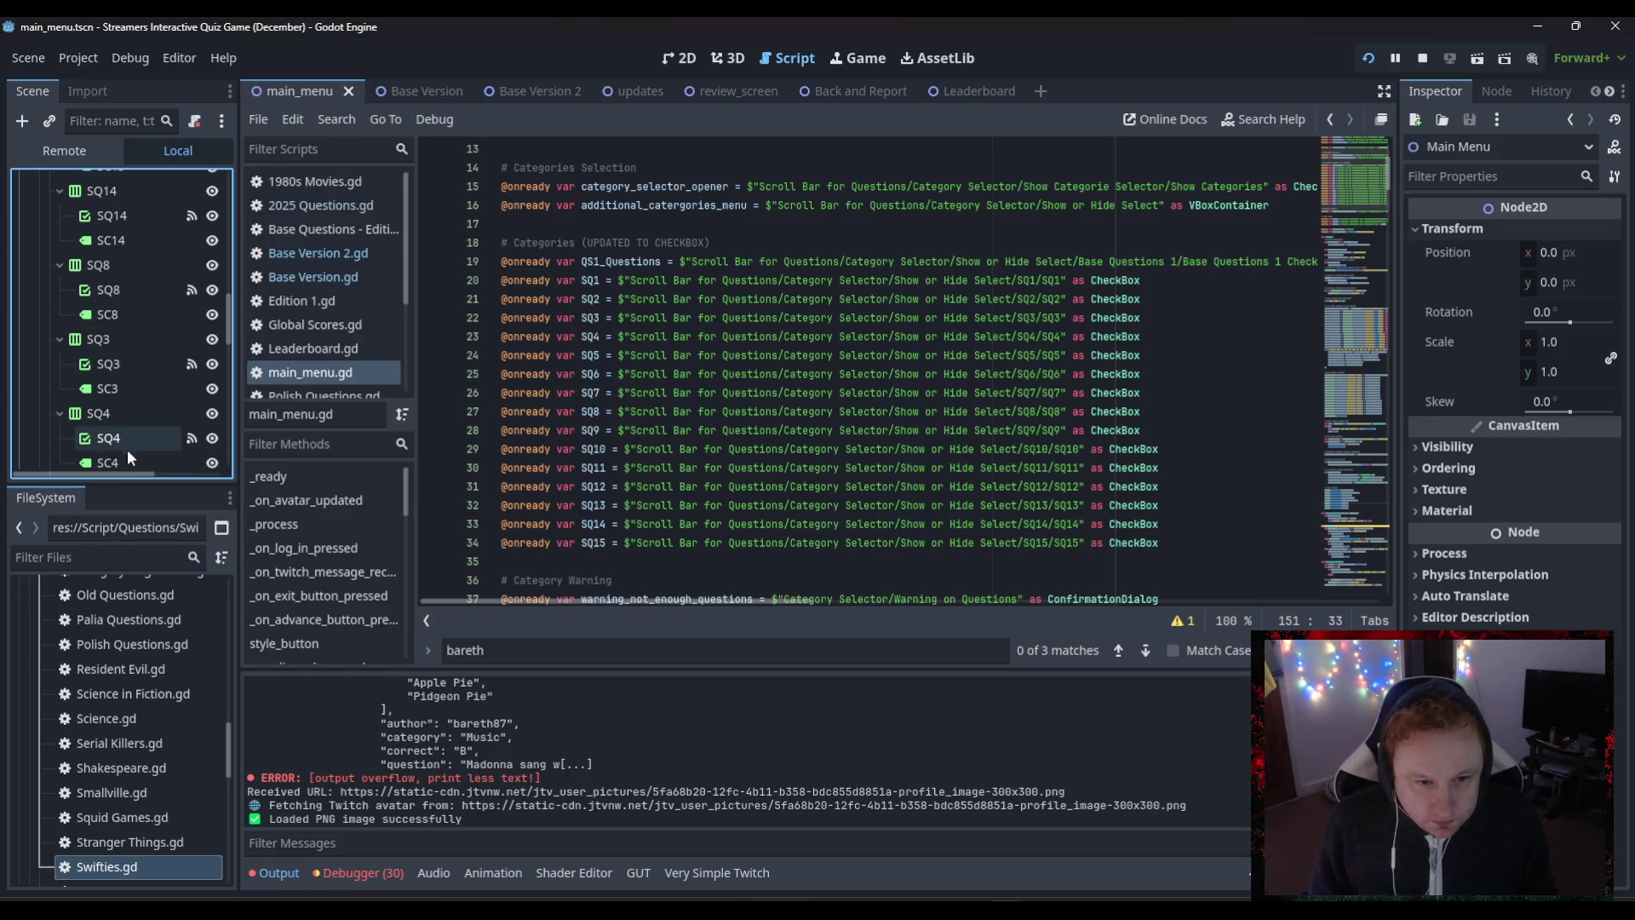
- Change the SC4 label's Inspector Text from Halloween to Swifties/Madonna
{"action": "left_click", "coordinate": [126, 459]}
{"action": "double_click", "coordinate": [1509, 269]}
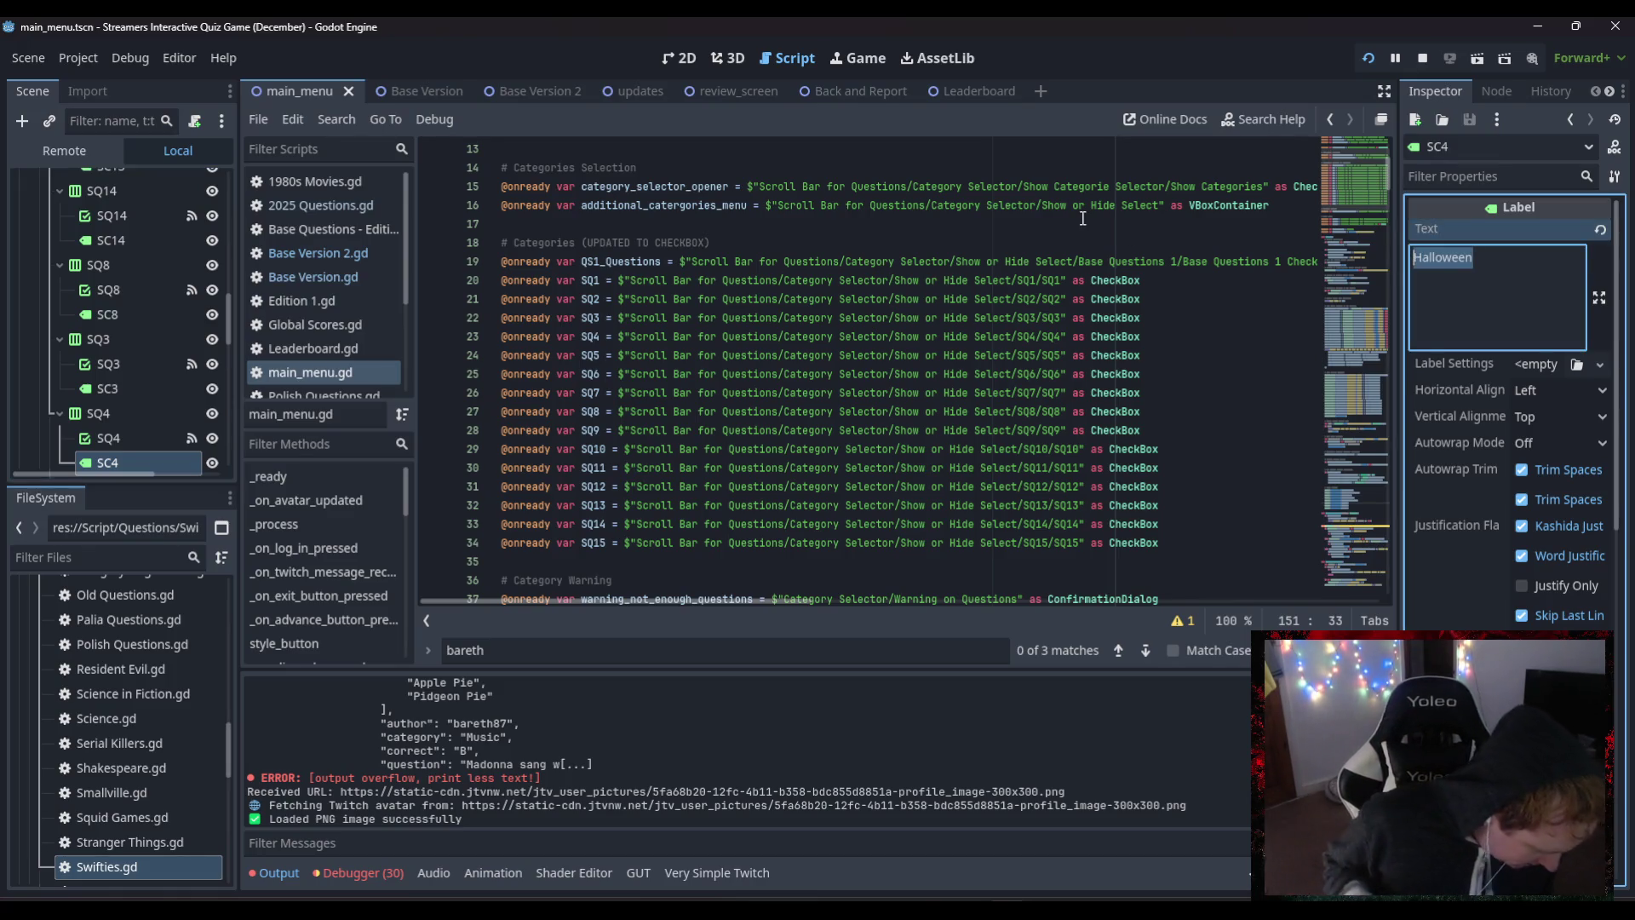
{"action": "type", "text": "Taylor"}
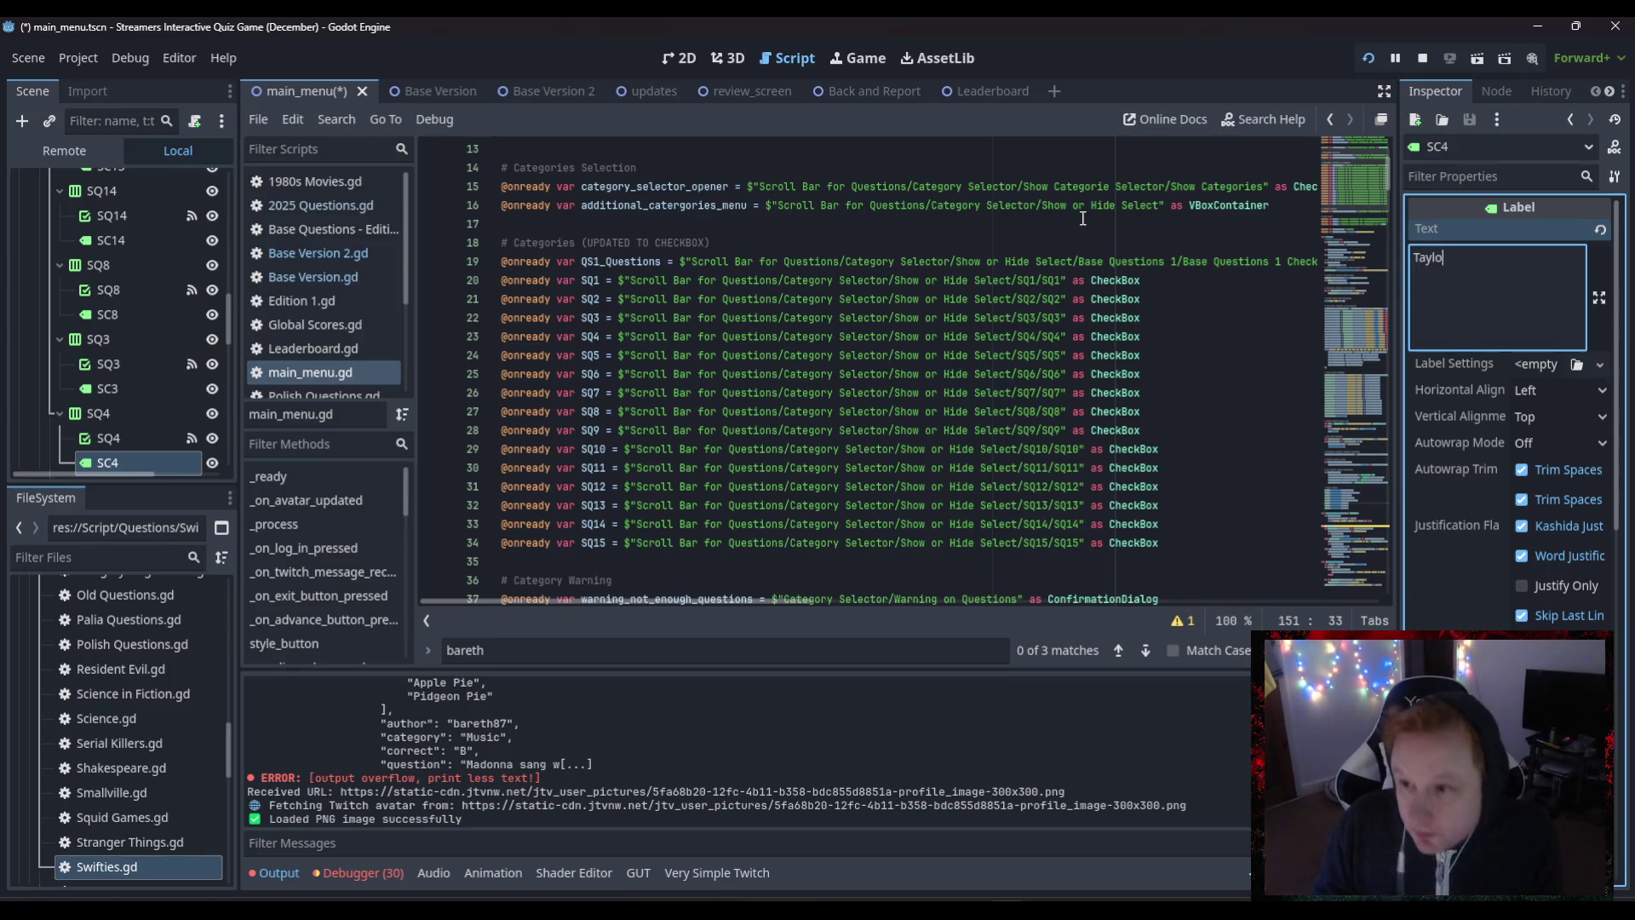
{"action": "key", "text": "BackSpace"}
{"action": "key", "text": "BackSpace"}
{"action": "key", "text": "BackSpace"}
{"action": "type", "text": "Sw"}
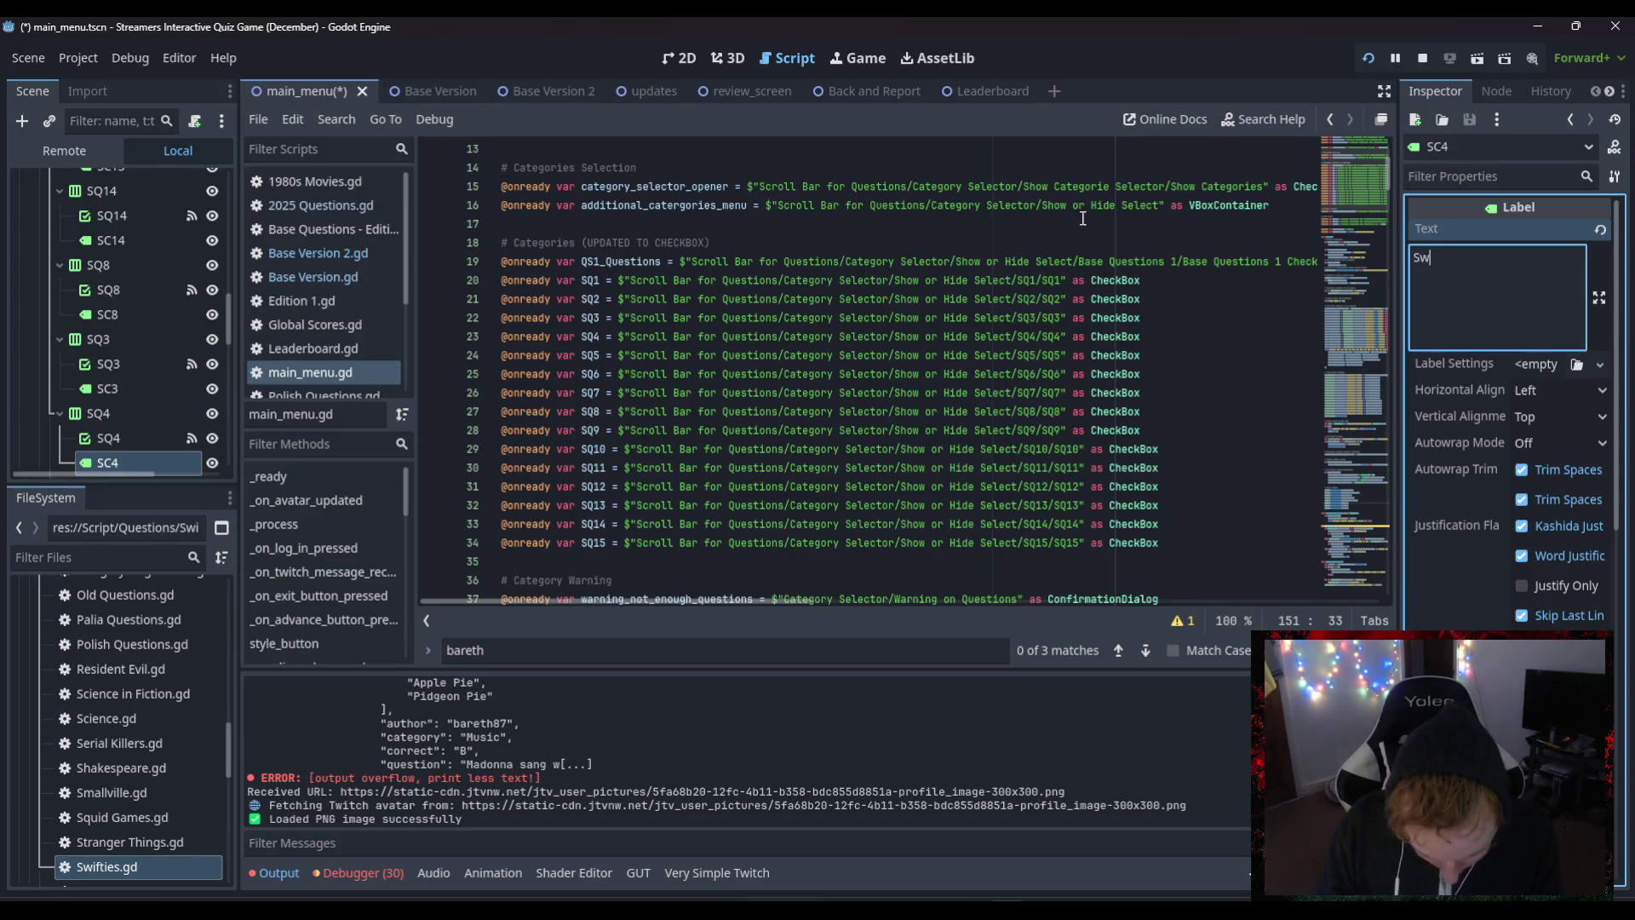
{"action": "type", "text": "ifties"}
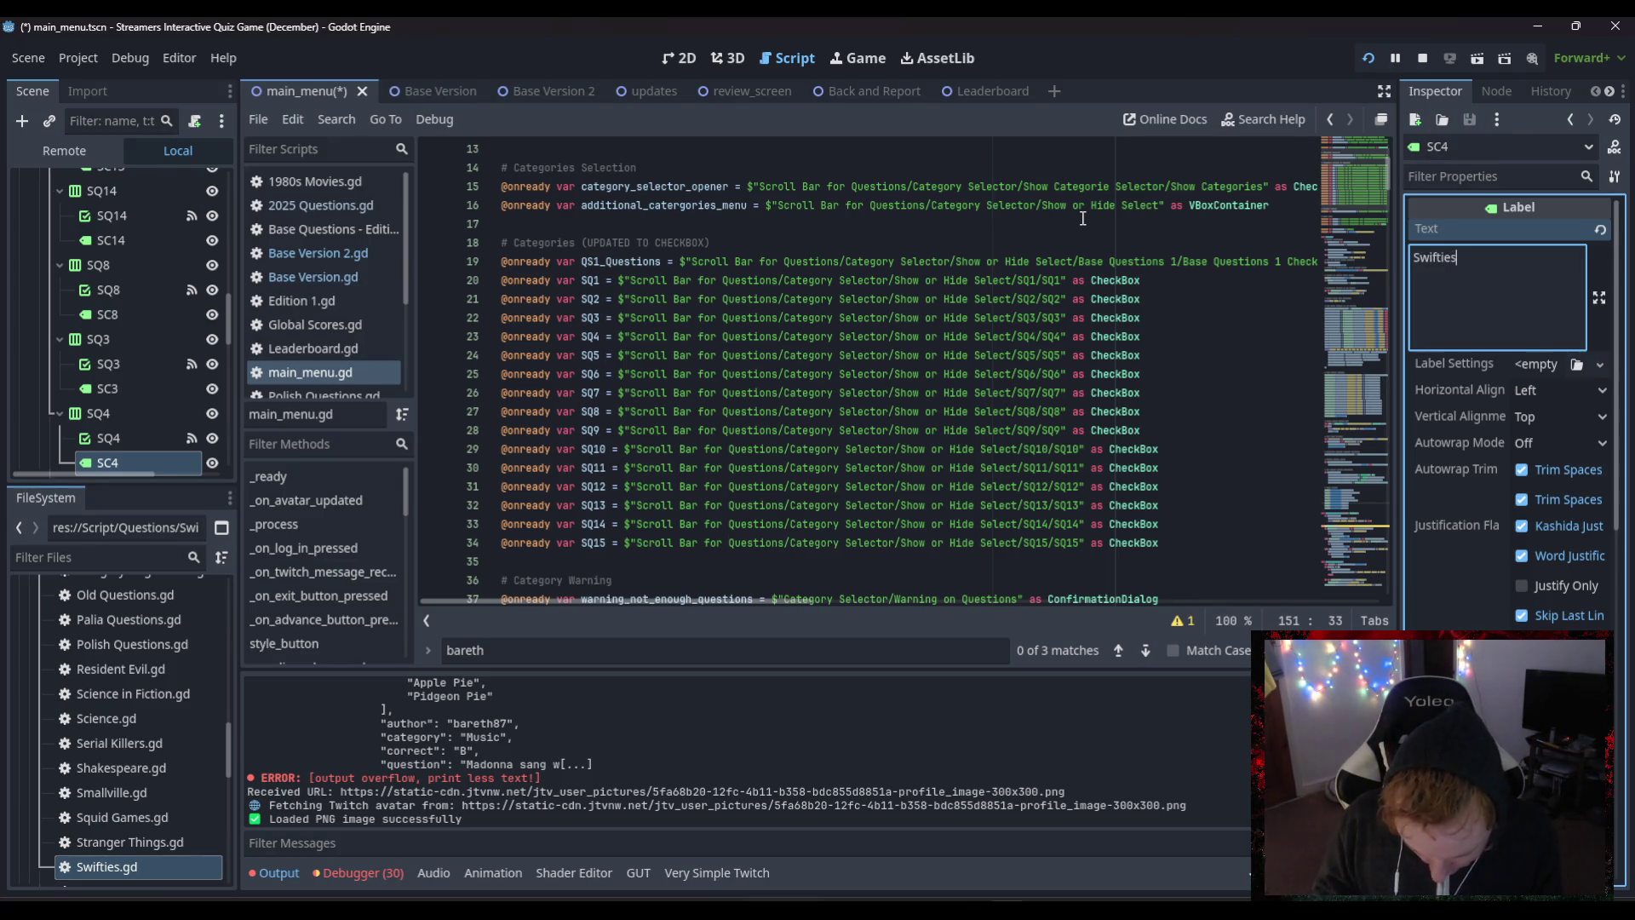
{"action": "type", "text": "/Madonna"}
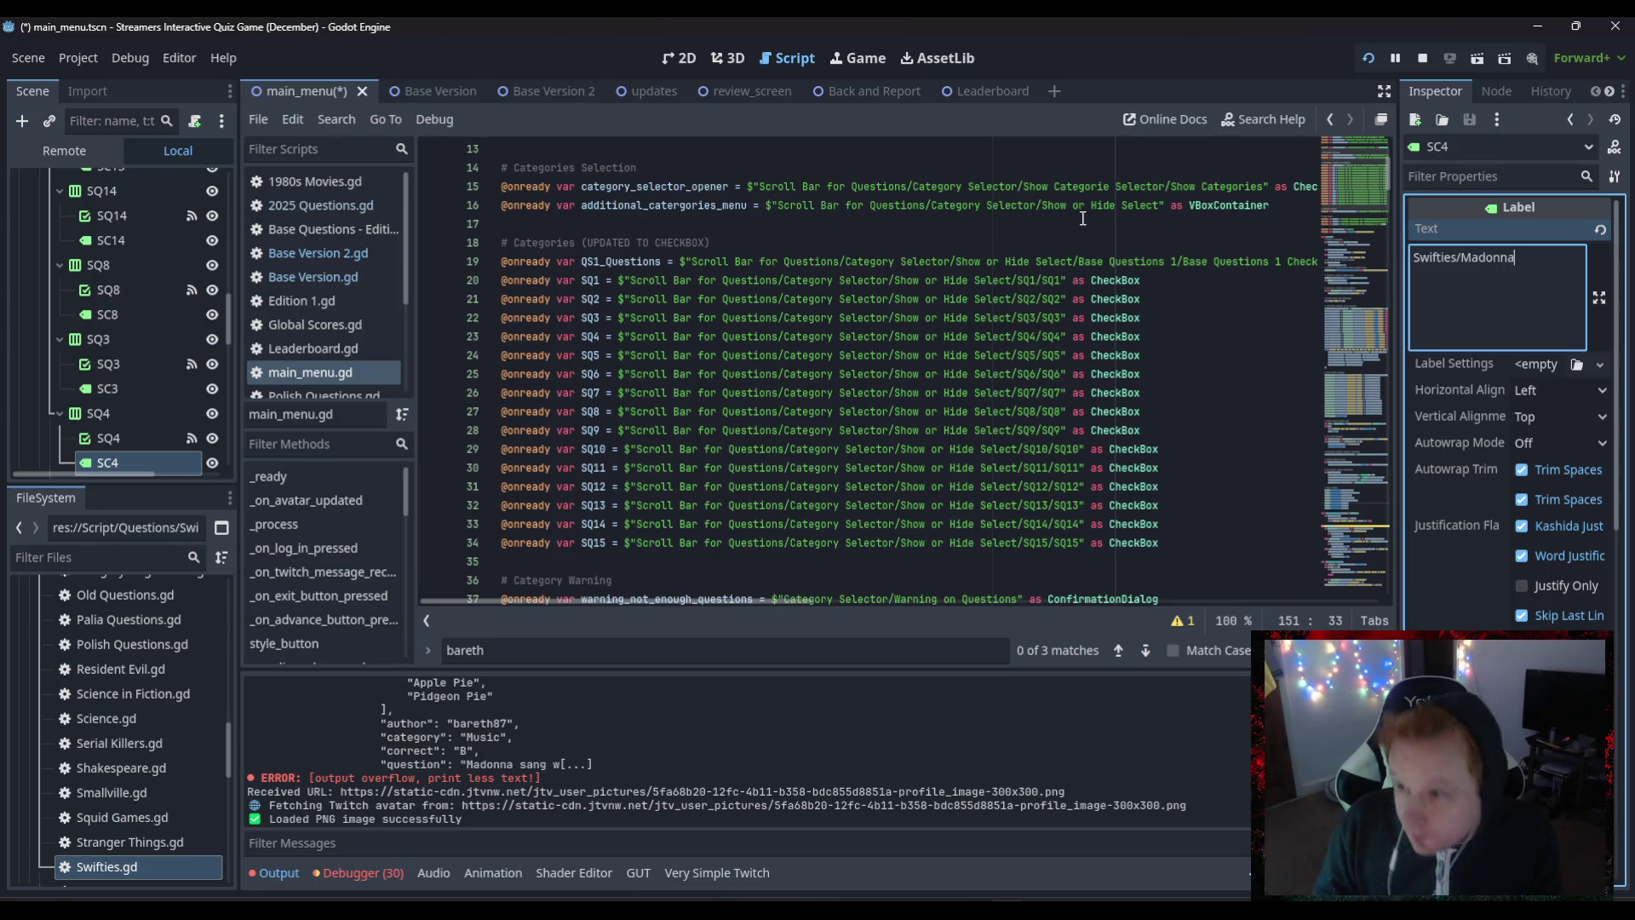
- Change the SC9 label's Text from Shakespeare to '2025 Questions'
{"action": "scroll", "coordinate": [1082, 218], "scroll_direction": "down", "scroll_amount": 1}
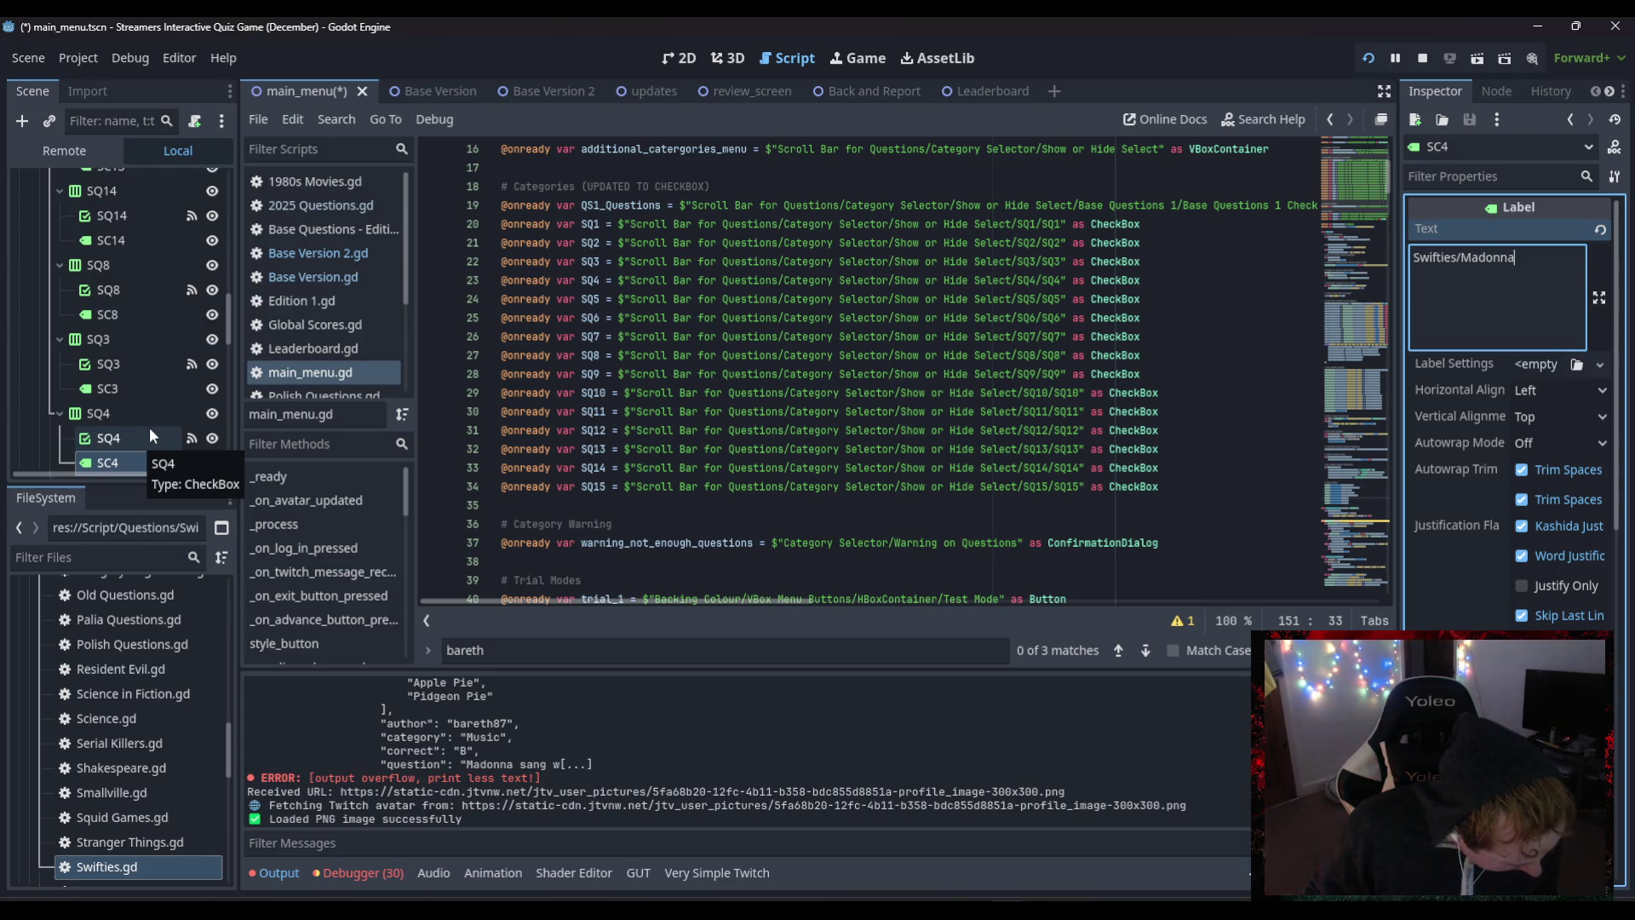
{"action": "scroll", "coordinate": [153, 425], "scroll_direction": "down", "scroll_amount": 3}
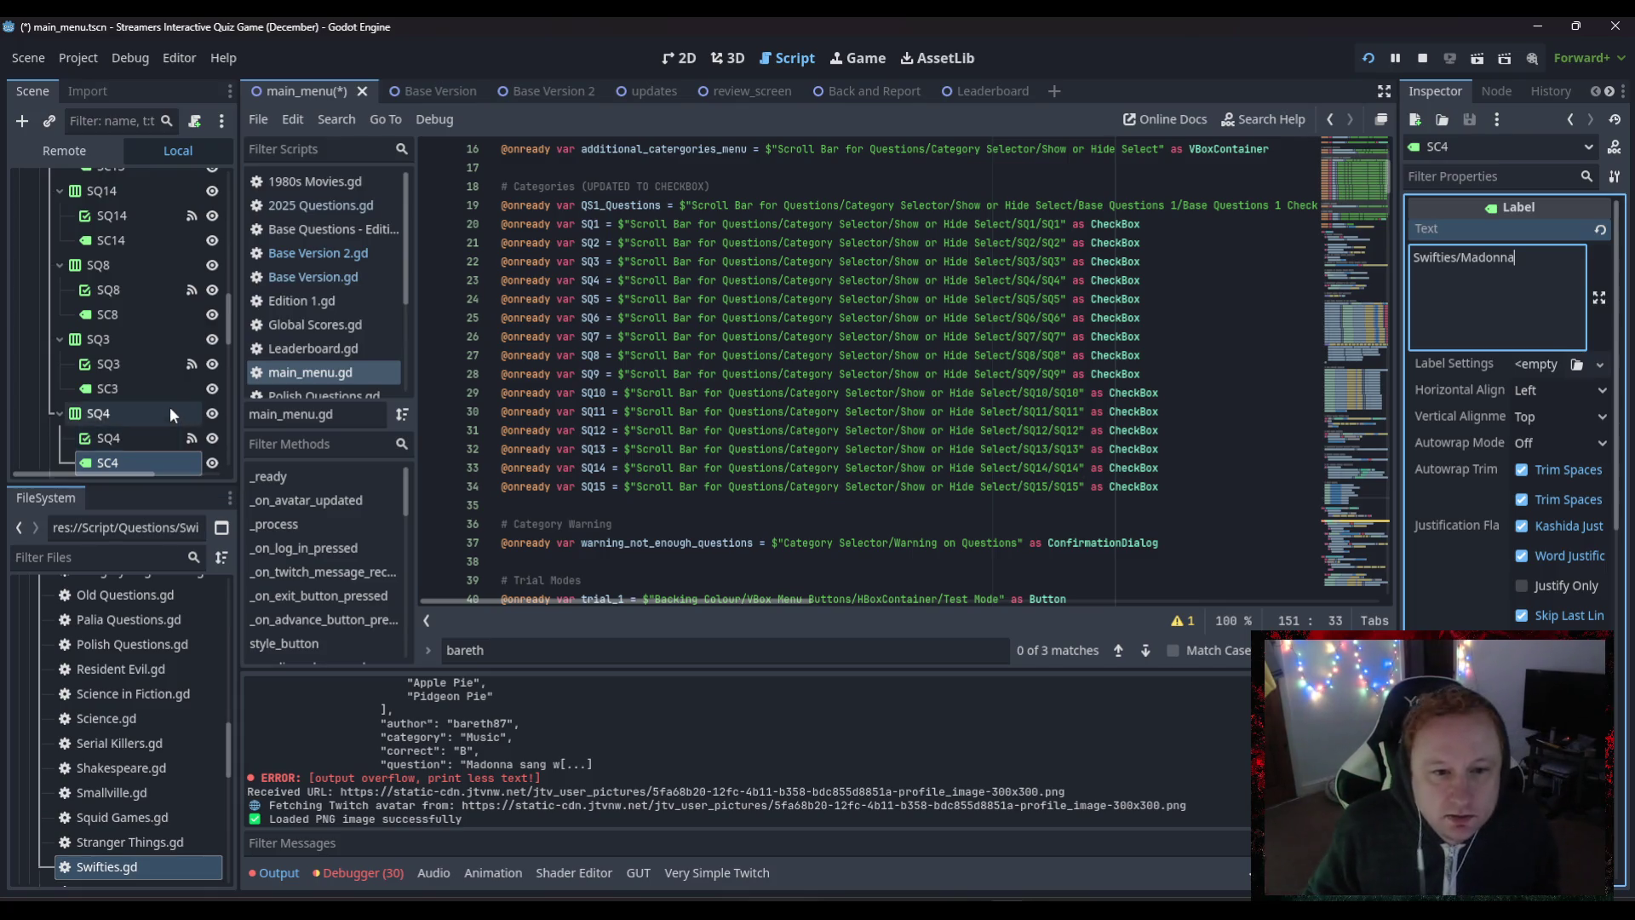
{"action": "scroll", "coordinate": [156, 411], "scroll_direction": "down", "scroll_amount": 3}
{"action": "scroll", "coordinate": [150, 406], "scroll_direction": "down", "scroll_amount": 3}
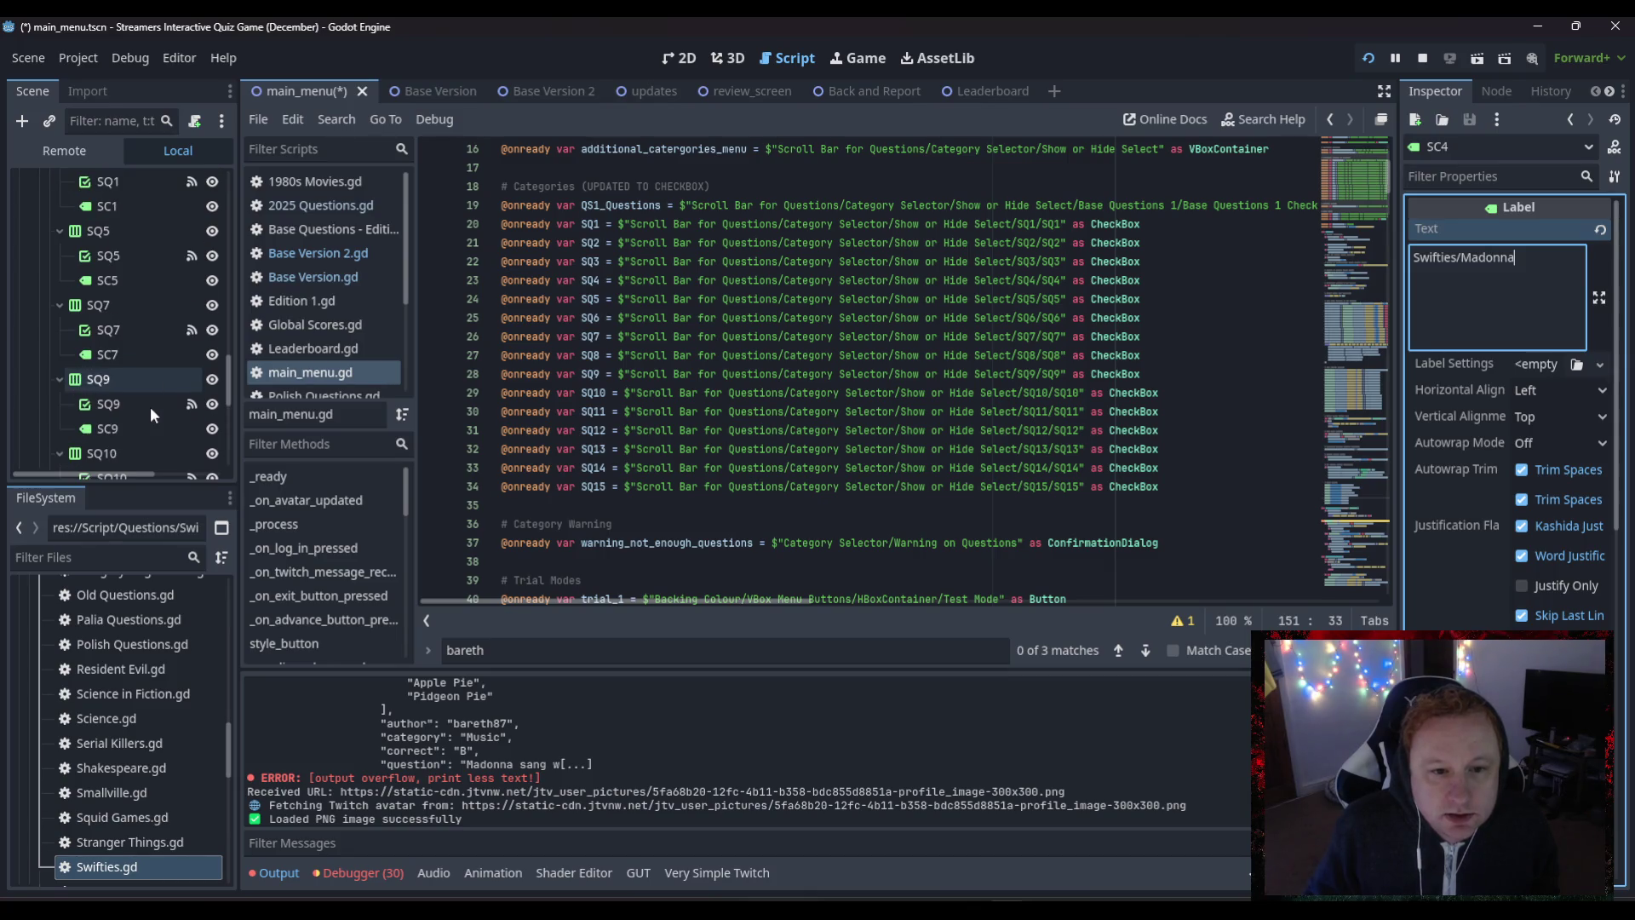
{"action": "left_click", "coordinate": [114, 424]}
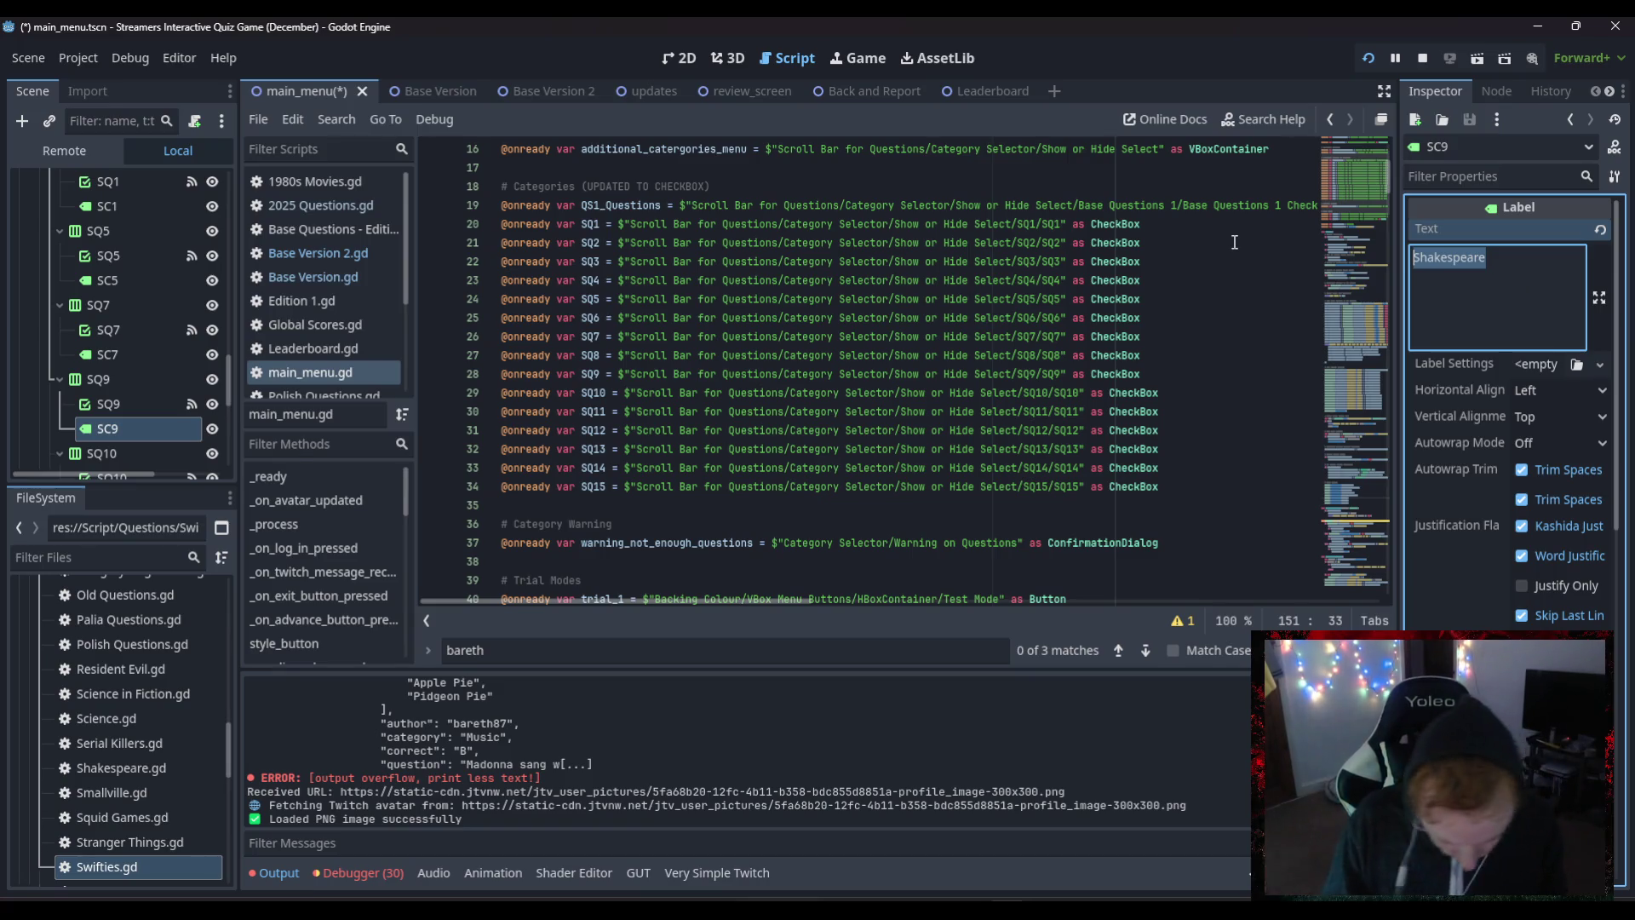
{"action": "type", "text": "2025"}
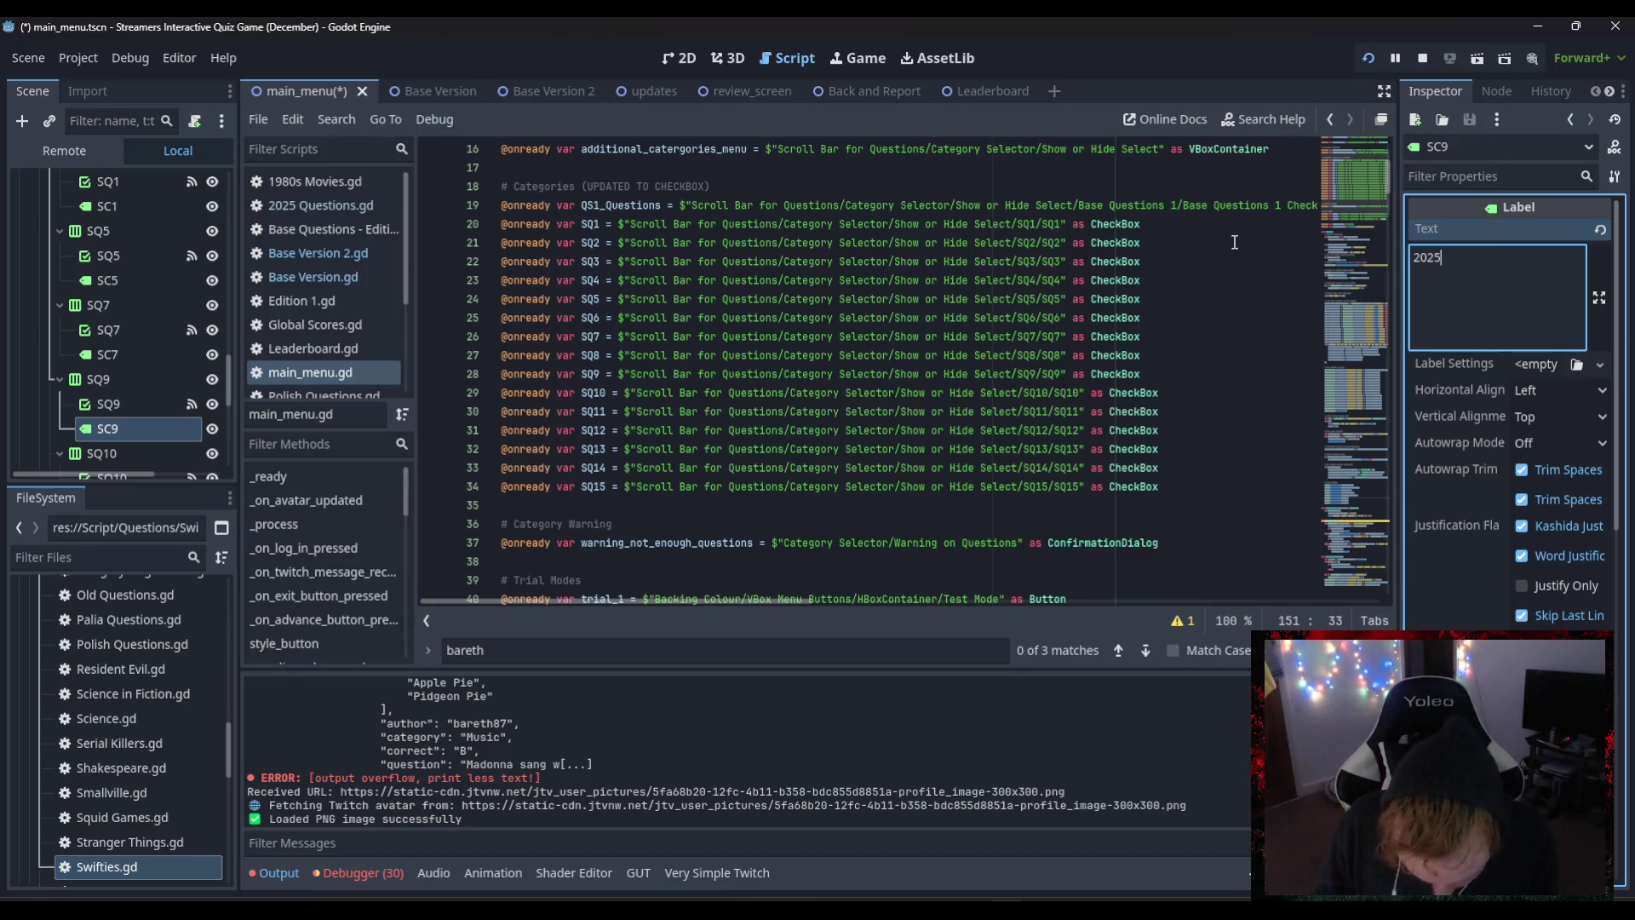
{"action": "type", "text": " Questions"}
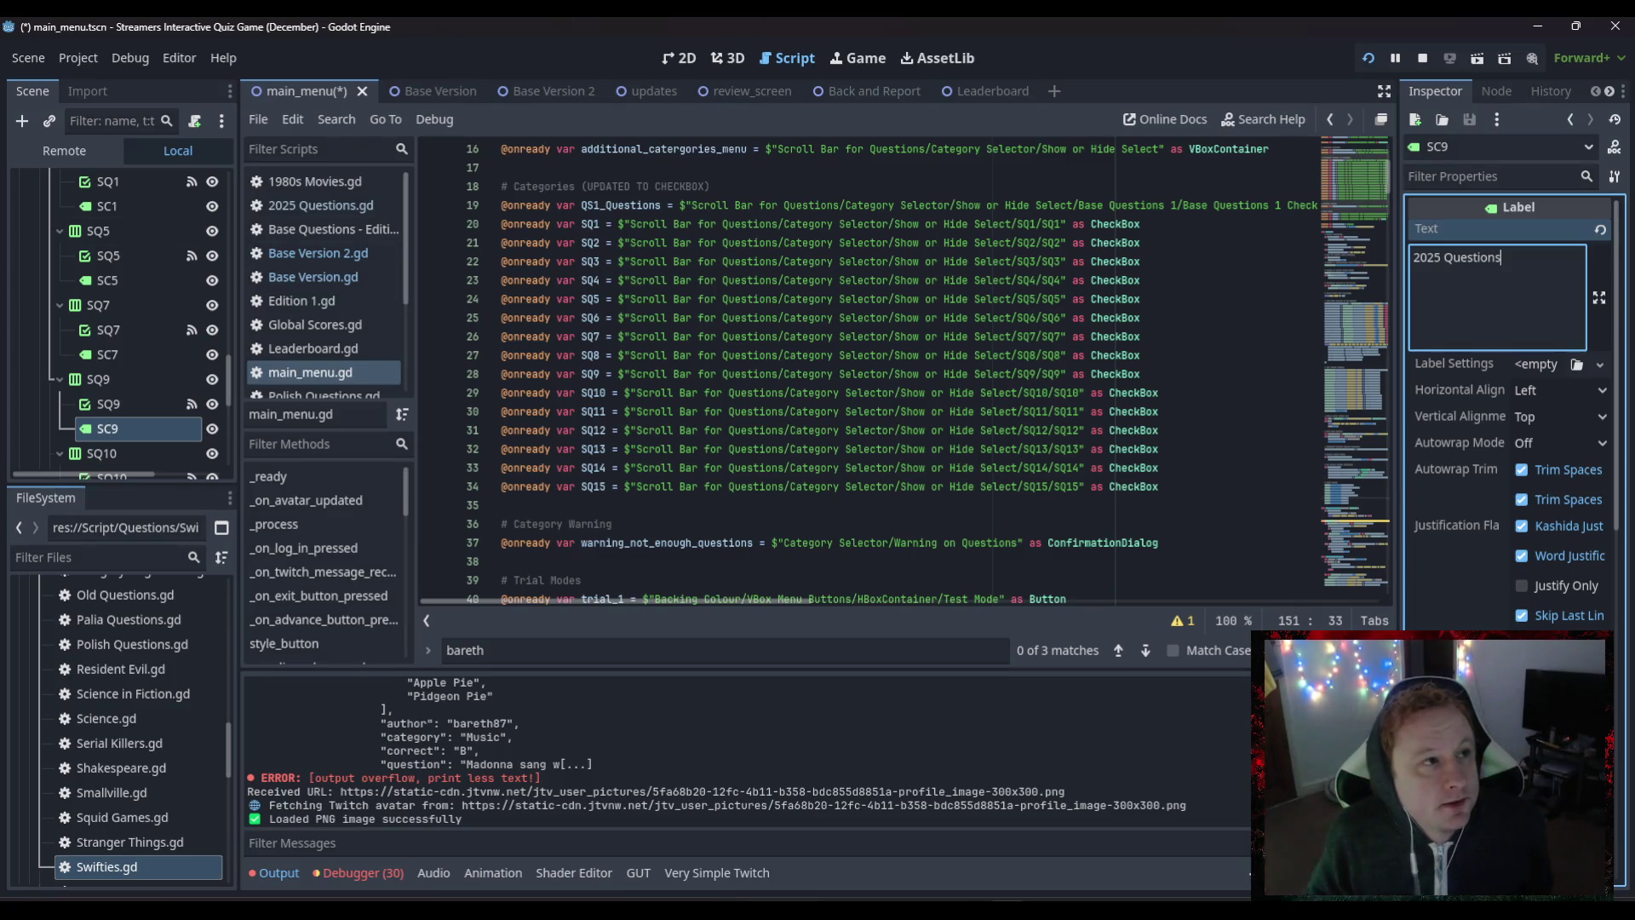
- Save the scene and run the game
{"action": "key", "text": "alt+Tab"}
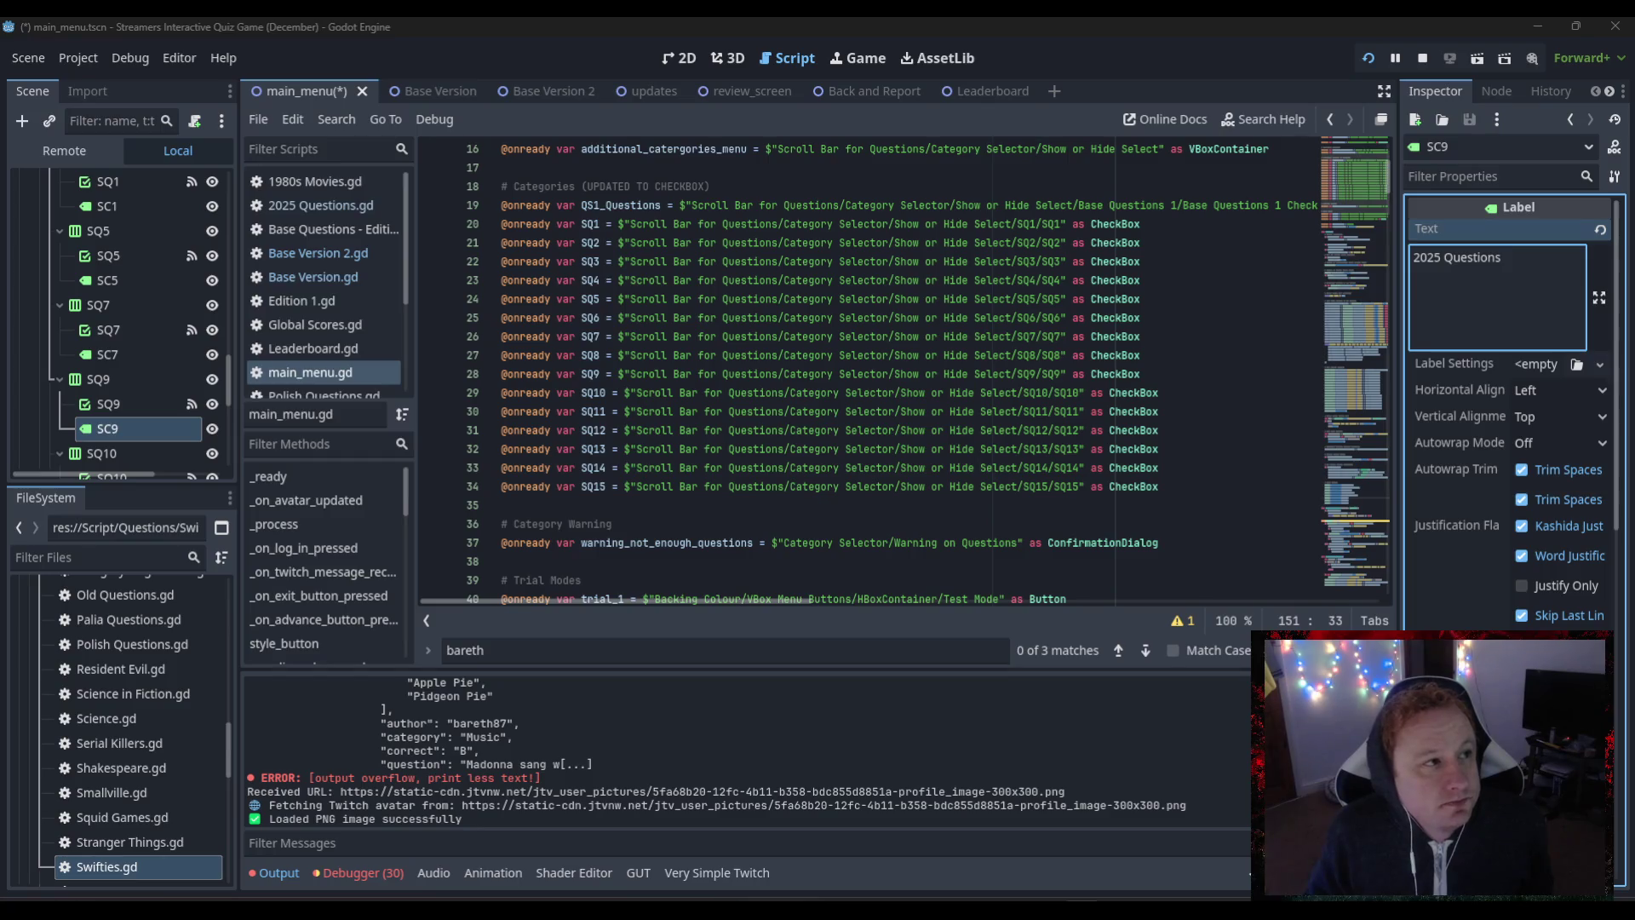
{"action": "key", "text": "alt+Tab"}
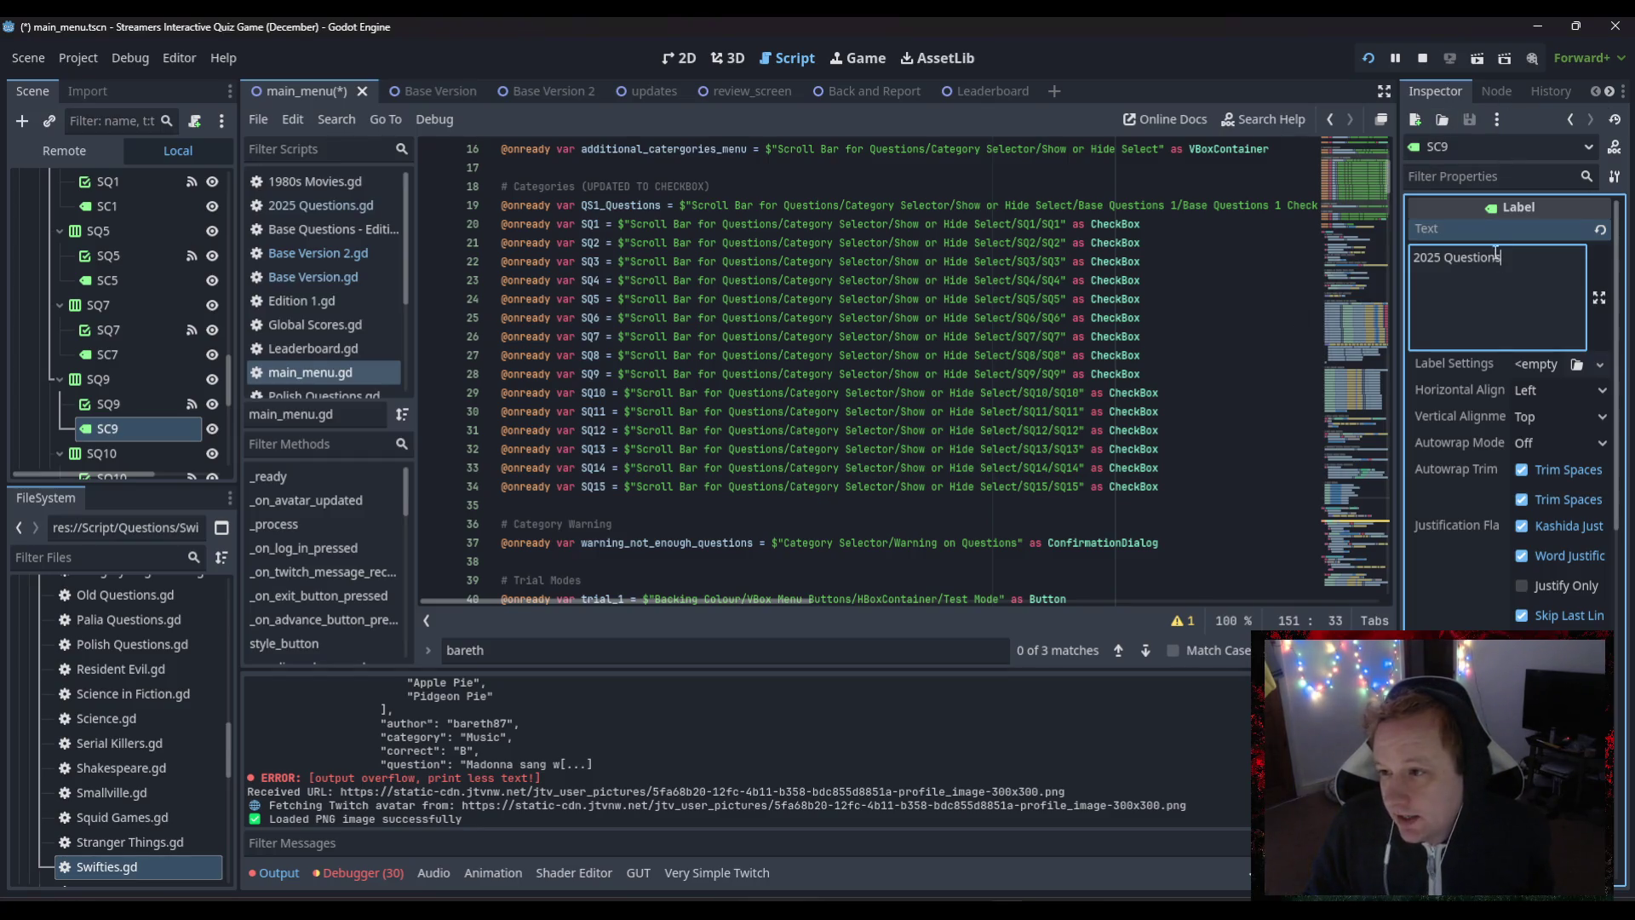
{"action": "left_click", "coordinate": [1367, 58]}
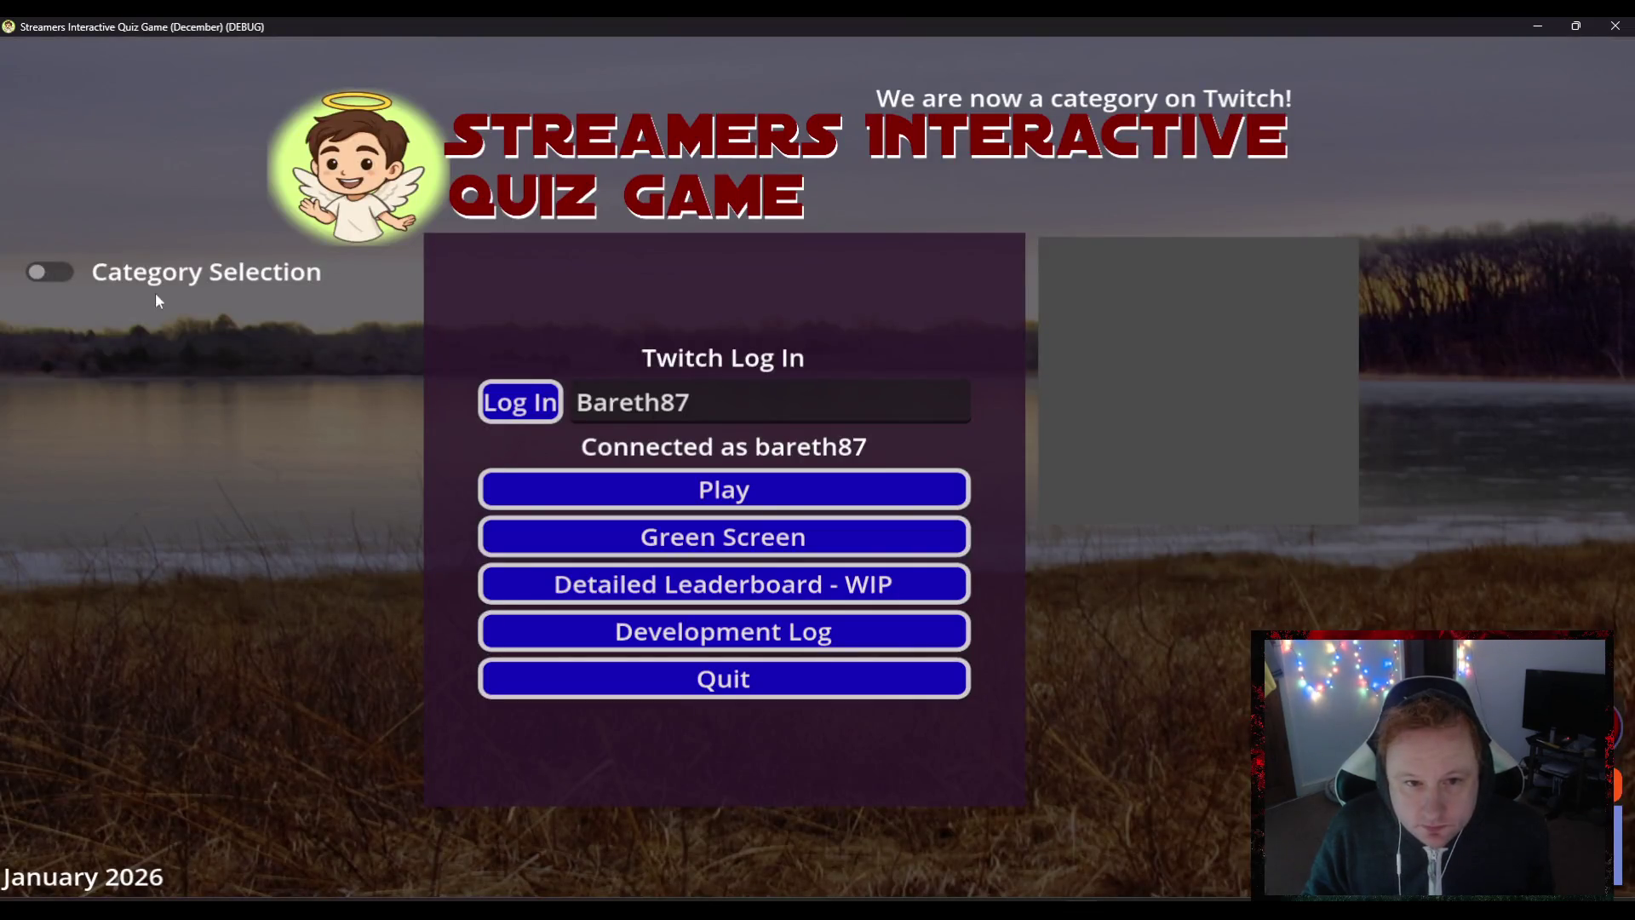
- Untick Actors, Time Zones and Christmas, tick Swifties/Madonna and 2025 Questions, then press Play
{"action": "left_click", "coordinate": [60, 270]}
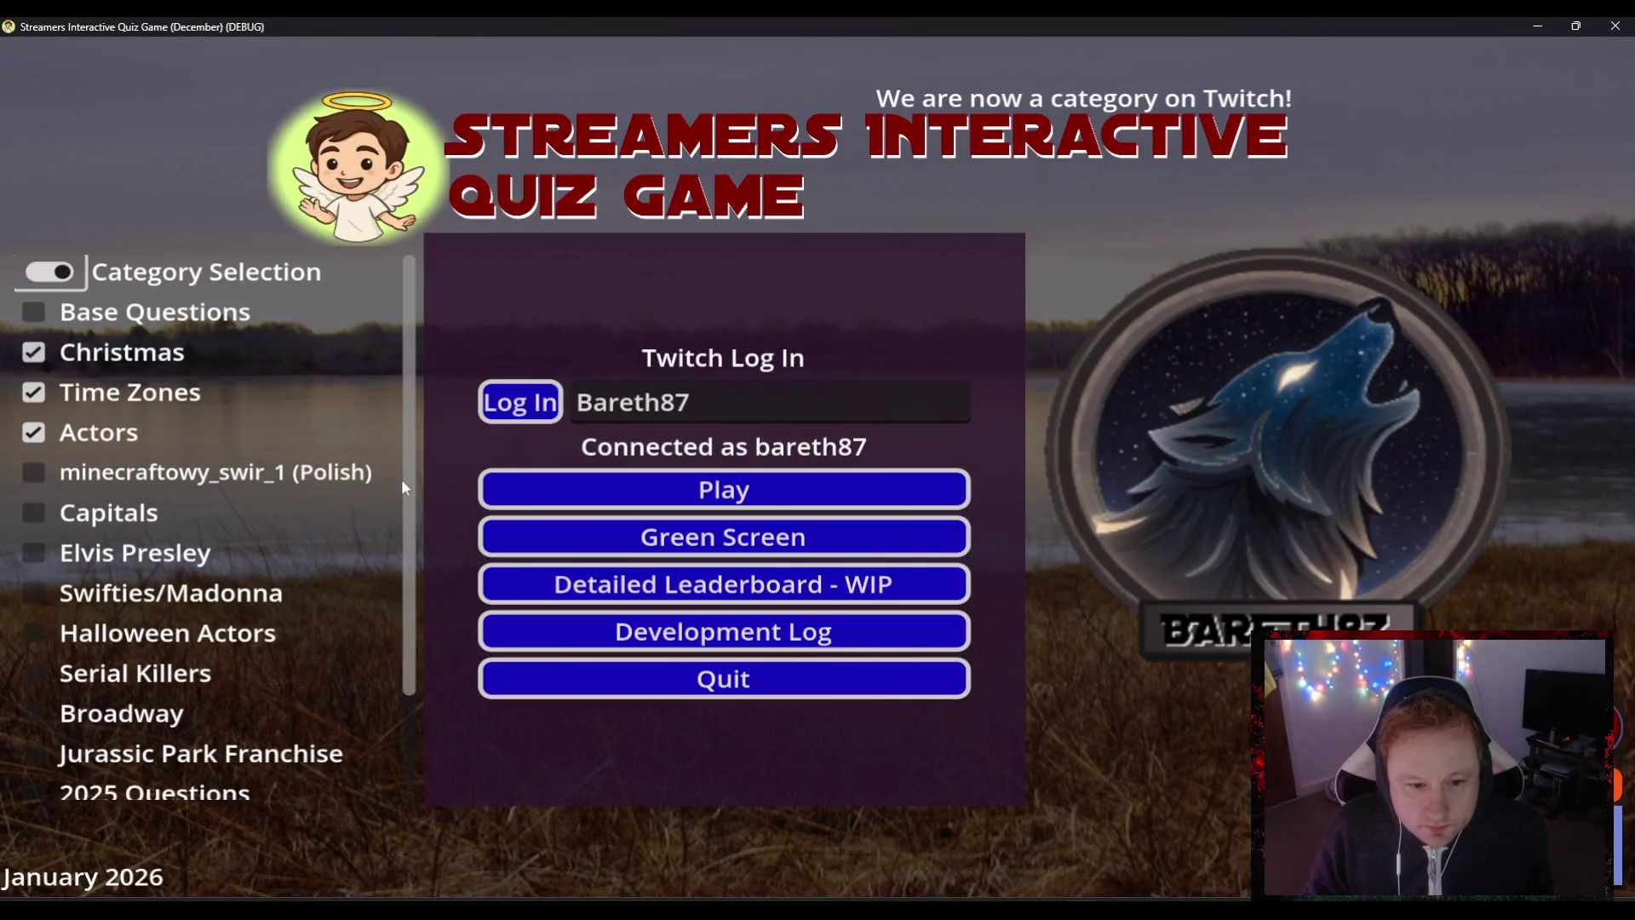
{"action": "left_click", "coordinate": [34, 431]}
{"action": "left_click", "coordinate": [34, 392]}
{"action": "left_click", "coordinate": [34, 352]}
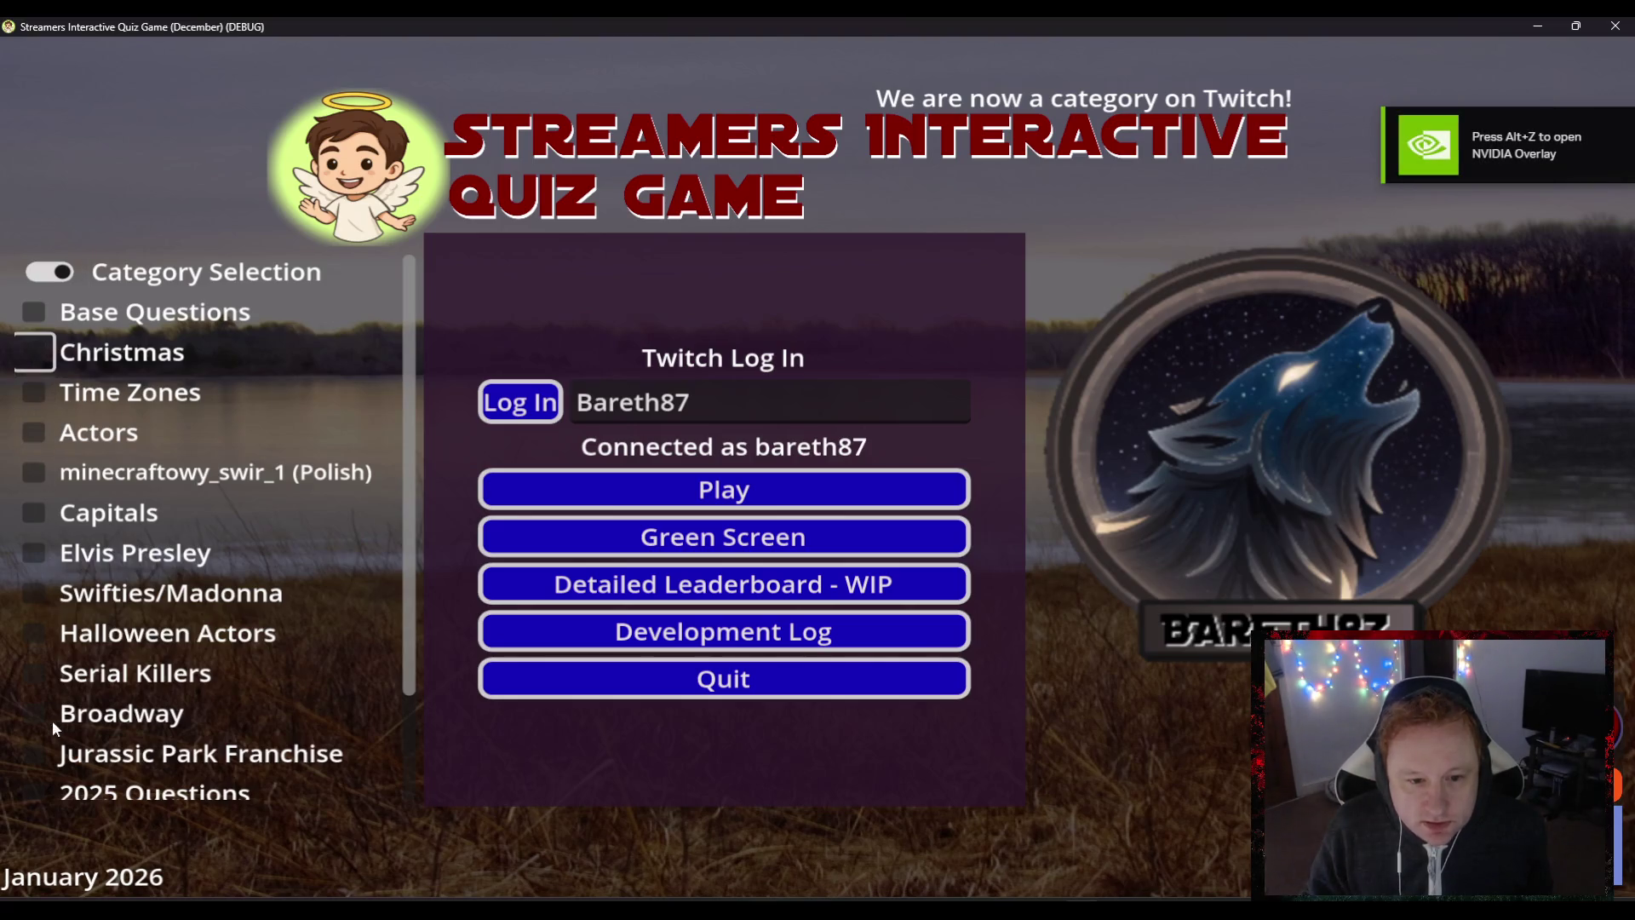
{"action": "left_click", "coordinate": [33, 591]}
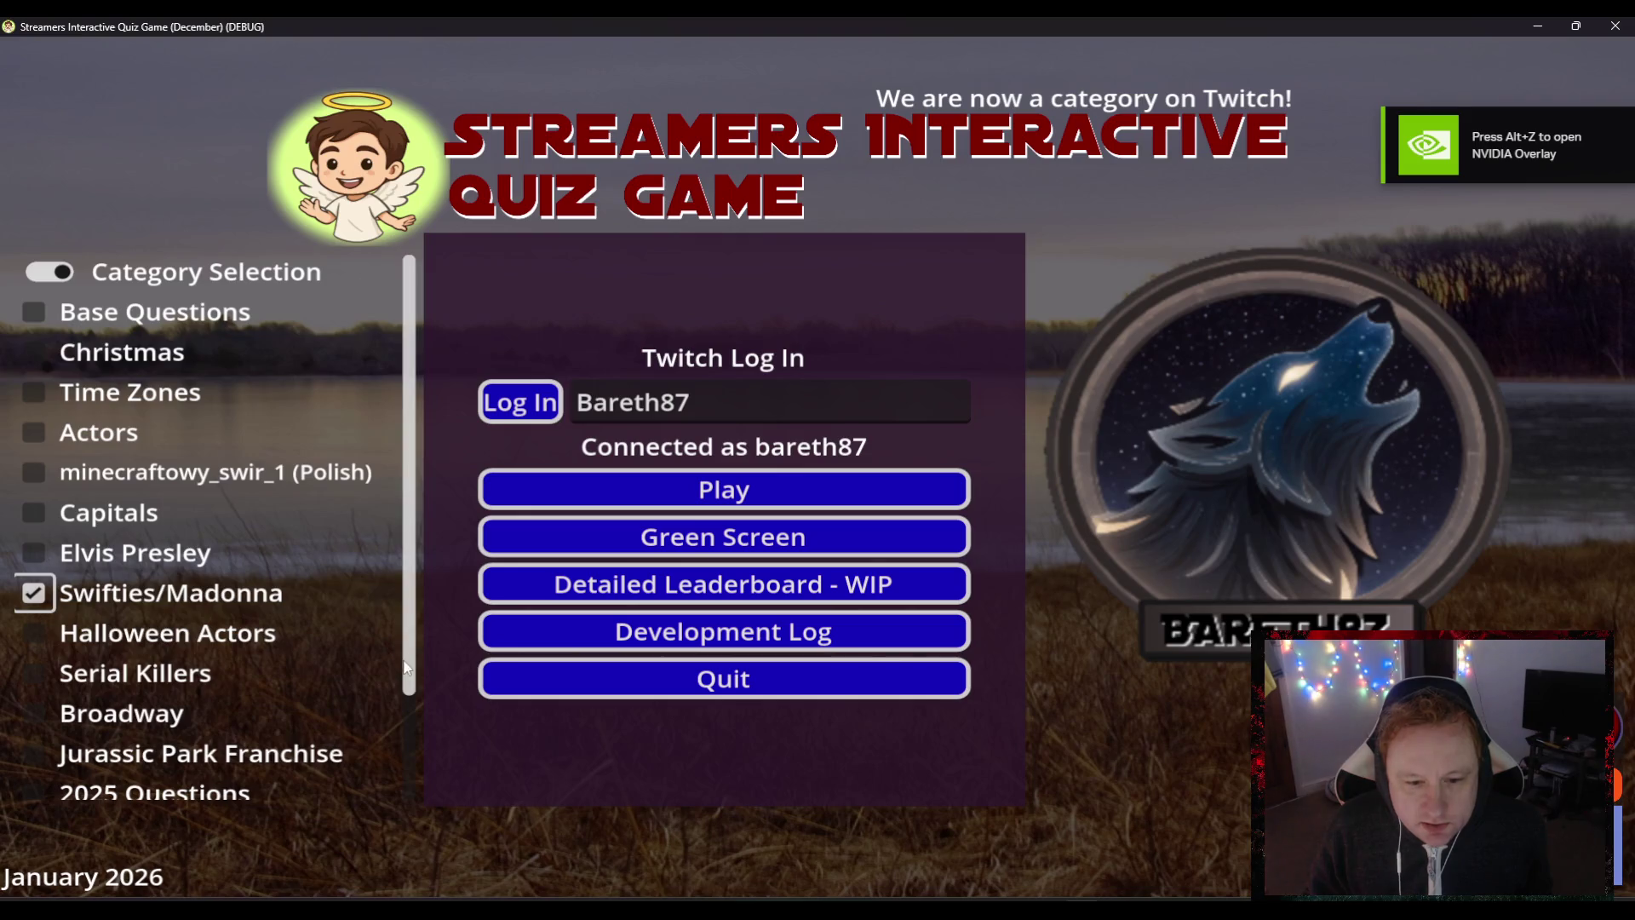
{"action": "left_click_drag", "start_coordinate": [407, 687], "coordinate": [405, 805]}
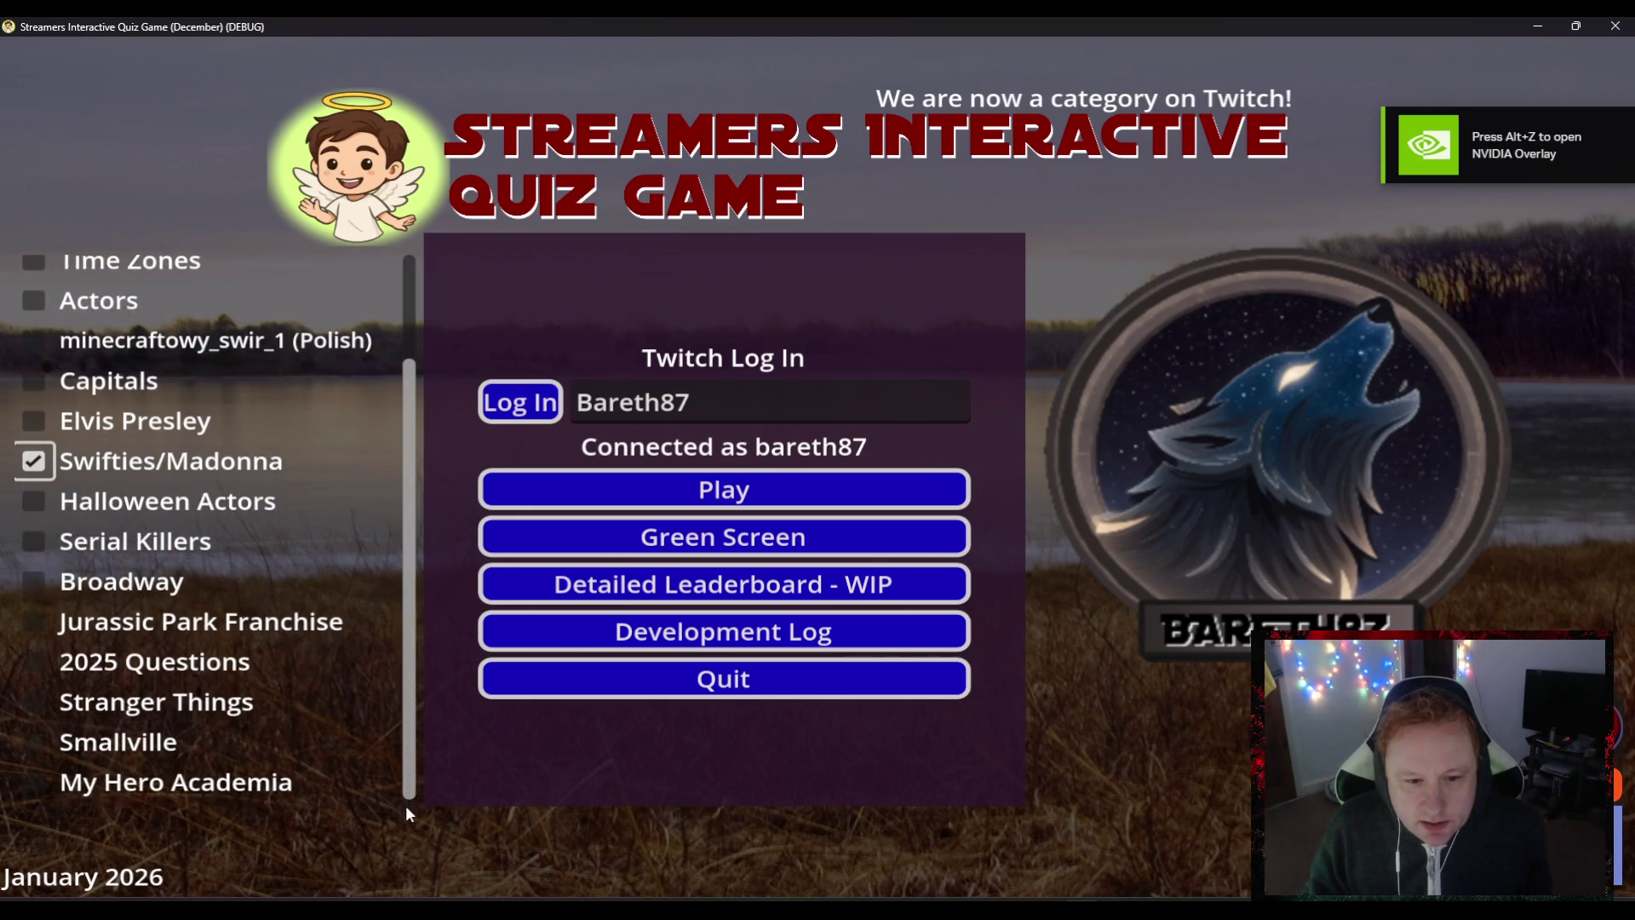
{"action": "left_click", "coordinate": [43, 662]}
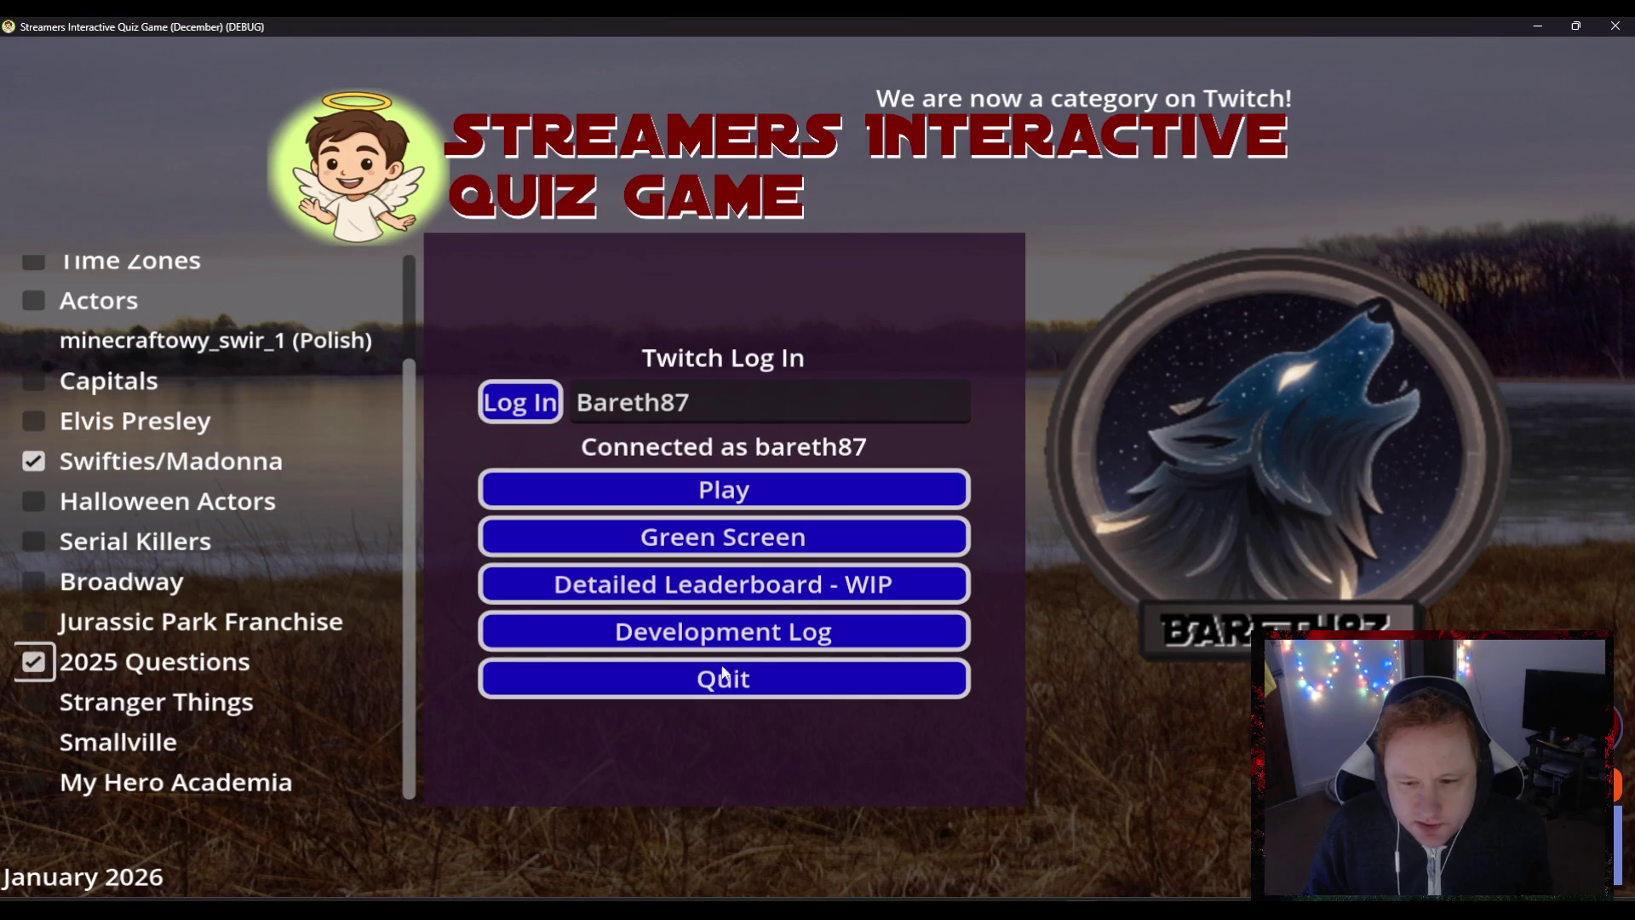
{"action": "left_click", "coordinate": [796, 510]}
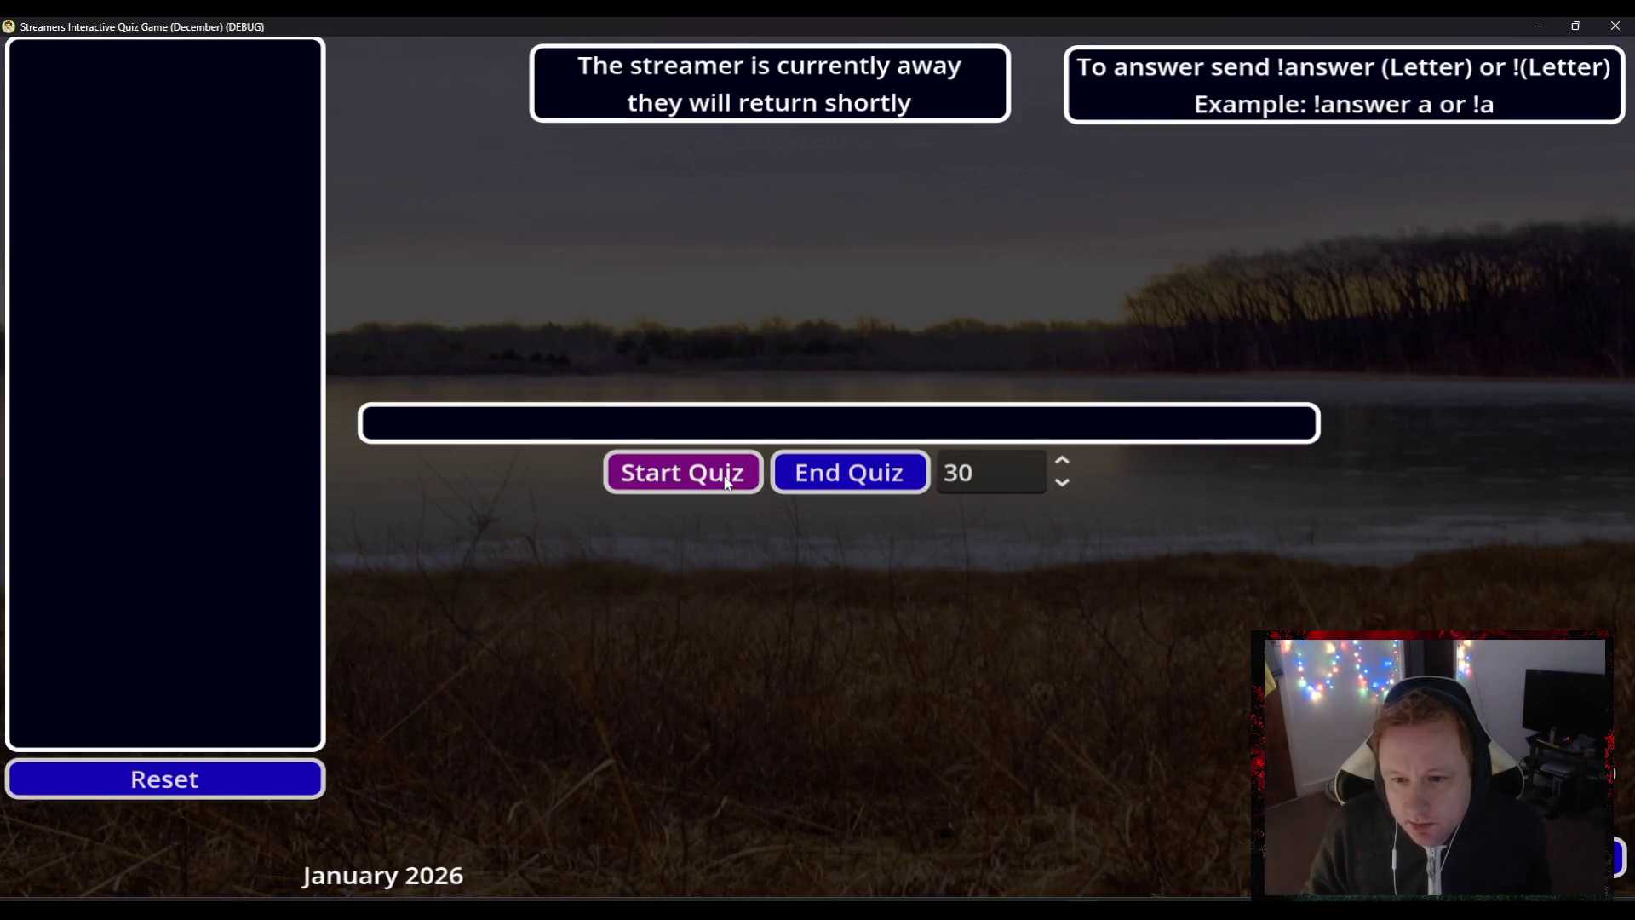
- Play a quiz round, end it, recheck the categories and quit back to the editor
{"action": "left_click", "coordinate": [681, 473]}
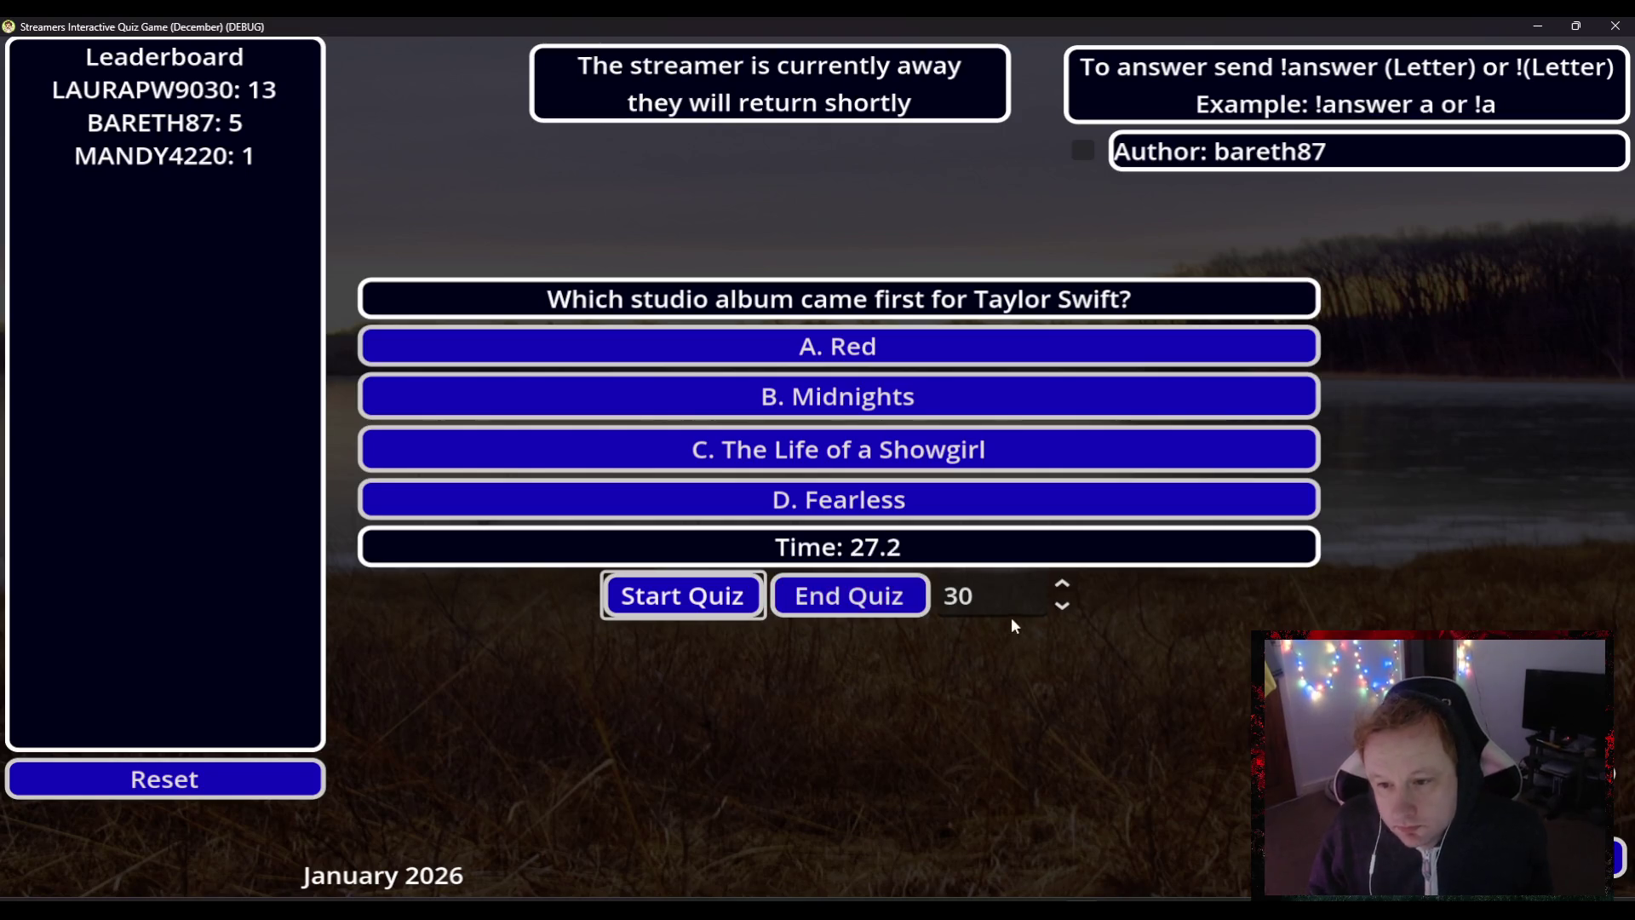
{"action": "left_click", "coordinate": [885, 597]}
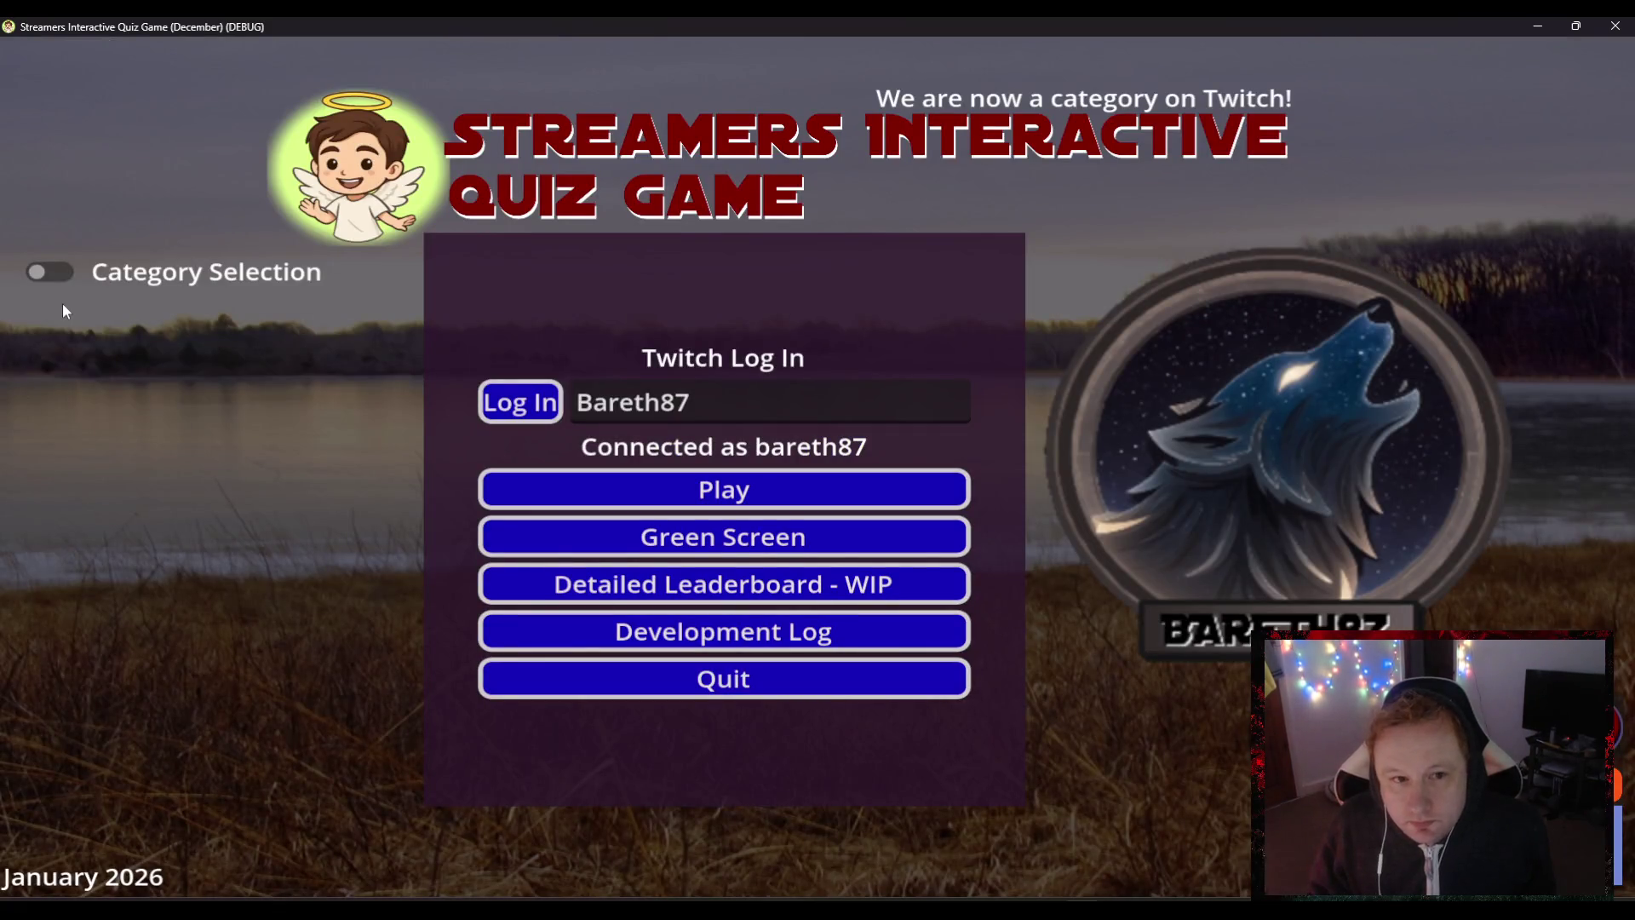
{"action": "left_click", "coordinate": [58, 271]}
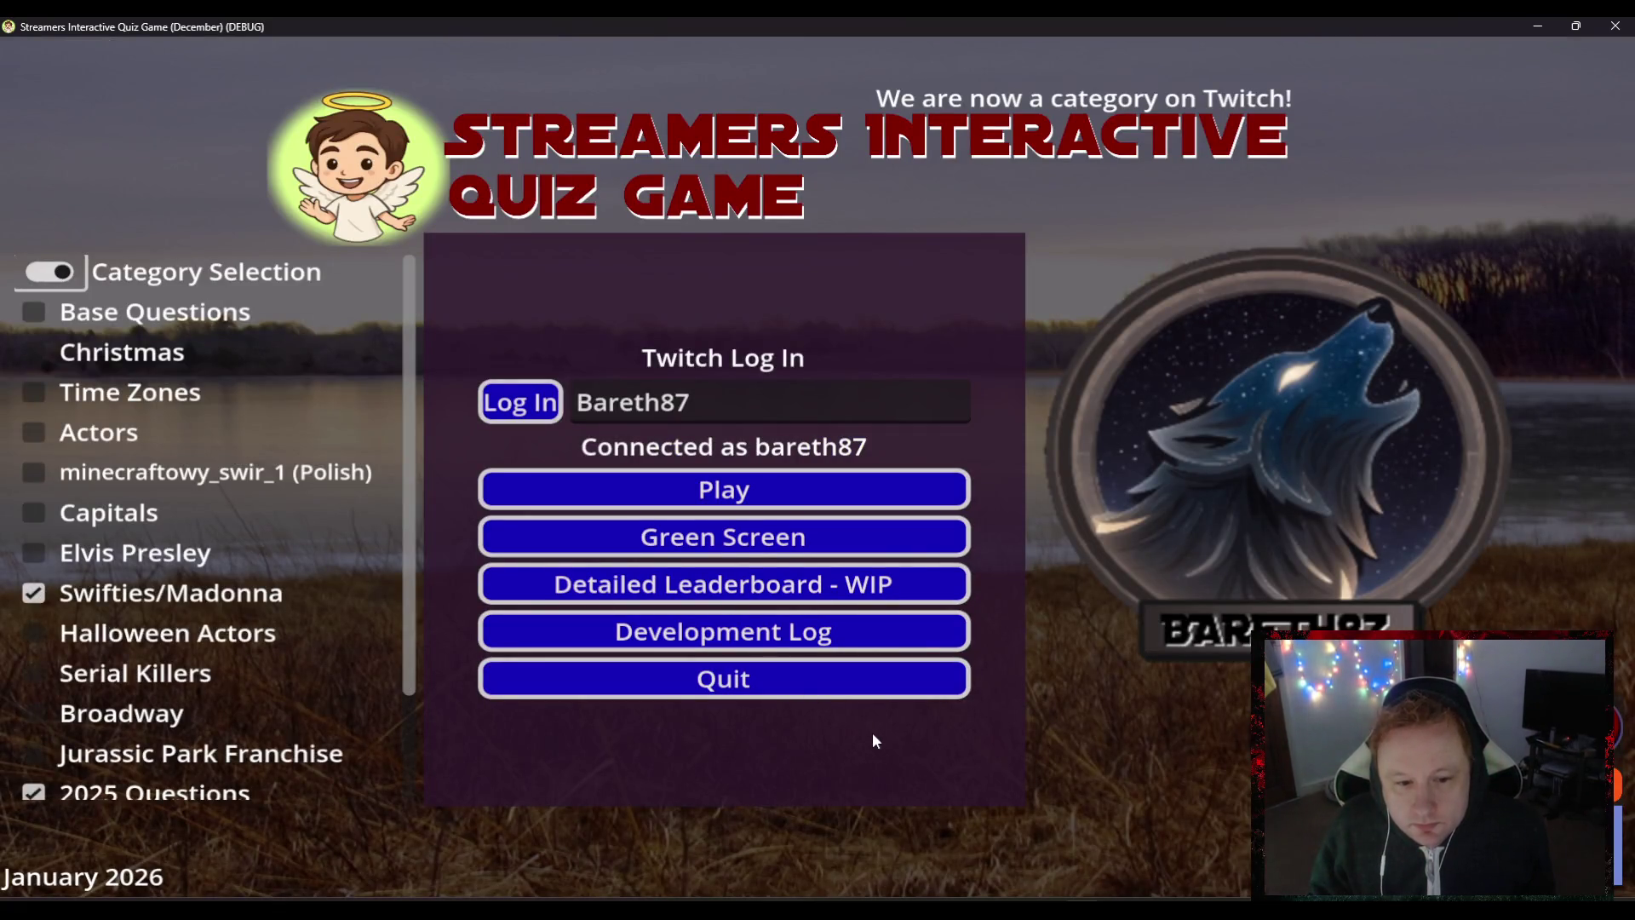
{"action": "left_click", "coordinate": [709, 681]}
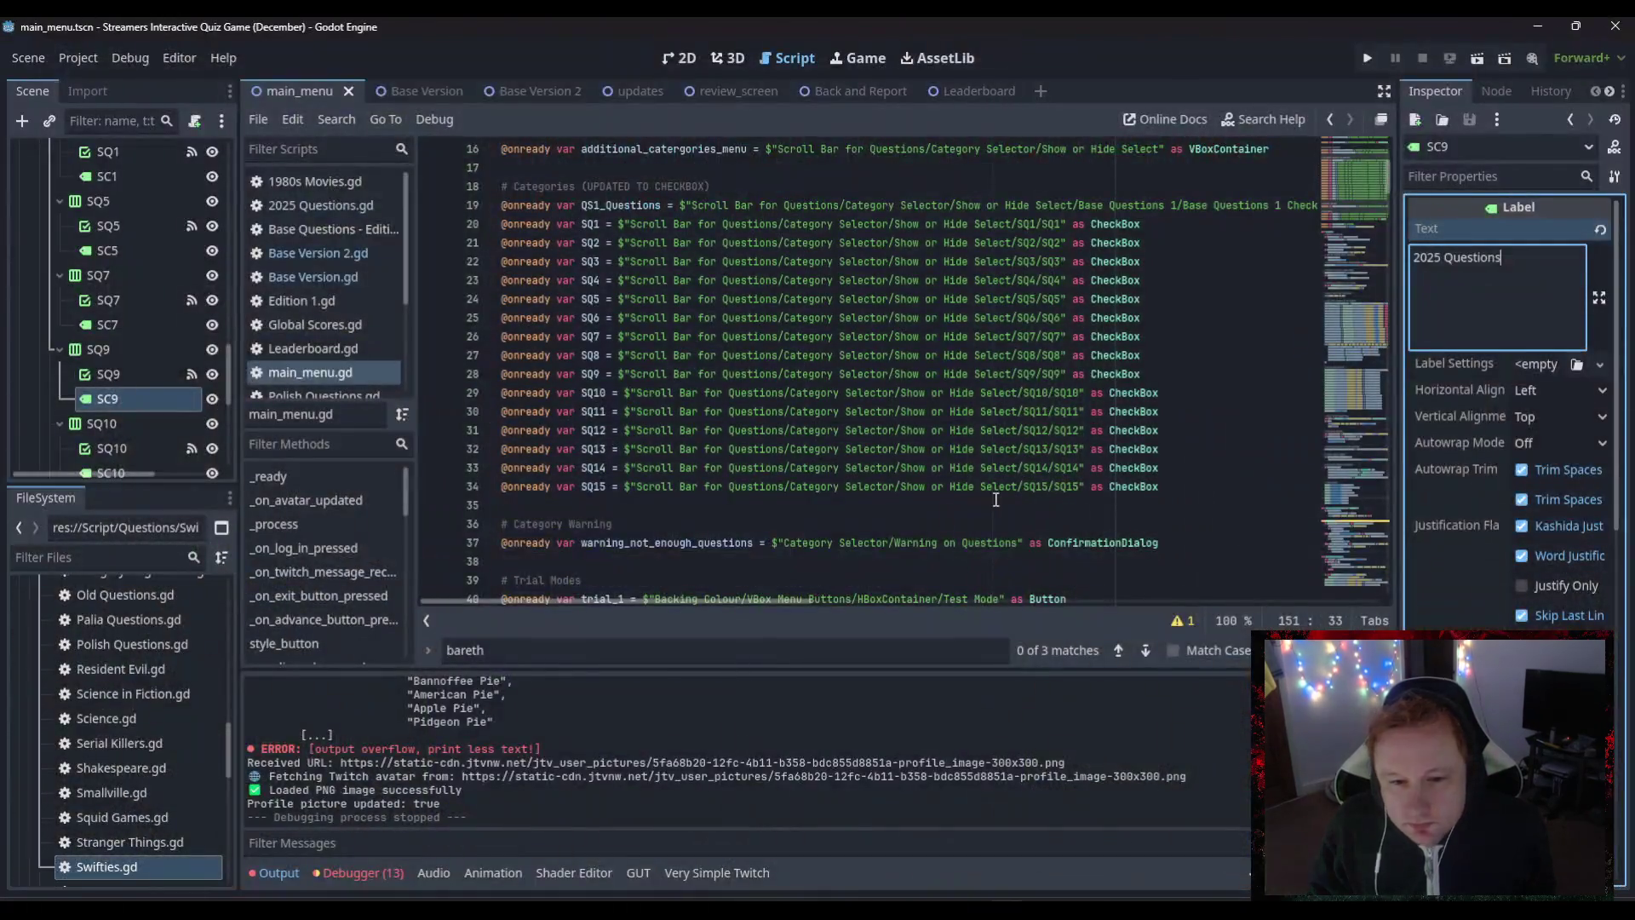
- Move SQ9 and SQ4 directly under Base Questions 1 in the Scene tree and rerun the game
{"action": "mouse_move", "coordinate": [98, 349]}
{"action": "left_mouse_down"}
{"action": "mouse_move", "coordinate": [102, 363]}
{"action": "mouse_move", "coordinate": [101, 147]}
{"action": "mouse_move", "coordinate": [117, 265]}
{"action": "left_mouse_up"}
{"action": "left_click", "coordinate": [115, 330]}
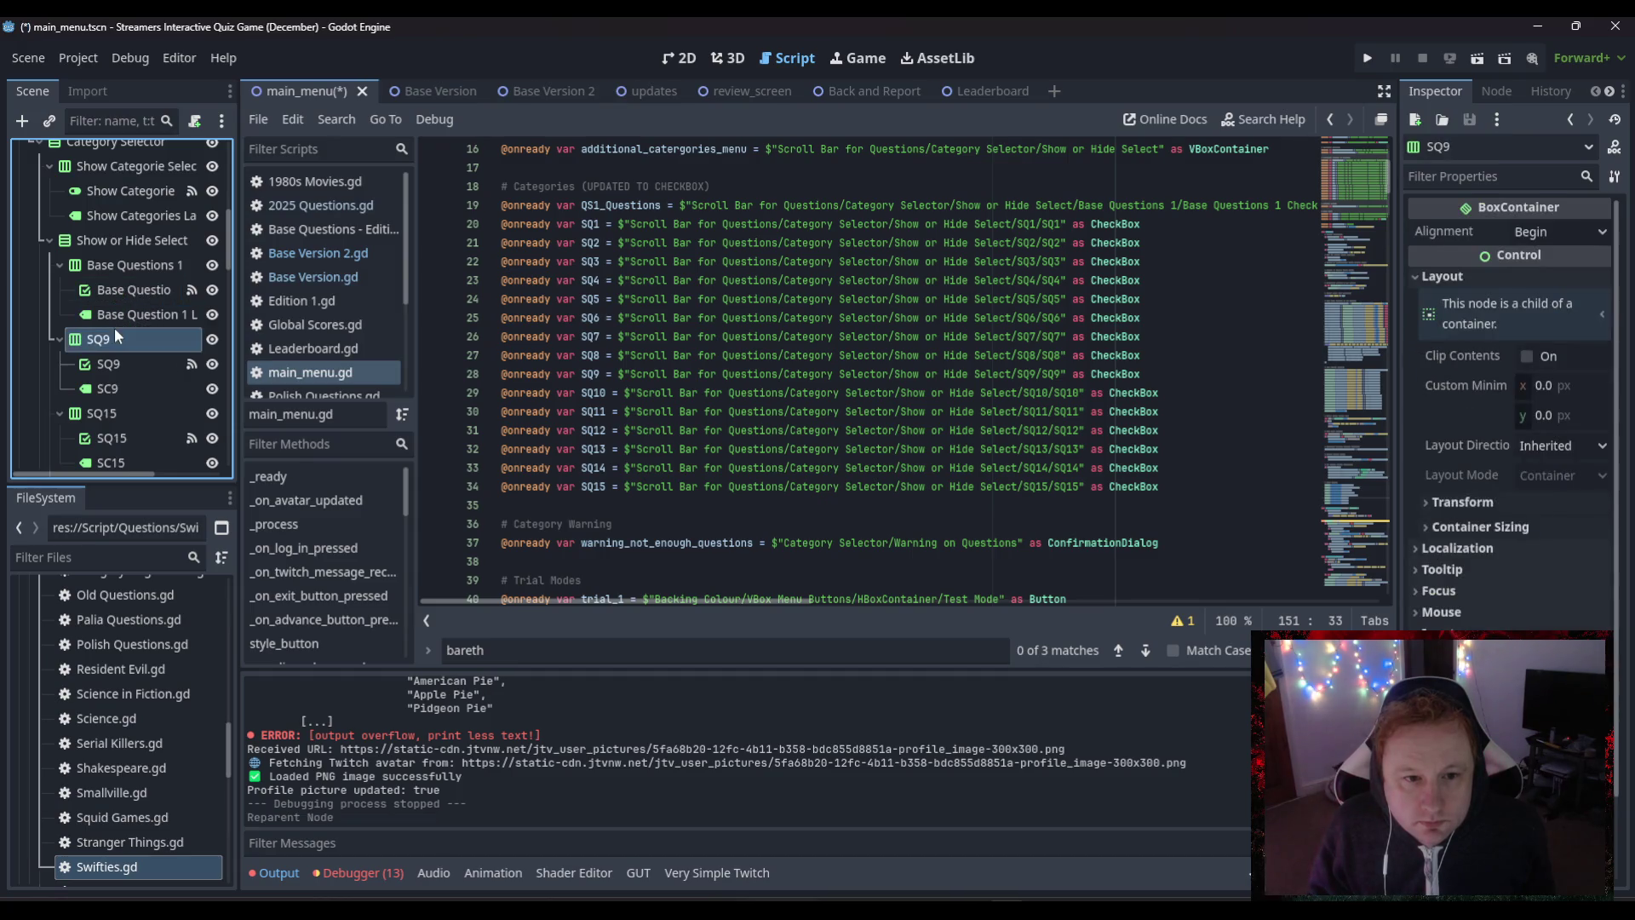
{"action": "scroll", "coordinate": [120, 366], "scroll_direction": "down", "scroll_amount": 5}
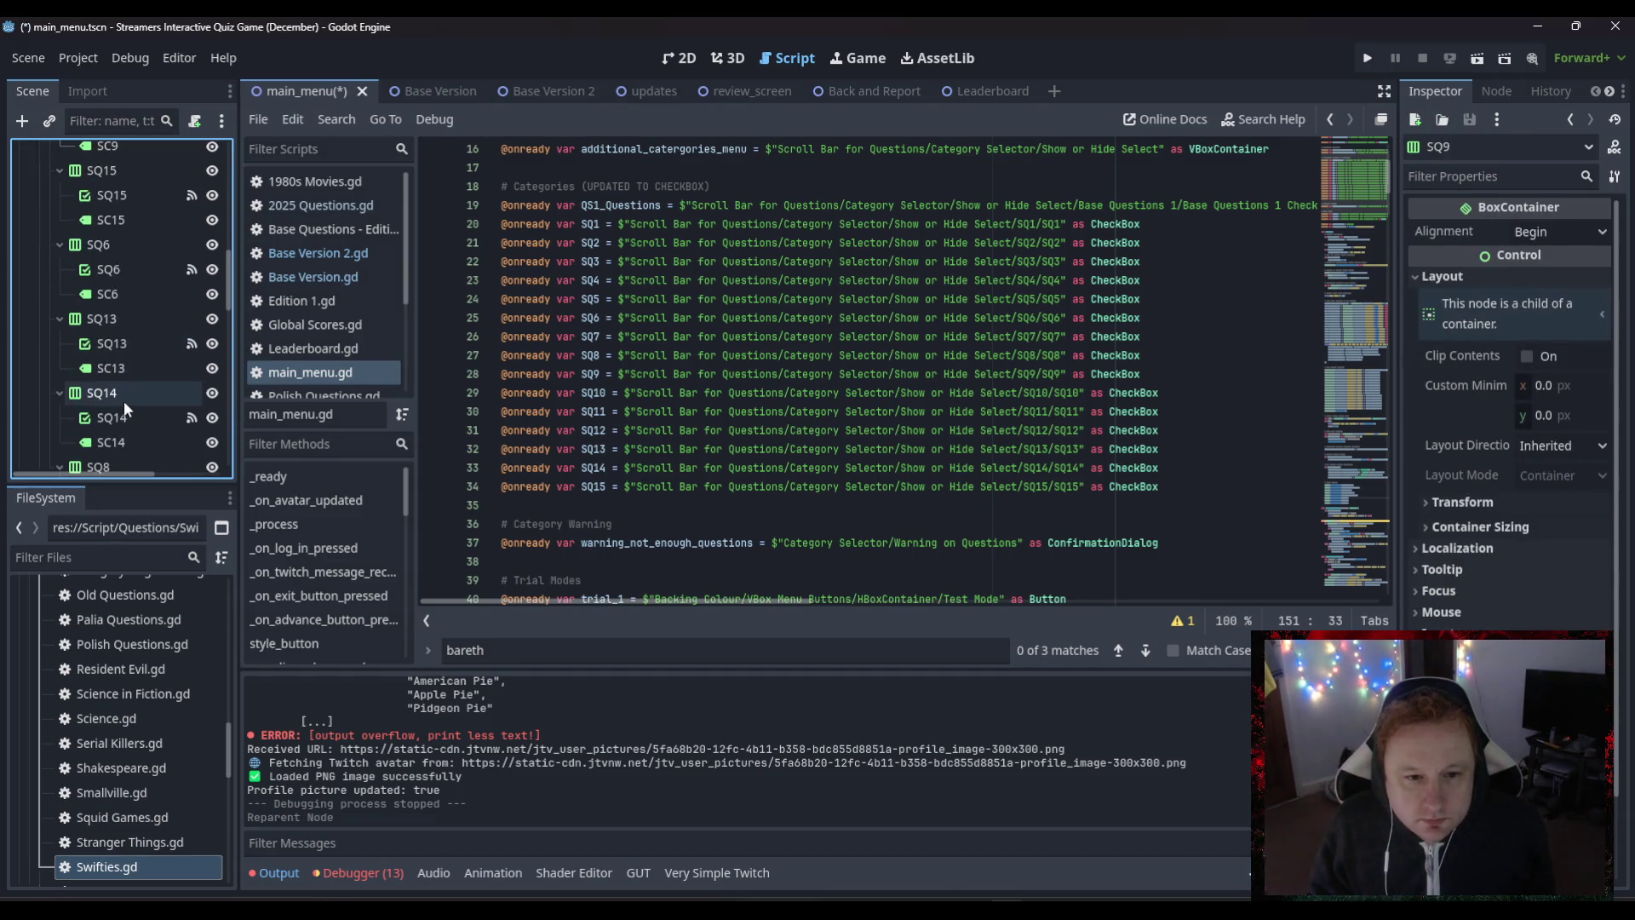
{"action": "scroll", "coordinate": [124, 405], "scroll_direction": "down", "scroll_amount": 5}
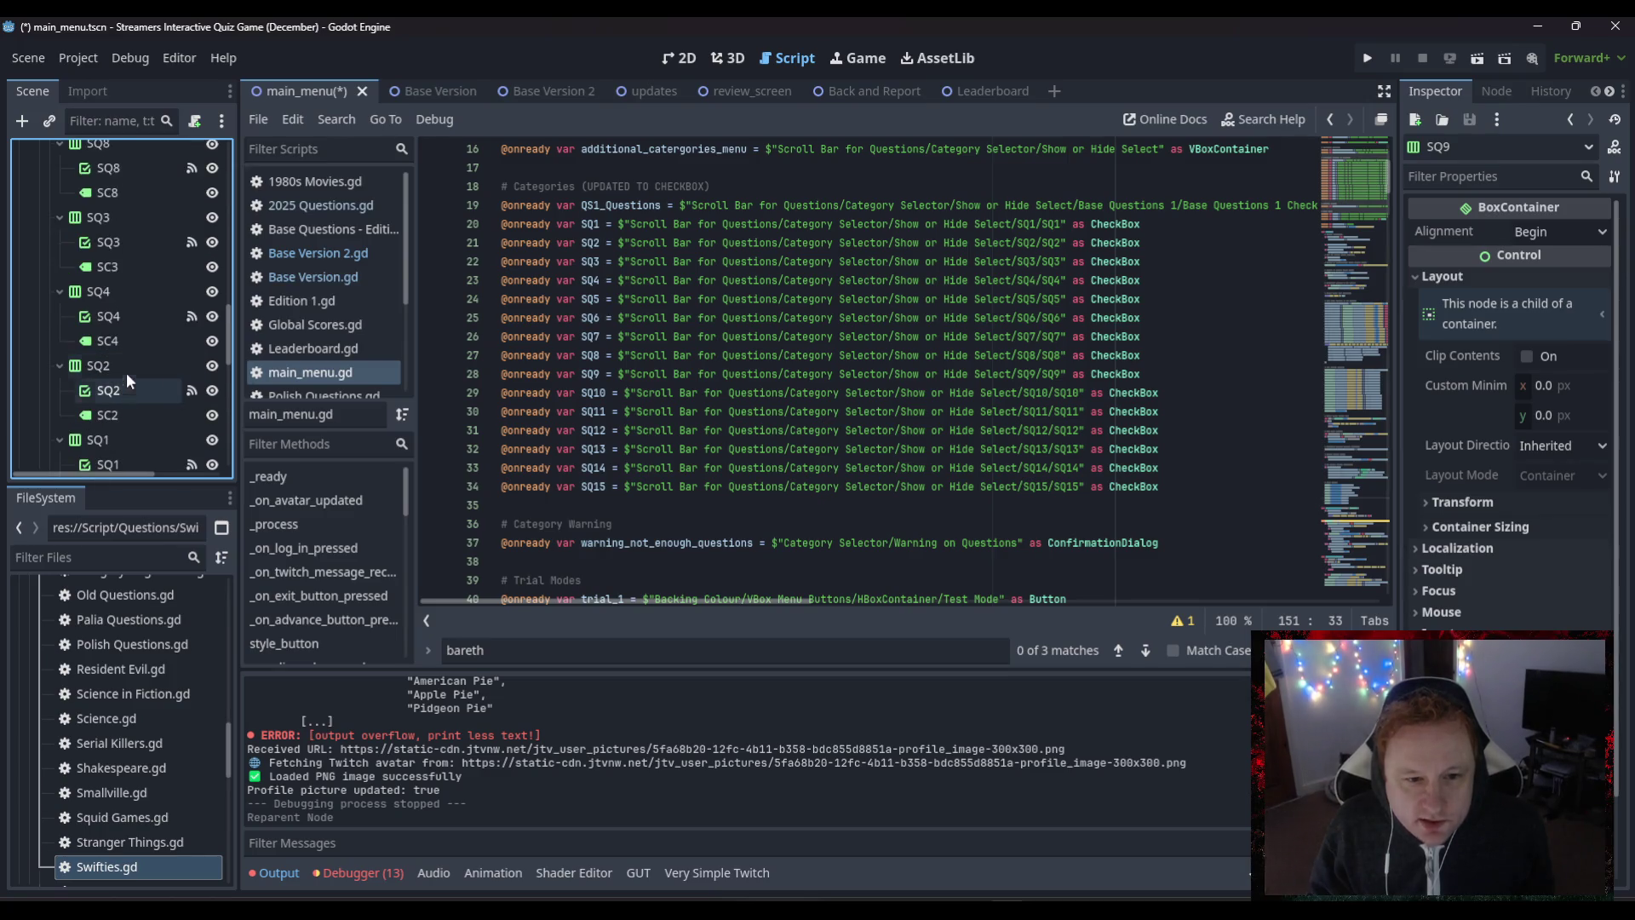
{"action": "mouse_move", "coordinate": [94, 299]}
{"action": "left_mouse_down"}
{"action": "mouse_move", "coordinate": [115, 264]}
{"action": "mouse_move", "coordinate": [117, 307]}
{"action": "mouse_move", "coordinate": [116, 280]}
{"action": "left_mouse_up"}
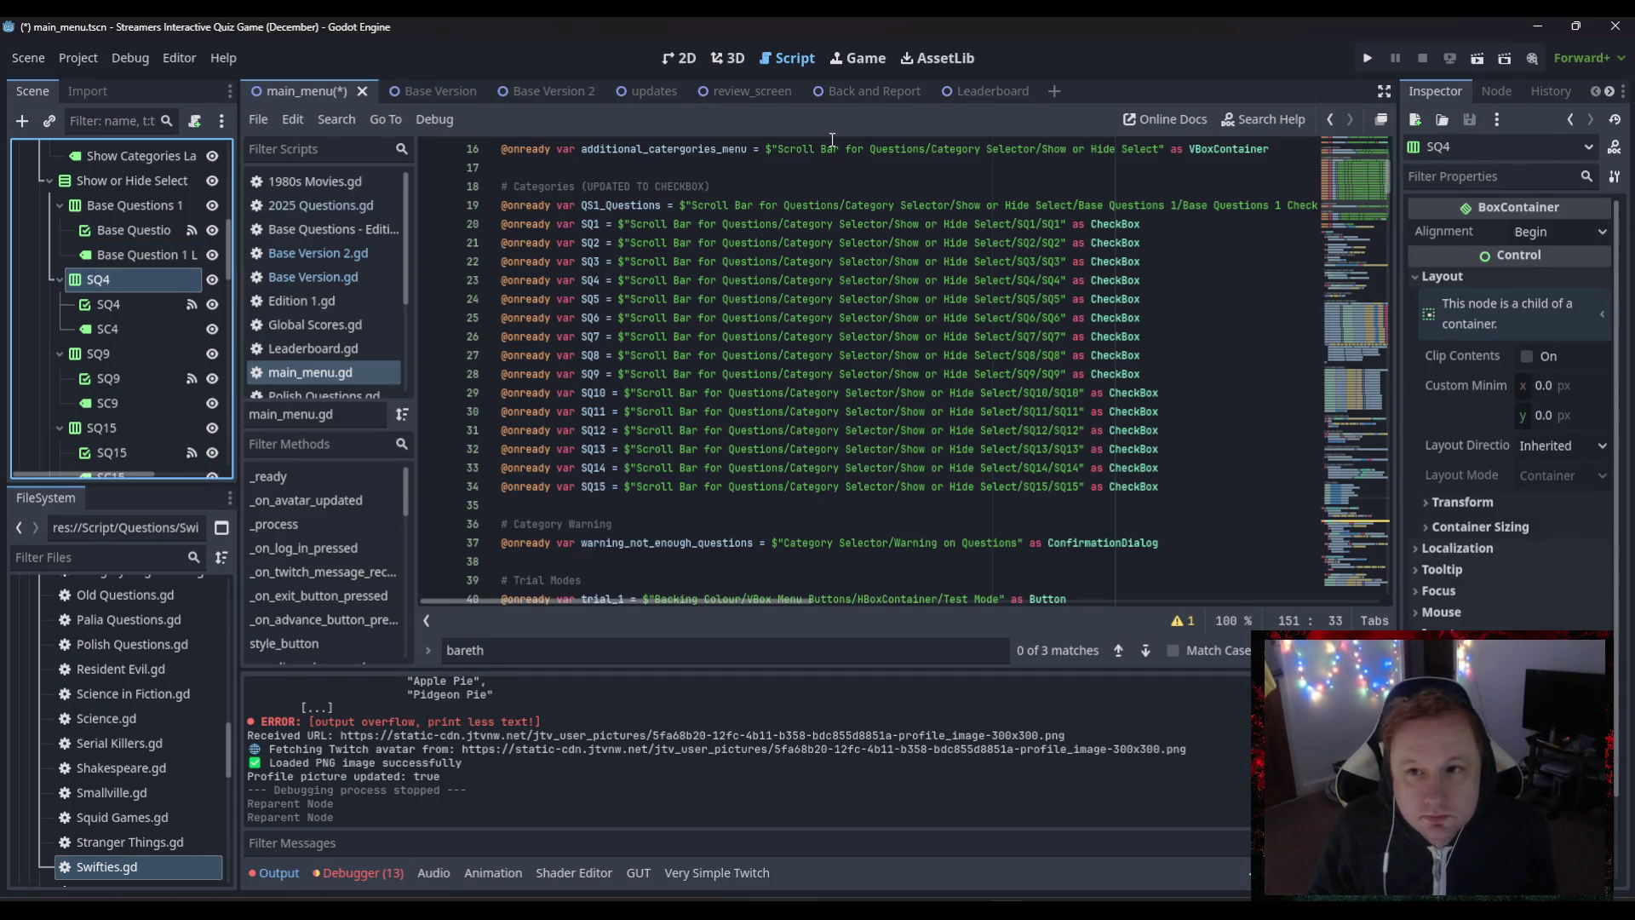
{"action": "left_click", "coordinate": [1368, 62]}
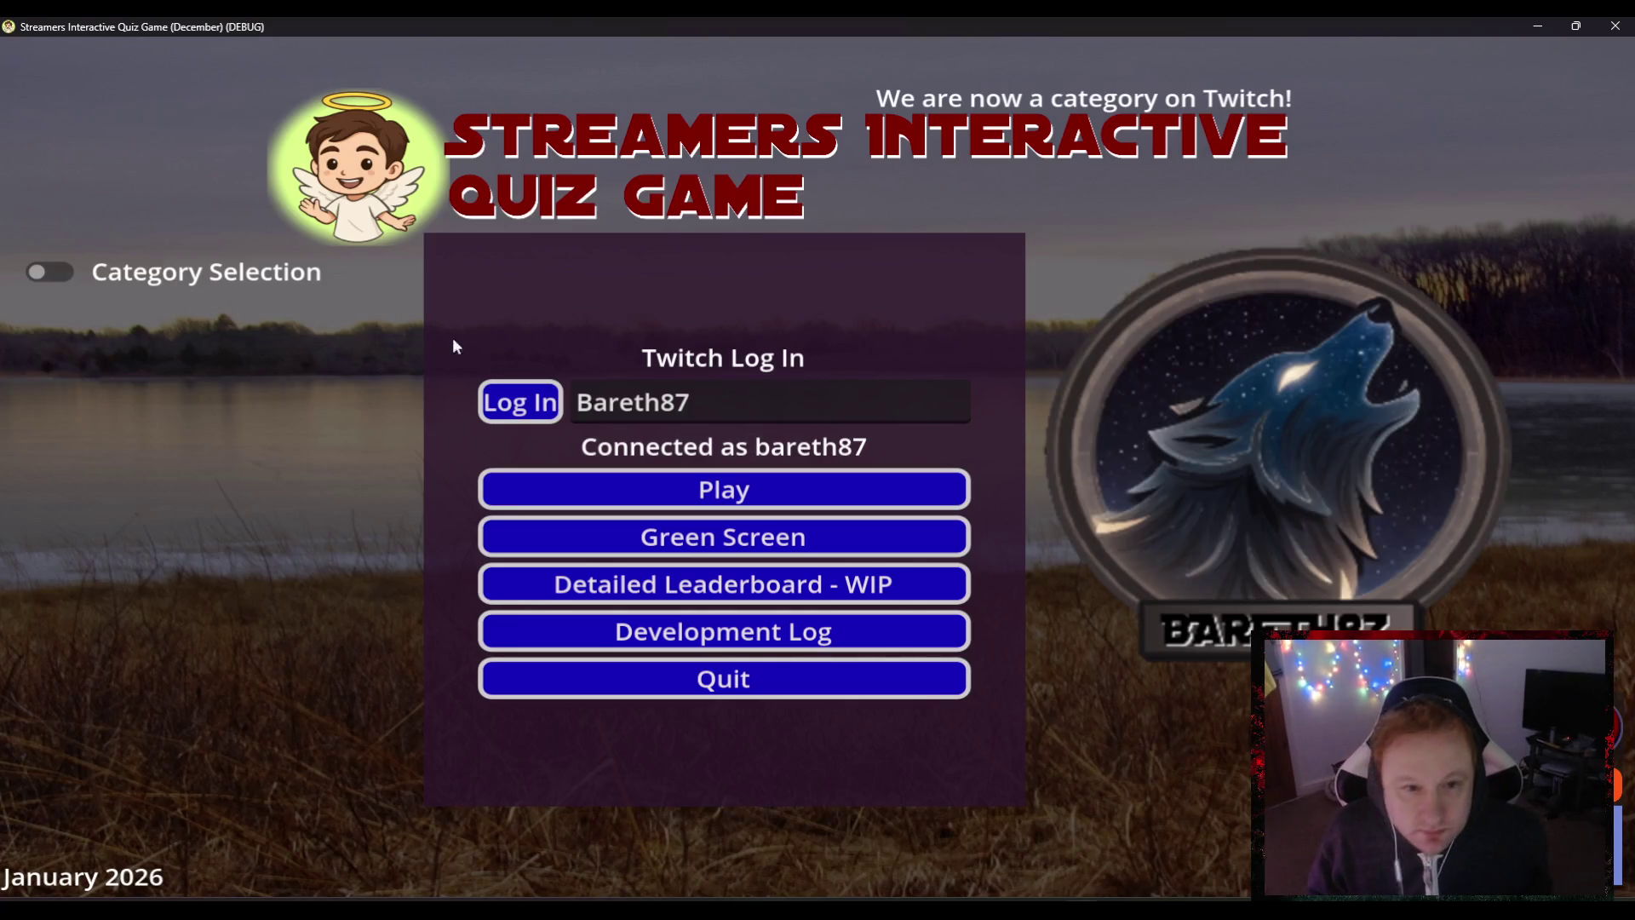
- Confirm Swifties/Madonna and 2025 Questions sit under Base Questions in the game's list, then quit
{"action": "left_click", "coordinate": [53, 276]}
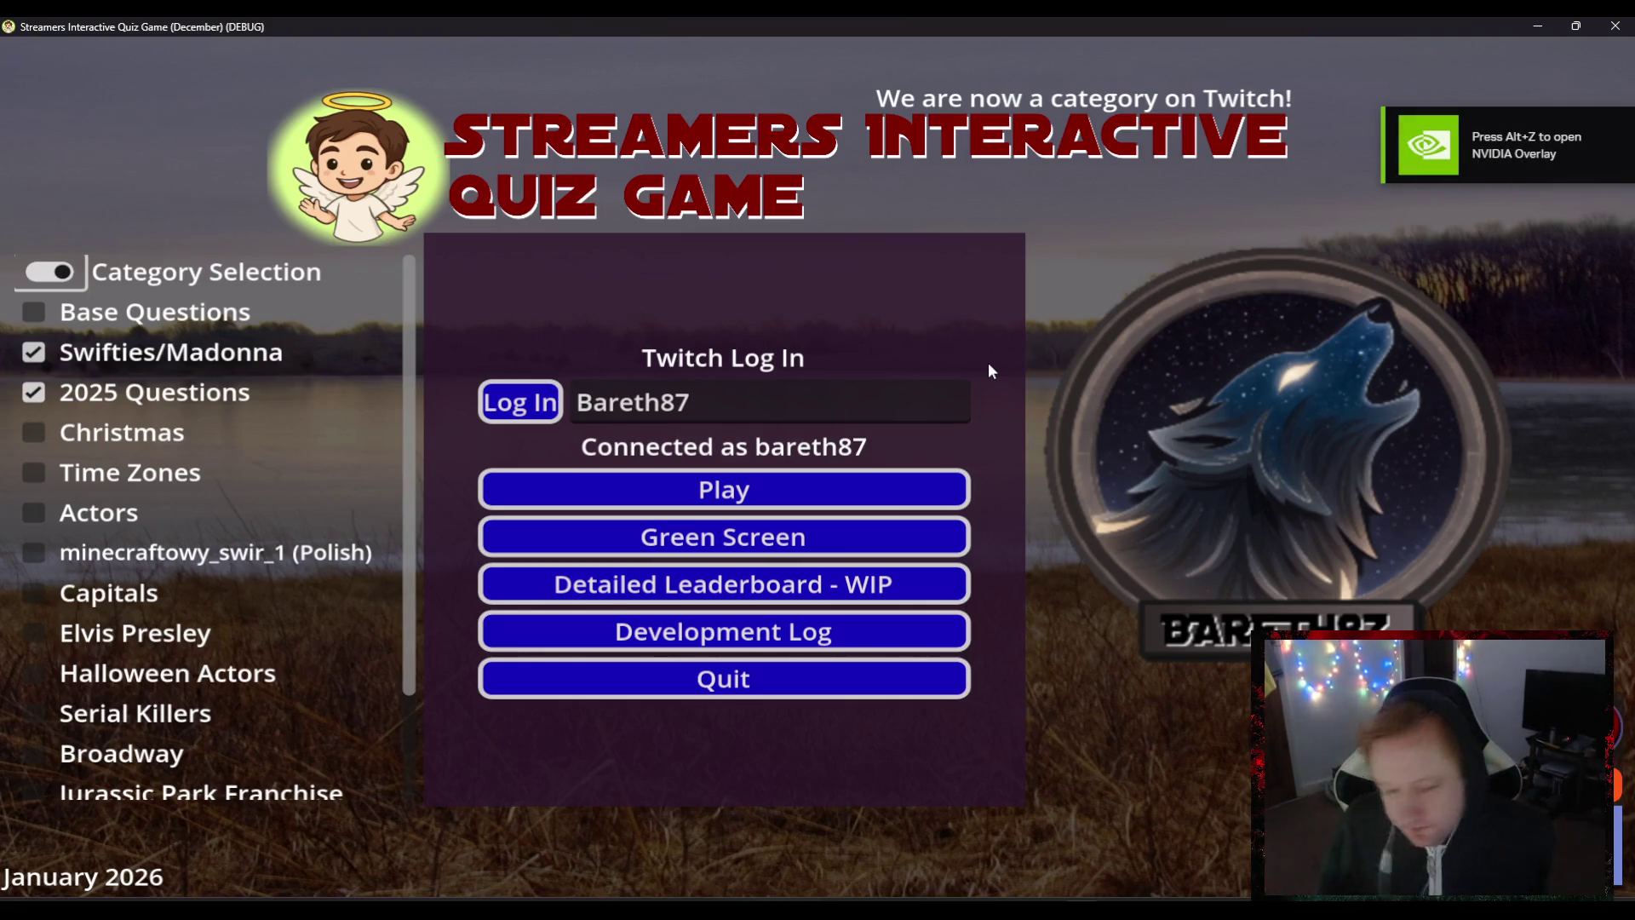
{"action": "scroll", "coordinate": [141, 601], "scroll_direction": "down", "scroll_amount": 3}
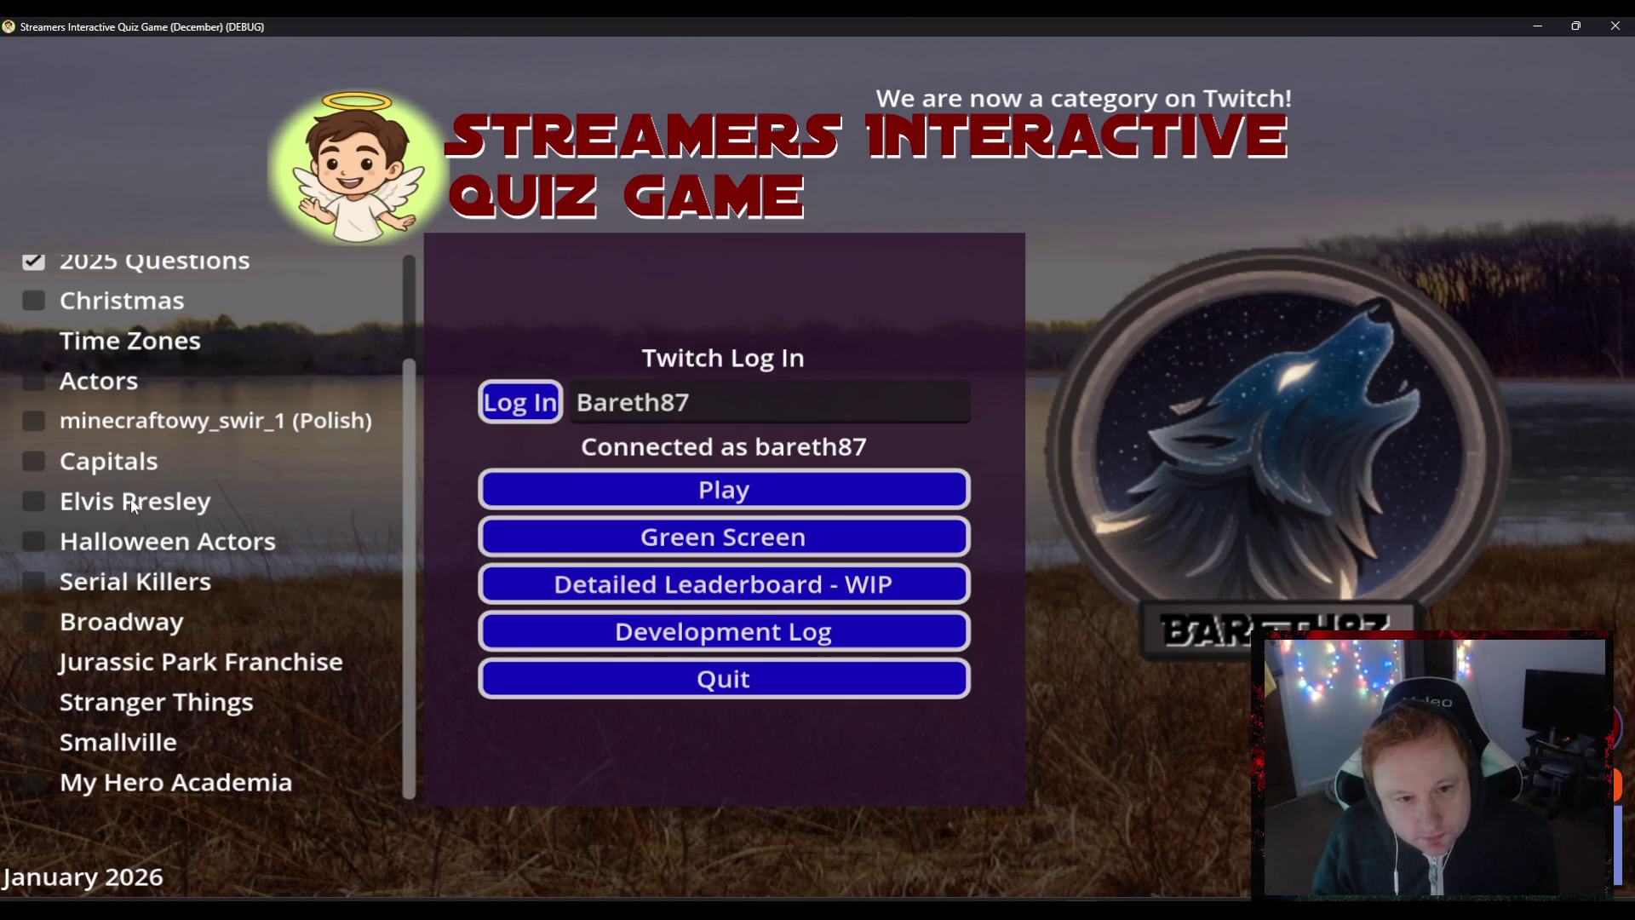
{"action": "scroll", "coordinate": [100, 450], "scroll_direction": "up", "scroll_amount": 3}
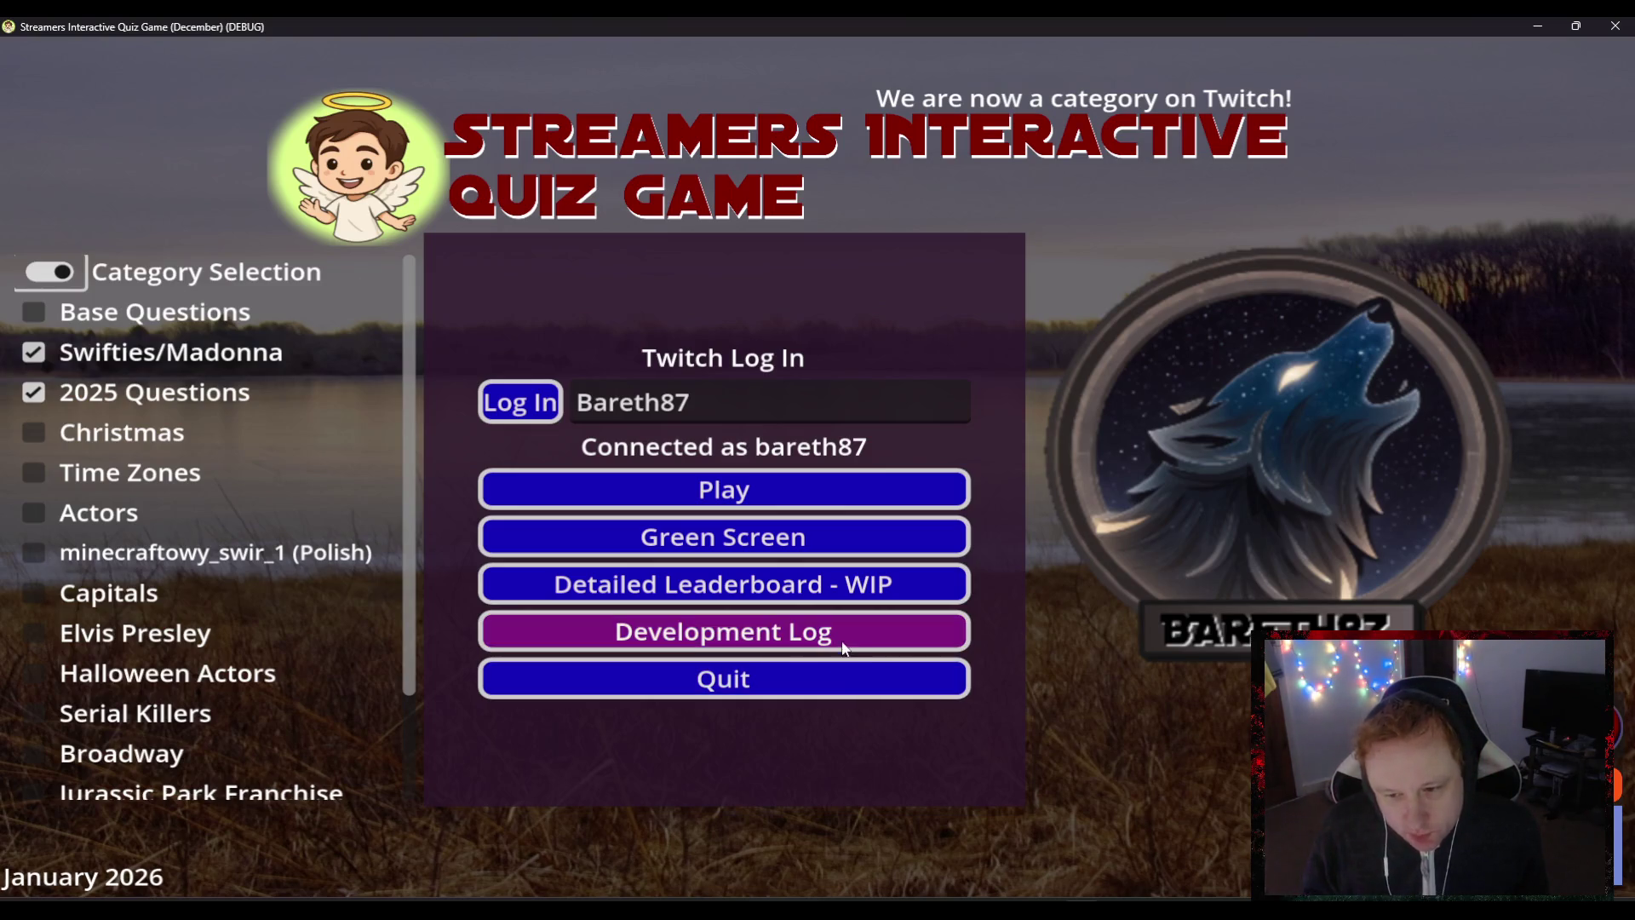
{"action": "left_click", "coordinate": [826, 678]}
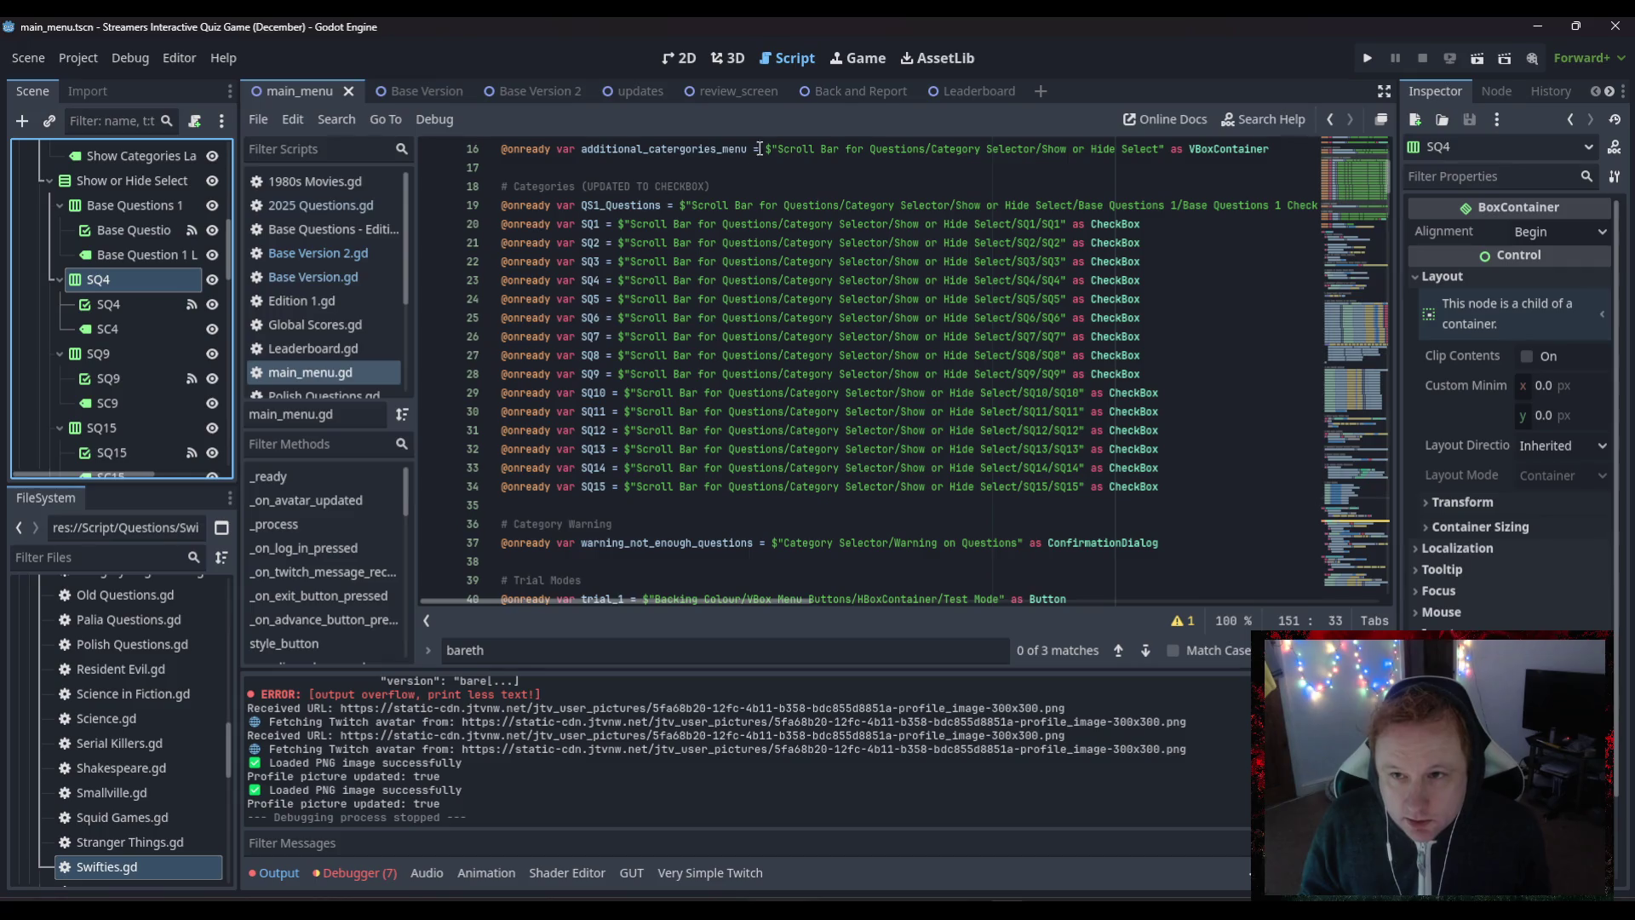
- Open the updates scene and select the Updates List RichTextLabel's Text for editing
{"action": "left_click", "coordinate": [729, 92]}
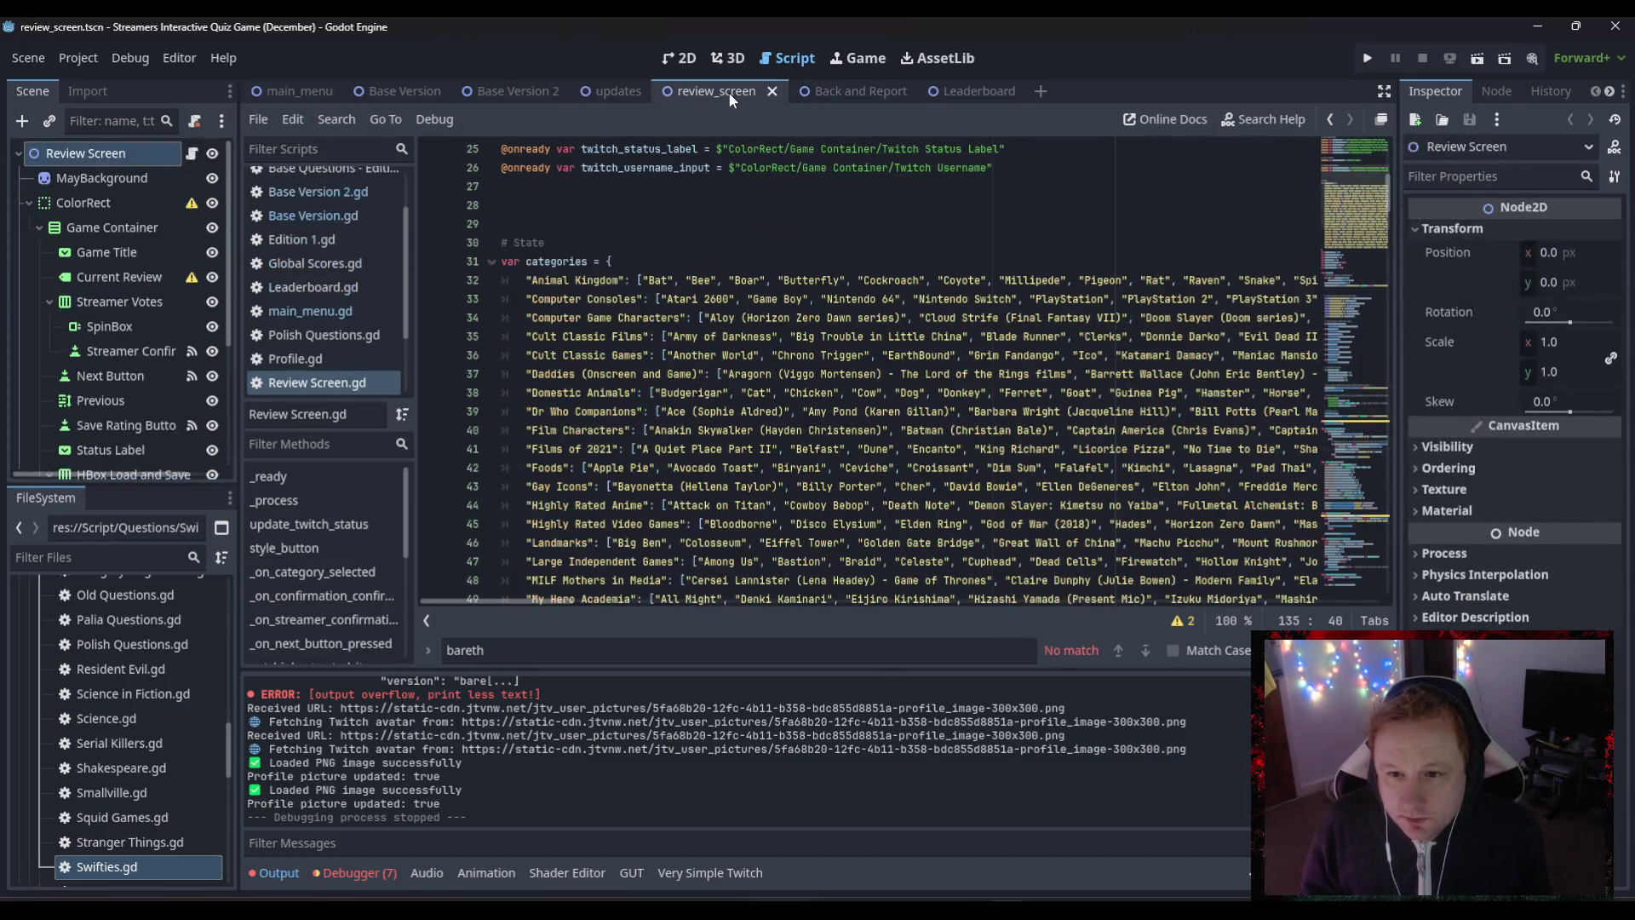
{"action": "left_click", "coordinate": [845, 90]}
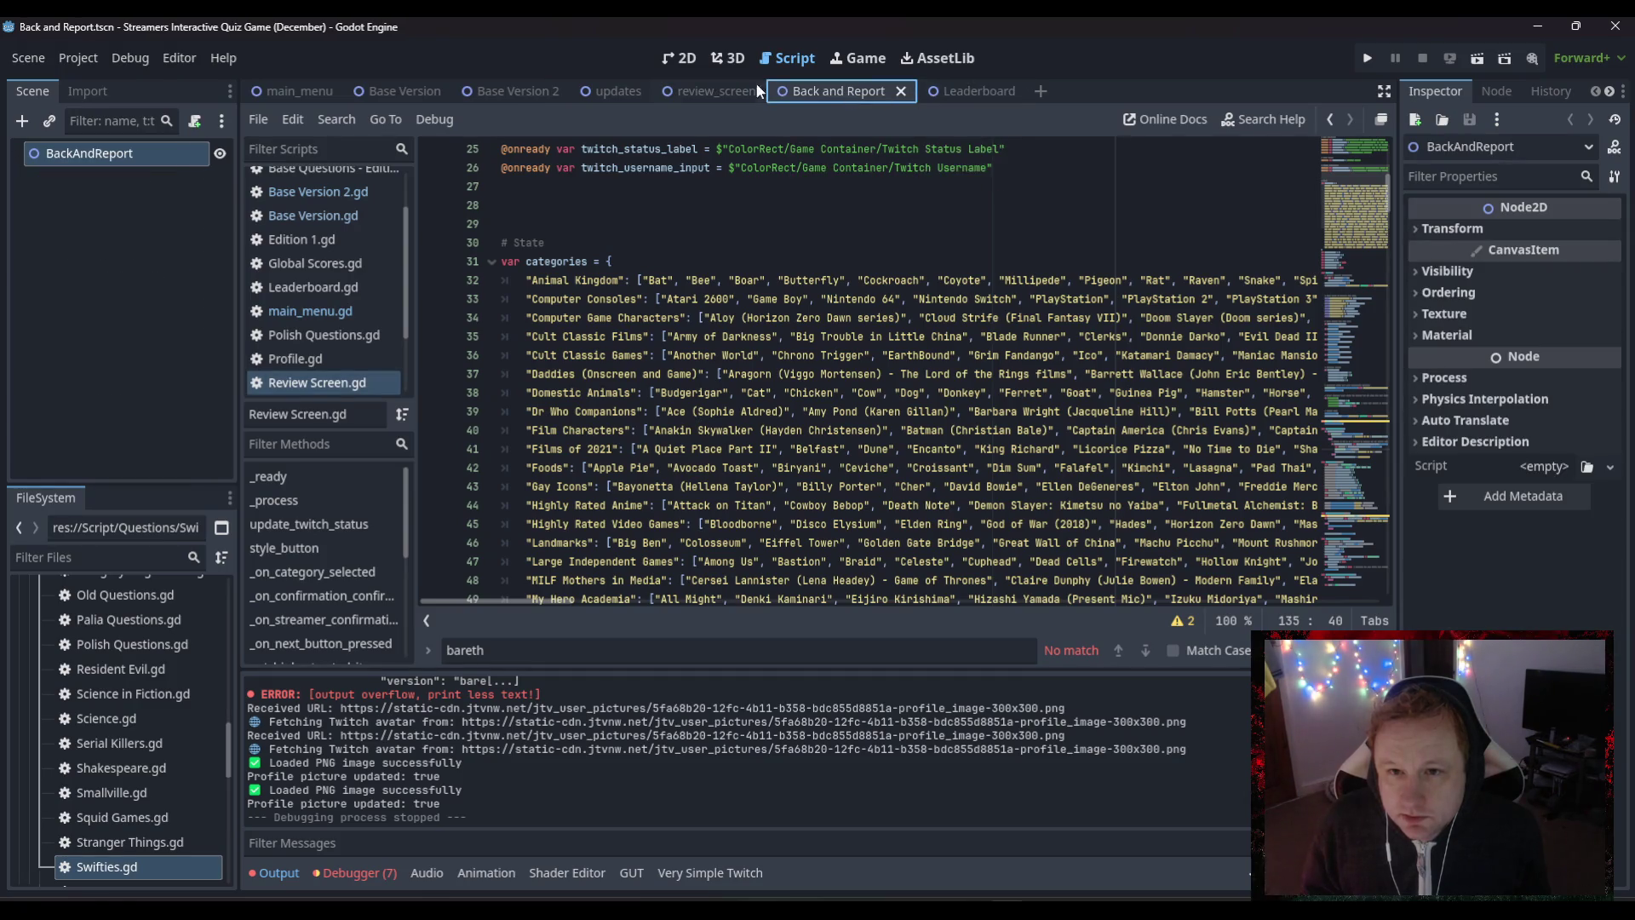
{"action": "left_click", "coordinate": [606, 91]}
{"action": "left_click", "coordinate": [678, 58]}
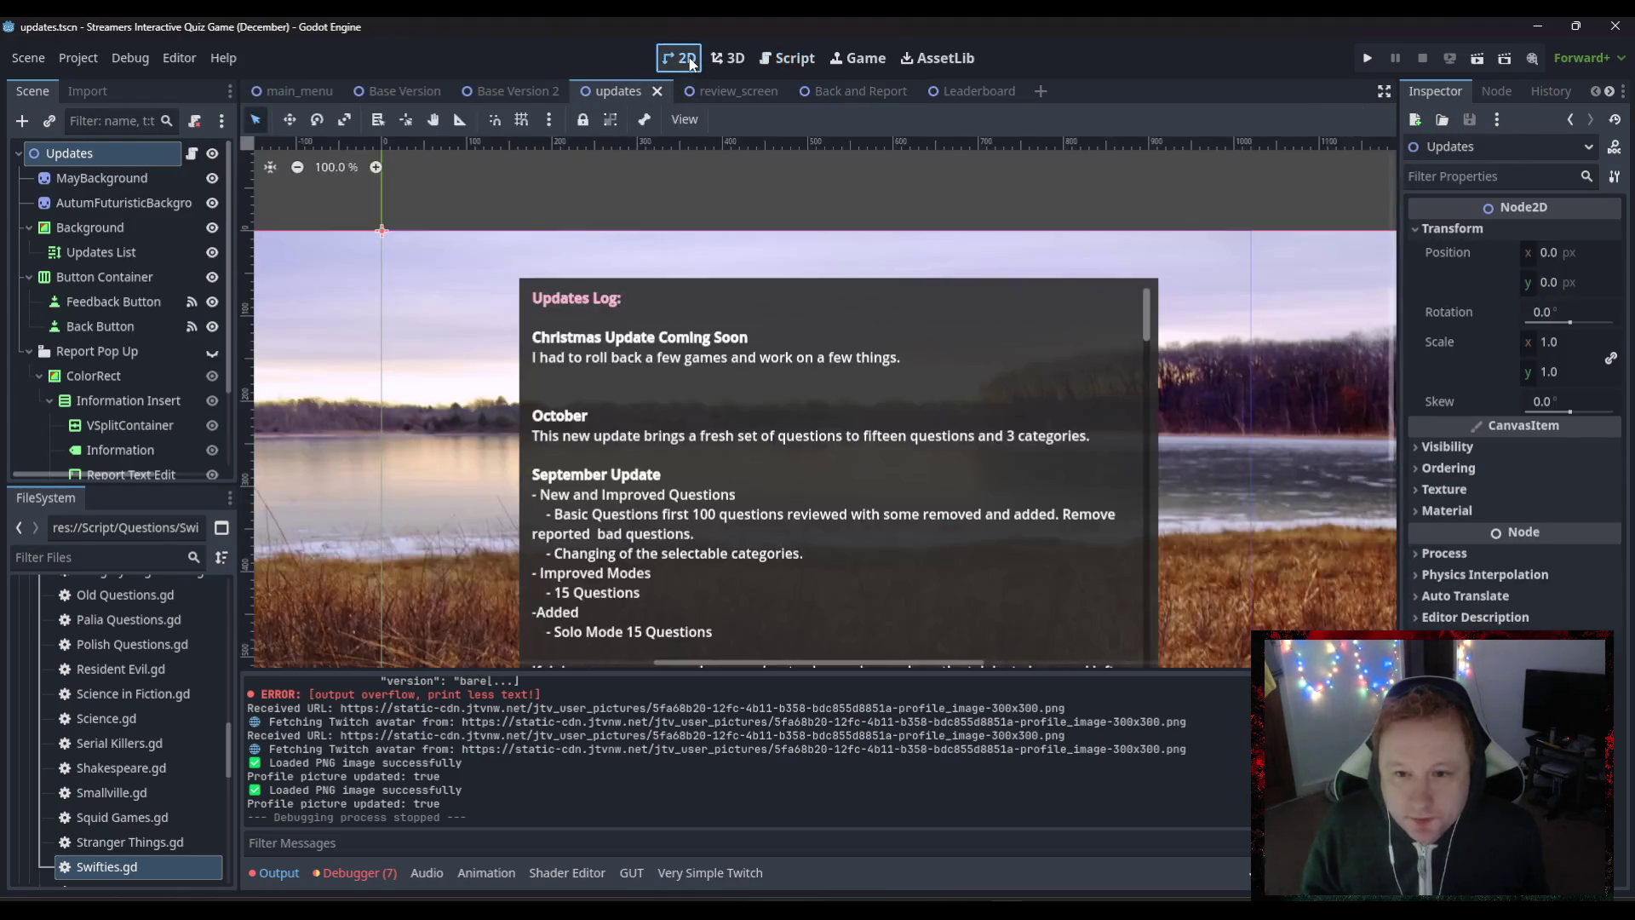
{"action": "left_click", "coordinate": [773, 438]}
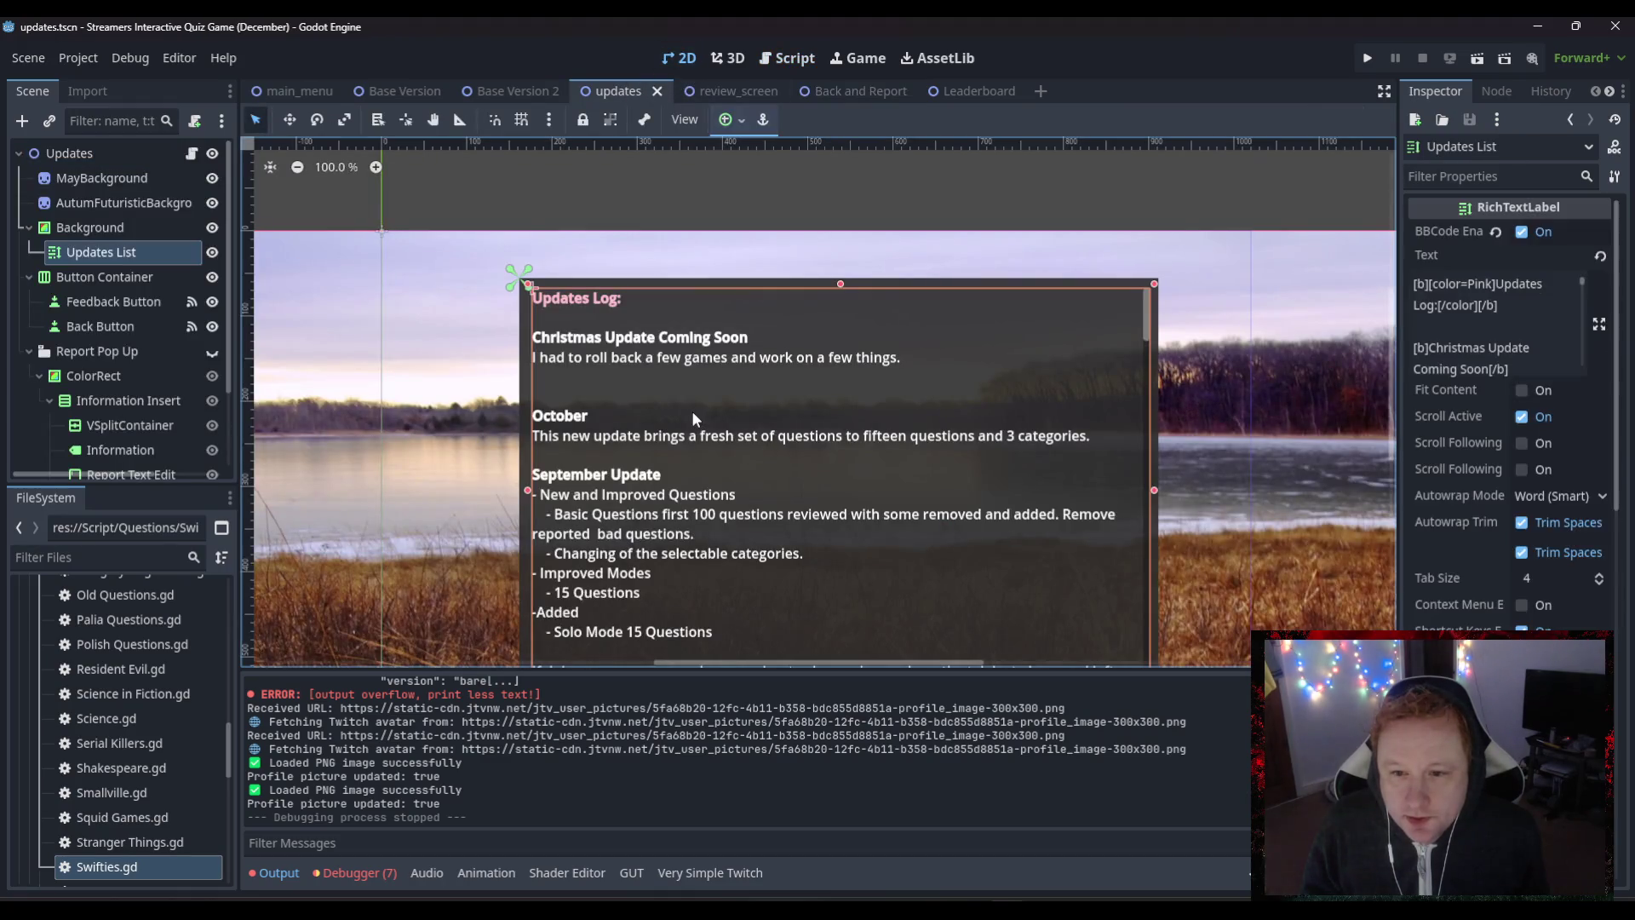
{"action": "left_click", "coordinate": [1459, 323]}
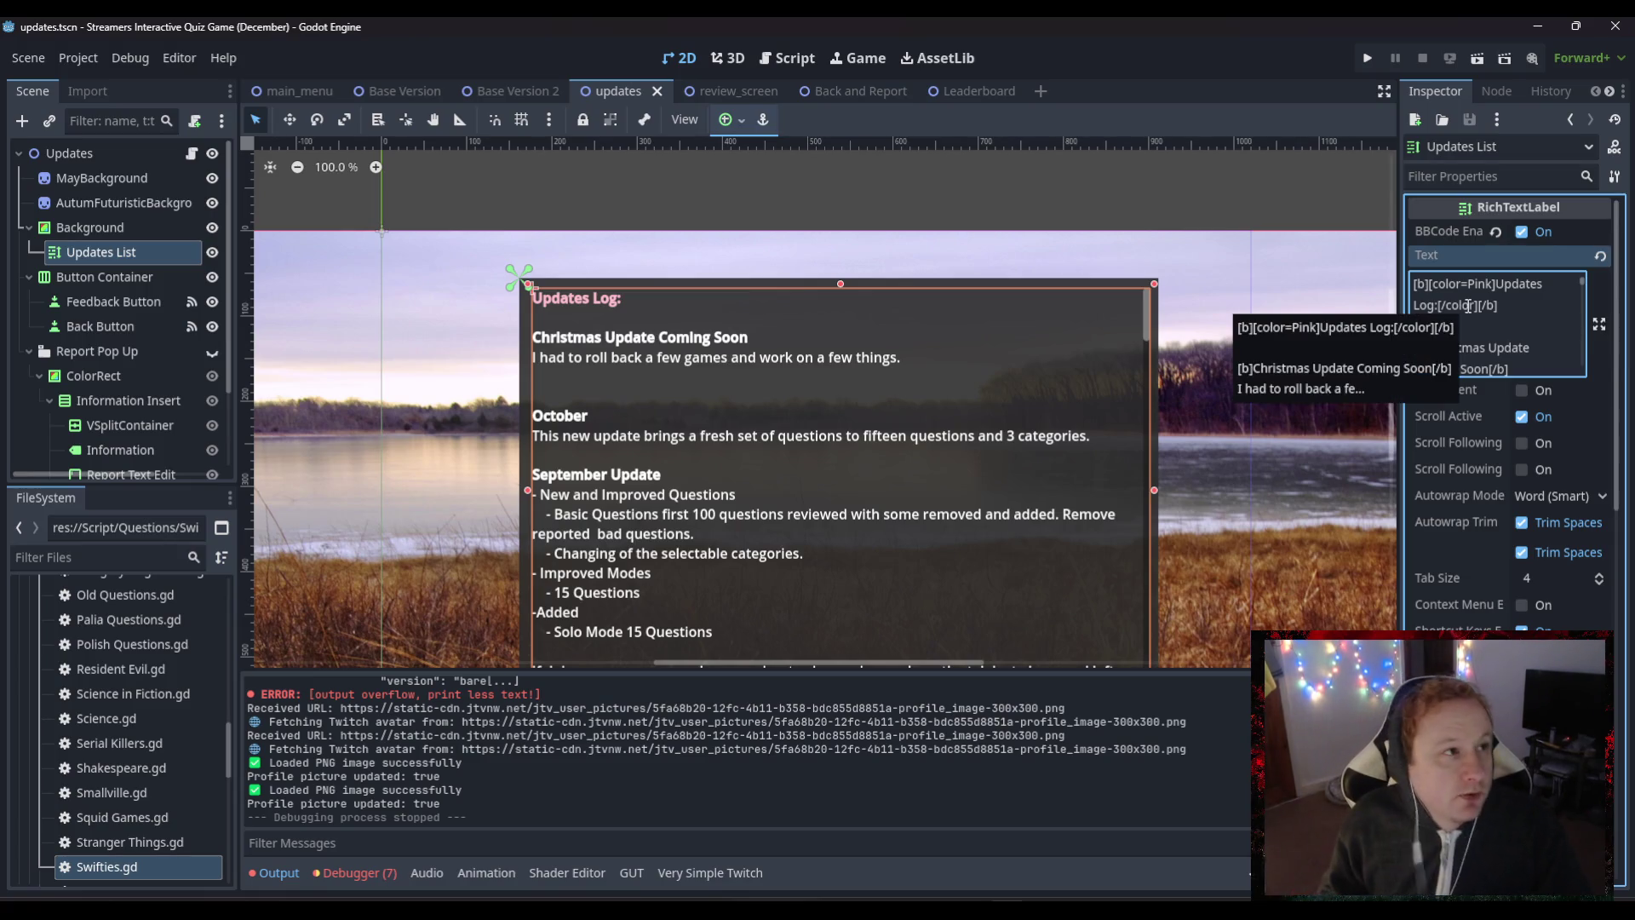
- Add a bold '[b]January 2026[/b]' entry welcoming the new year and thanking last year's streamers
{"action": "key", "text": "Return"}
{"action": "key", "text": "Return"}
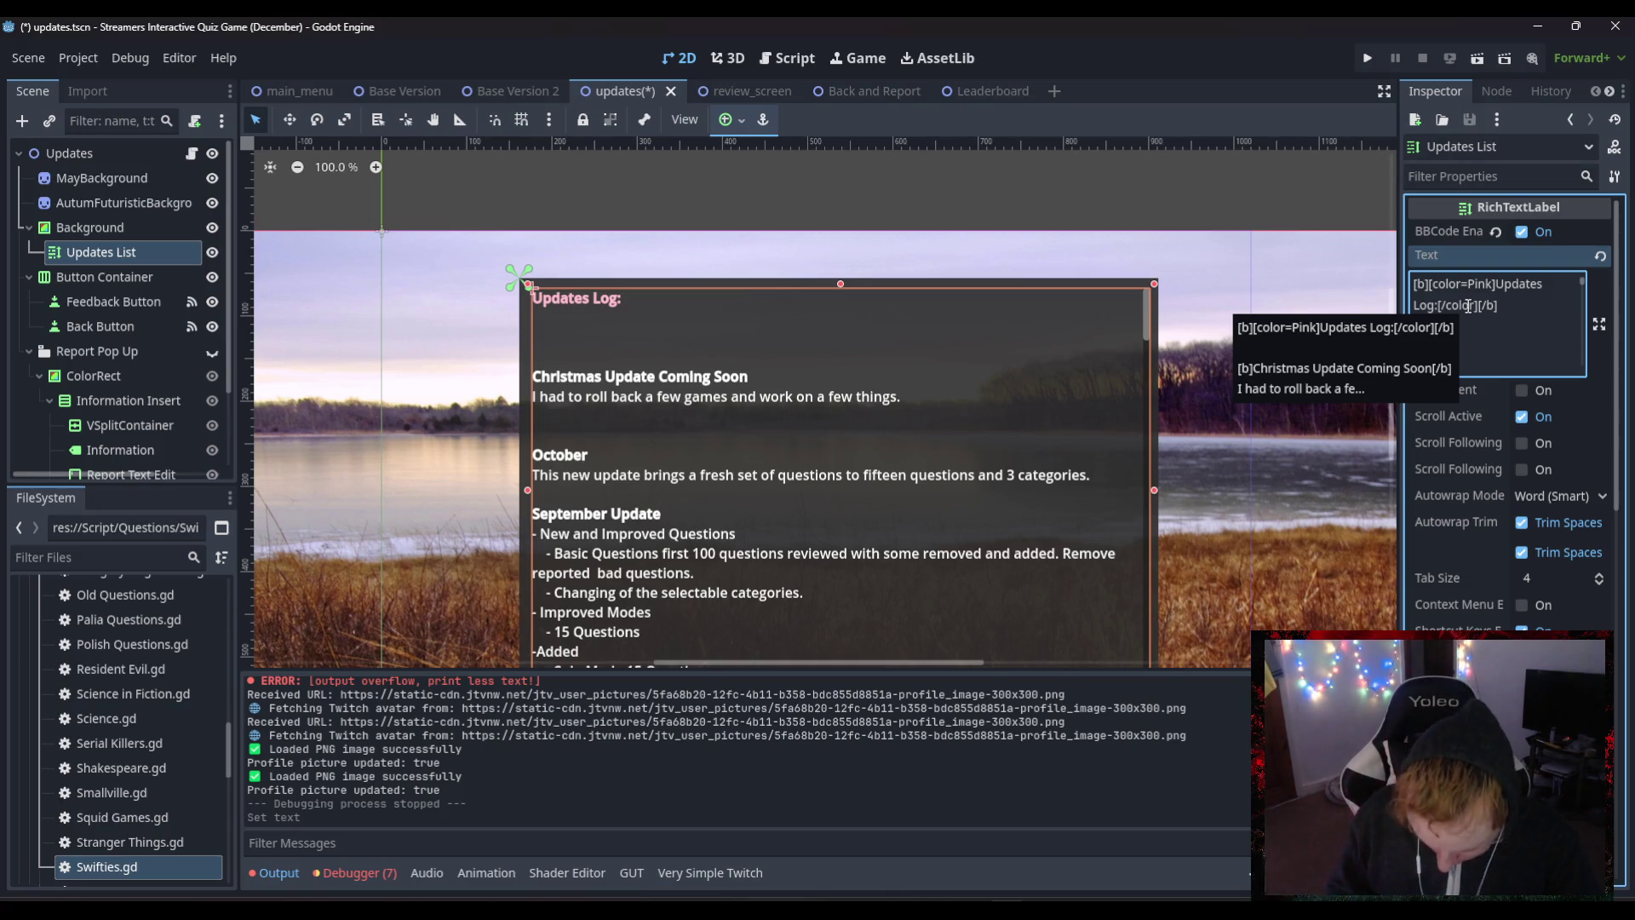
{"action": "type", "text": "[b]"}
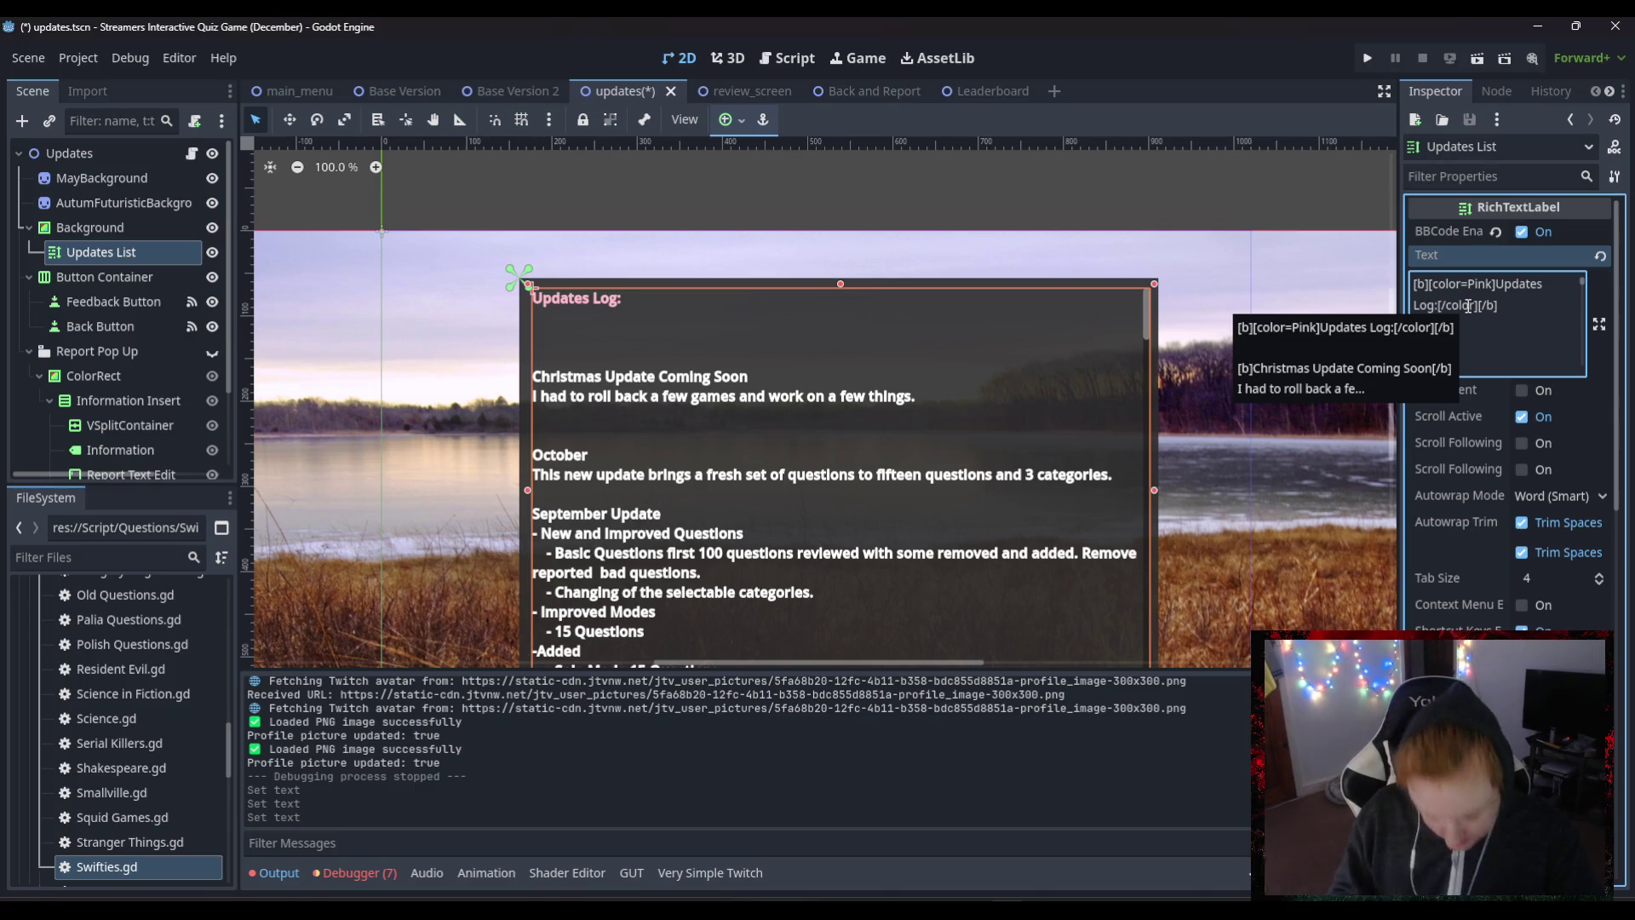
{"action": "type", "text": "Januar"}
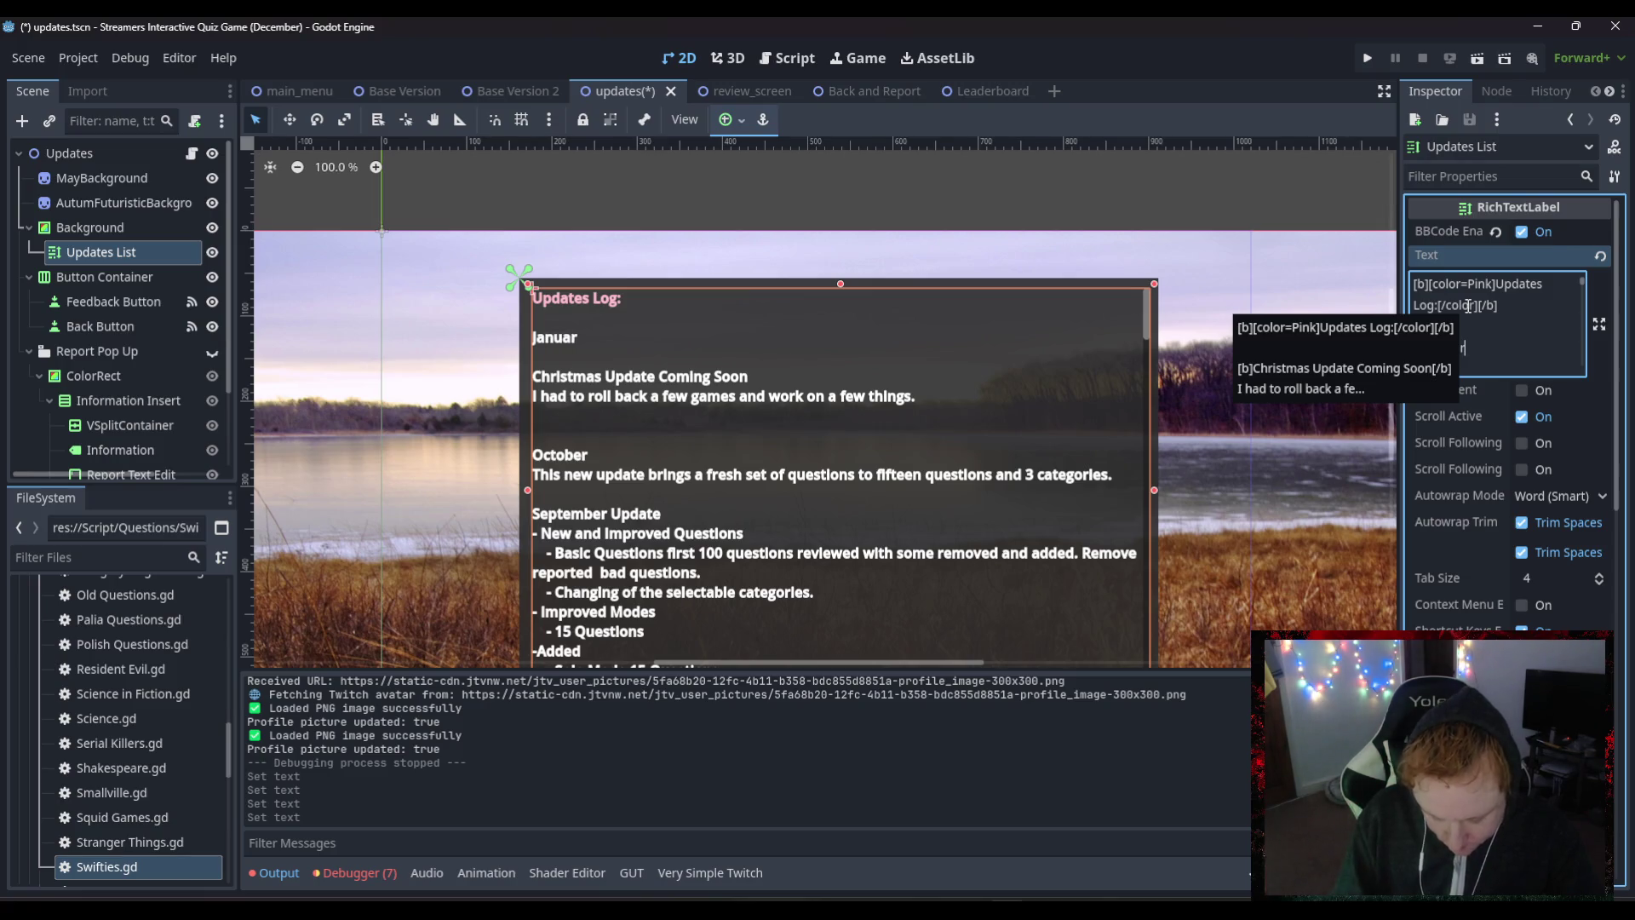
{"action": "type", "text": "y 202"}
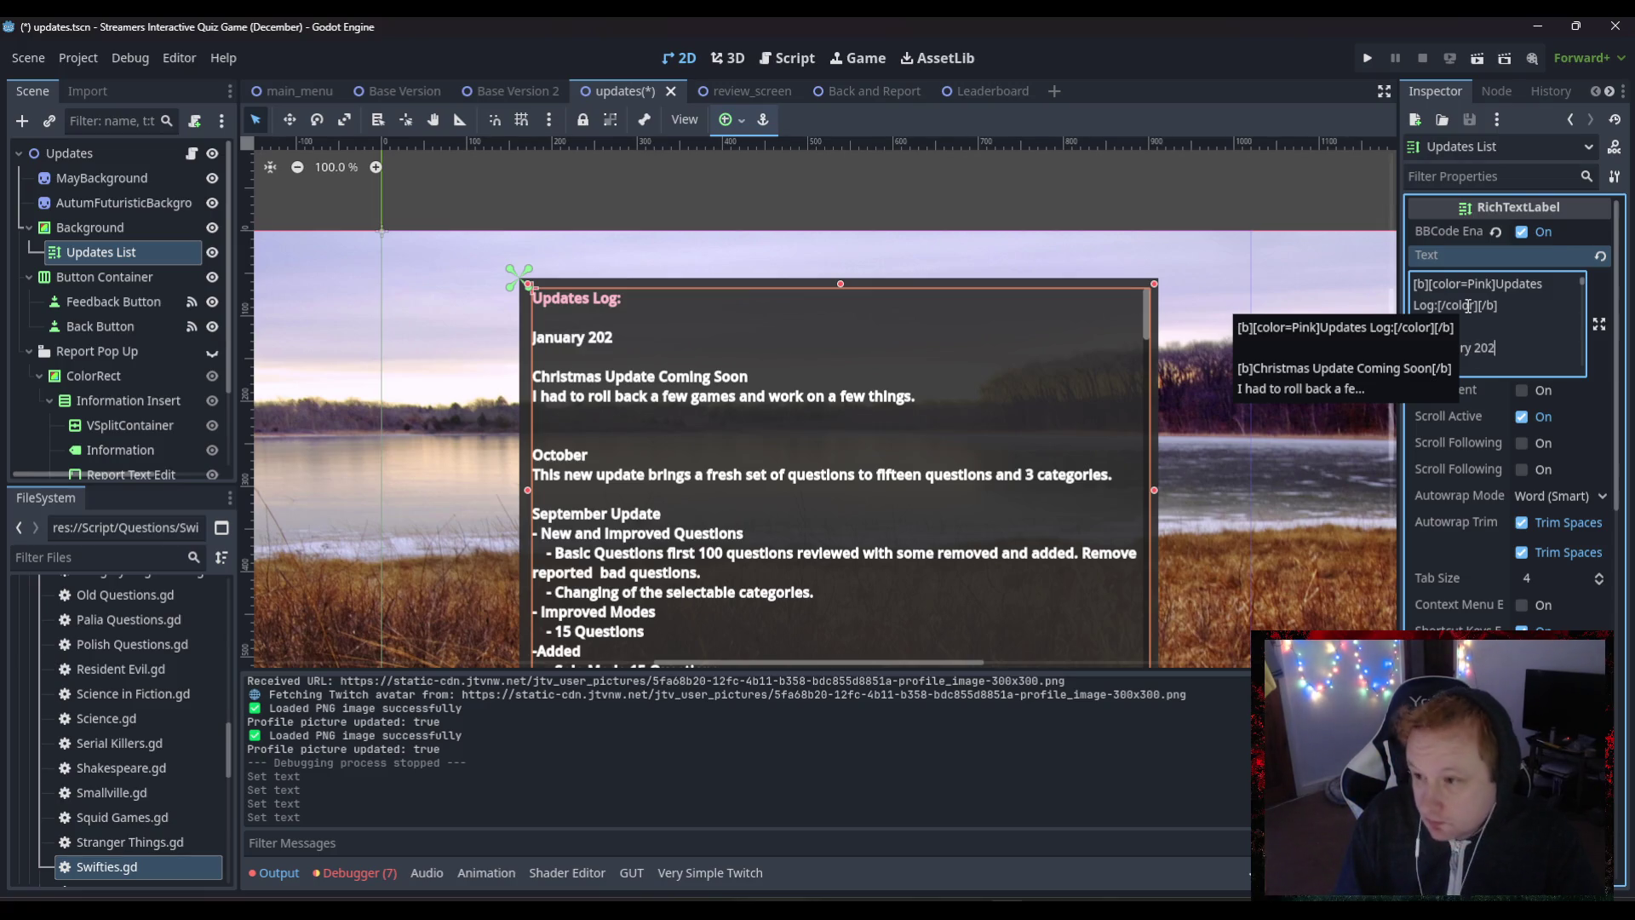
{"action": "type", "text": "6"}
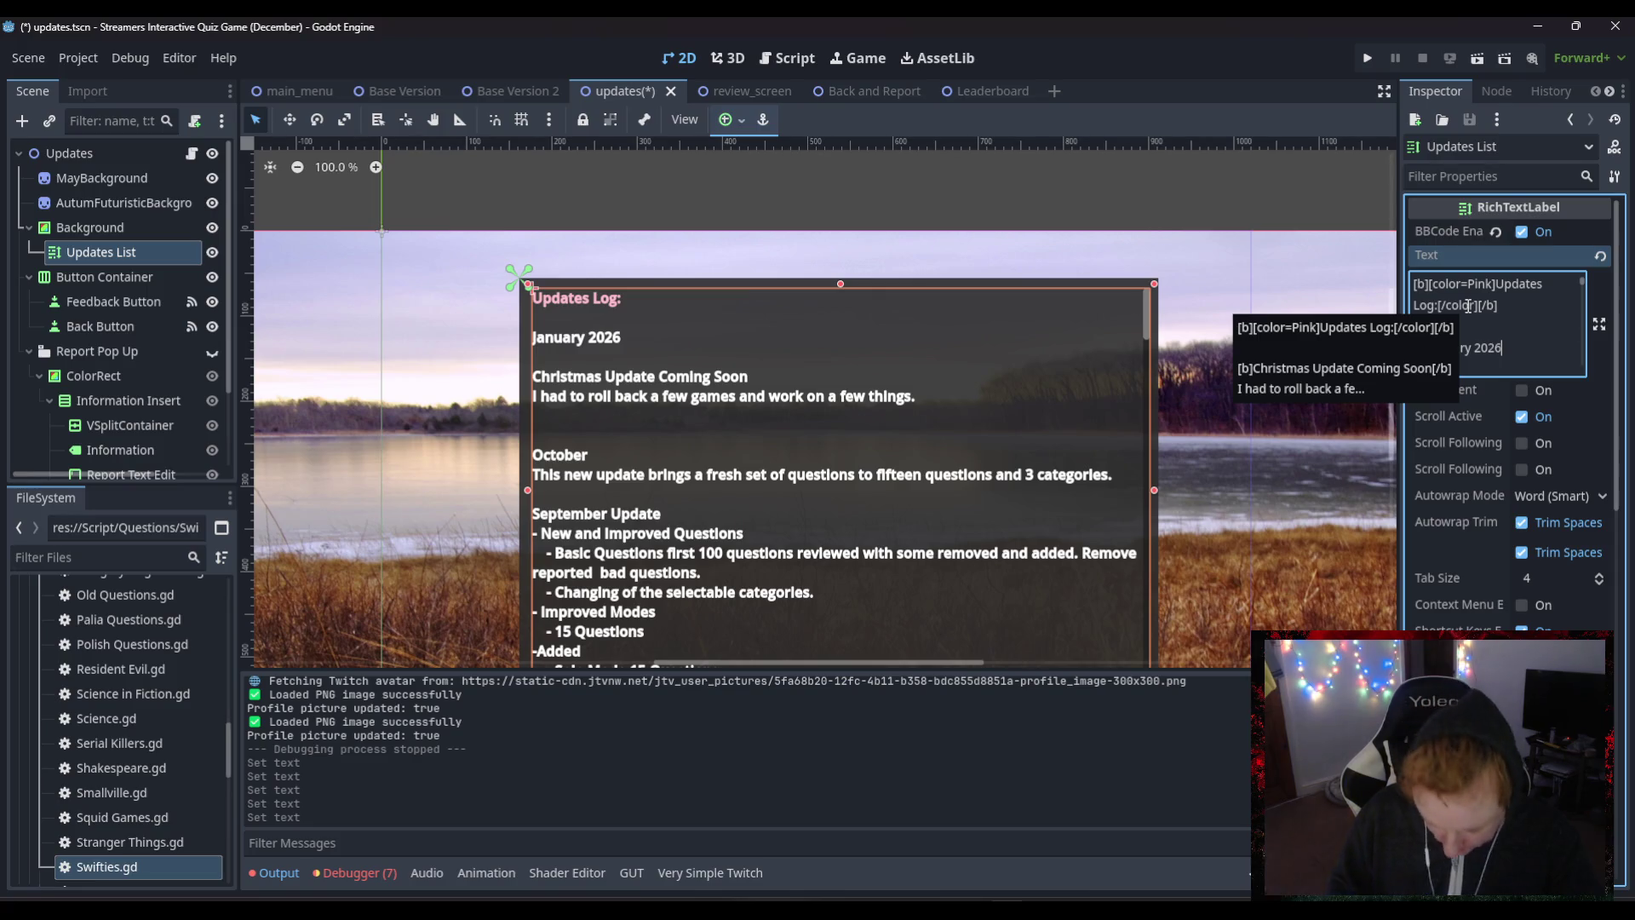
{"action": "type", "text": "[/b"}
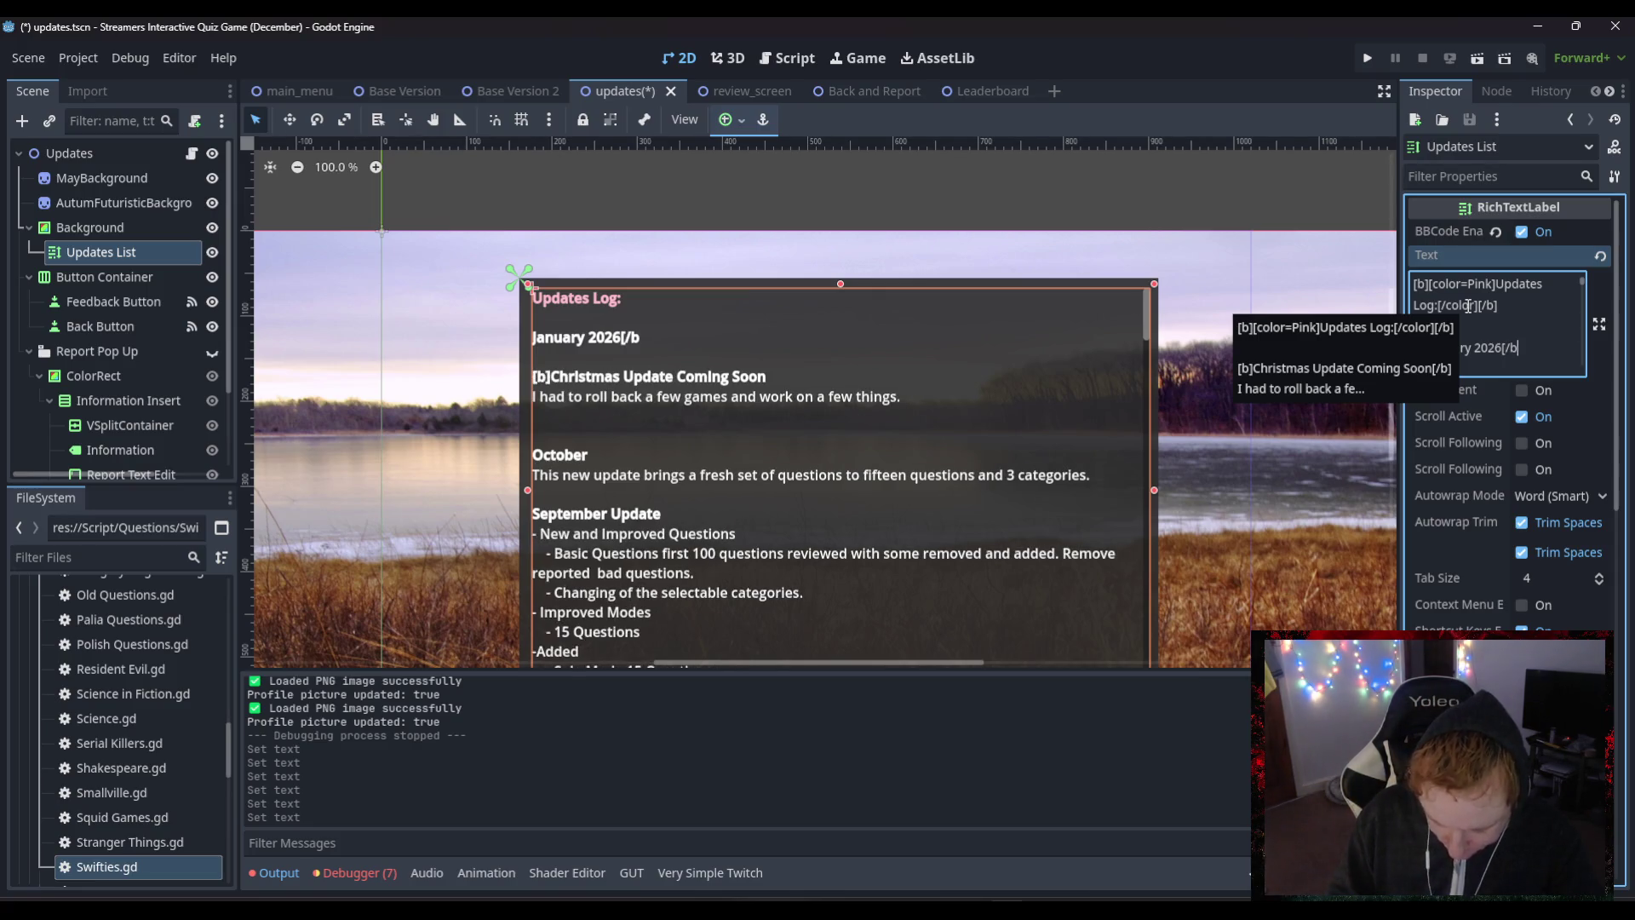
{"action": "type", "text": "]"}
{"action": "key", "text": "Return"}
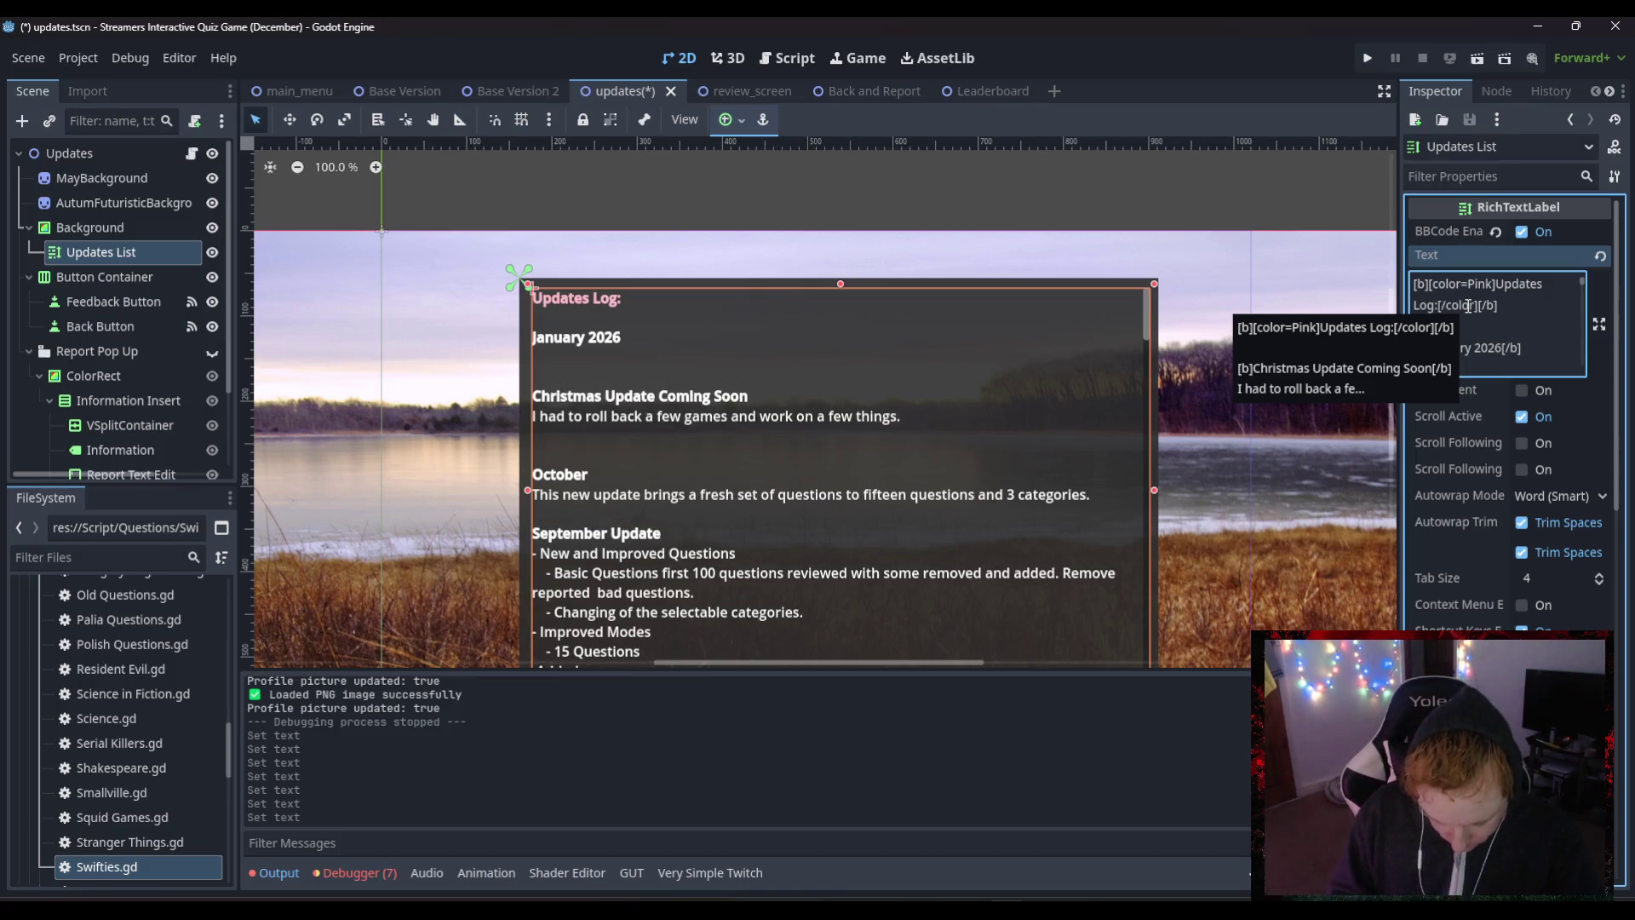
{"action": "type", "text": "Welcome to a ne"}
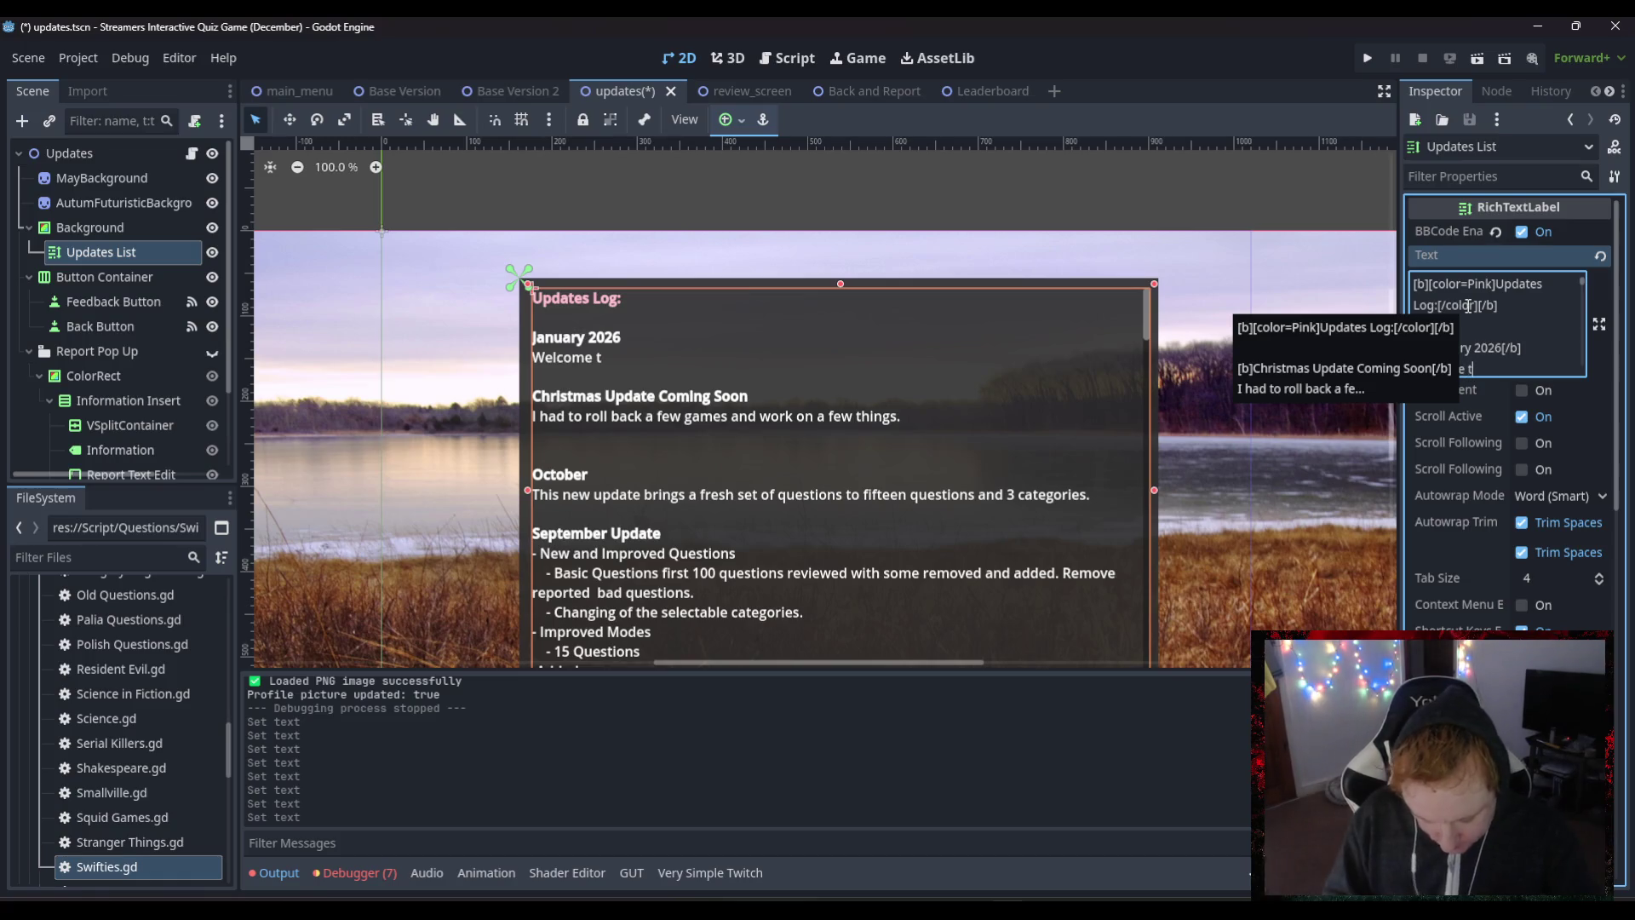
{"action": "type", "text": "w year"}
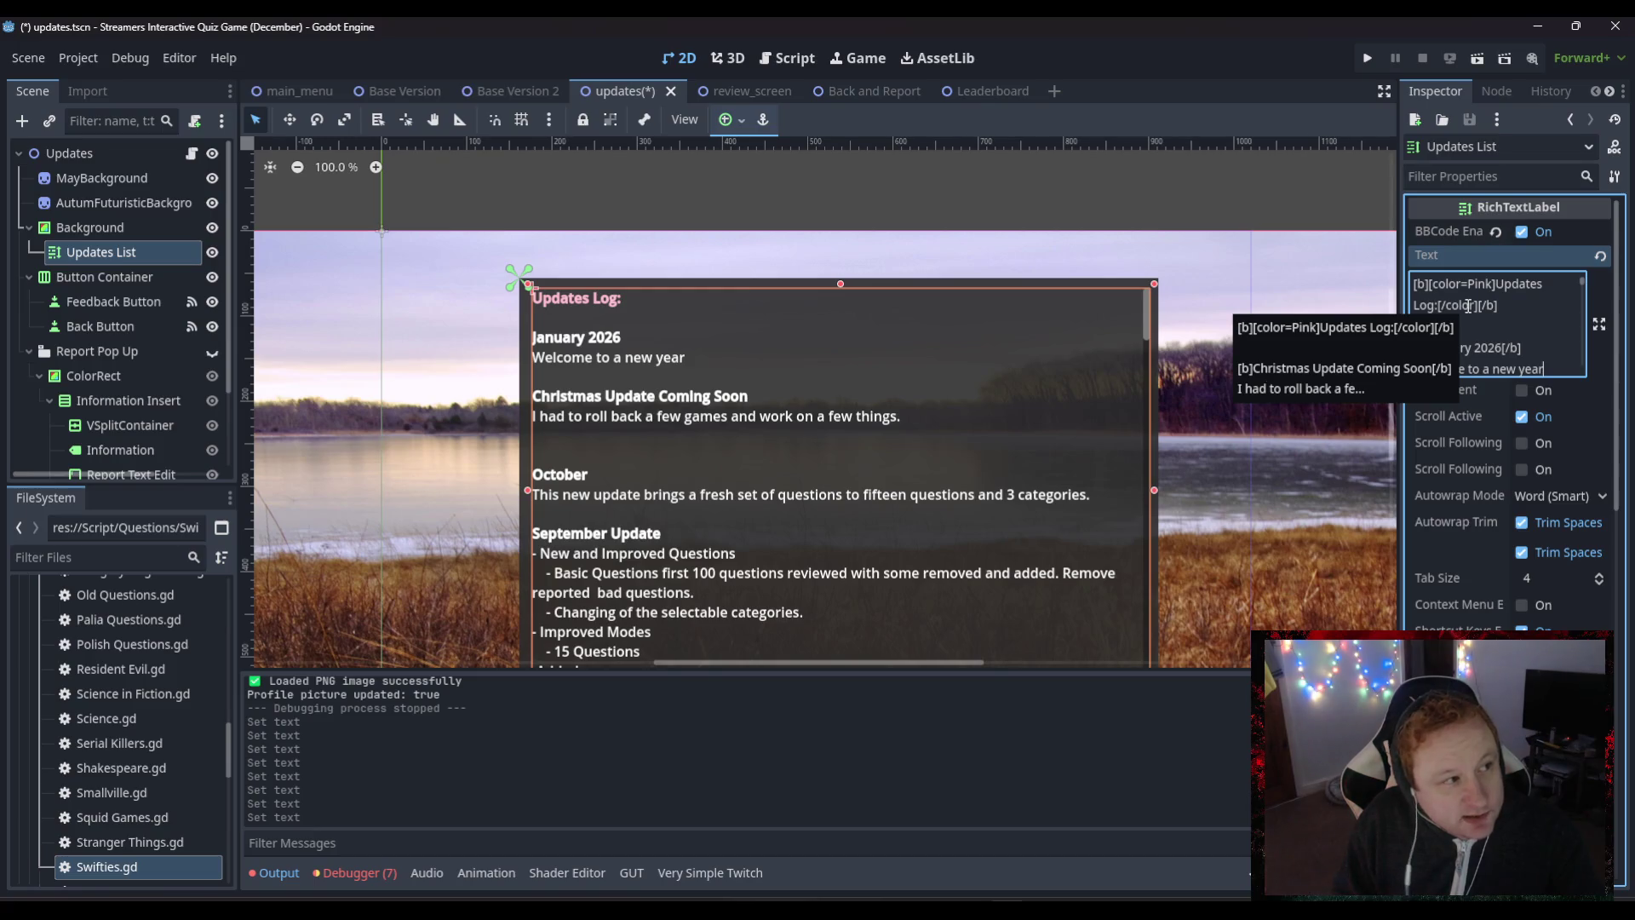
{"action": "type", "text": ","}
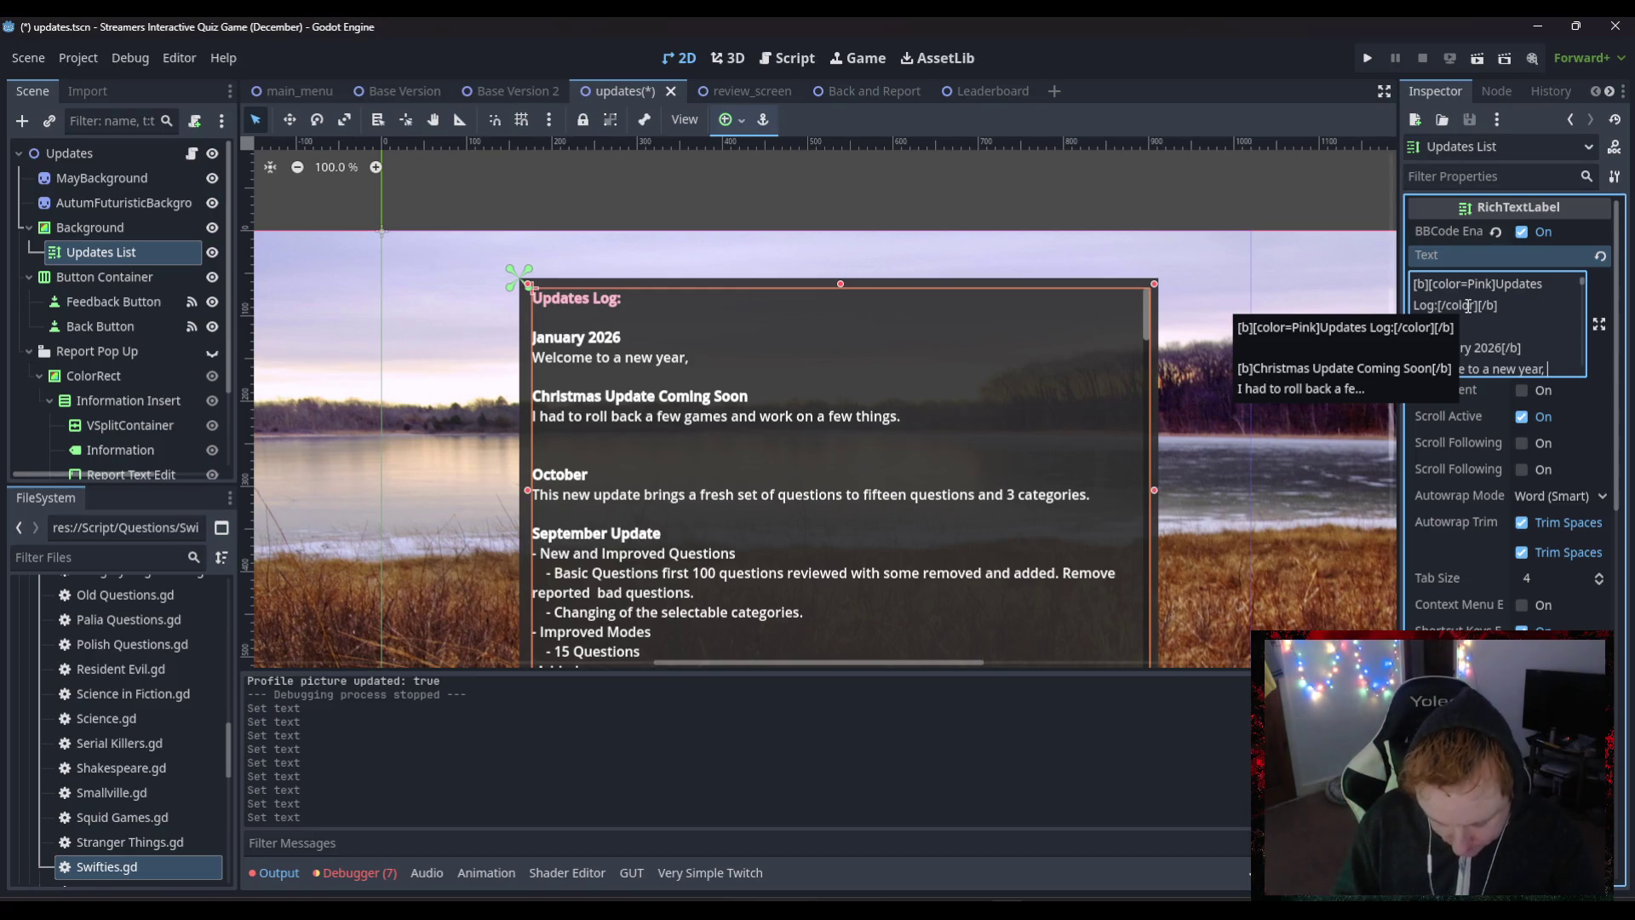
{"action": "type", "text": " I want to"}
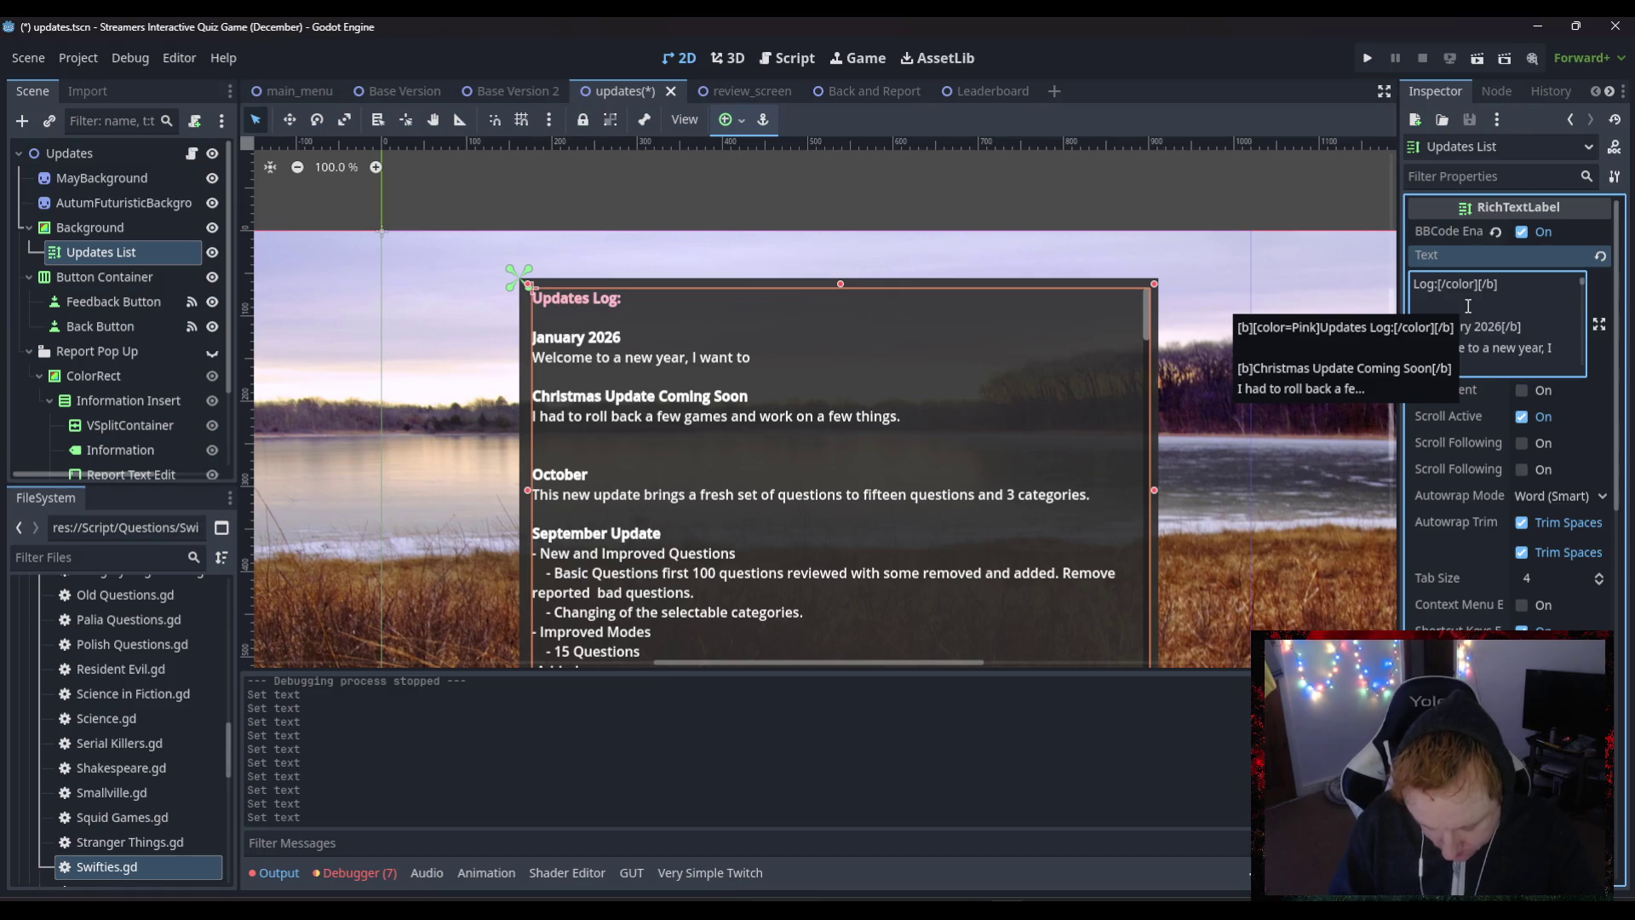
{"action": "type", "text": " thank "}
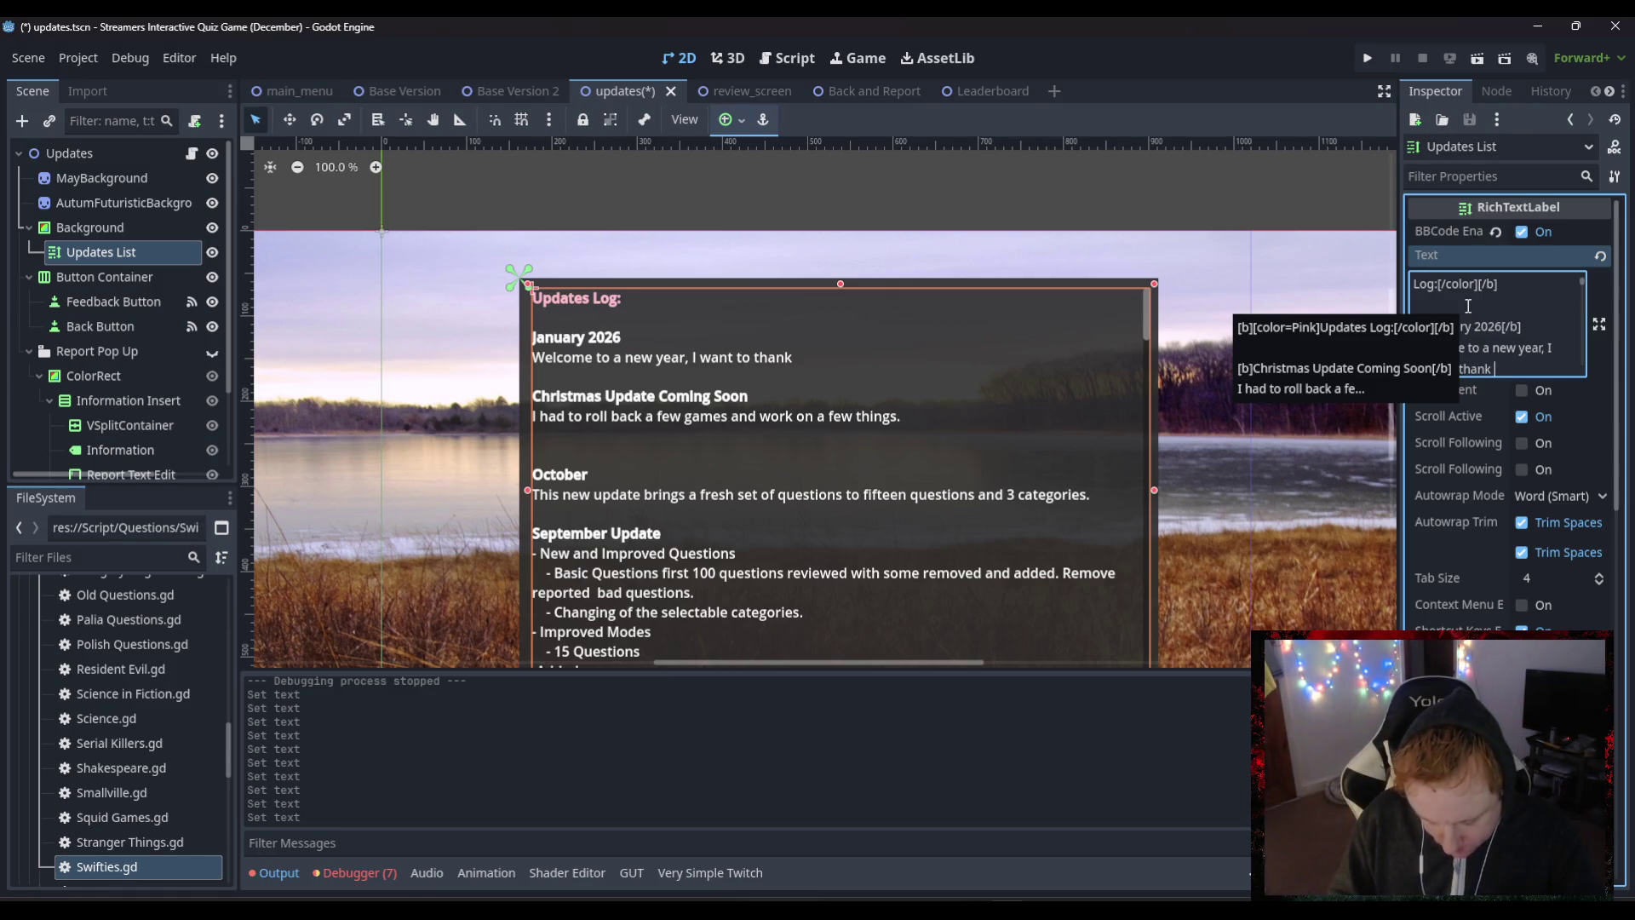
{"action": "type", "text": "stream"}
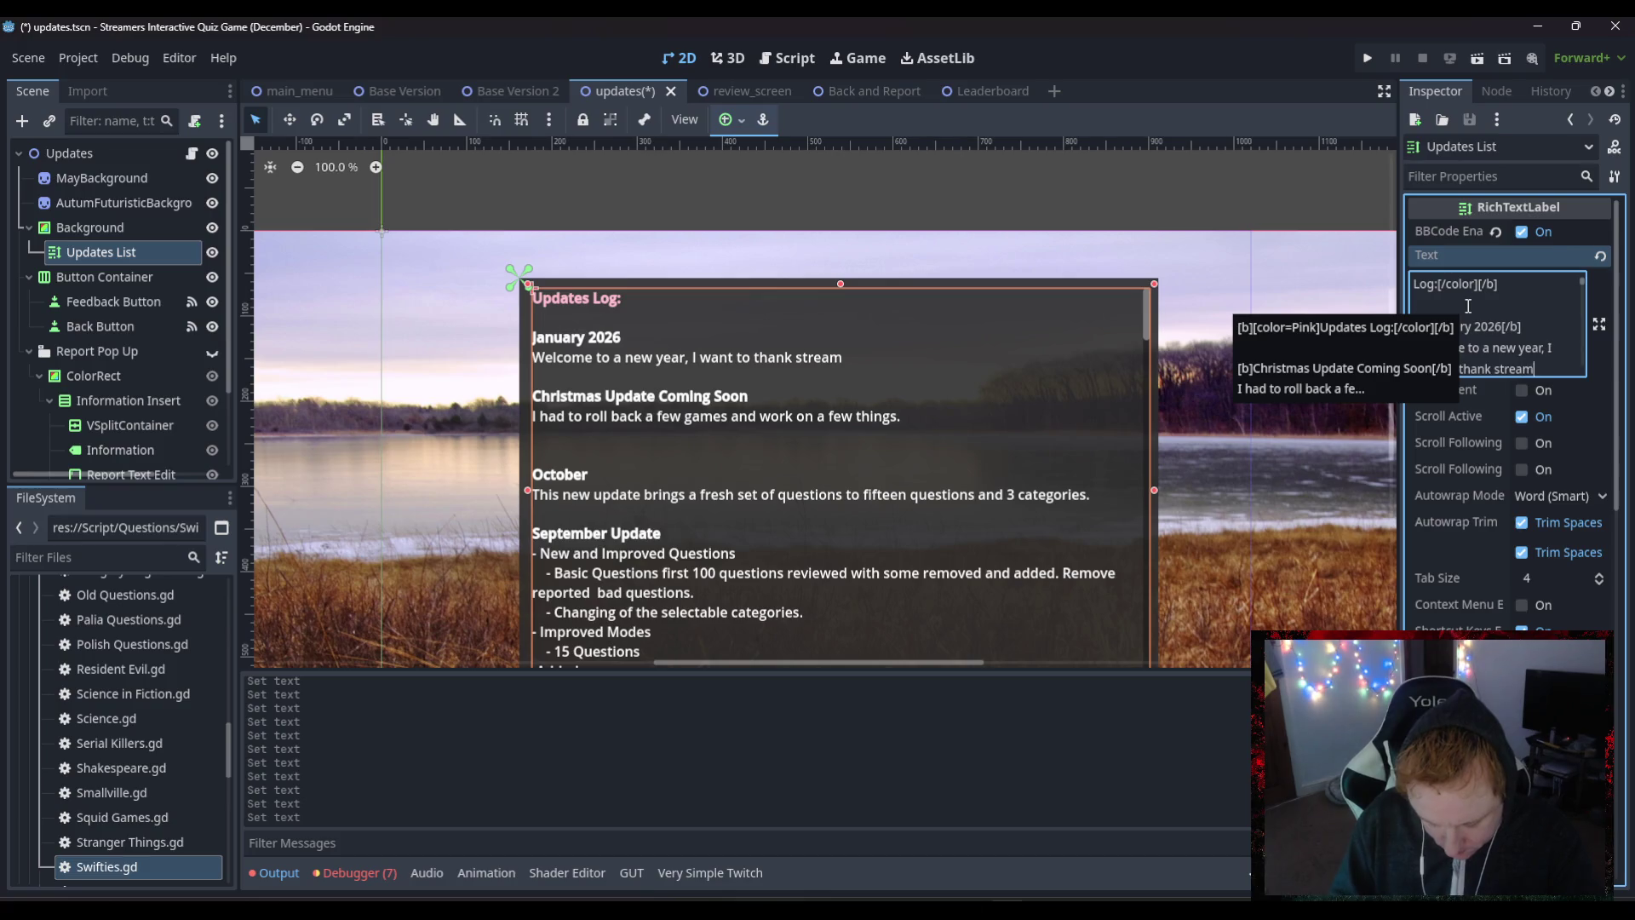
{"action": "type", "text": "ers who playe"}
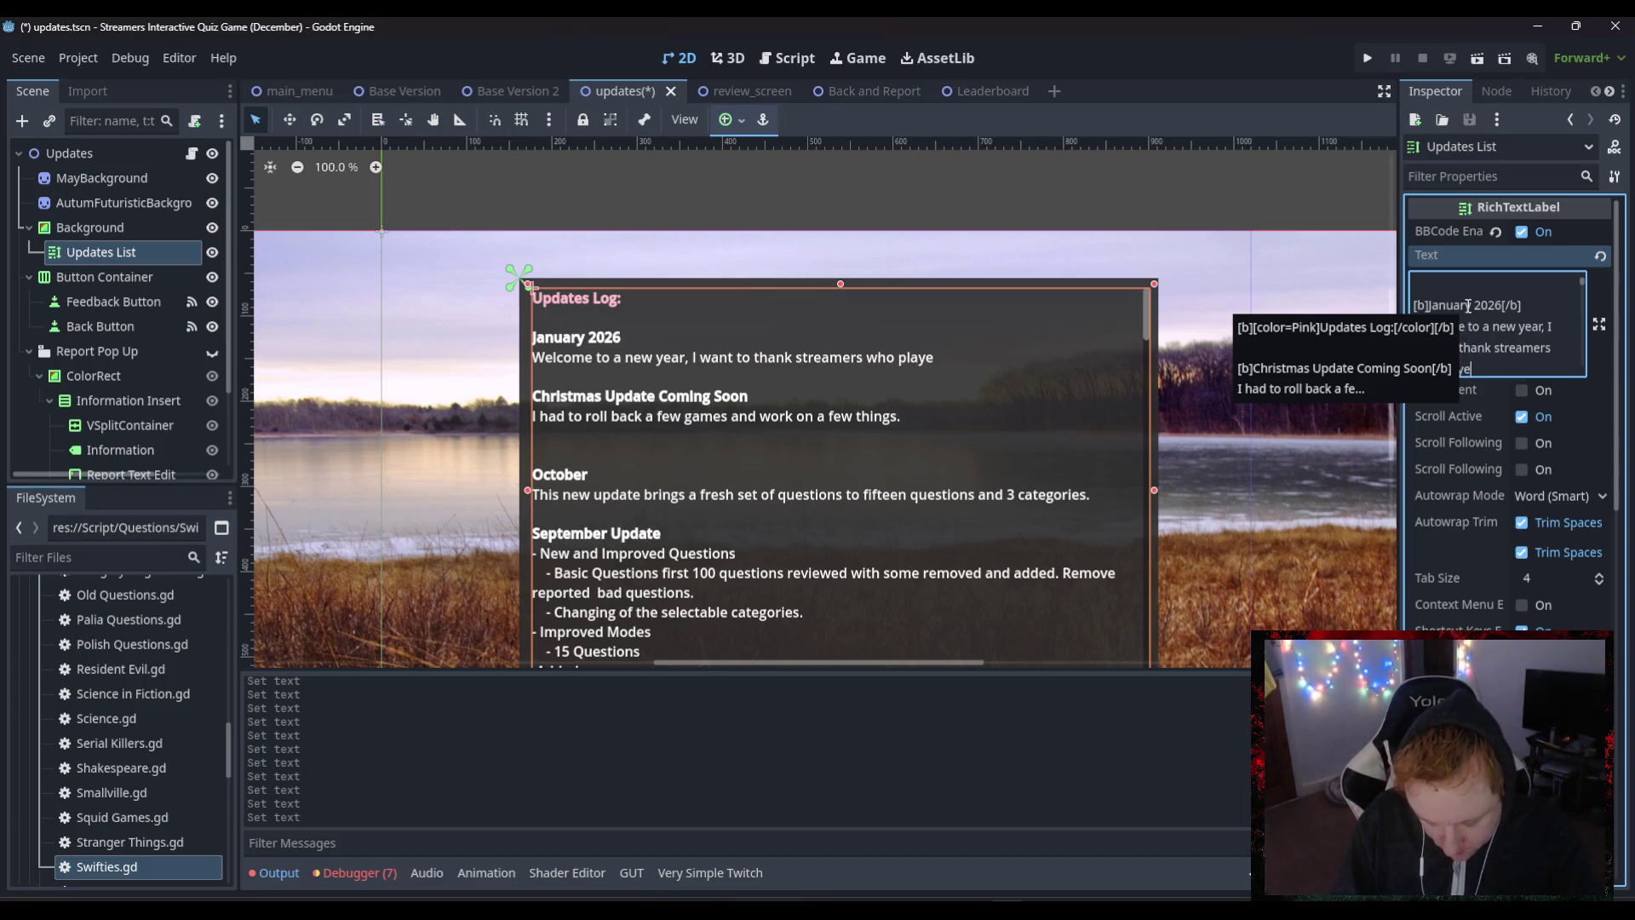
{"action": "type", "text": "d the game in"}
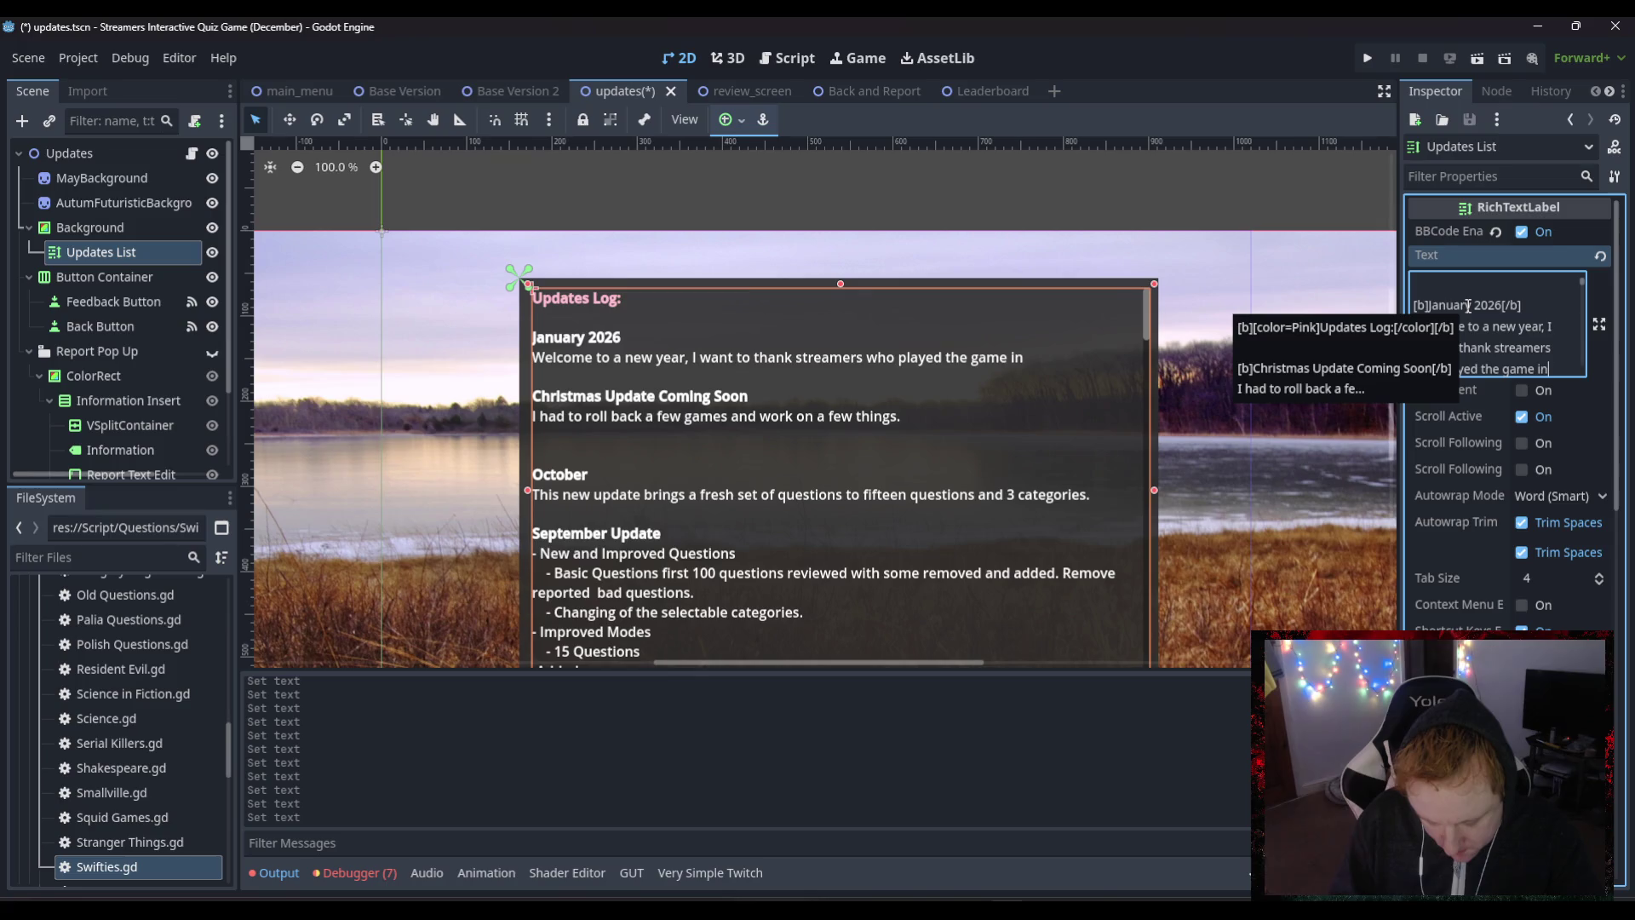
{"action": "type", "text": " the last year lik"}
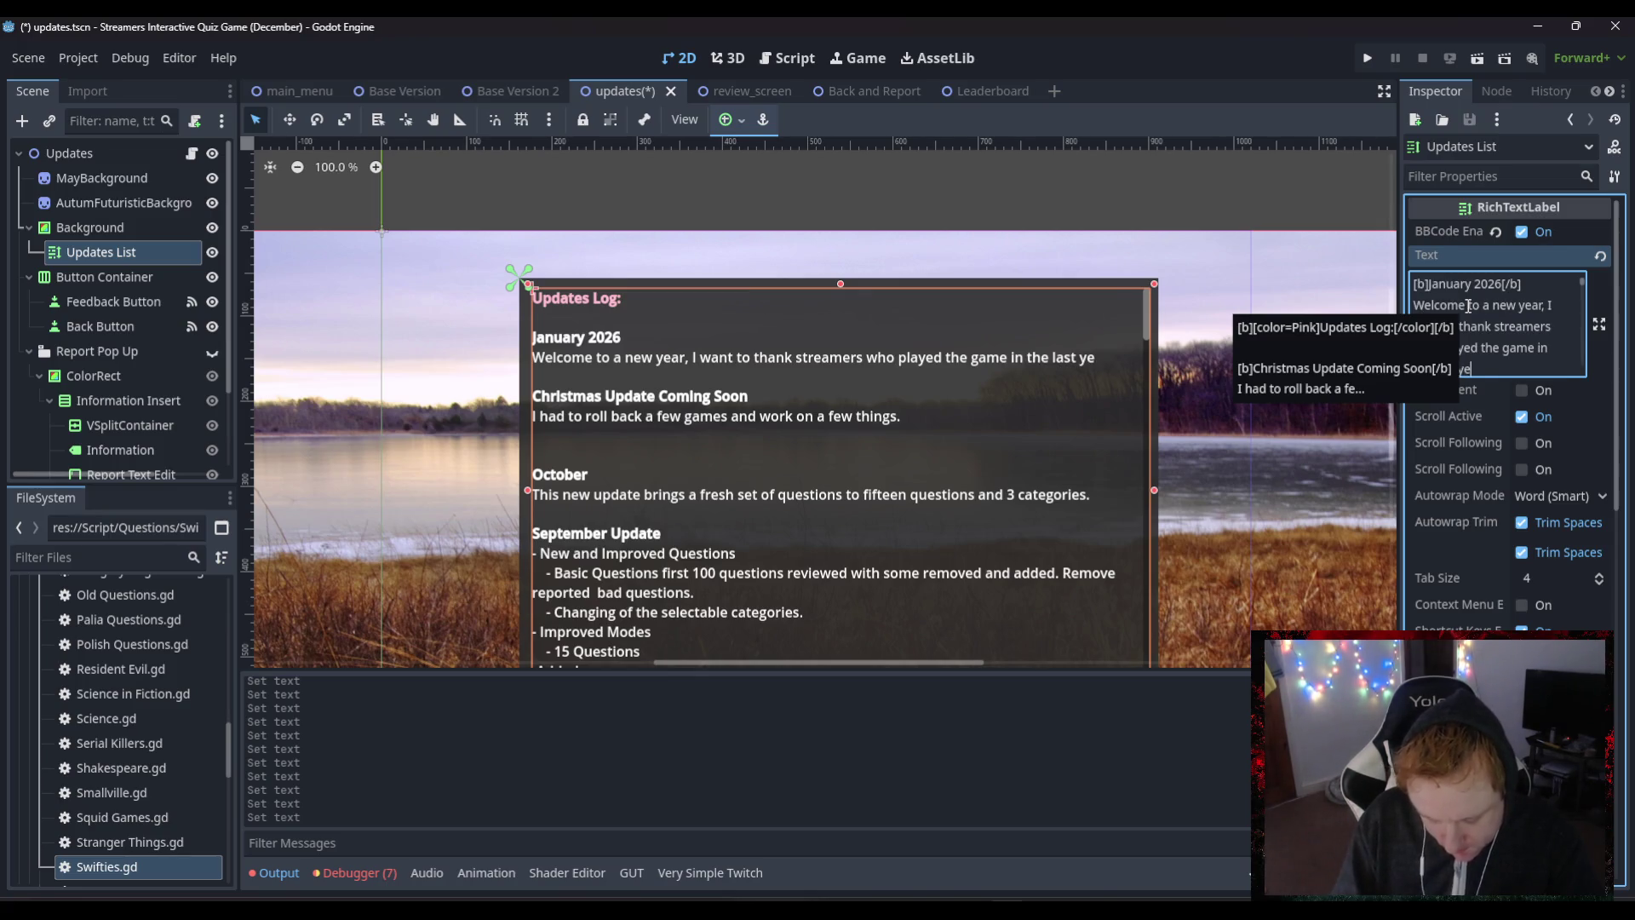
{"action": "type", "text": "e "}
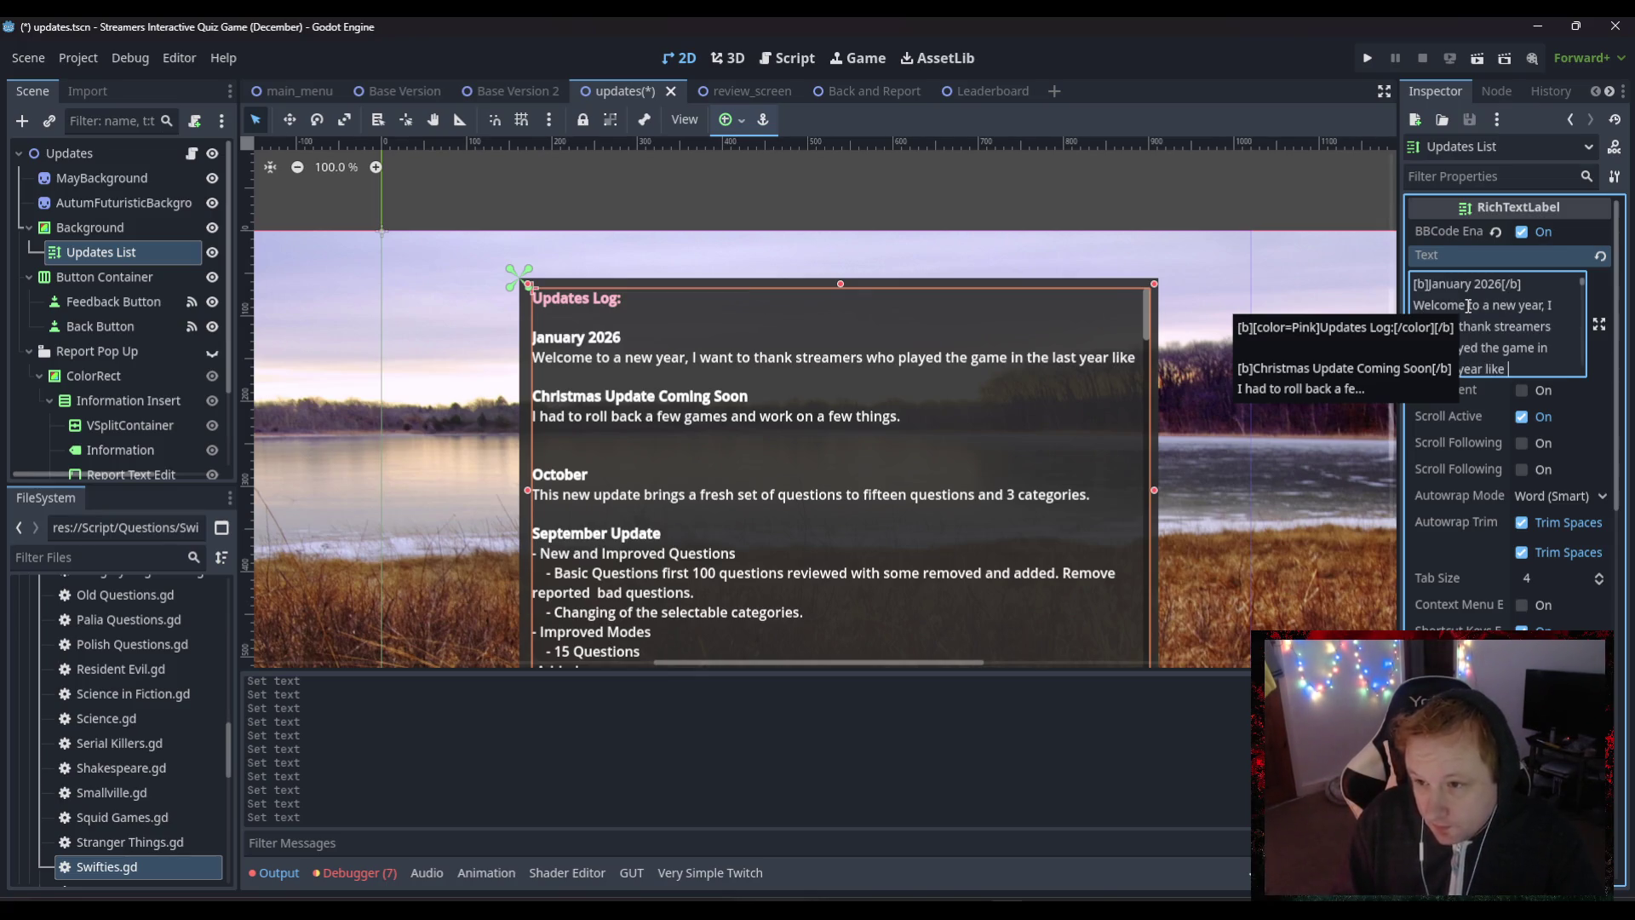
{"action": "type", "text": "[i"}
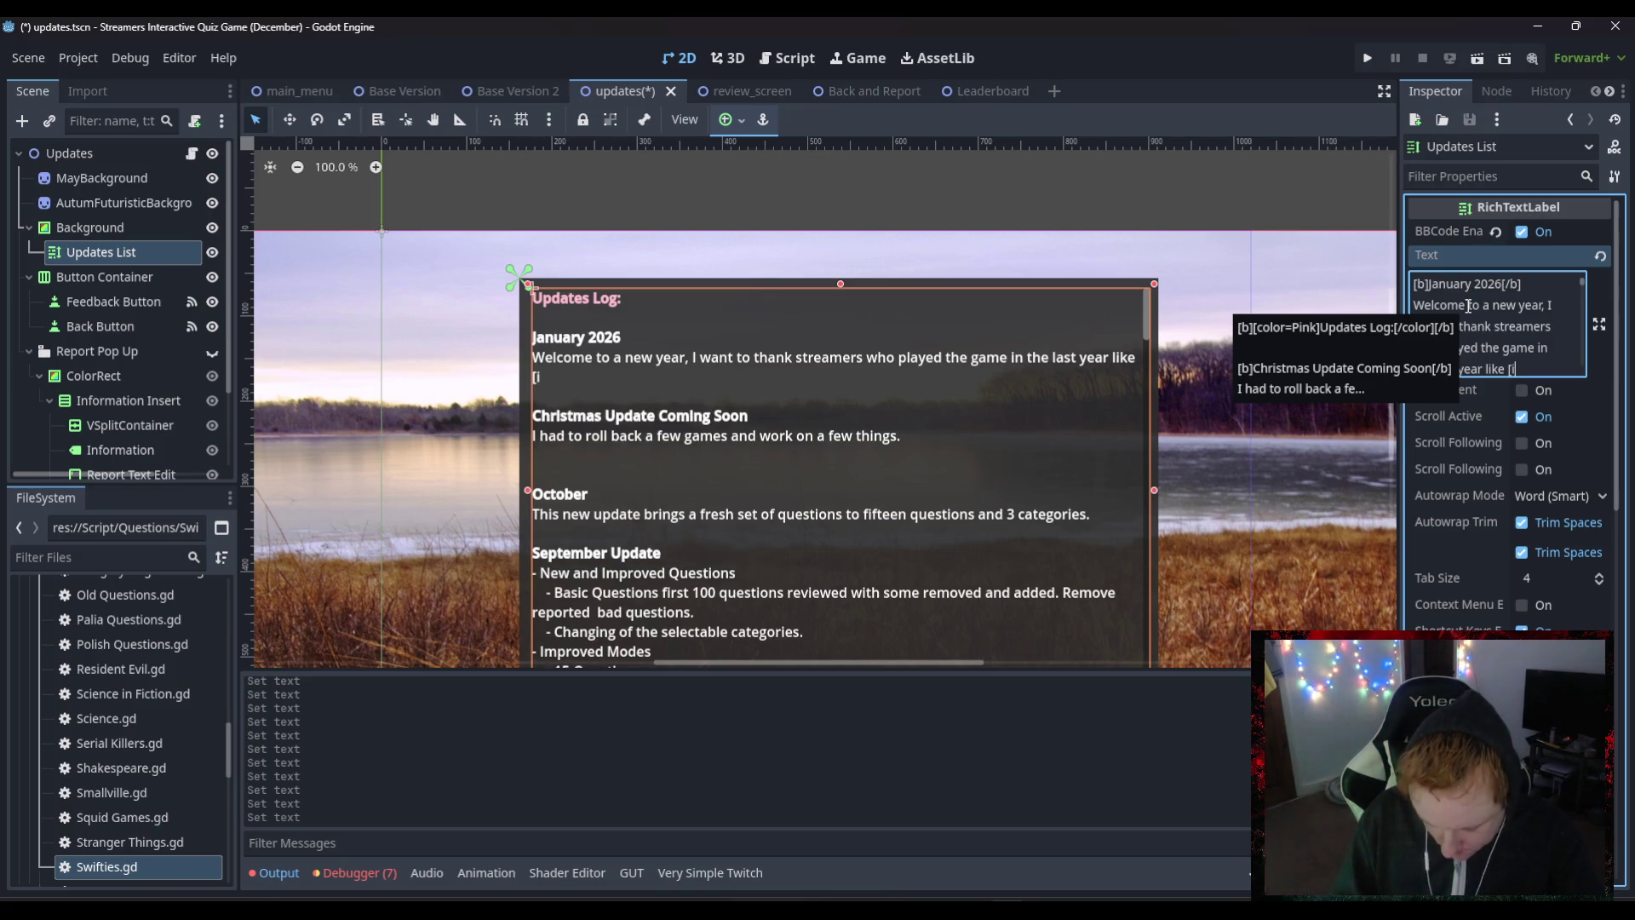
{"action": "type", "text": "]Ha"}
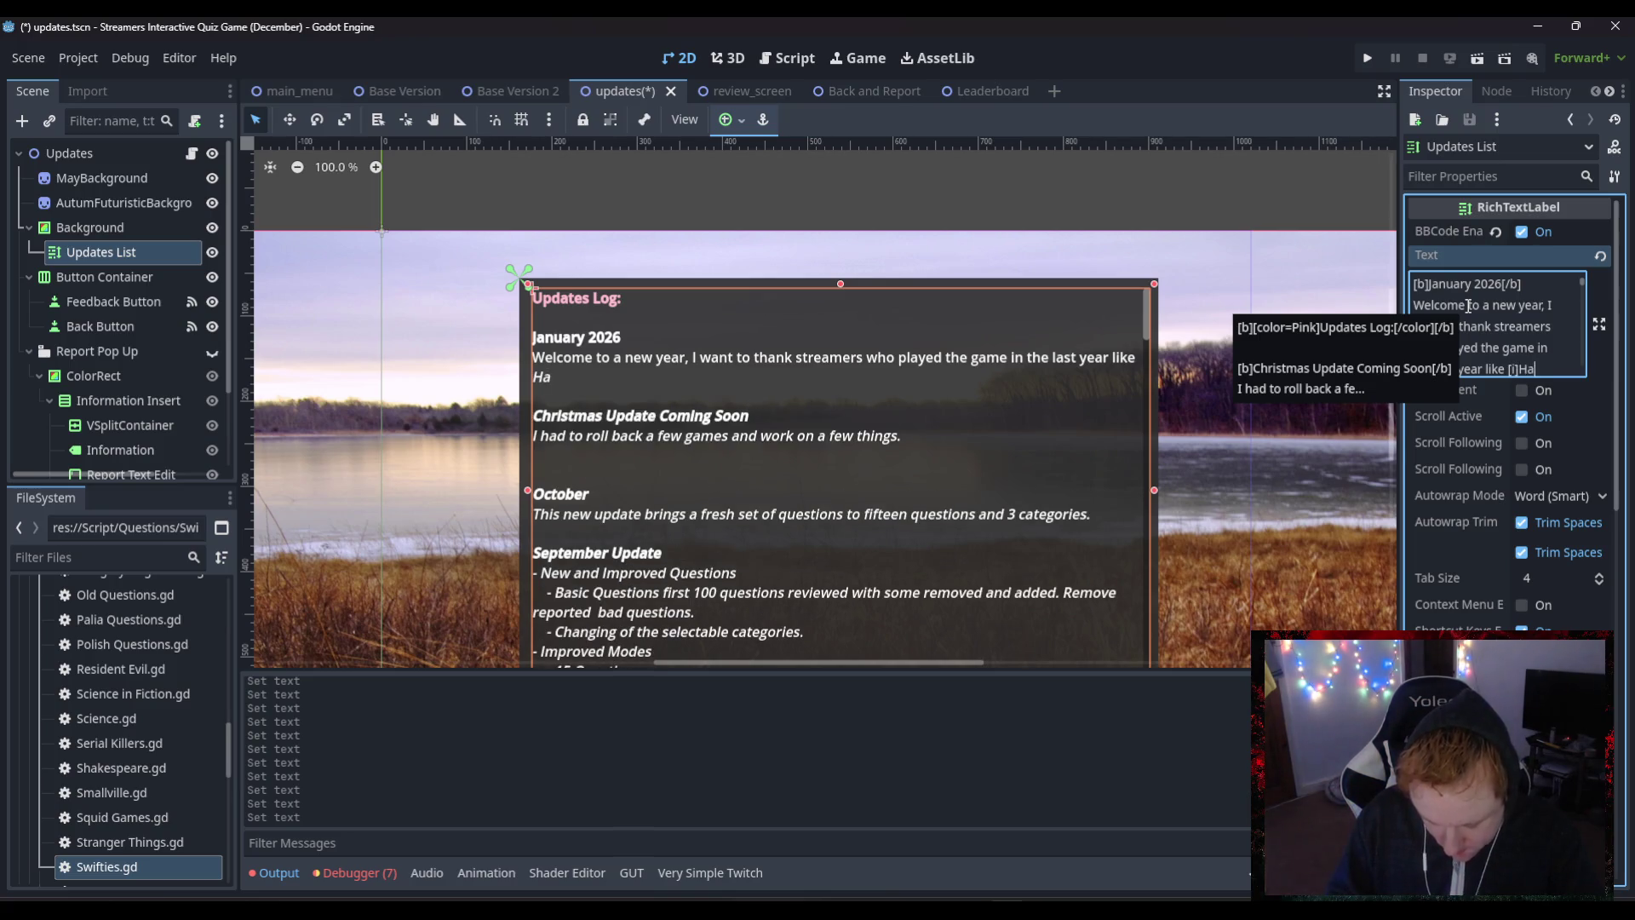
{"action": "type", "text": "lelike"}
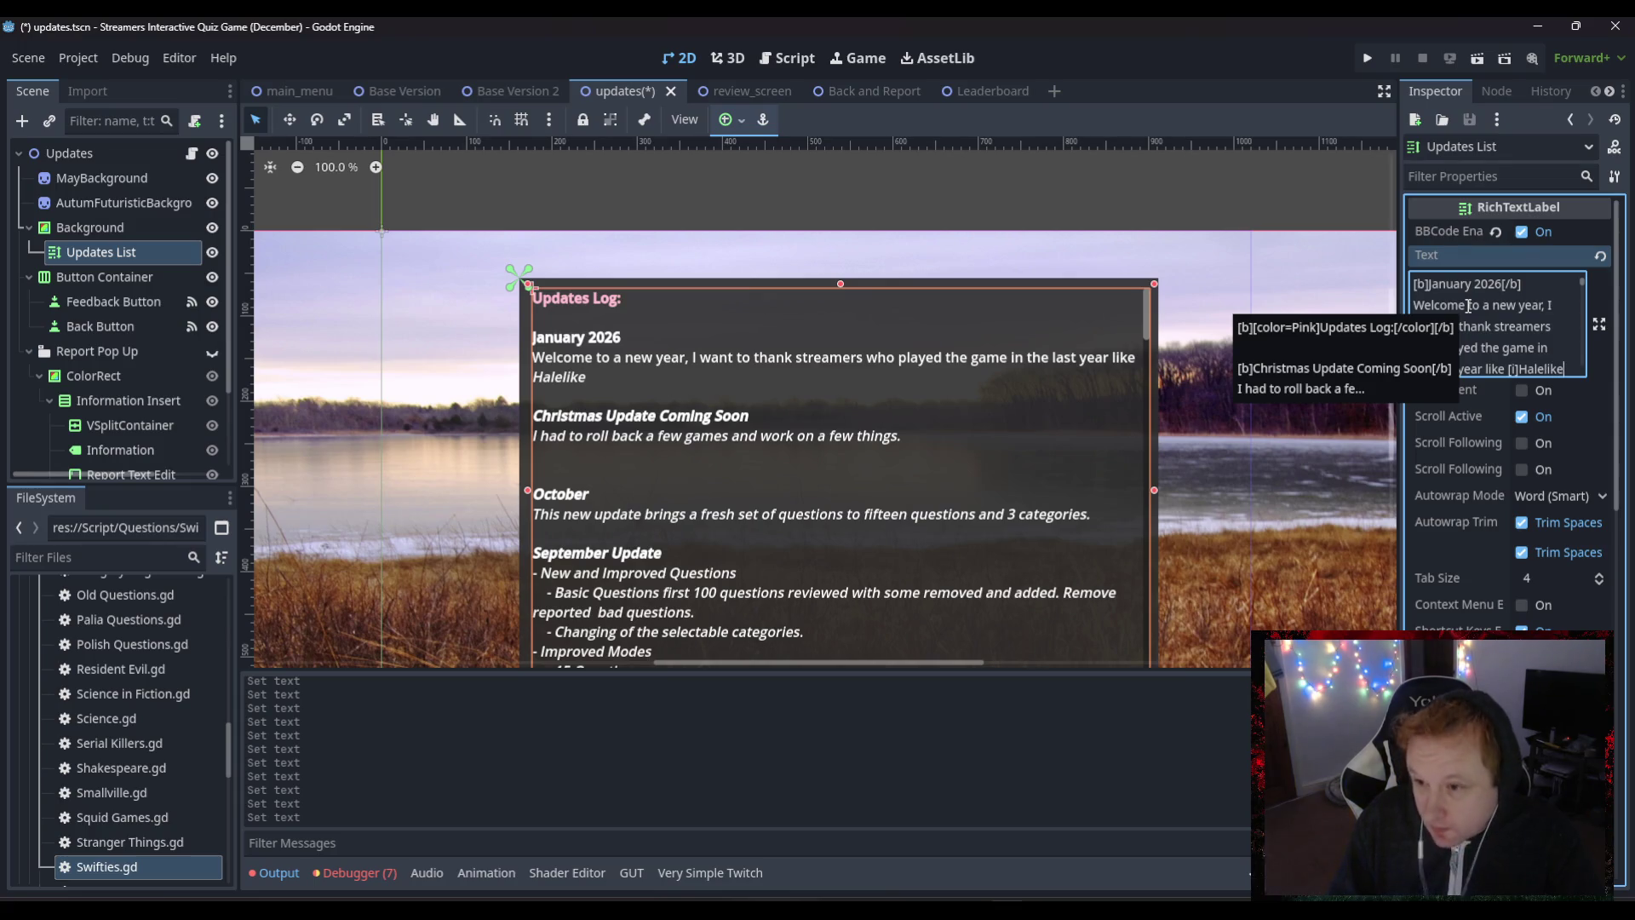
{"action": "key", "text": "BackSpace"}
{"action": "key", "text": "BackSpace"}
{"action": "key", "text": "BackSpace"}
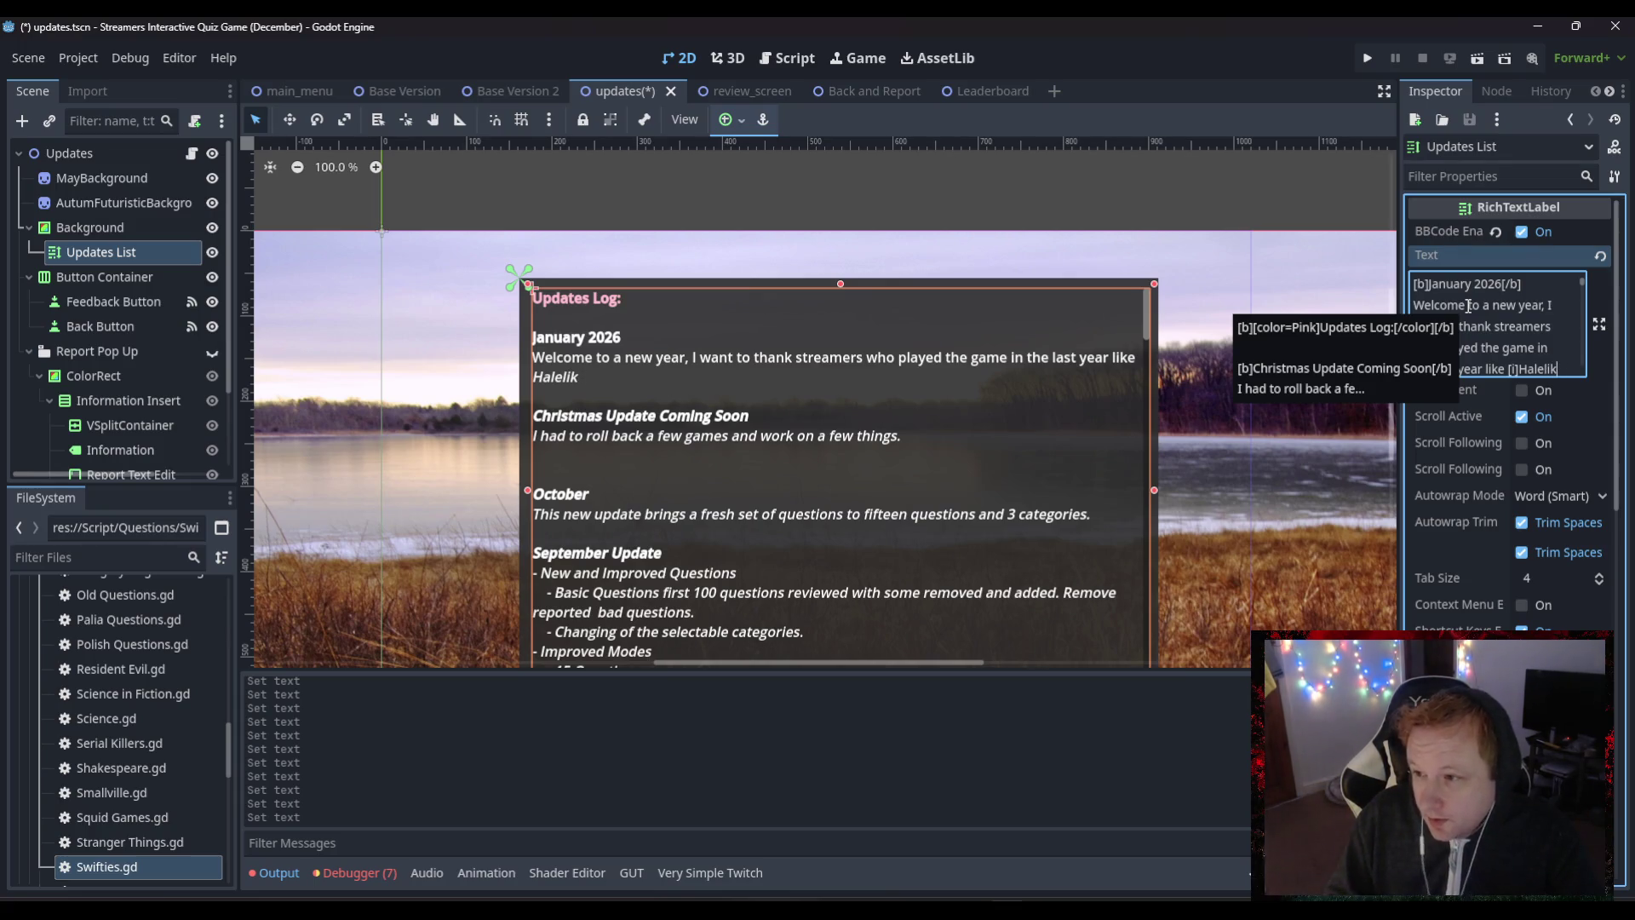
{"action": "type", "text": "LikeHail"}
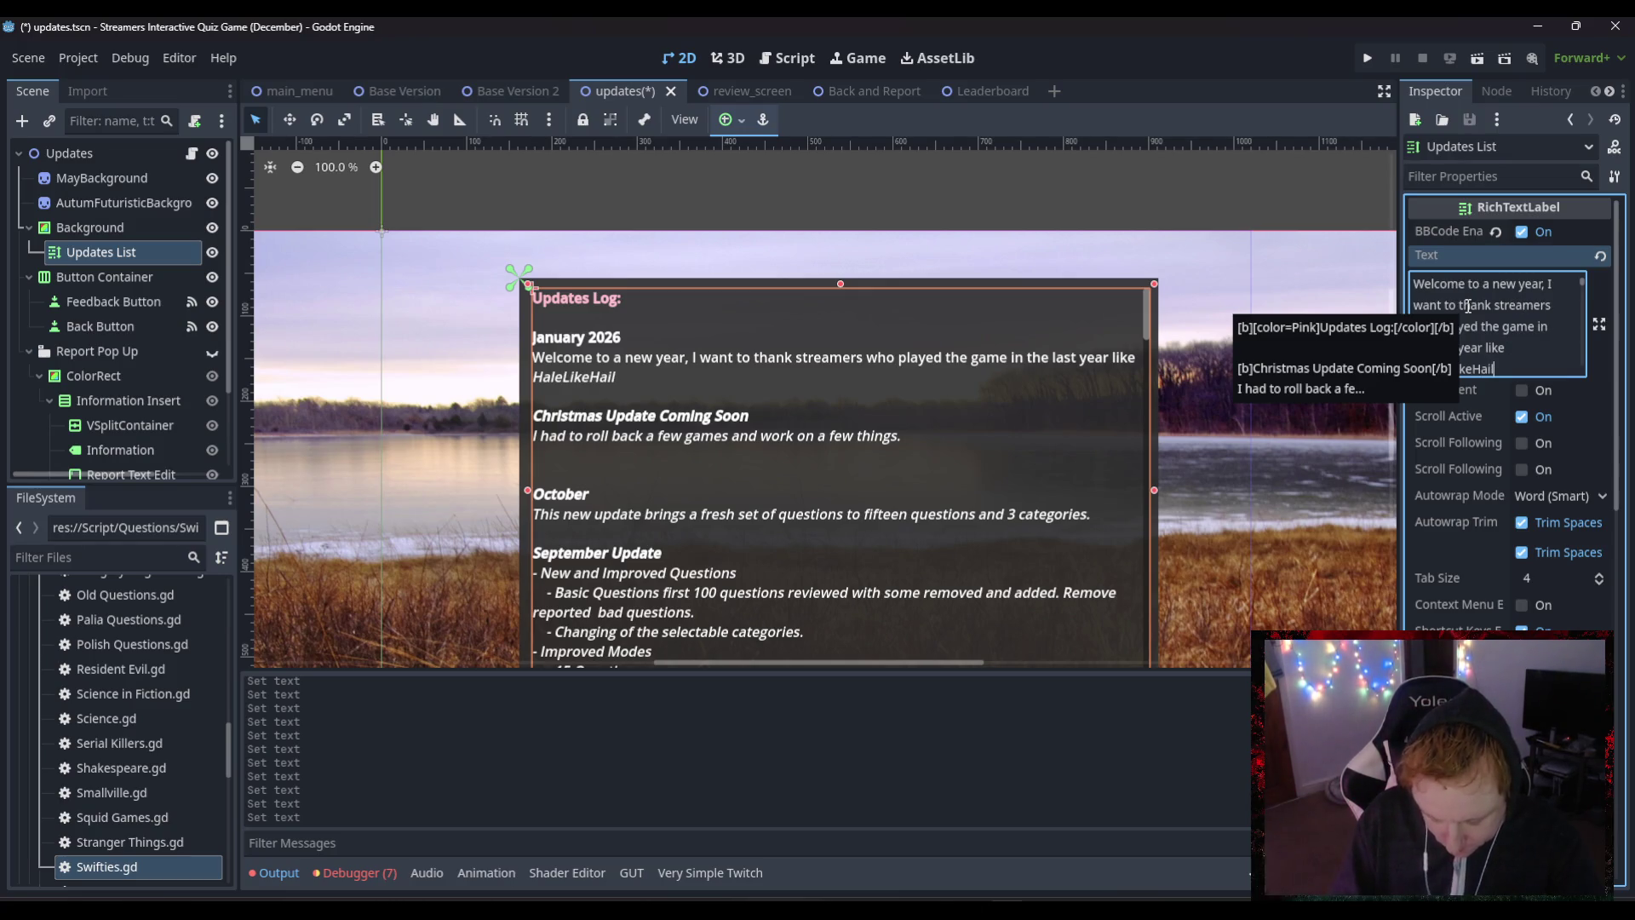
{"action": "type", "text": "TV[/"}
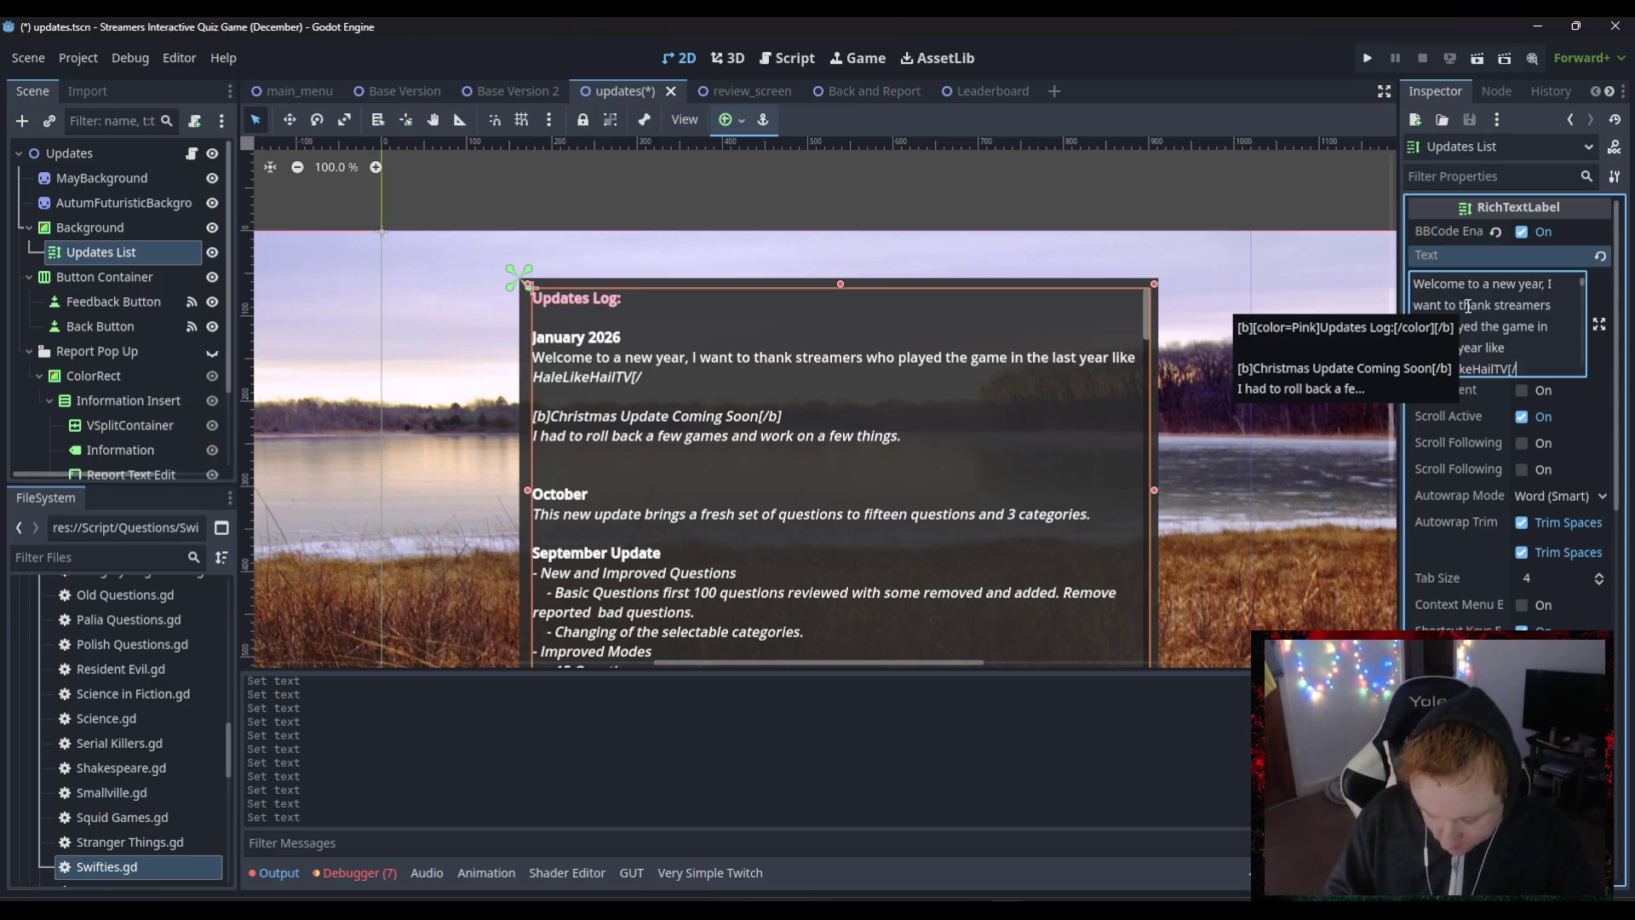
{"action": "type", "text": "i]"}
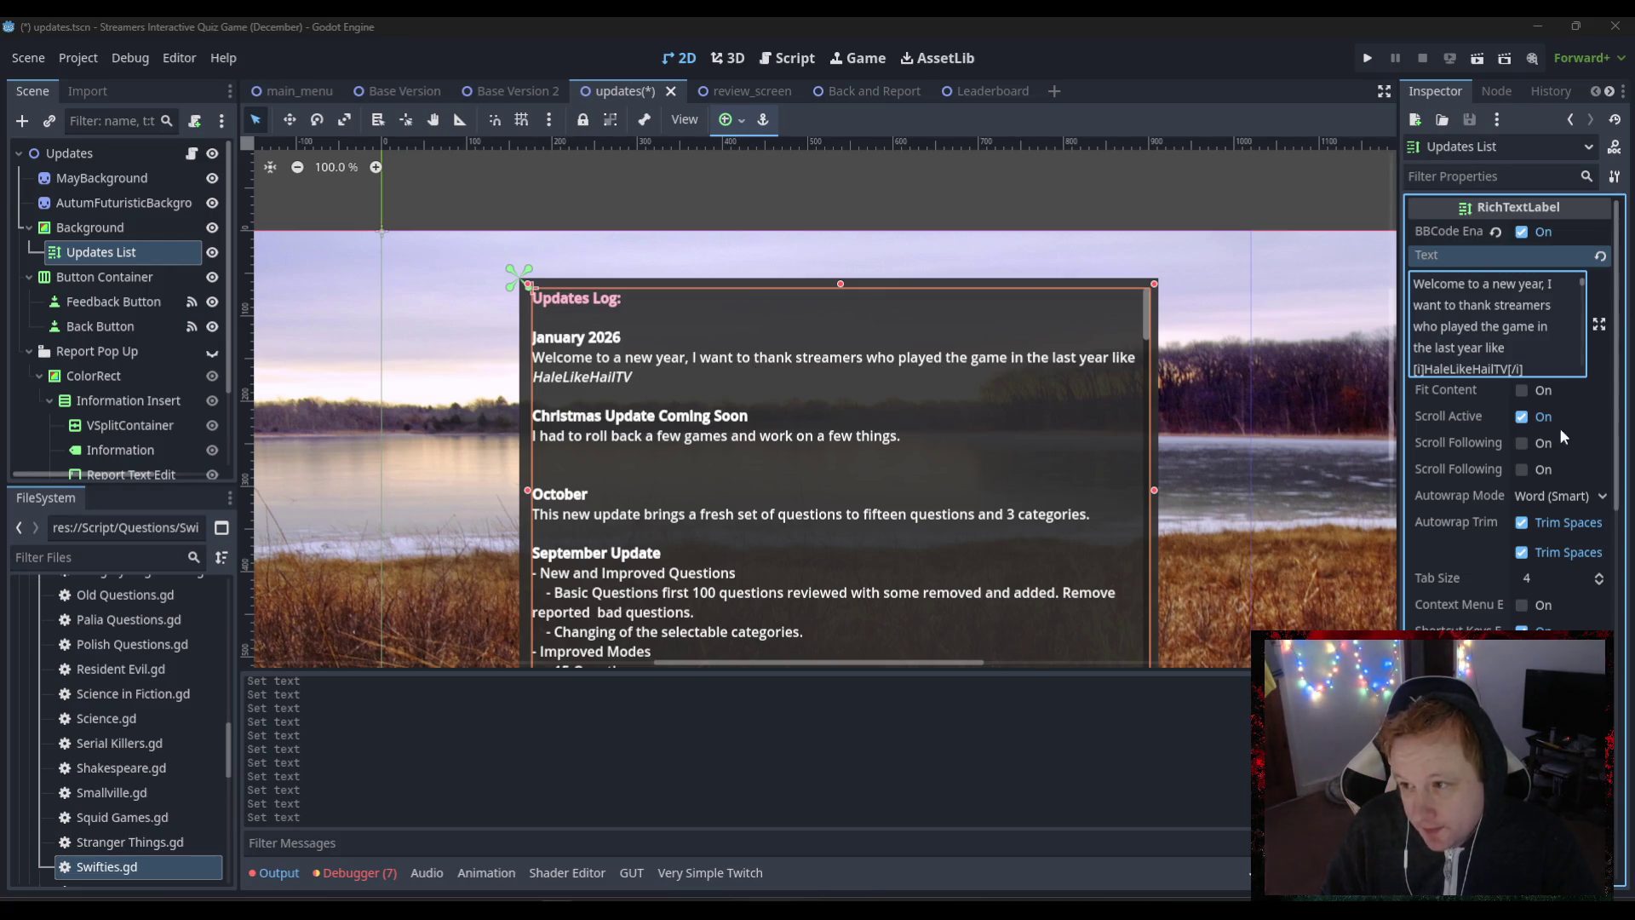
- Append " and [i]" after the first streamer's name in the Updates List text
{"action": "left_click", "coordinate": [1548, 364]}
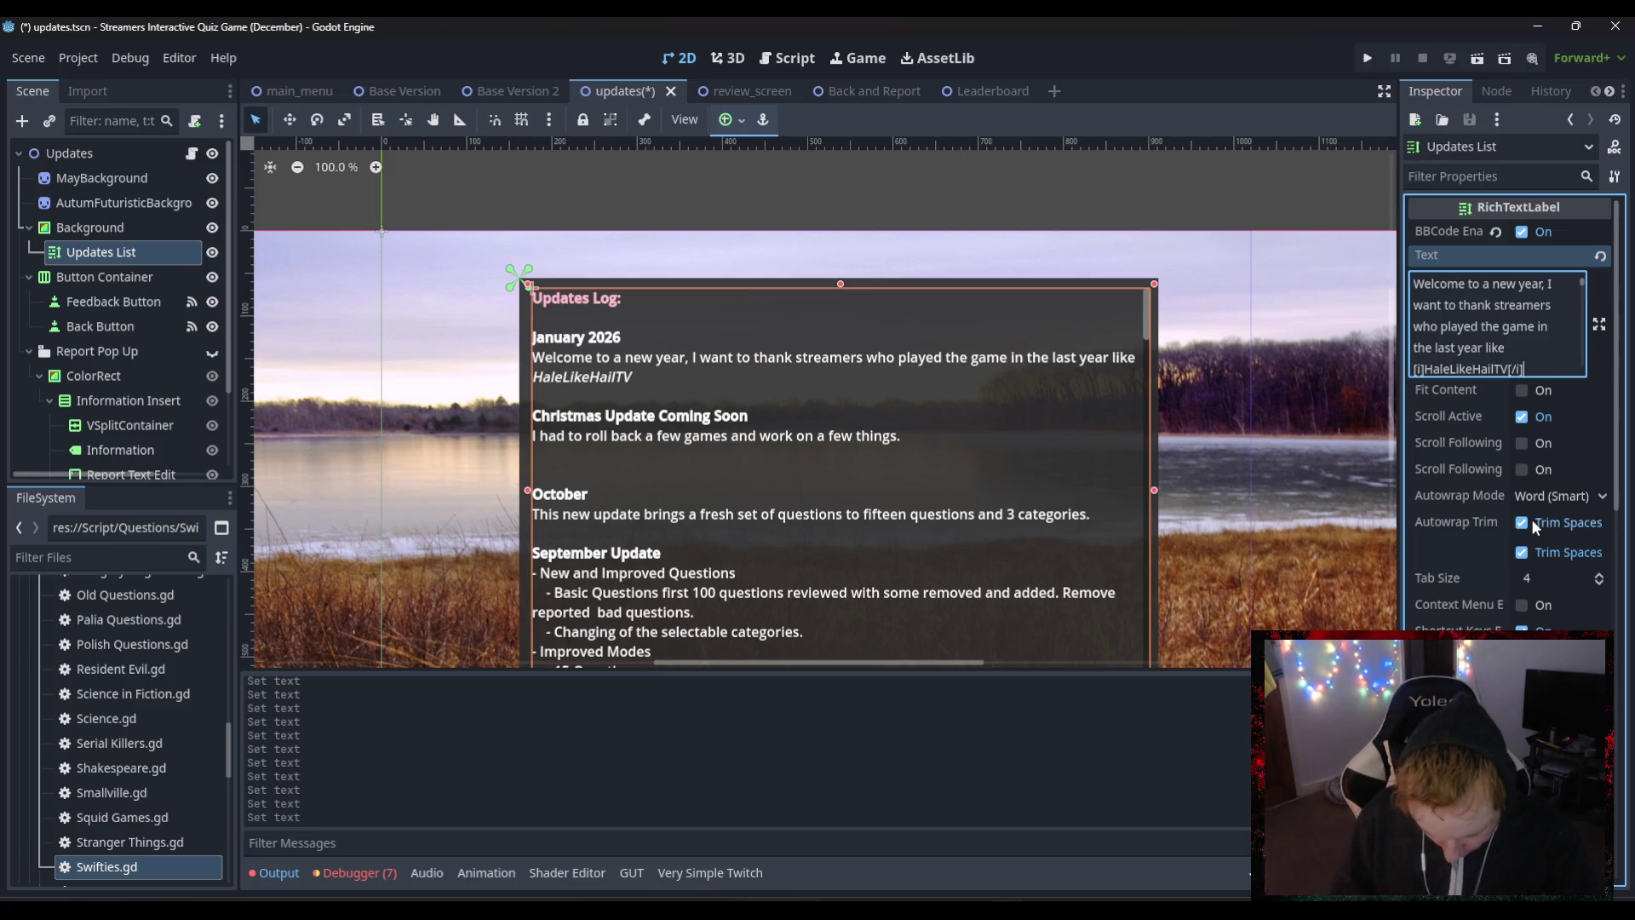
{"action": "type", "text": " and "}
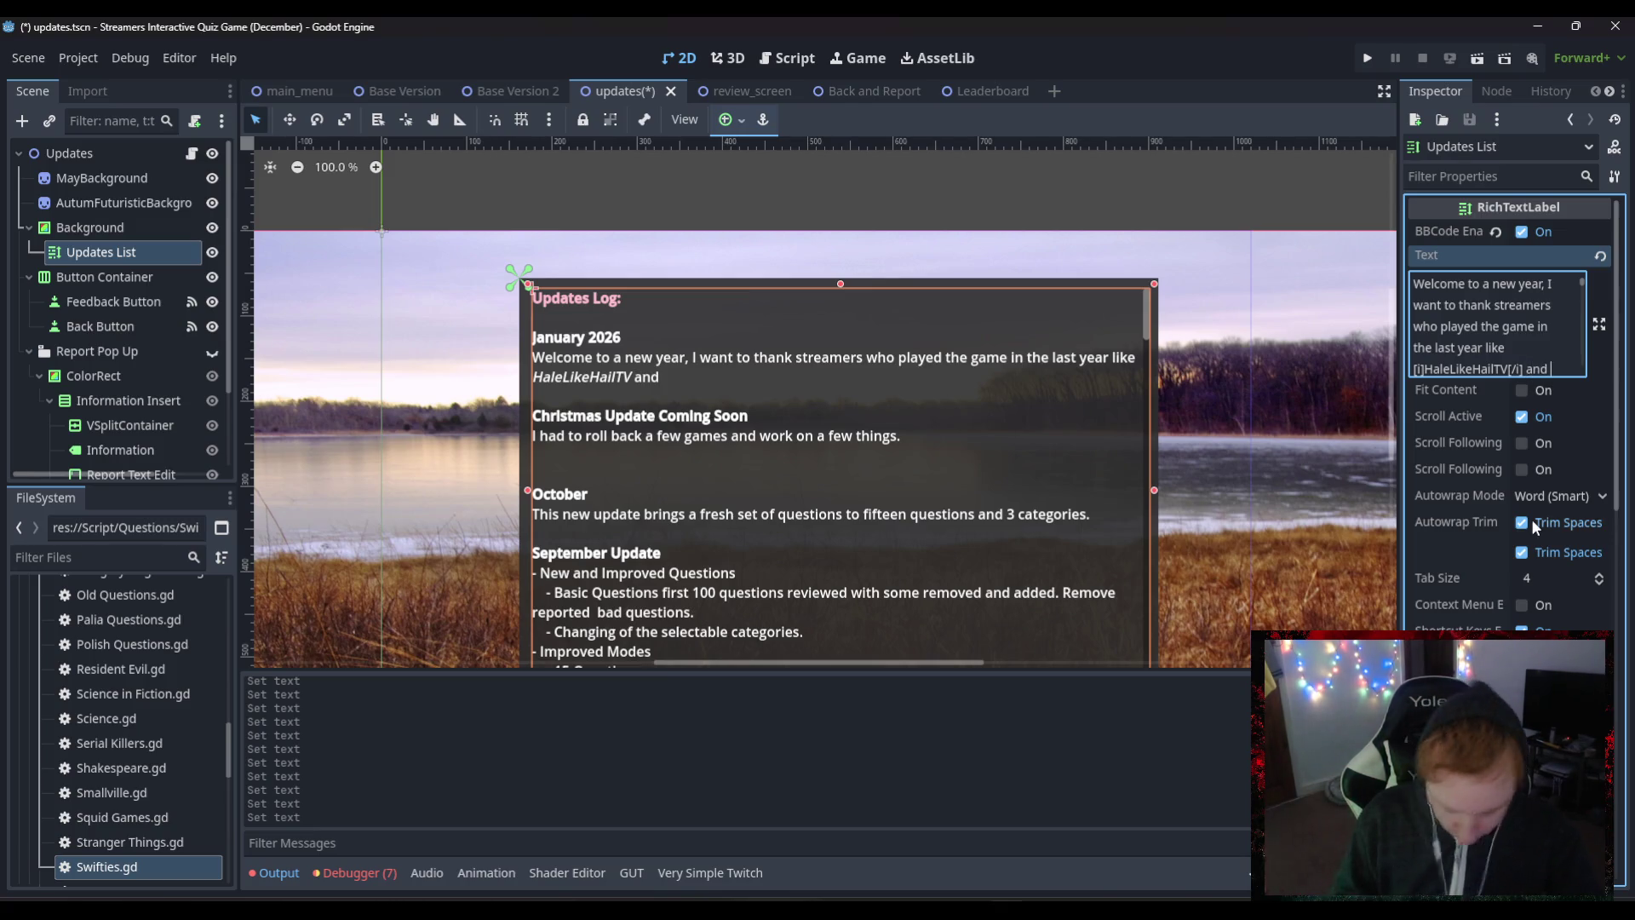
{"action": "type", "text": "[i]"}
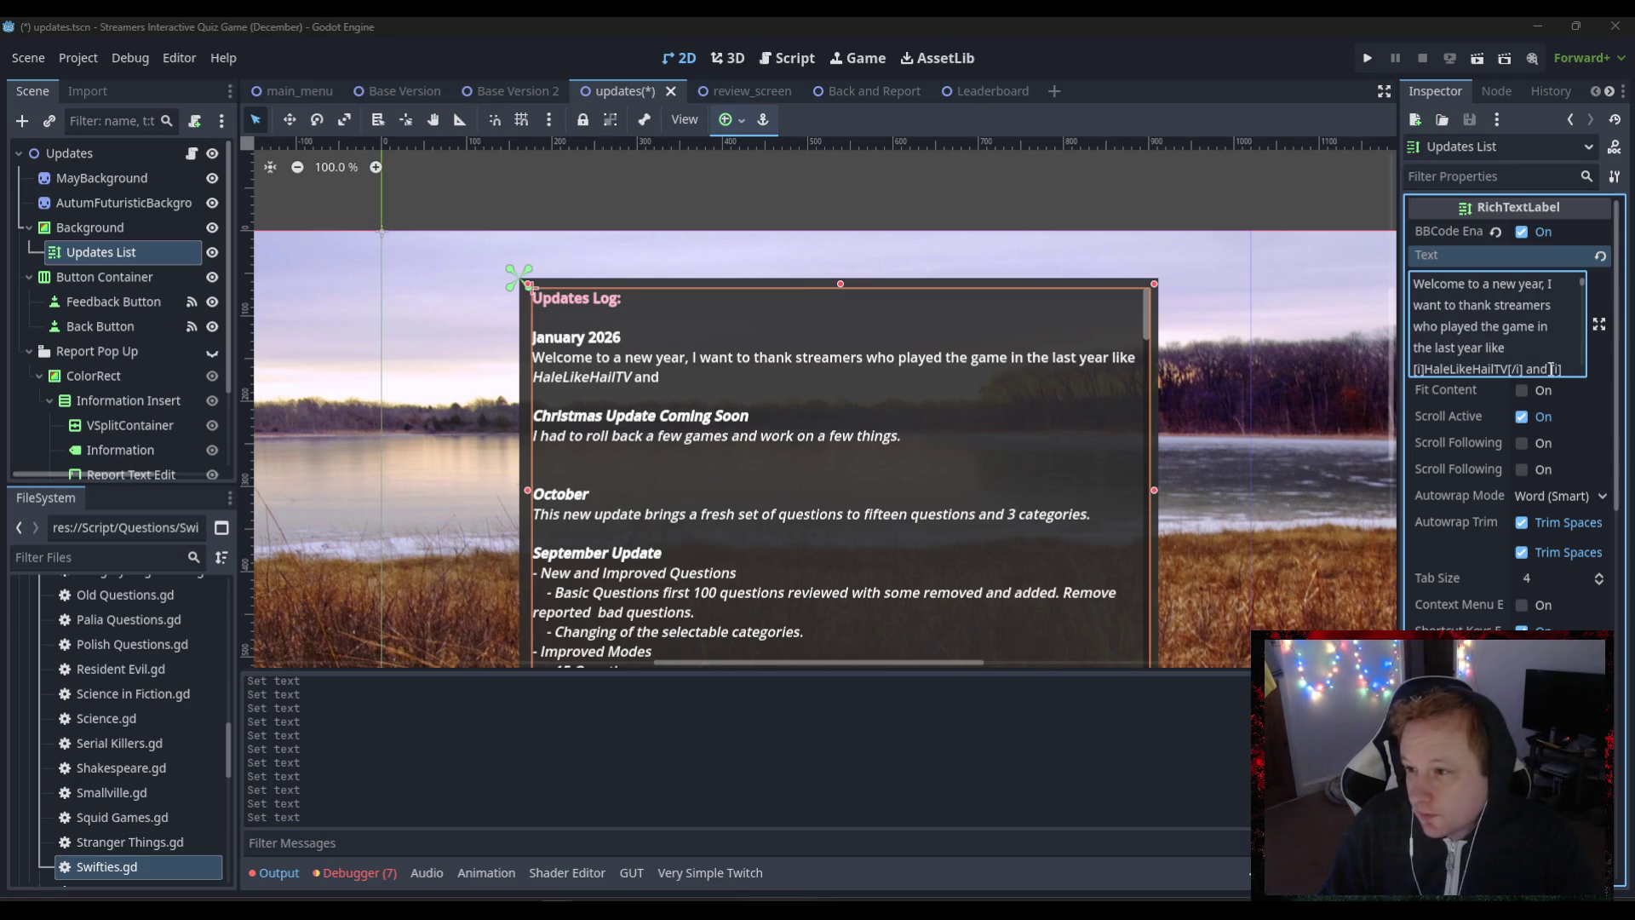
- Add the second streamer's name, a closing [/i], and "who have tried it on their streams", then start a new paragraph
{"action": "left_click", "coordinate": [1629, 385]}
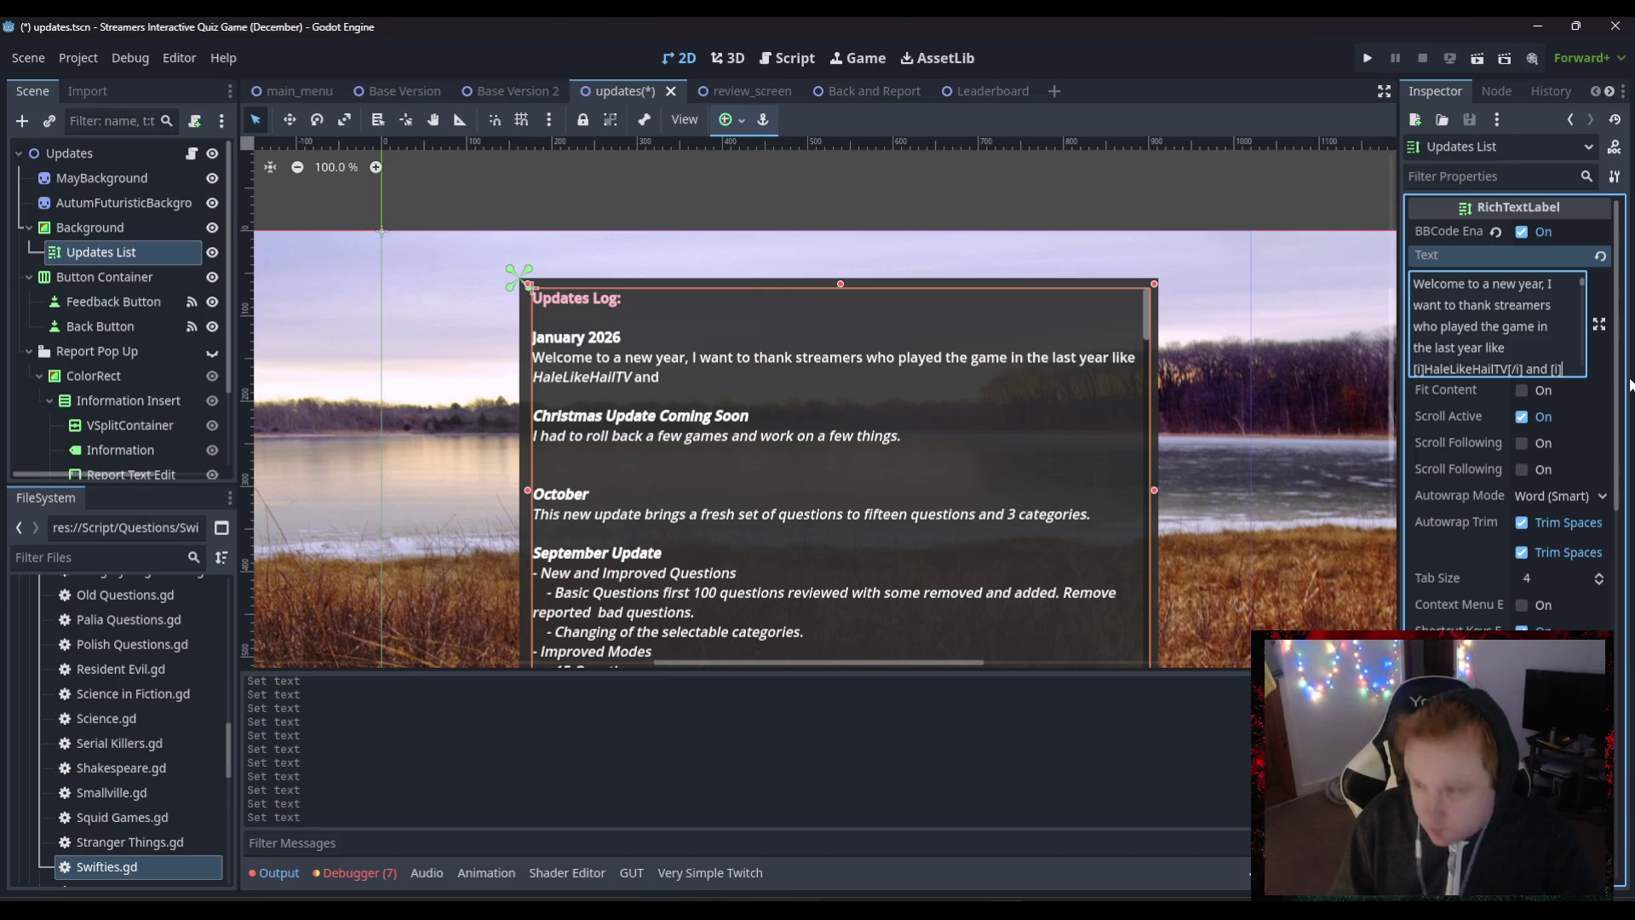
{"action": "key", "text": "ctrl+v"}
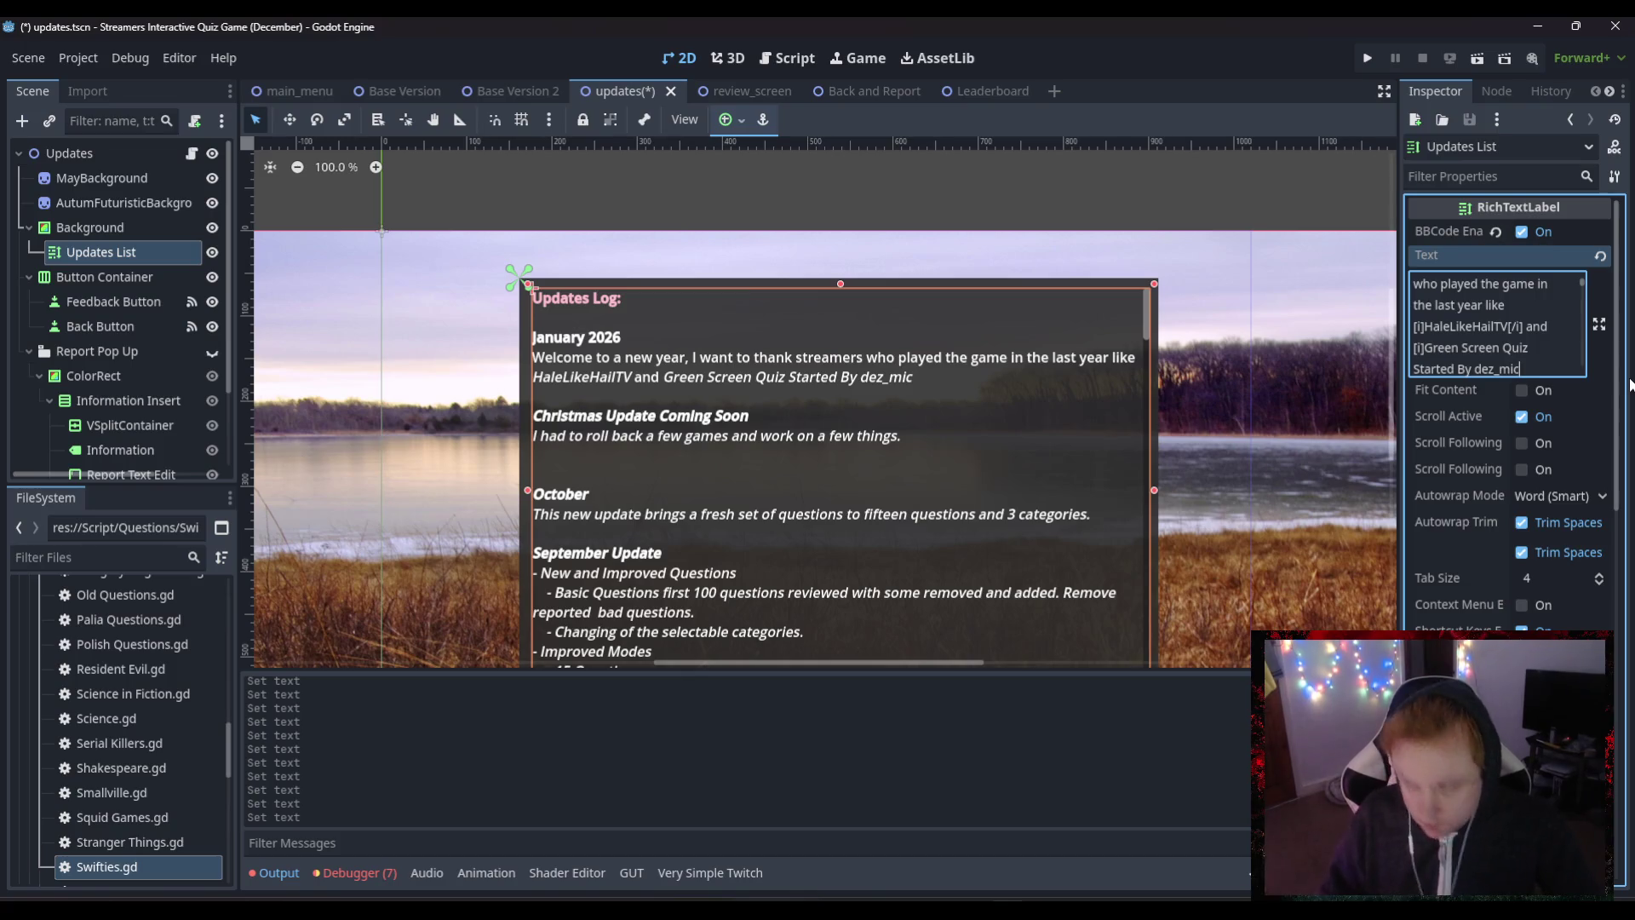
{"action": "key", "text": "ctrl+z"}
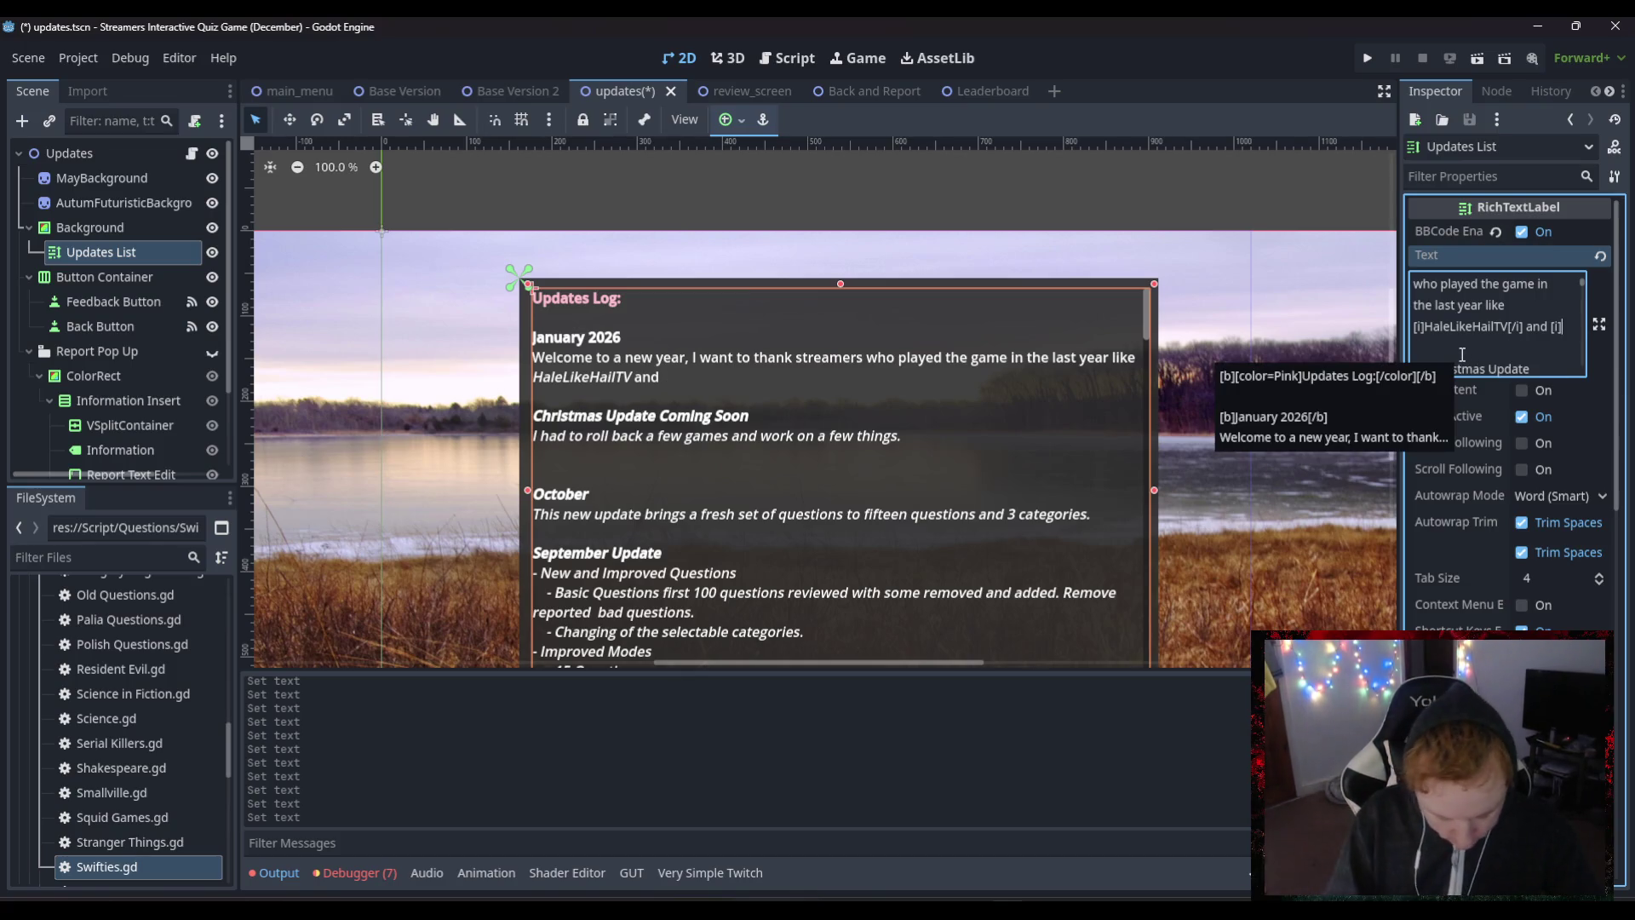
{"action": "type", "text": "Dez_Mi"}
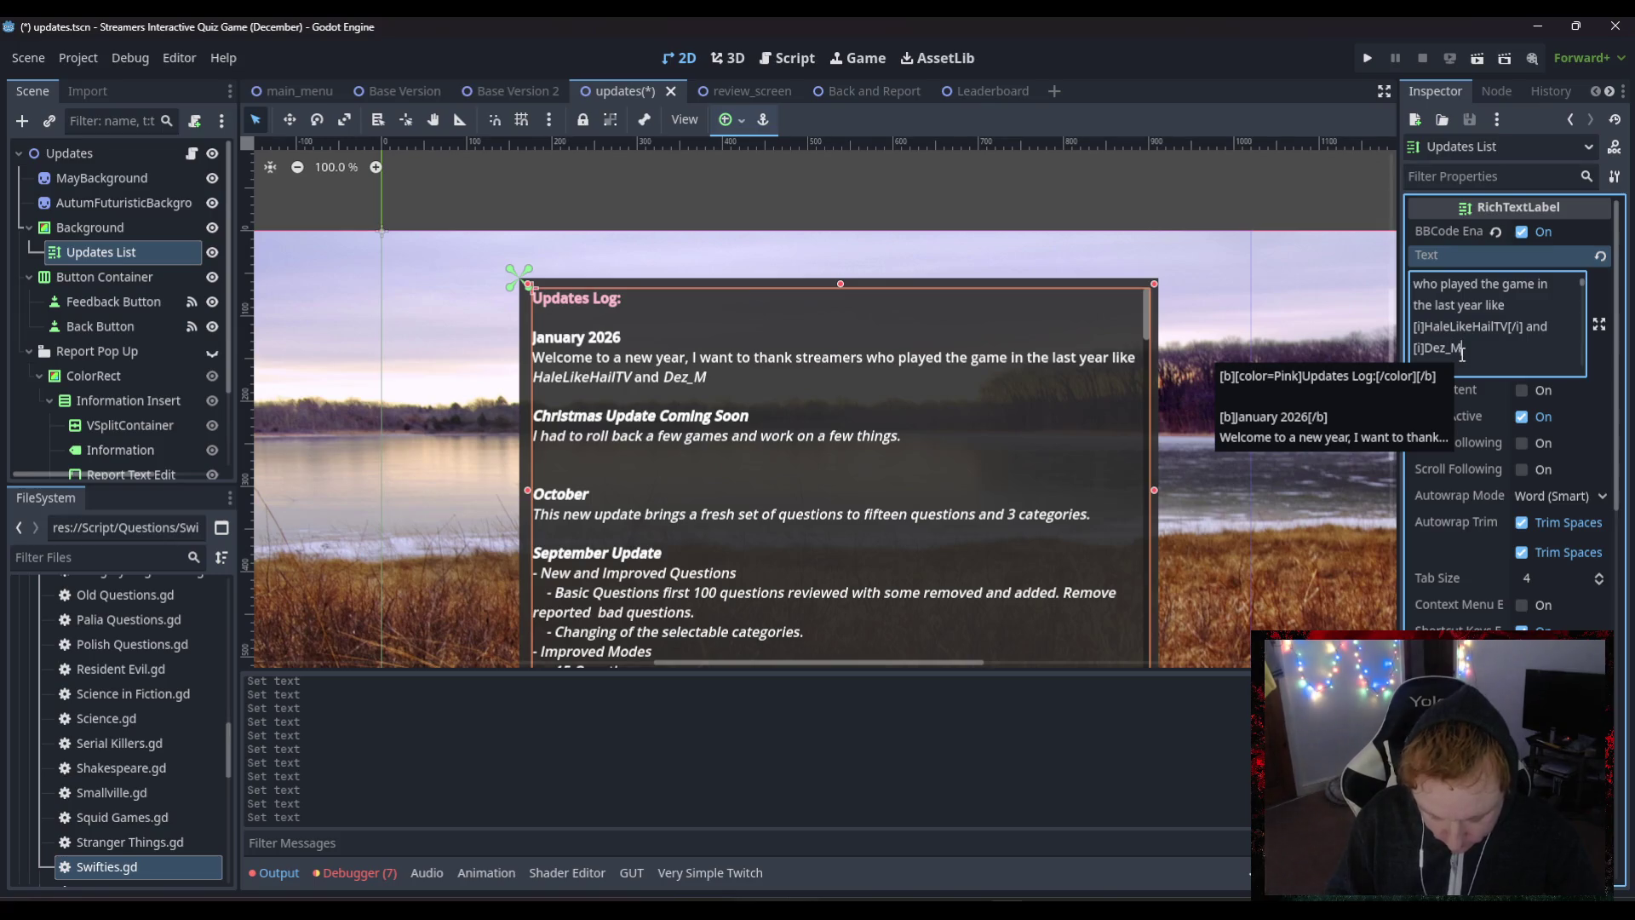
{"action": "type", "text": "c[/"}
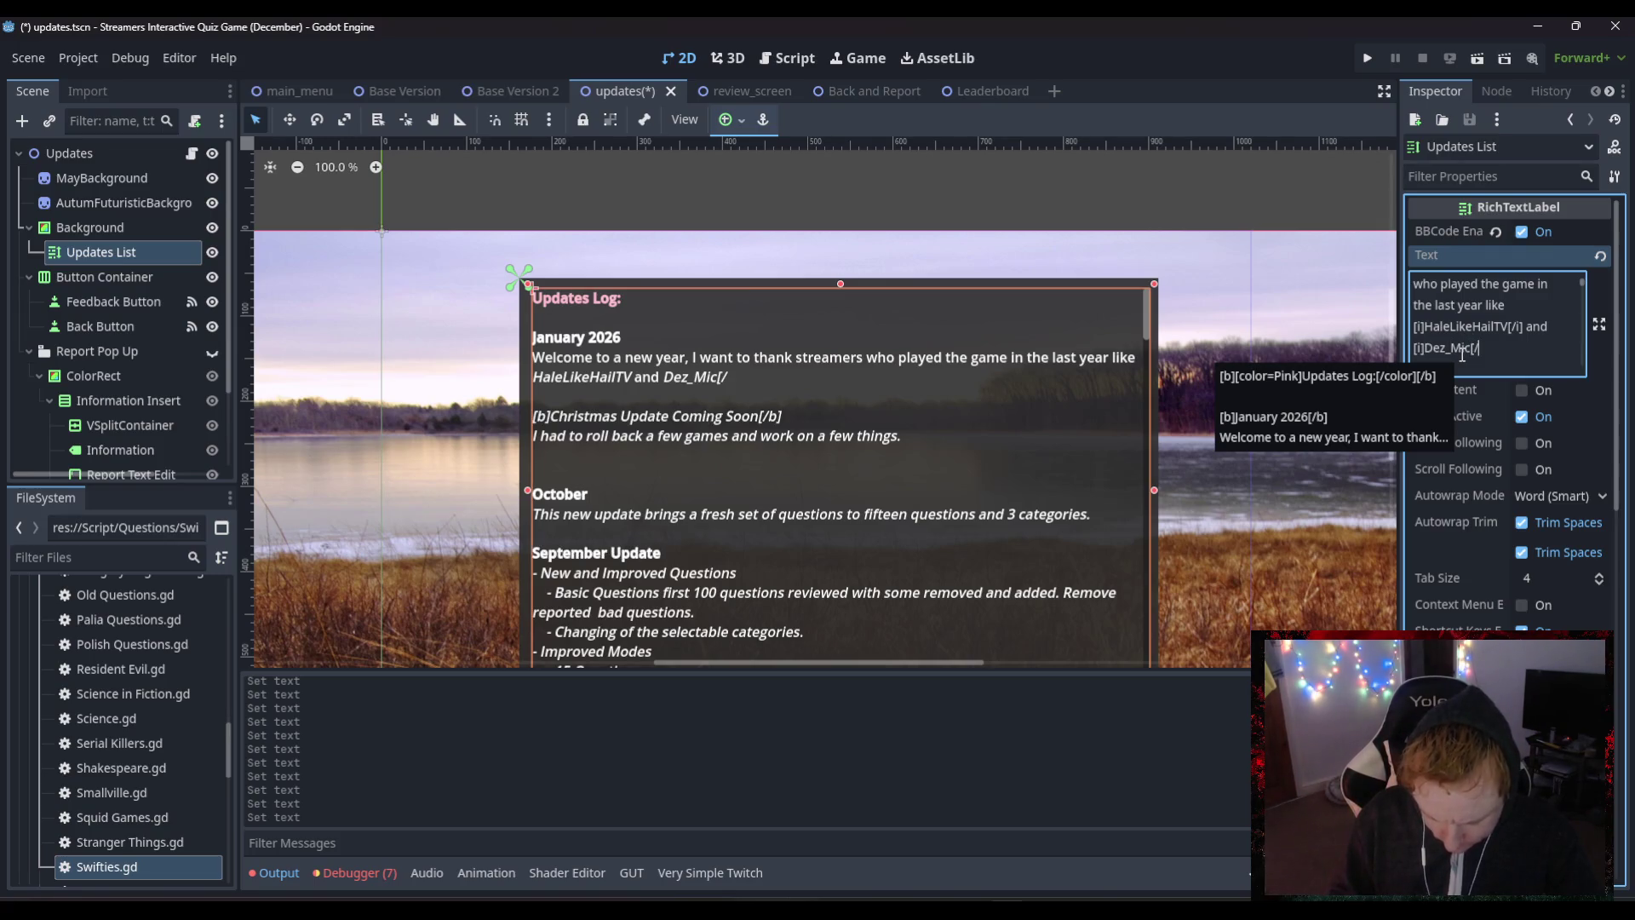
{"action": "type", "text": "i]"}
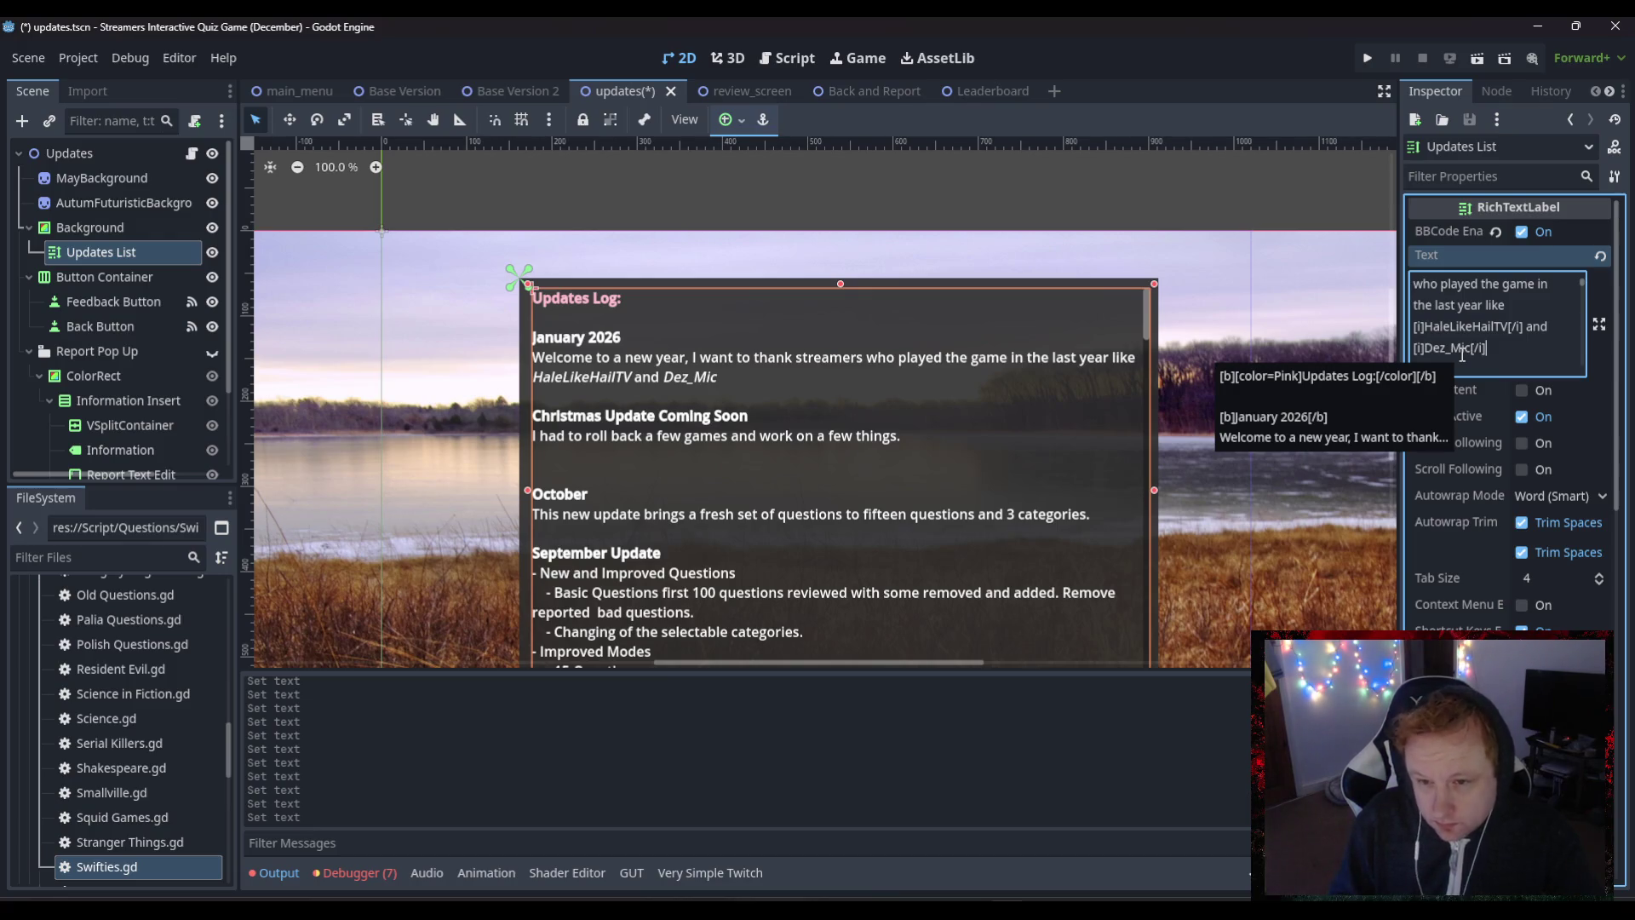
{"action": "type", "text": " who have"}
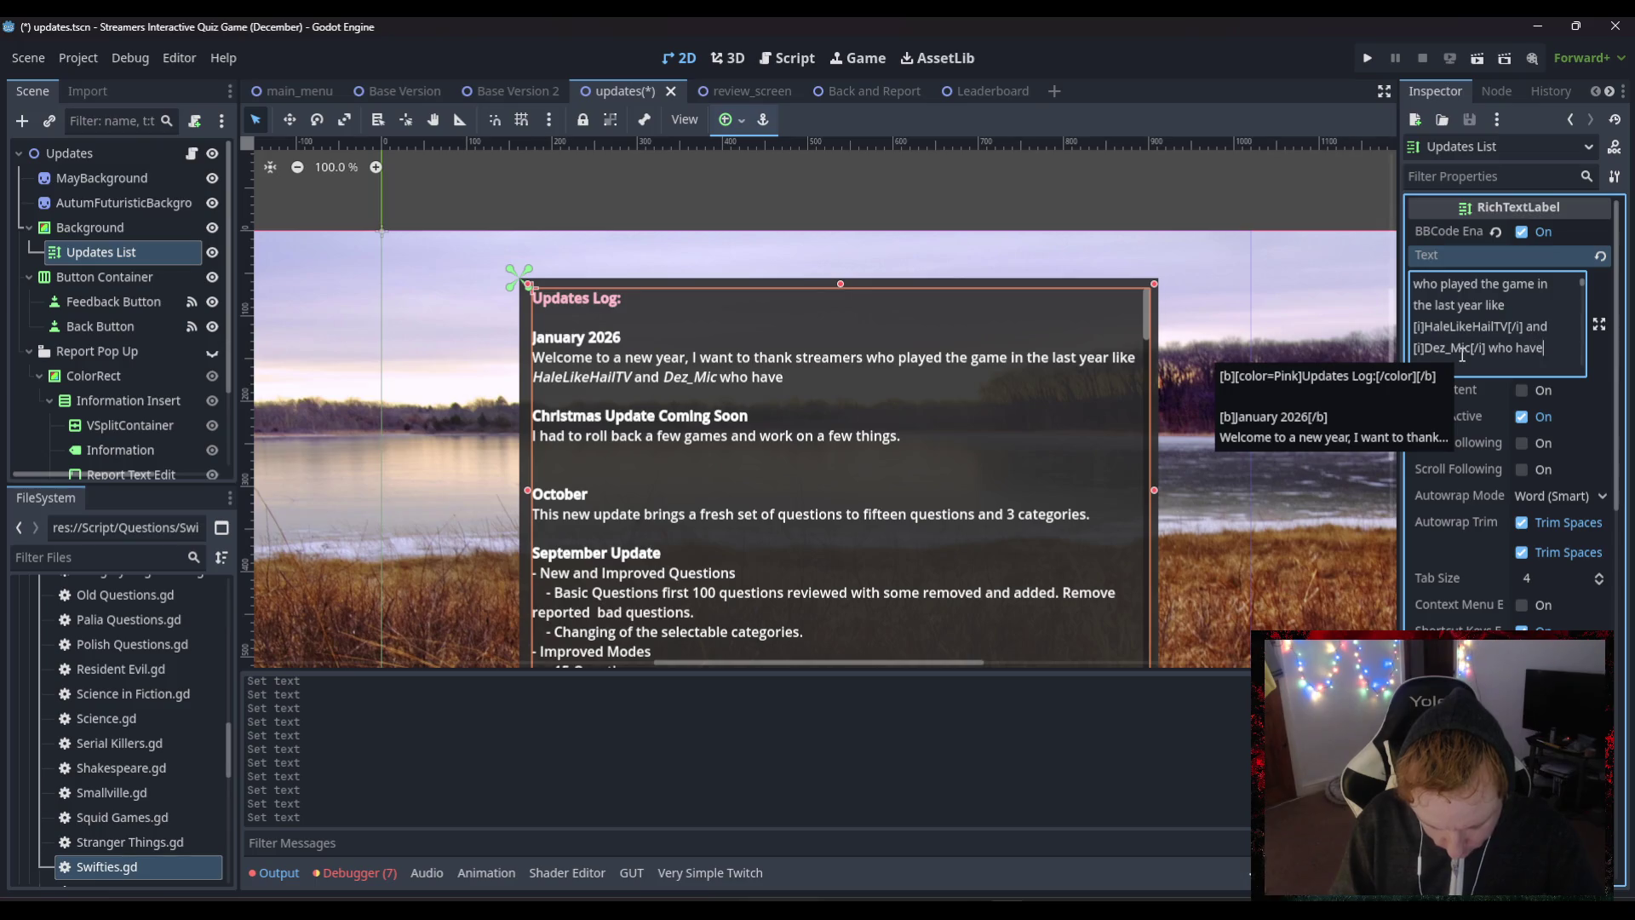
{"action": "type", "text": " tried it o"}
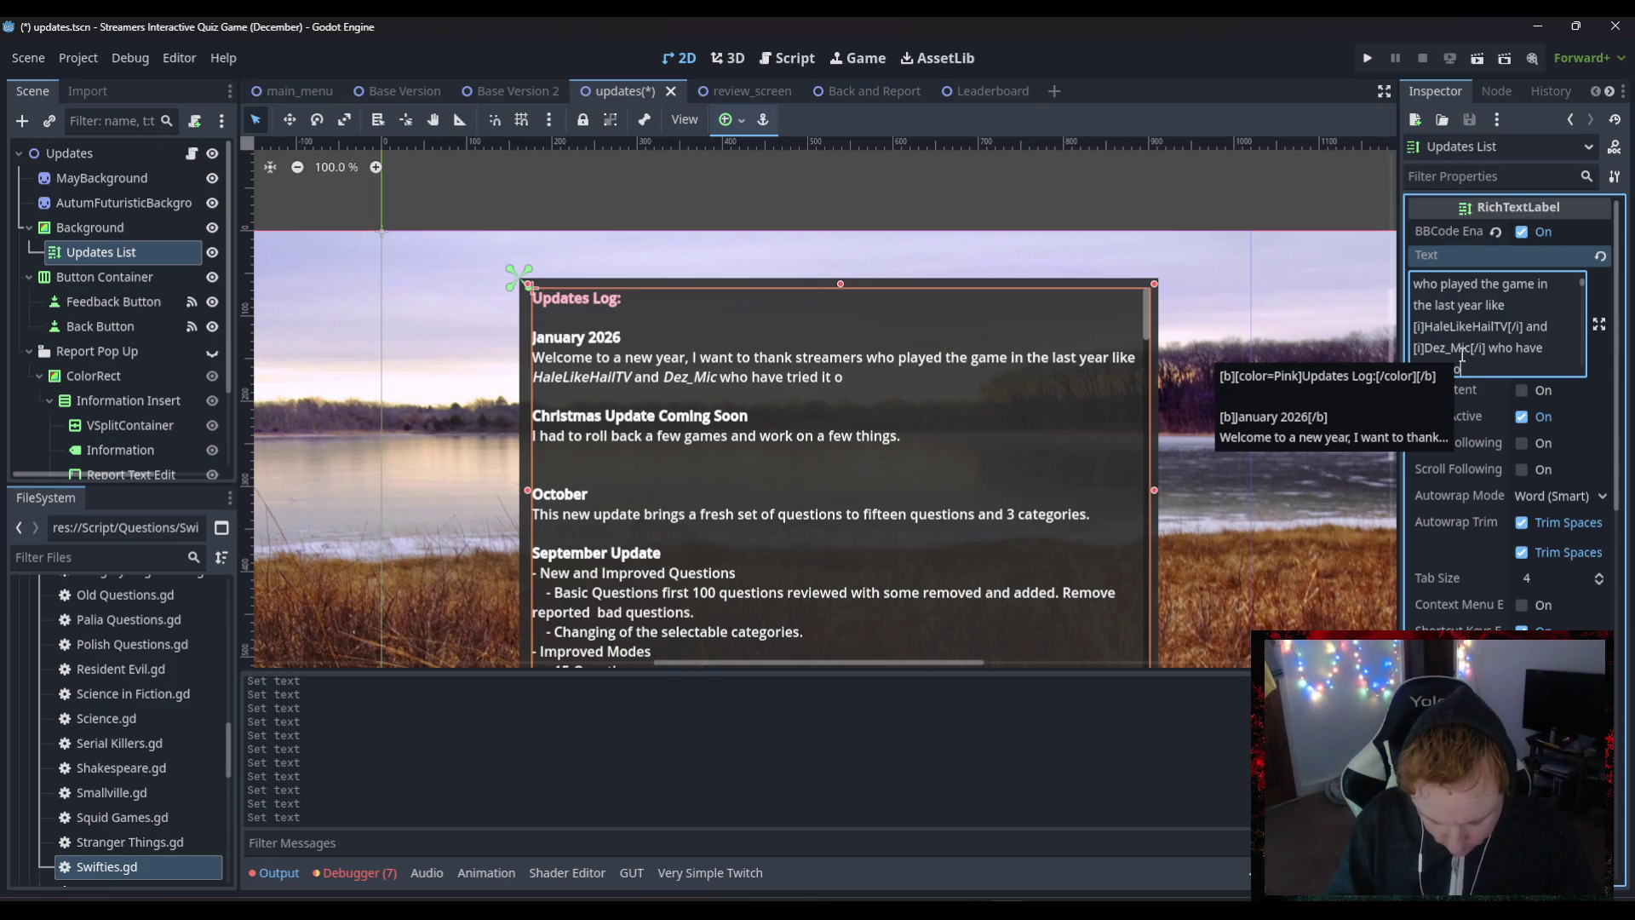
{"action": "type", "text": "n their streams"}
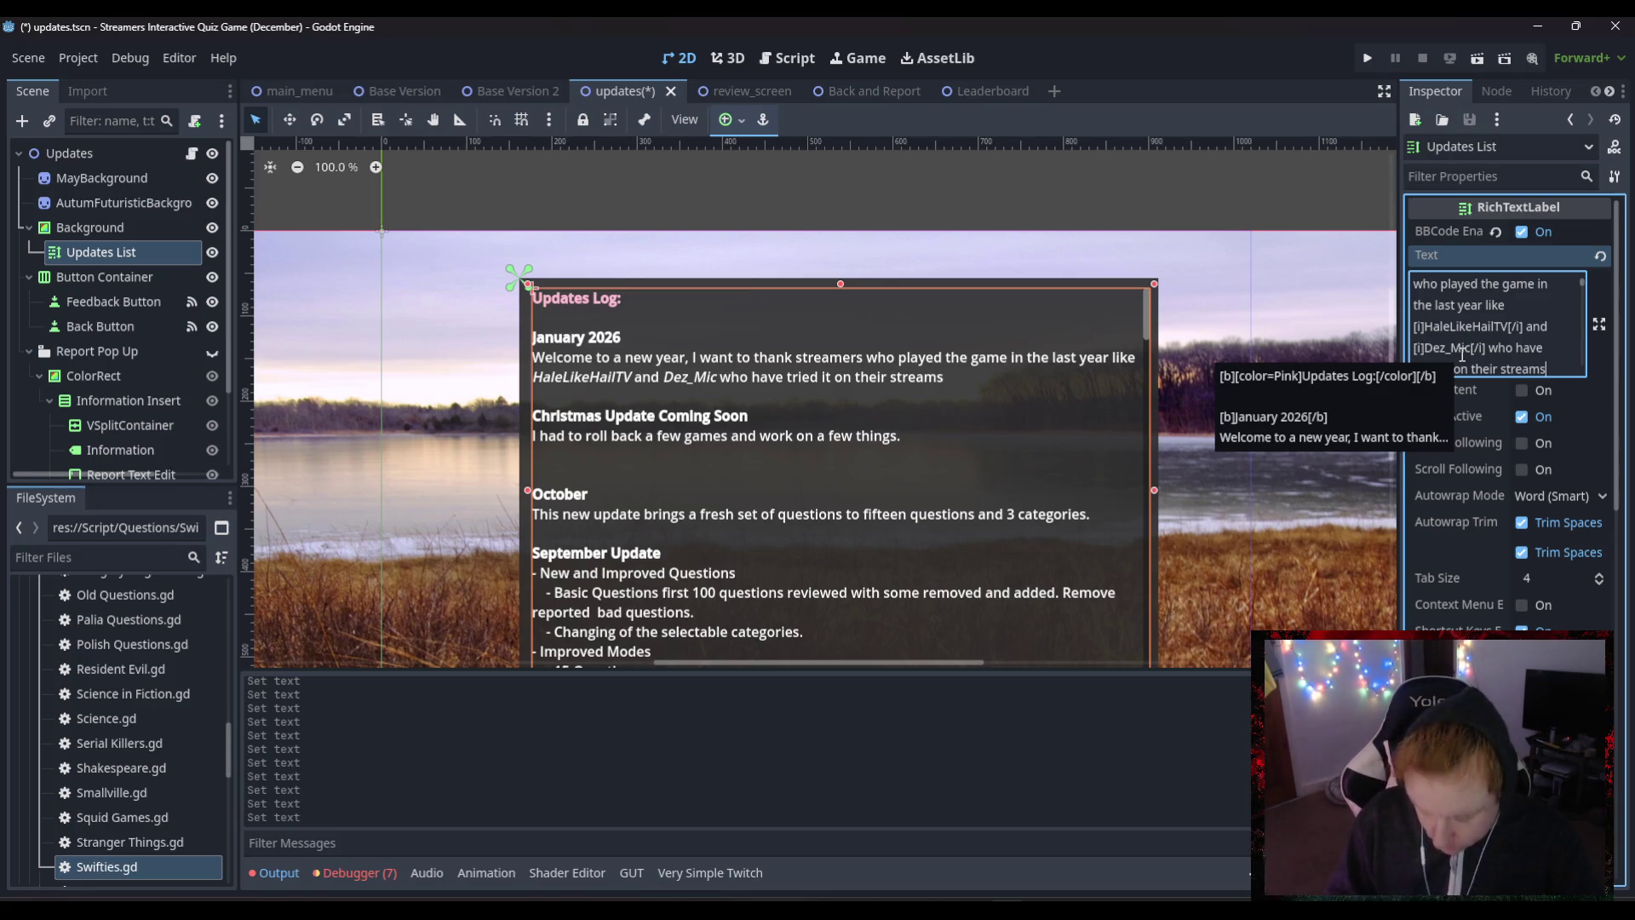
{"action": "key", "text": "Return"}
{"action": "key", "text": "Return"}
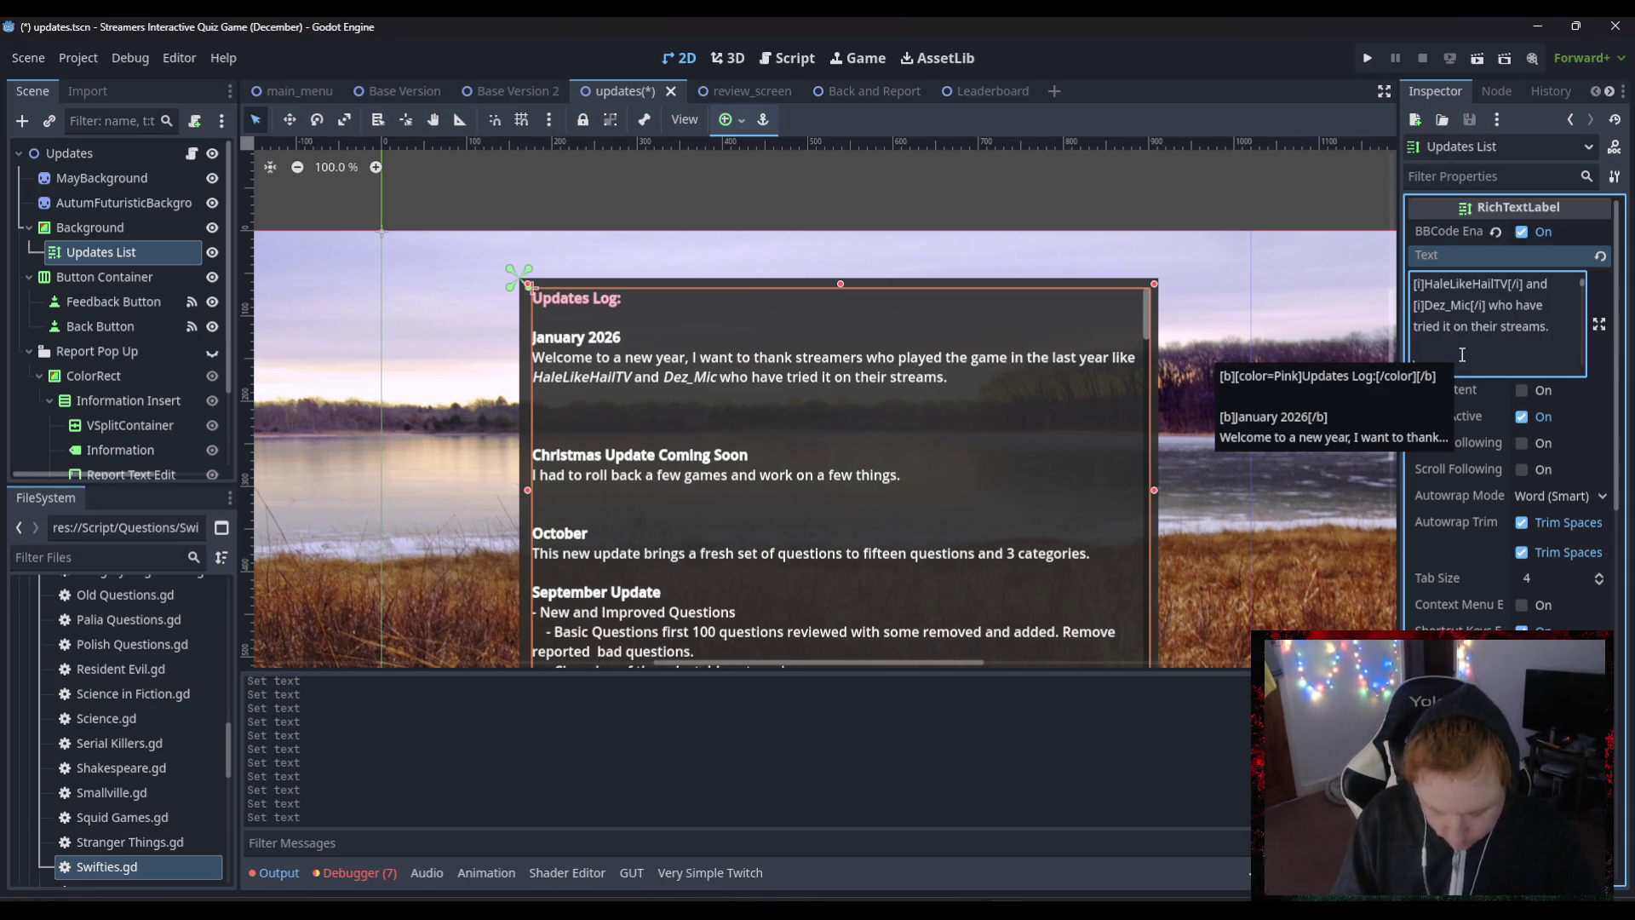
- Write the gratitude paragraph ending "ability to improve the game for you all", fixing the "ability" typo
{"action": "type", "text": "This means "}
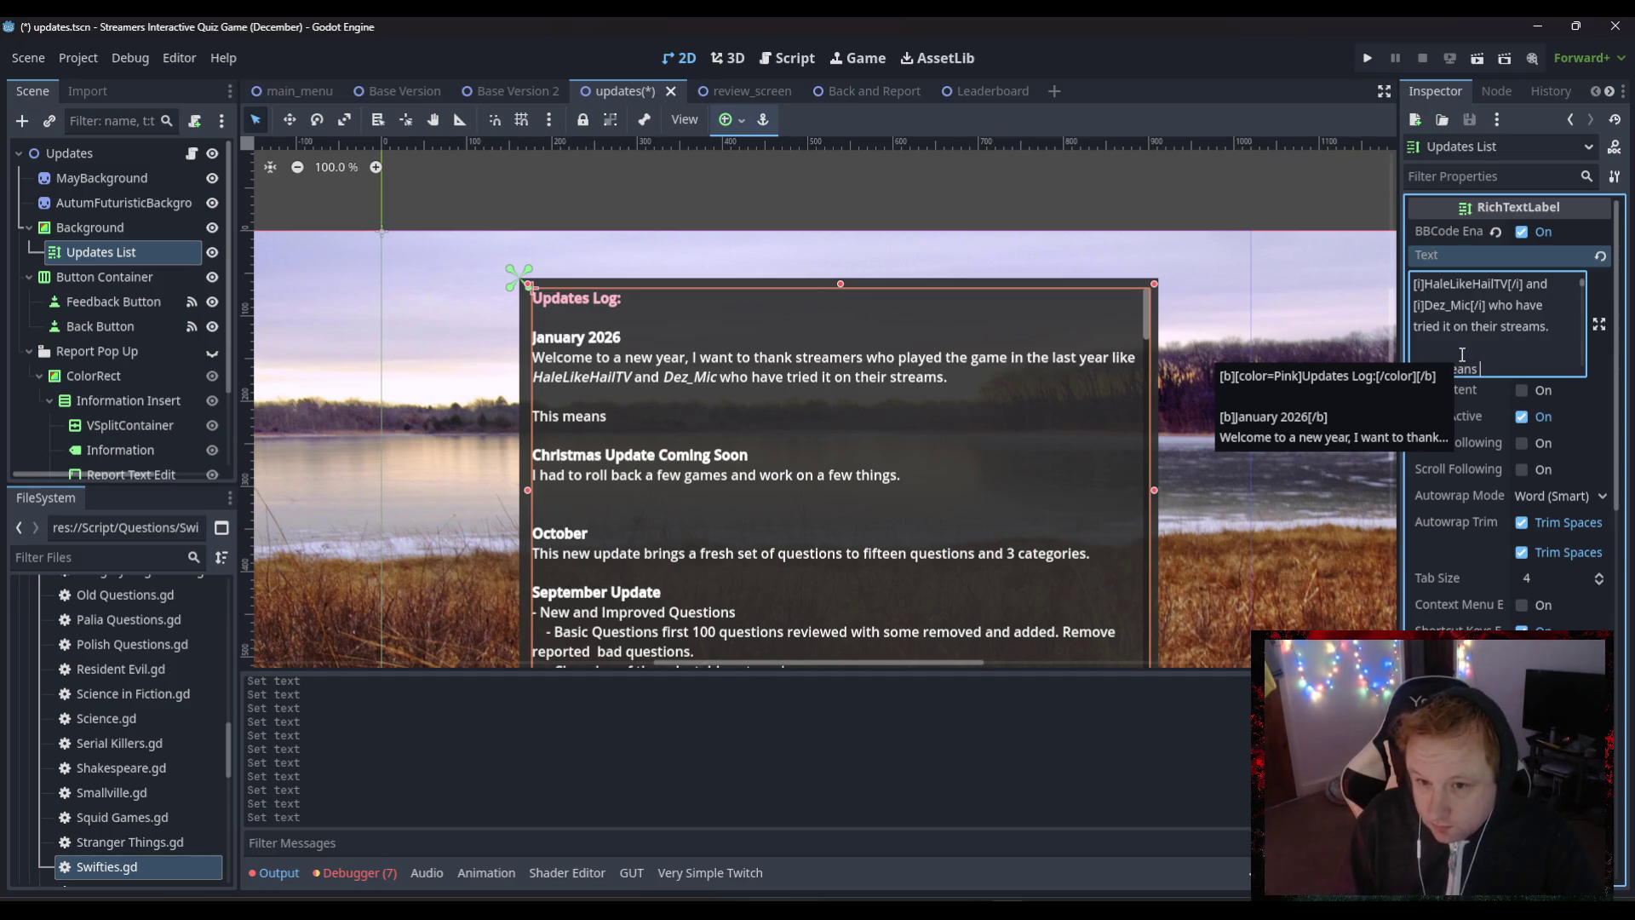
{"action": "type", "text": "the wor"}
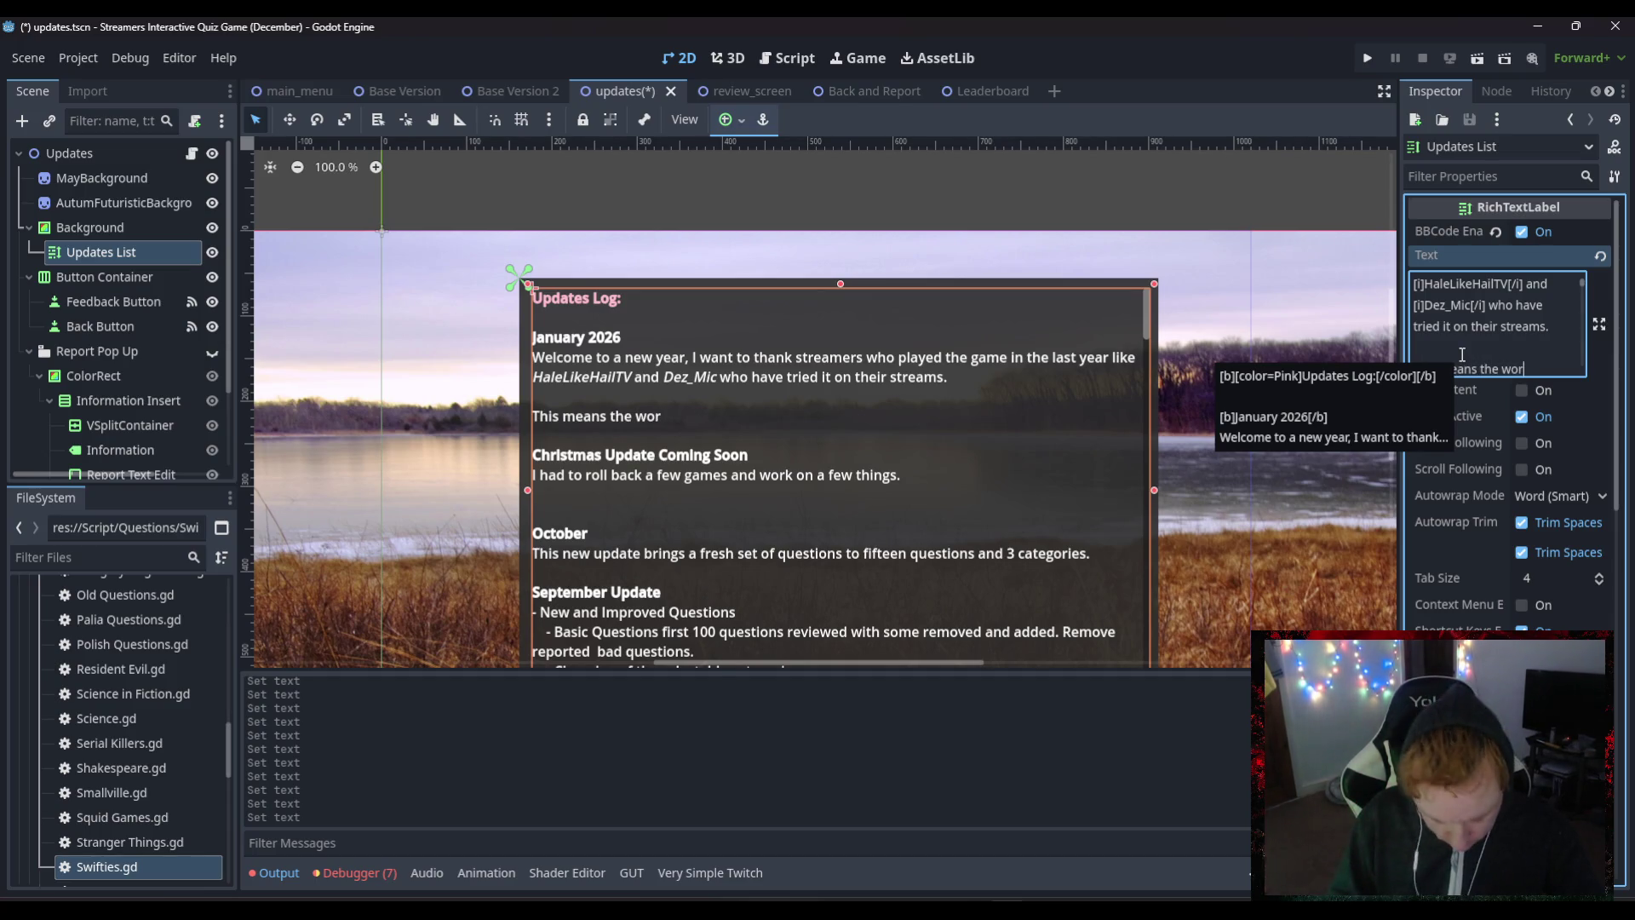
{"action": "type", "text": "ld to me a"}
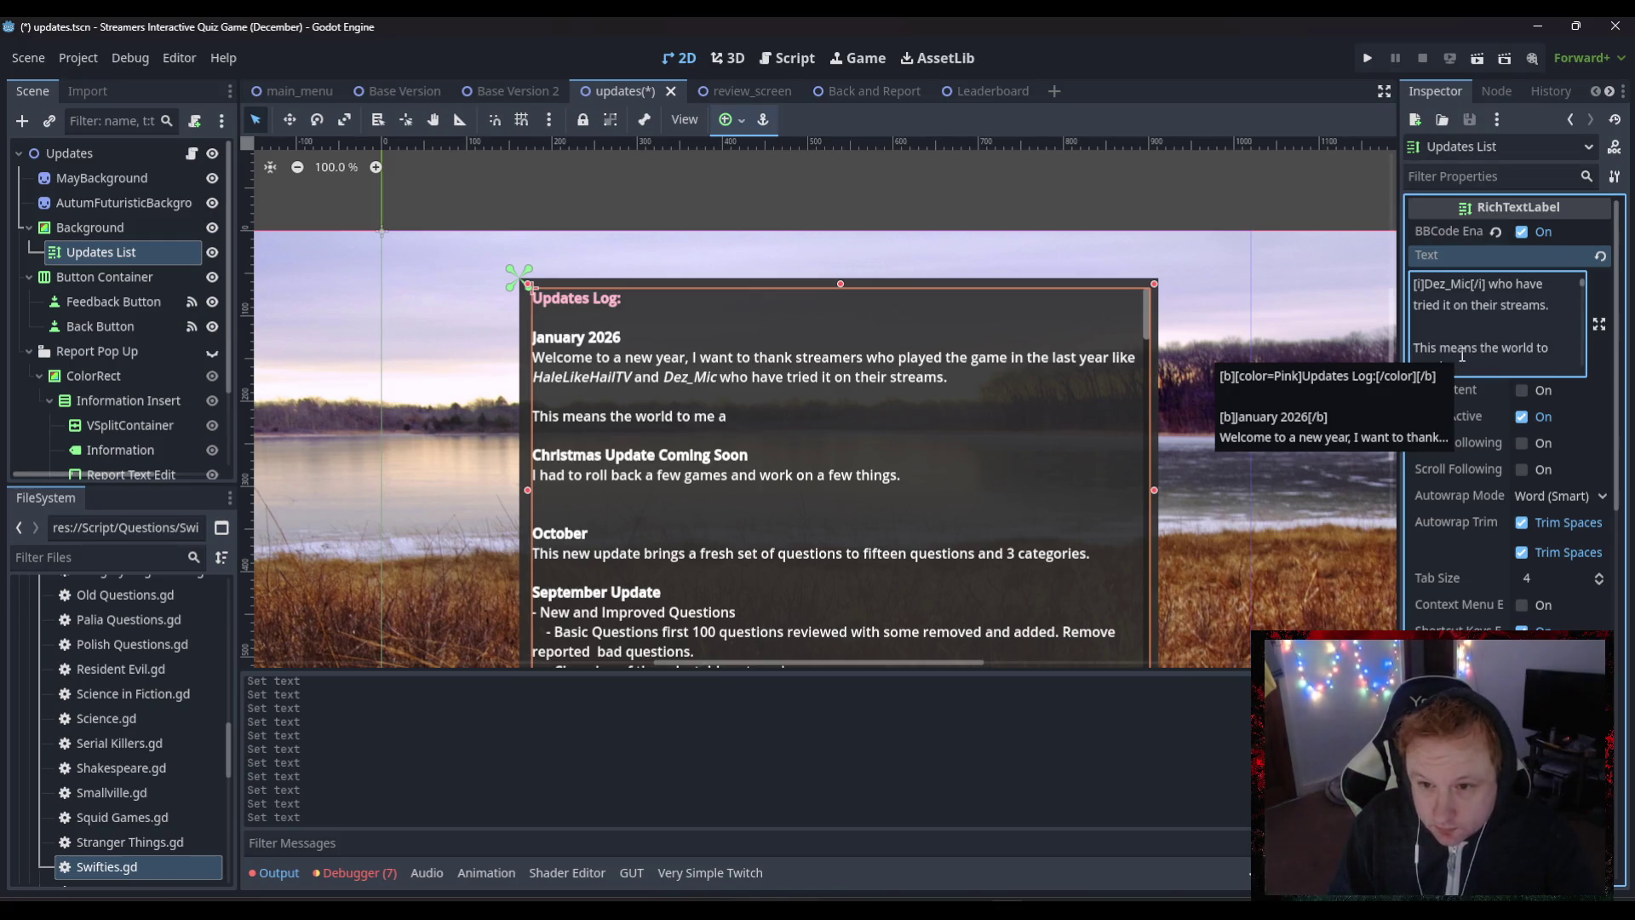
{"action": "type", "text": "nd I"}
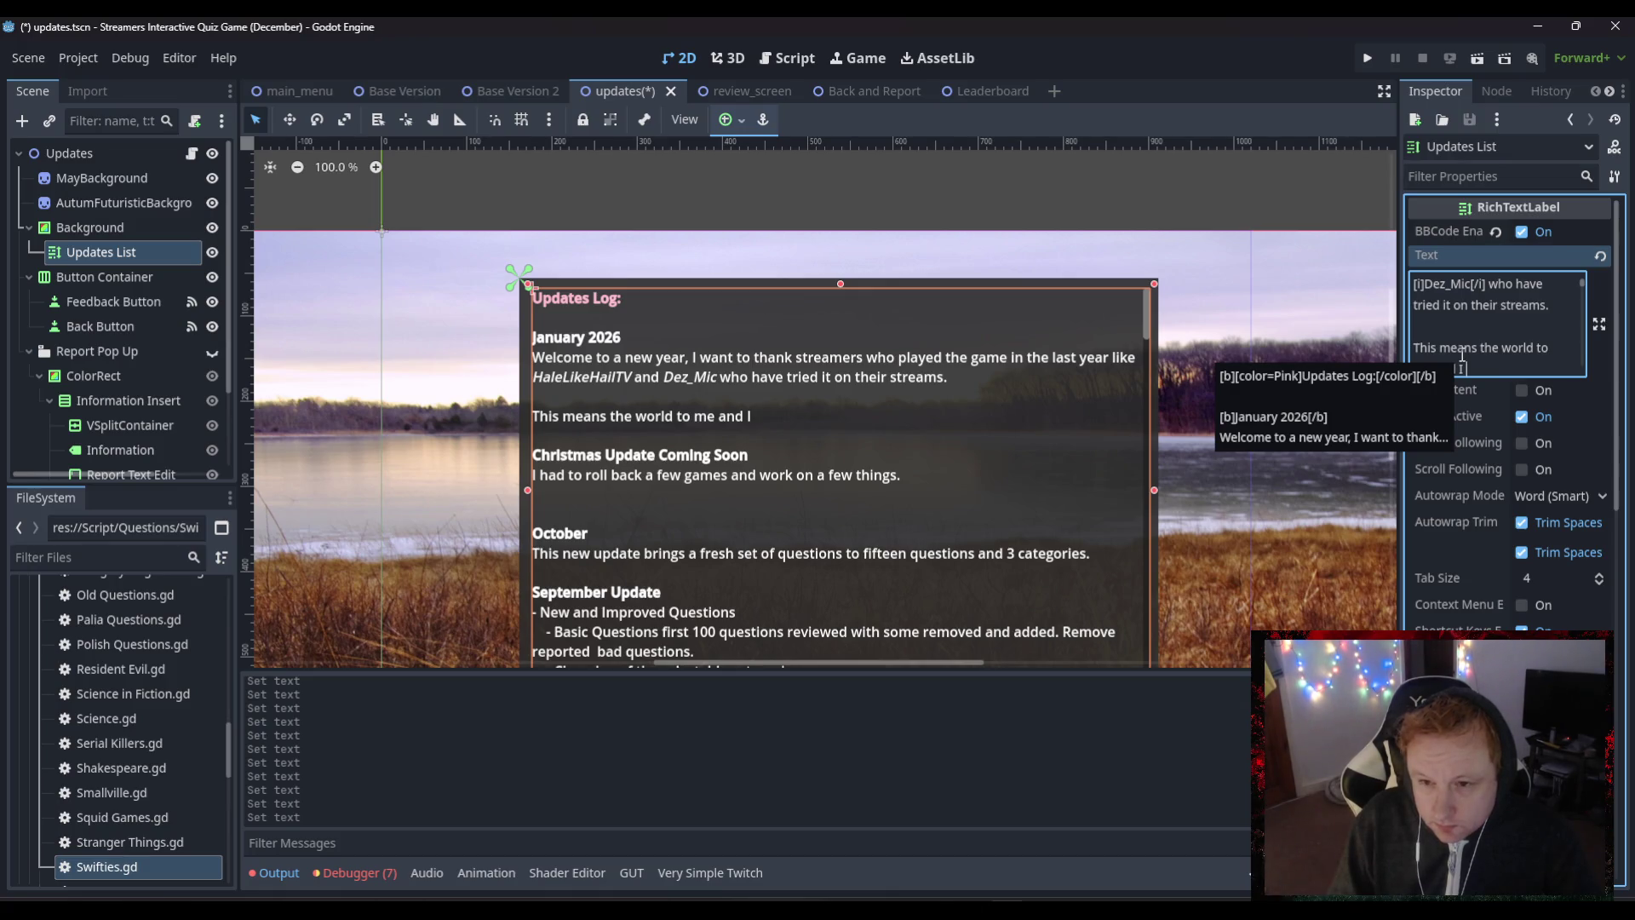
{"action": "type", "text": " am g"}
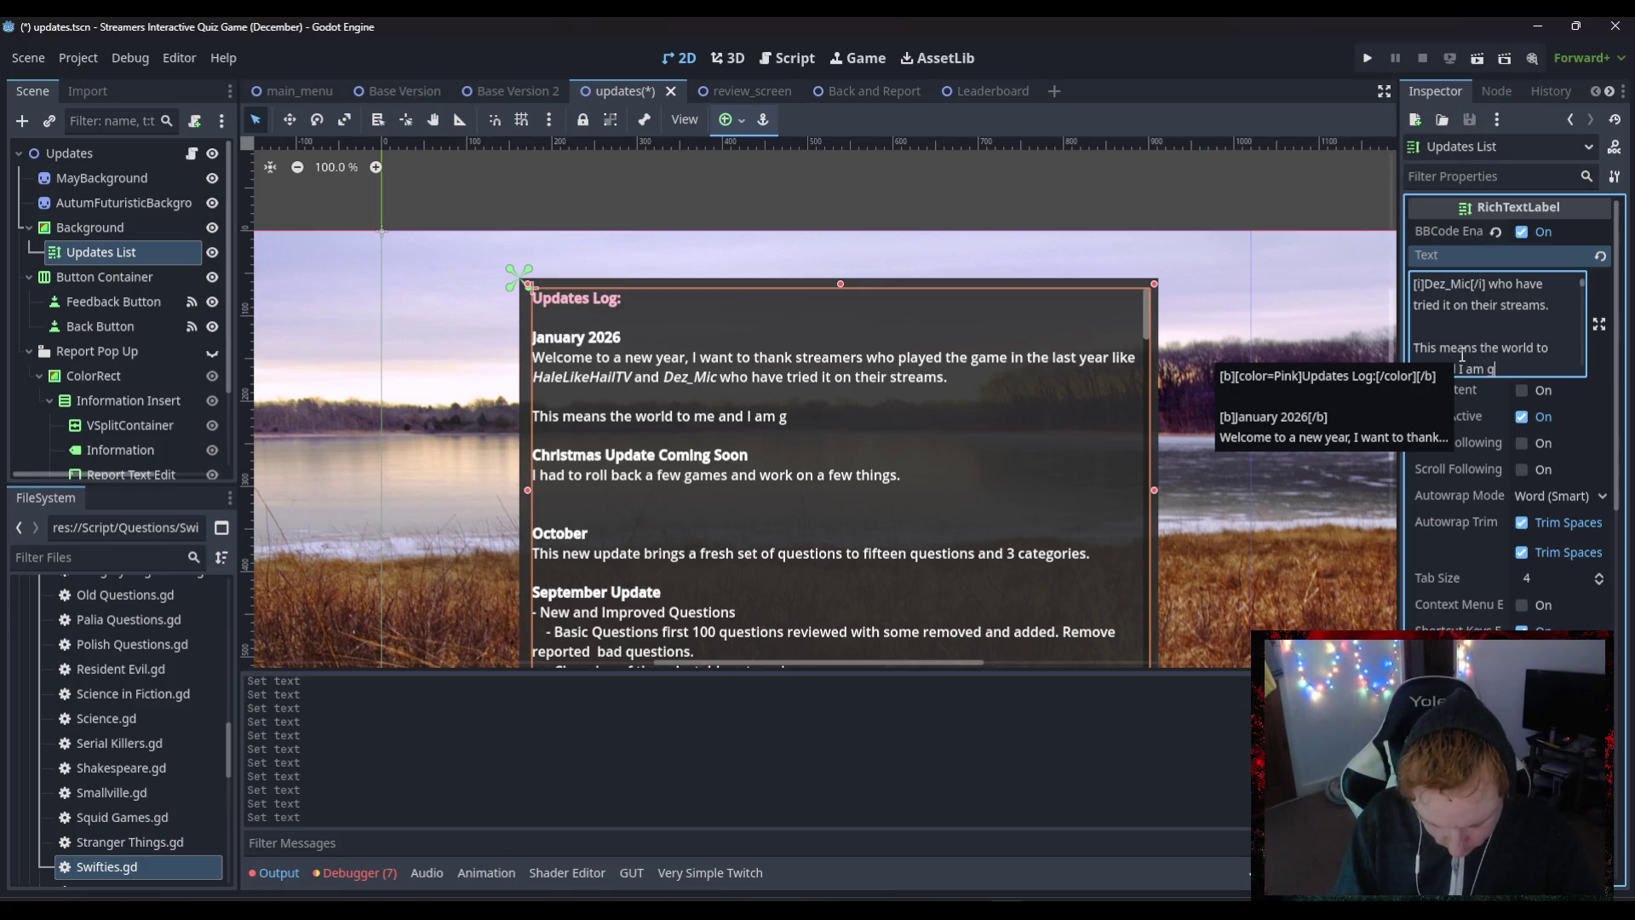
{"action": "type", "text": "reatful fo"}
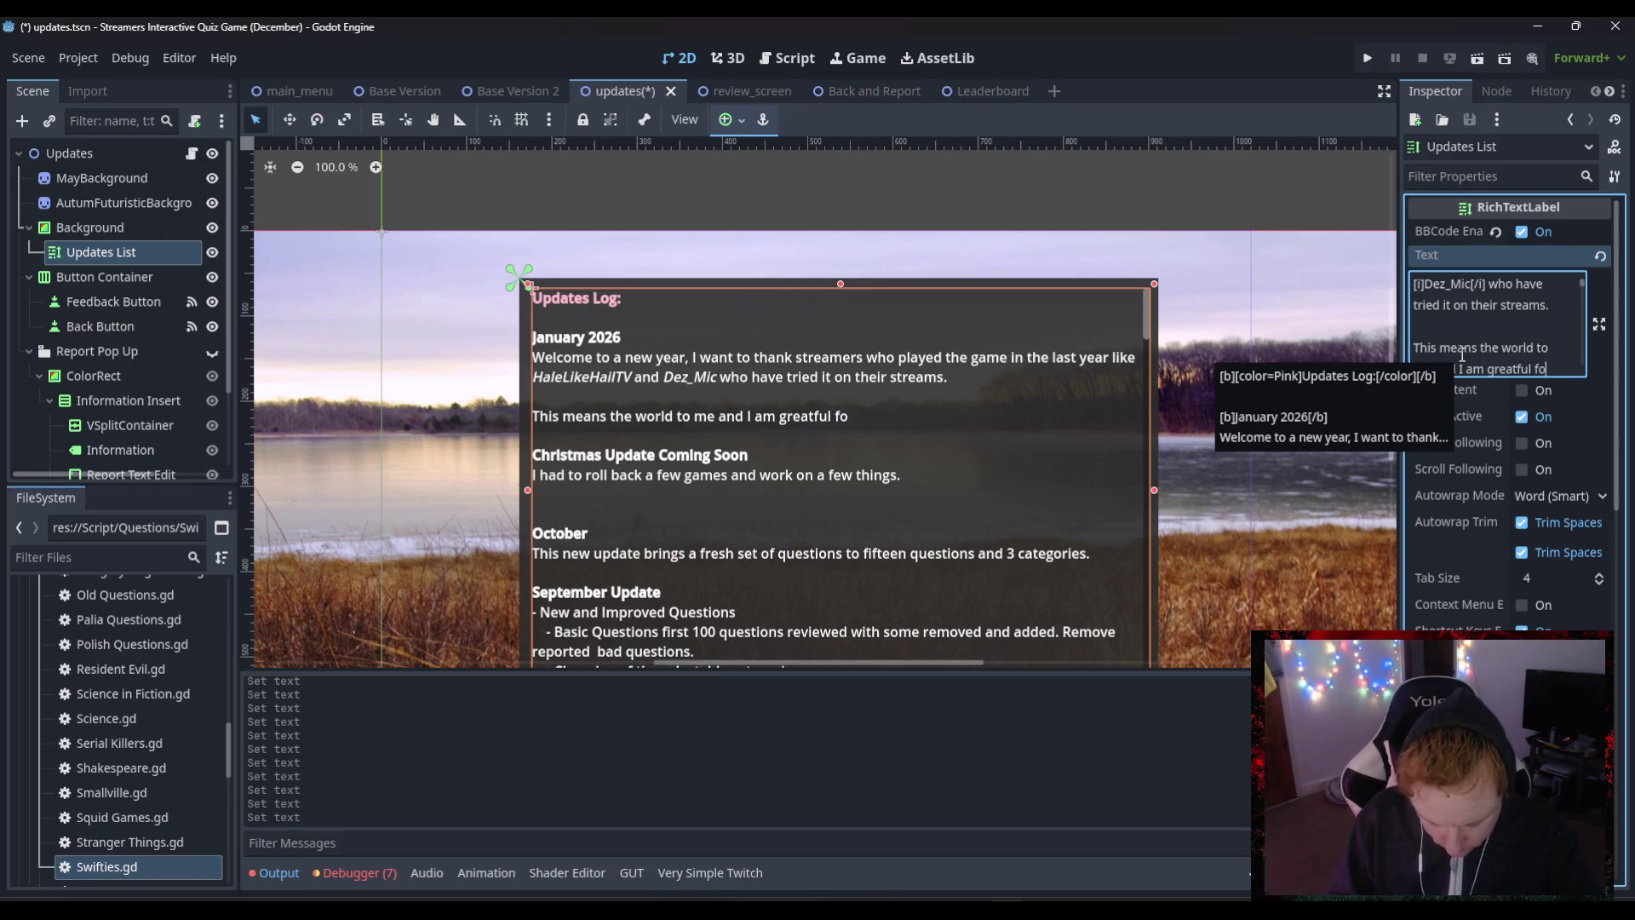
{"action": "type", "text": "r the feedback and "}
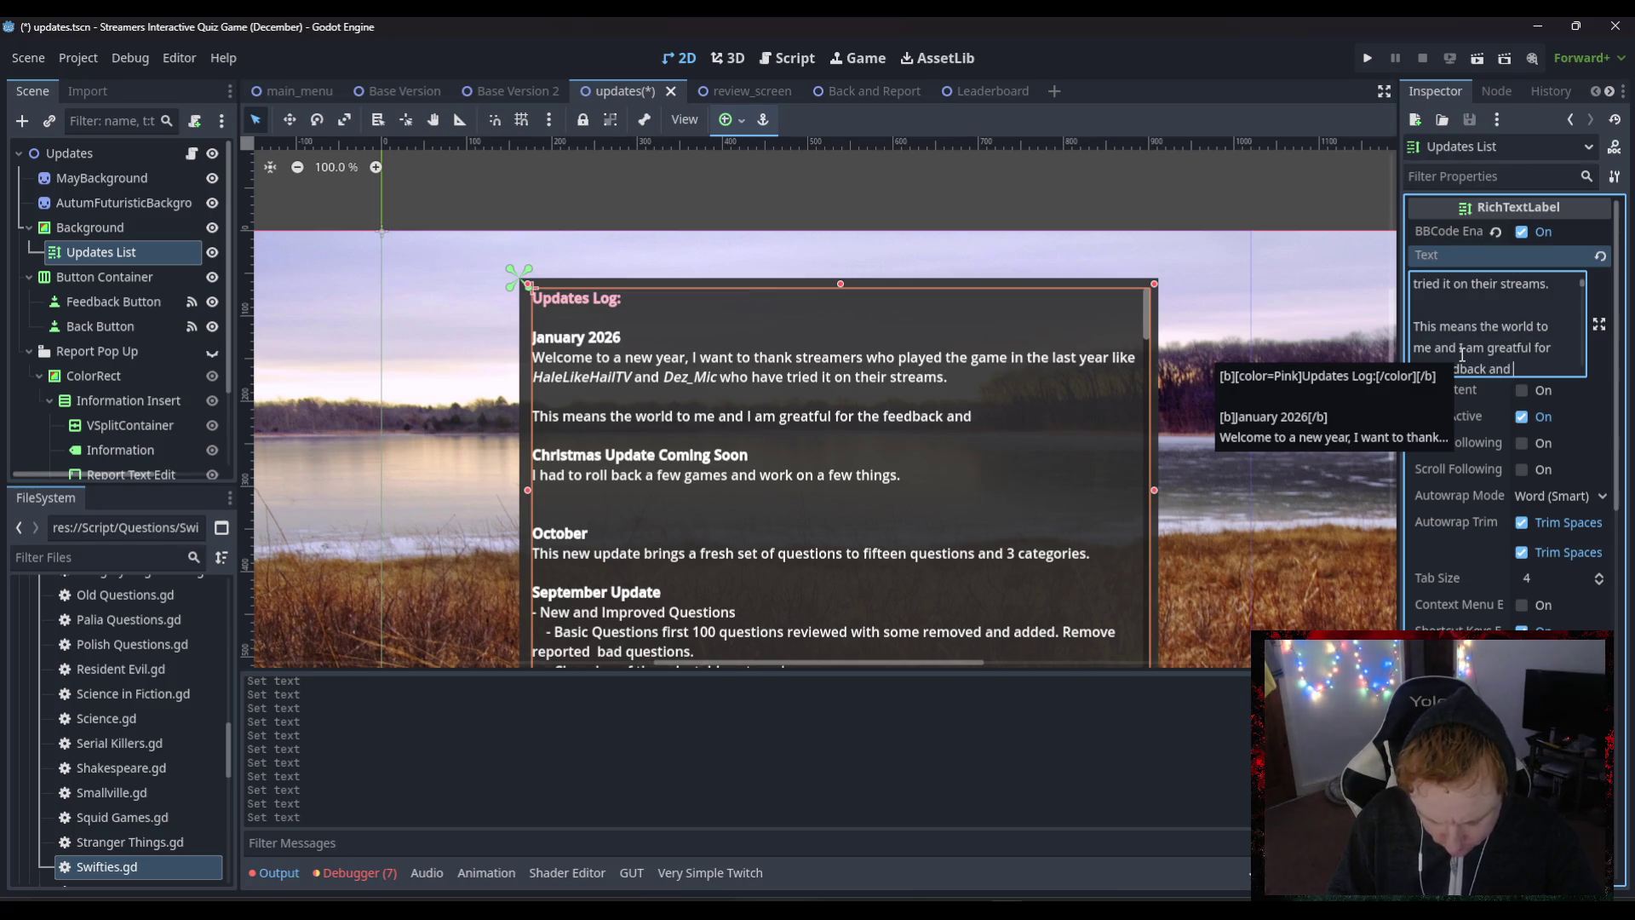
{"action": "type", "text": "abiulit"}
{"action": "key", "text": "BackSpace"}
{"action": "key", "text": "BackSpace"}
{"action": "key", "text": "BackSpace"}
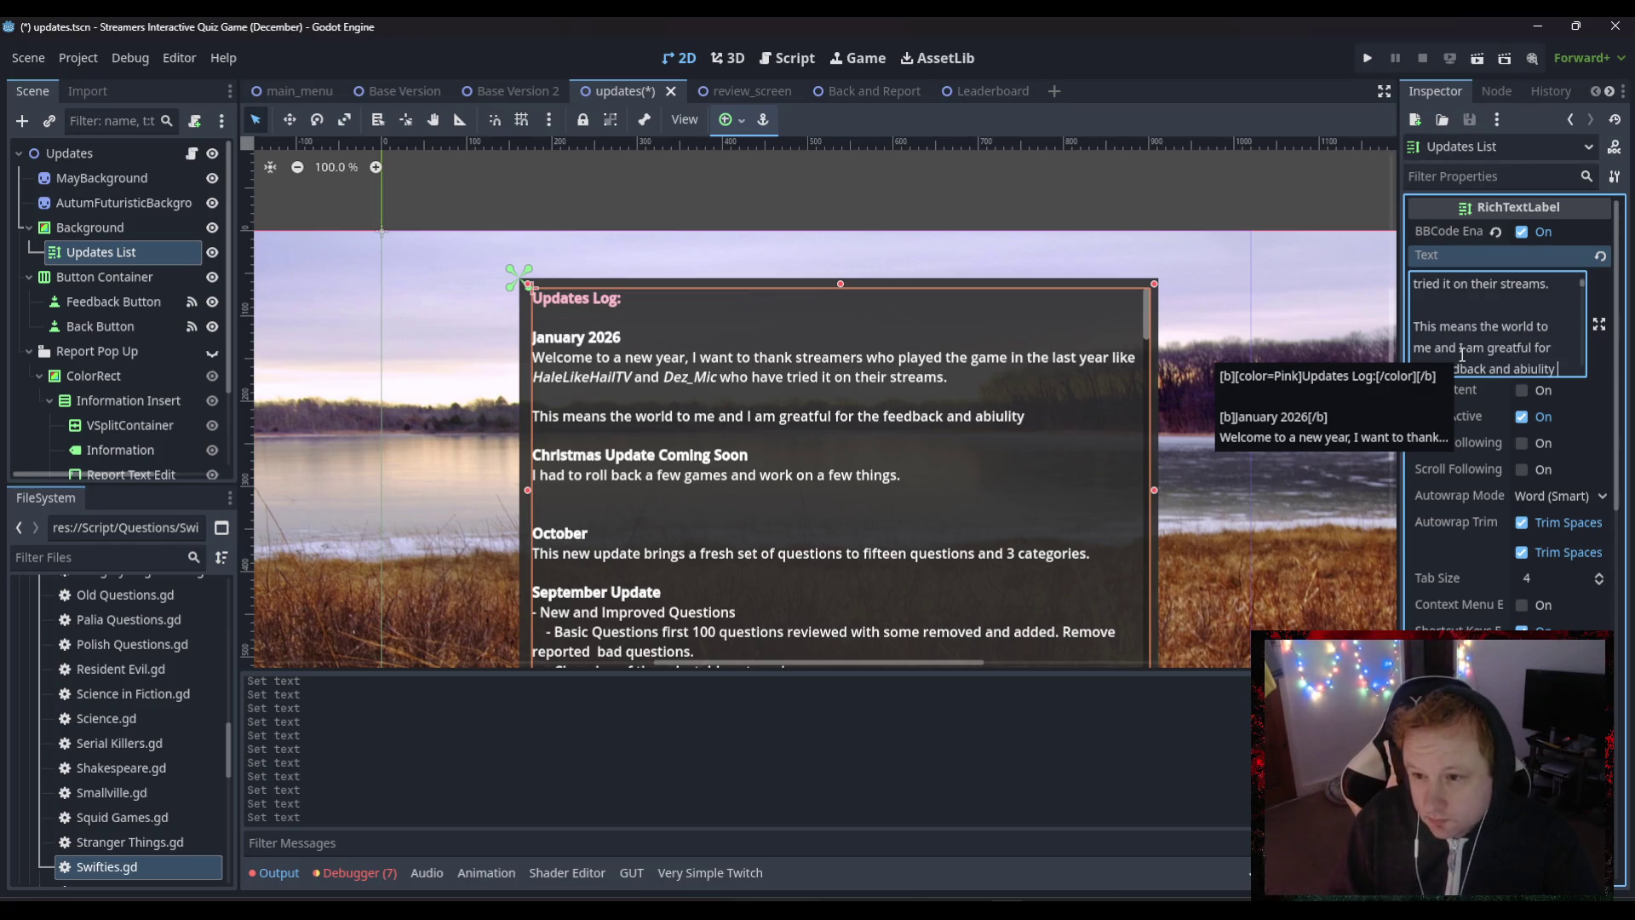
{"action": "key", "text": "BackSpace"}
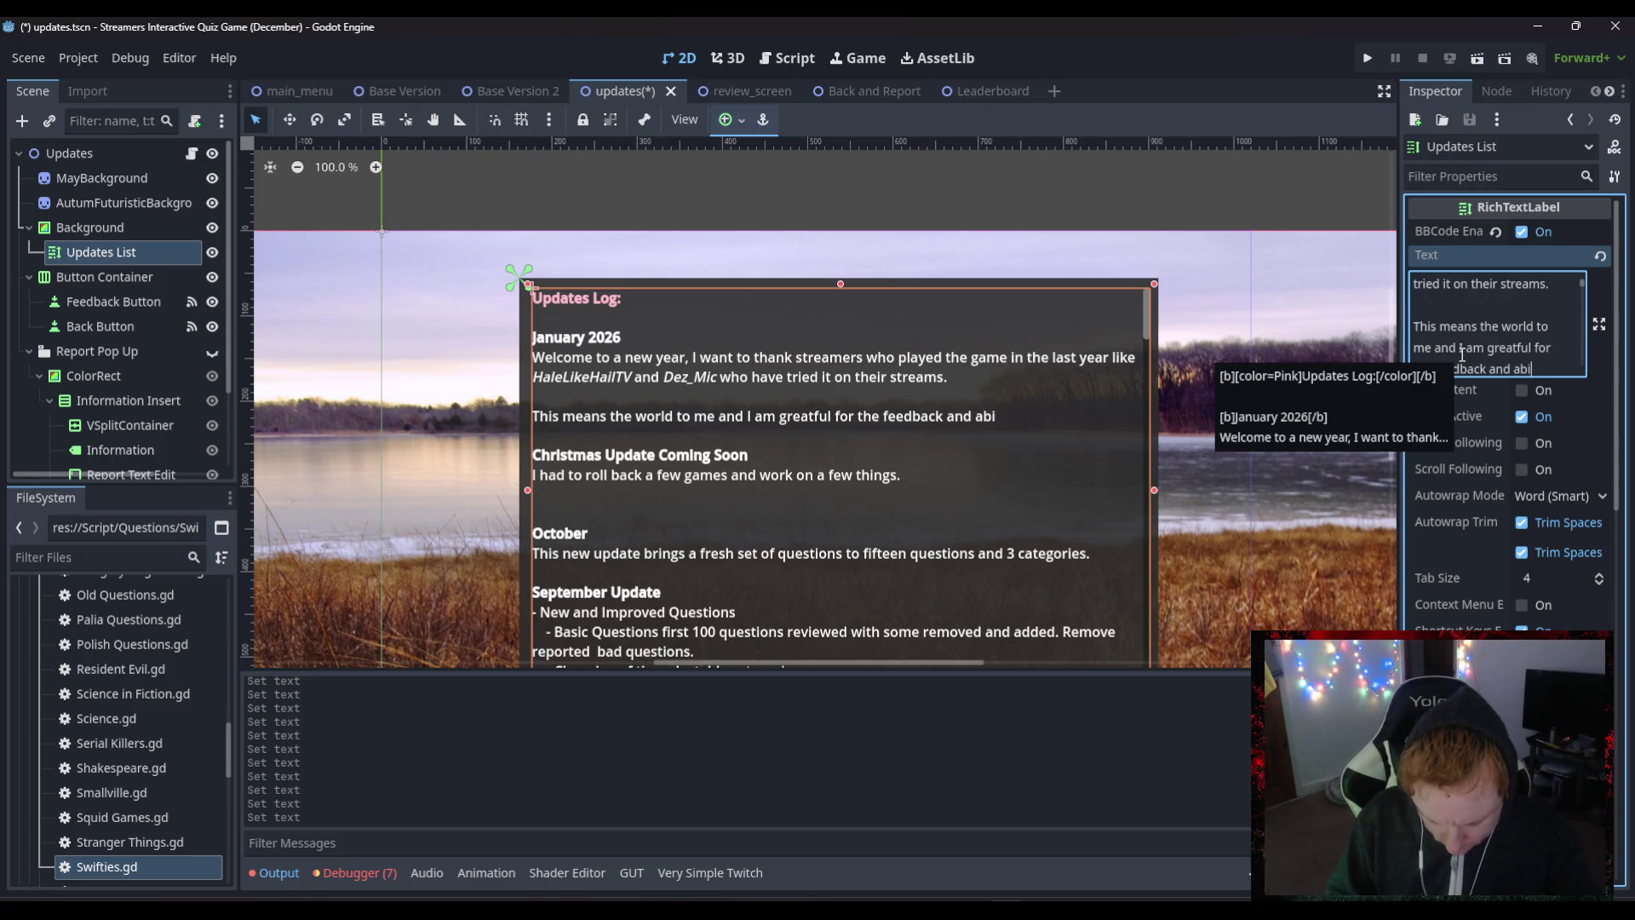
{"action": "type", "text": "lity to"}
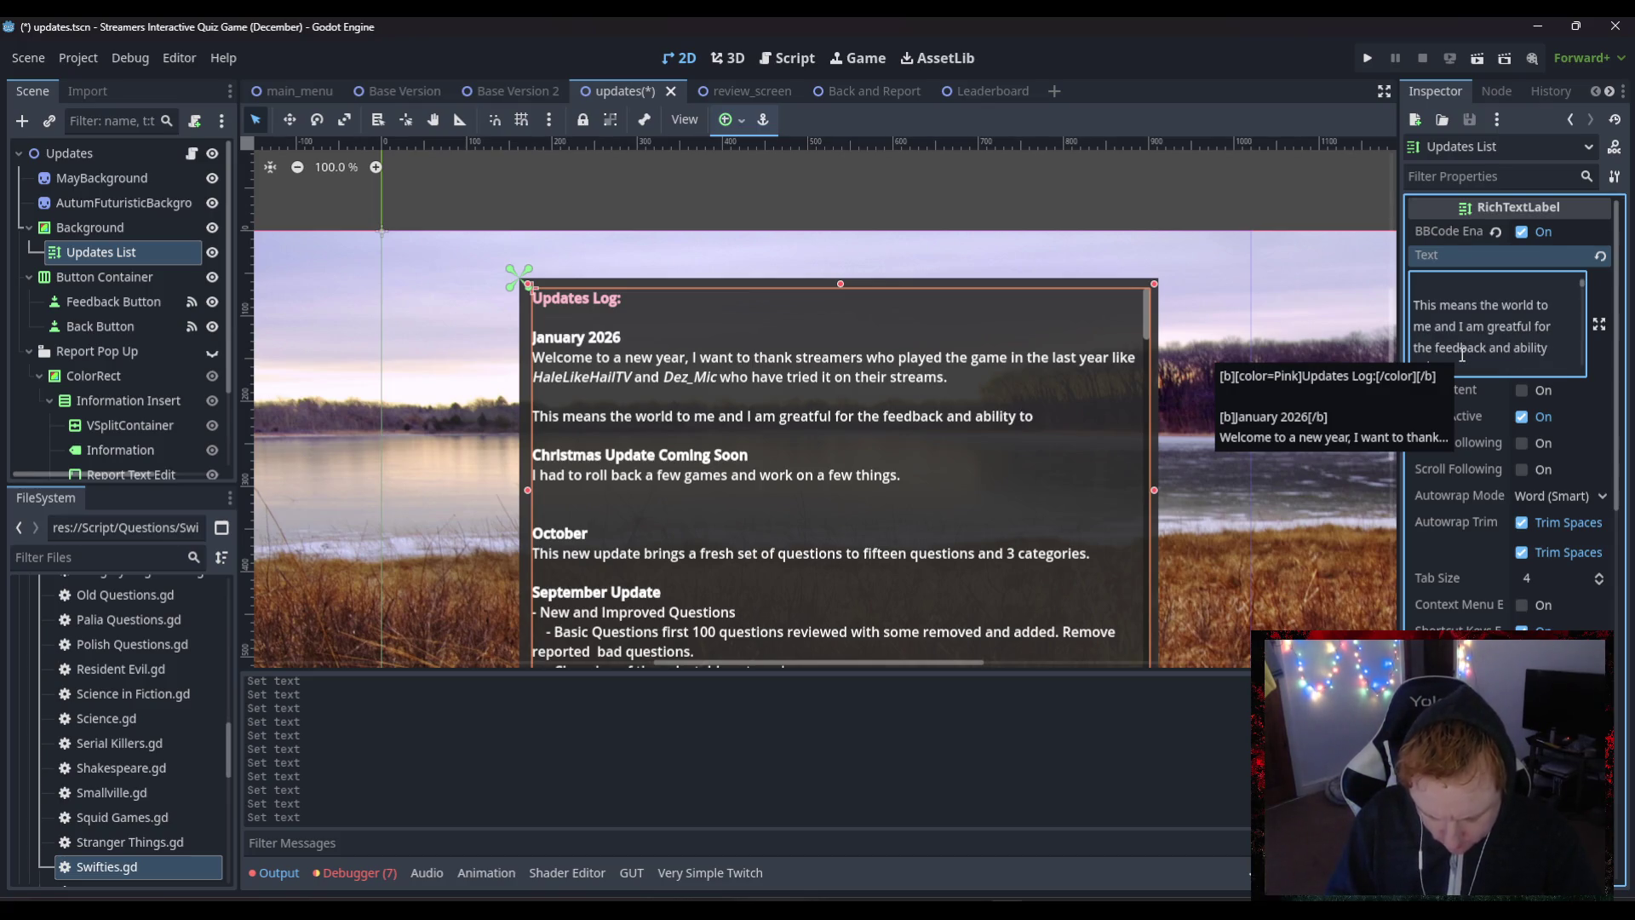
{"action": "type", "text": " improve the"}
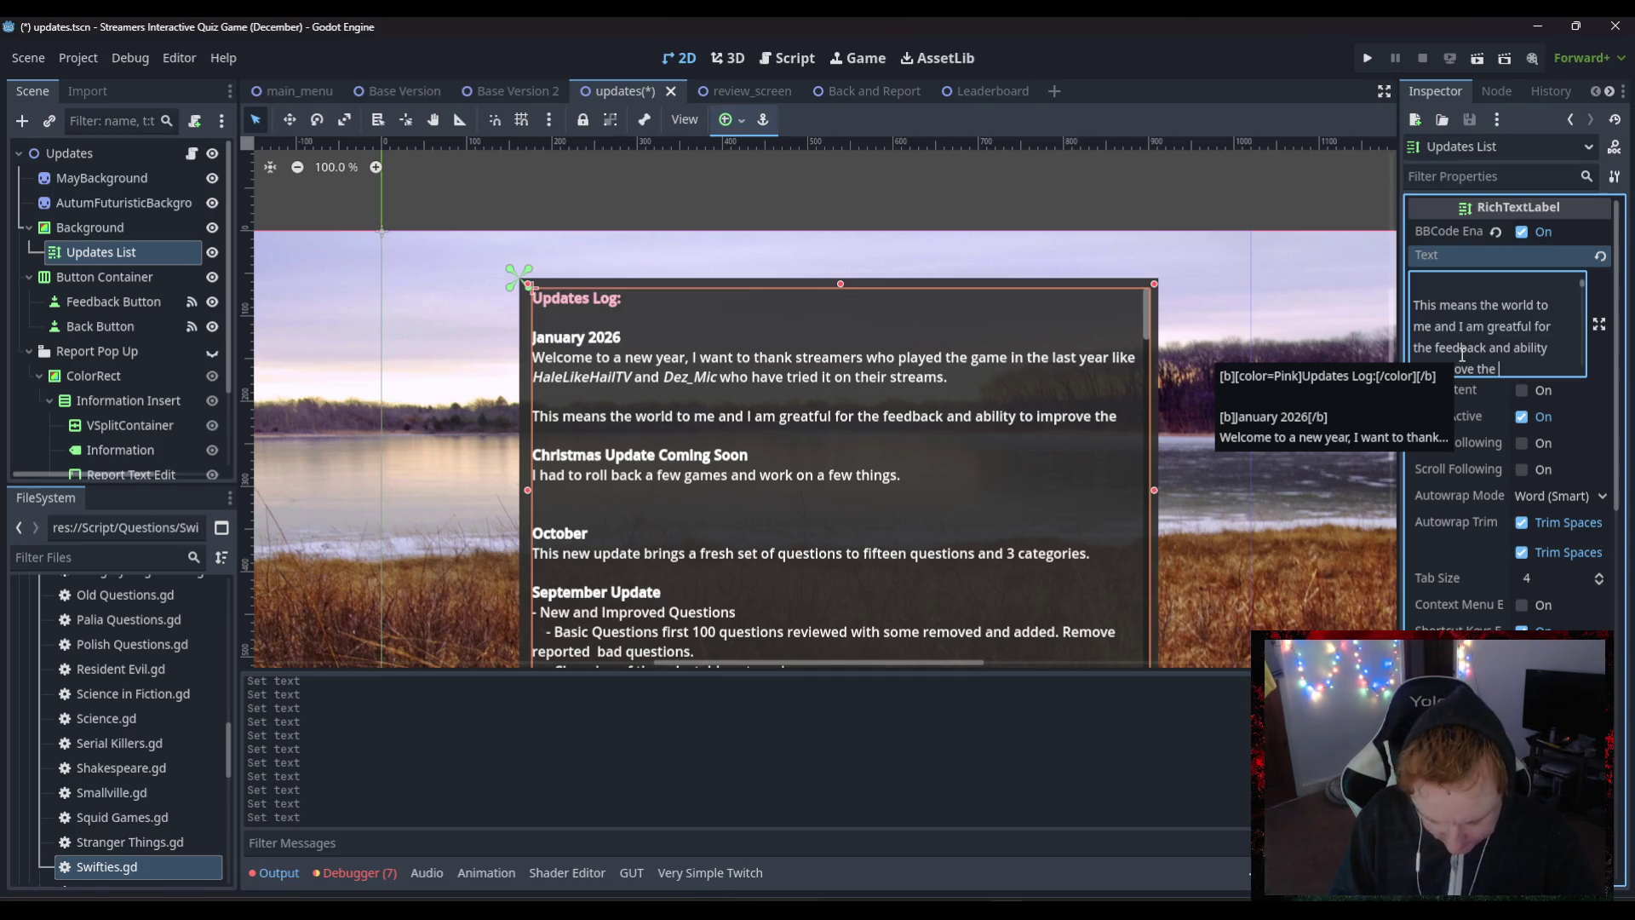
{"action": "type", "text": " game "}
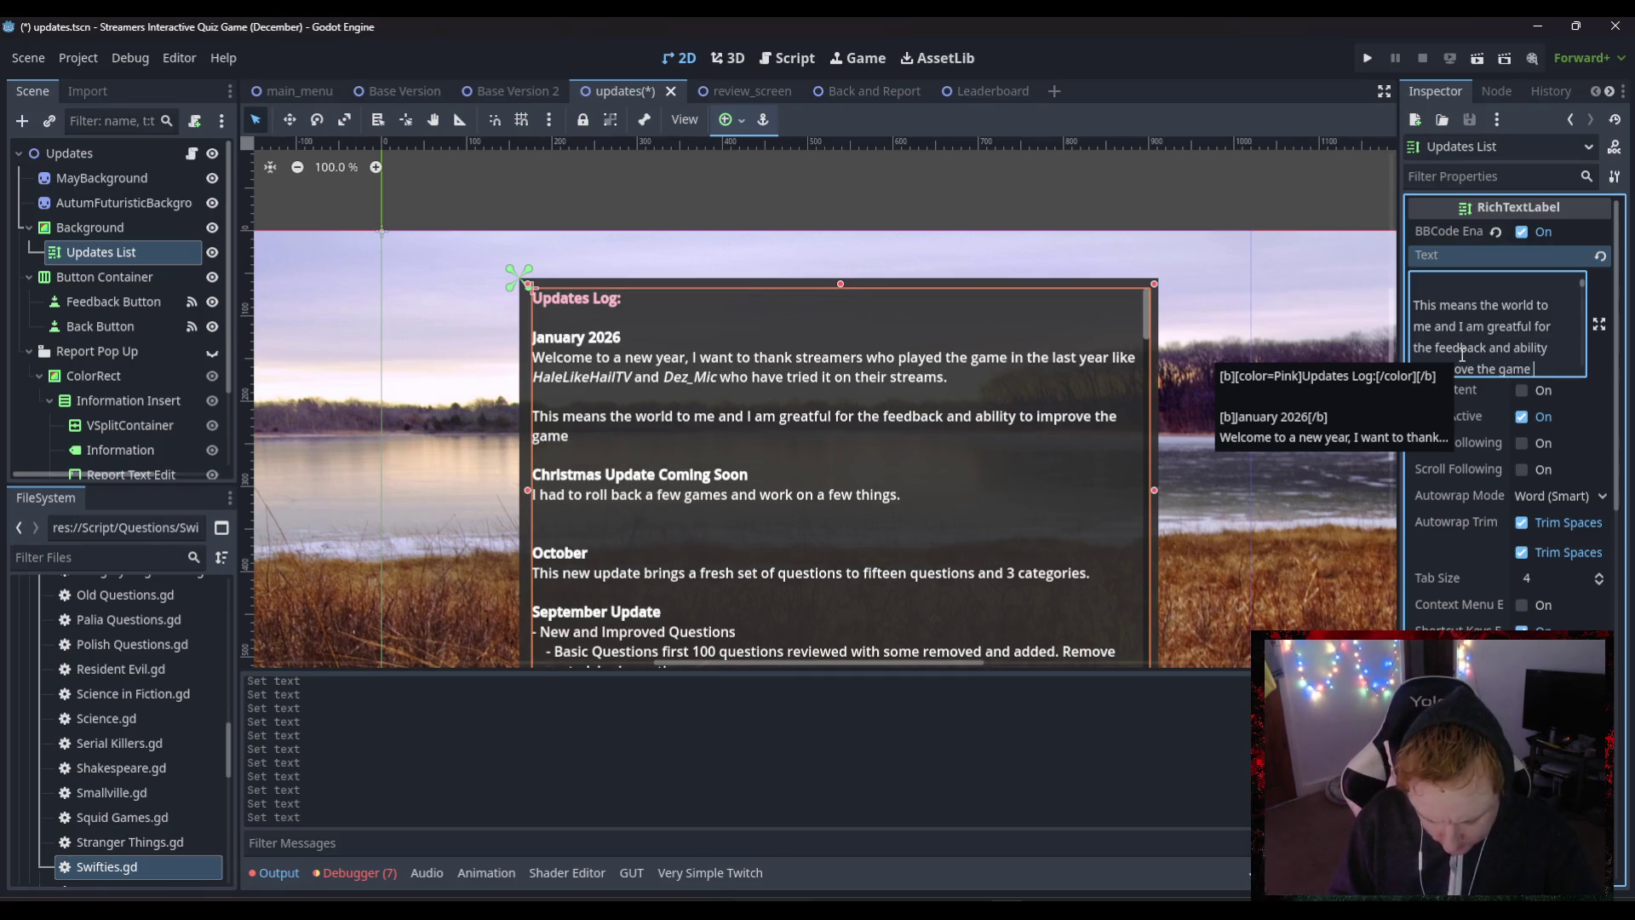
{"action": "type", "text": "for you all."}
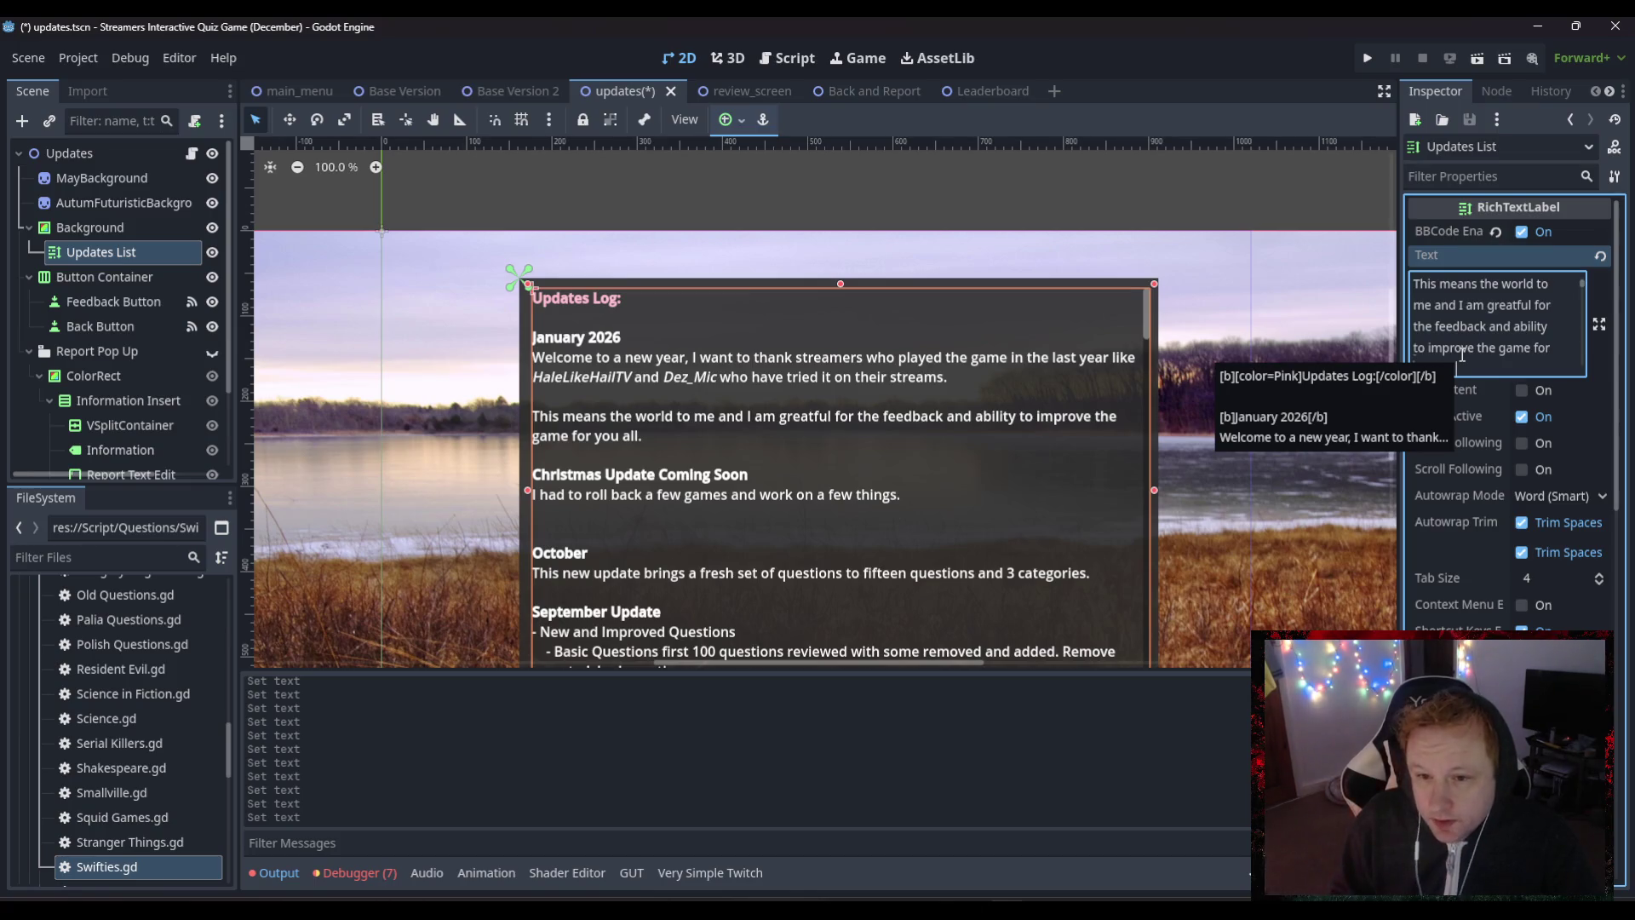
{"action": "key", "text": "Return"}
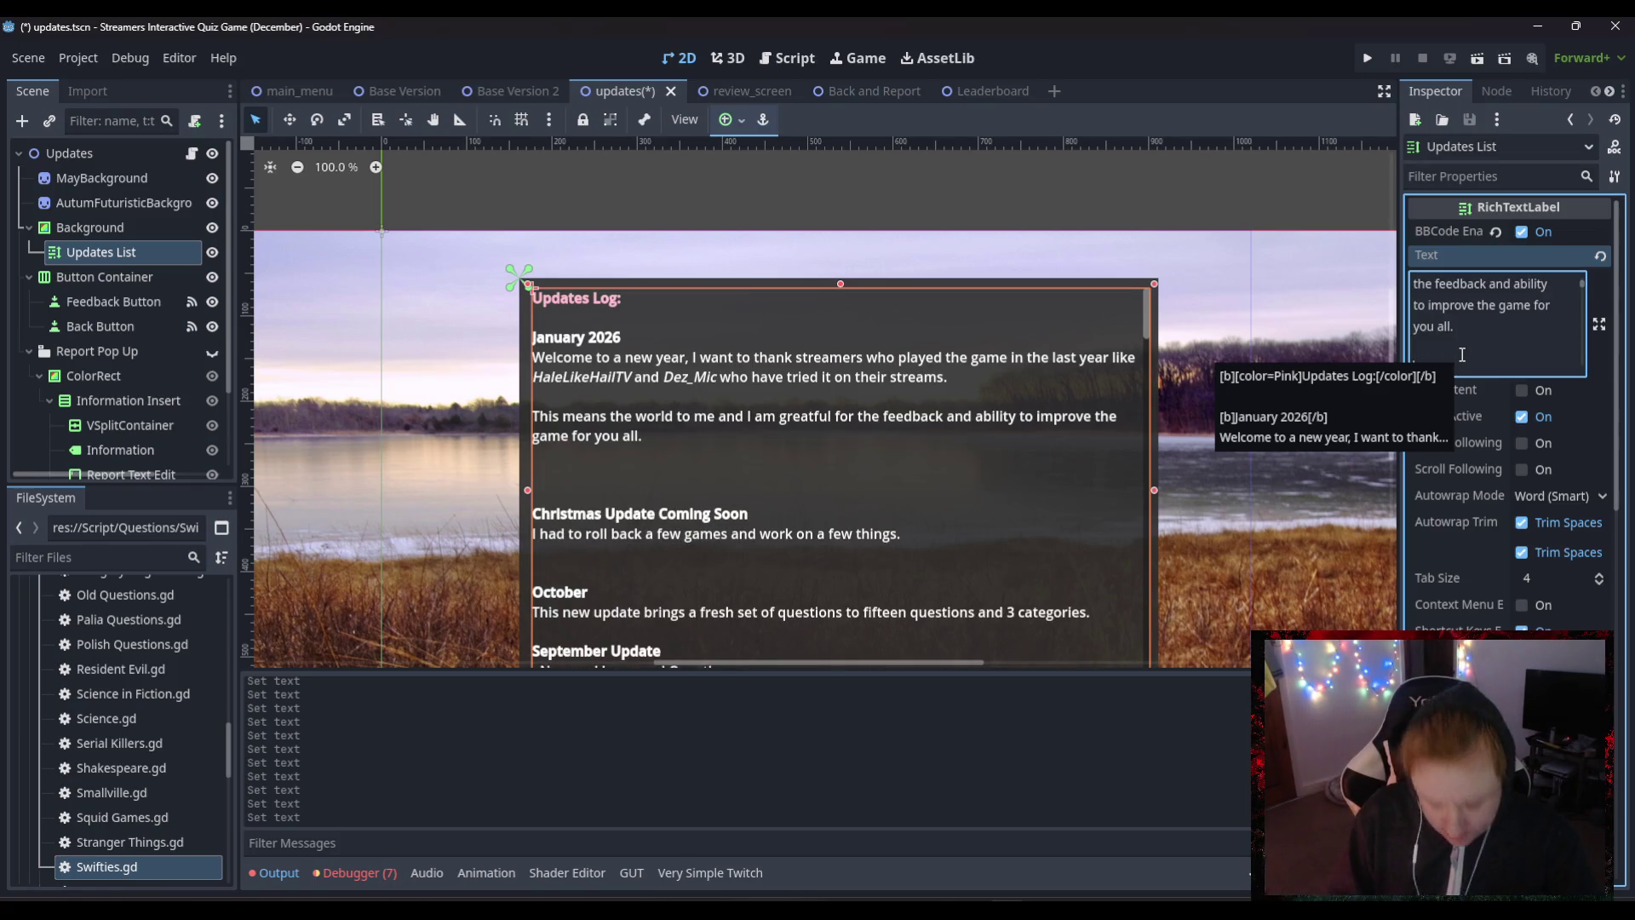
- Write the sentence about new questions on music legends Taylor Swift and Madonna and on 2025 events
{"action": "type", "text": "This month "}
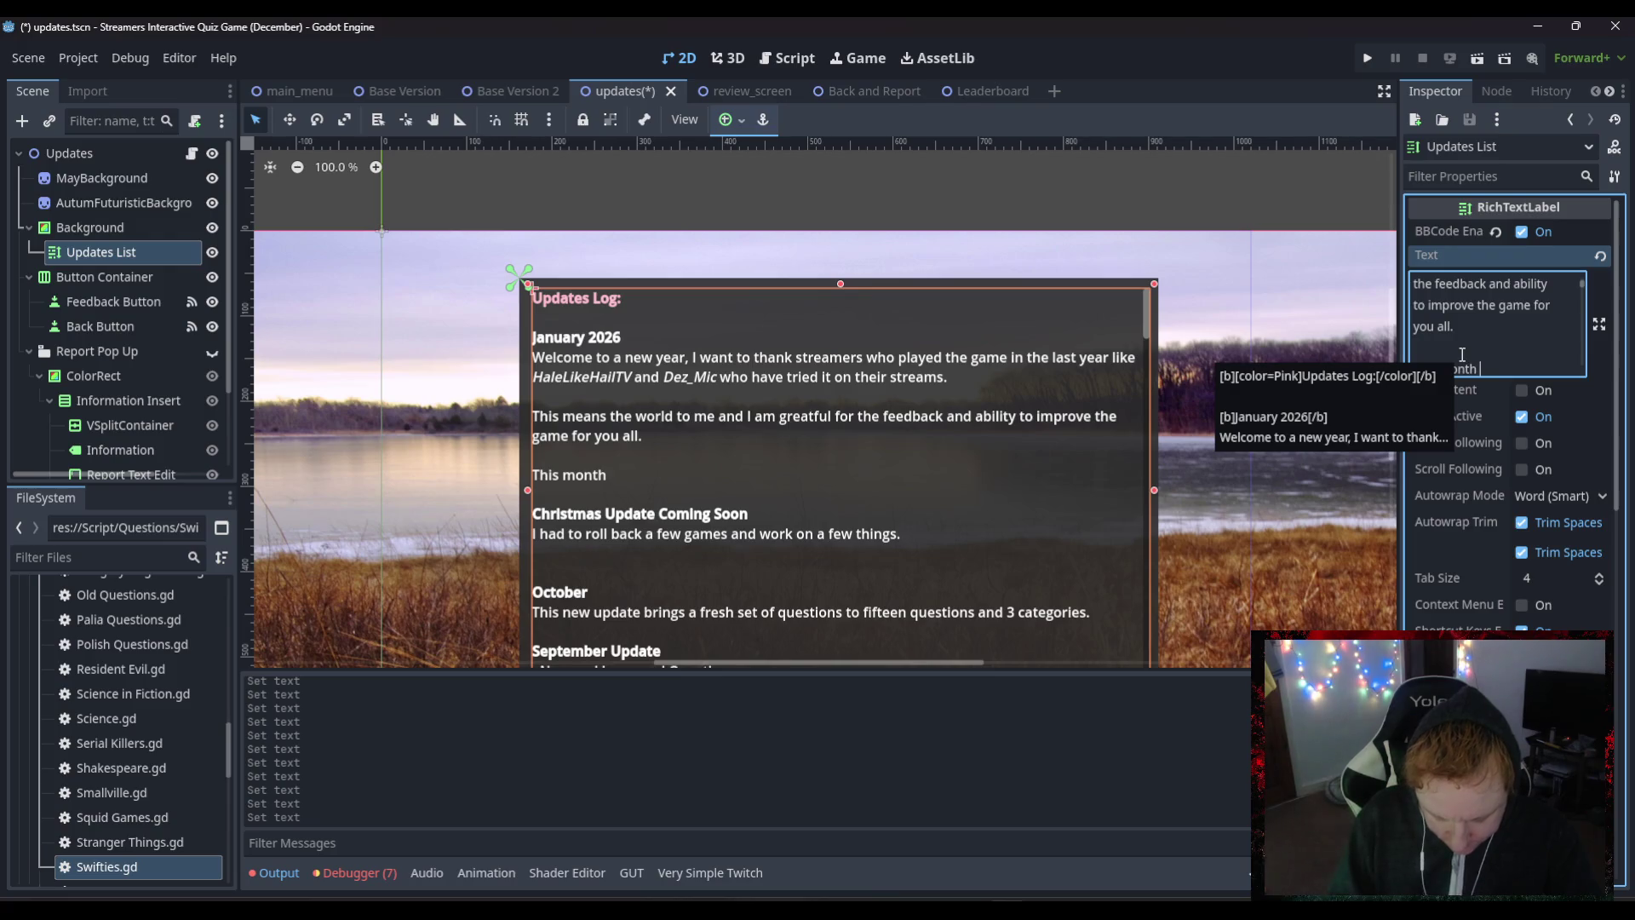
{"action": "type", "text": "has s"}
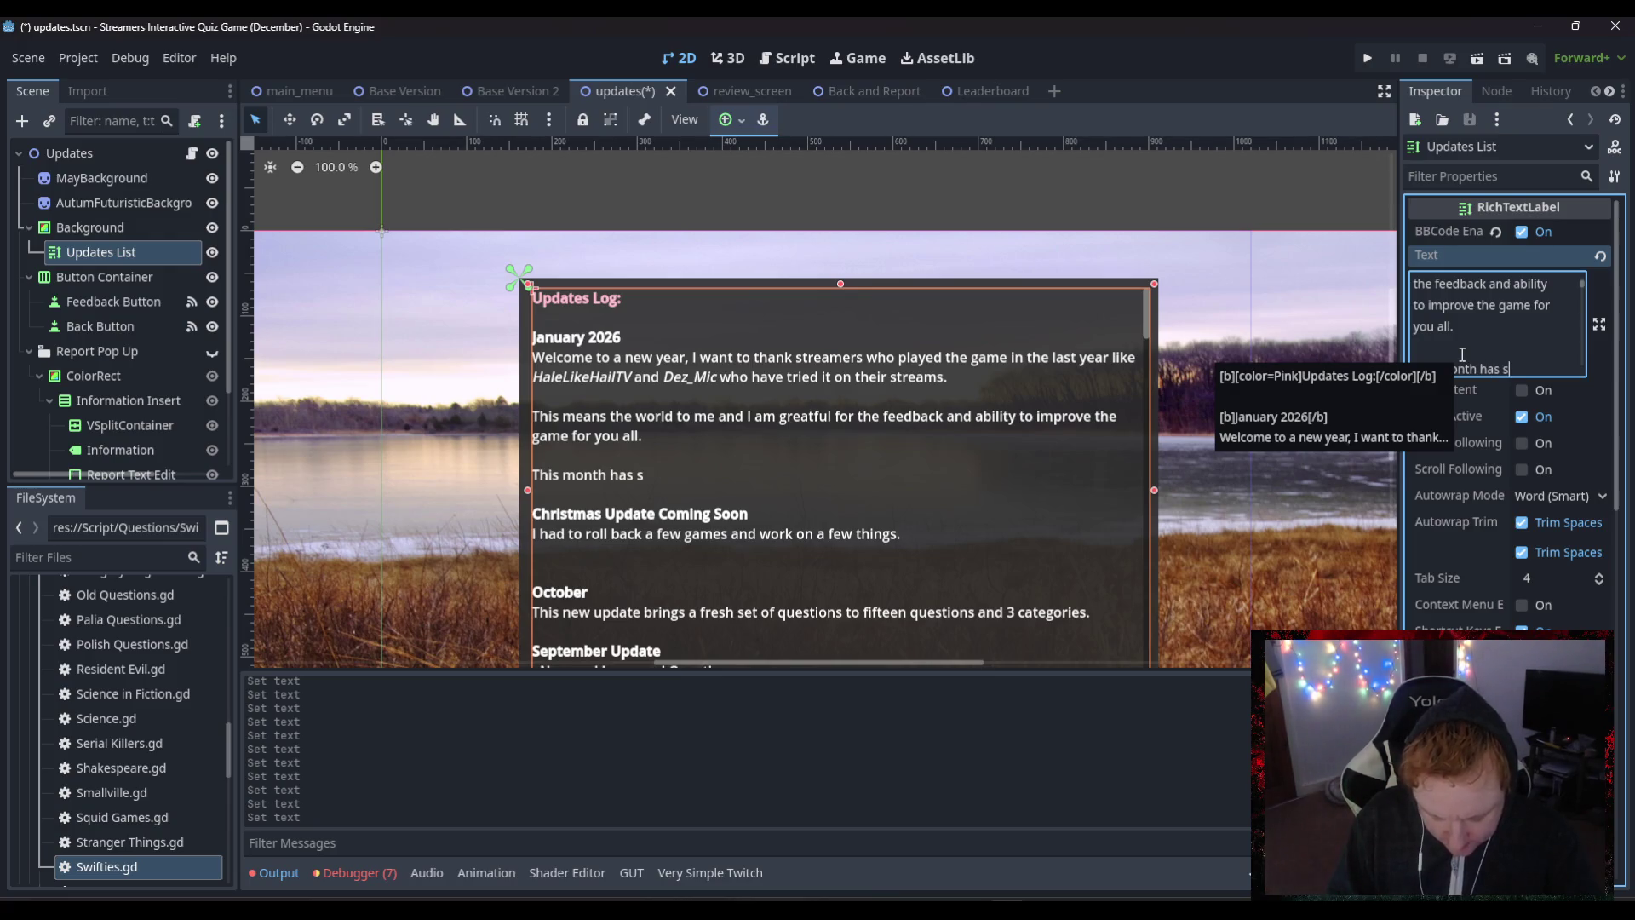
{"action": "type", "text": "een me"}
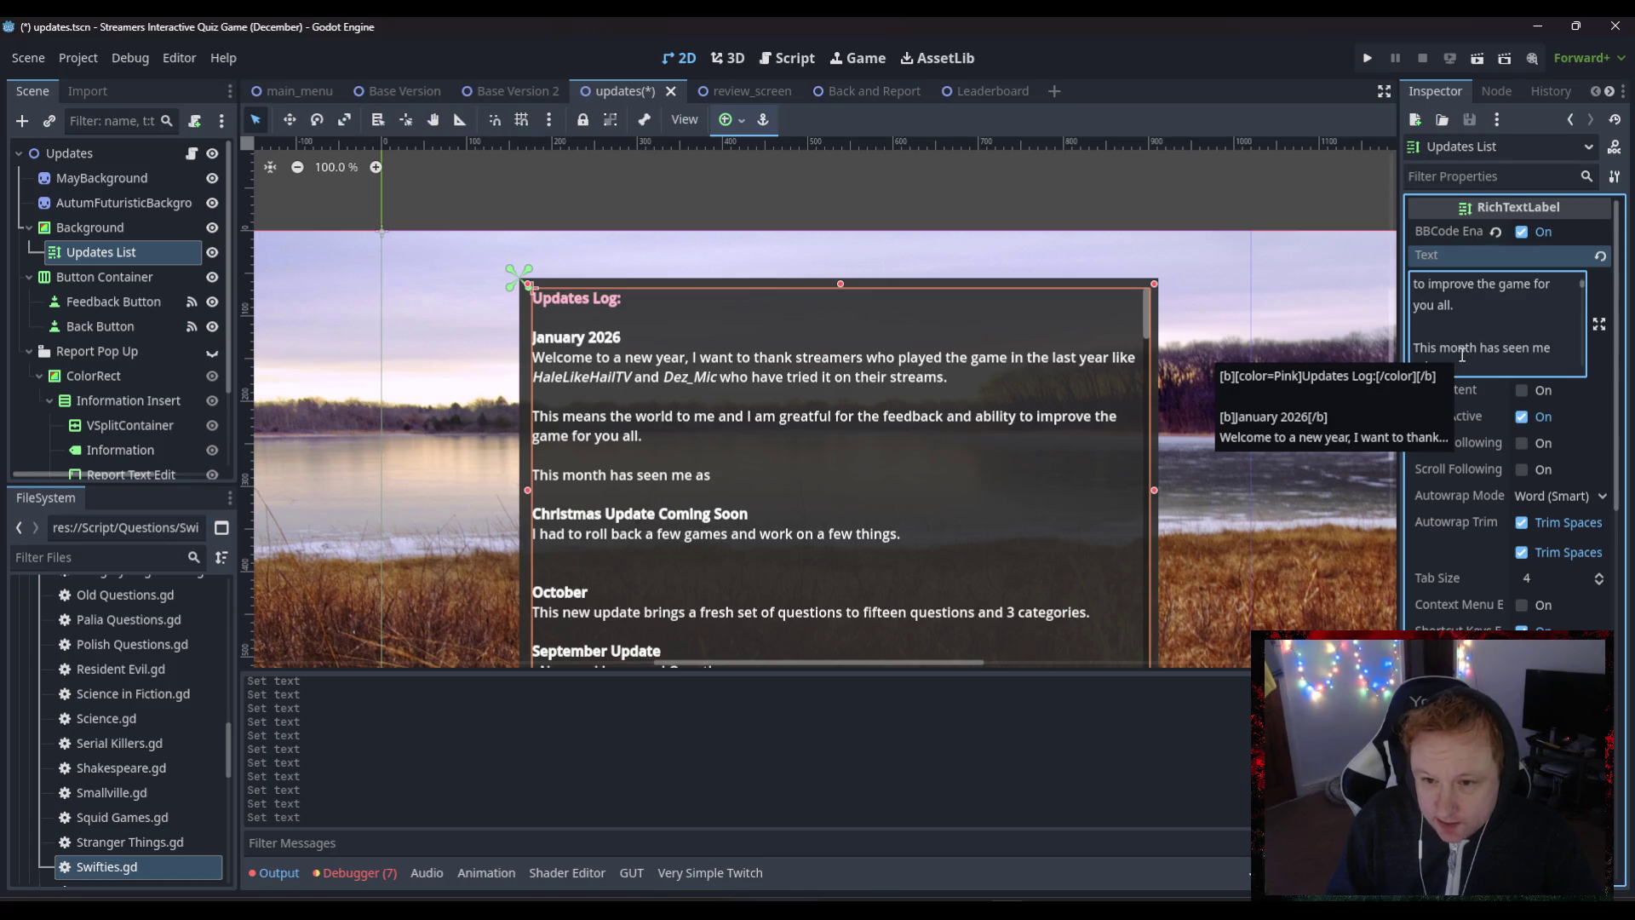
{"action": "type", "text": " asdd"}
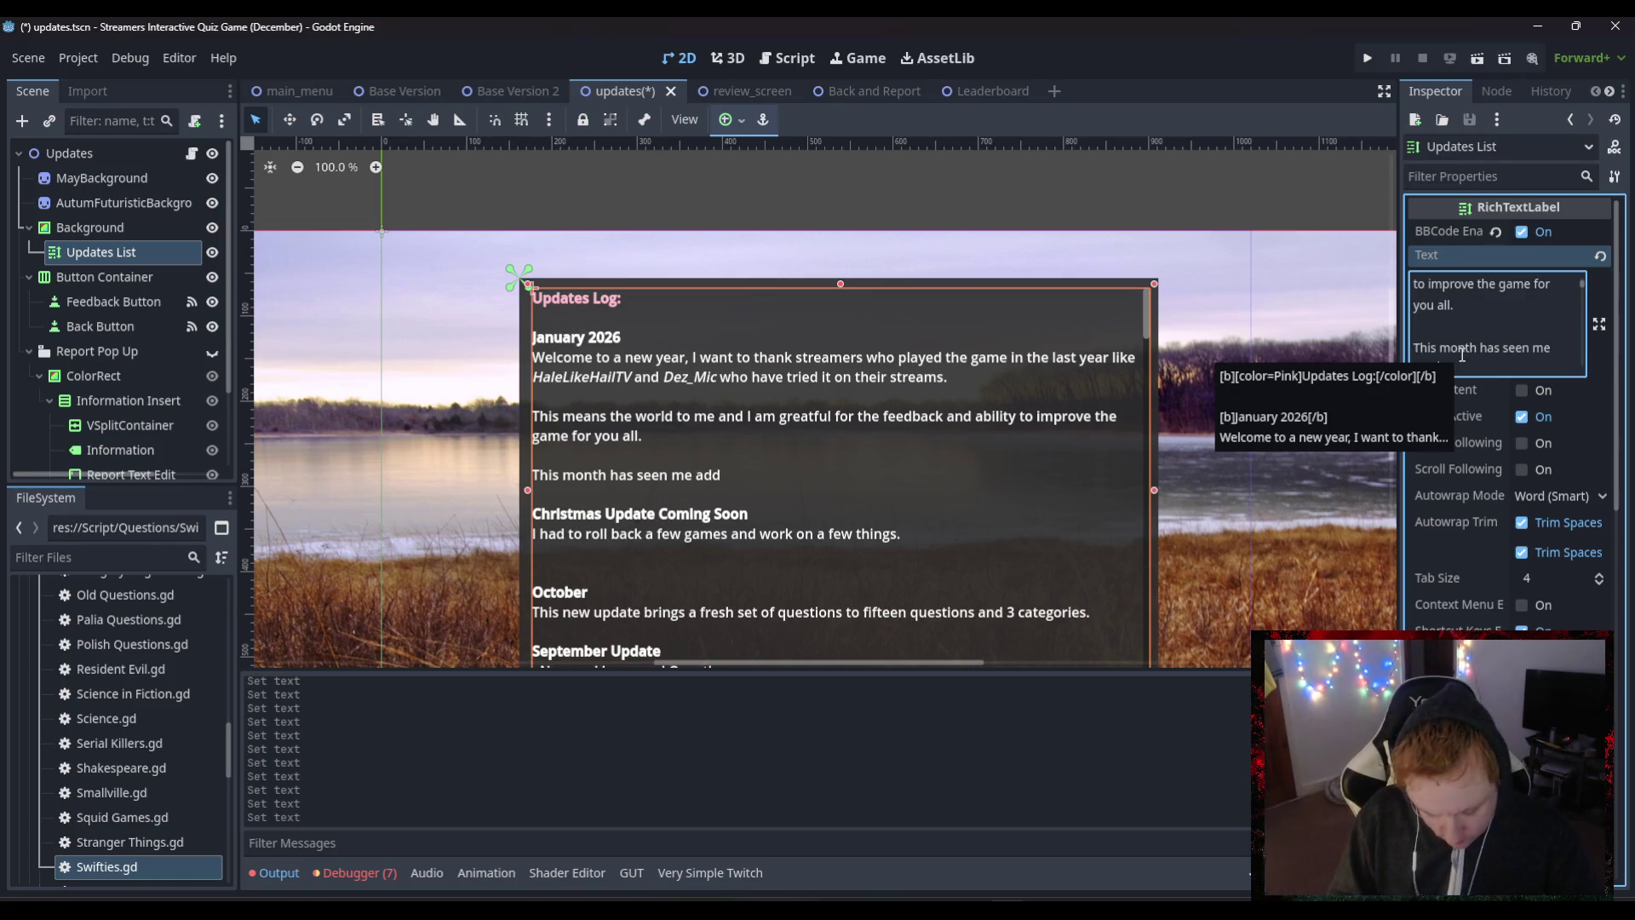
{"action": "type", "text": " questions"}
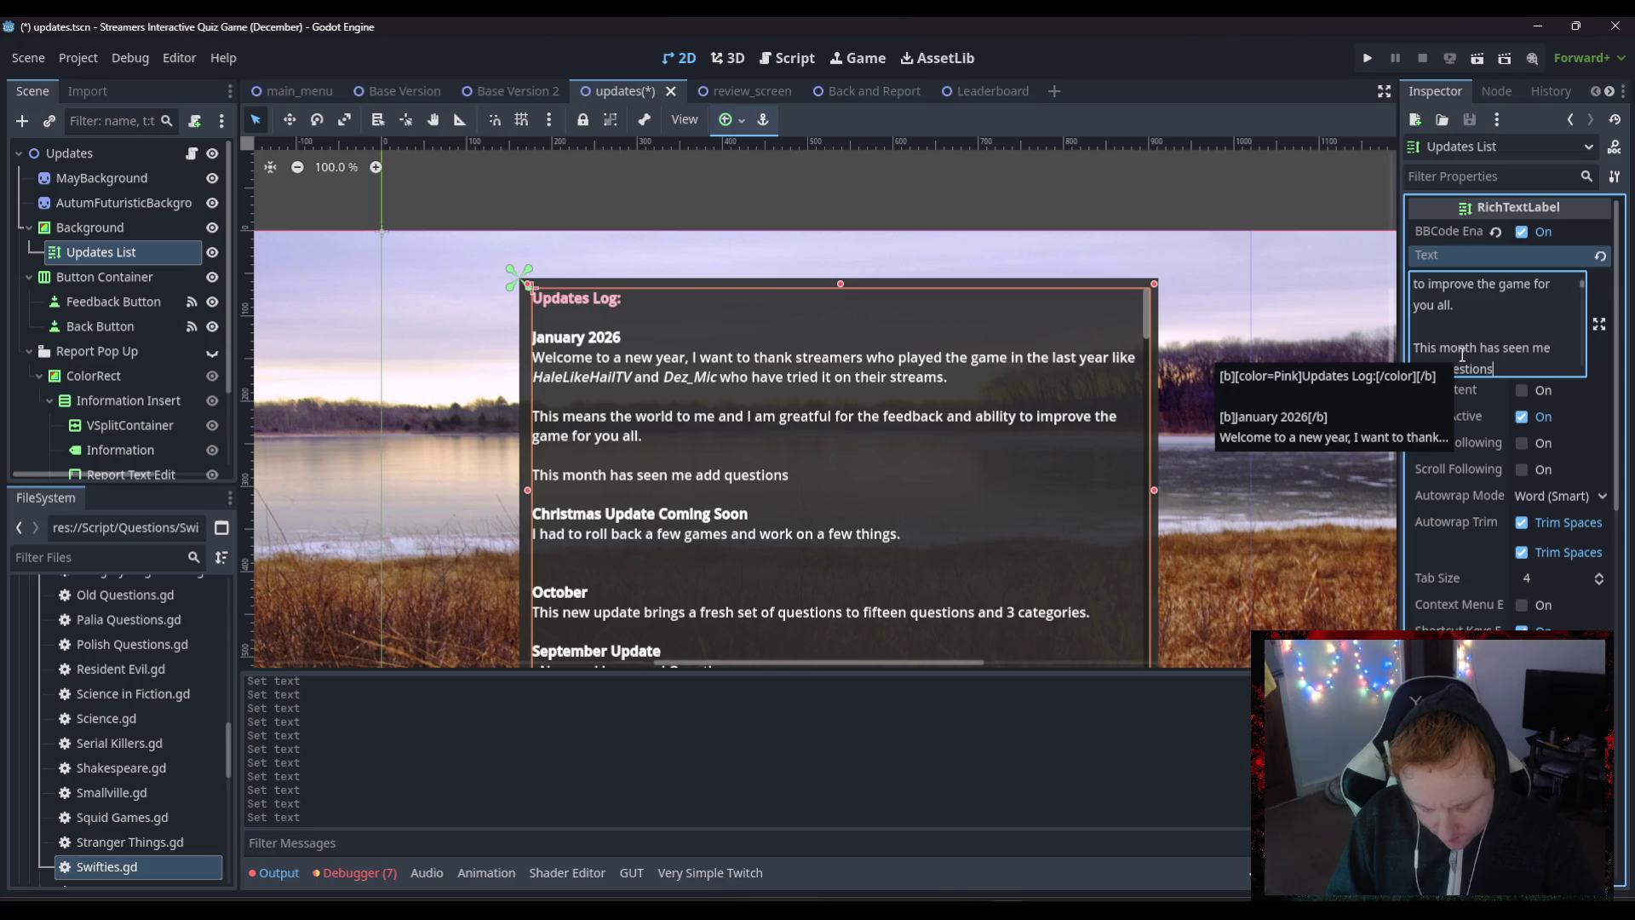
{"action": "type", "text": " on"}
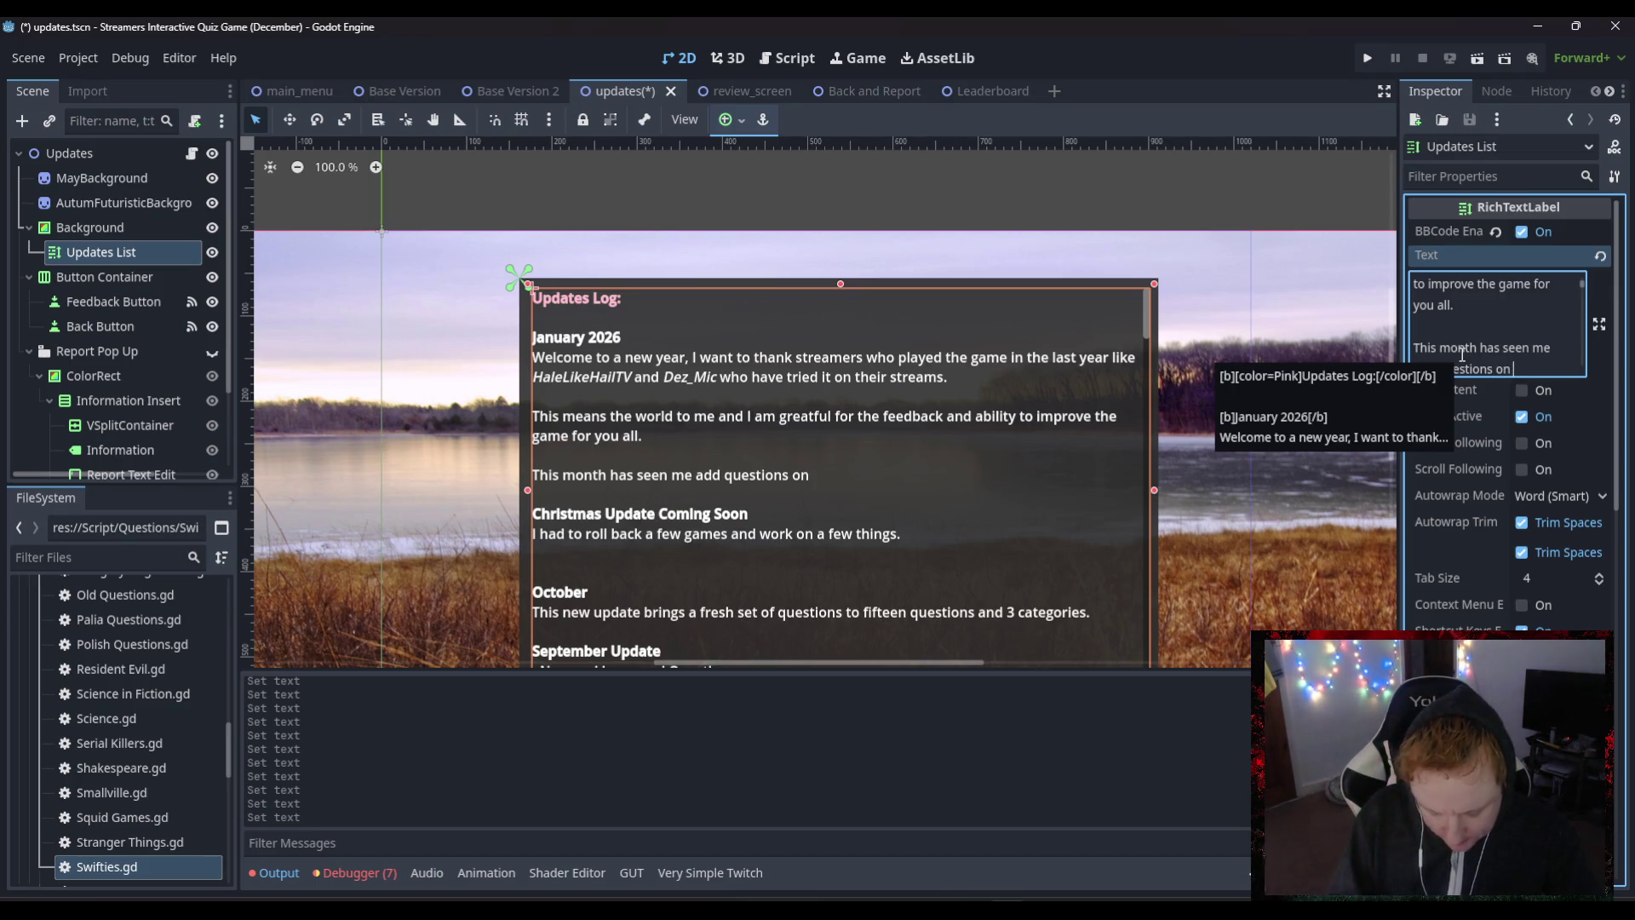
{"action": "type", "text": "legends of pop"}
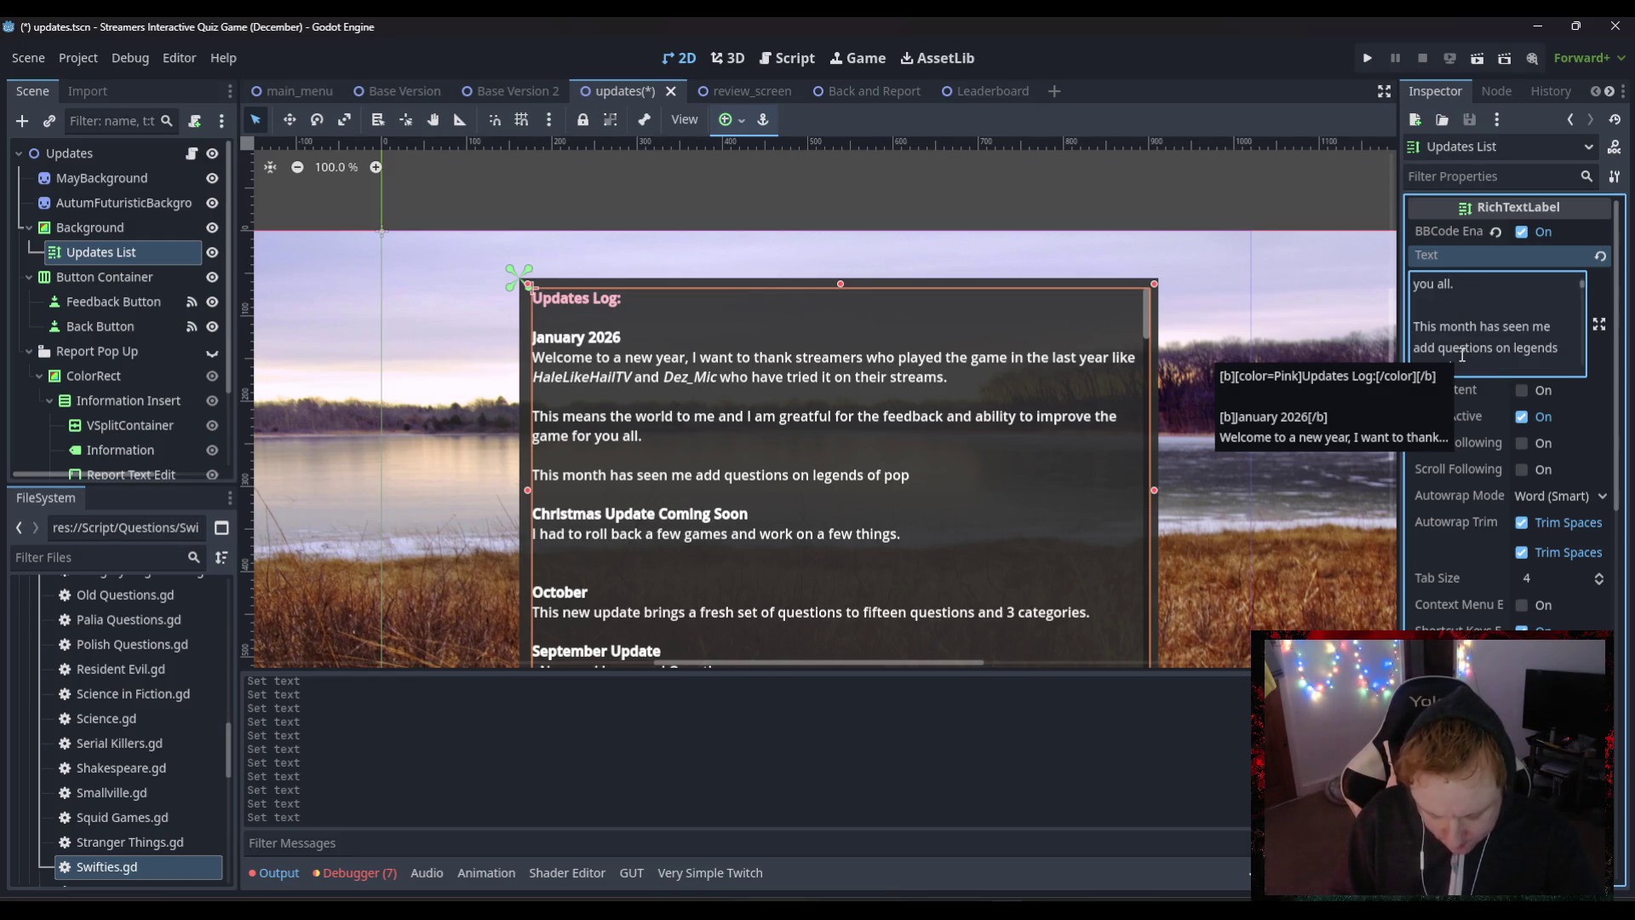
{"action": "key", "text": "BackSpace"}
{"action": "key", "text": "BackSpace"}
{"action": "key", "text": "BackSpace"}
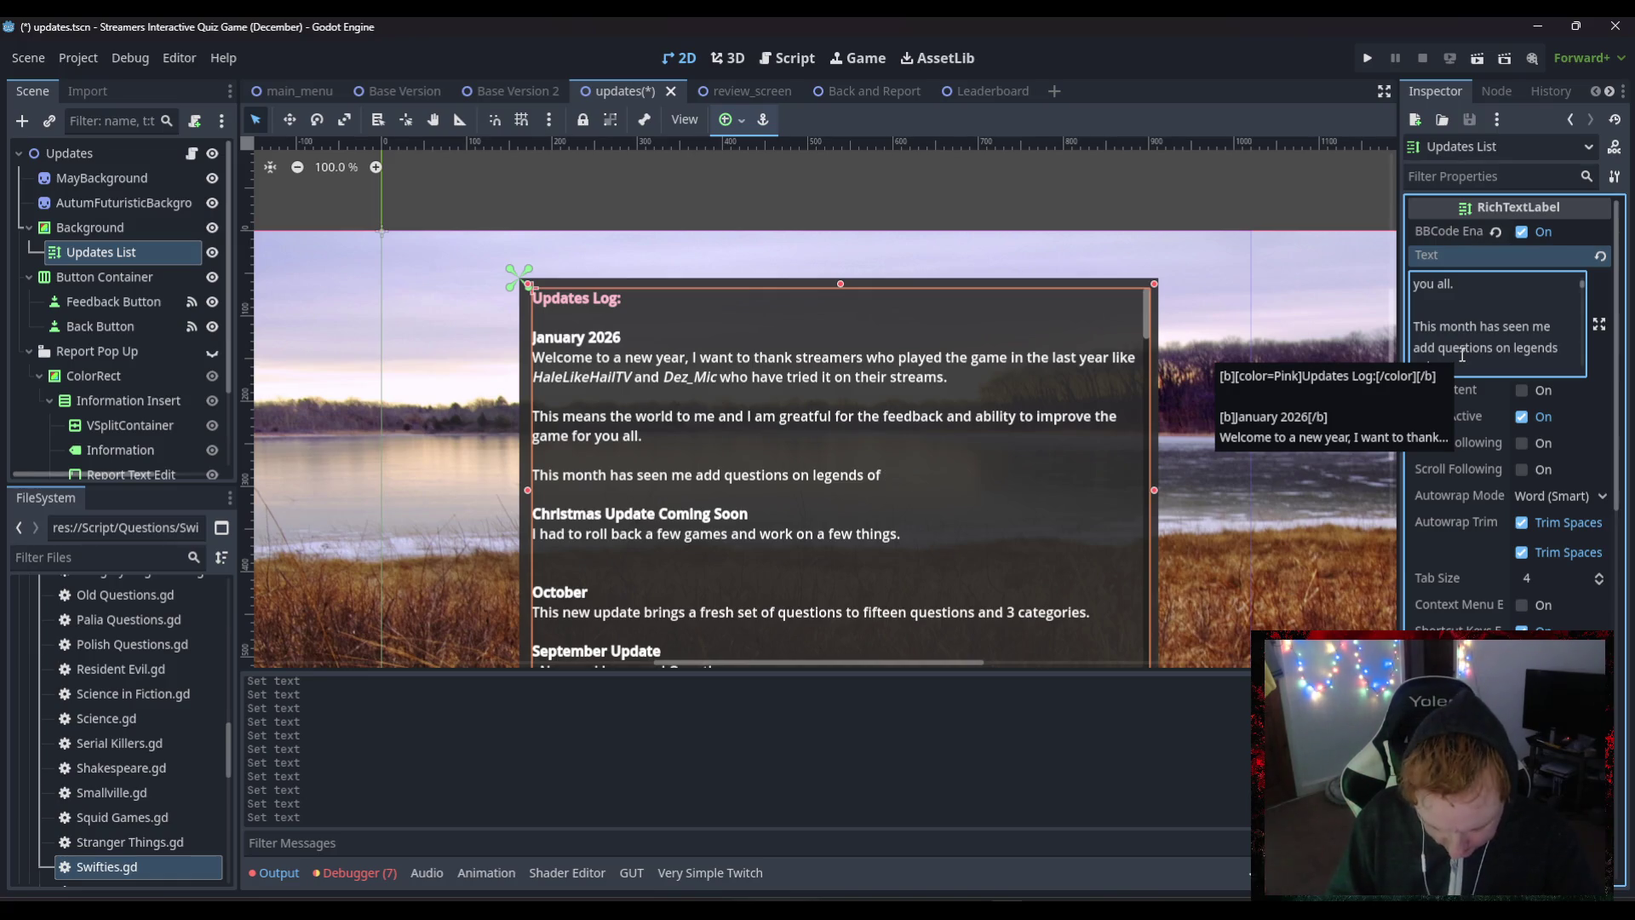
{"action": "type", "text": "music Tay"}
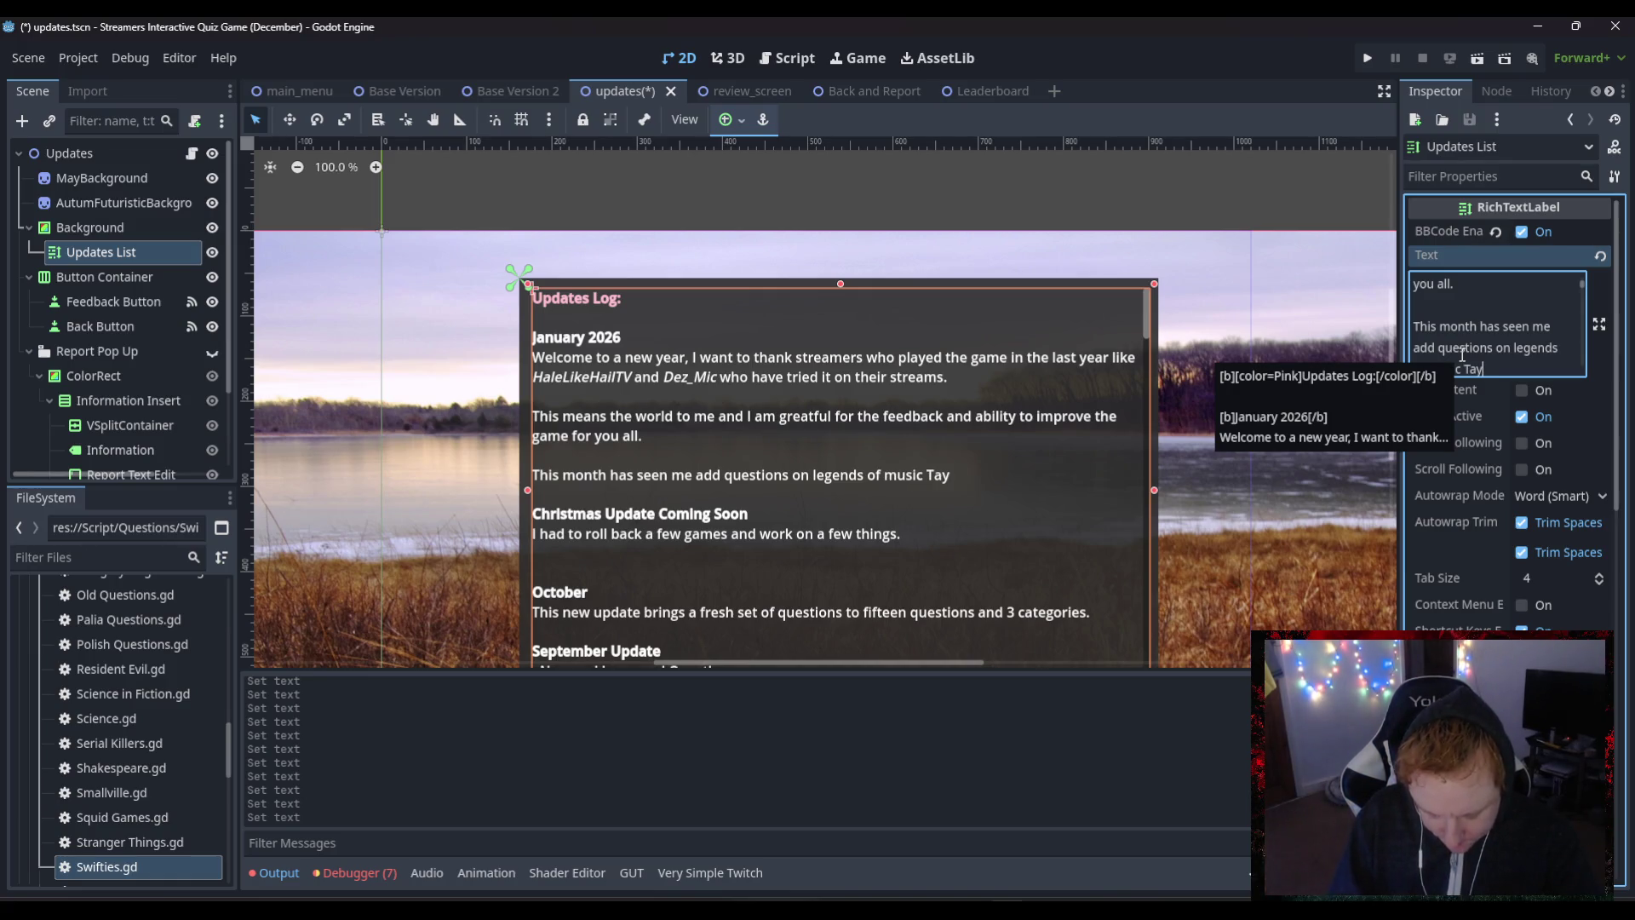
{"action": "type", "text": "lor "}
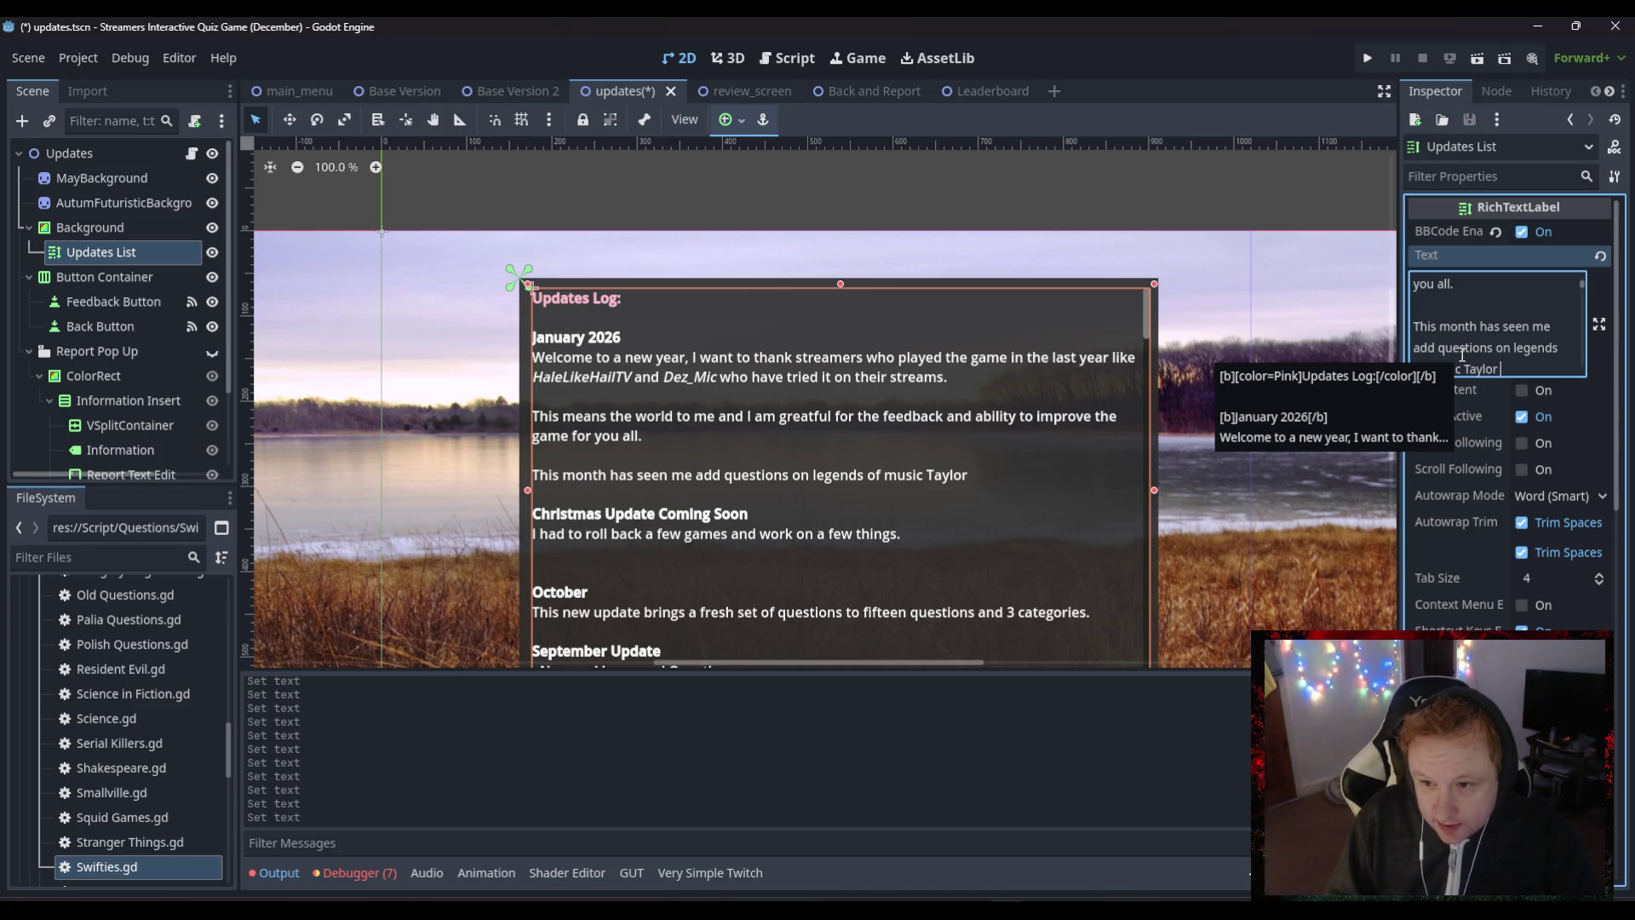
{"action": "type", "text": "A"}
{"action": "key", "text": "BackSpace"}
{"action": "type", "text": "Sw"}
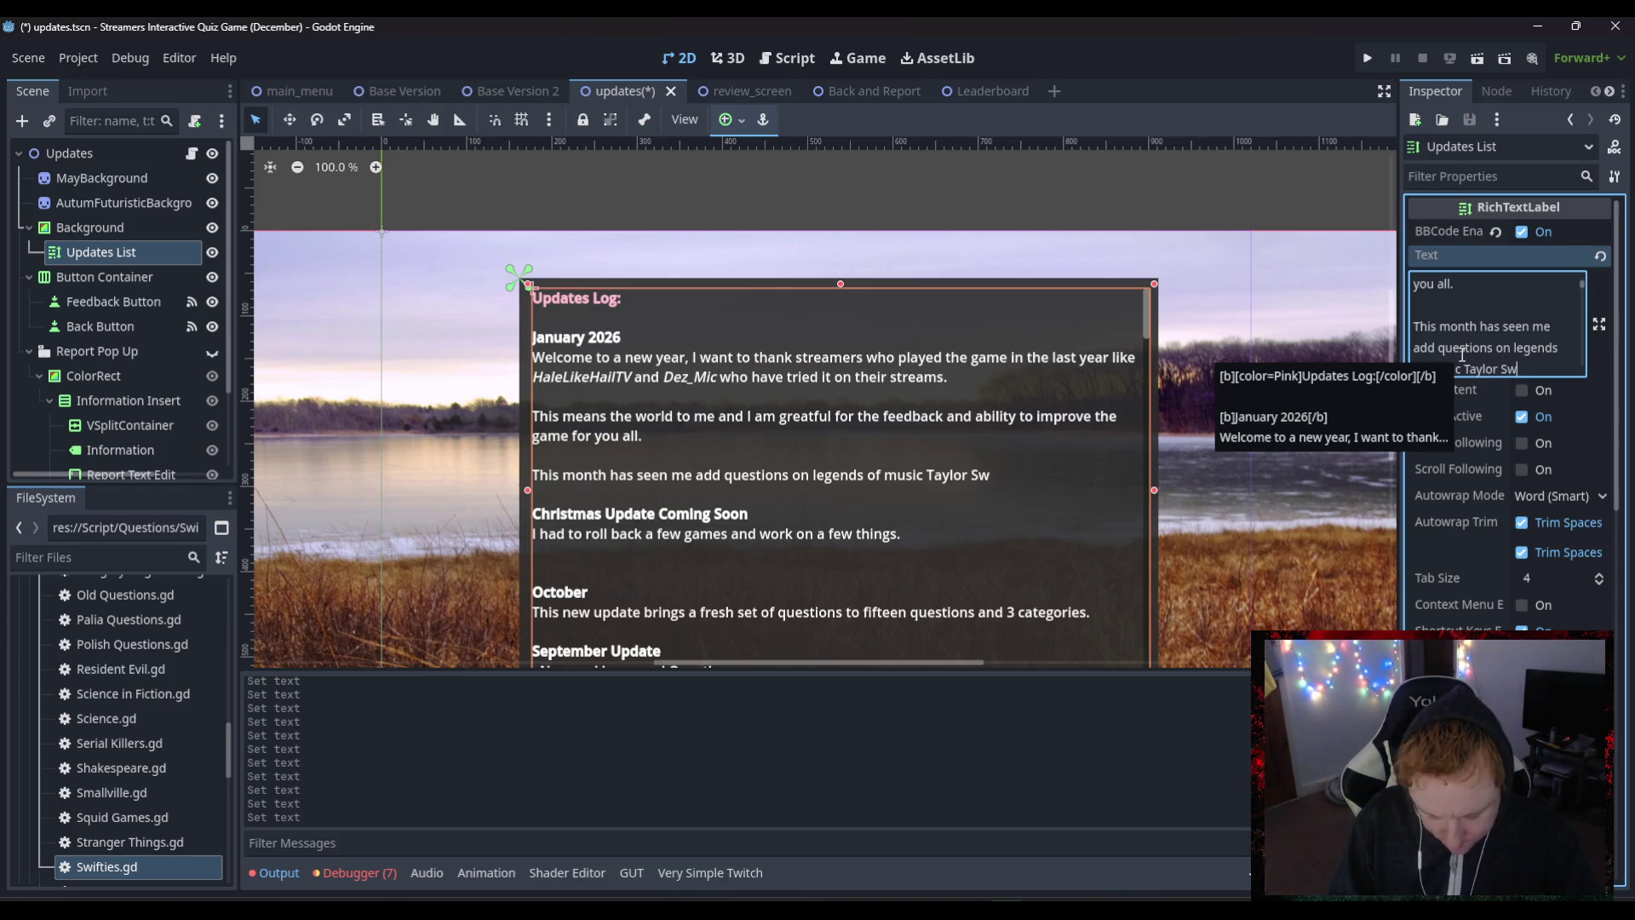
{"action": "type", "text": "ift and "}
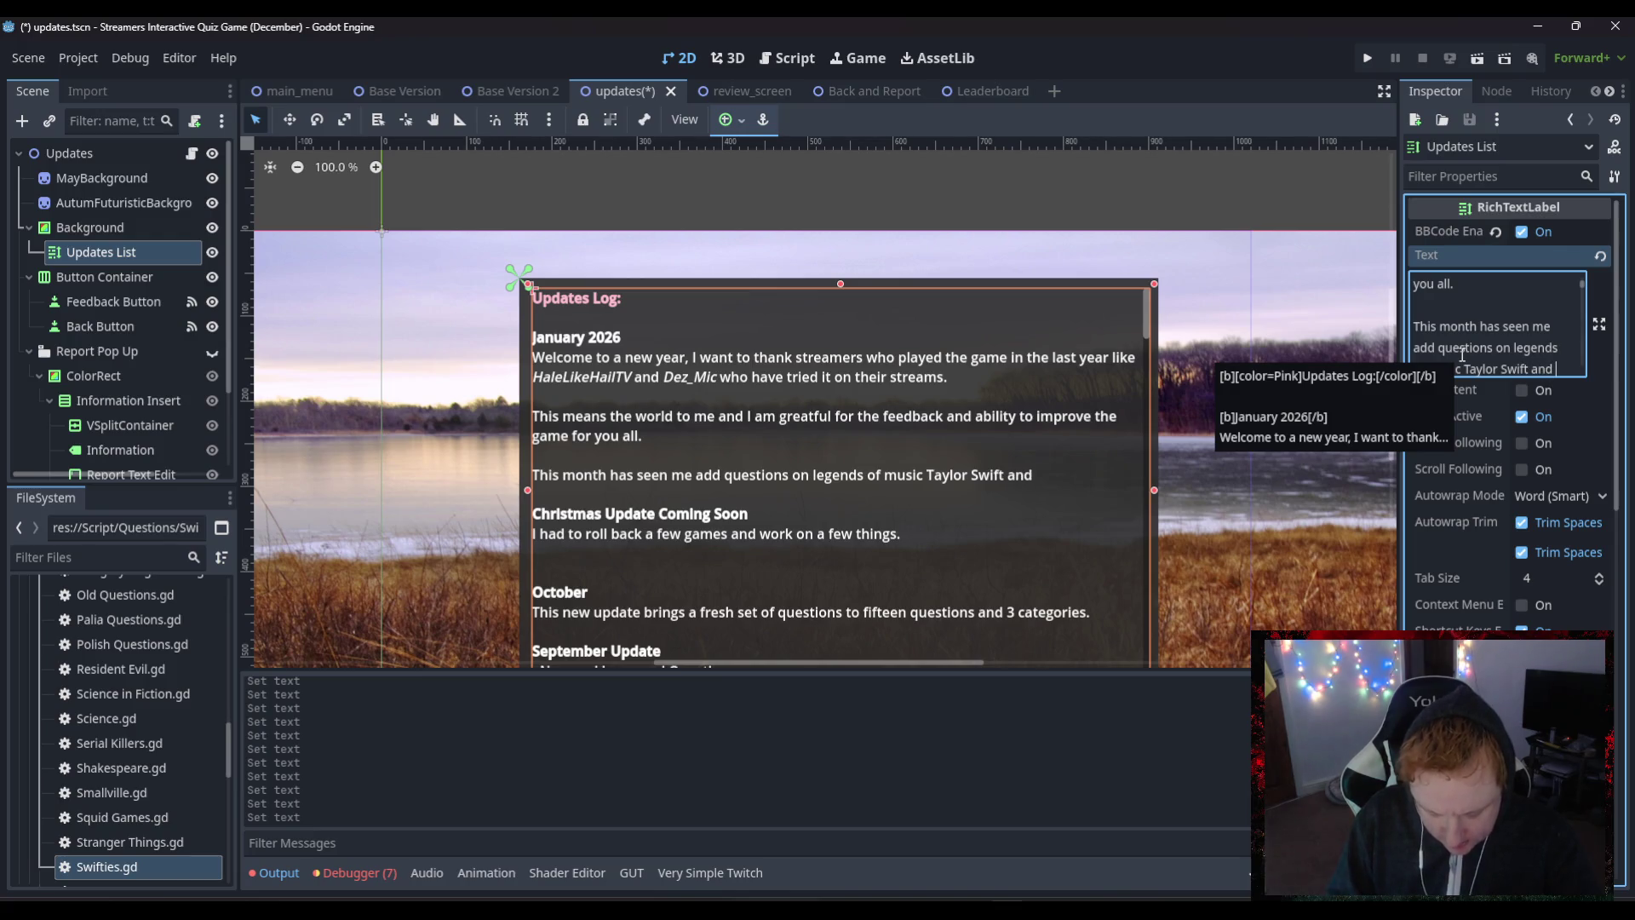
{"action": "type", "text": "Madonna and"}
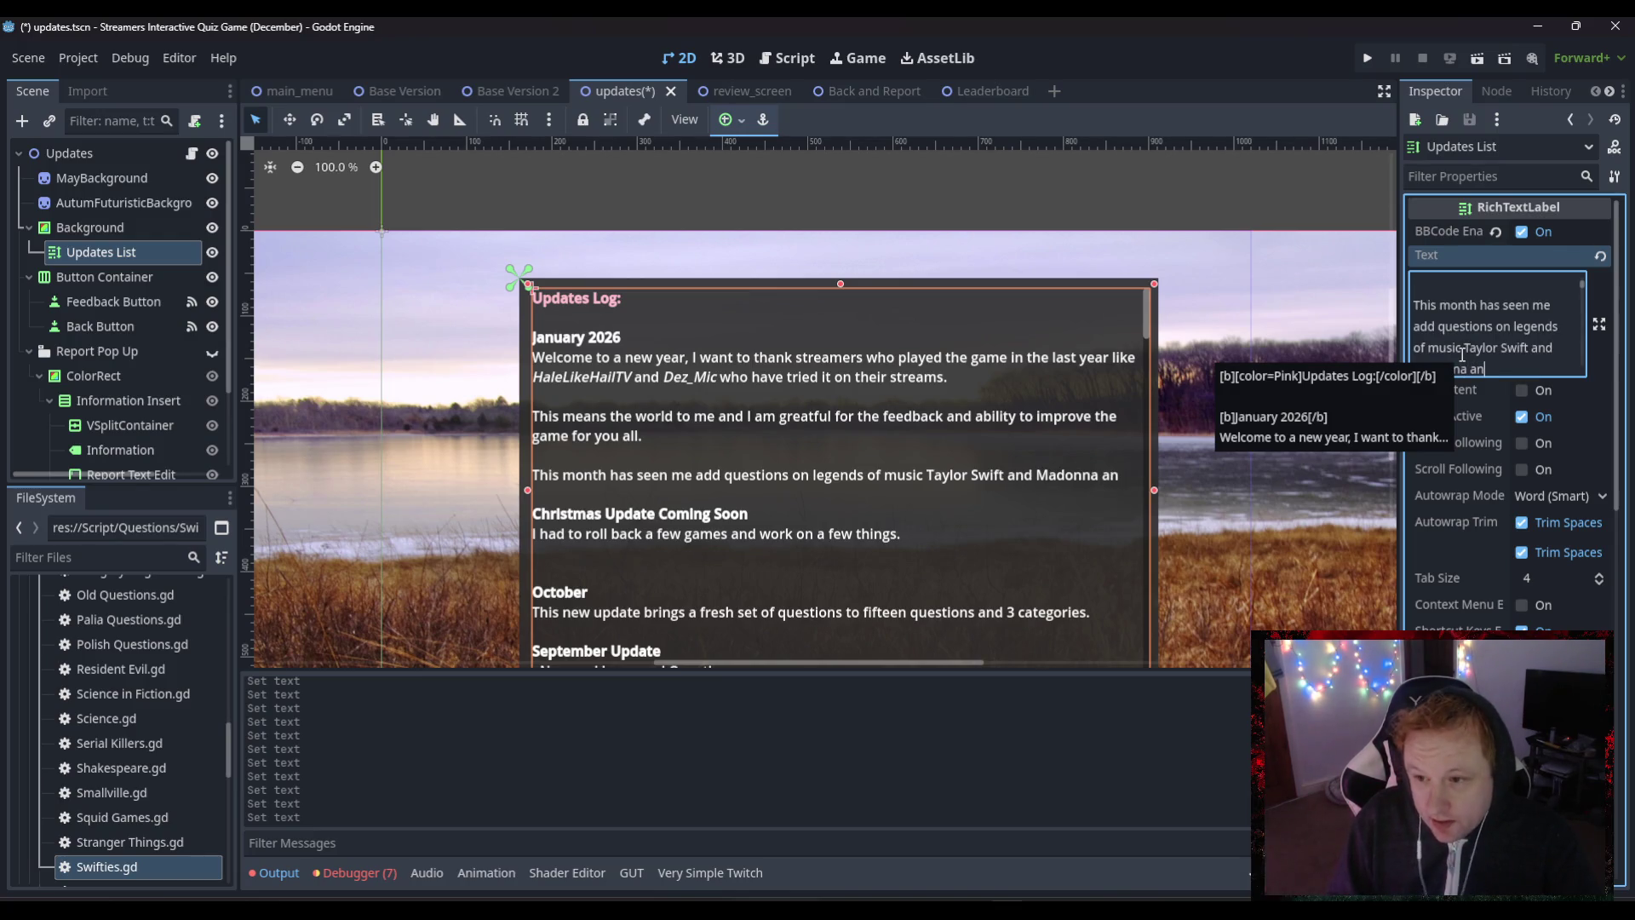
{"action": "key", "text": "BackSpace"}
{"action": "key", "text": "BackSpace"}
{"action": "key", "text": "BackSpace"}
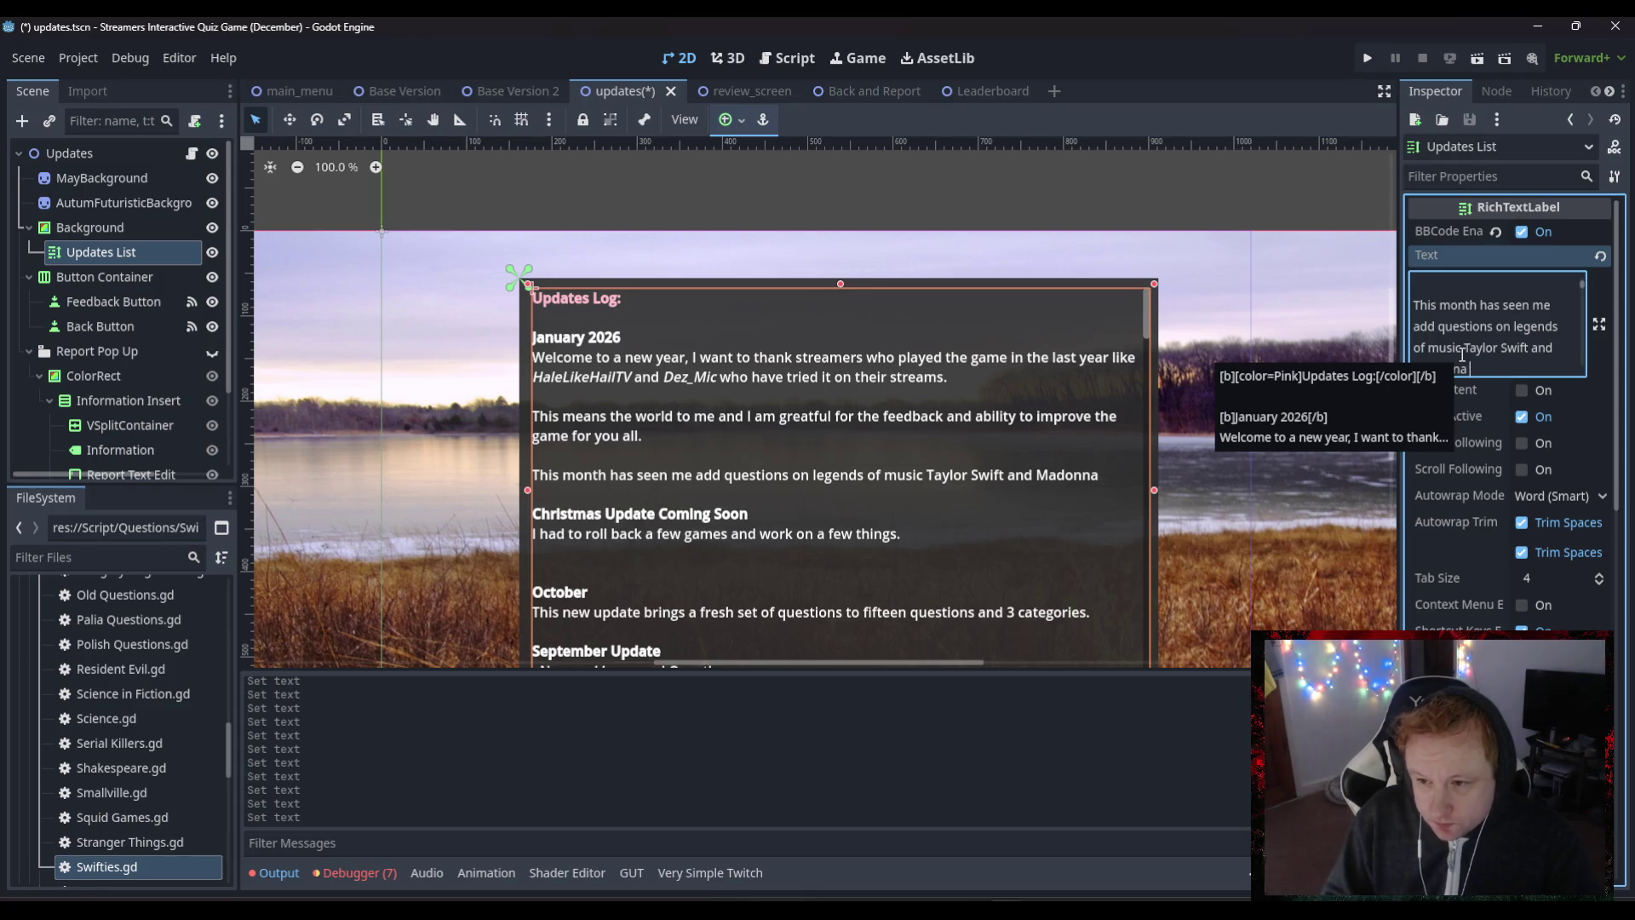
{"action": "key", "text": "BackSpace"}
{"action": "type", "text": "."}
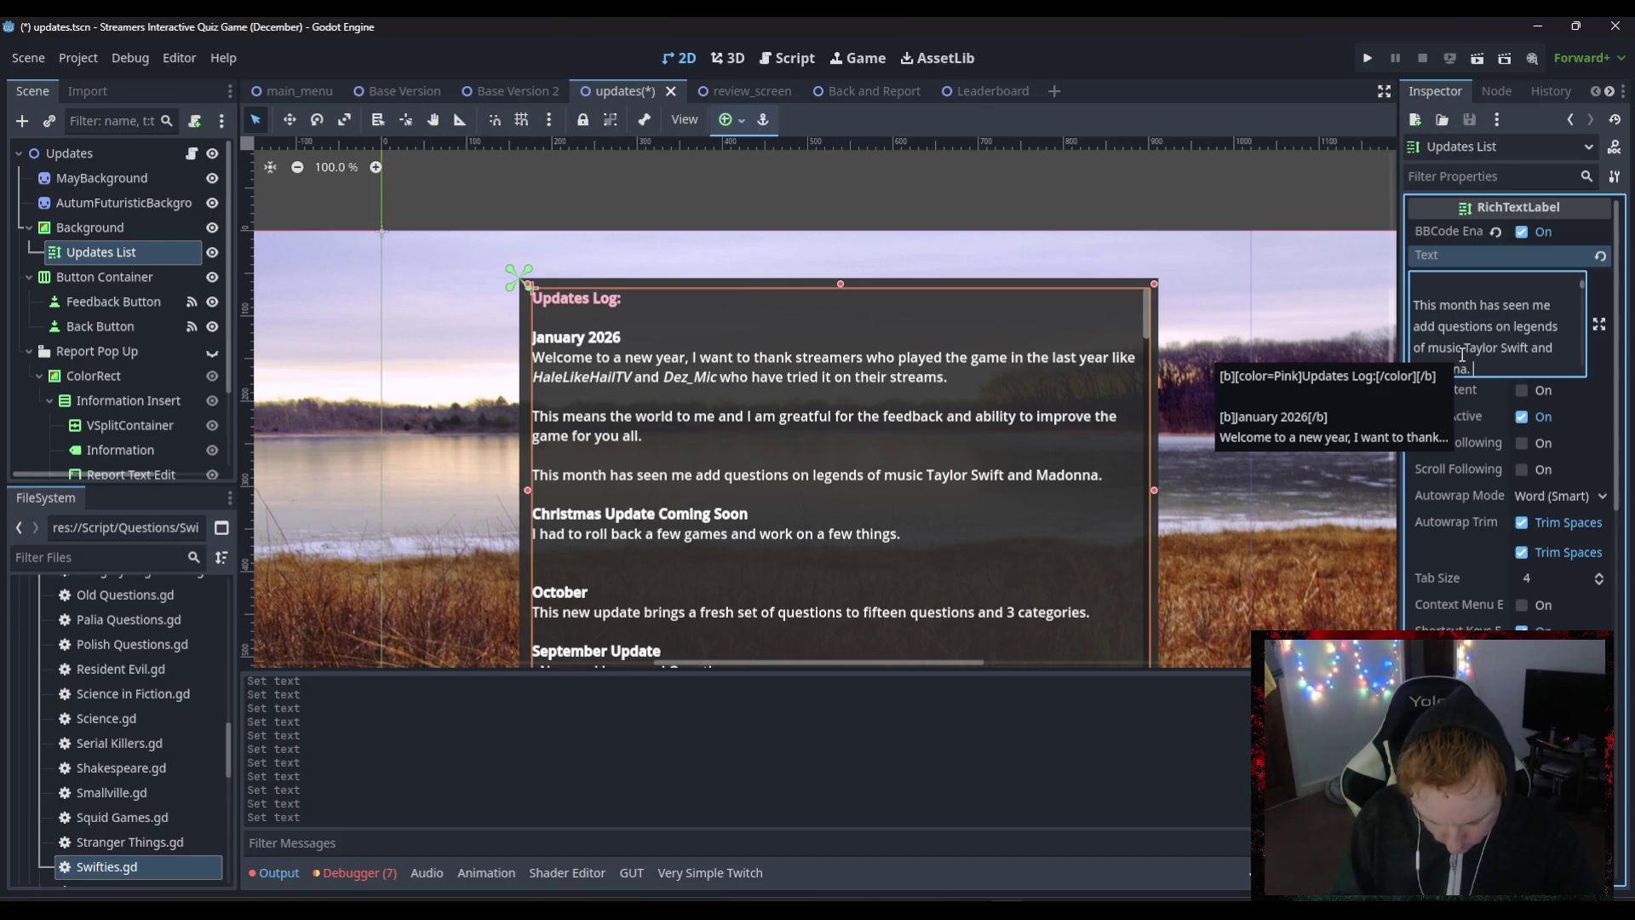
{"action": "type", "text": "Two s"}
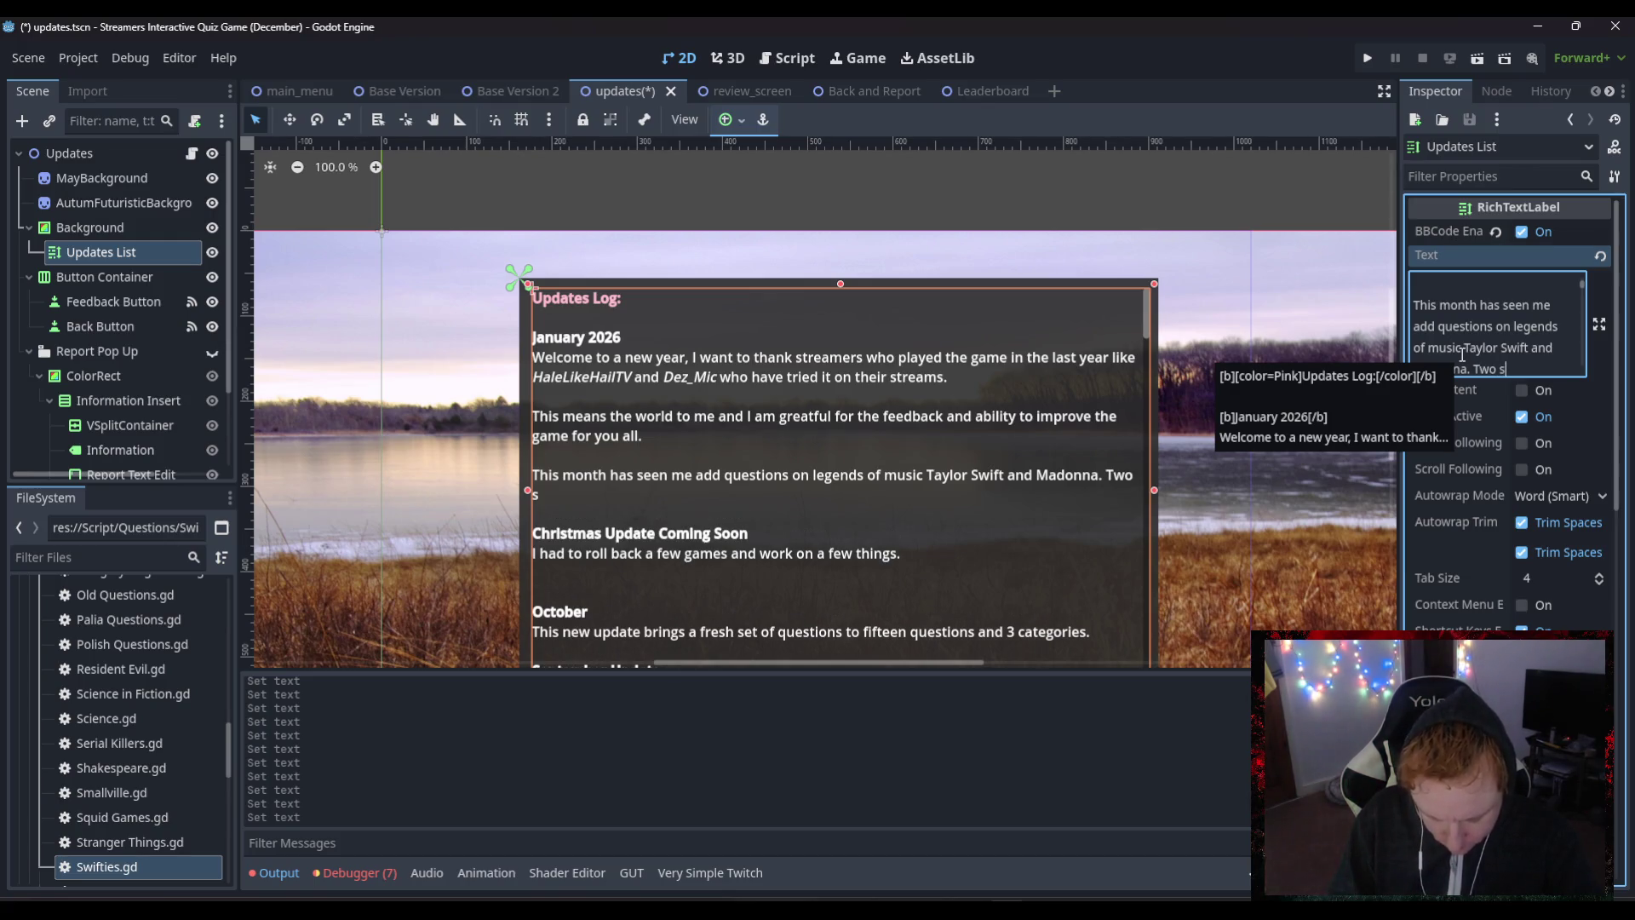
{"action": "type", "text": "tars but also"}
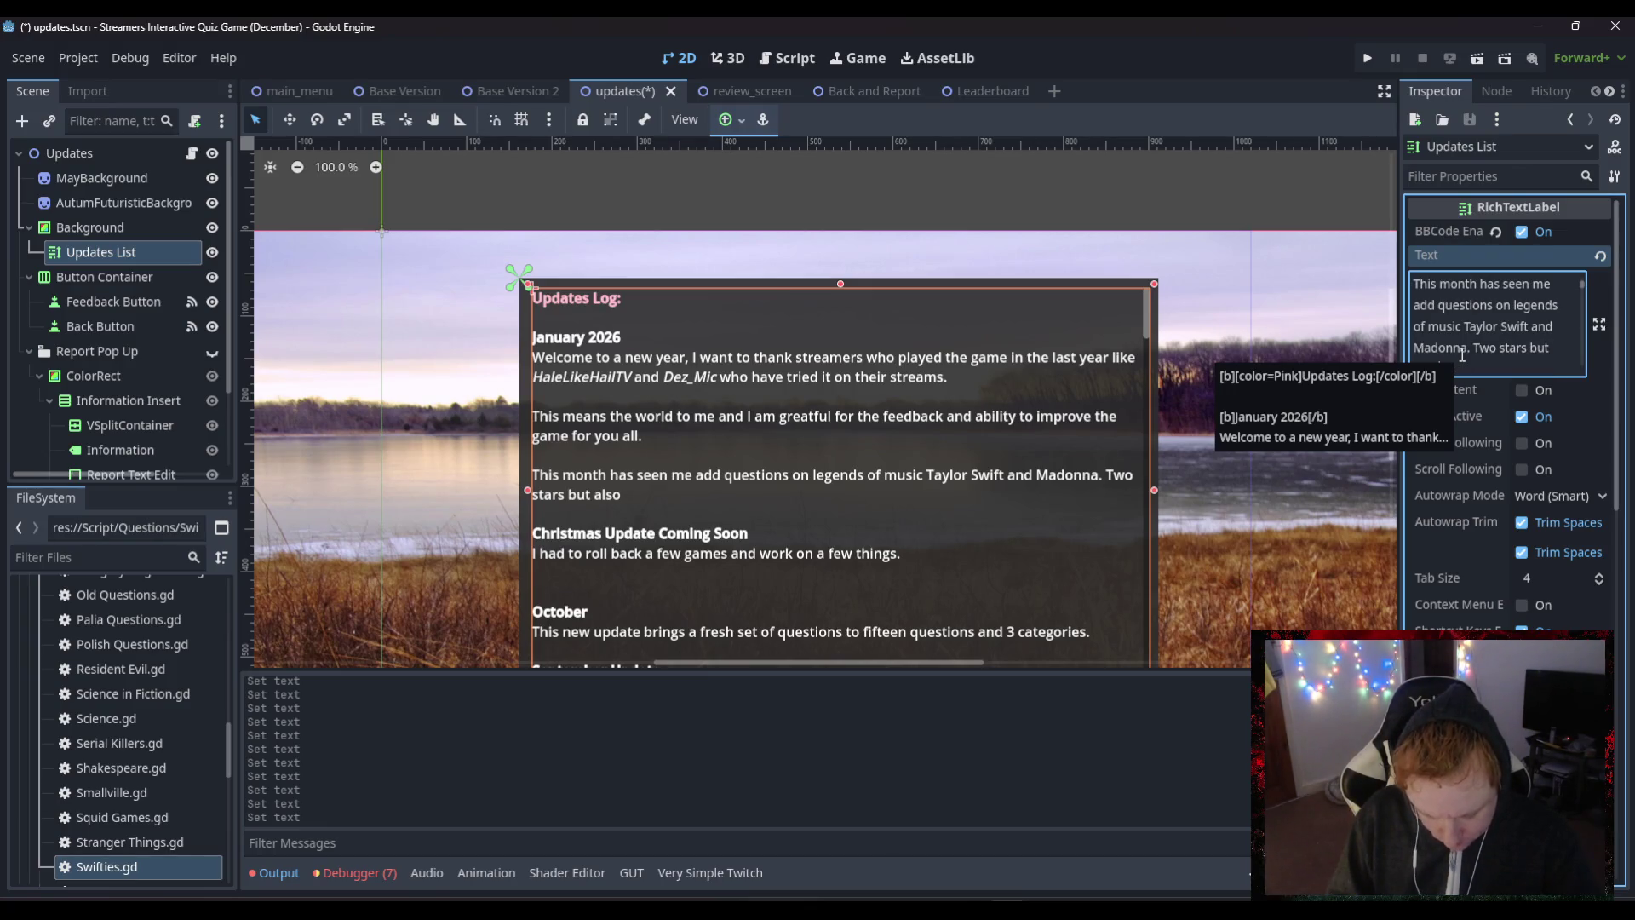
{"action": "type", "text": " a set of"}
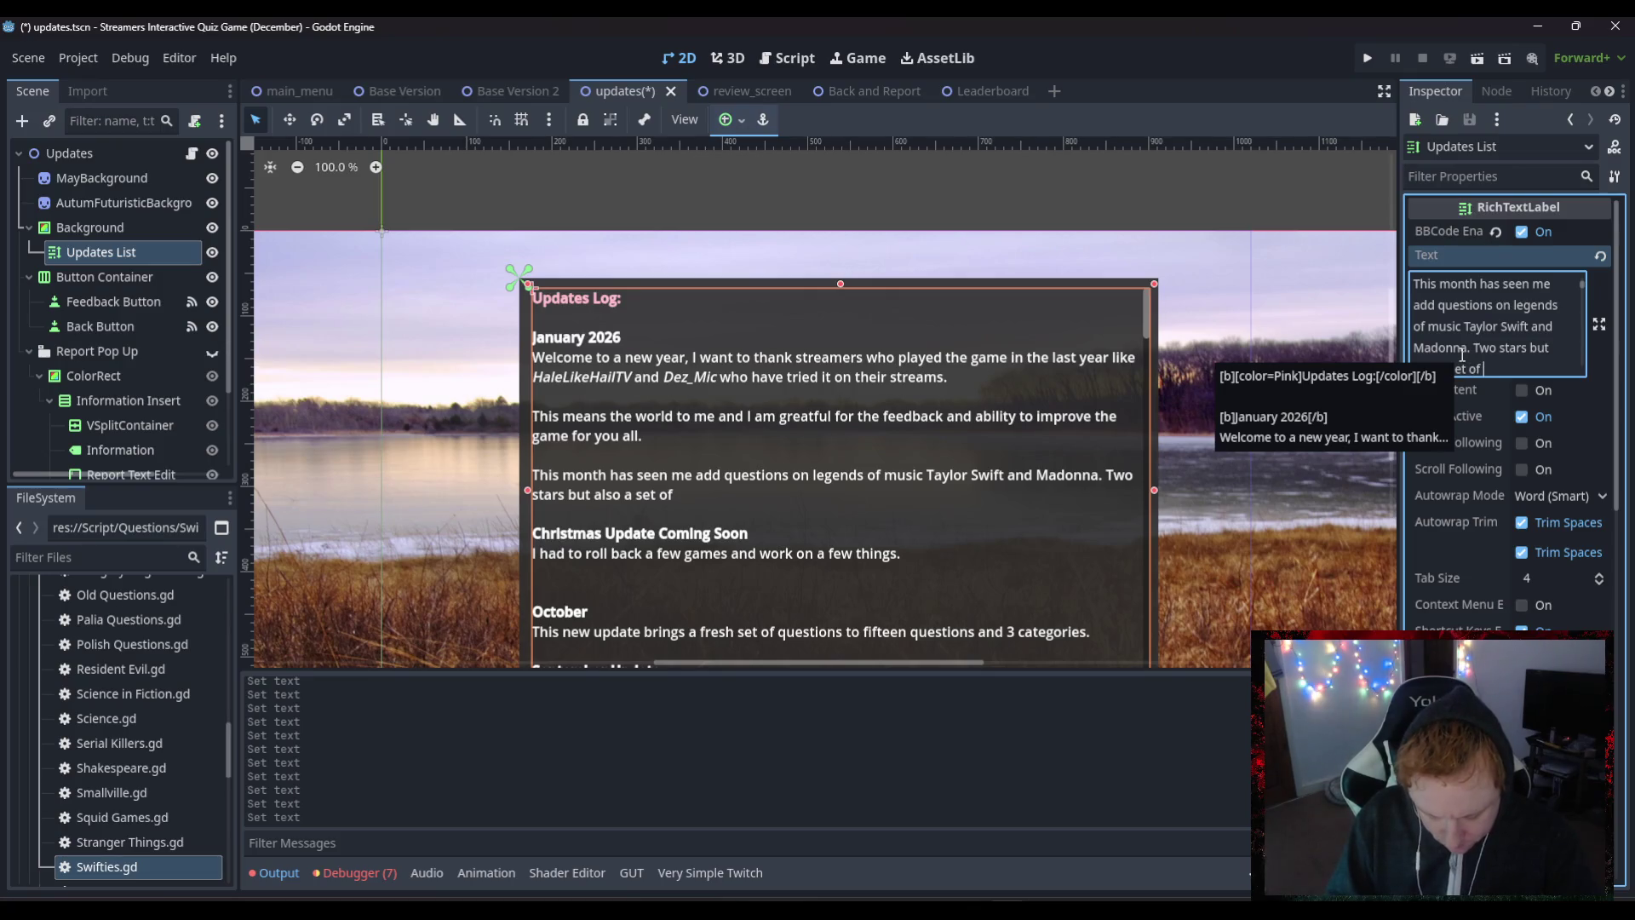
{"action": "type", "text": " questions"}
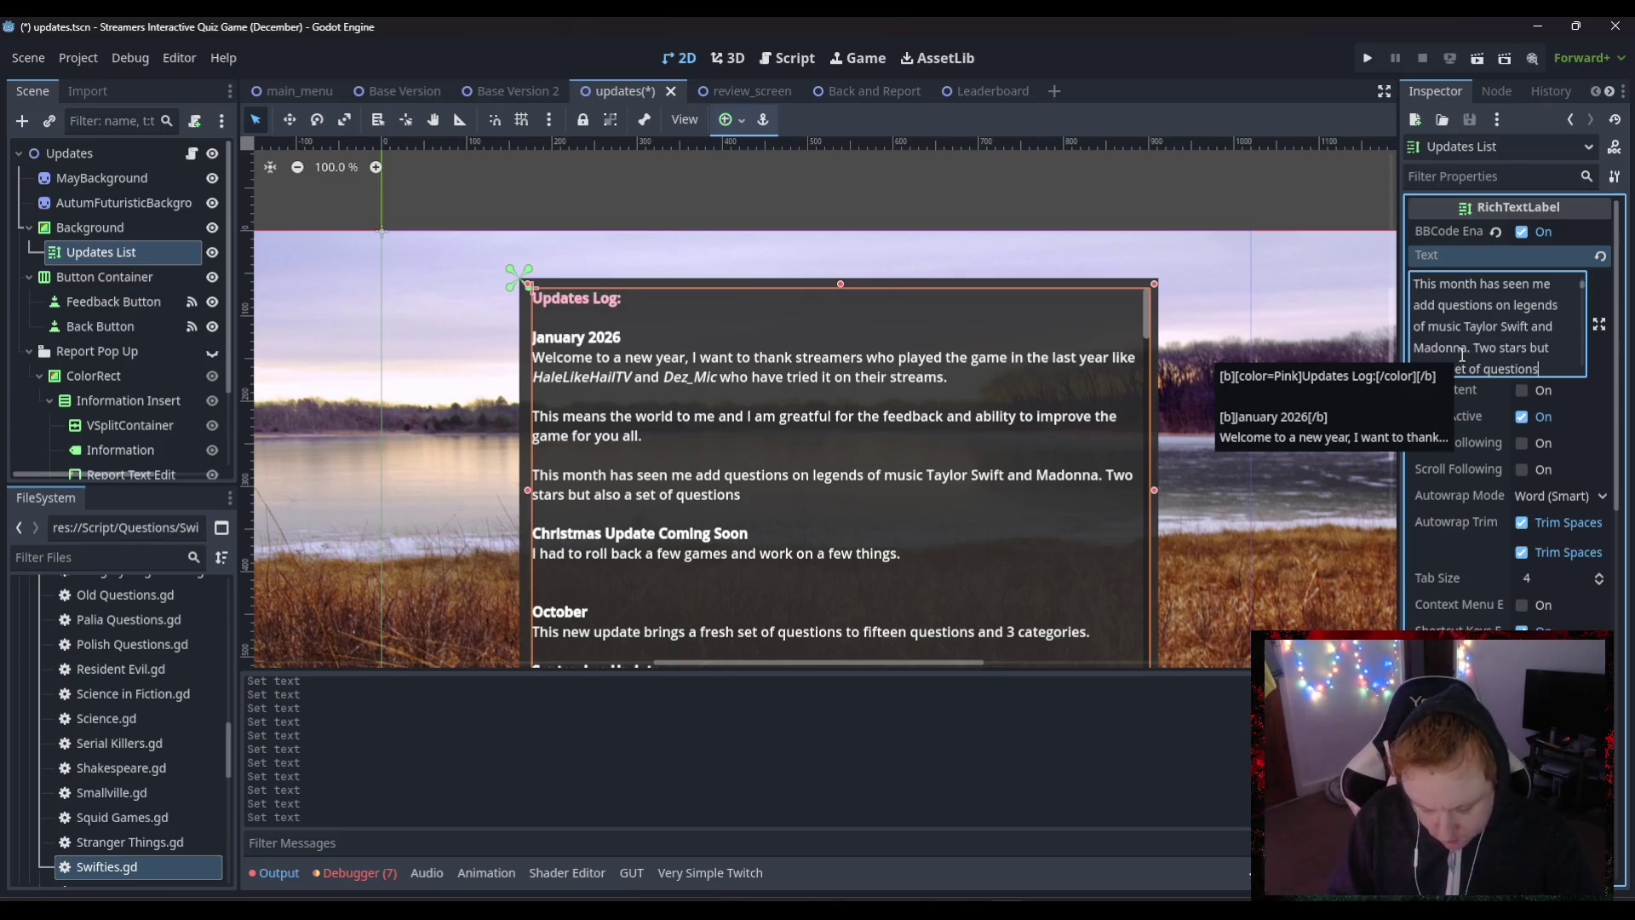
{"action": "type", "text": " based on thi"}
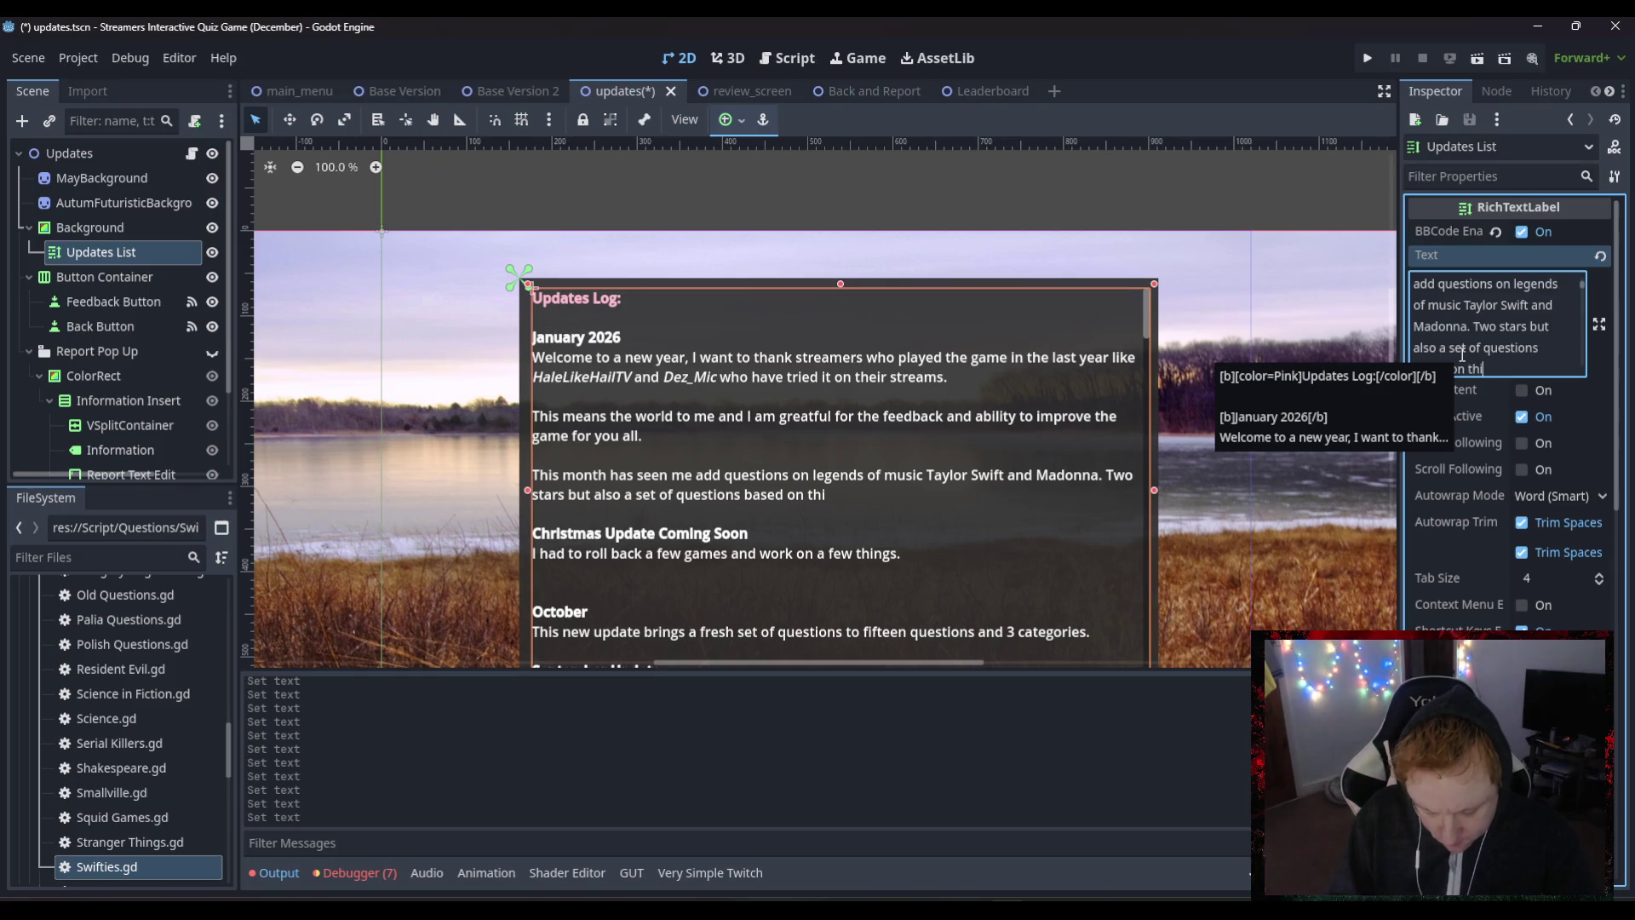
{"action": "type", "text": "ngs that ha"}
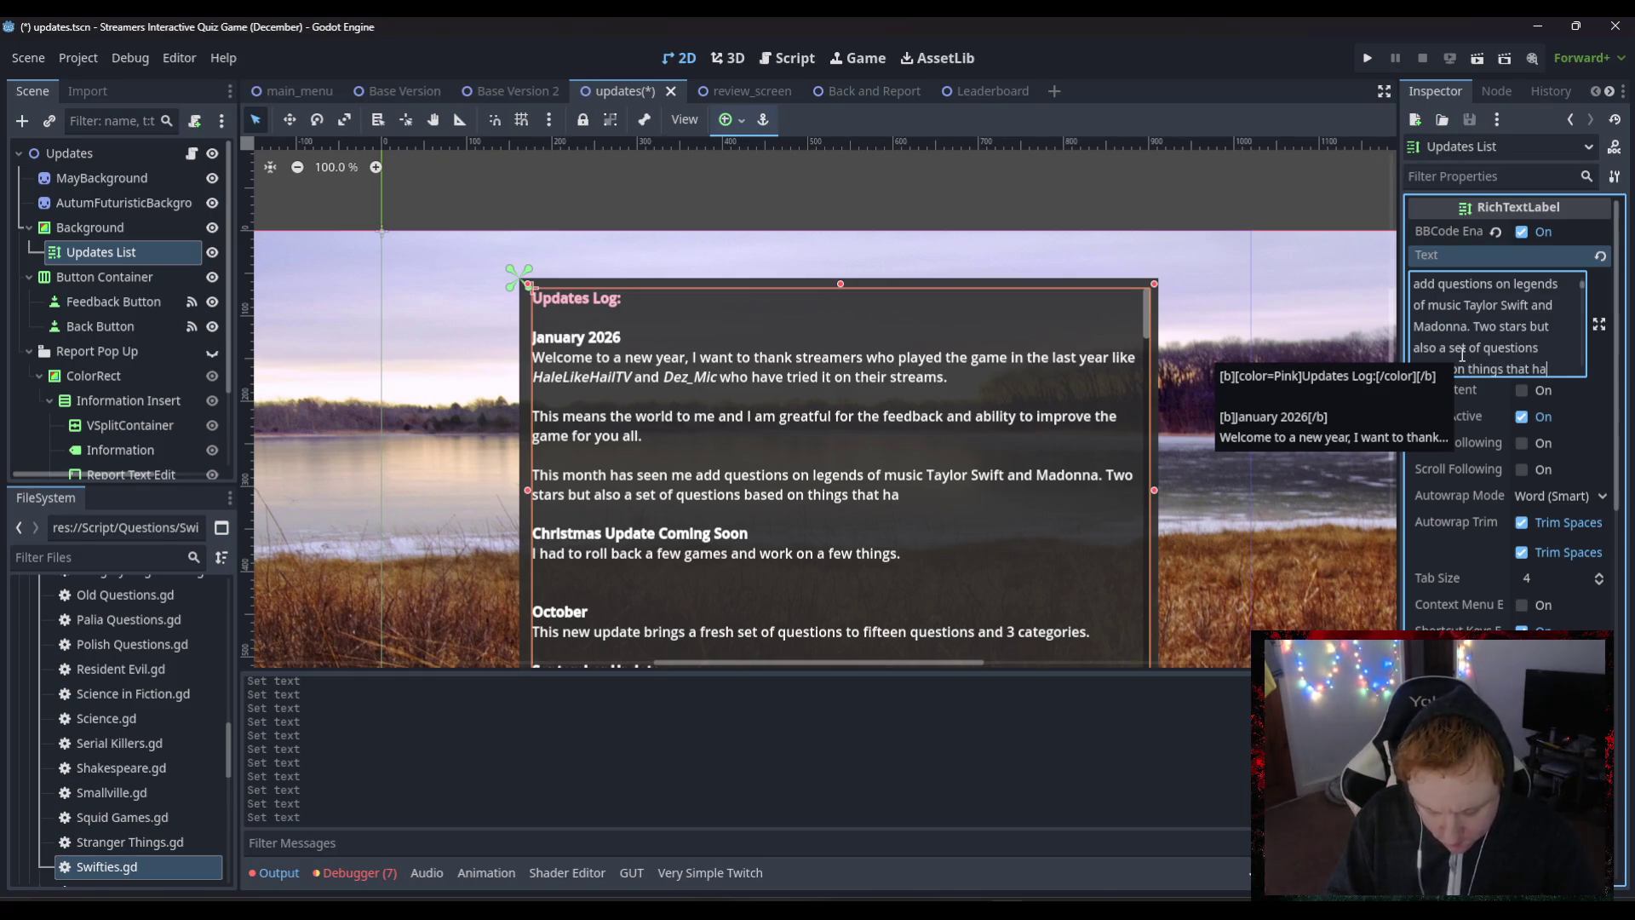
{"action": "type", "text": "ppened "}
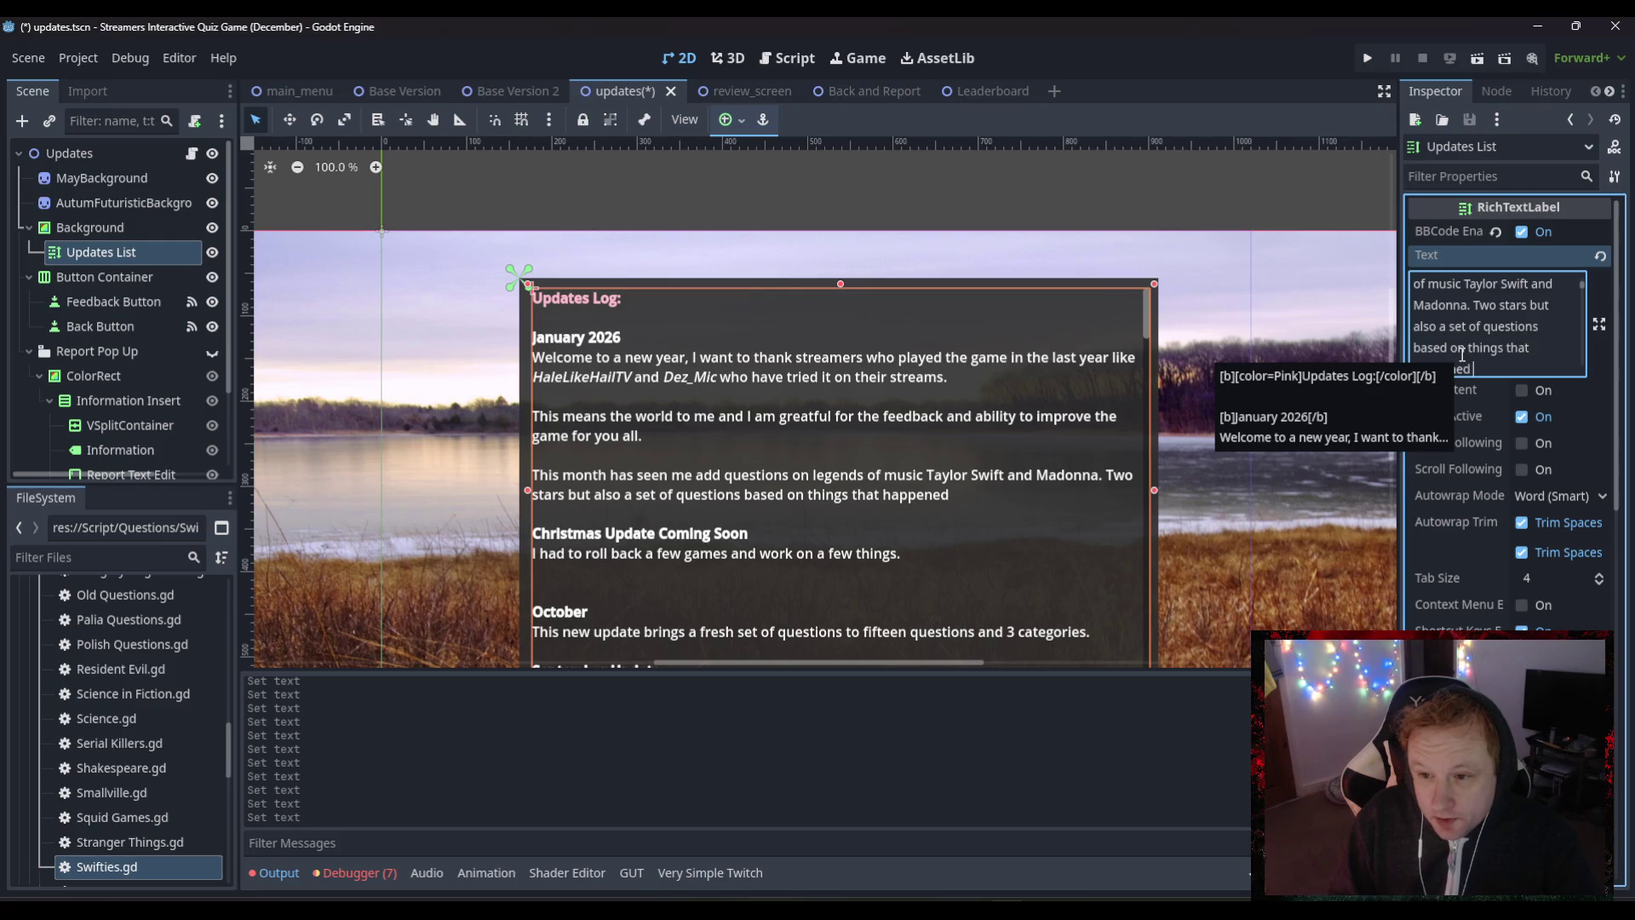
{"action": "type", "text": "in 2025"}
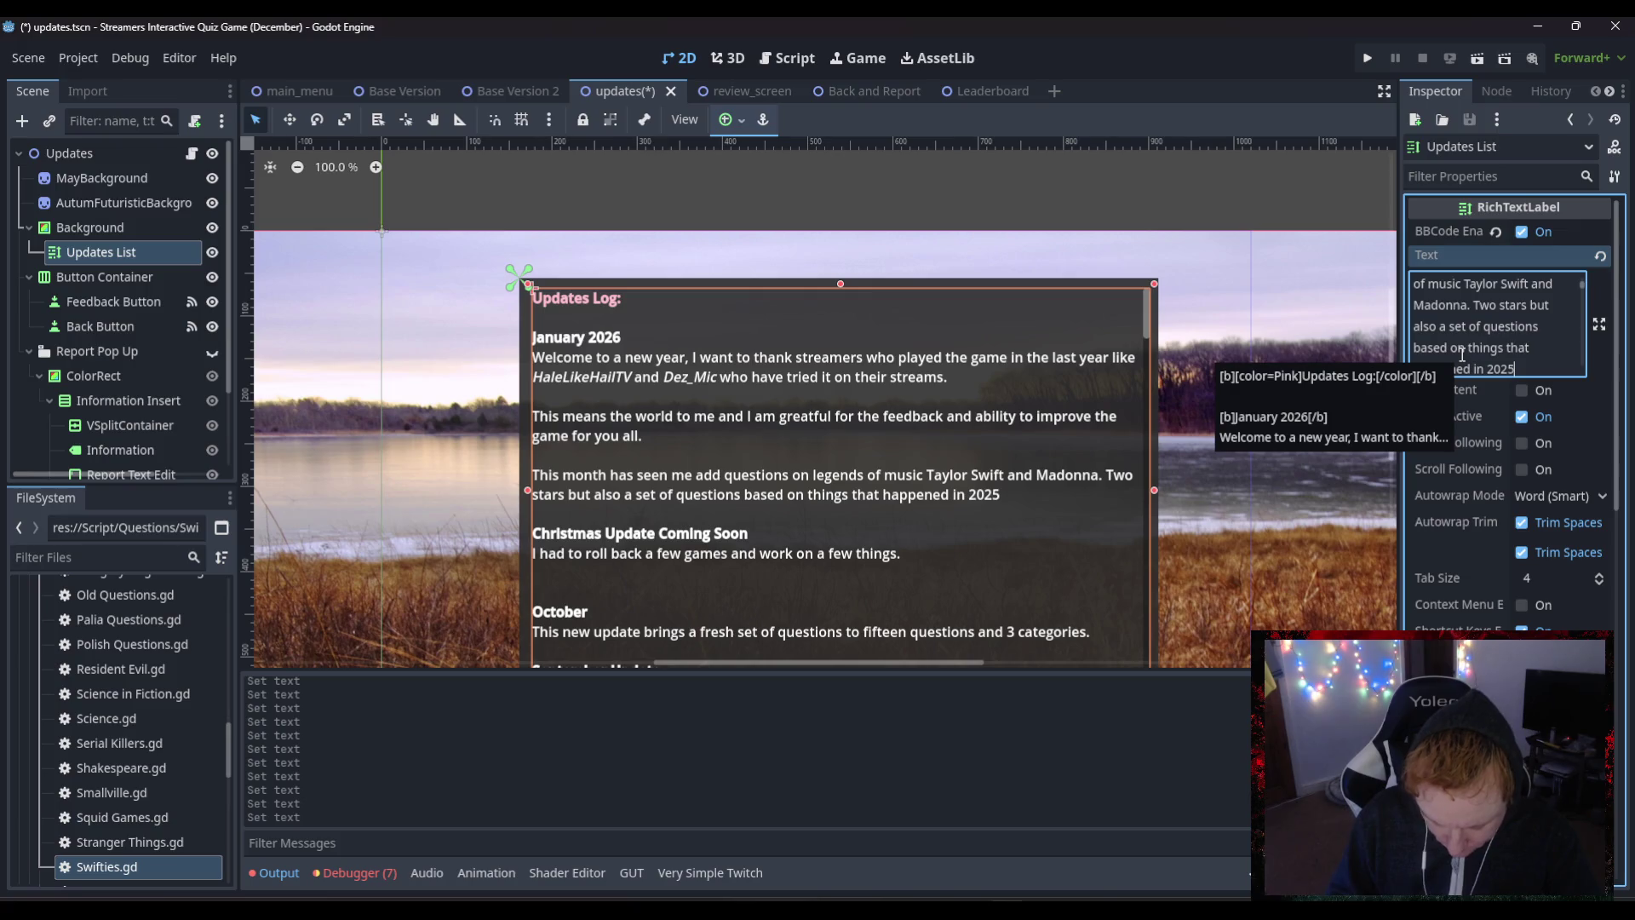
{"action": "type", "text": "."}
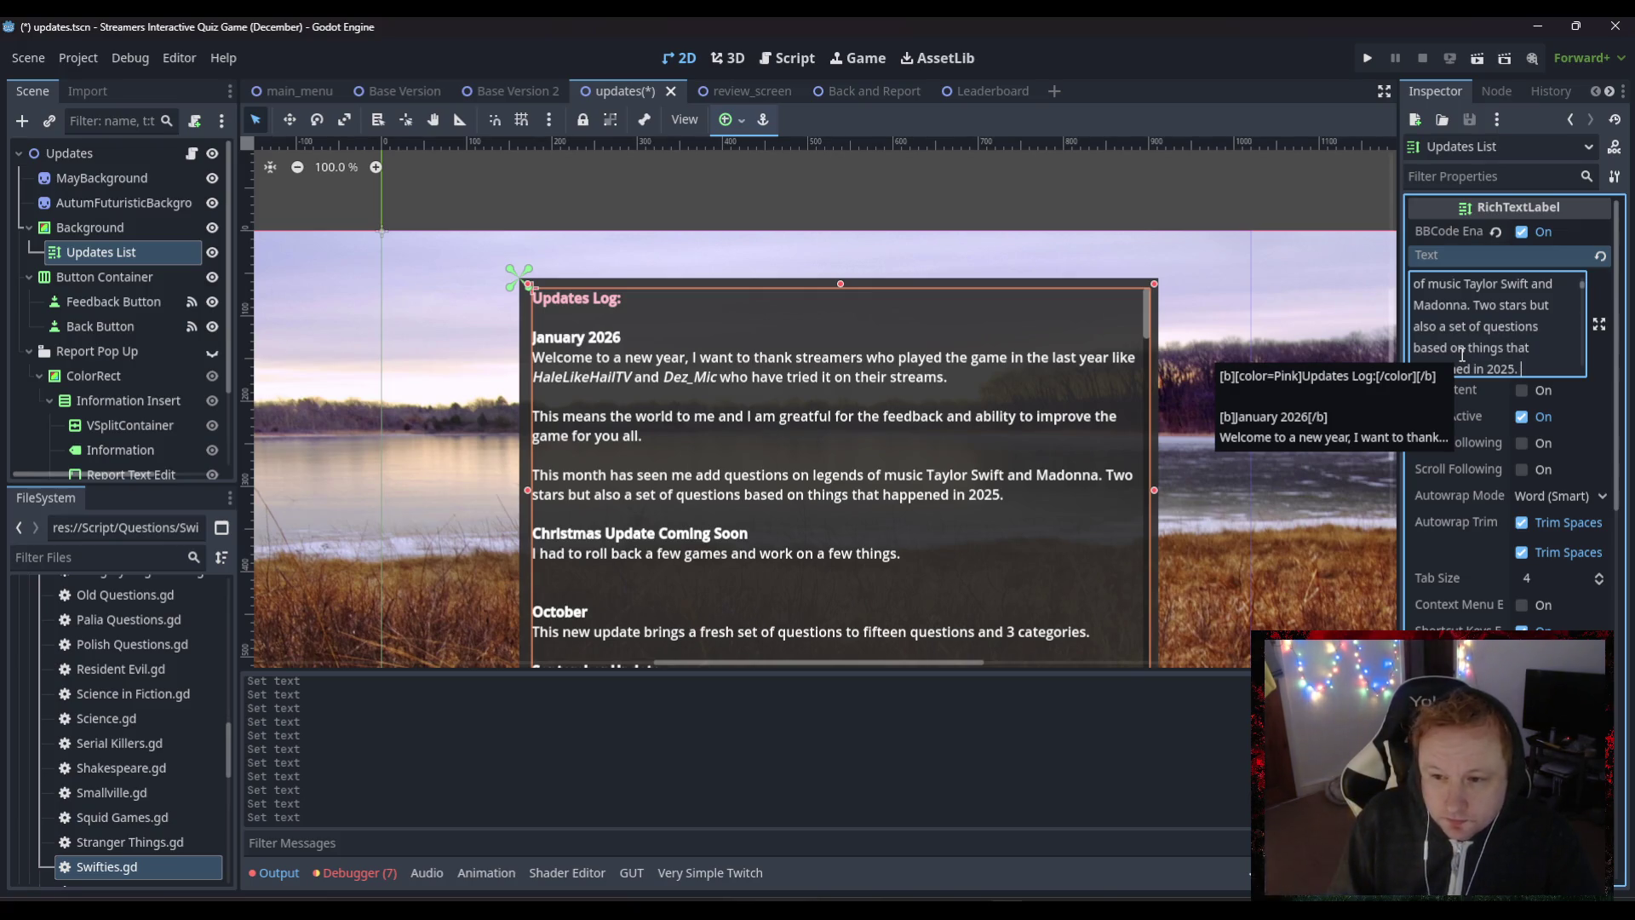
{"action": "key", "text": "BackSpace"}
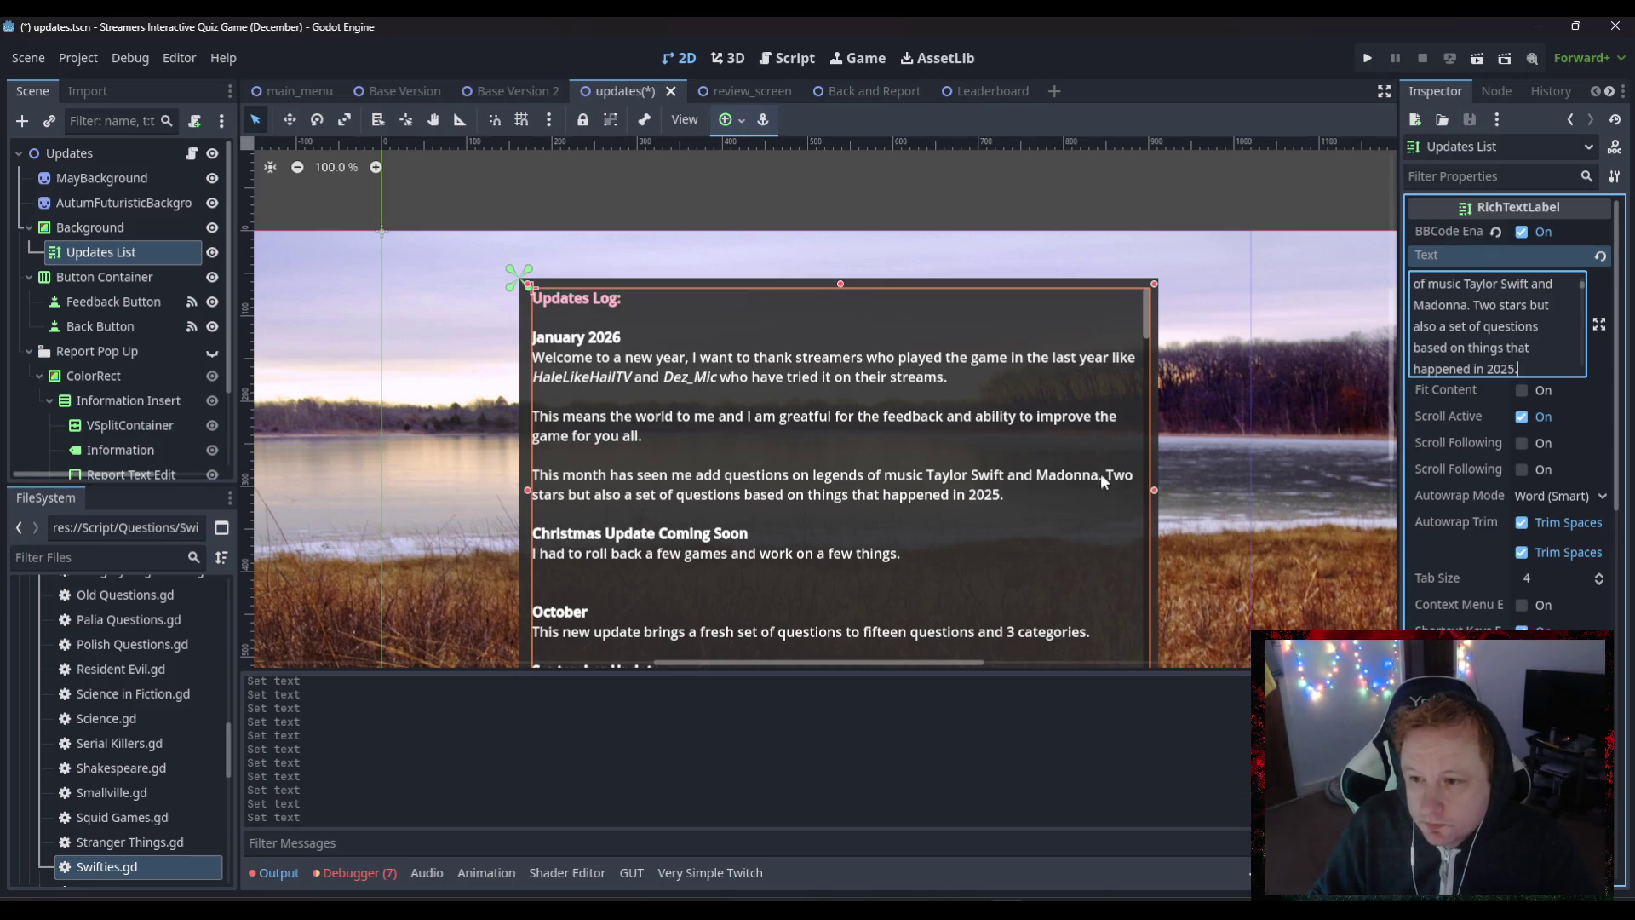
{"action": "left_click", "coordinate": [1468, 304]}
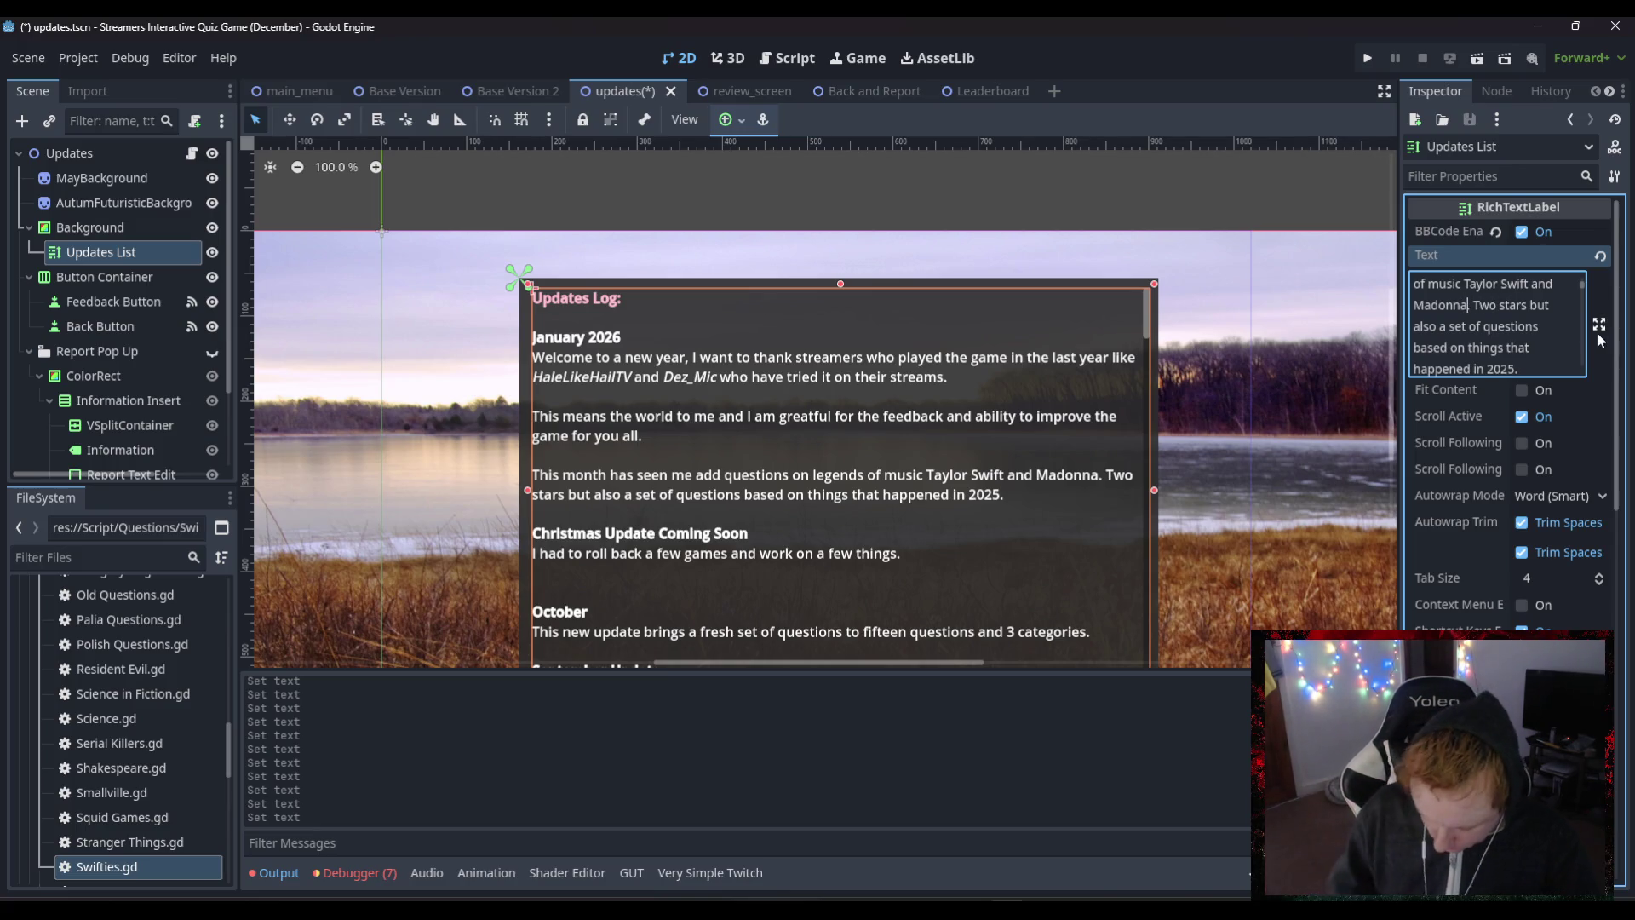
- Insert [/i][i] BBCode tags after Madonna and an [i] tag before 2025
{"action": "type", "text": "[/"}
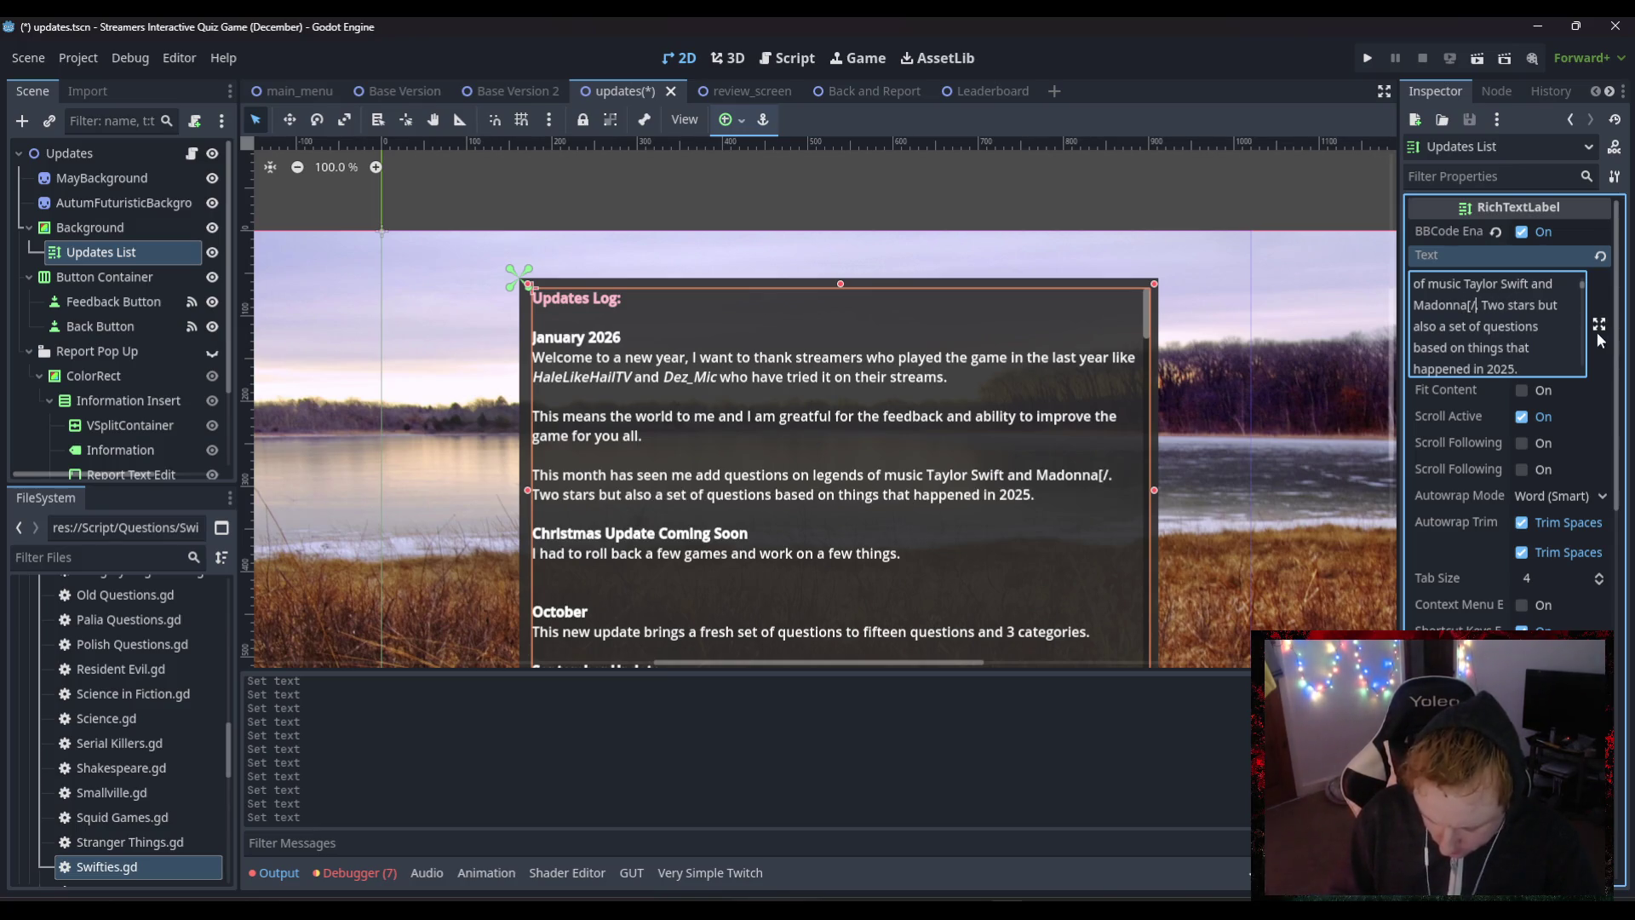
{"action": "type", "text": "i]"}
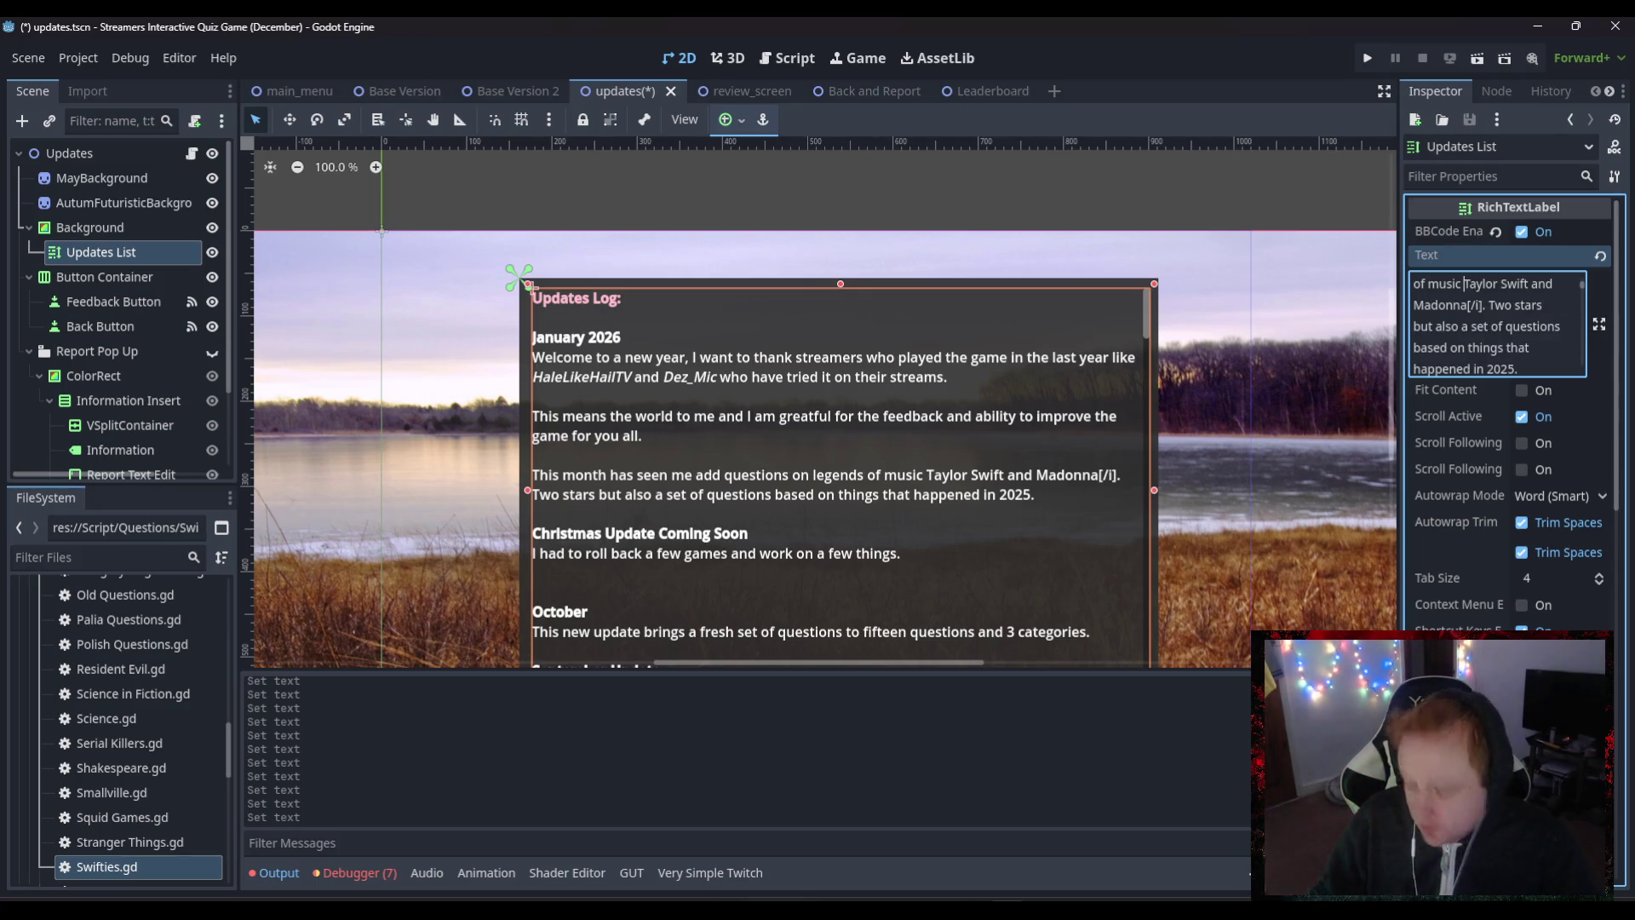
{"action": "type", "text": "[i]"}
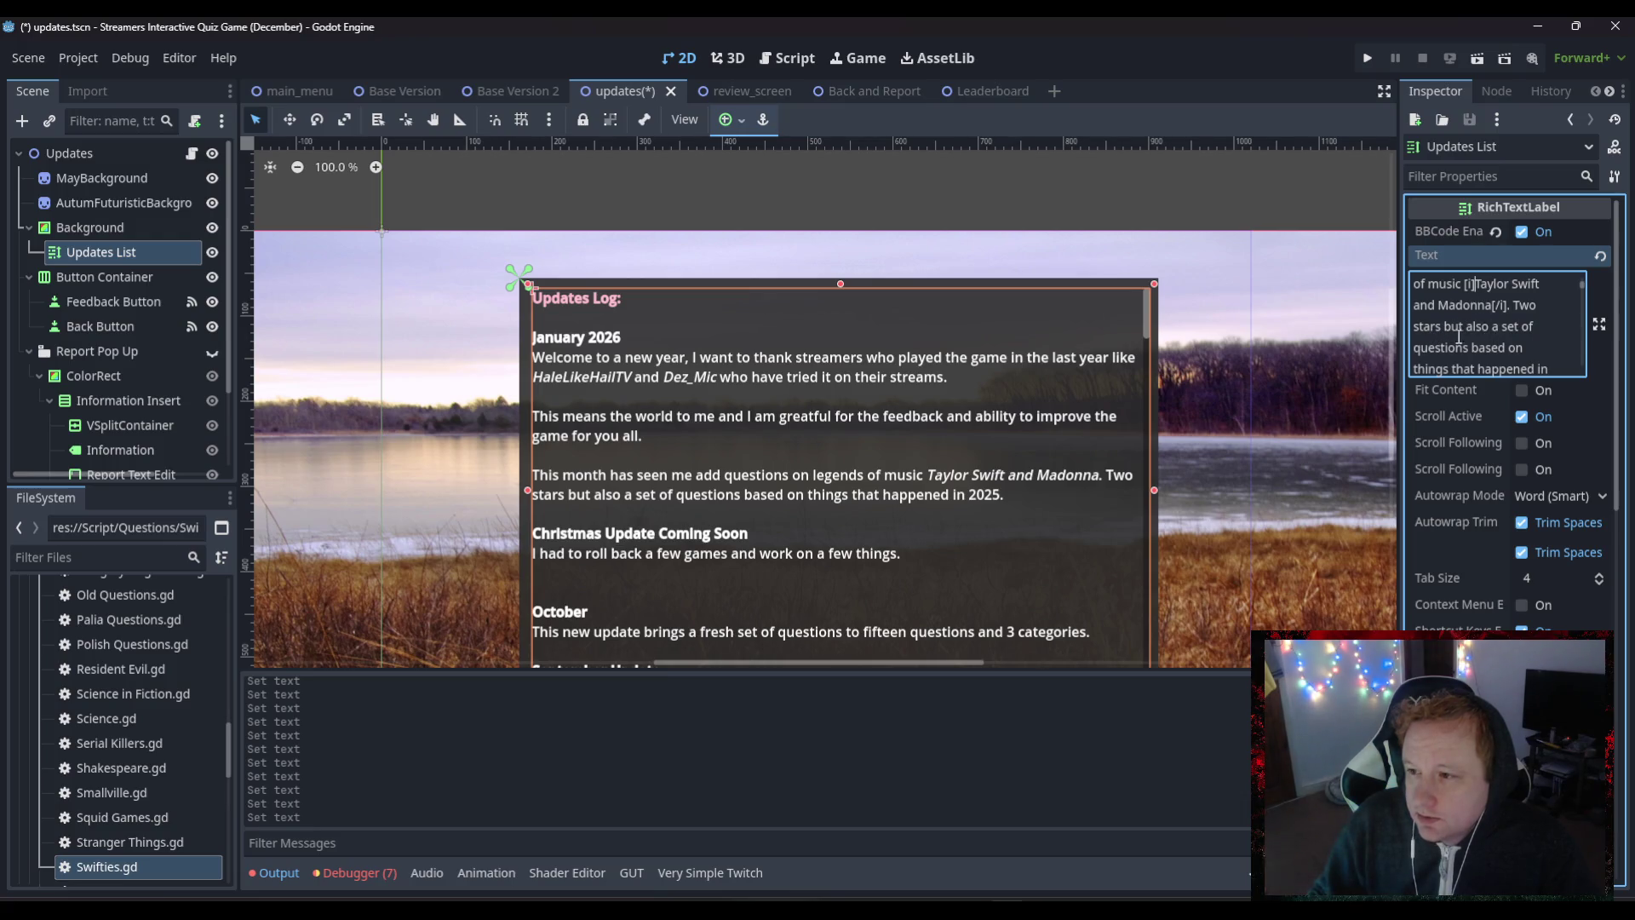
{"action": "scroll", "coordinate": [1468, 345], "scroll_direction": "down", "scroll_amount": 1}
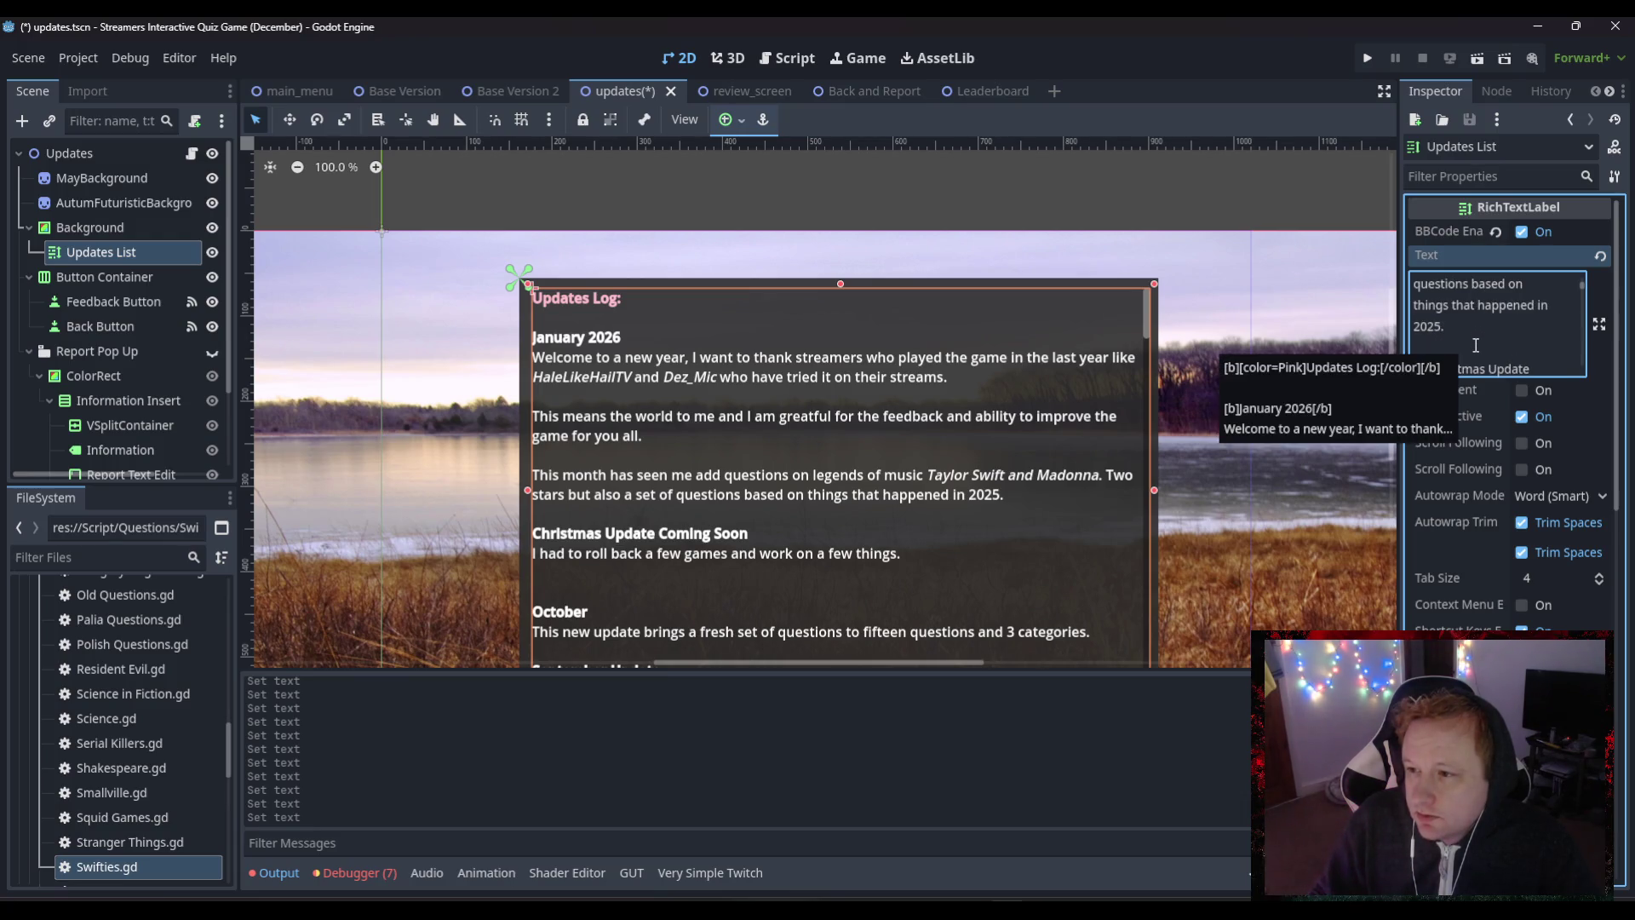
{"action": "left_click", "coordinate": [1414, 326]}
{"action": "type", "text": "["}
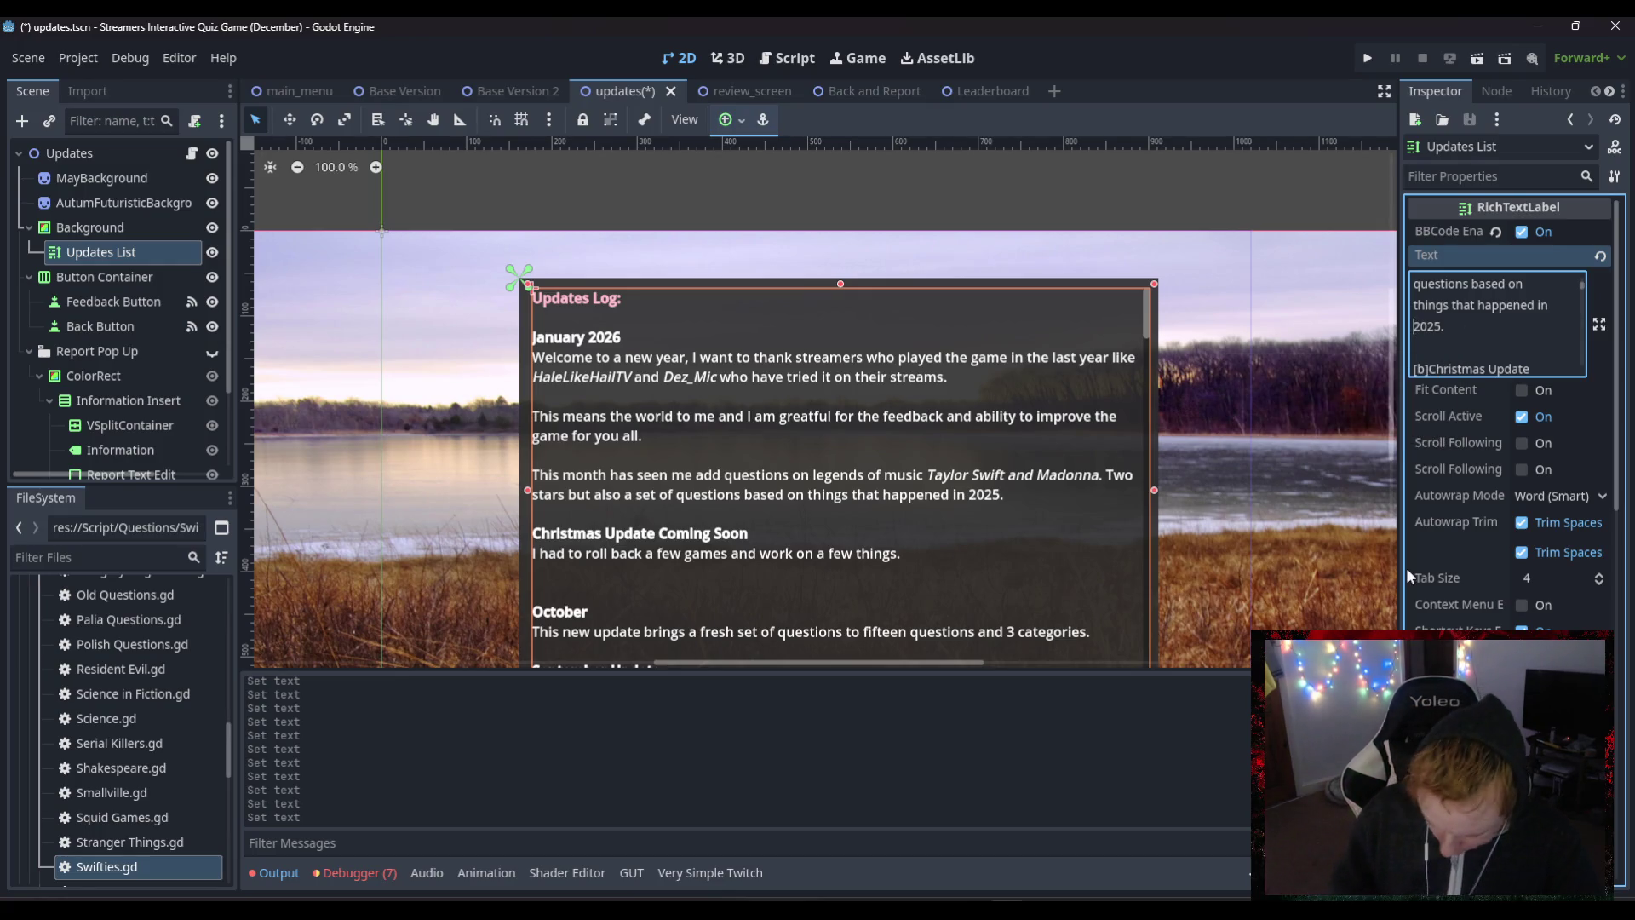
{"action": "type", "text": "i]"}
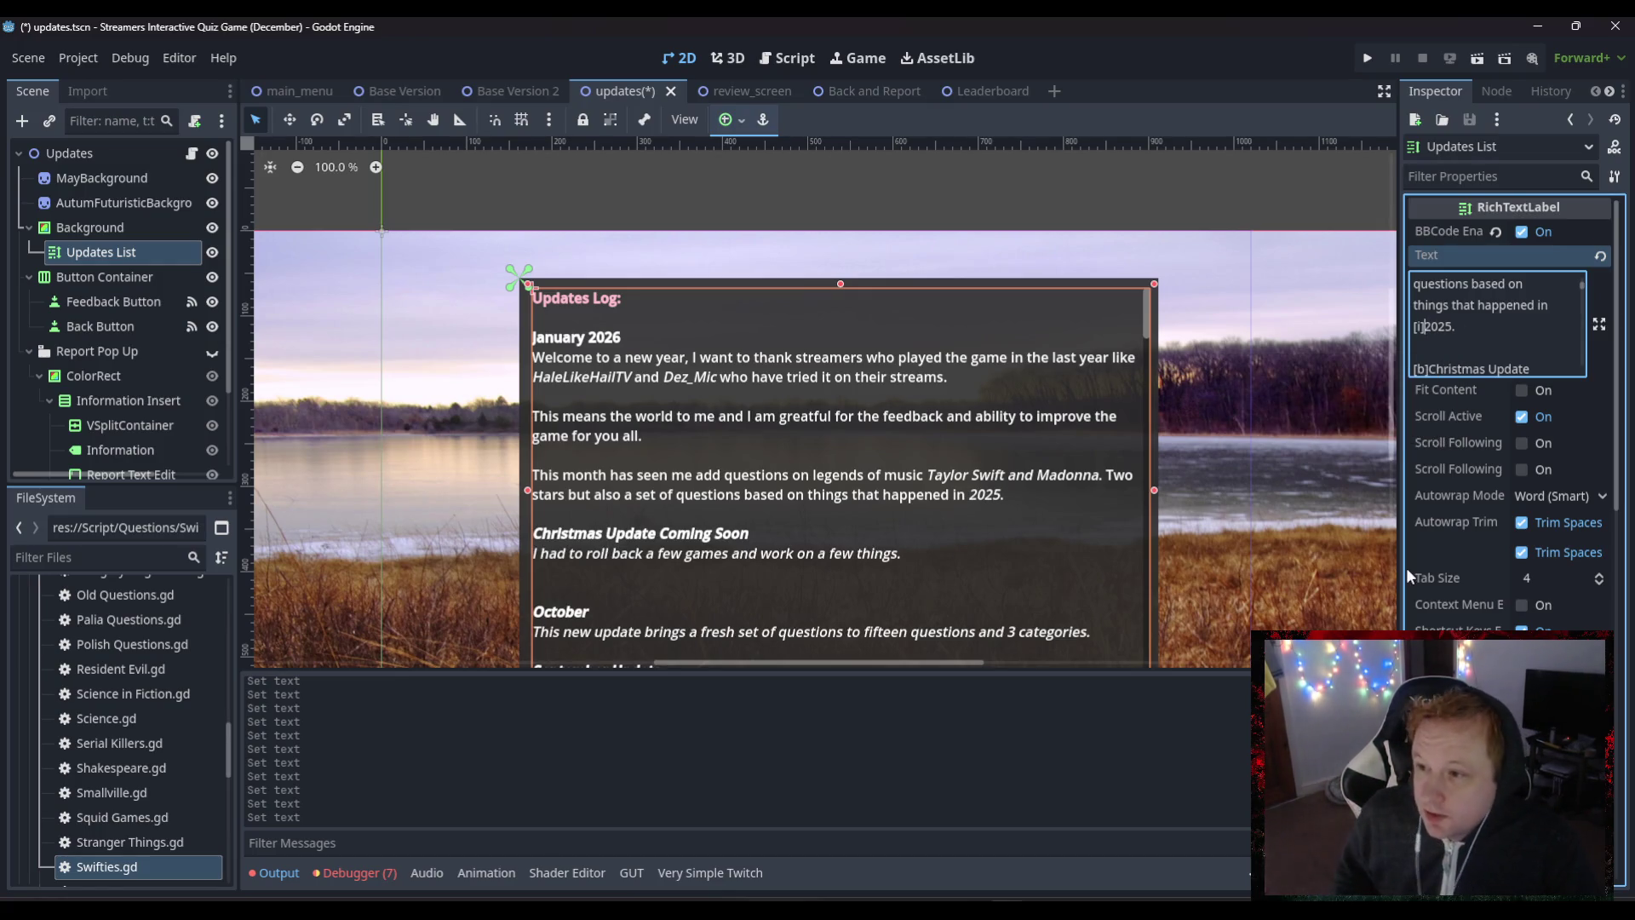